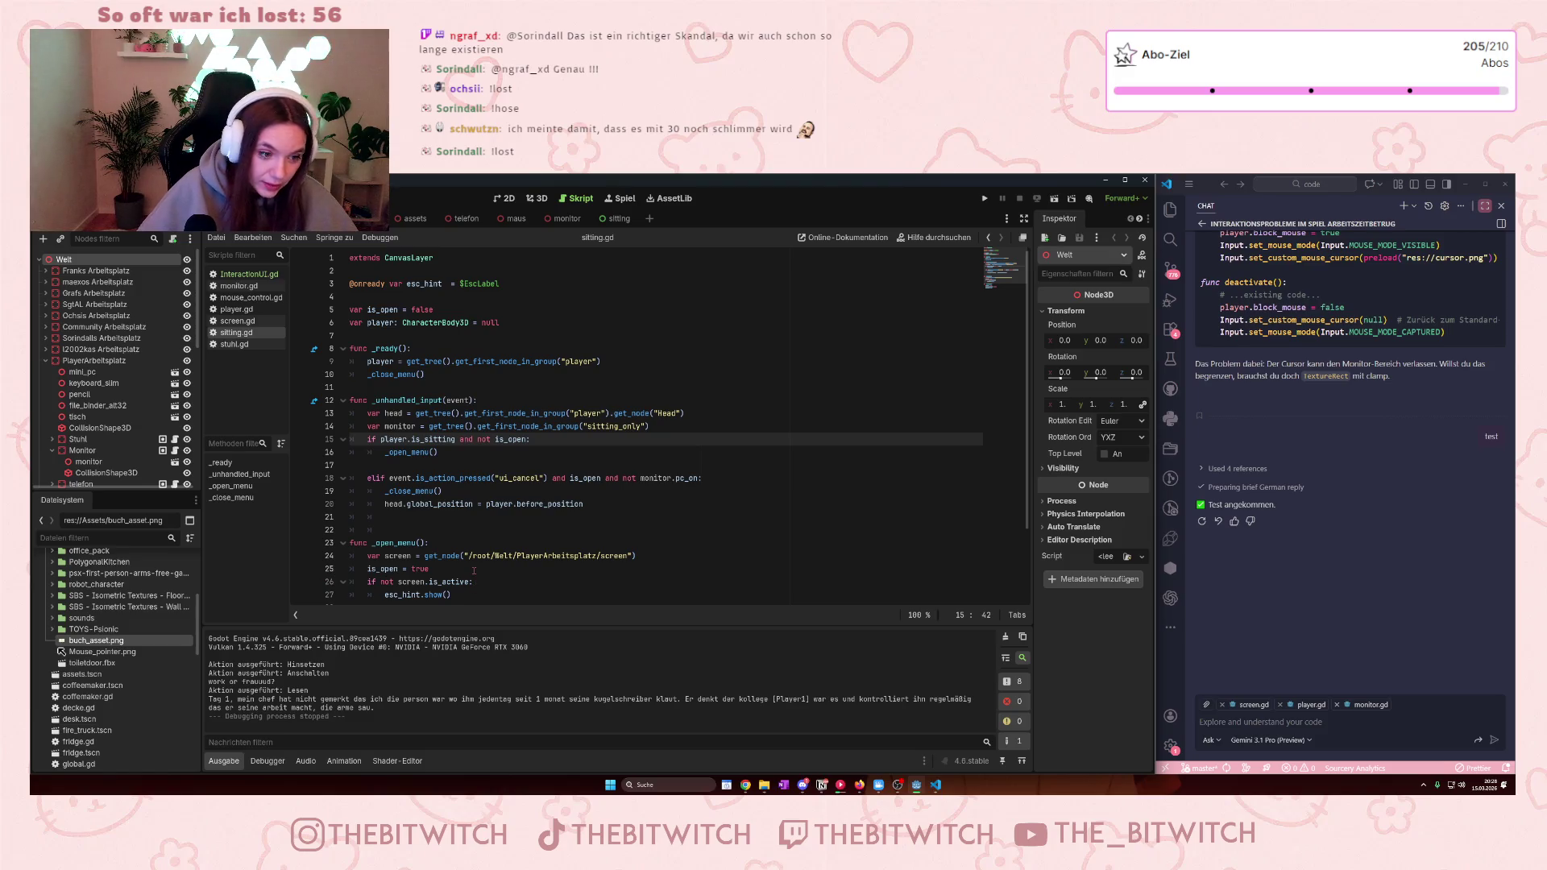
# - Expand Ochsis Arbeitsplatz, select Ochsi_diary and open the Create New Node dialog for it
pyautogui.click(555, 582)
pyautogui.scroll(-2, 452, 556)
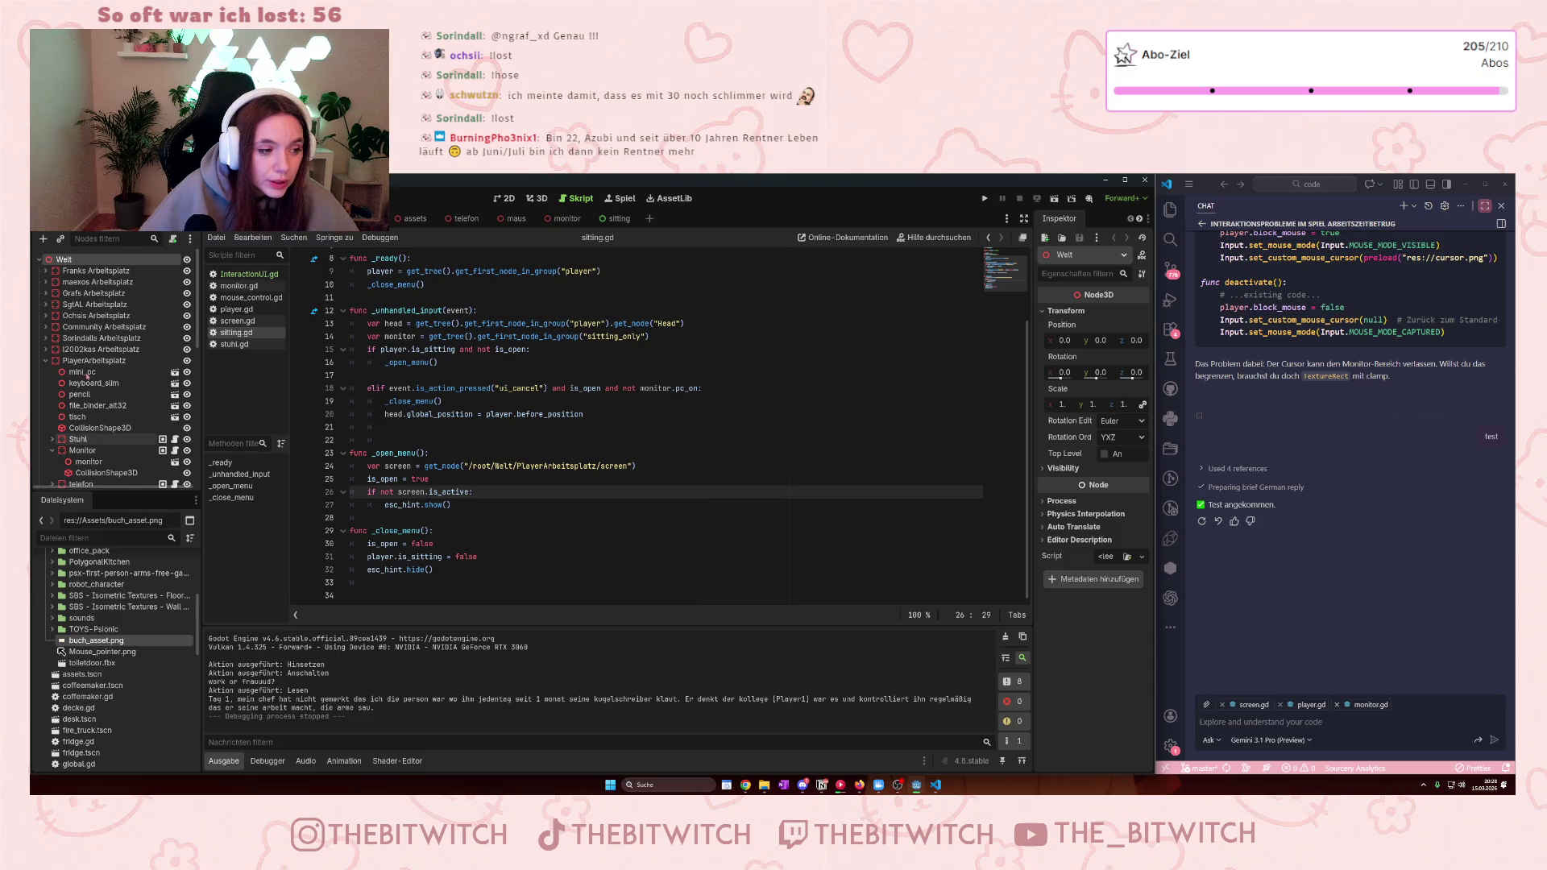
pyautogui.click(75, 309)
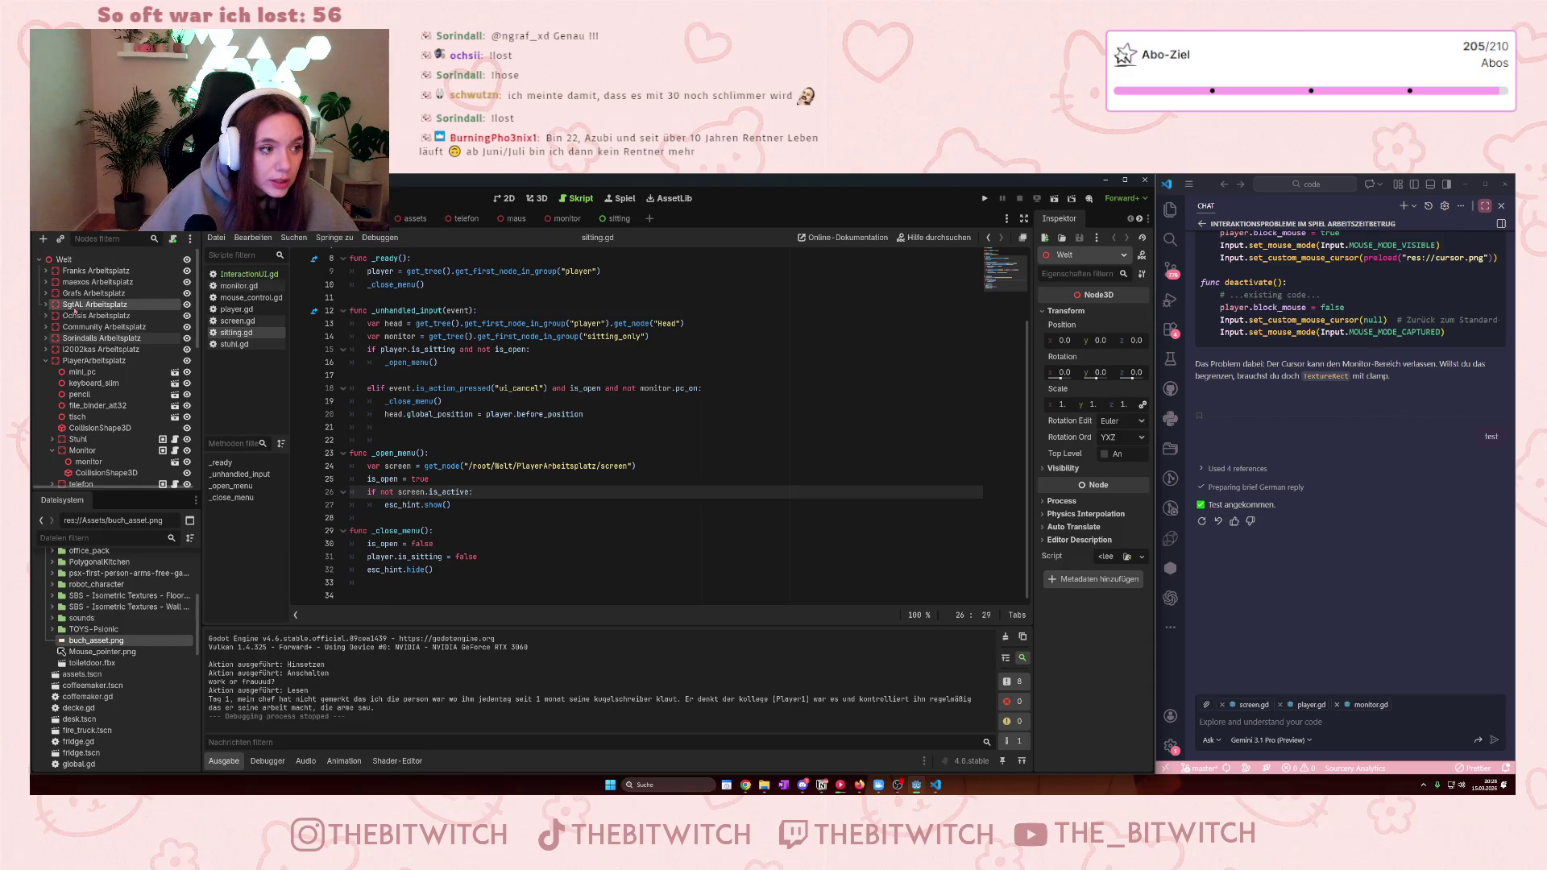
pyautogui.click(44, 316)
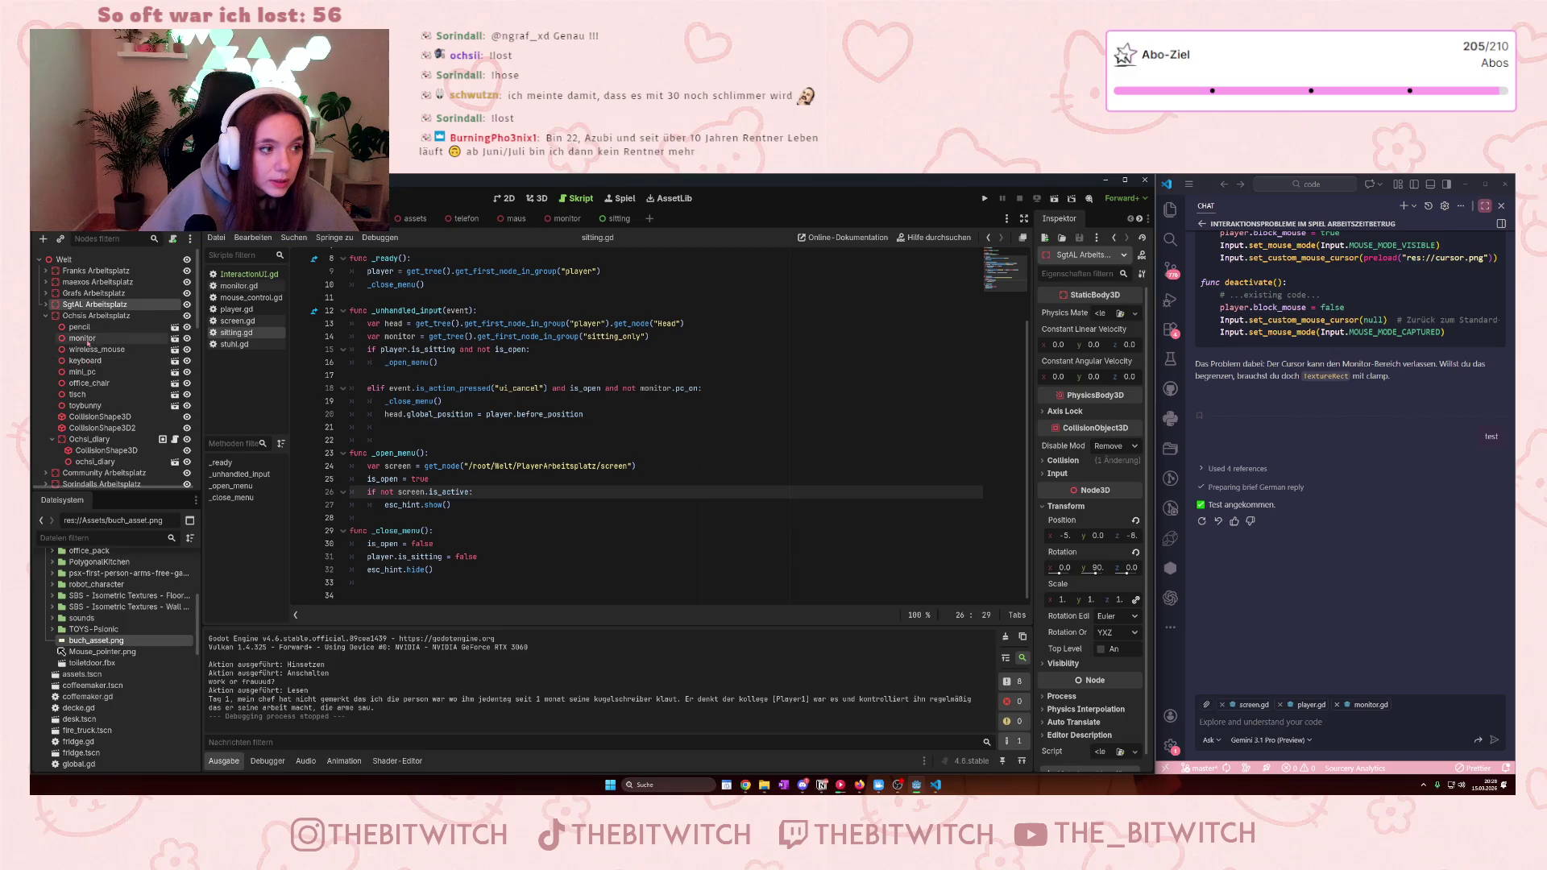
pyautogui.click(90, 439)
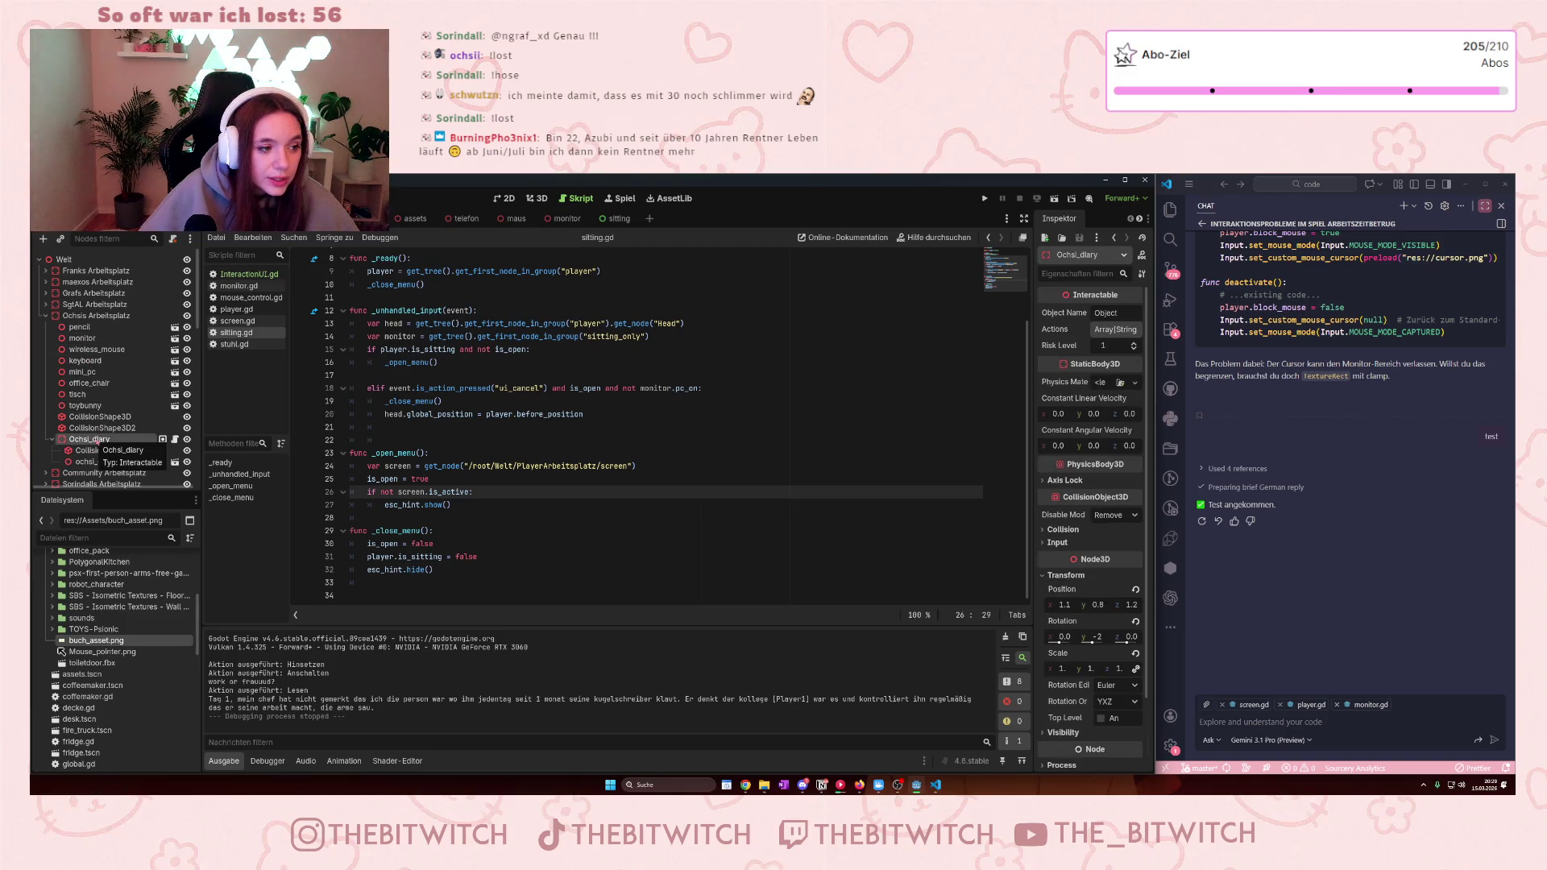
pyautogui.click(113, 462)
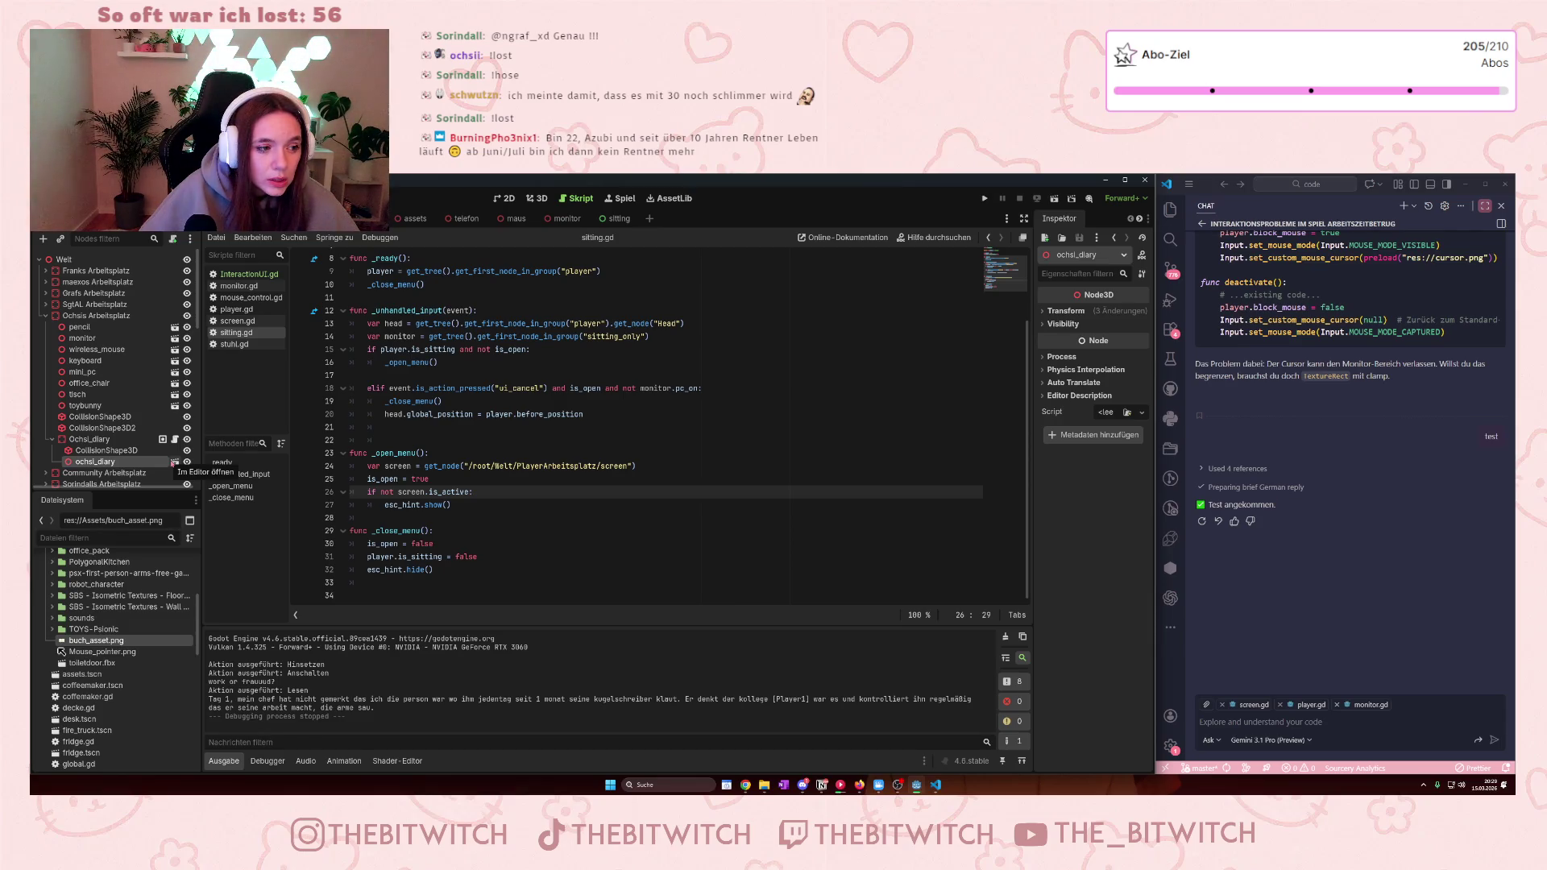
pyautogui.click(113, 442)
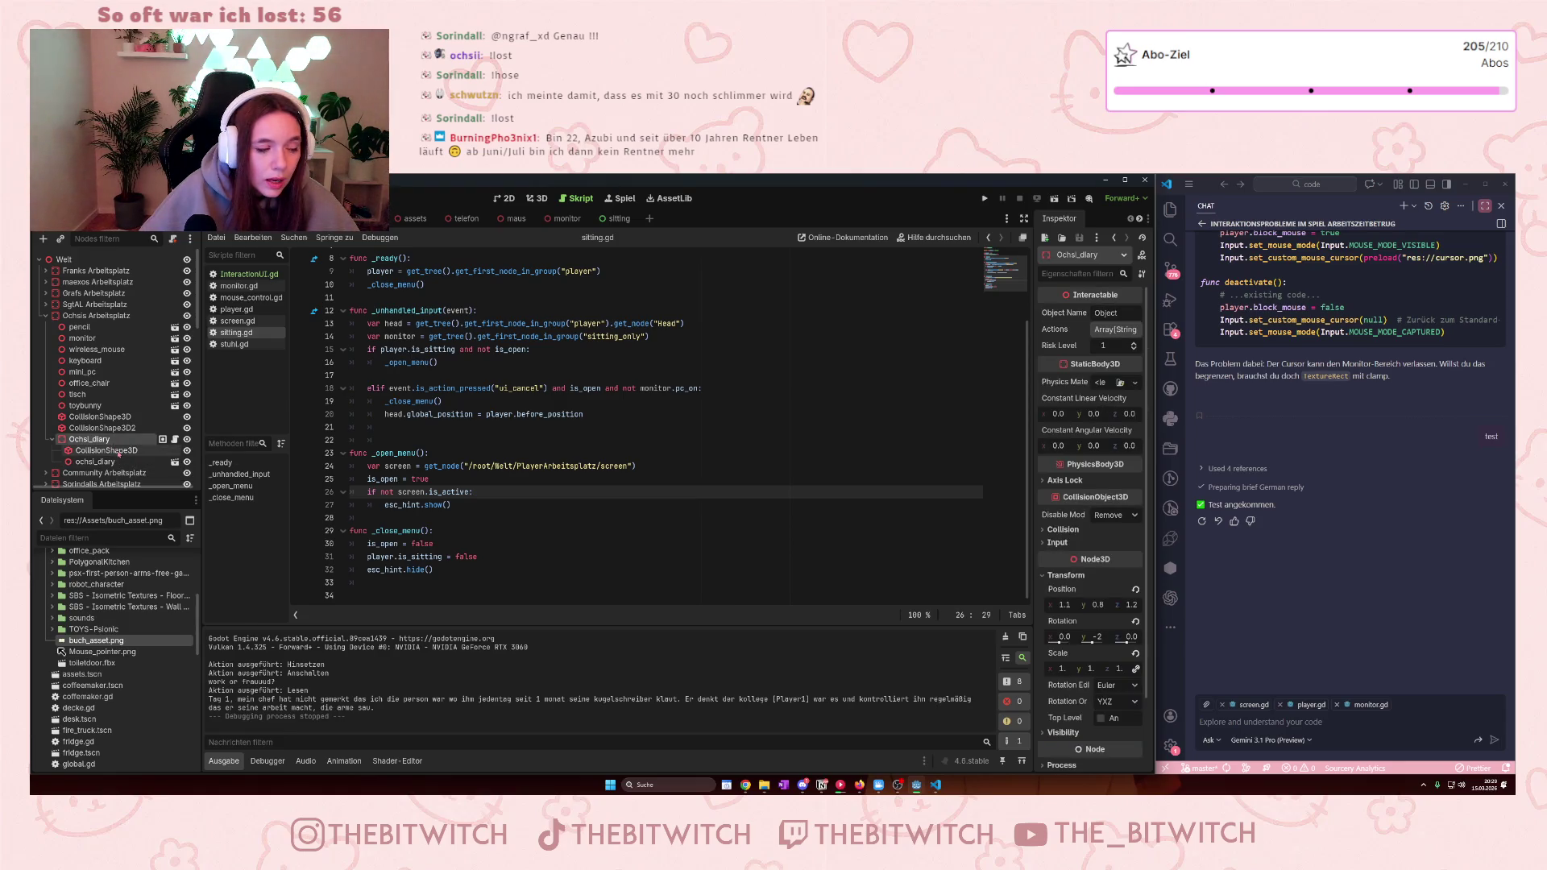
pyautogui.click(43, 239)
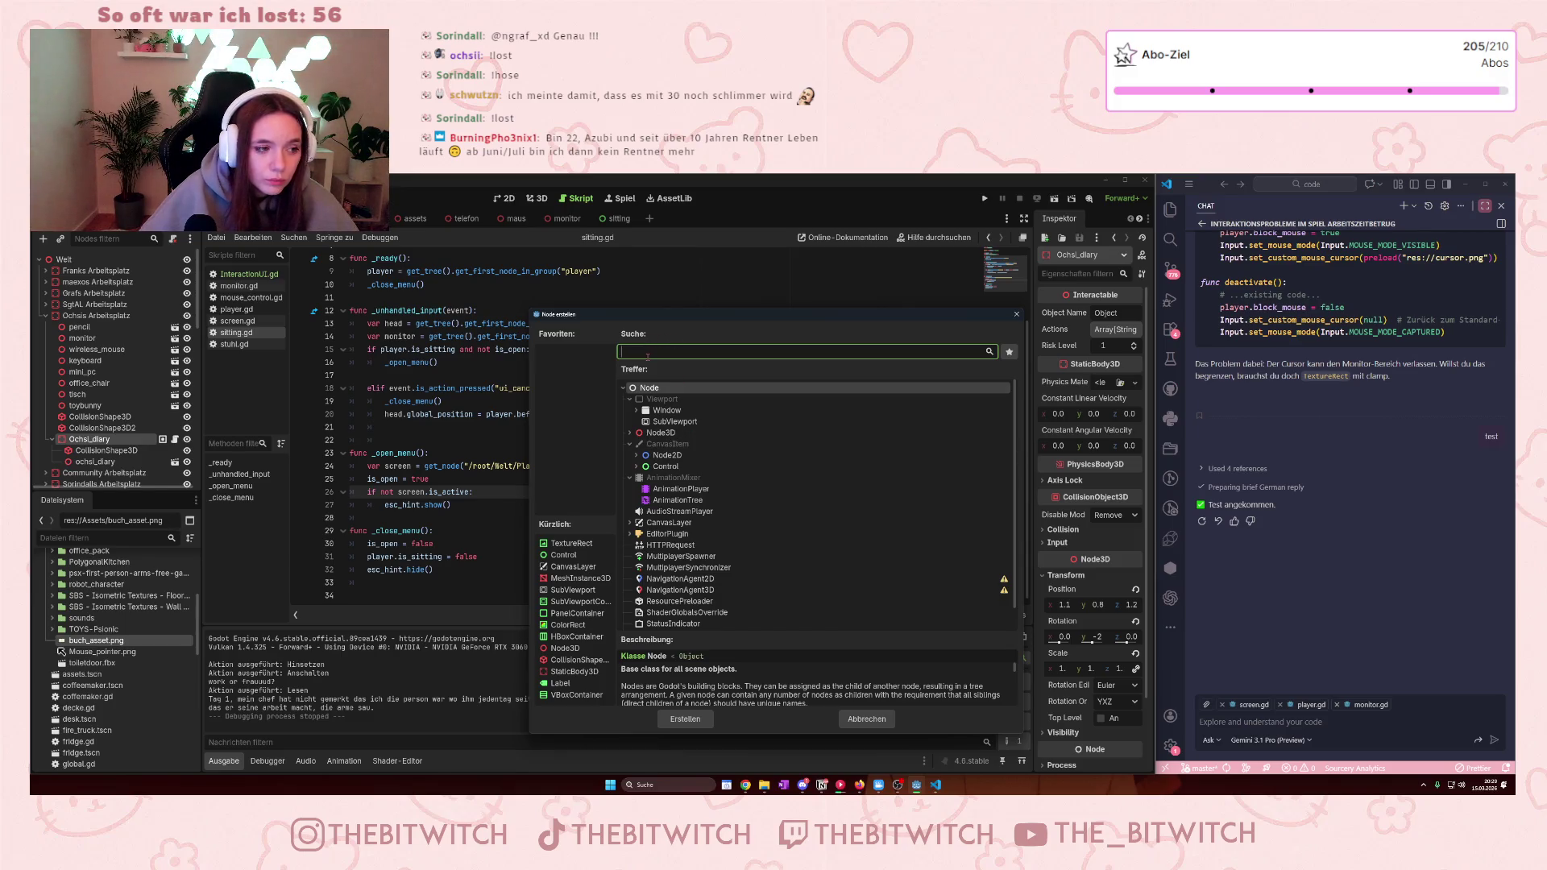
# - Create a Node3D under Ochsi_diary and rename it diary_popup
pyautogui.click(661, 433)
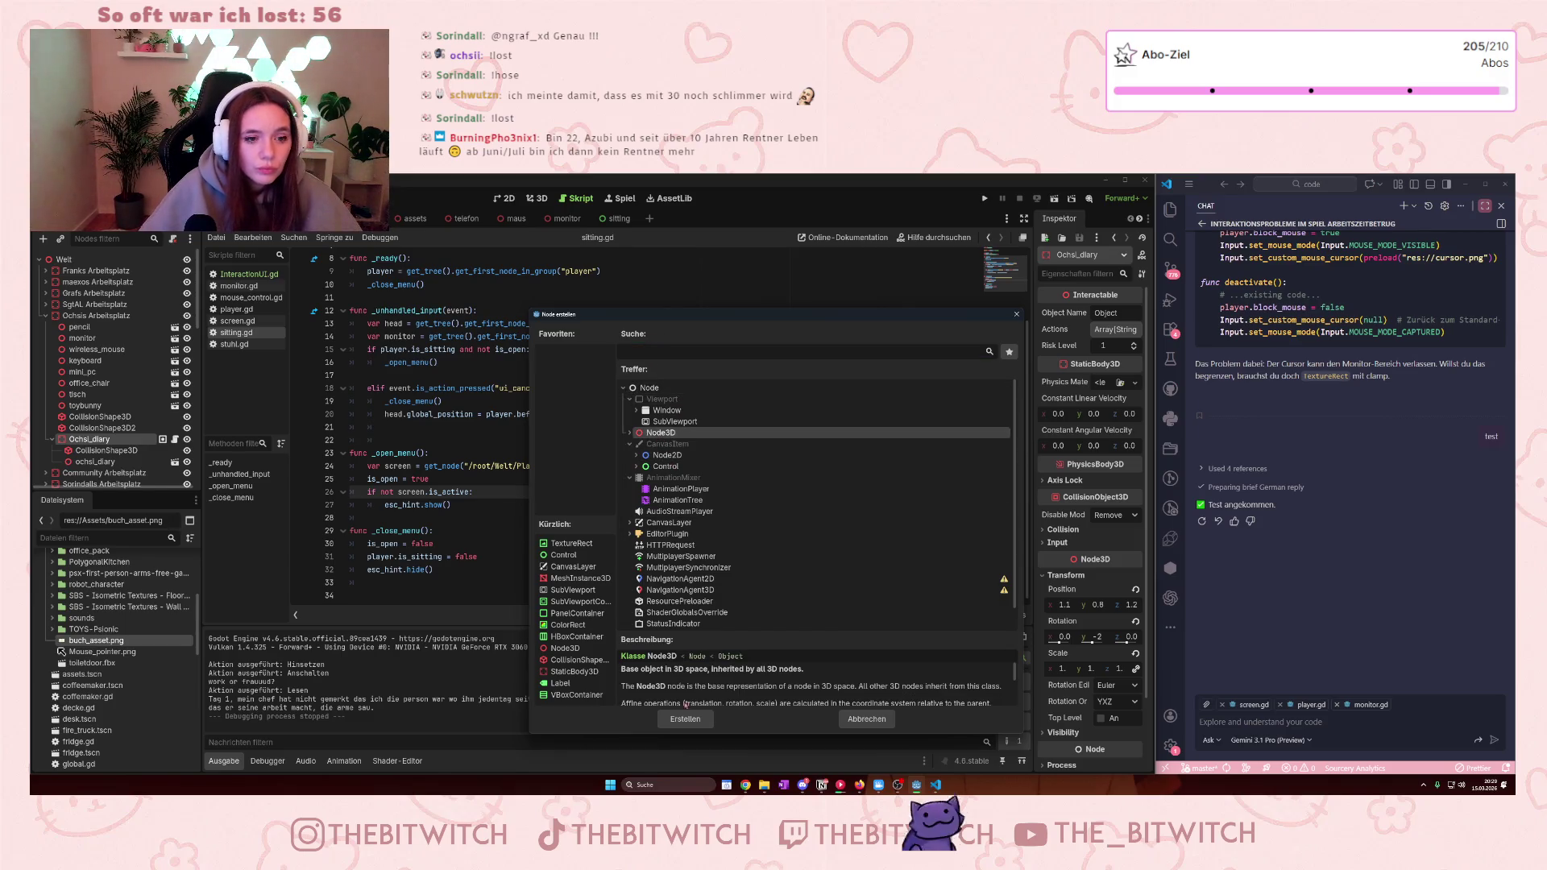
pyautogui.click(697, 719)
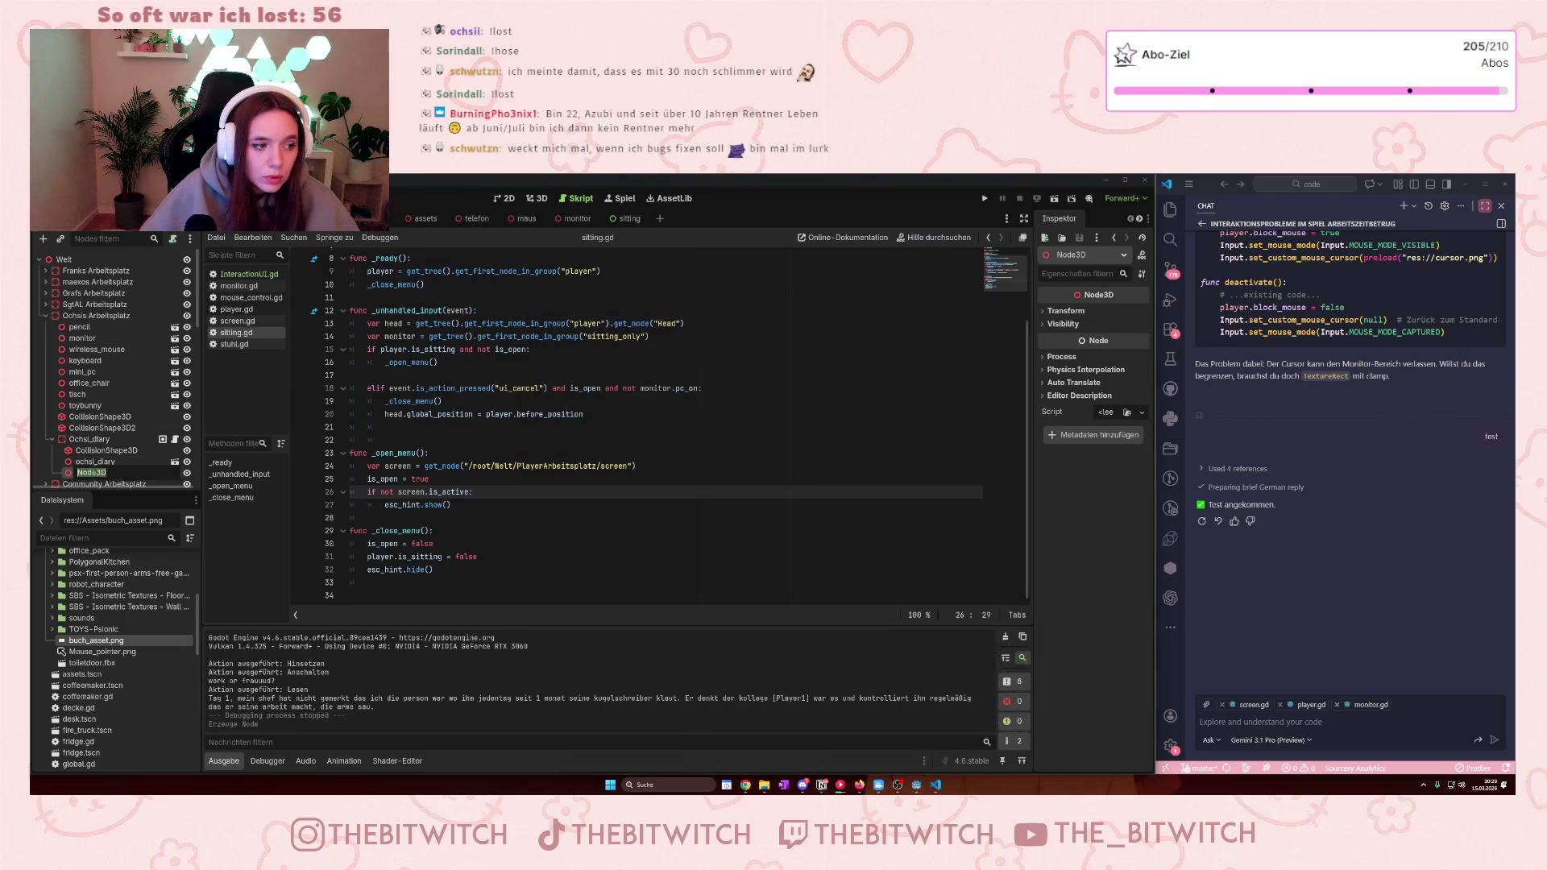
pyautogui.write('diary')
pyautogui.press('Return')
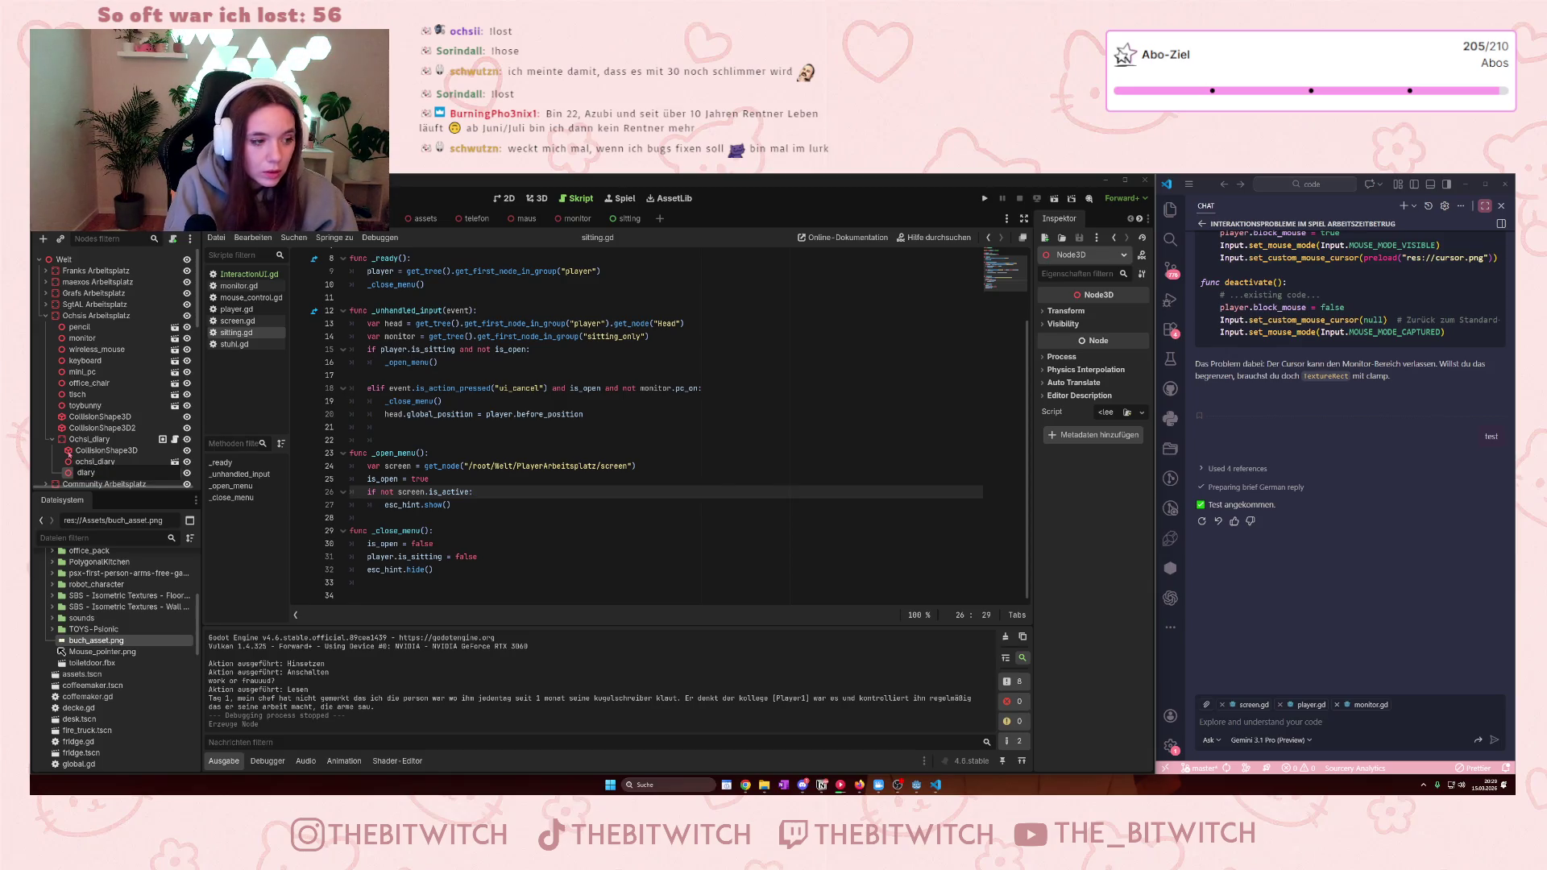
pyautogui.write('_pc')
pyautogui.write('popup')
pyautogui.press('Return')
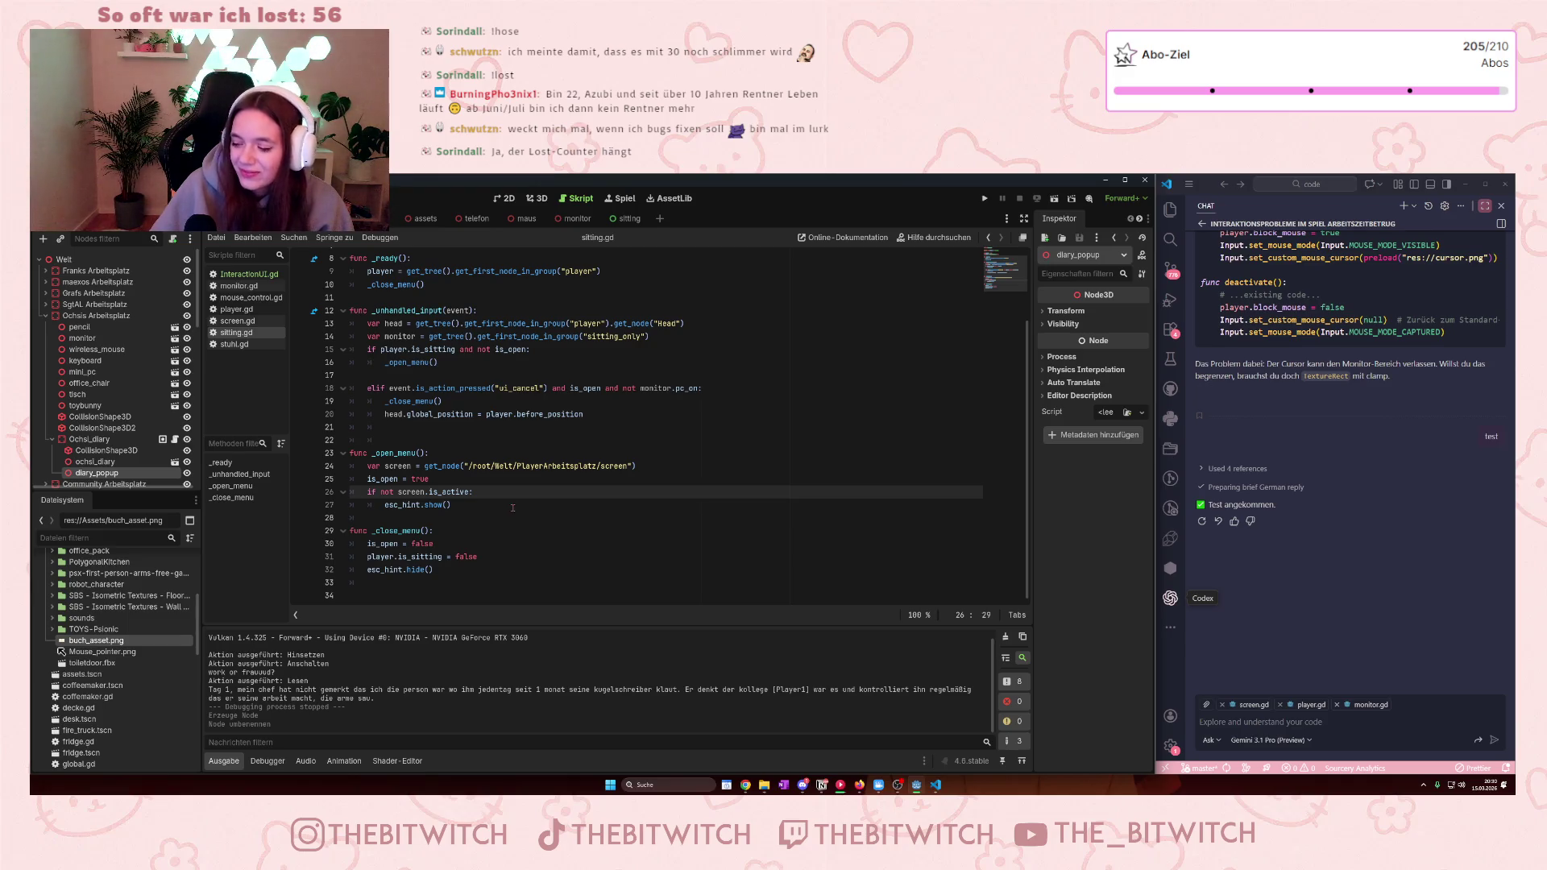
pyautogui.scroll(-1, 185, 424)
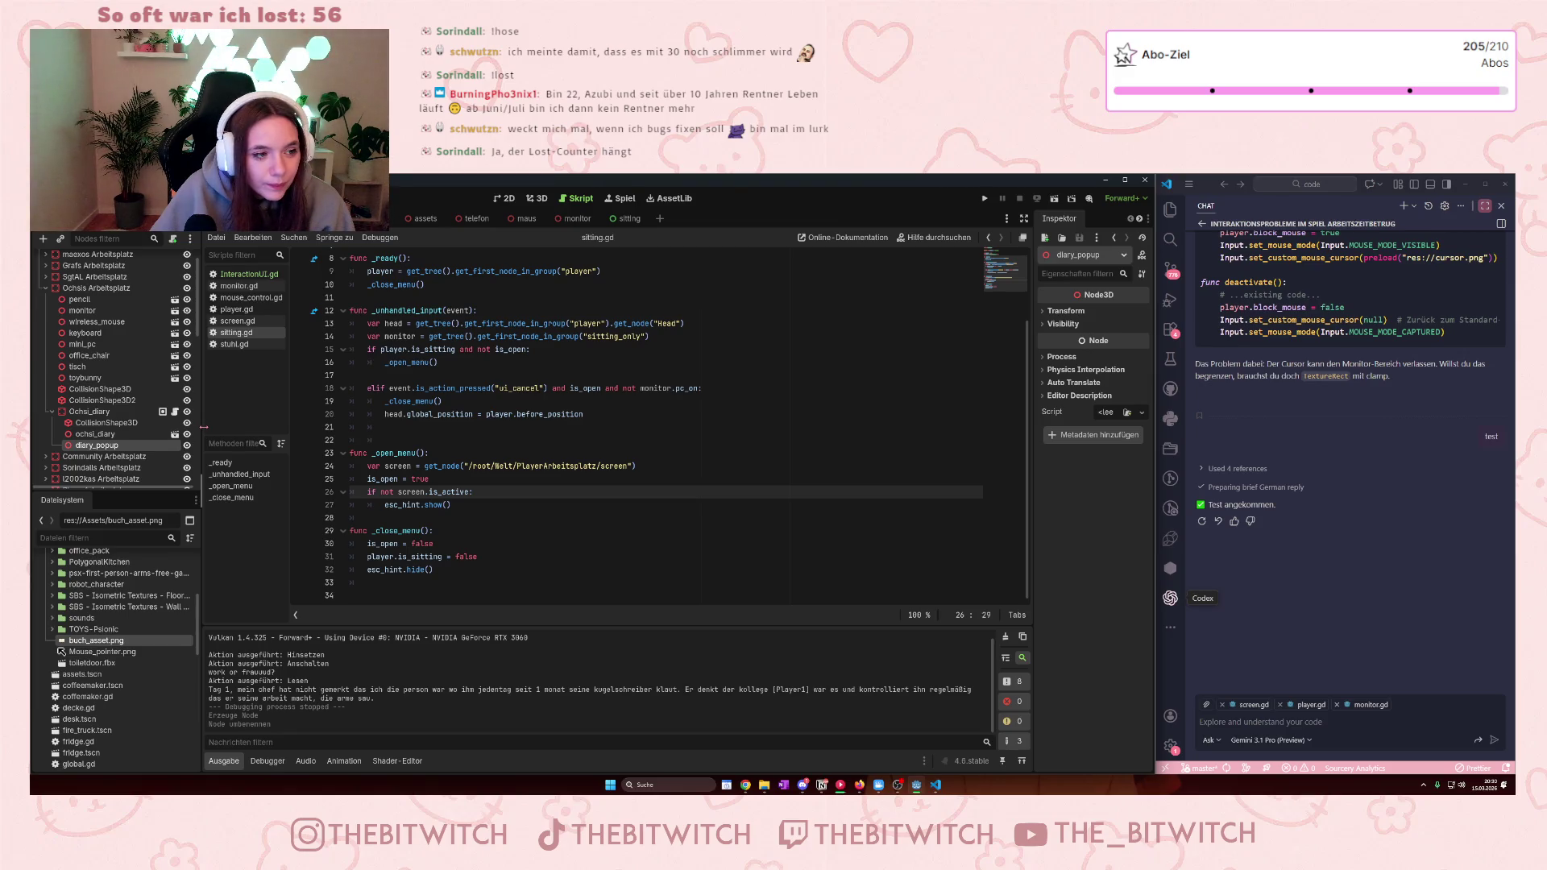
pyautogui.rightClick(102, 448)
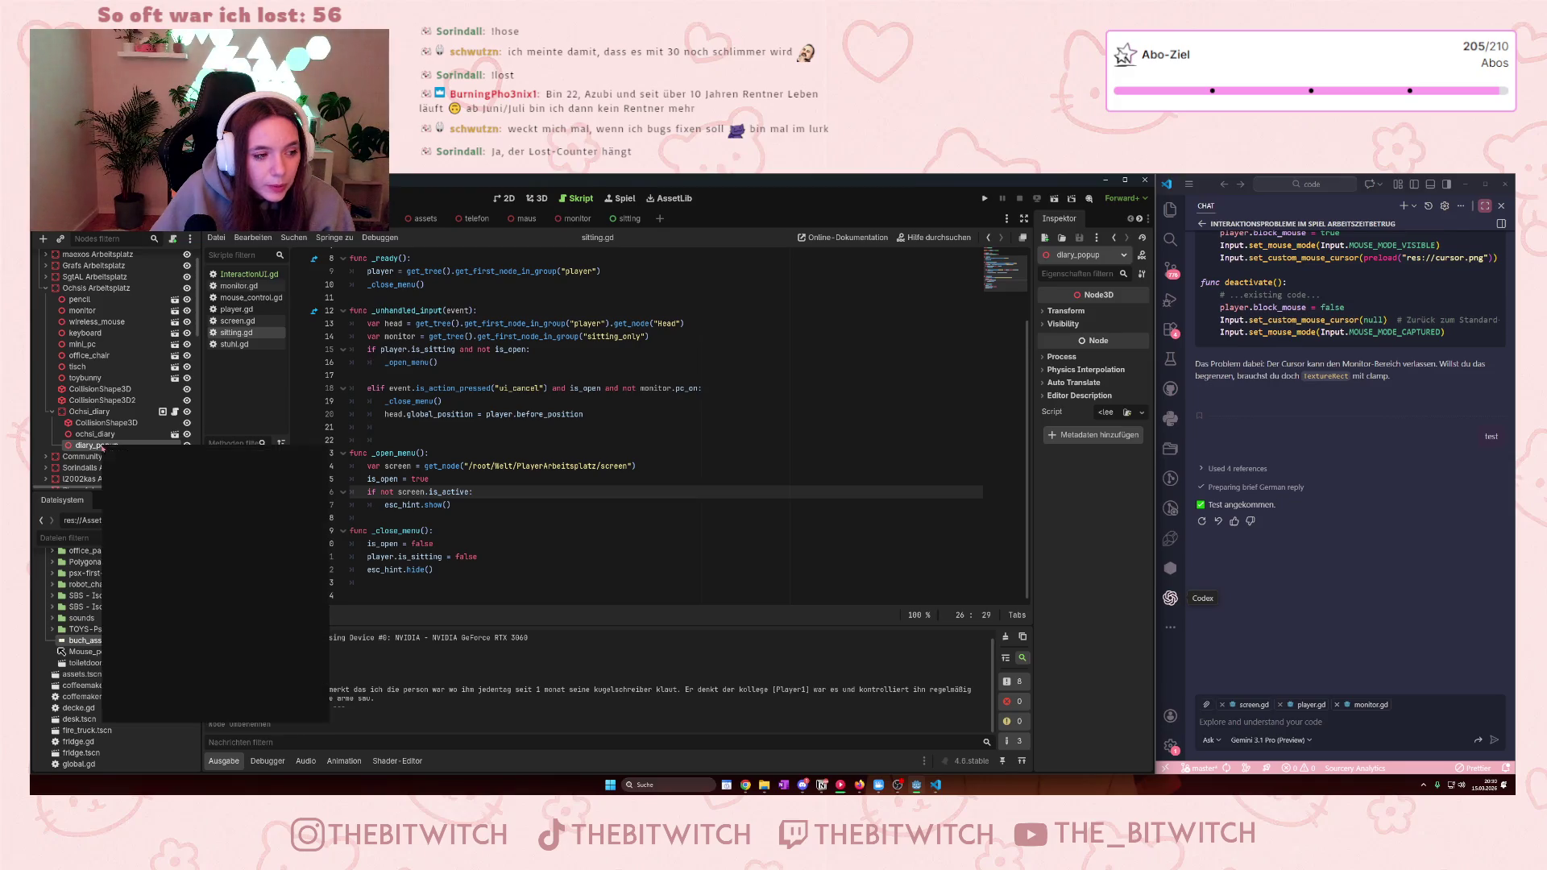
pyautogui.click(246, 487)
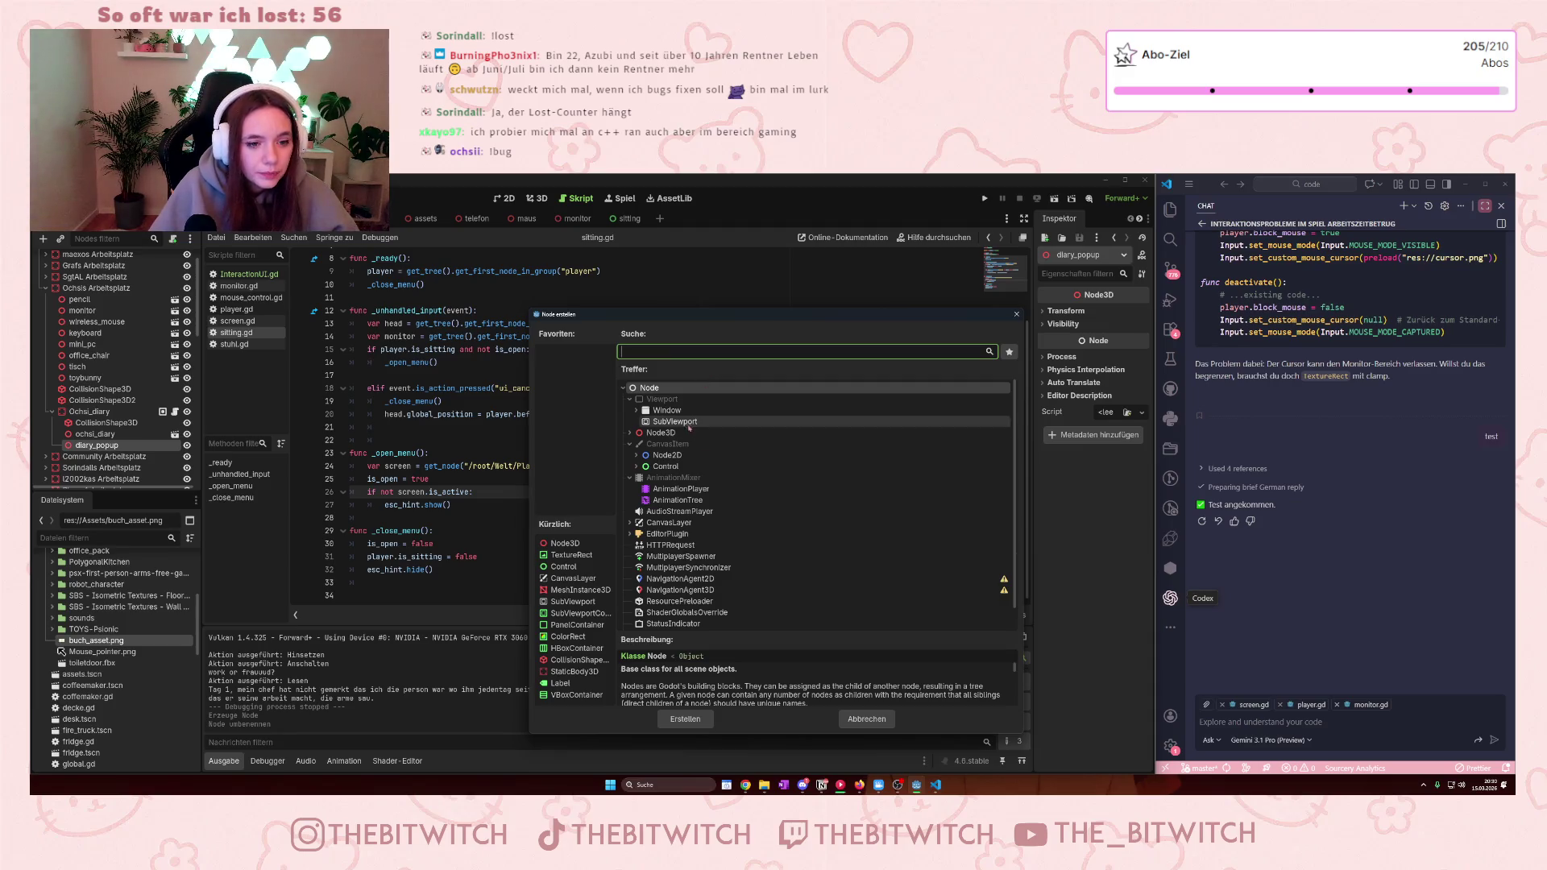
pyautogui.click(631, 434)
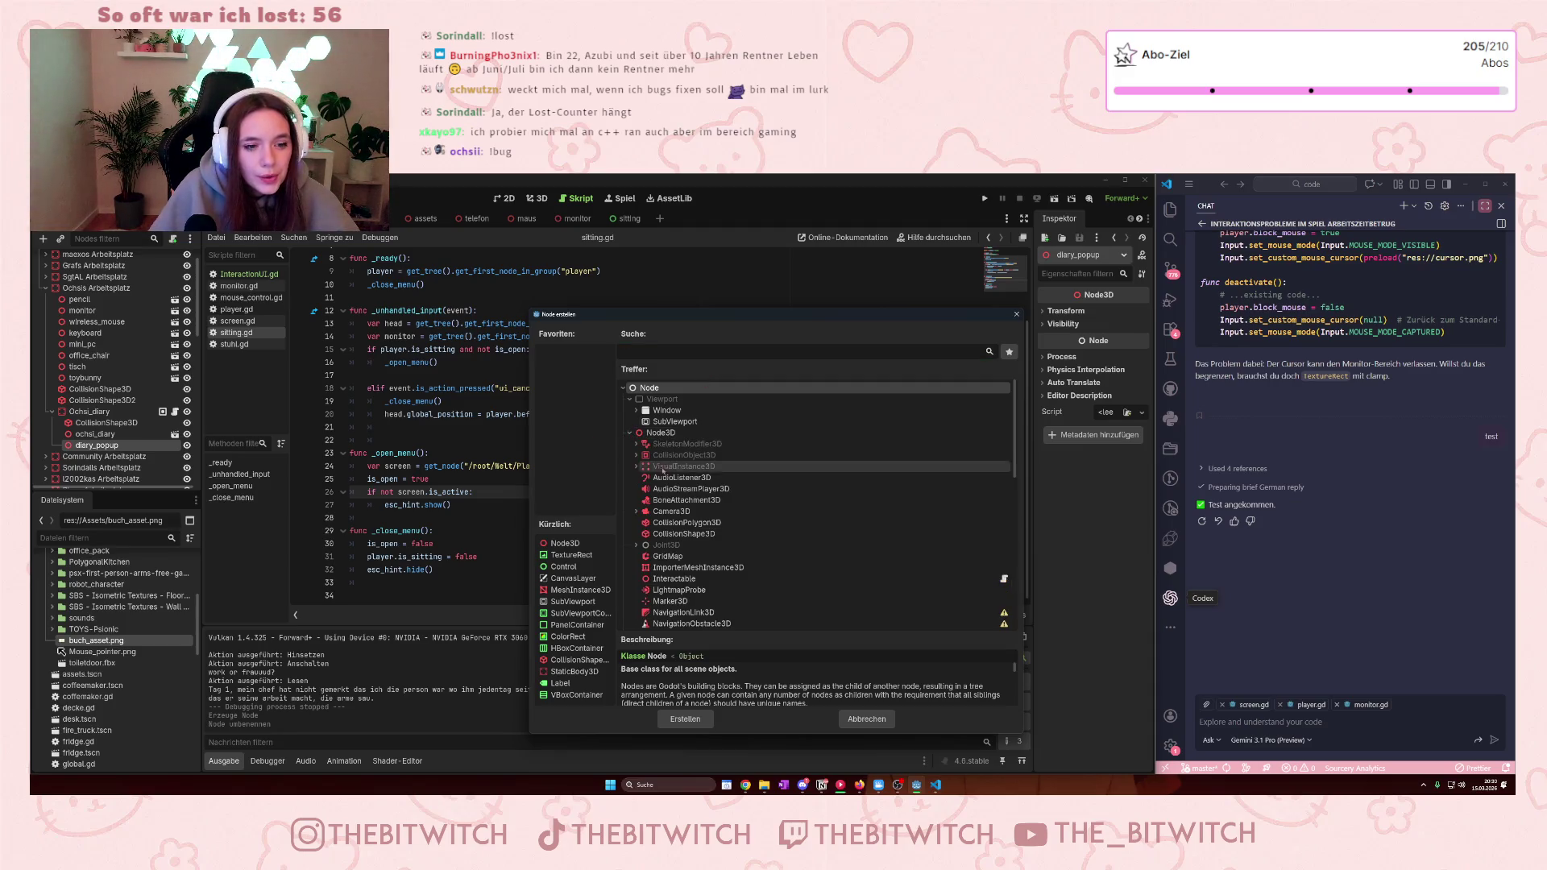
pyautogui.scroll(-1, 735, 533)
pyautogui.scroll(-10, 736, 533)
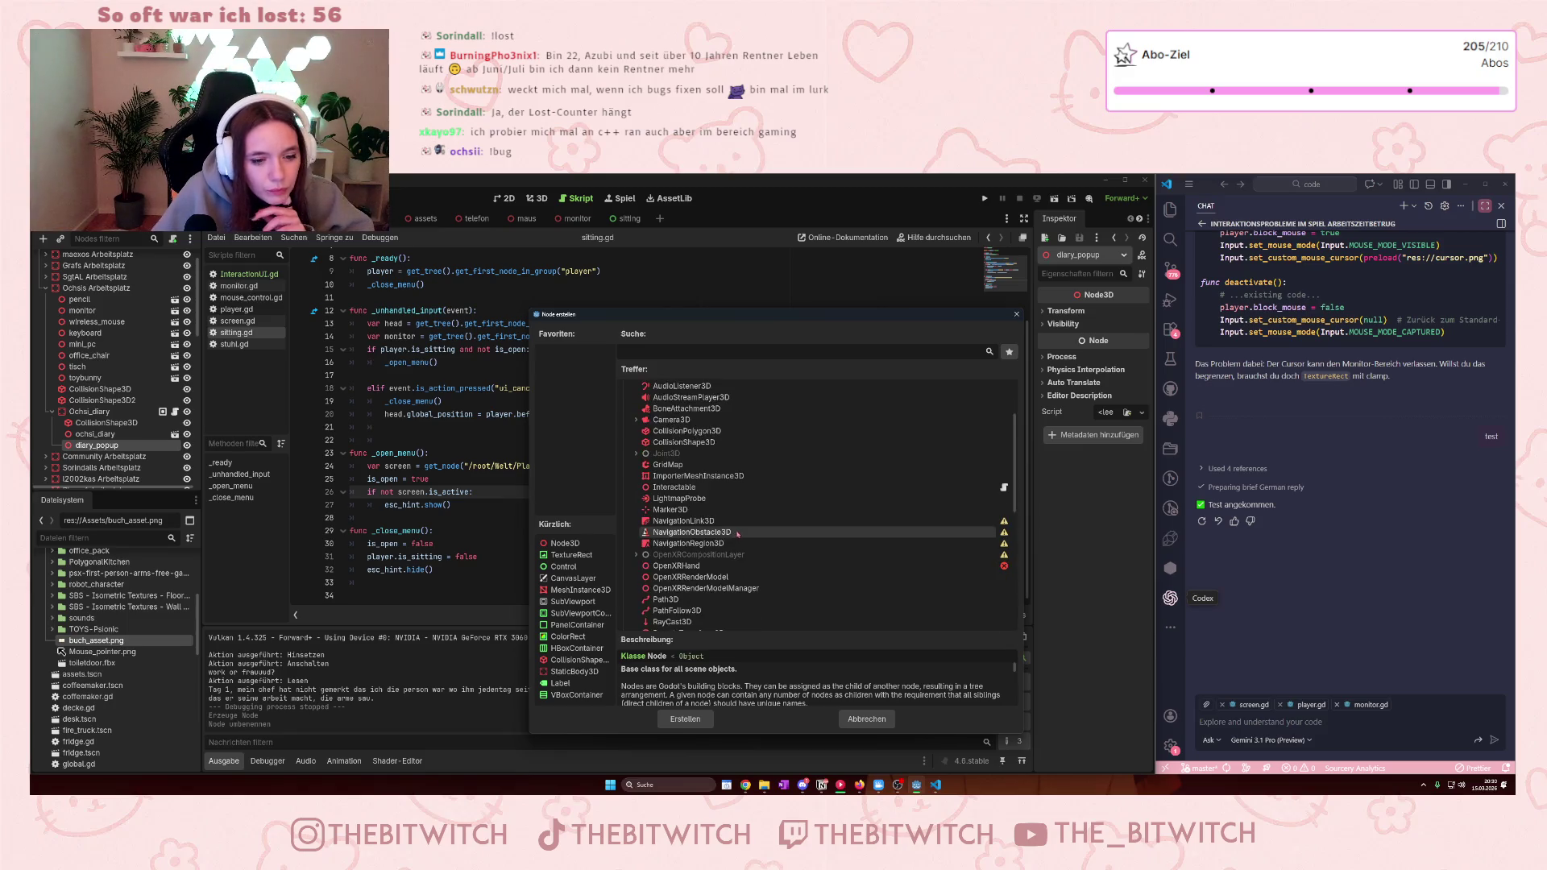
pyautogui.scroll(10, 736, 538)
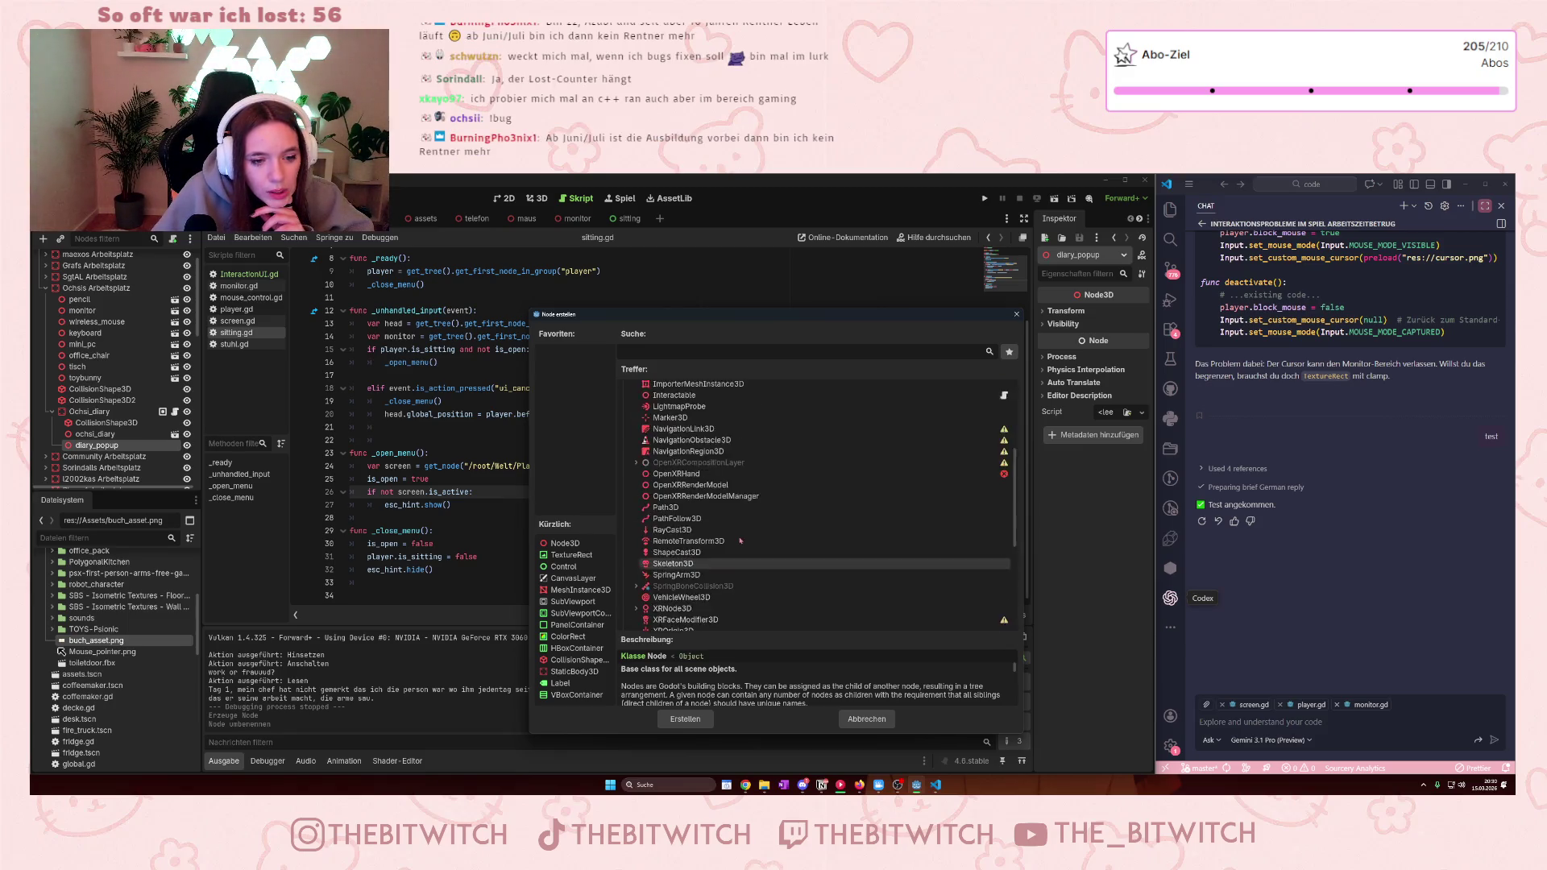
pyautogui.scroll(-8, 708, 486)
pyautogui.scroll(-3, 708, 487)
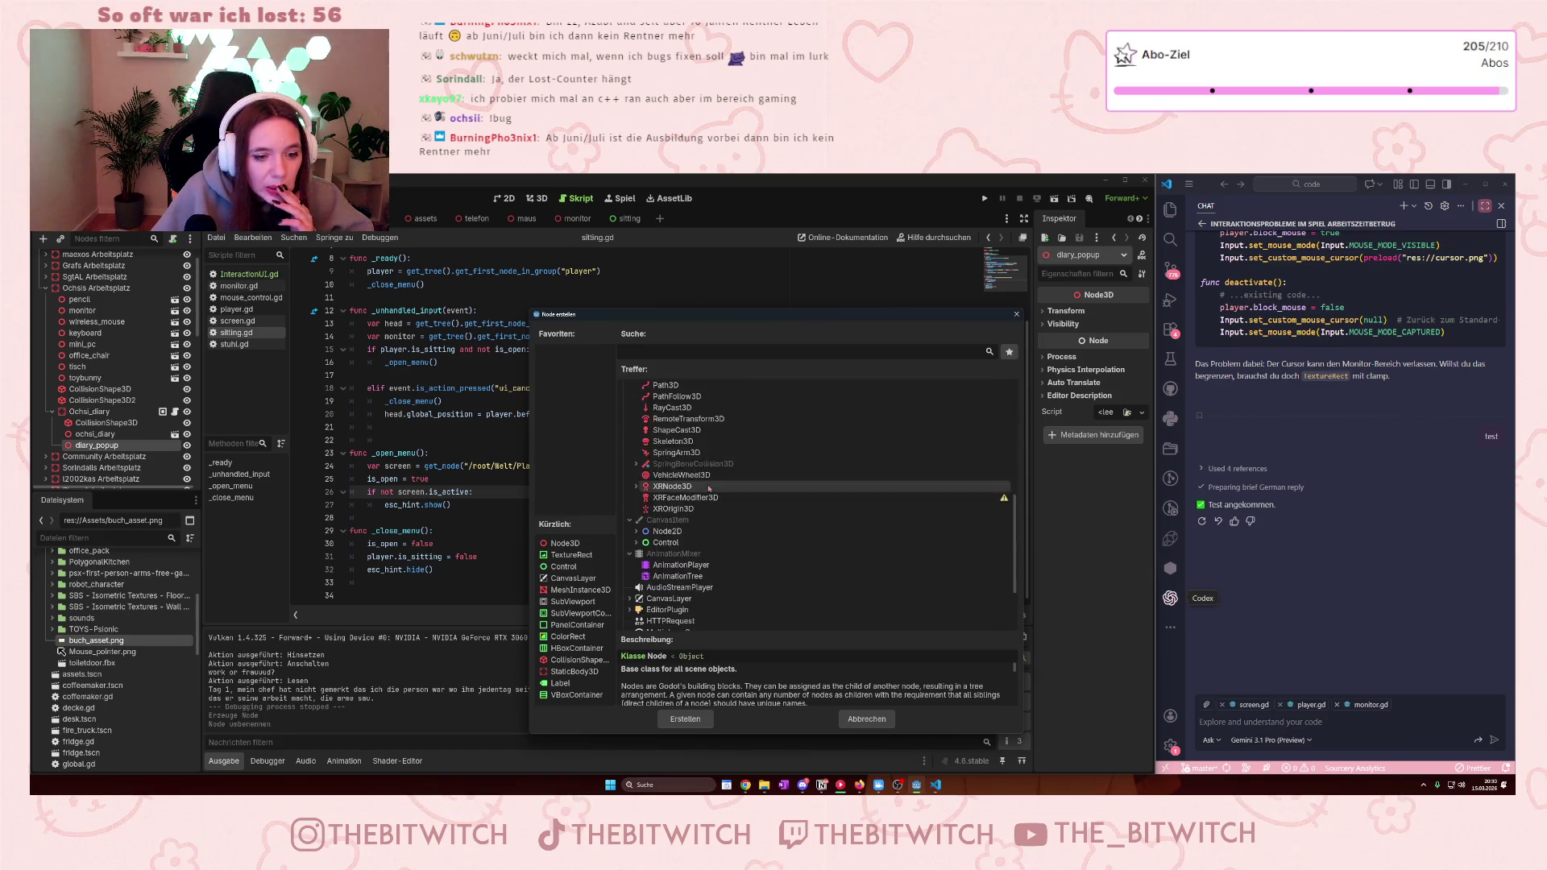
pyautogui.click(681, 556)
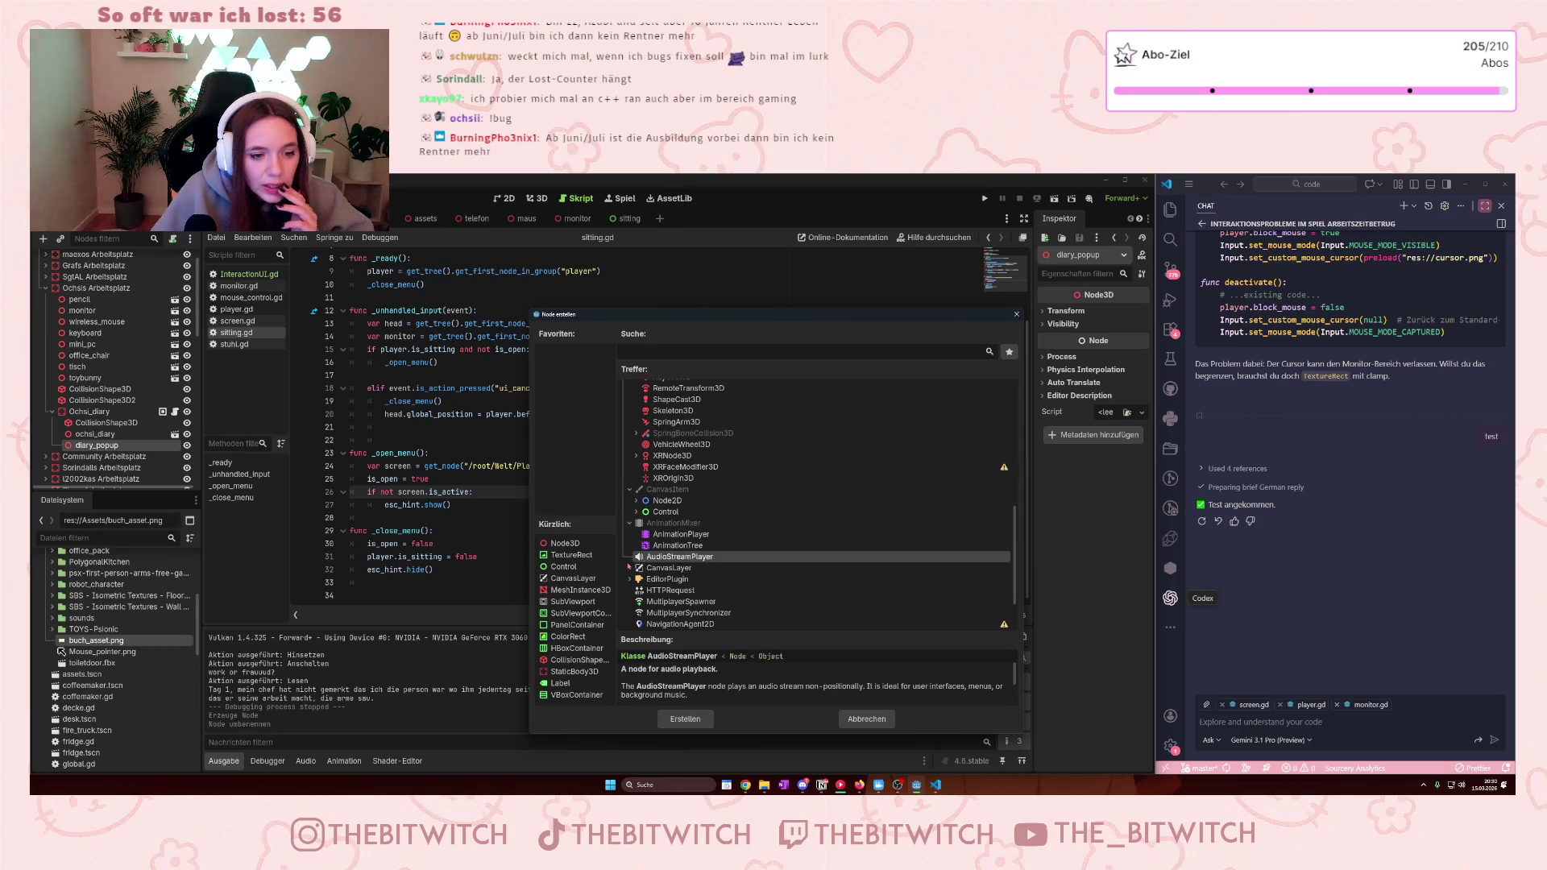
pyautogui.click(629, 567)
pyautogui.scroll(-3, 767, 576)
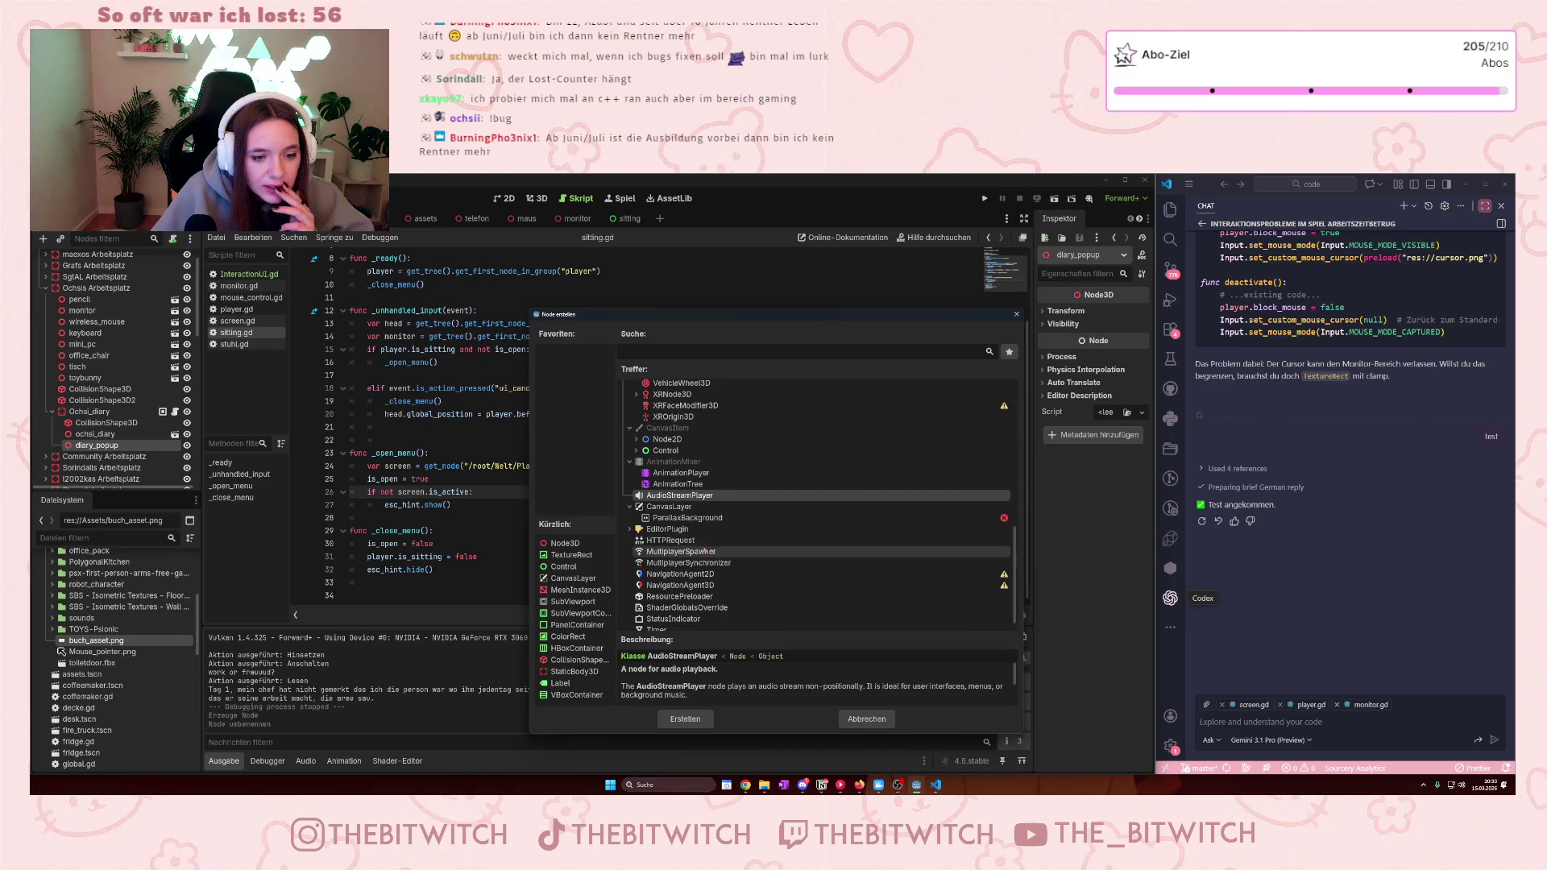
pyautogui.click(670, 506)
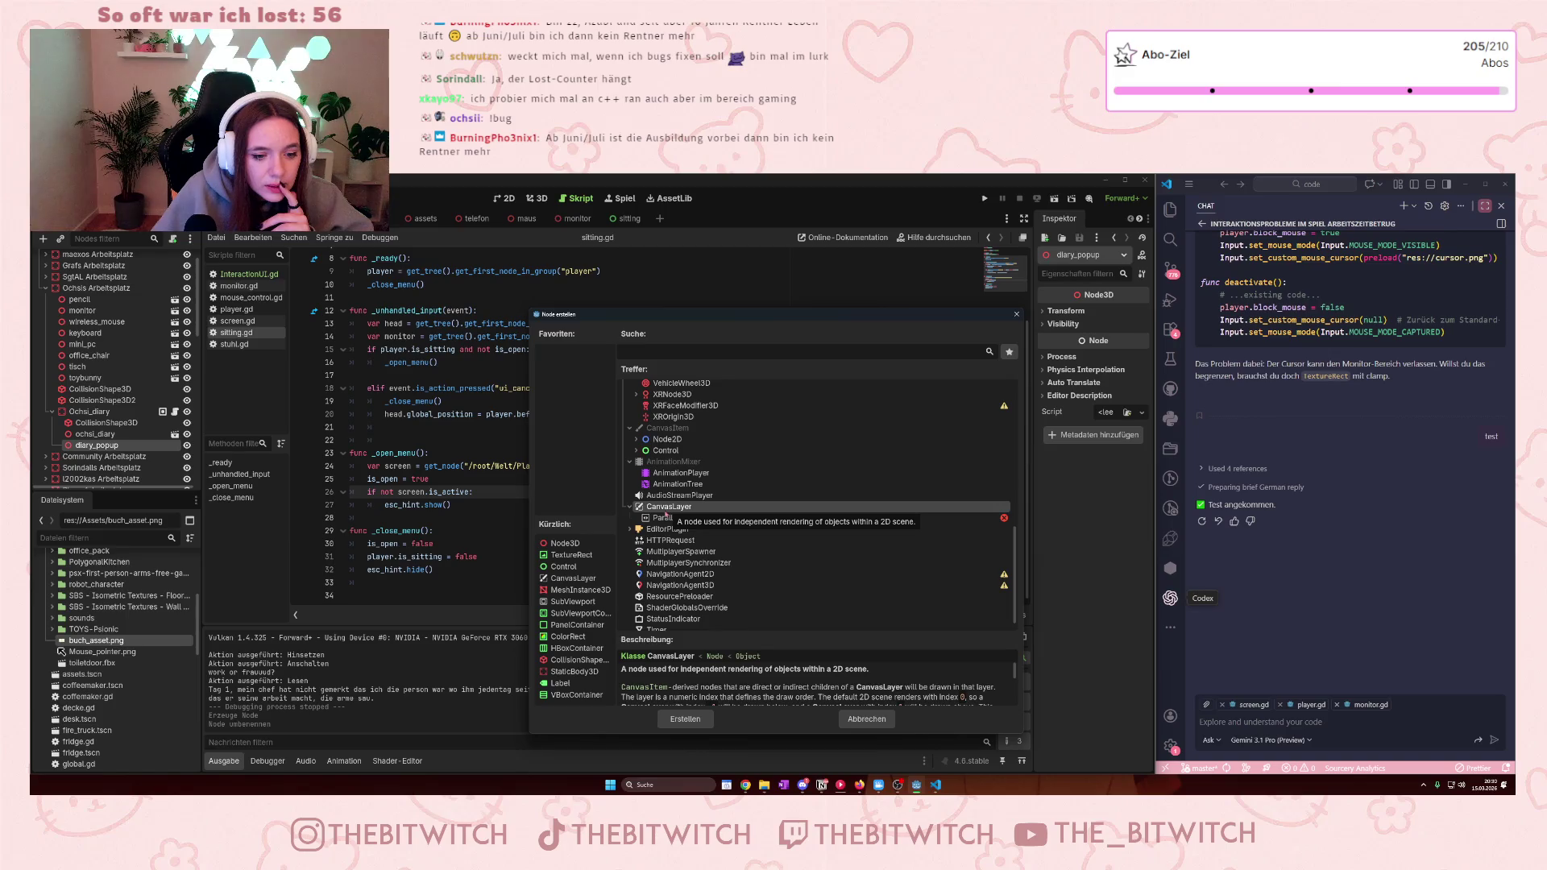
pyautogui.scroll(3, 639, 537)
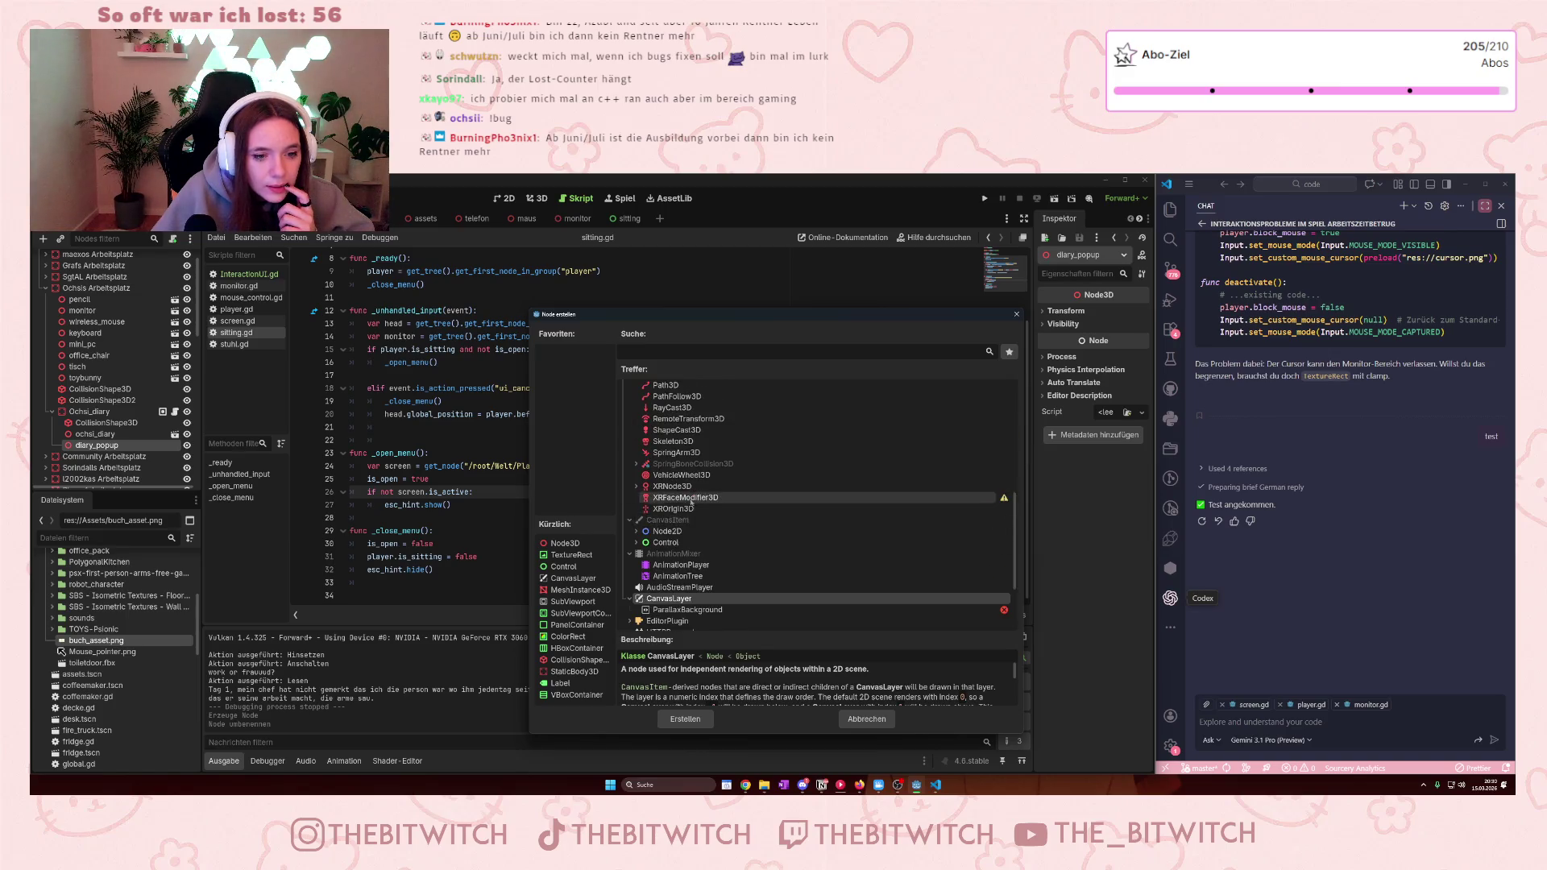
pyautogui.click(636, 532)
pyautogui.scroll(-2, 725, 540)
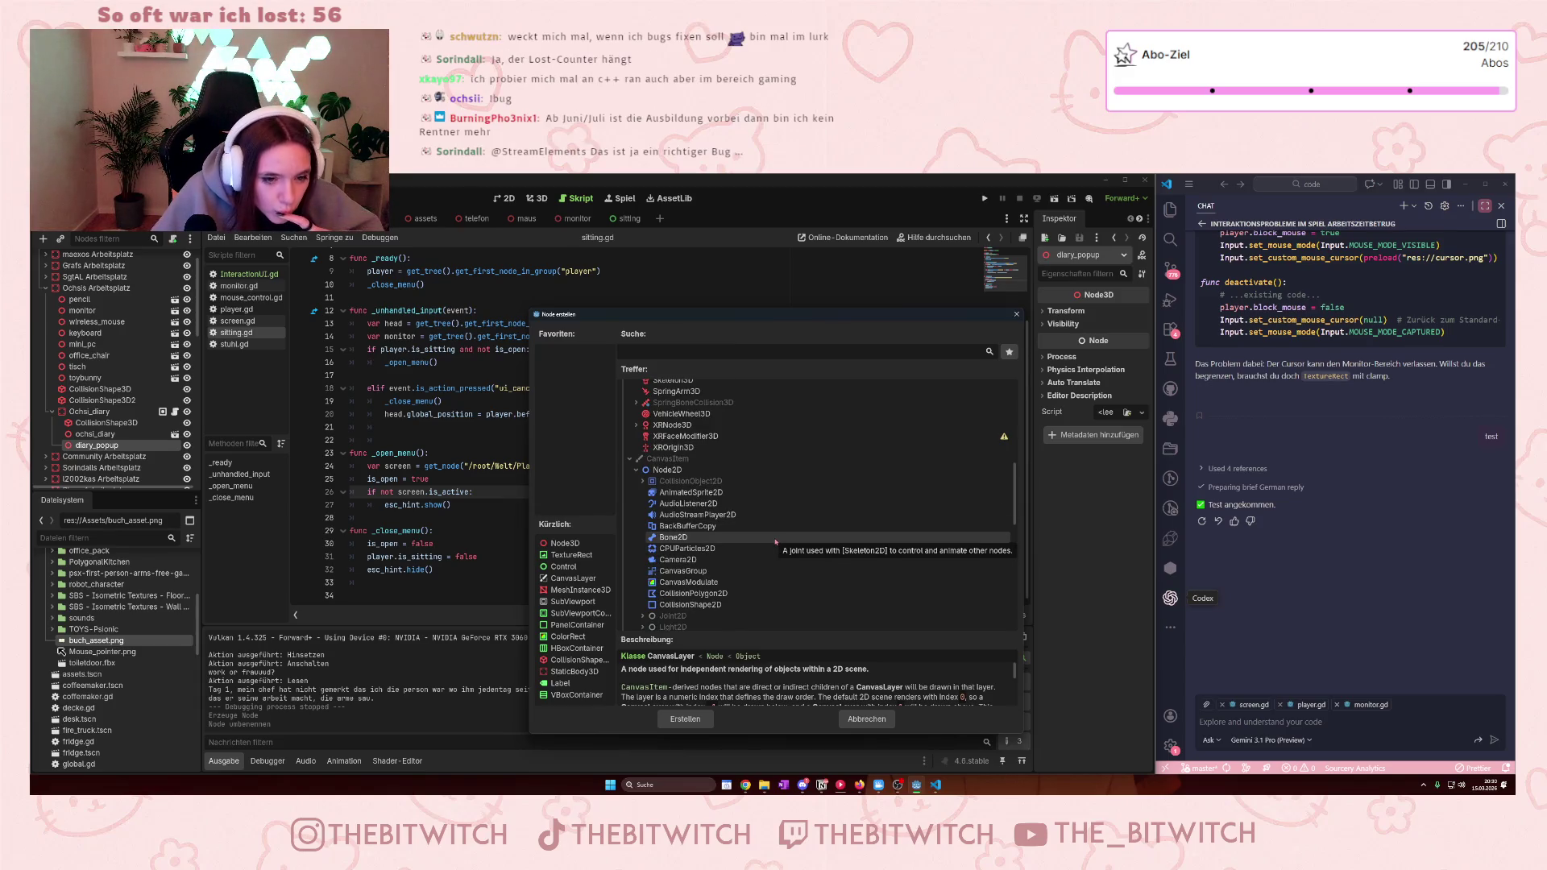
pyautogui.scroll(-9, 776, 541)
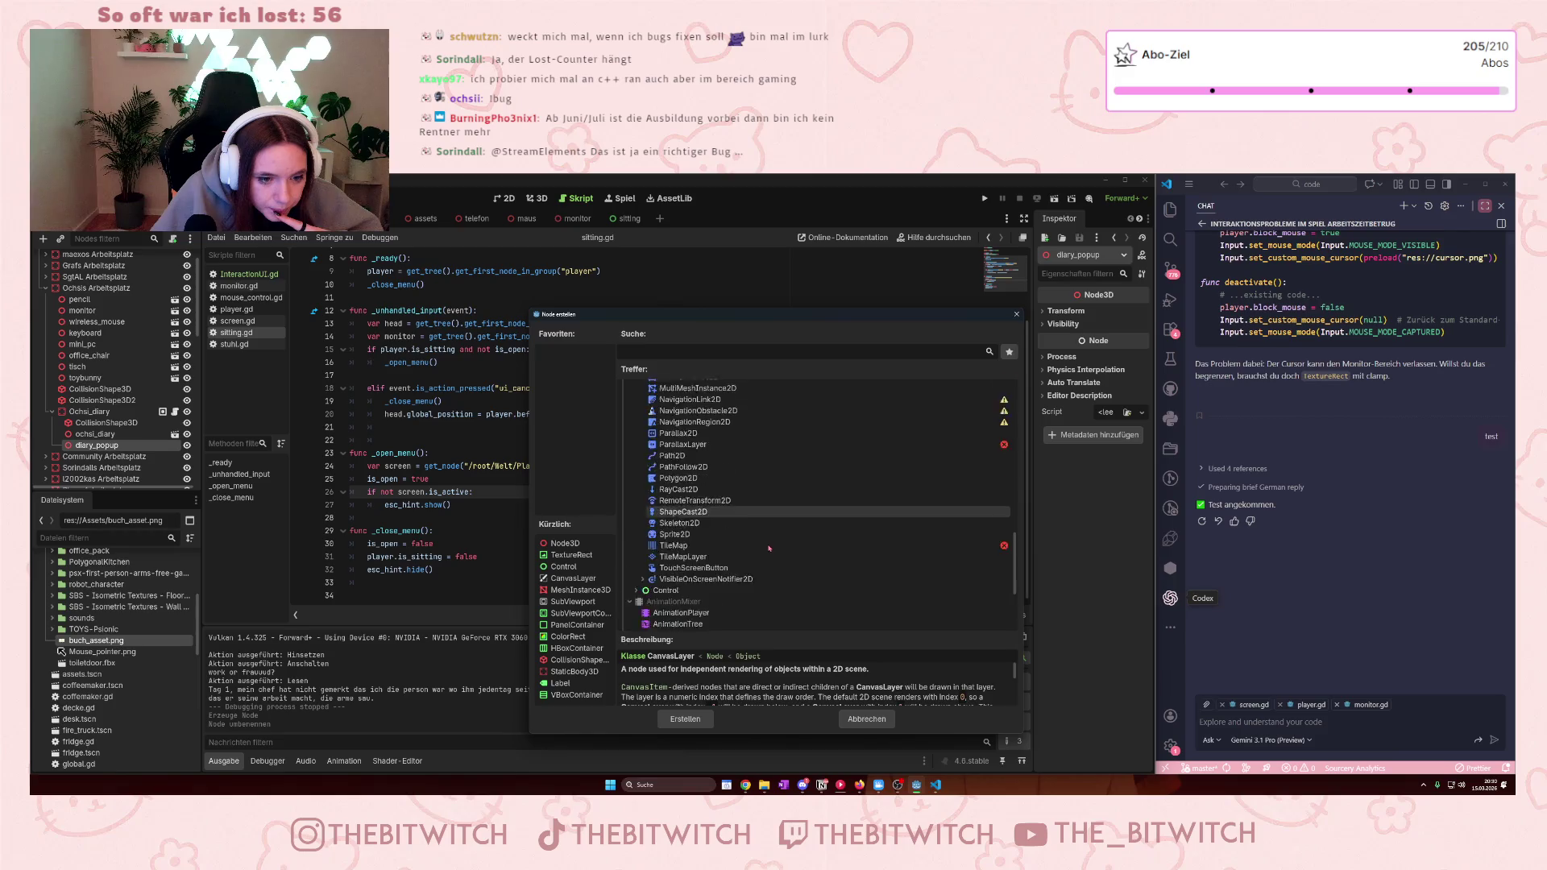
pyautogui.scroll(15, 754, 540)
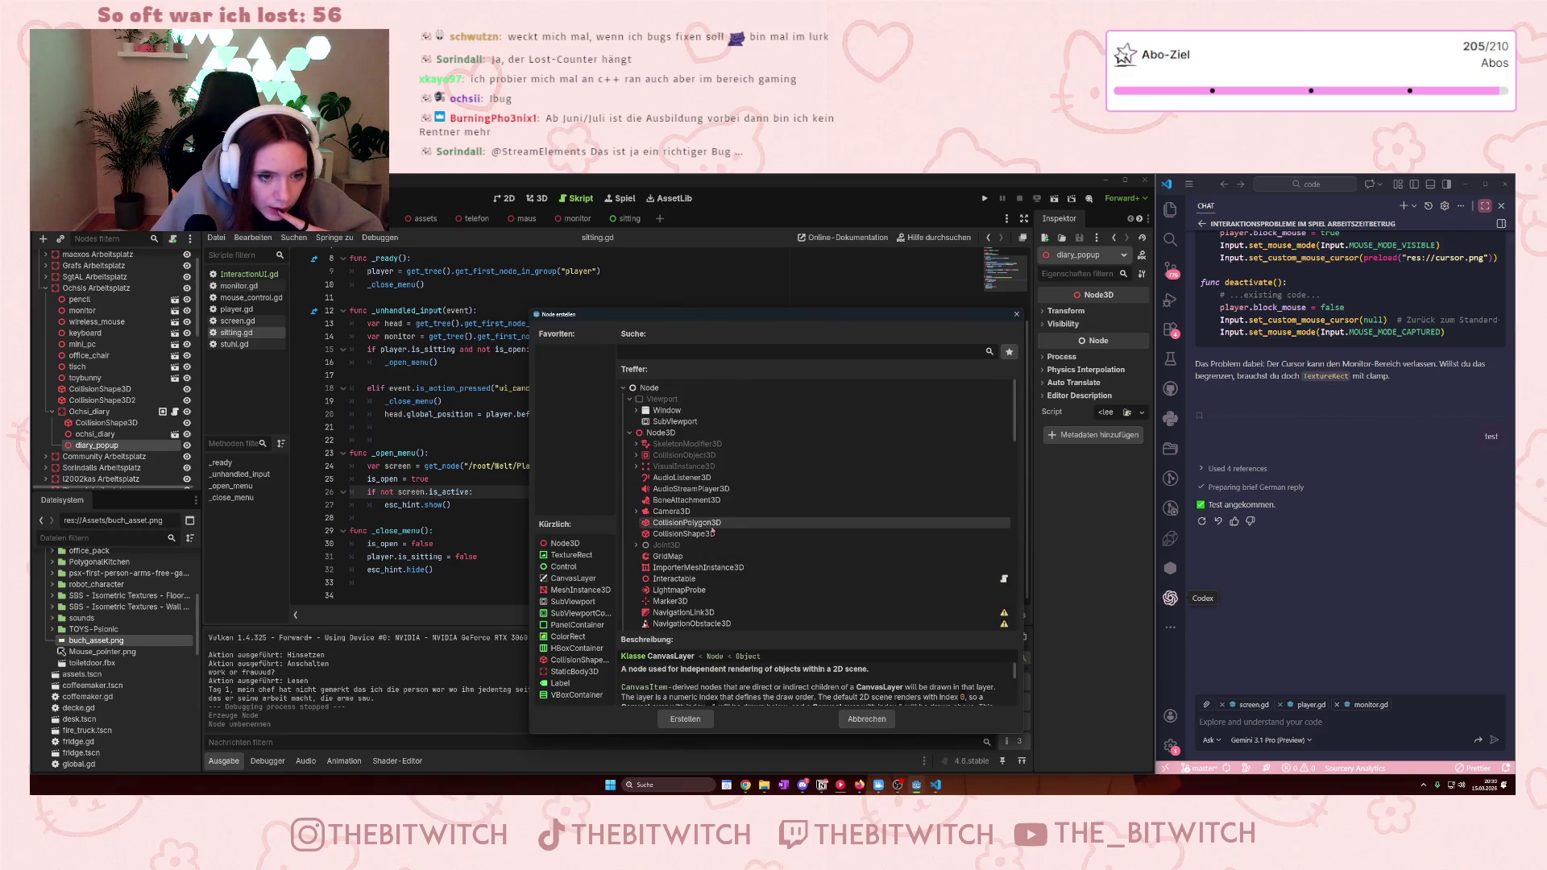
pyautogui.click(635, 410)
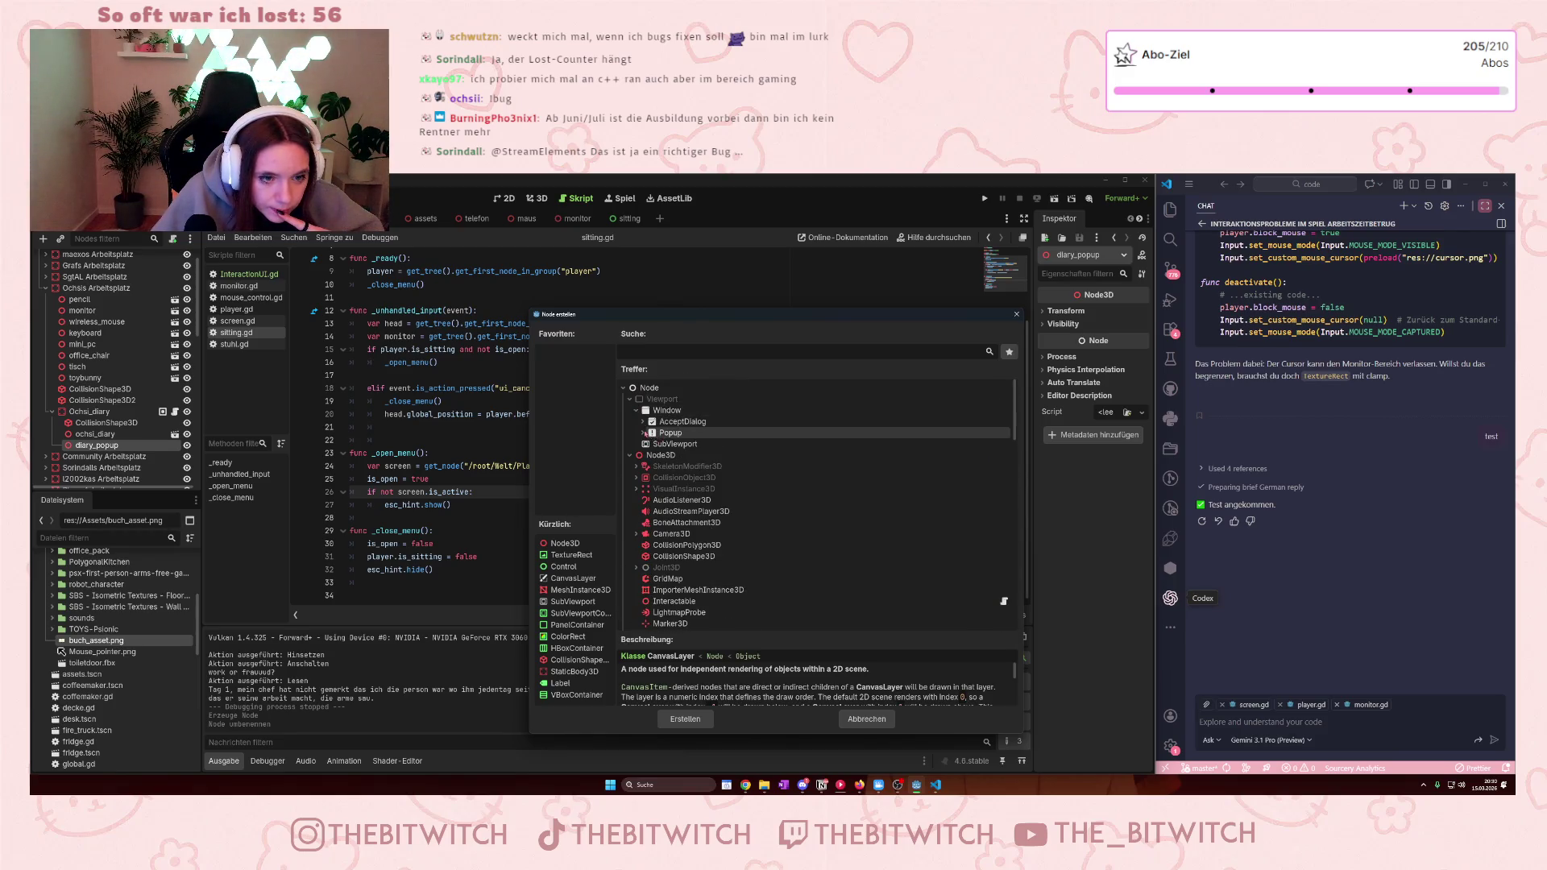
pyautogui.click(643, 432)
pyautogui.scroll(-2, 755, 488)
pyautogui.scroll(-10, 755, 488)
pyautogui.scroll(1, 755, 483)
pyautogui.scroll(5, 754, 487)
pyautogui.scroll(3, 758, 485)
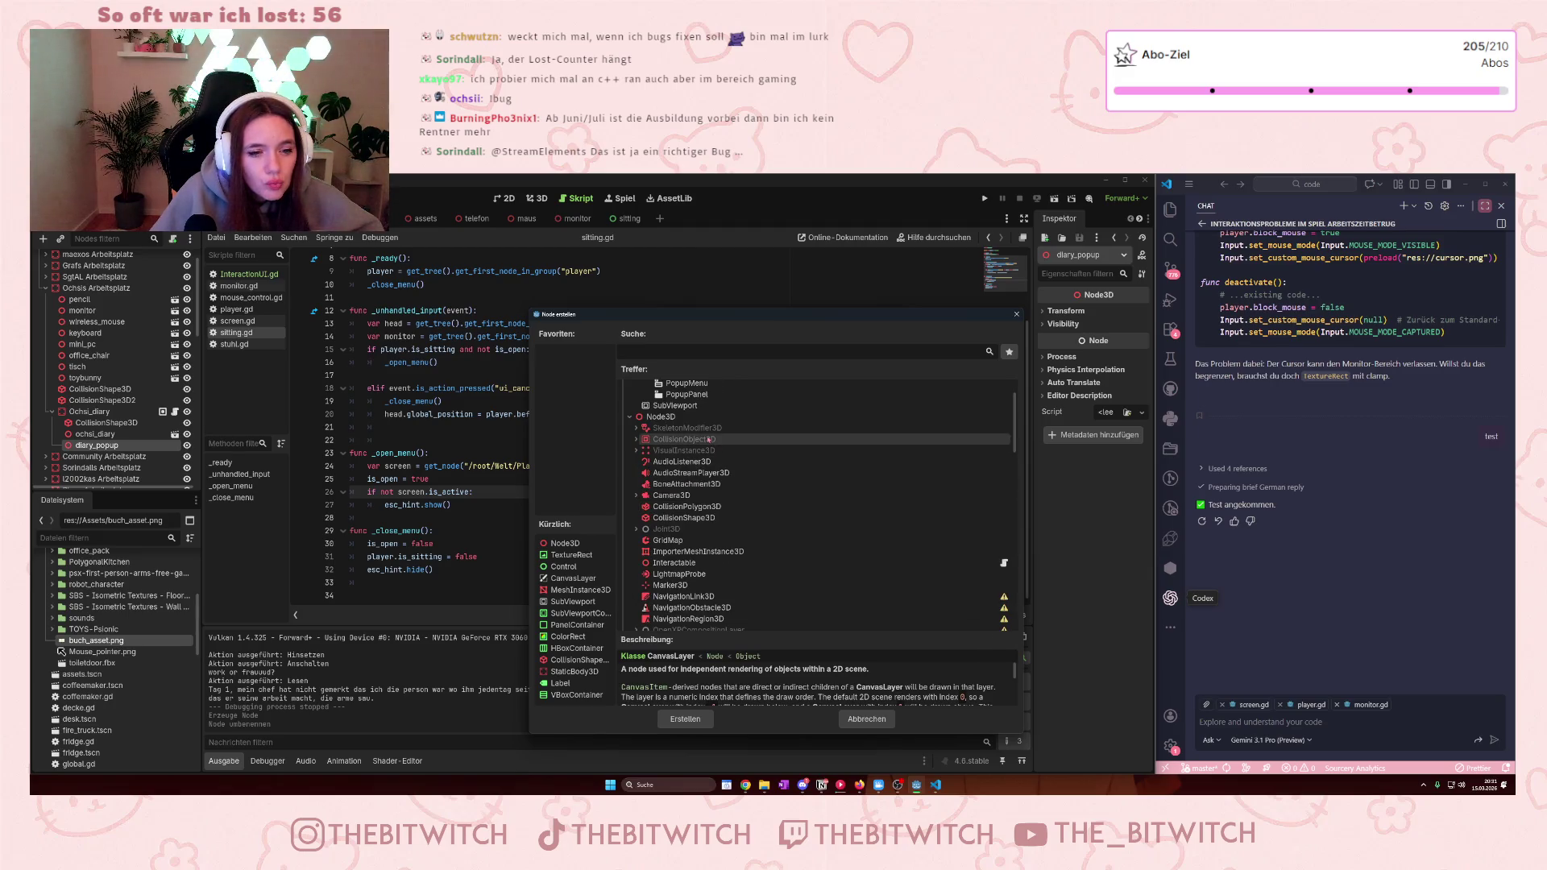
pyautogui.click(679, 452)
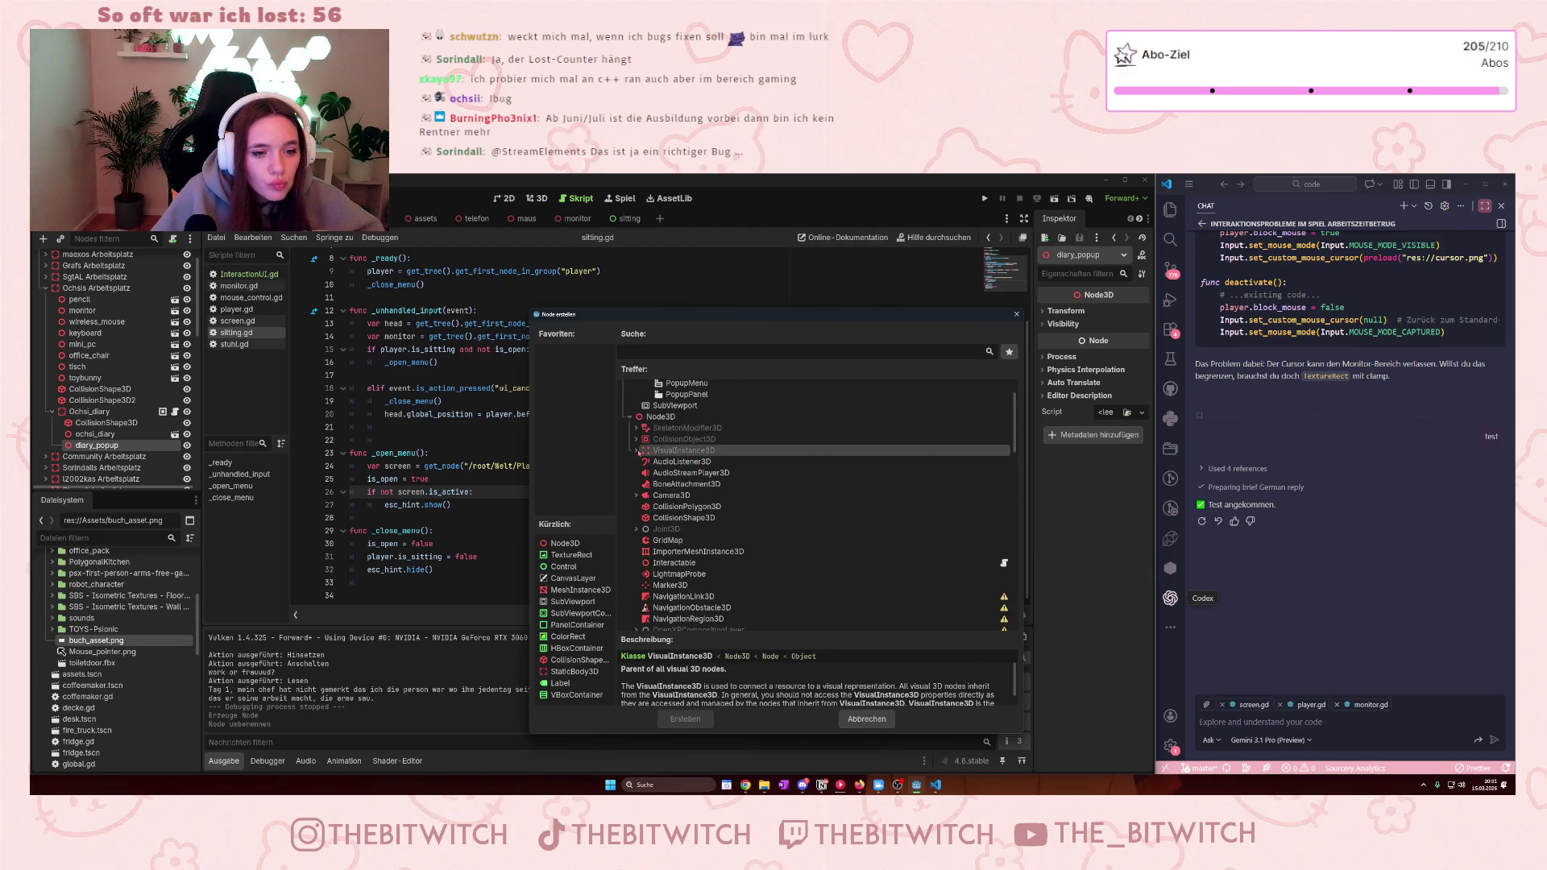
pyautogui.click(637, 451)
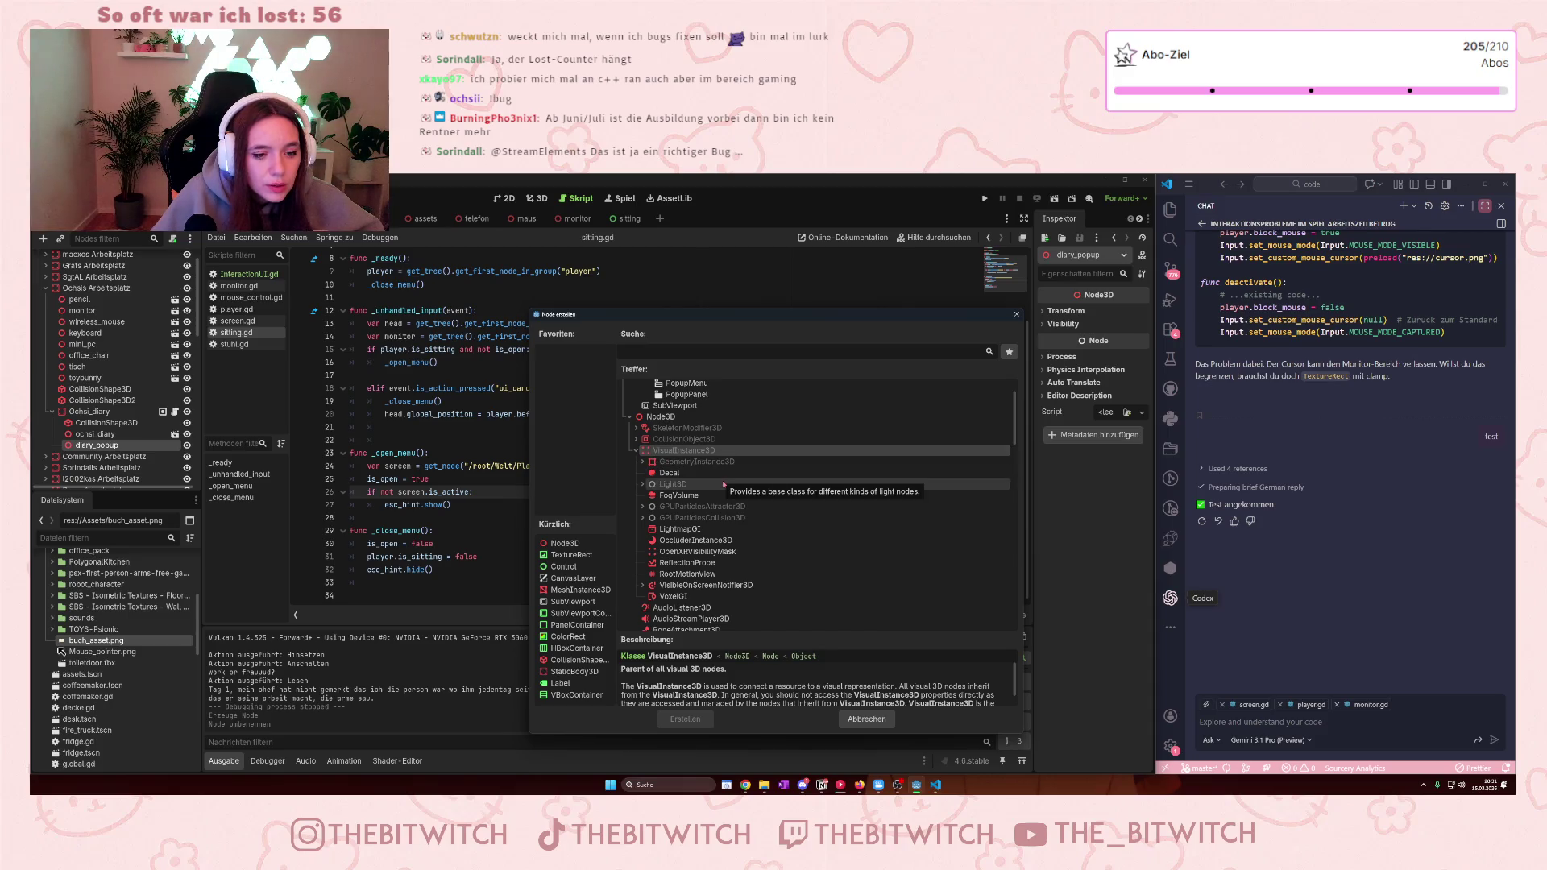
pyautogui.scroll(-6, 724, 484)
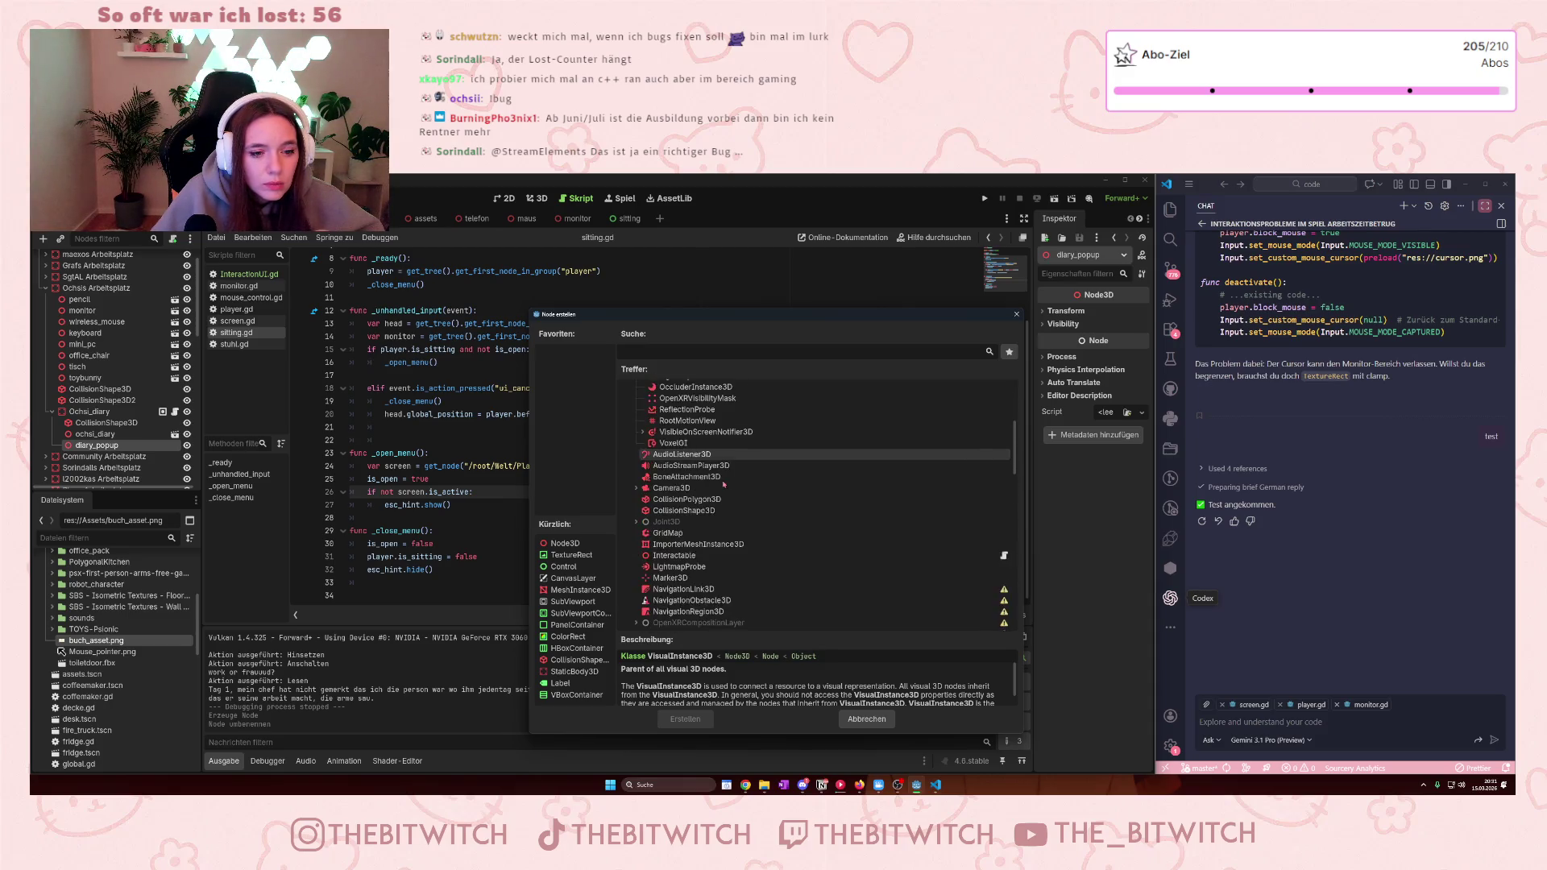
pyautogui.scroll(-8, 724, 484)
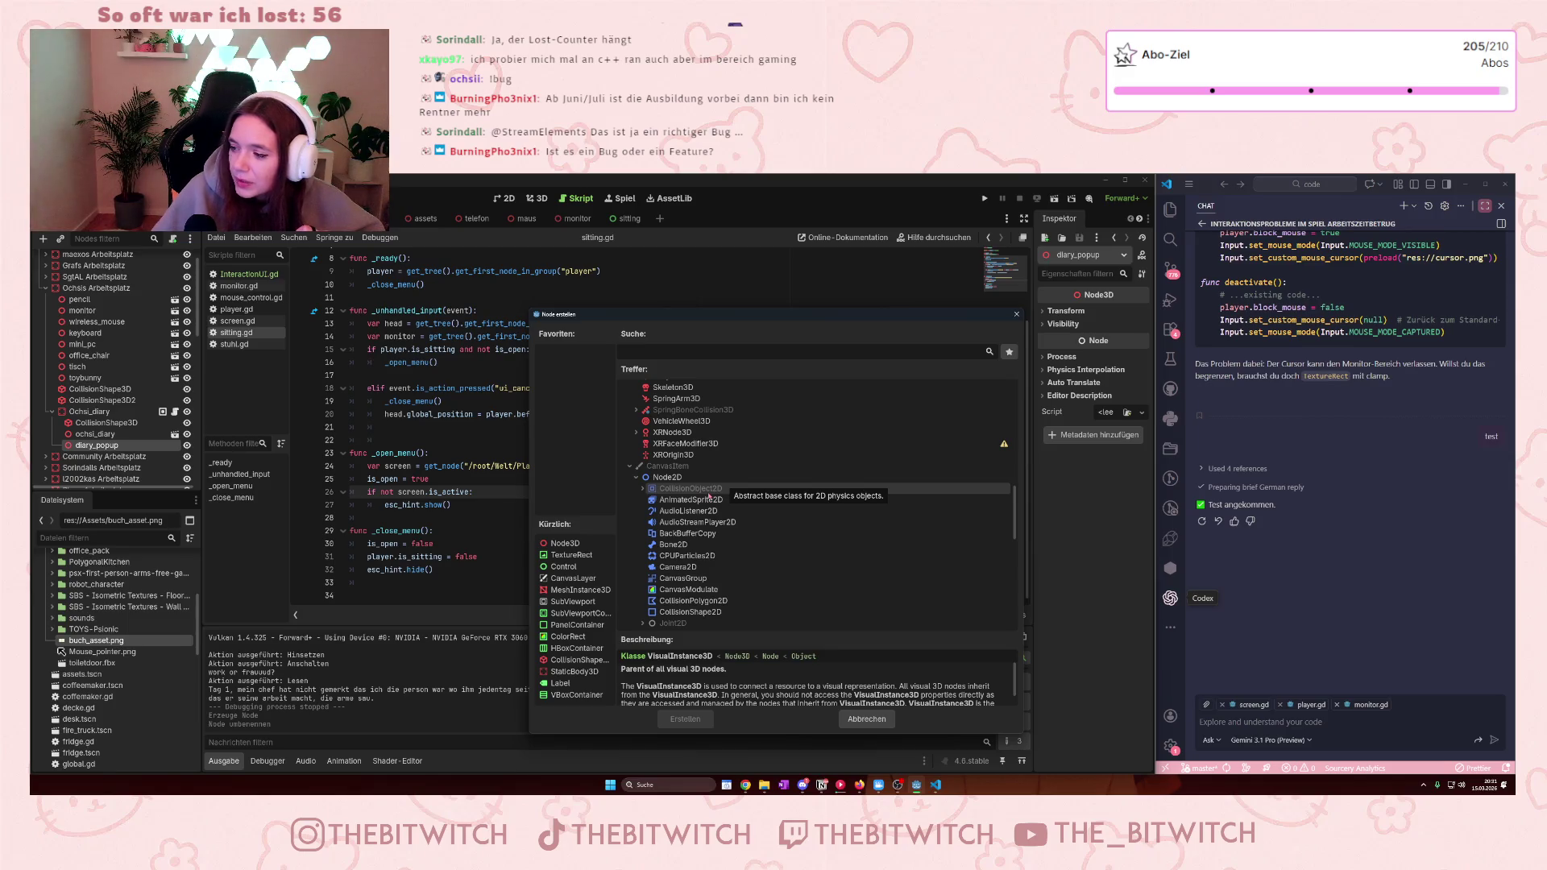
pyautogui.scroll(-2, 709, 492)
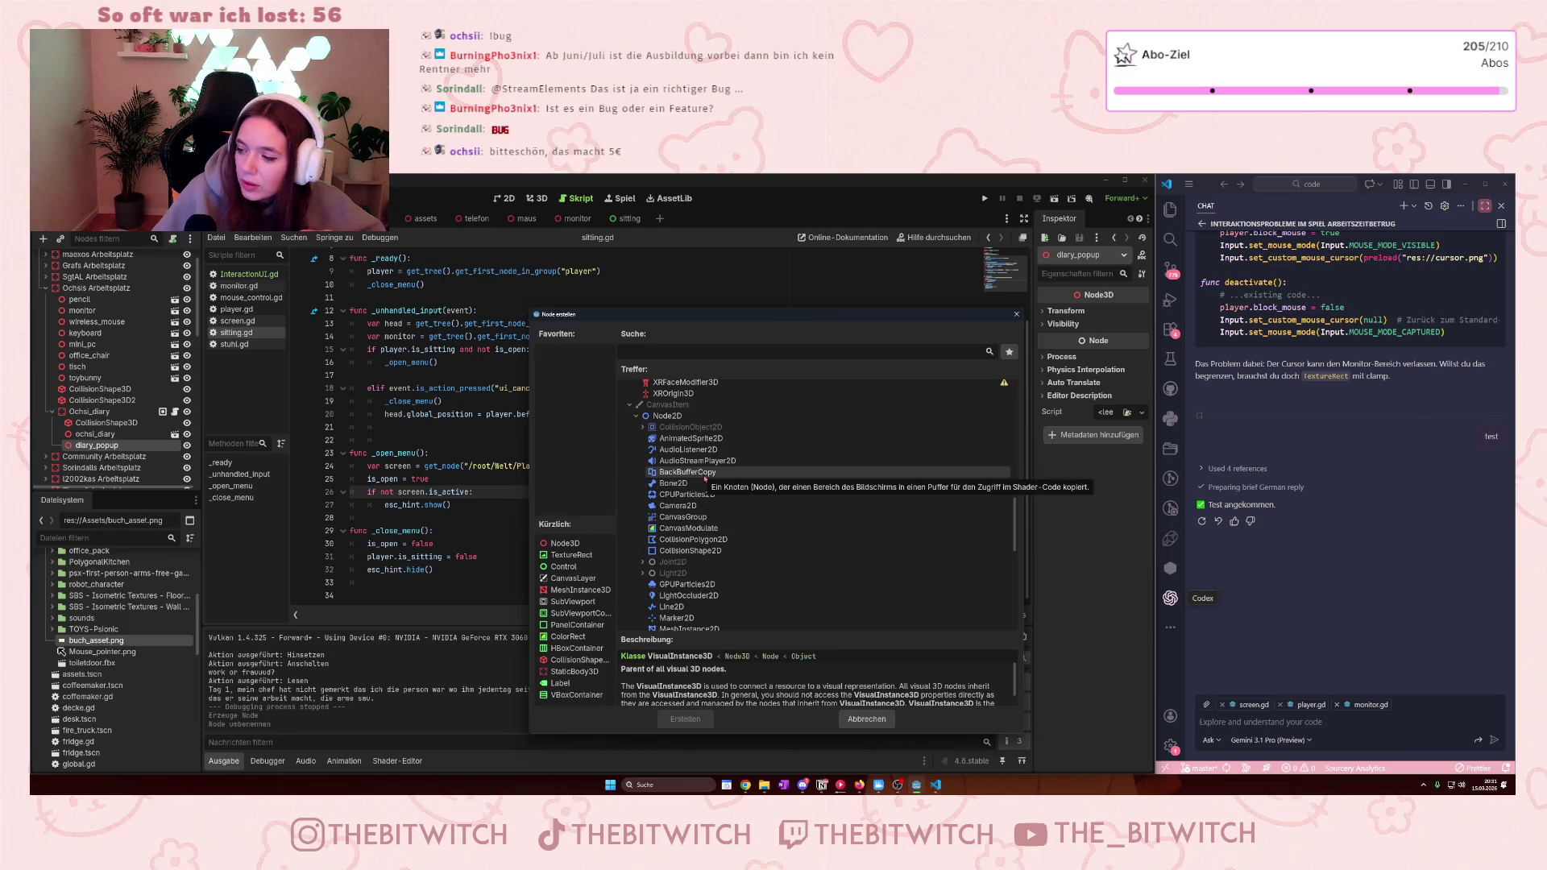
pyautogui.scroll(-2, 761, 511)
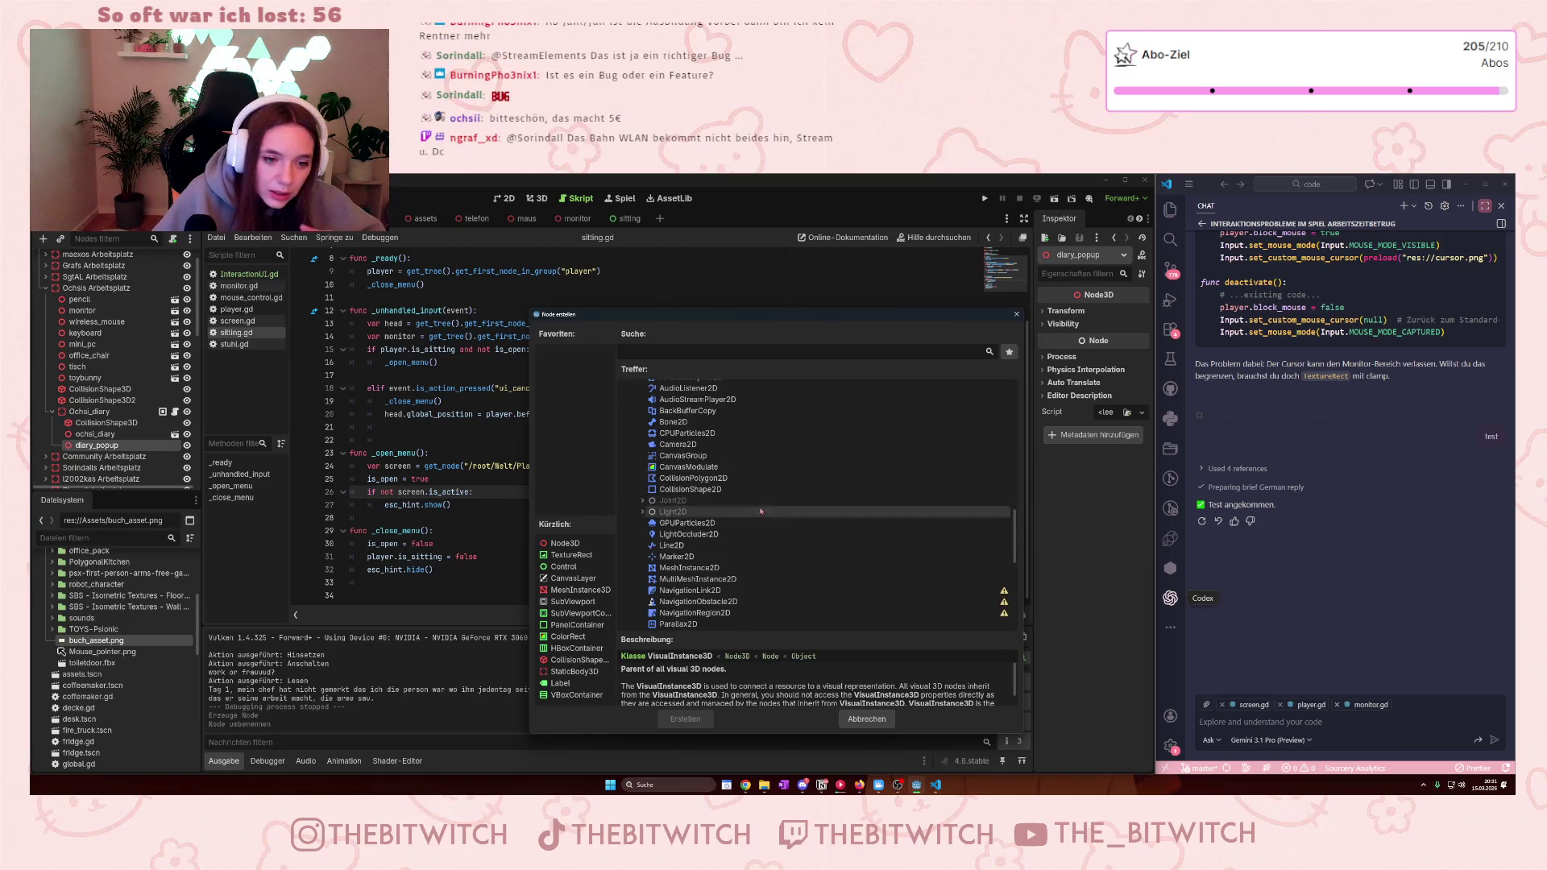
pyautogui.scroll(-1, 726, 508)
pyautogui.scroll(-8, 726, 509)
pyautogui.scroll(-3, 798, 490)
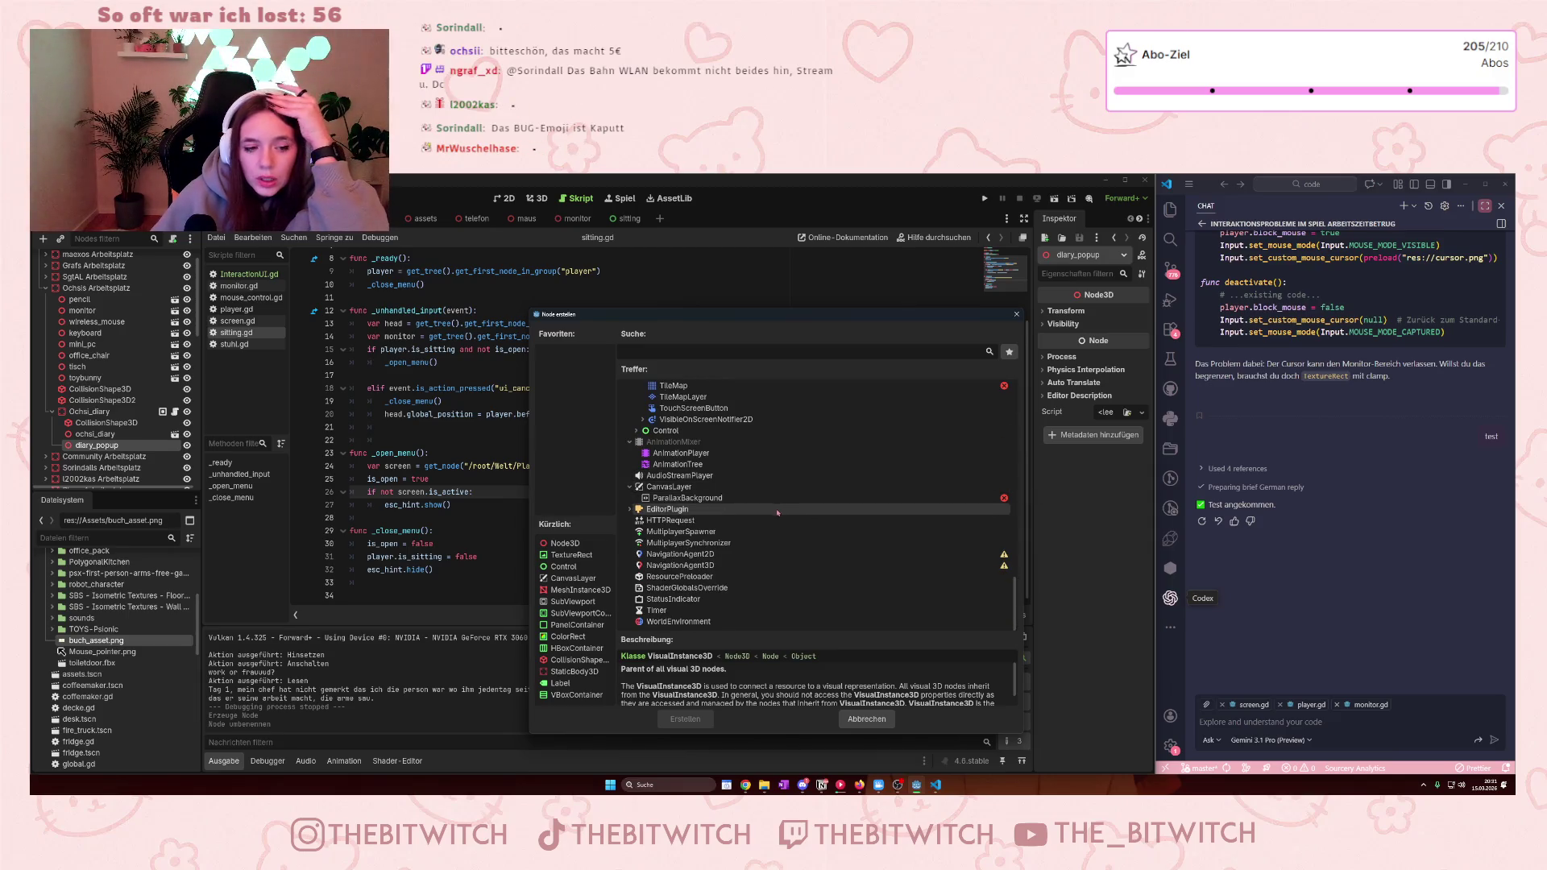
pyautogui.scroll(10, 776, 509)
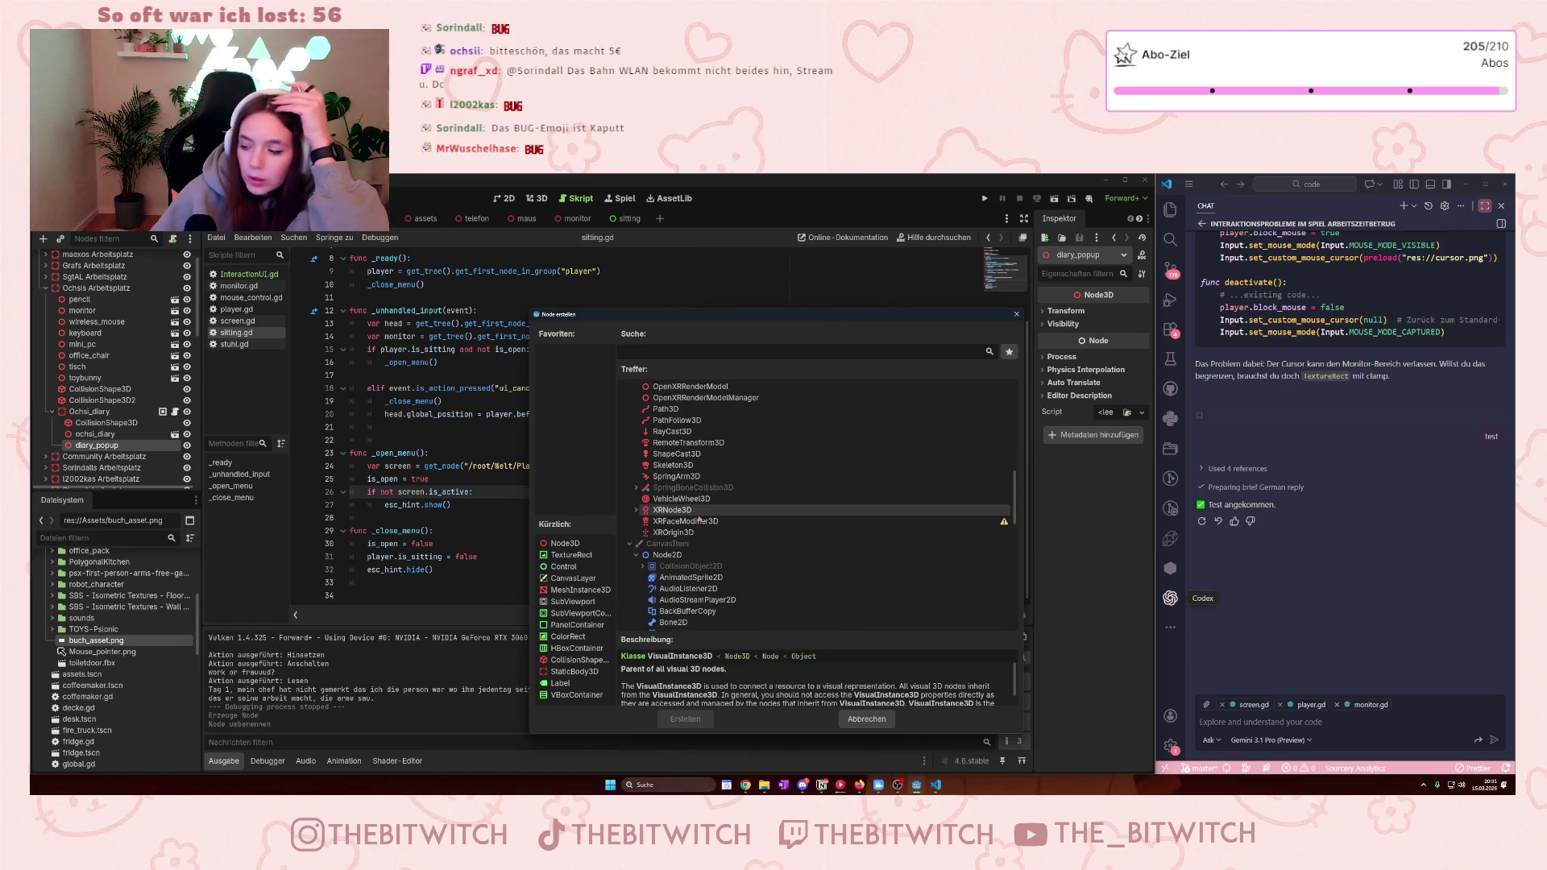
pyautogui.moveTo(702, 516)
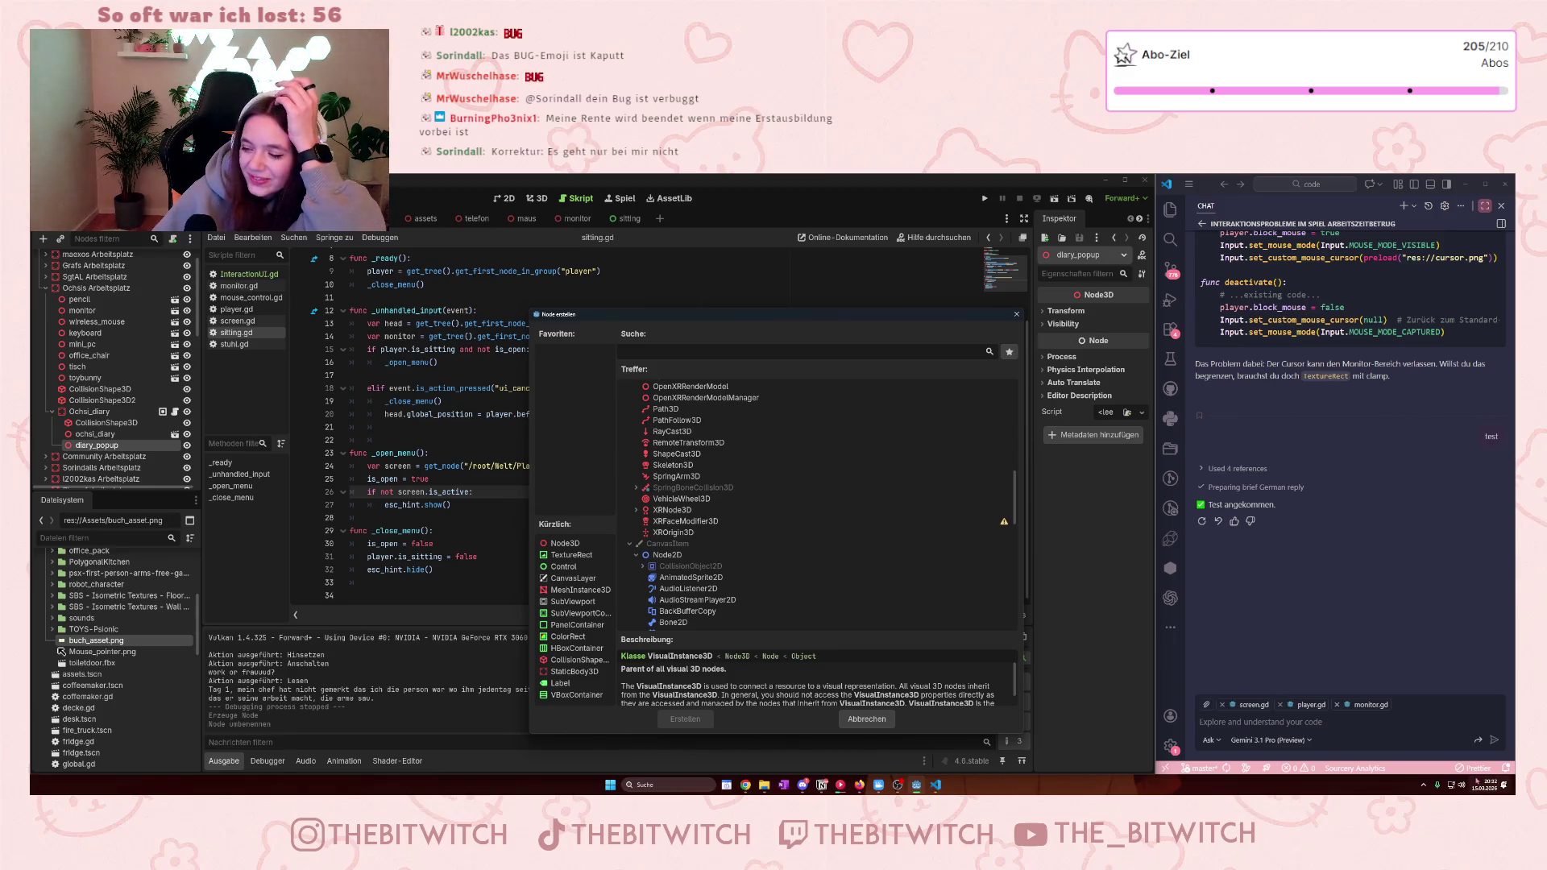
pyautogui.scroll(-1, 889, 586)
pyautogui.scroll(-2, 889, 586)
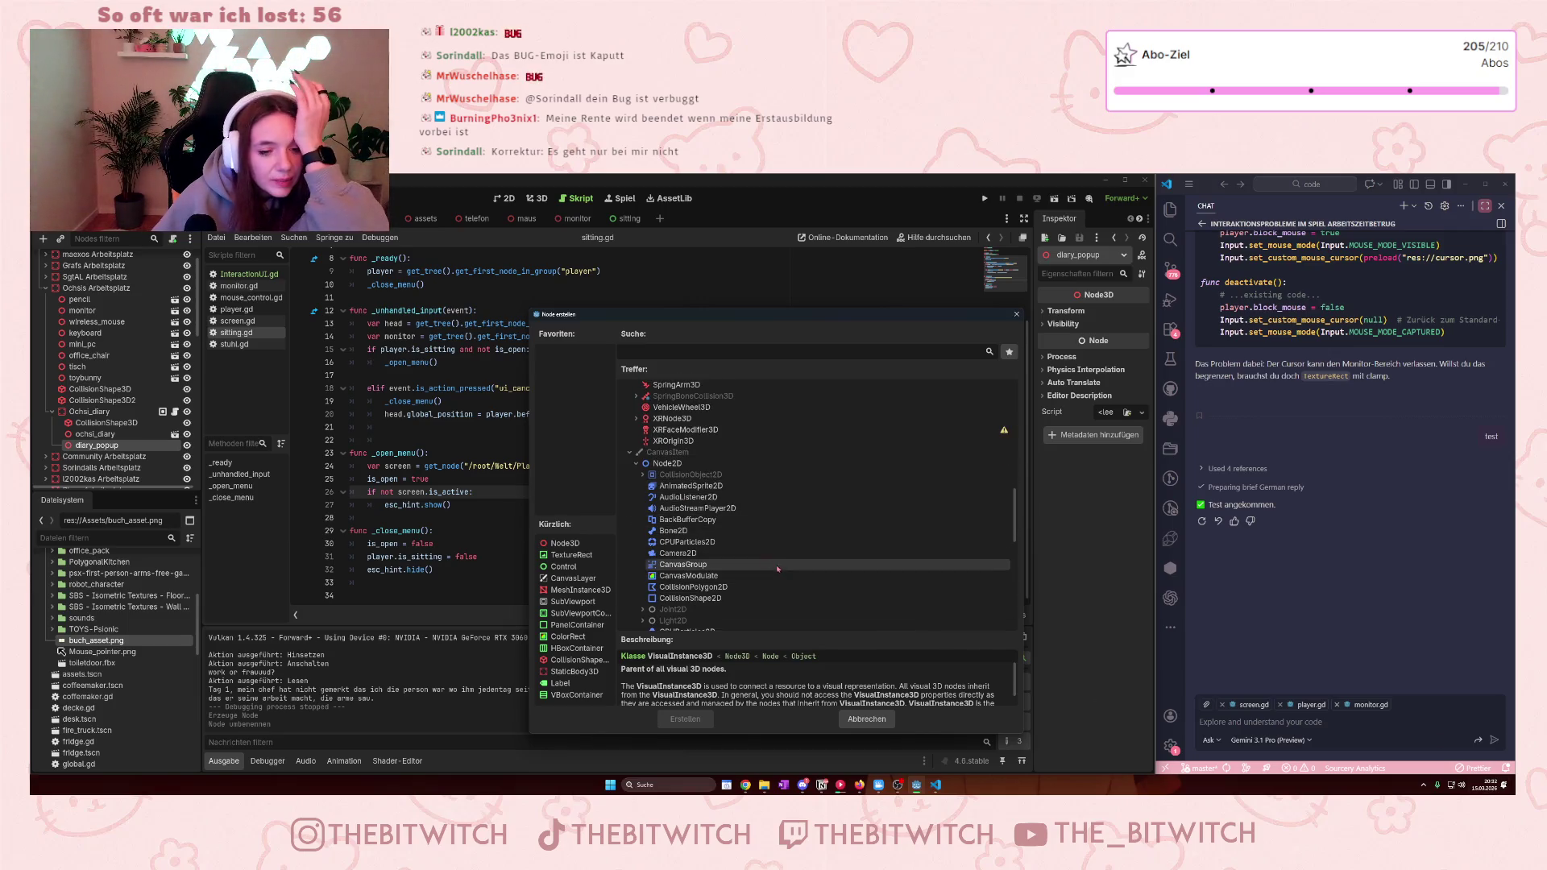
pyautogui.scroll(-2, 748, 552)
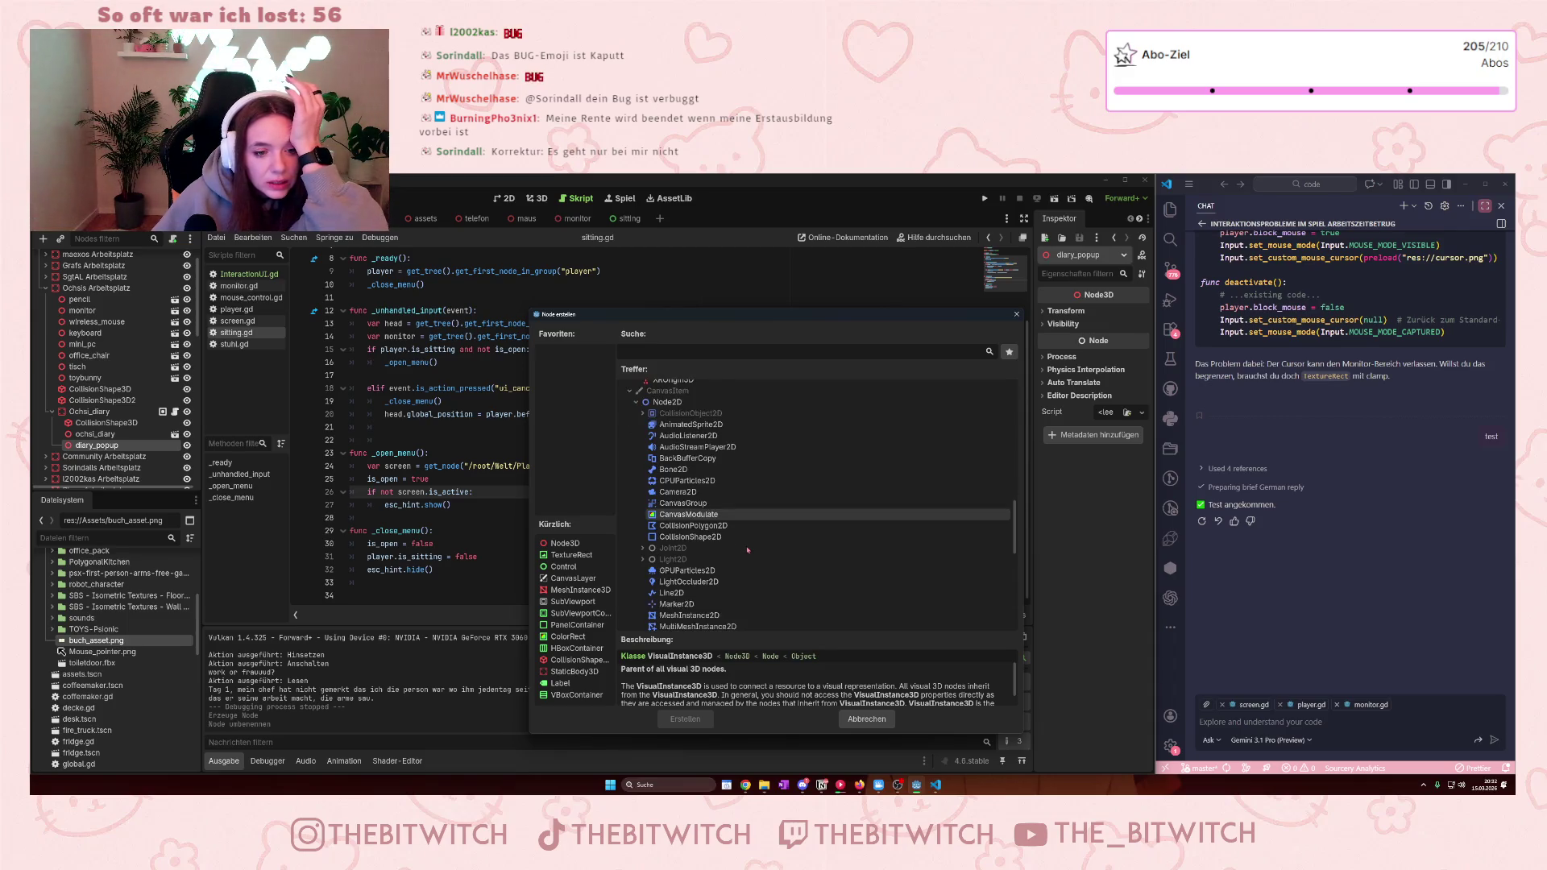
pyautogui.scroll(-2, 749, 556)
pyautogui.click(751, 556)
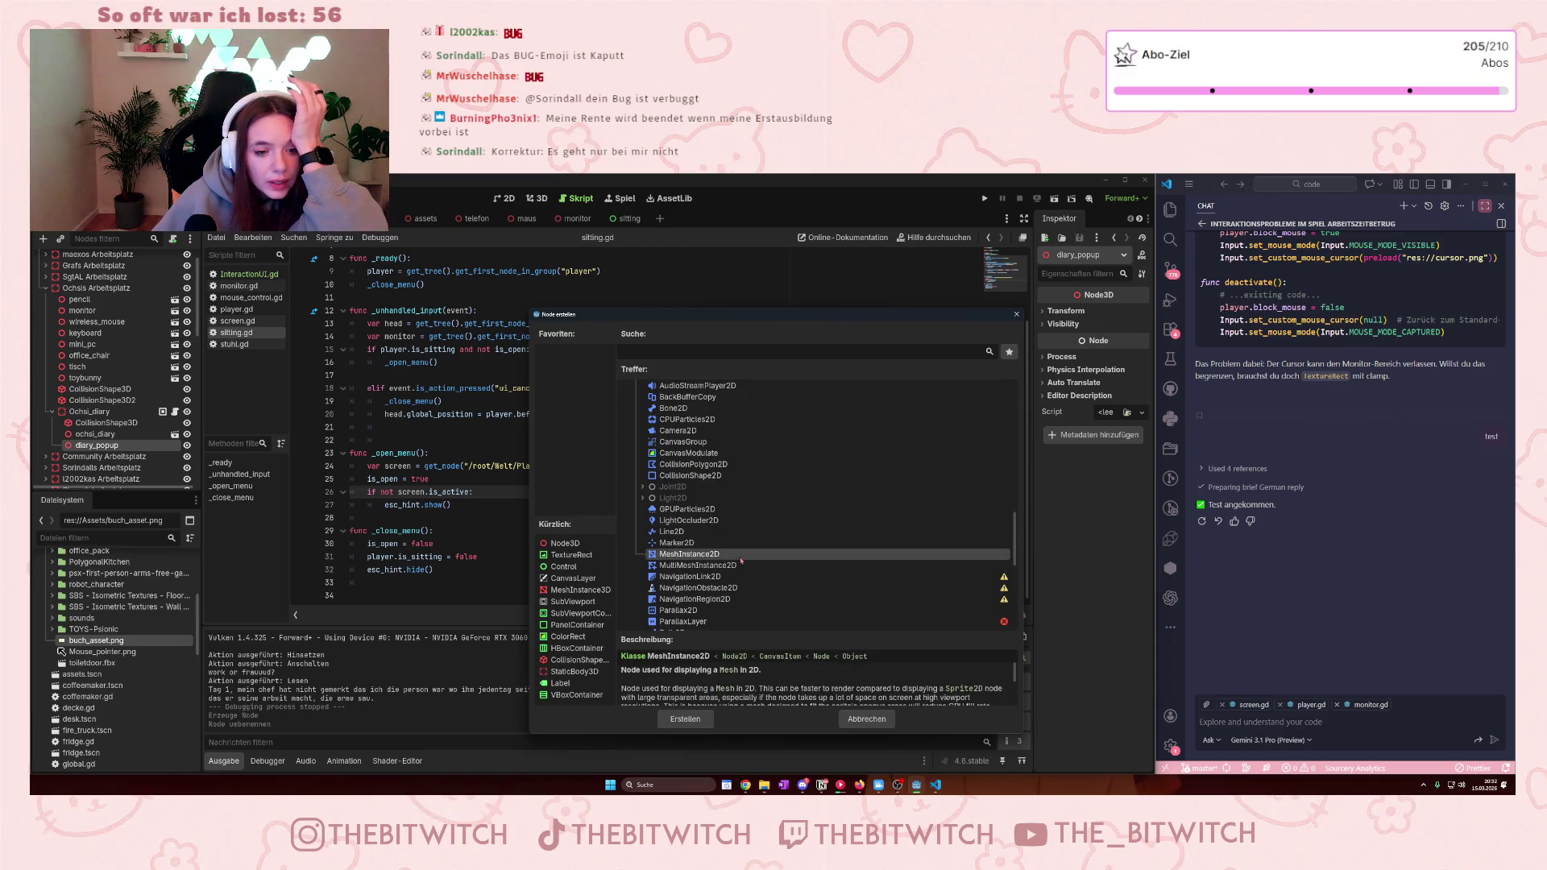
pyautogui.scroll(3, 786, 569)
pyautogui.scroll(5, 785, 569)
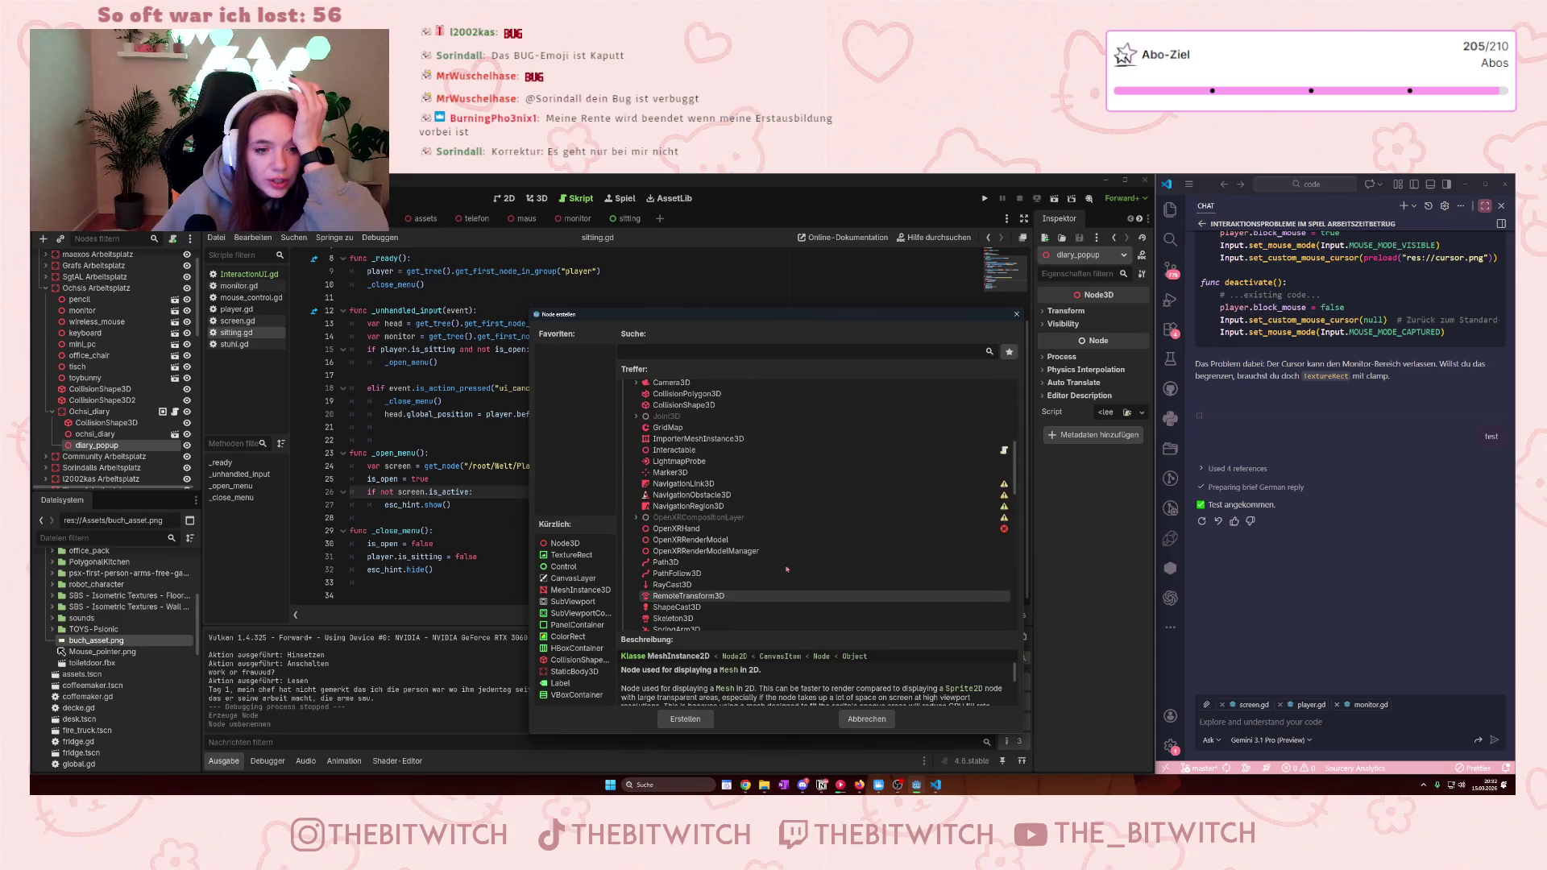
pyautogui.scroll(2, 788, 564)
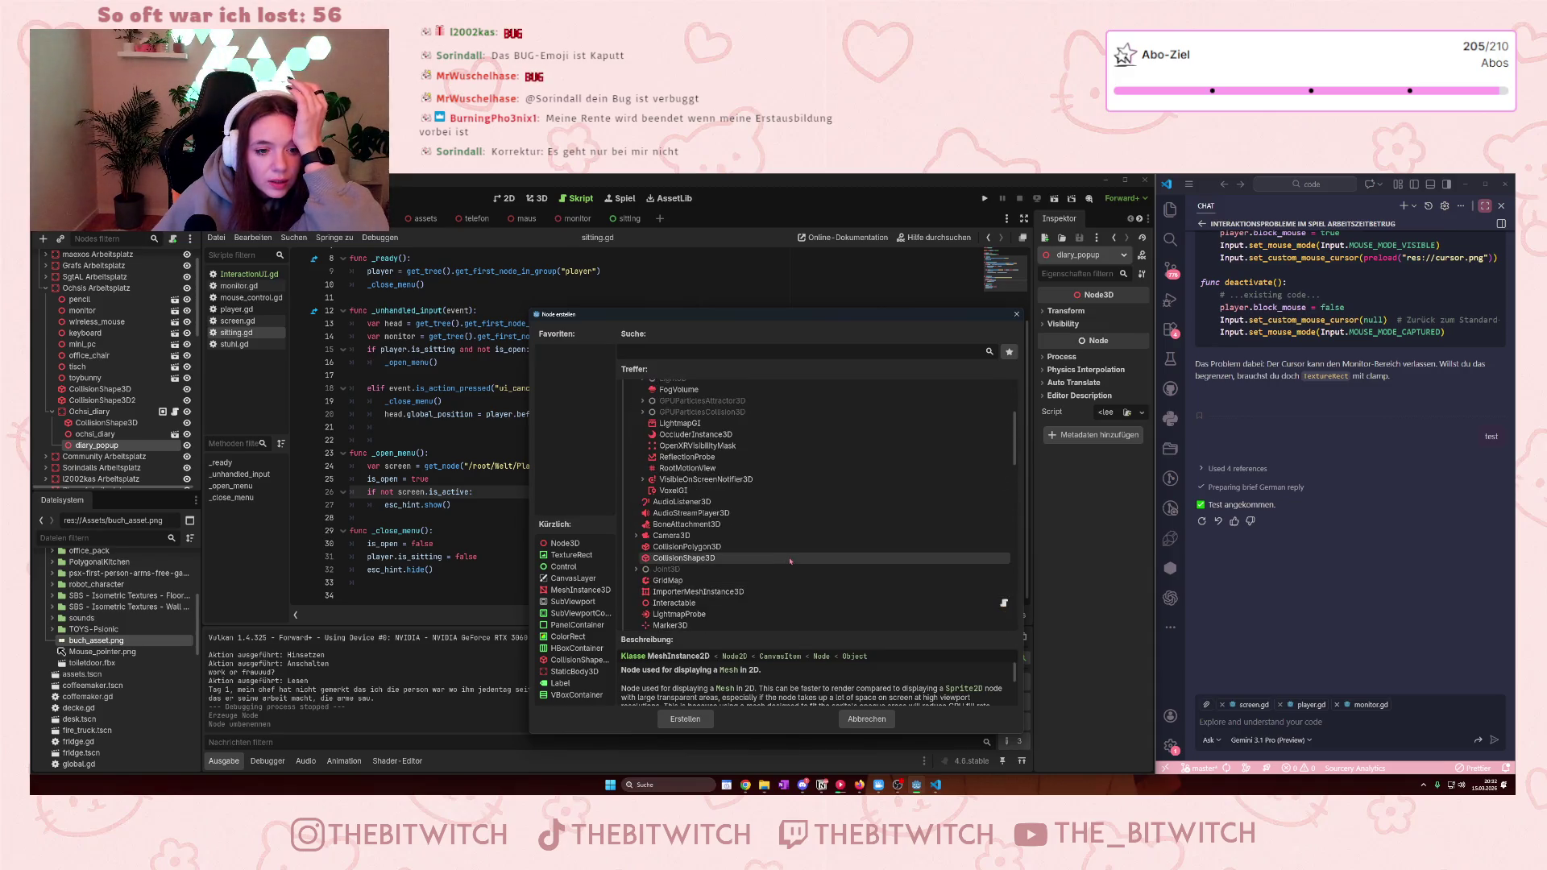
pyautogui.scroll(-3, 793, 562)
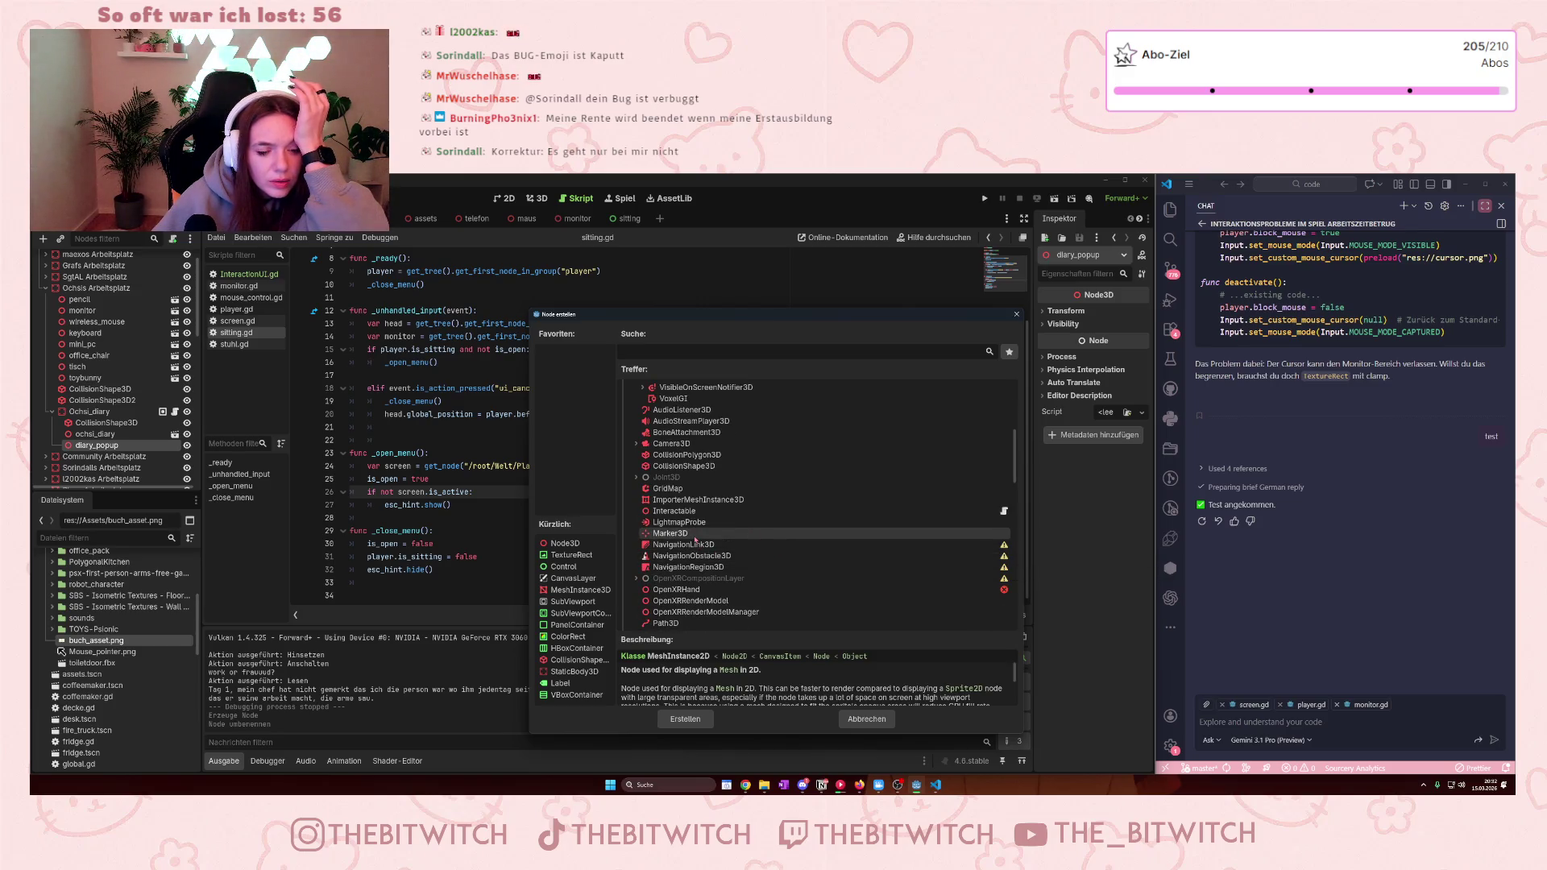
# - Search 'mesh' and create a MeshInstance3D node under diary_popup
pyautogui.write('mes')
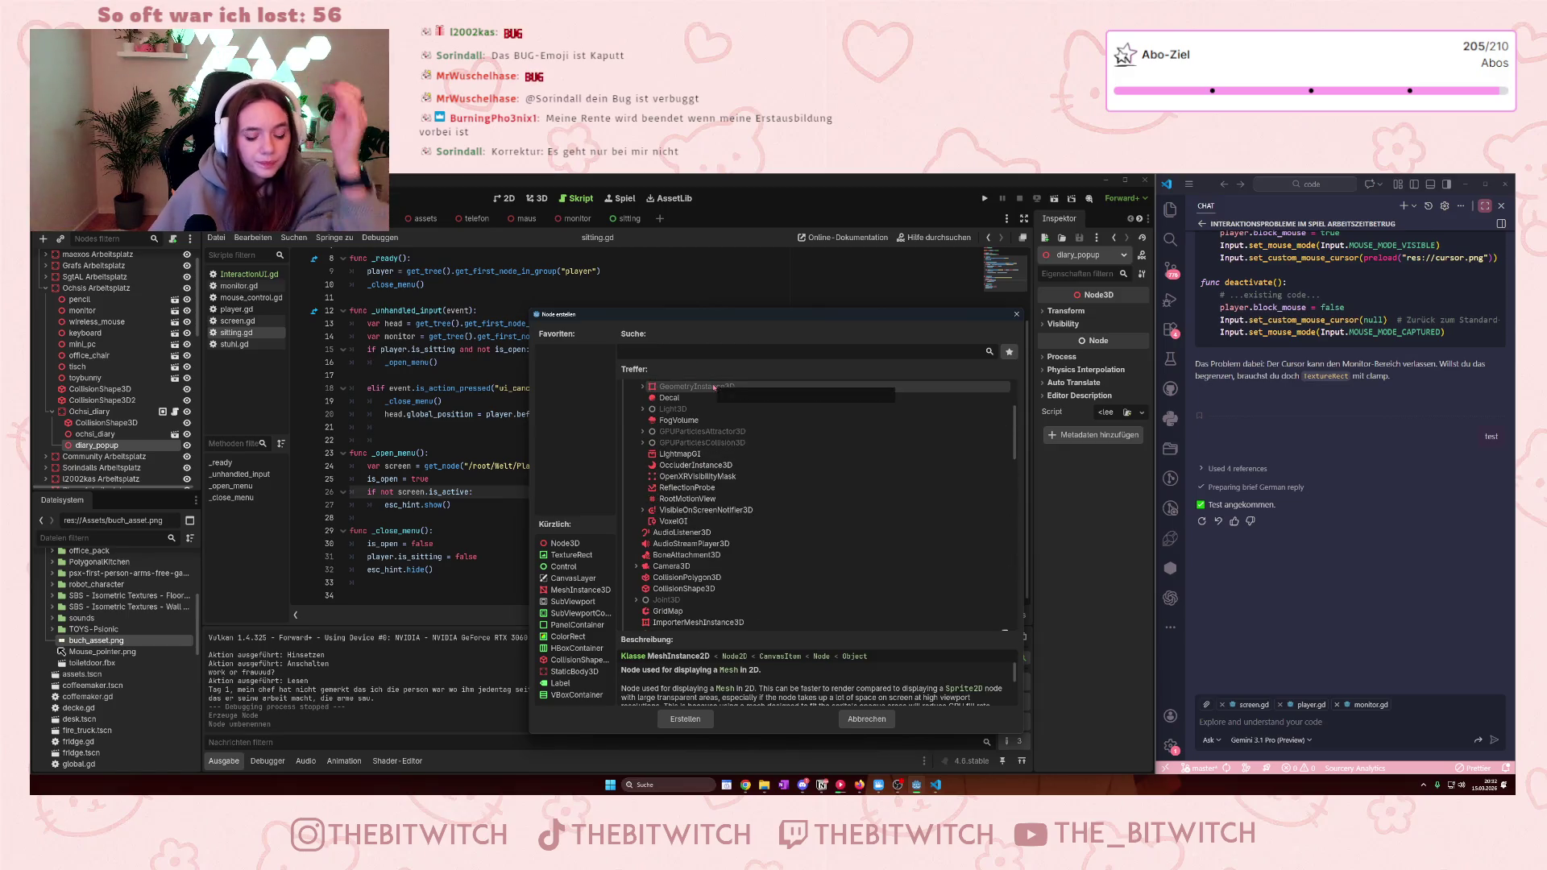
pyautogui.write('h')
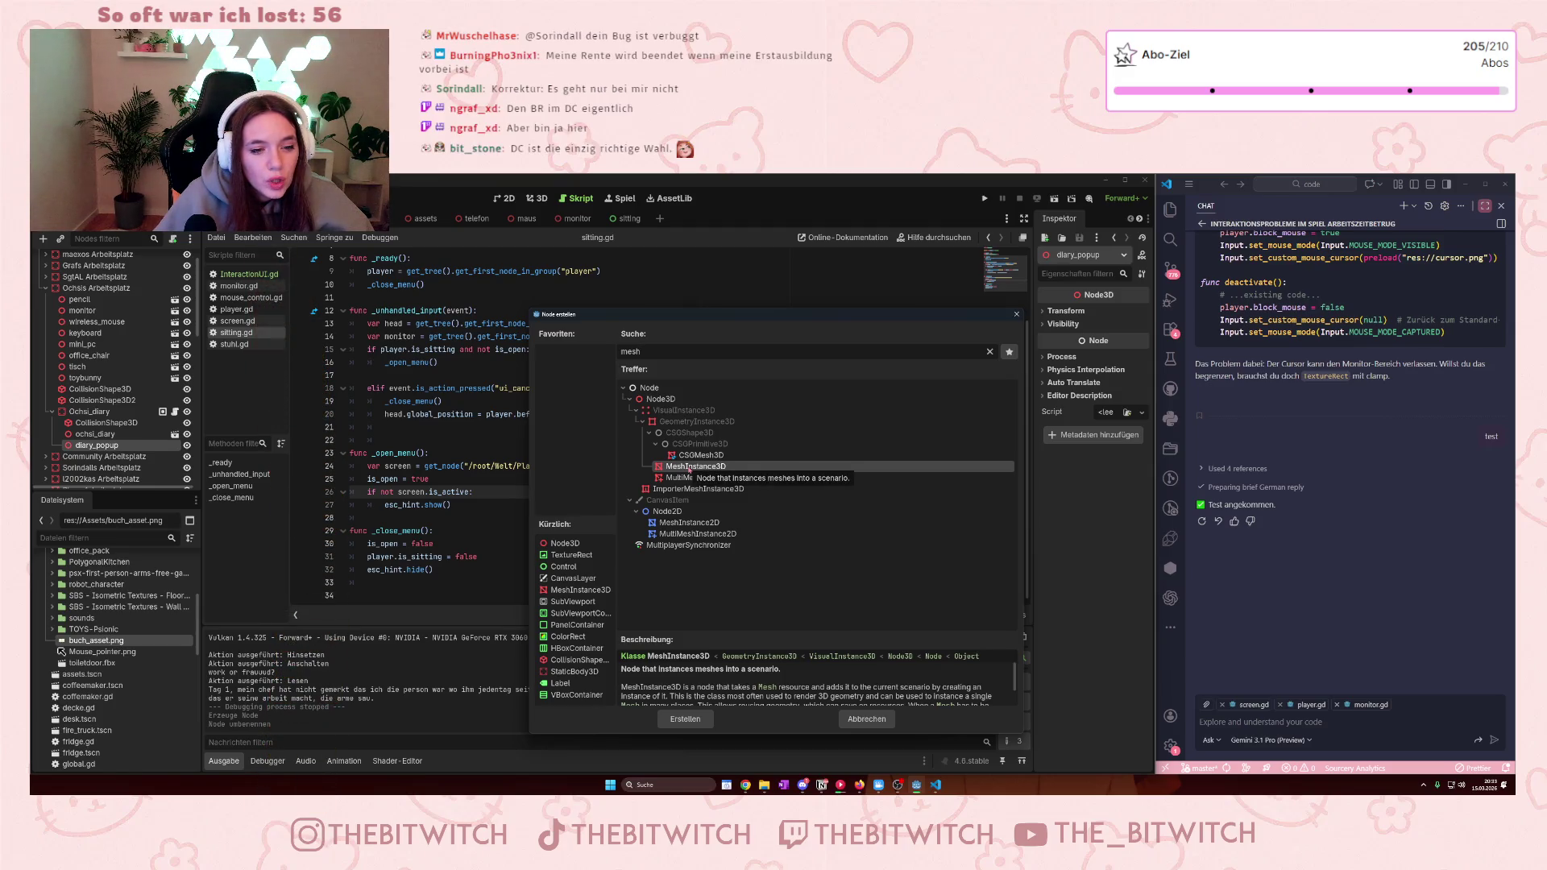
pyautogui.click(683, 714)
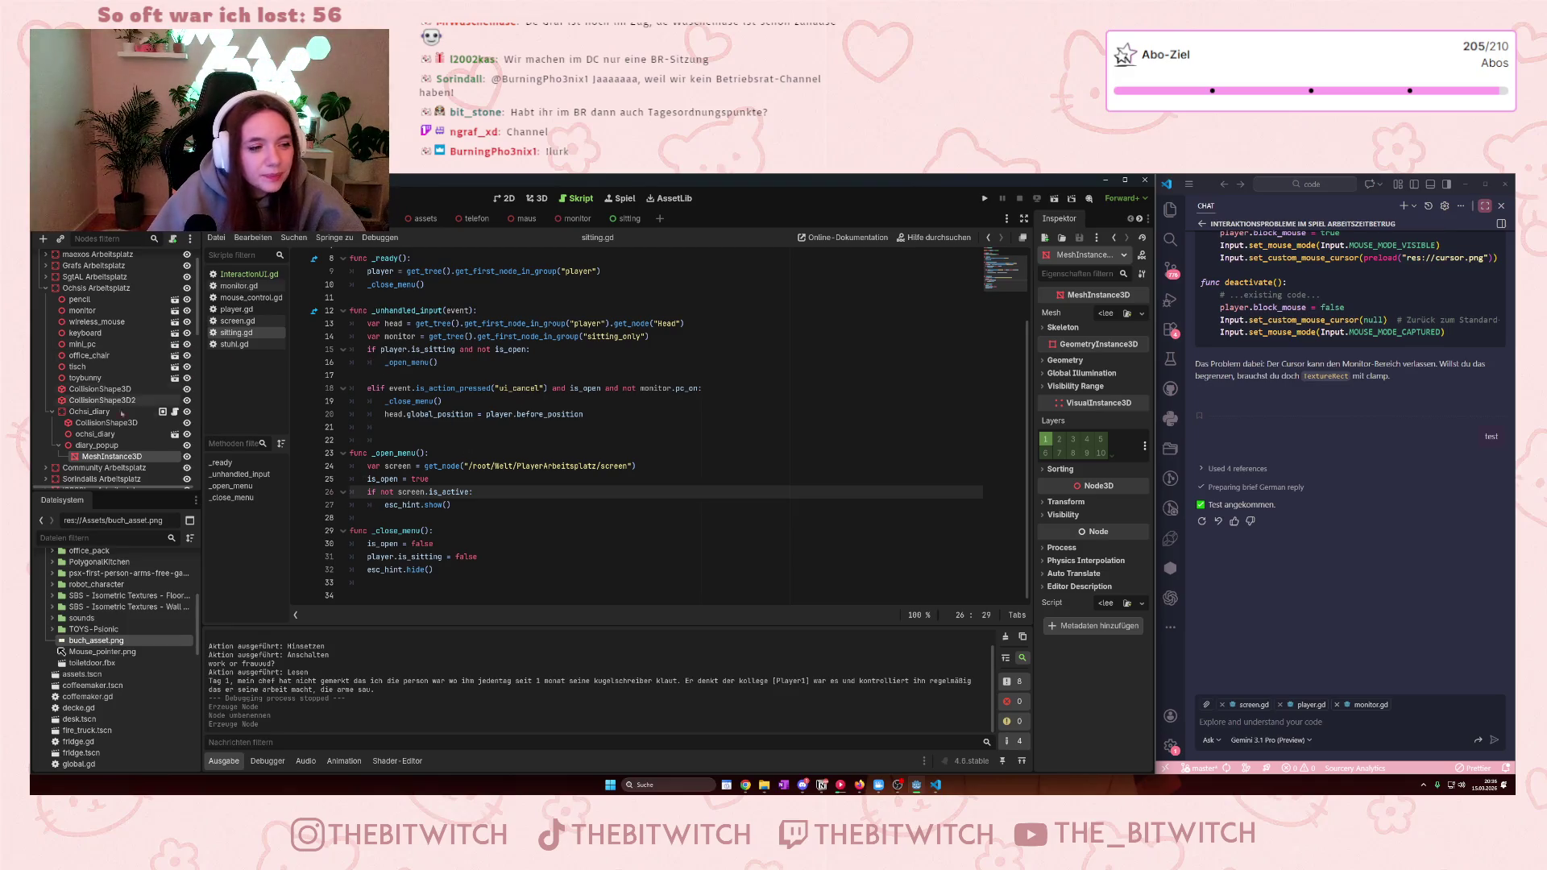
pyautogui.doubleClick(113, 456)
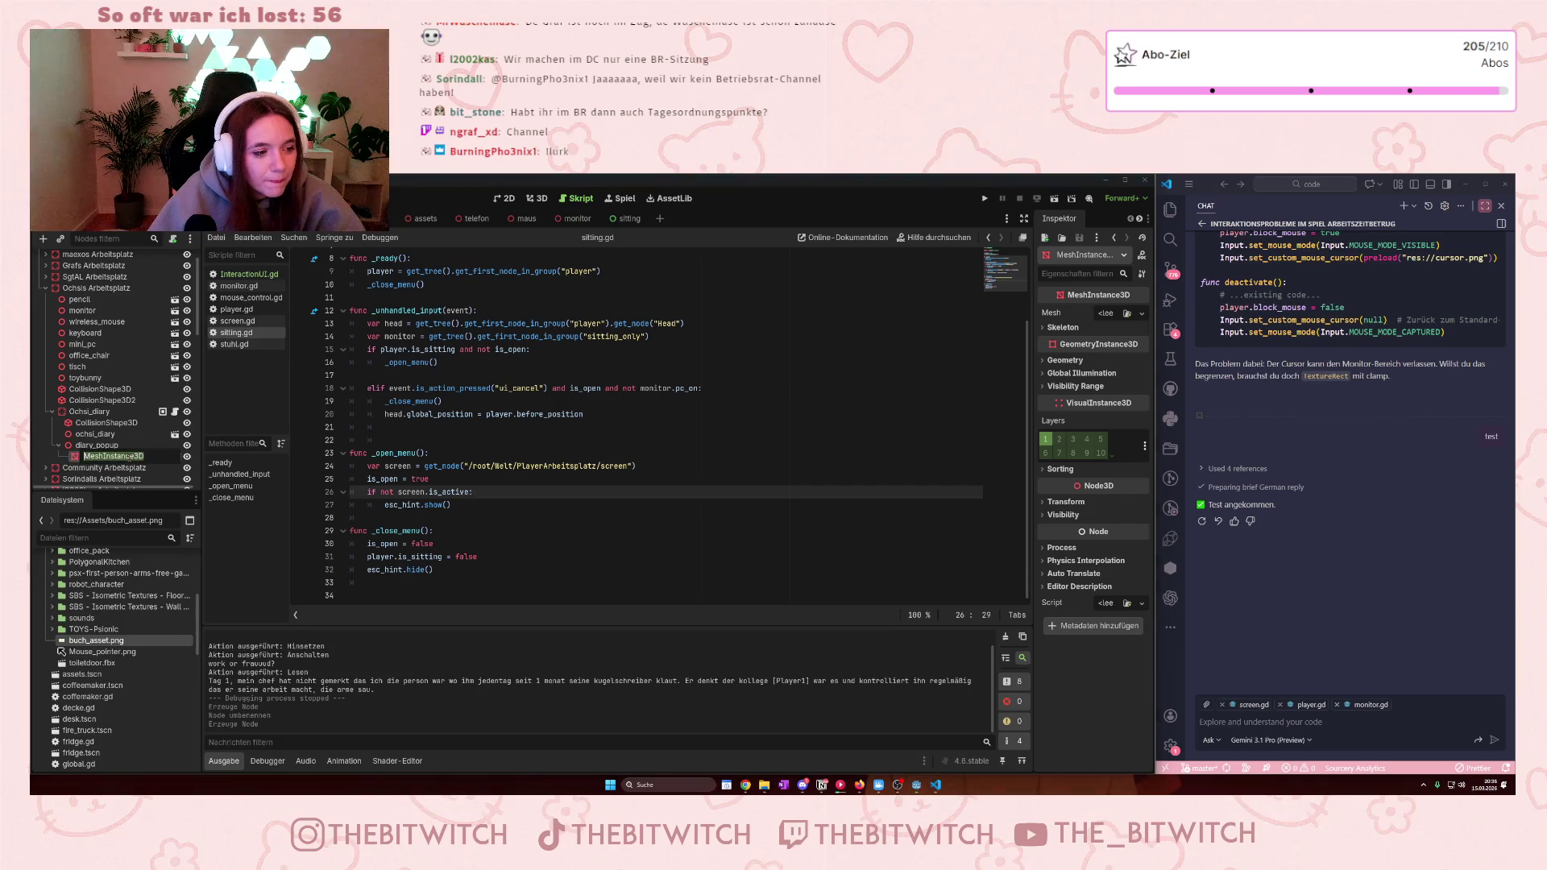
# - Assign a new PlaneMesh to the MeshInstance3D and switch to the 3D view
pyautogui.press('Escape')
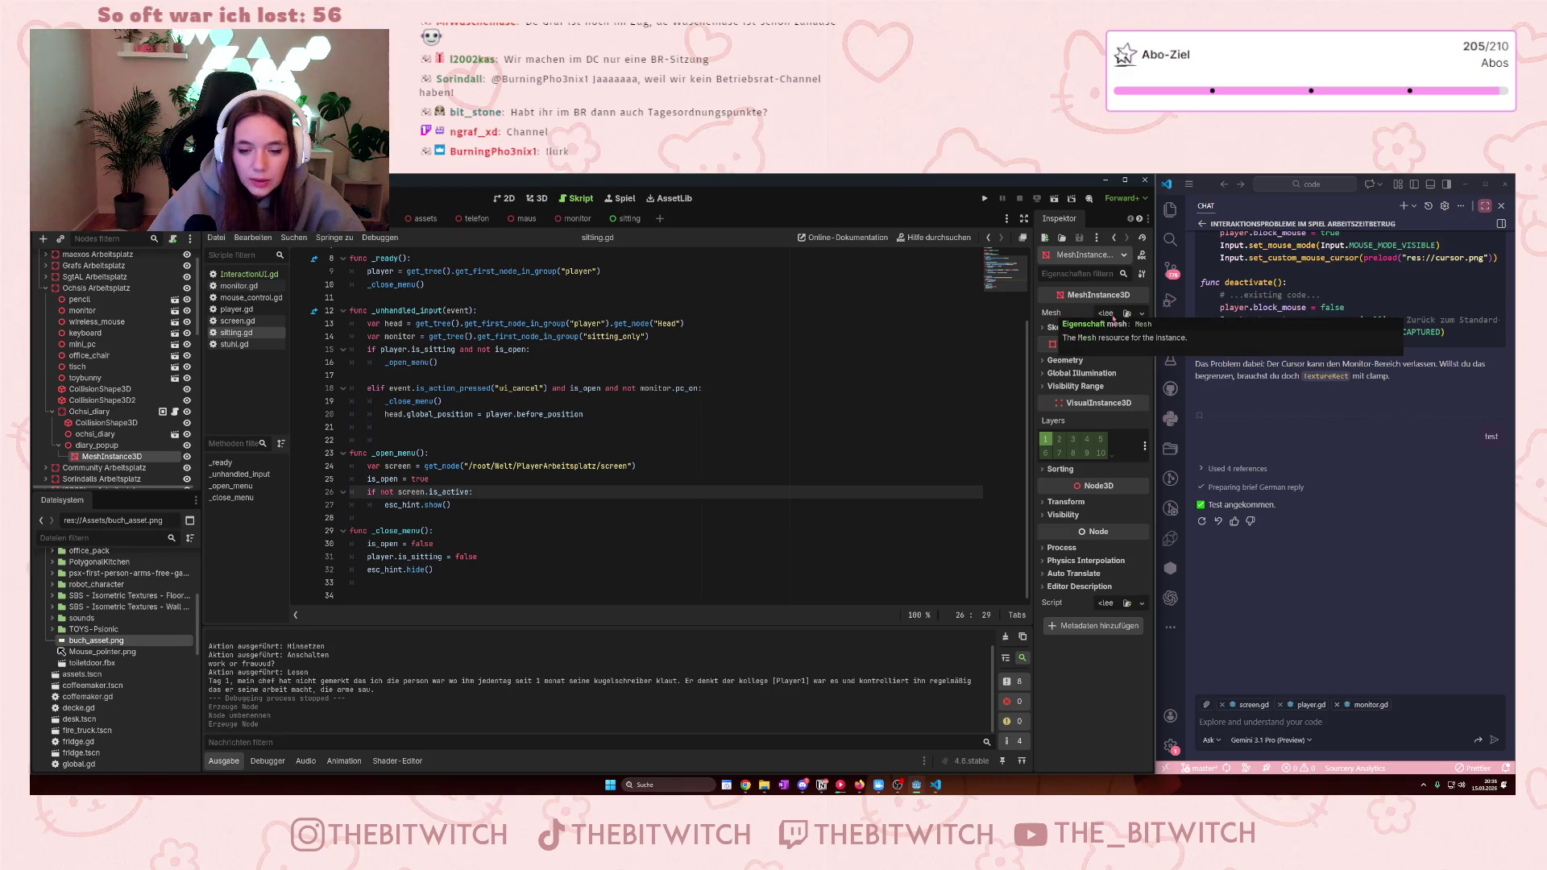
pyautogui.click(1114, 314)
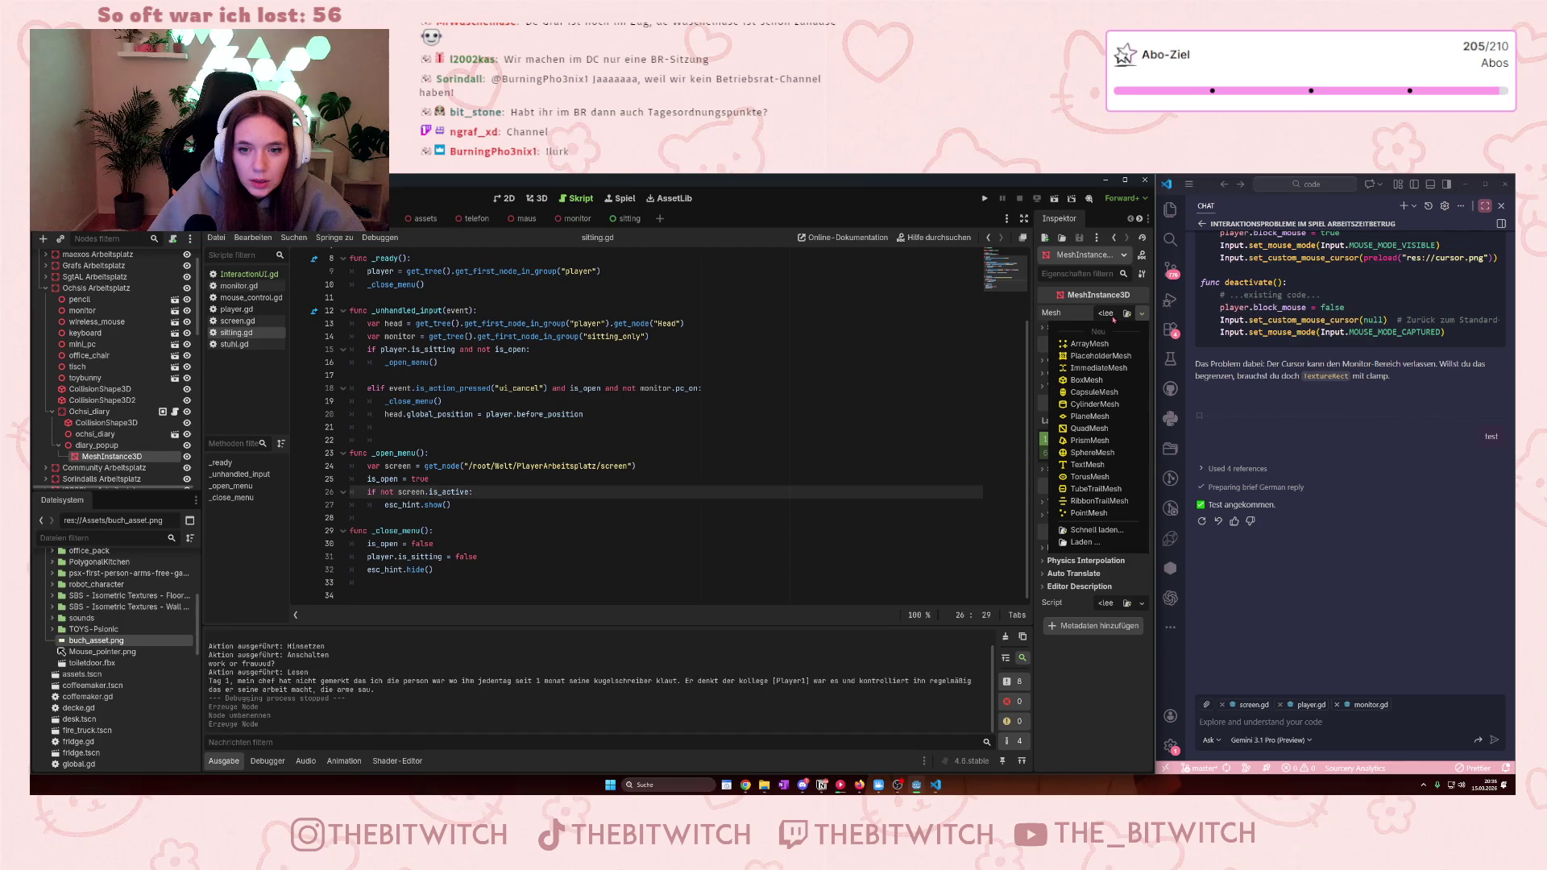
pyautogui.click(1105, 417)
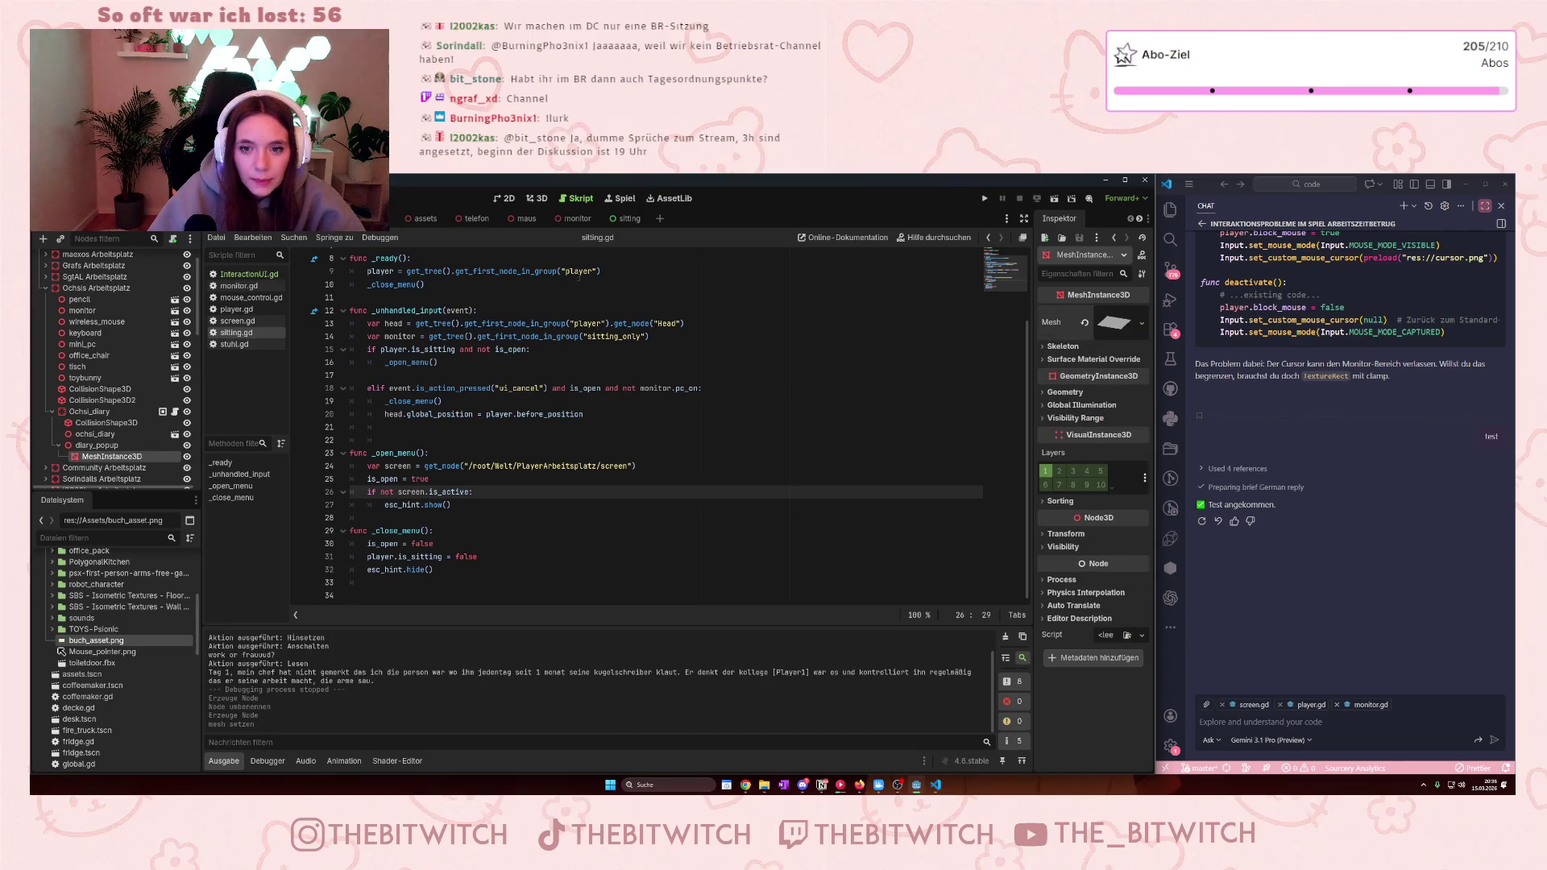
pyautogui.click(538, 198)
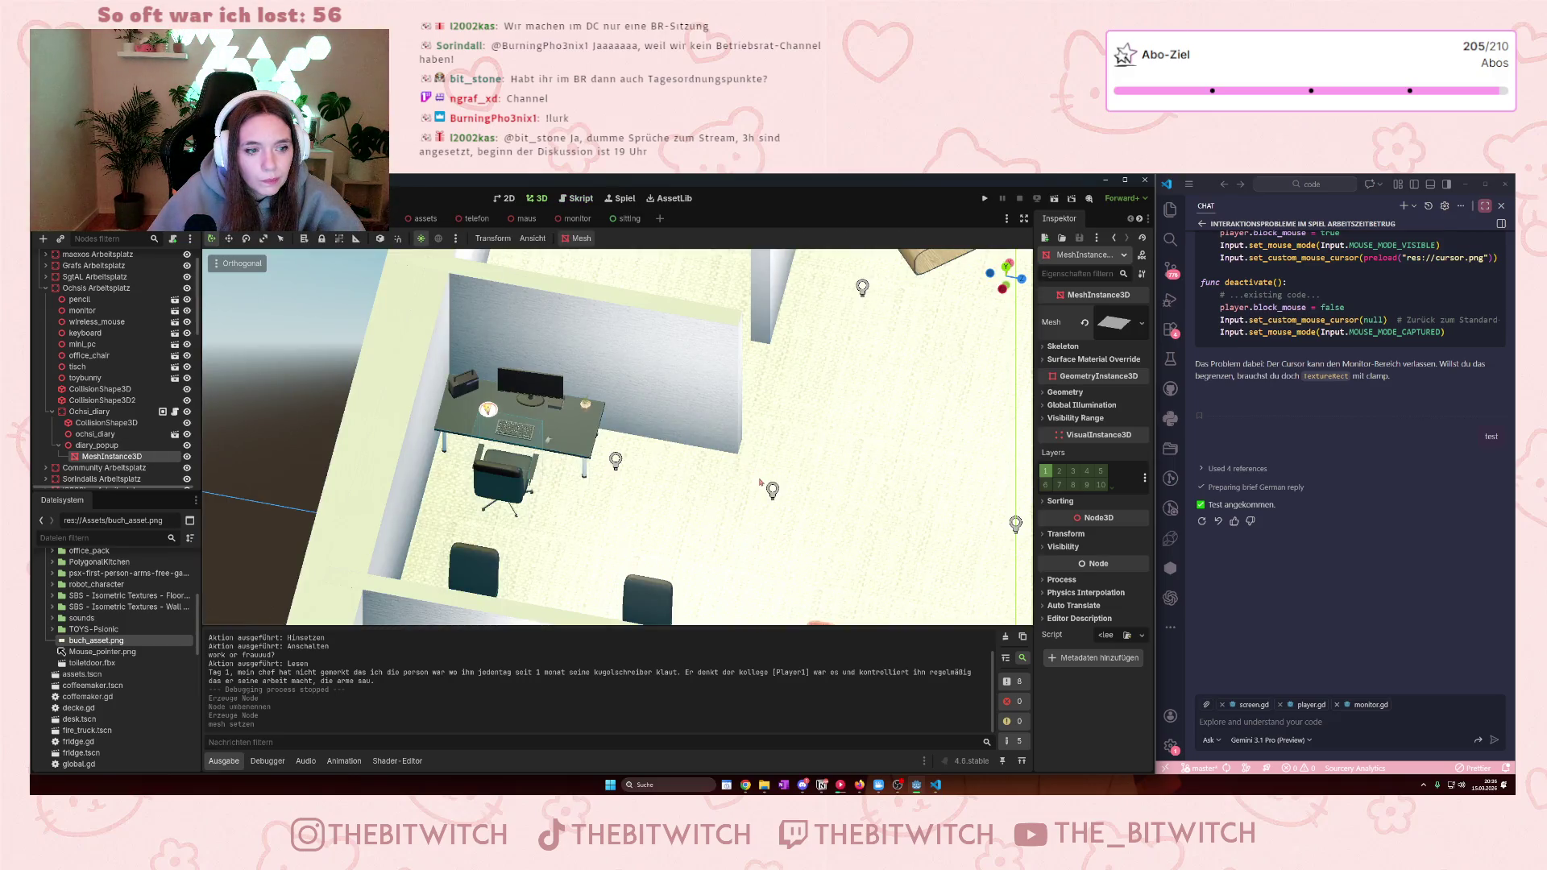
# - Open the ochsi_diary book scene for editing in its own tab
pyautogui.scroll(-5, 760, 482)
pyautogui.scroll(4, 781, 435)
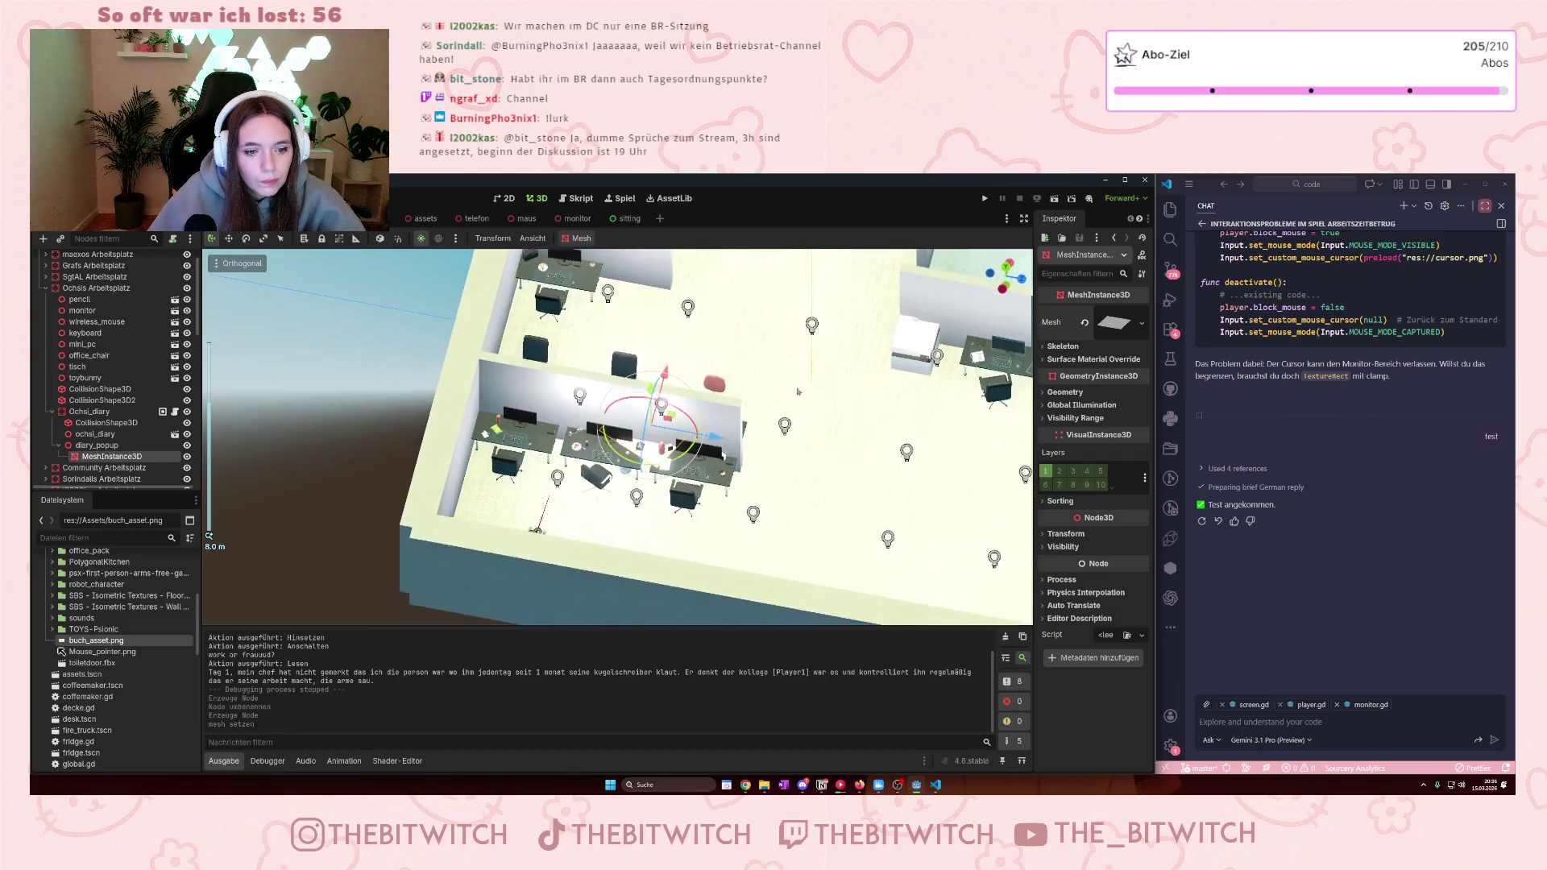
pyautogui.scroll(4, 797, 392)
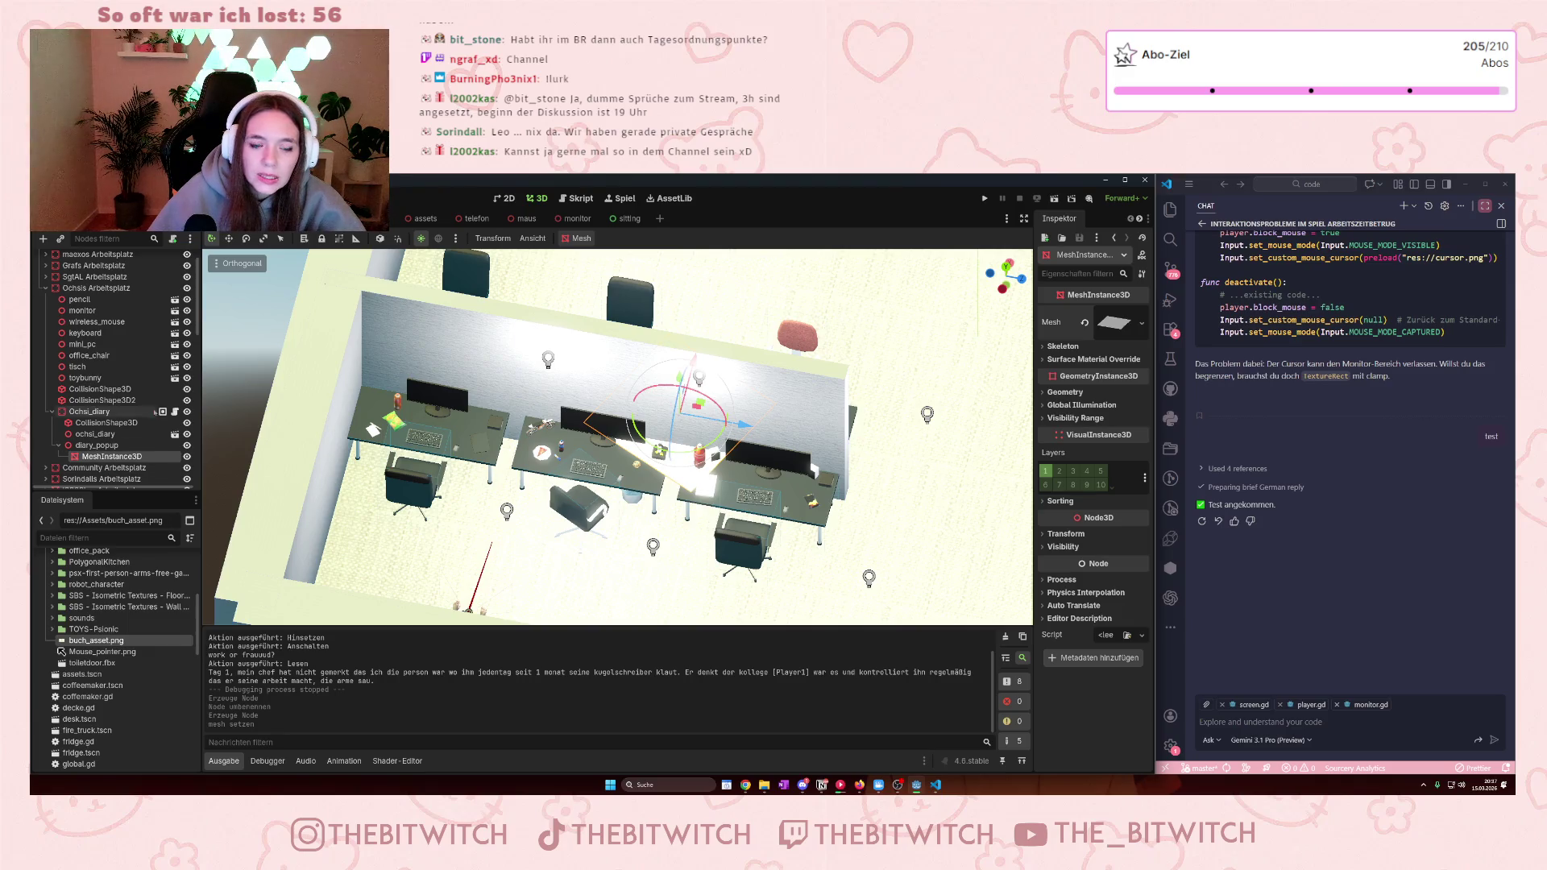
pyautogui.click(105, 435)
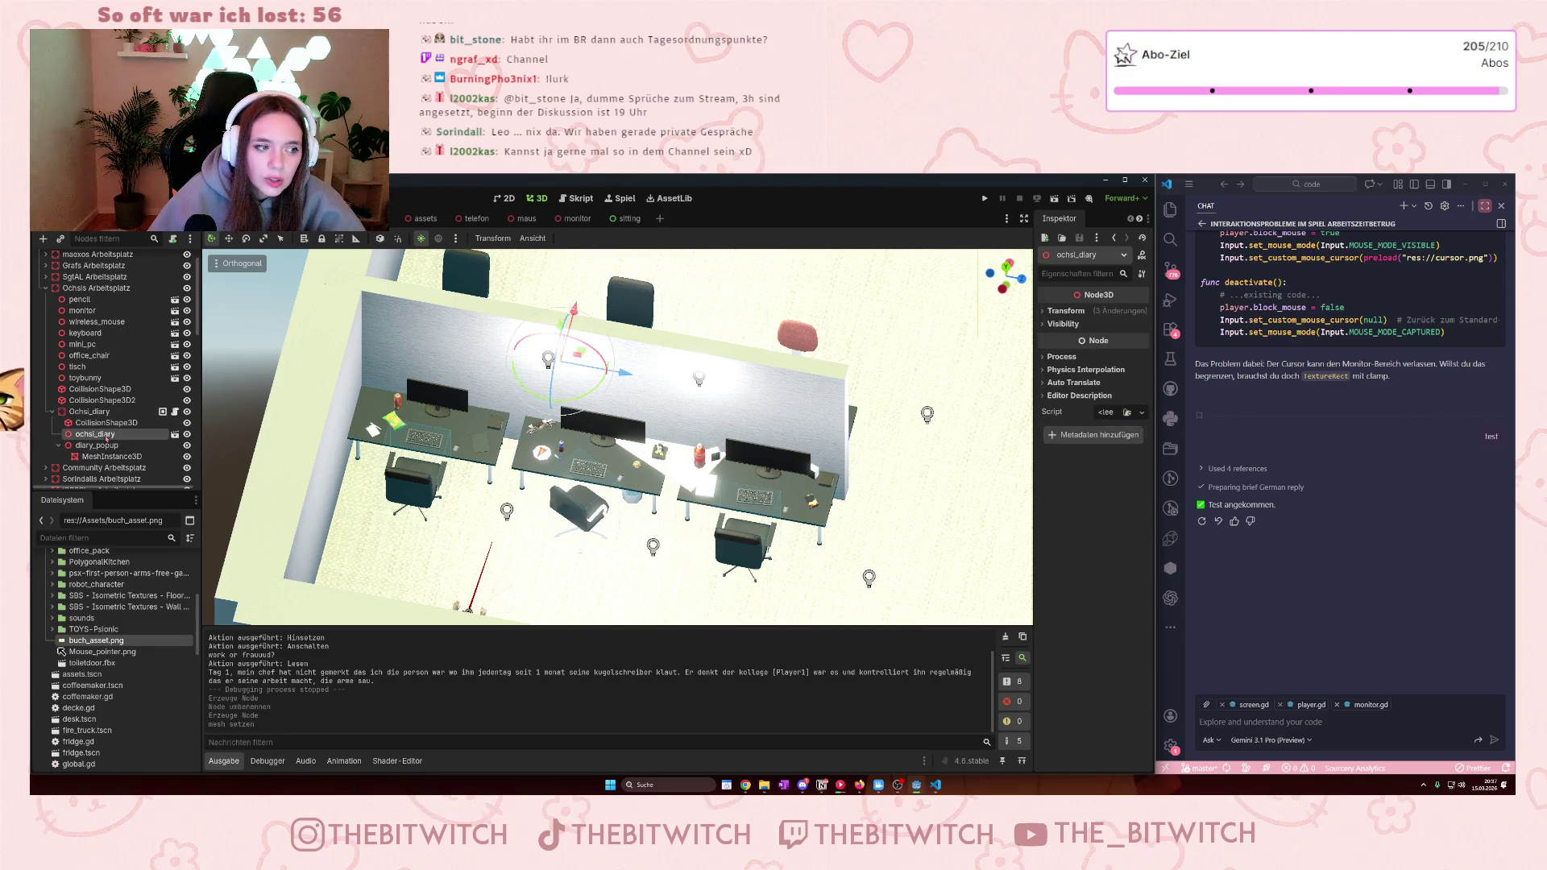
pyautogui.click(173, 436)
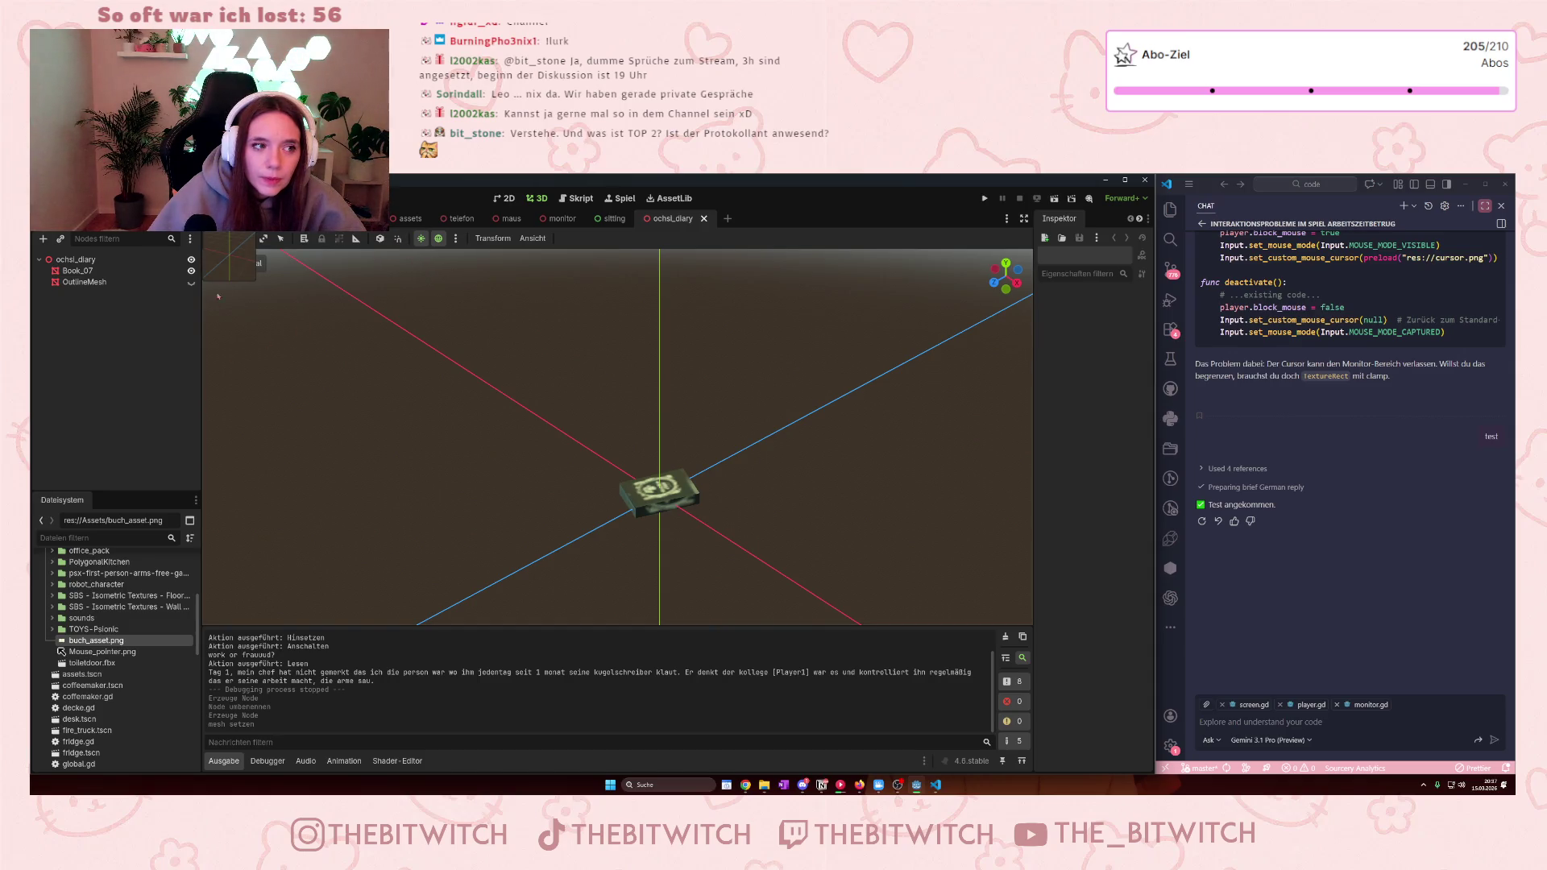
# - Back in the office scene, select diary_popup and request its deletion
pyautogui.hotkey('ctrl', 'Tab')
pyautogui.click(115, 445)
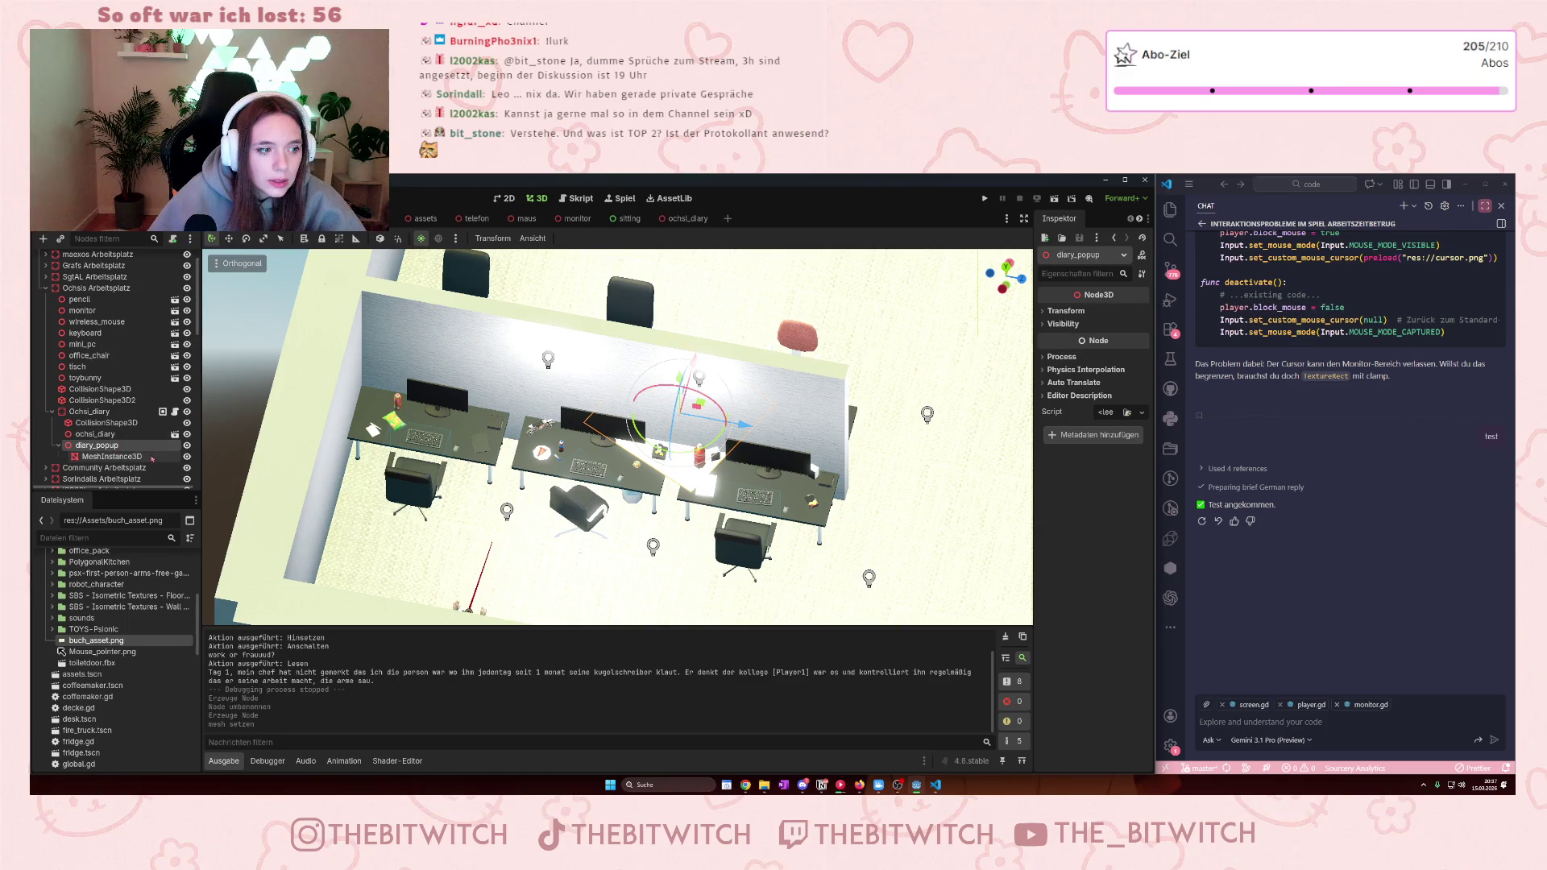
pyautogui.press('Delete')
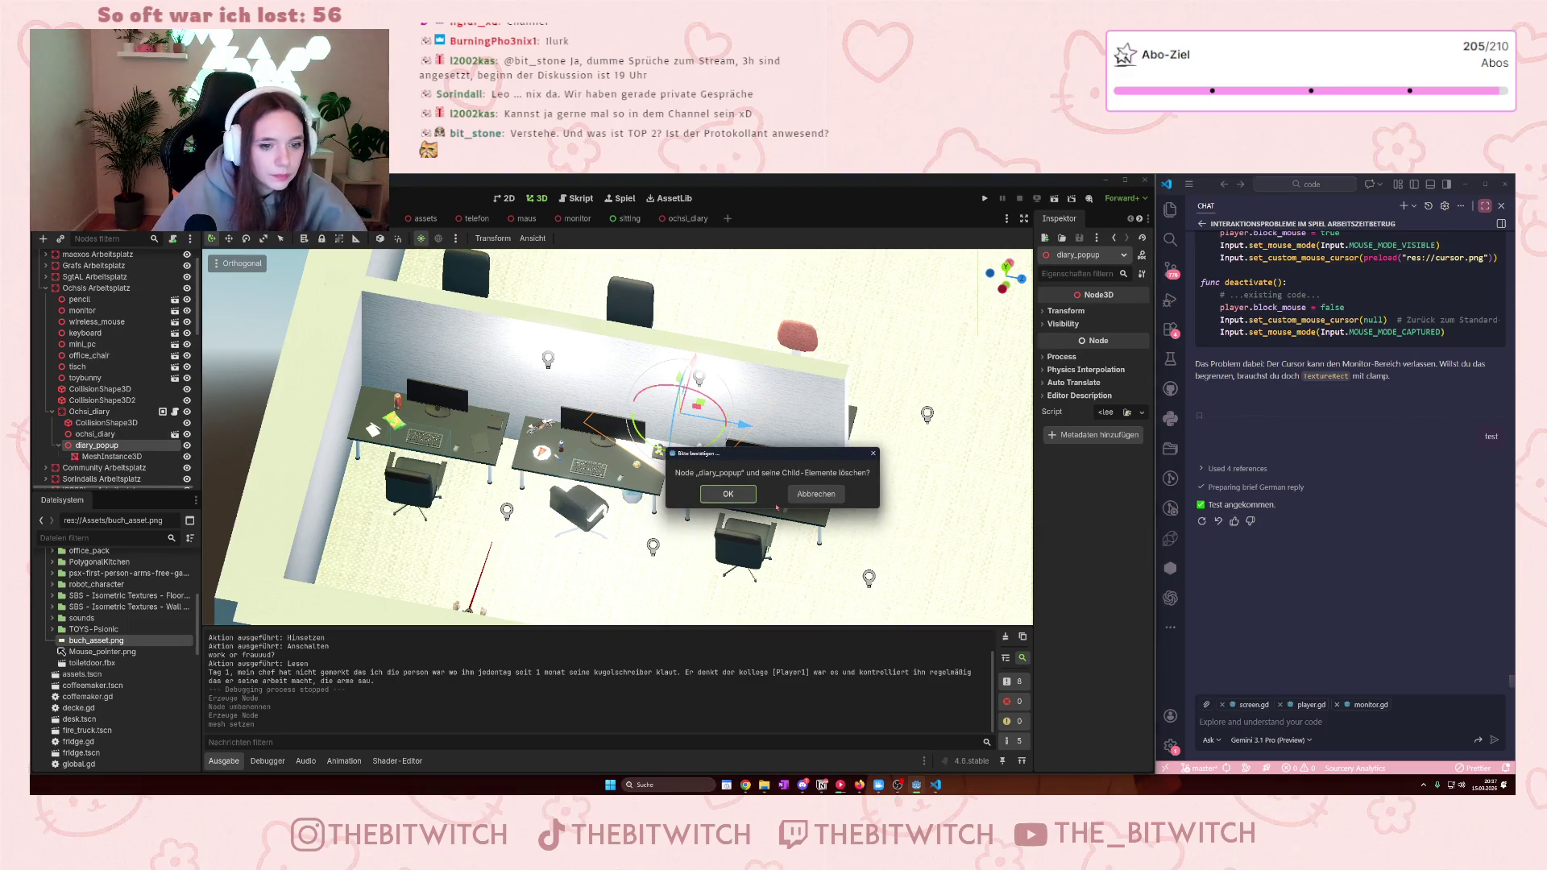
# - Confirm deleting diary_popup, then add a child node to the ochsi_diary scene root
pyautogui.press('Return')
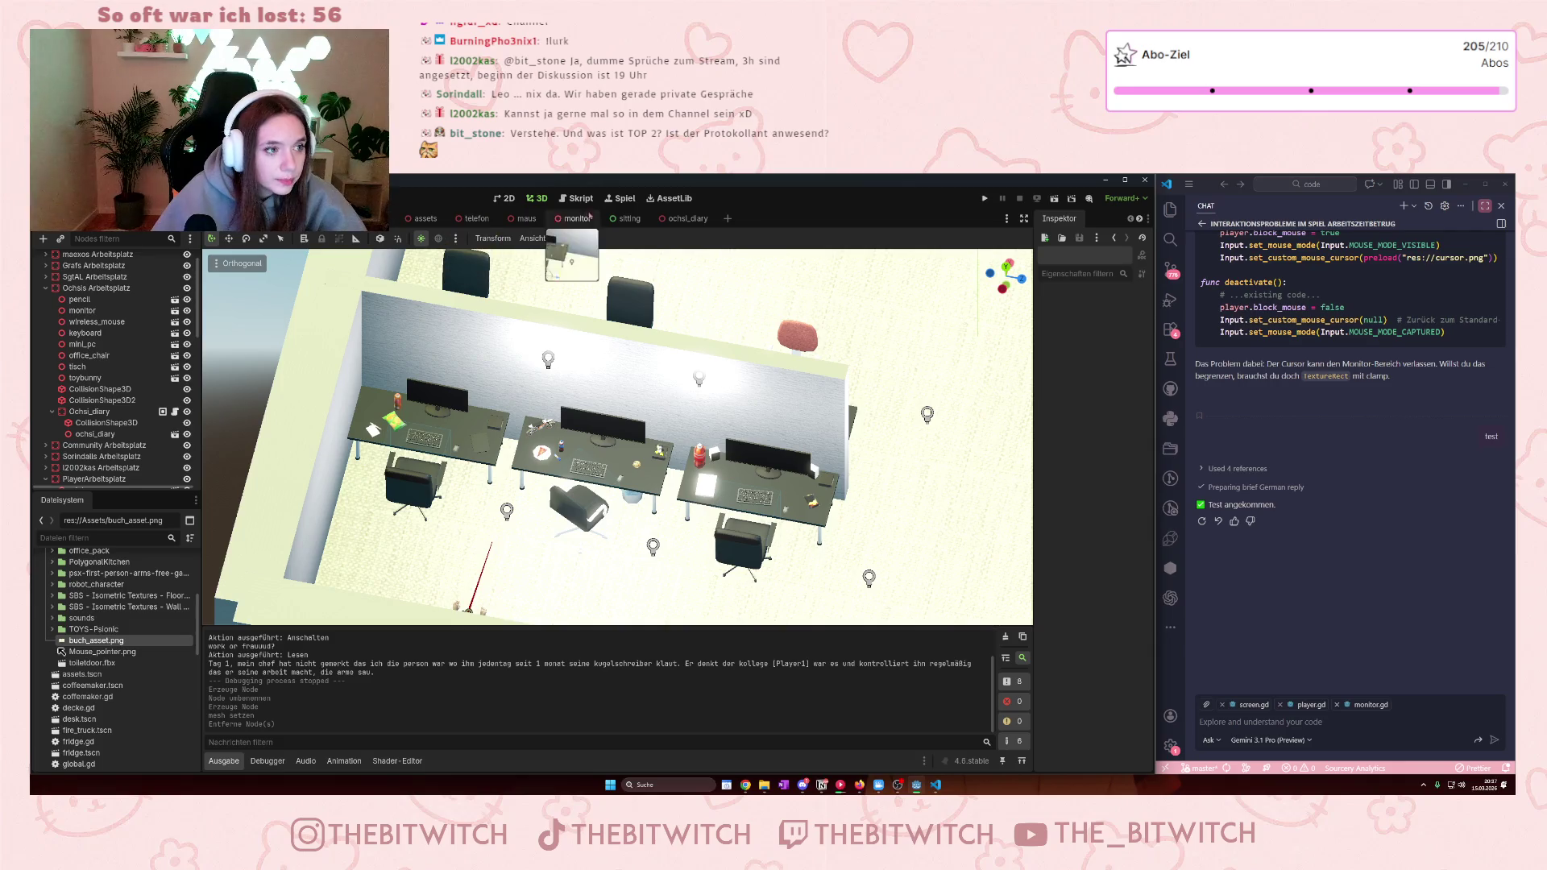
pyautogui.click(685, 218)
pyautogui.click(74, 259)
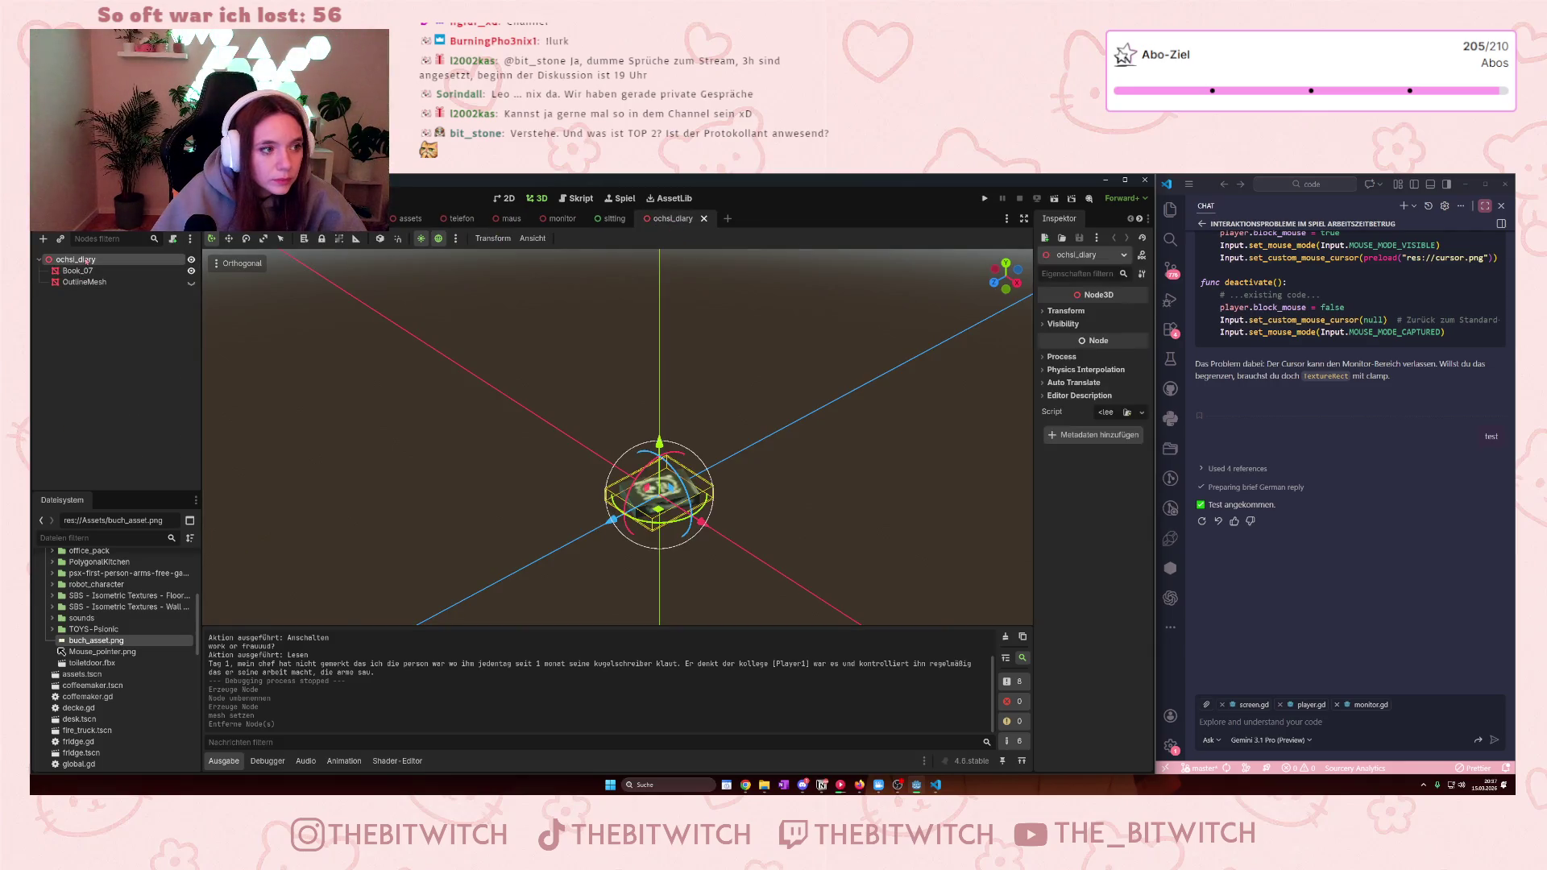
pyautogui.rightClick(74, 259)
pyautogui.click(113, 268)
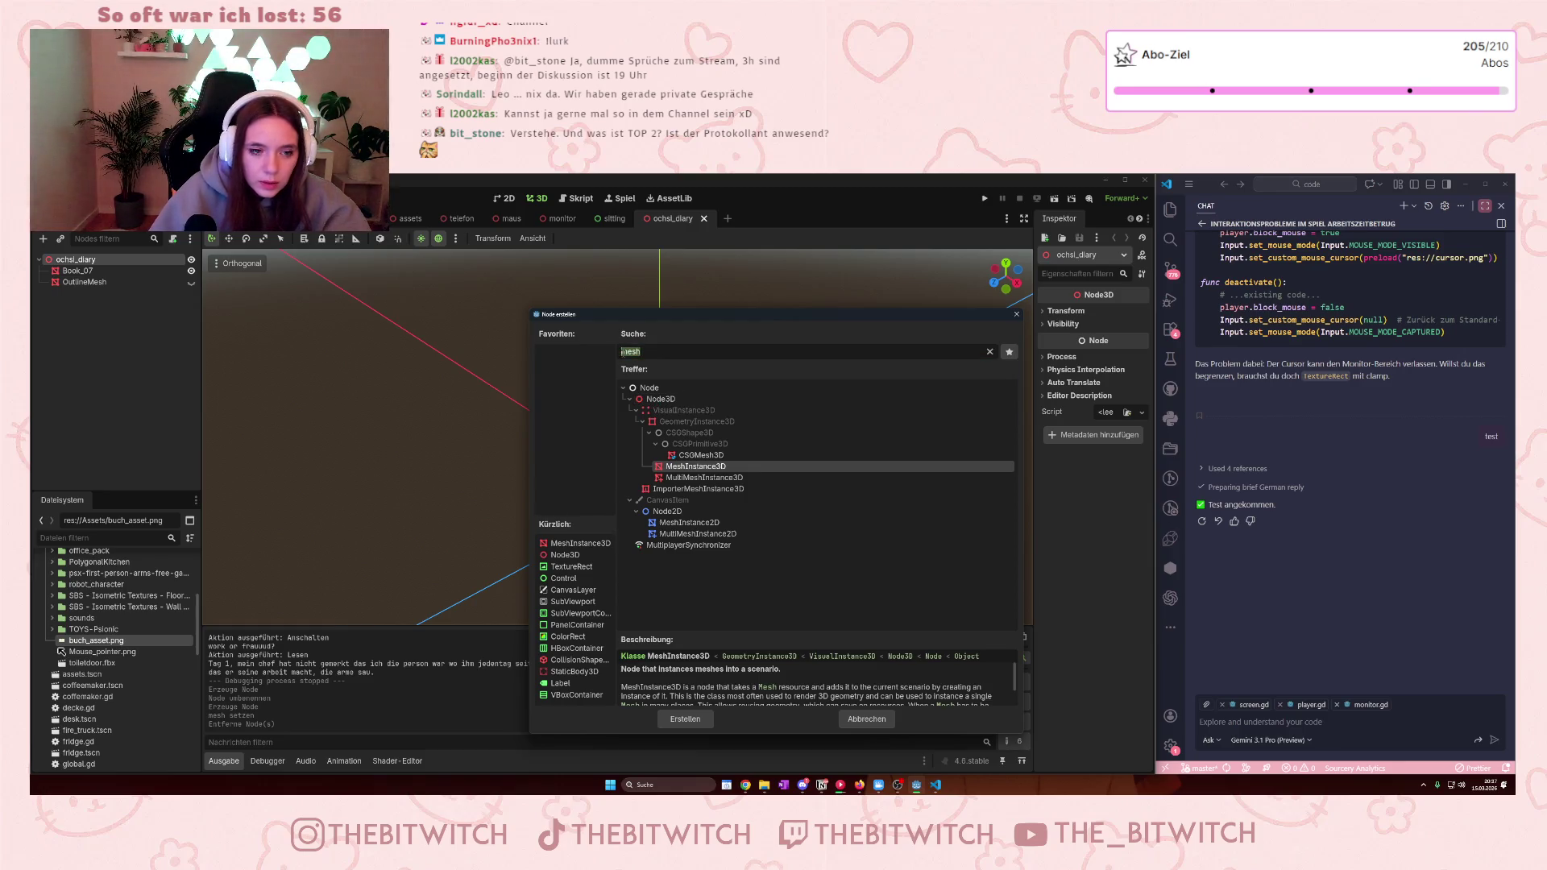
pyautogui.press('BackSpace')
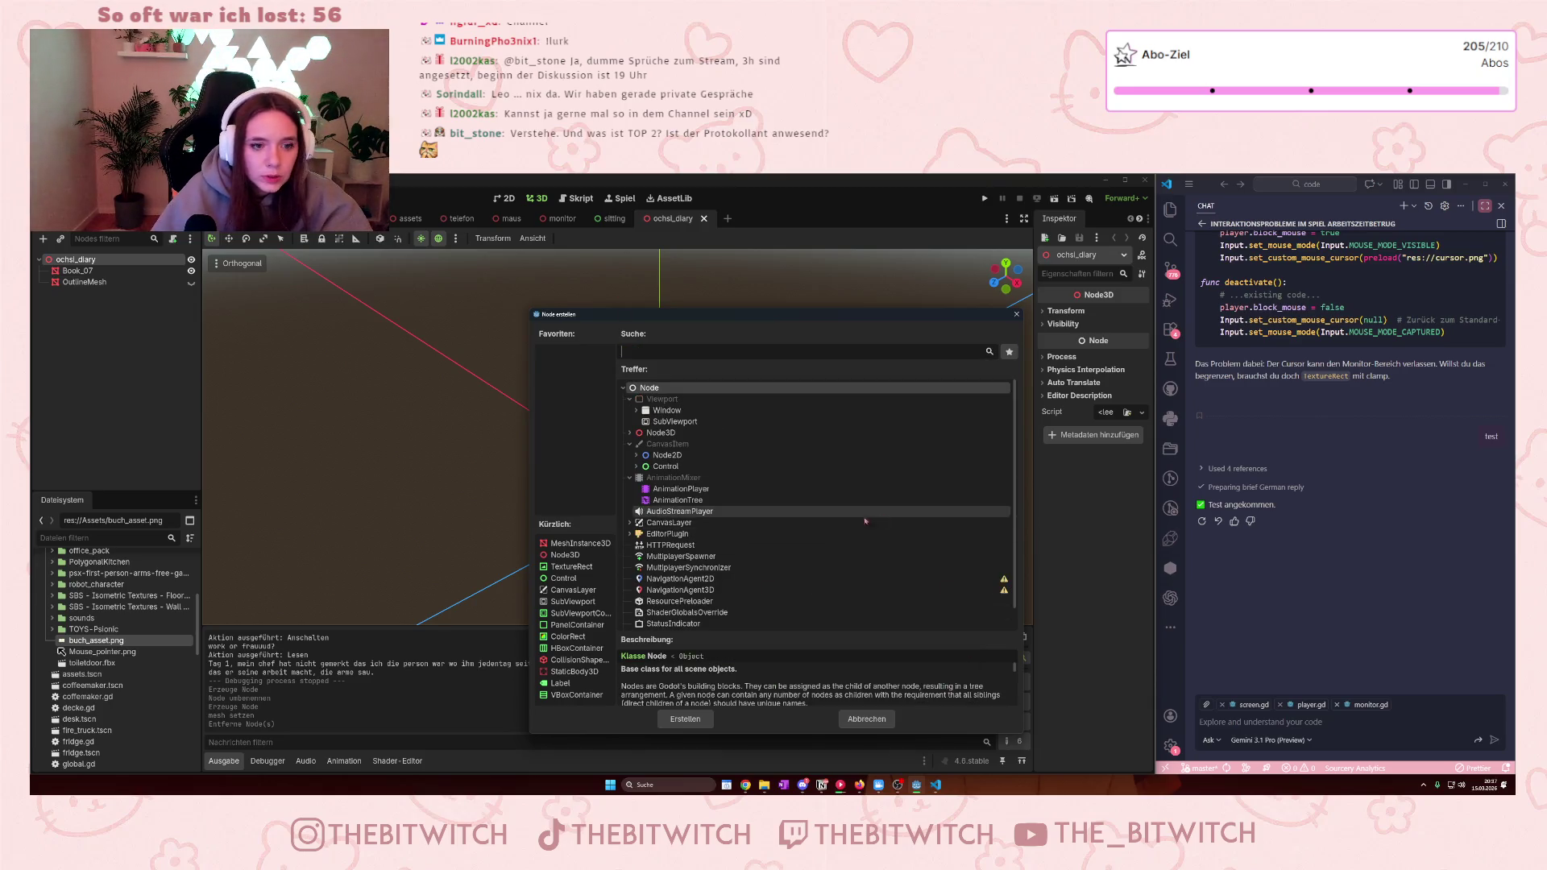
# - Browse the Control and Container node types, then create a plain Control node under ochsi_diary
pyautogui.click(637, 465)
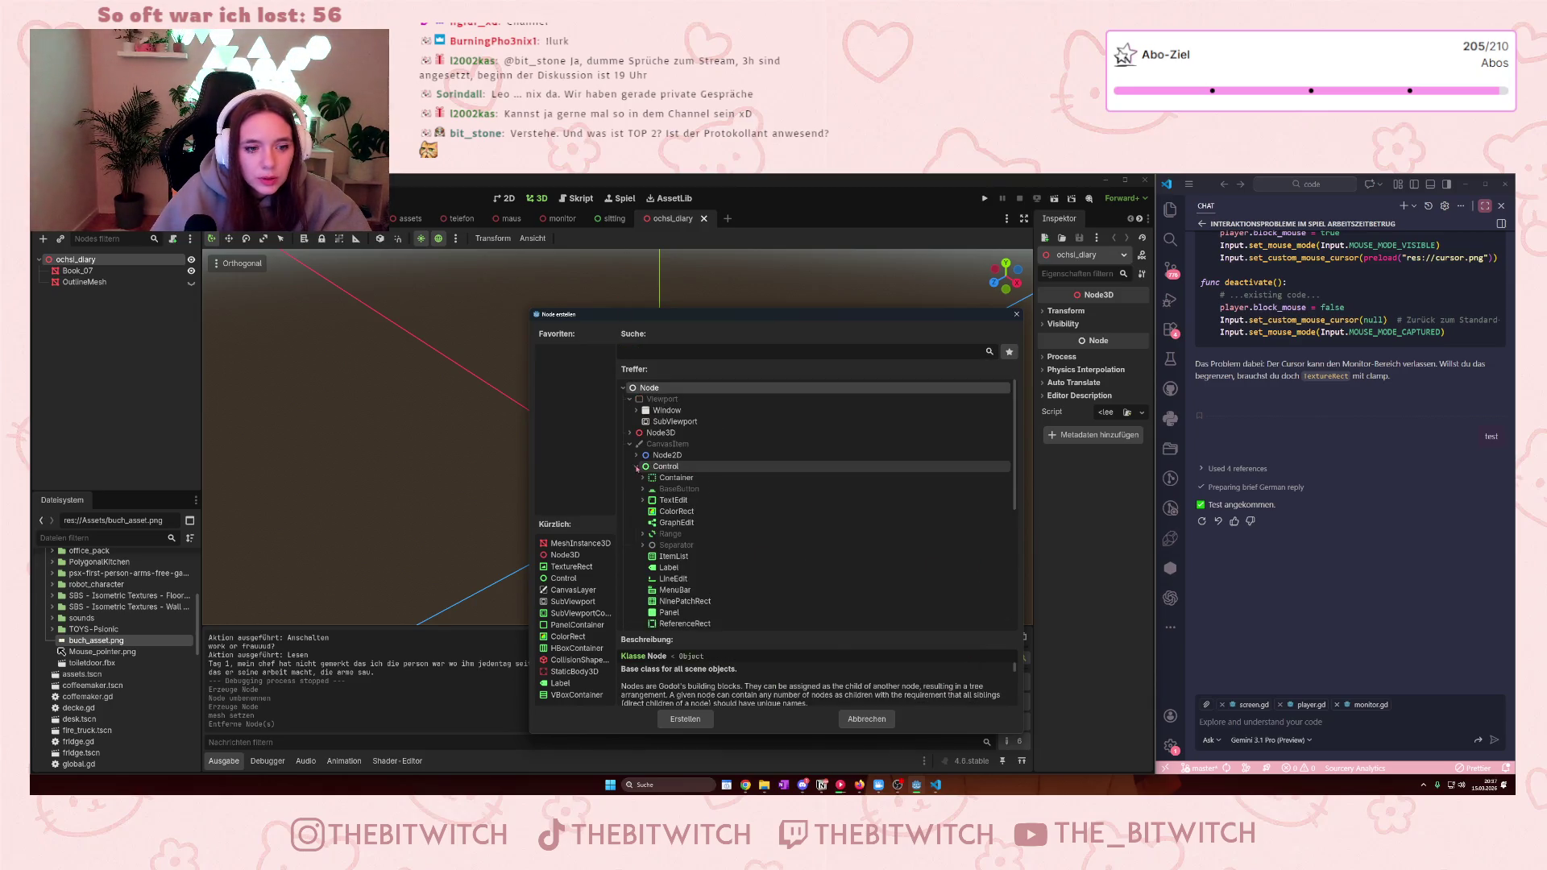
pyautogui.scroll(-2, 775, 486)
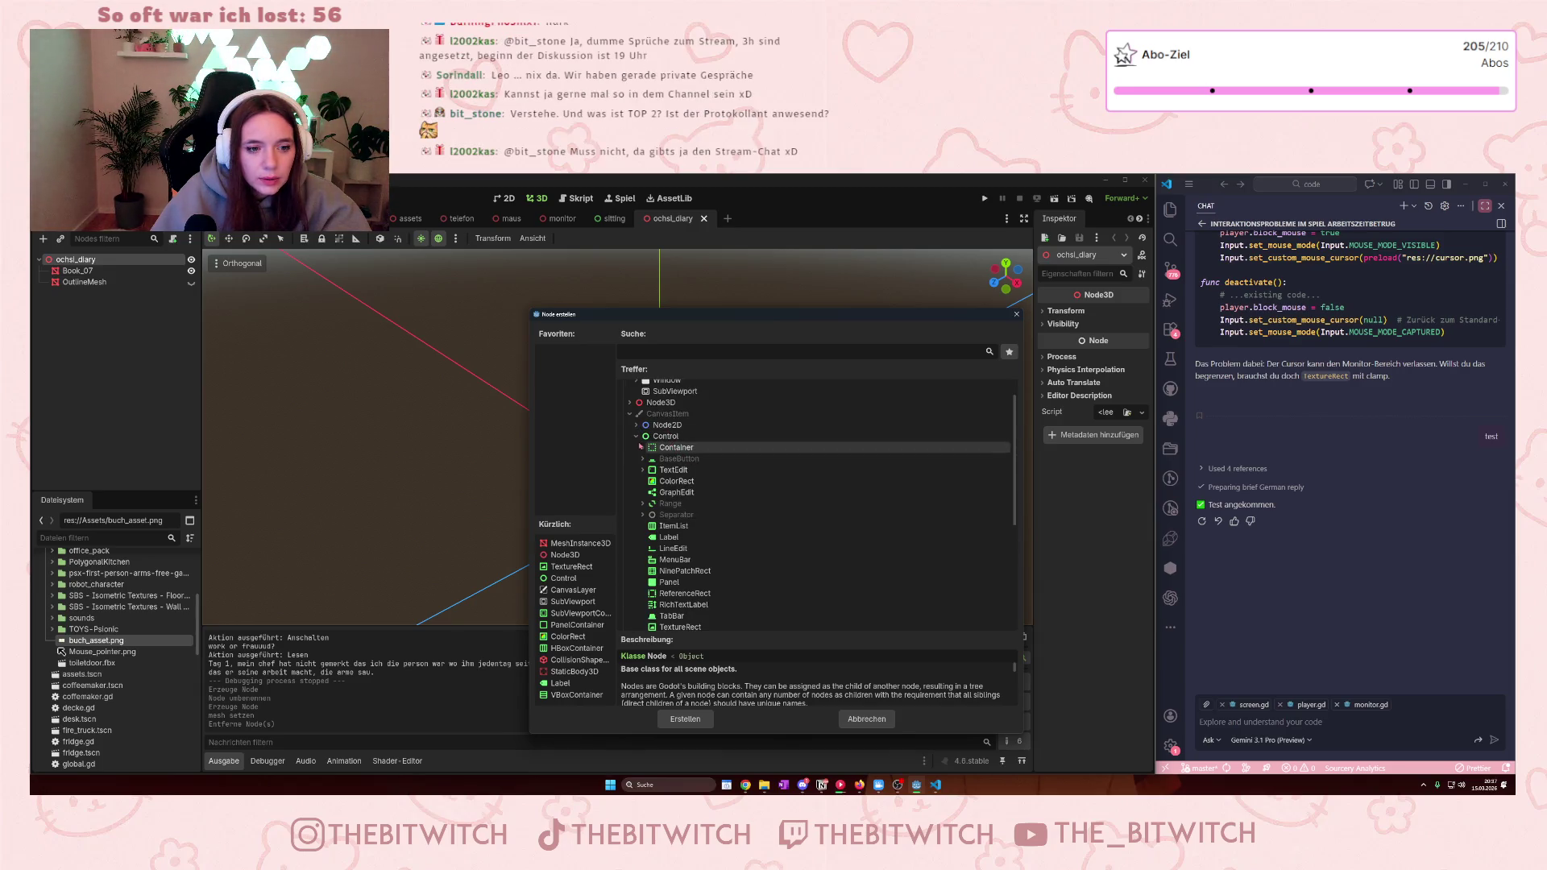
pyautogui.click(642, 448)
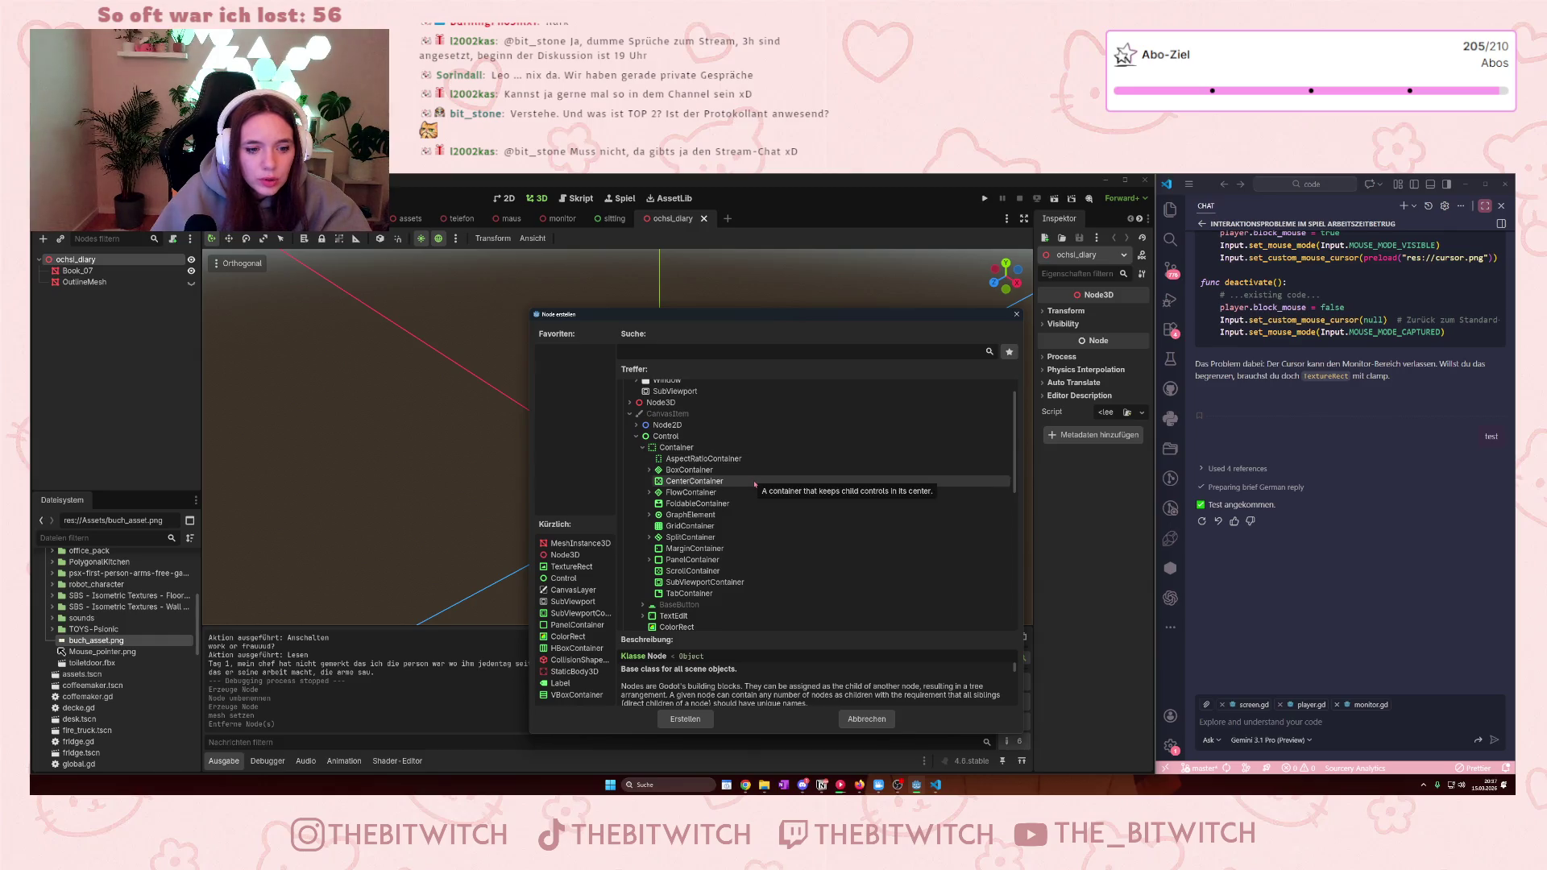
pyautogui.scroll(-6, 754, 487)
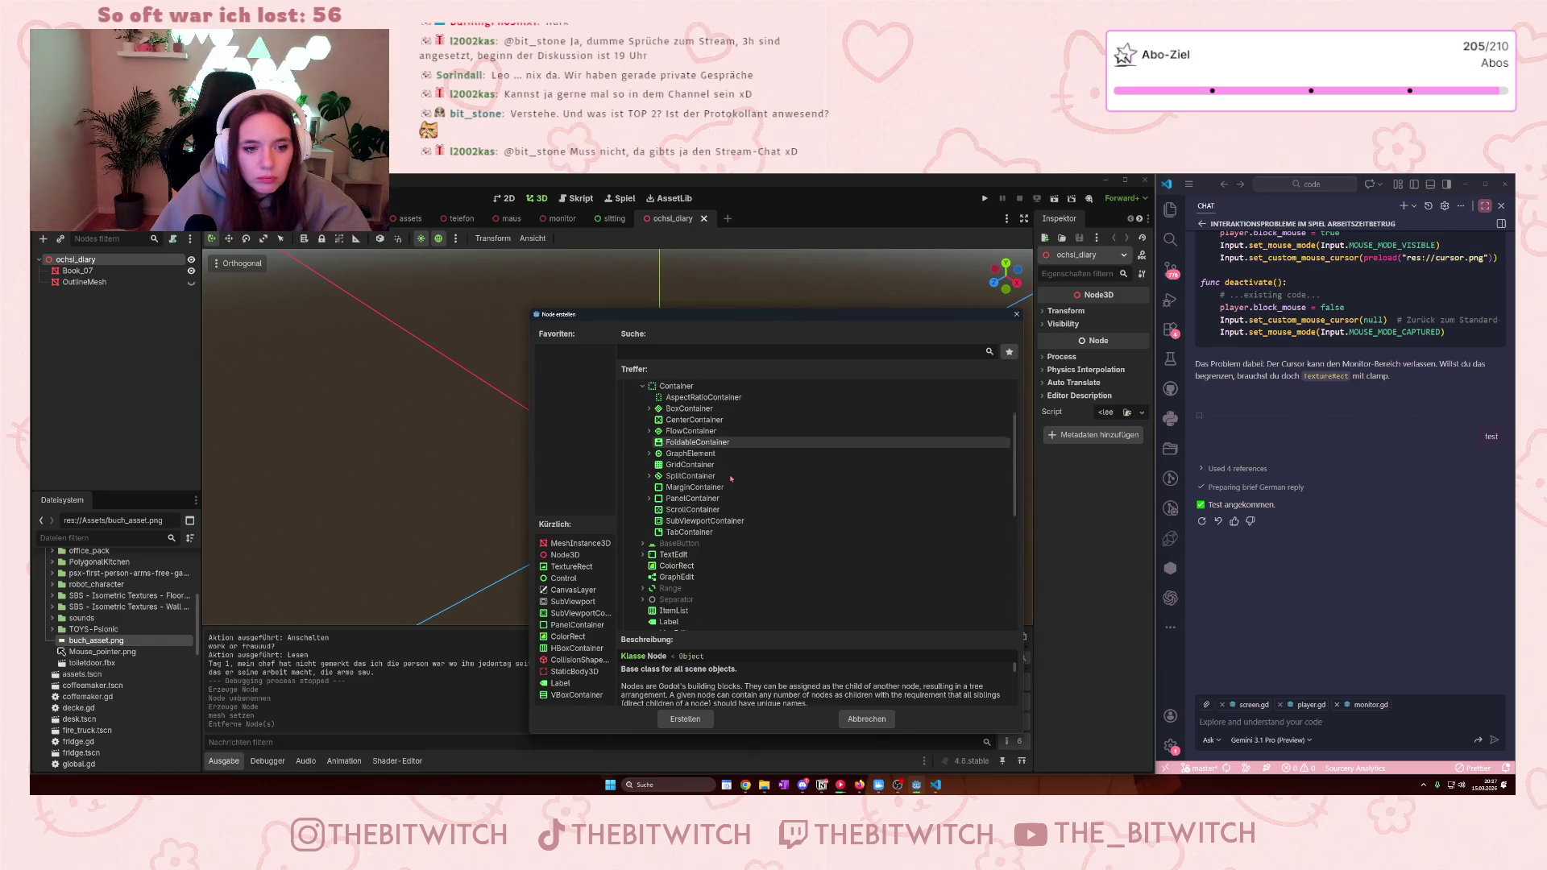
pyautogui.scroll(3, 733, 478)
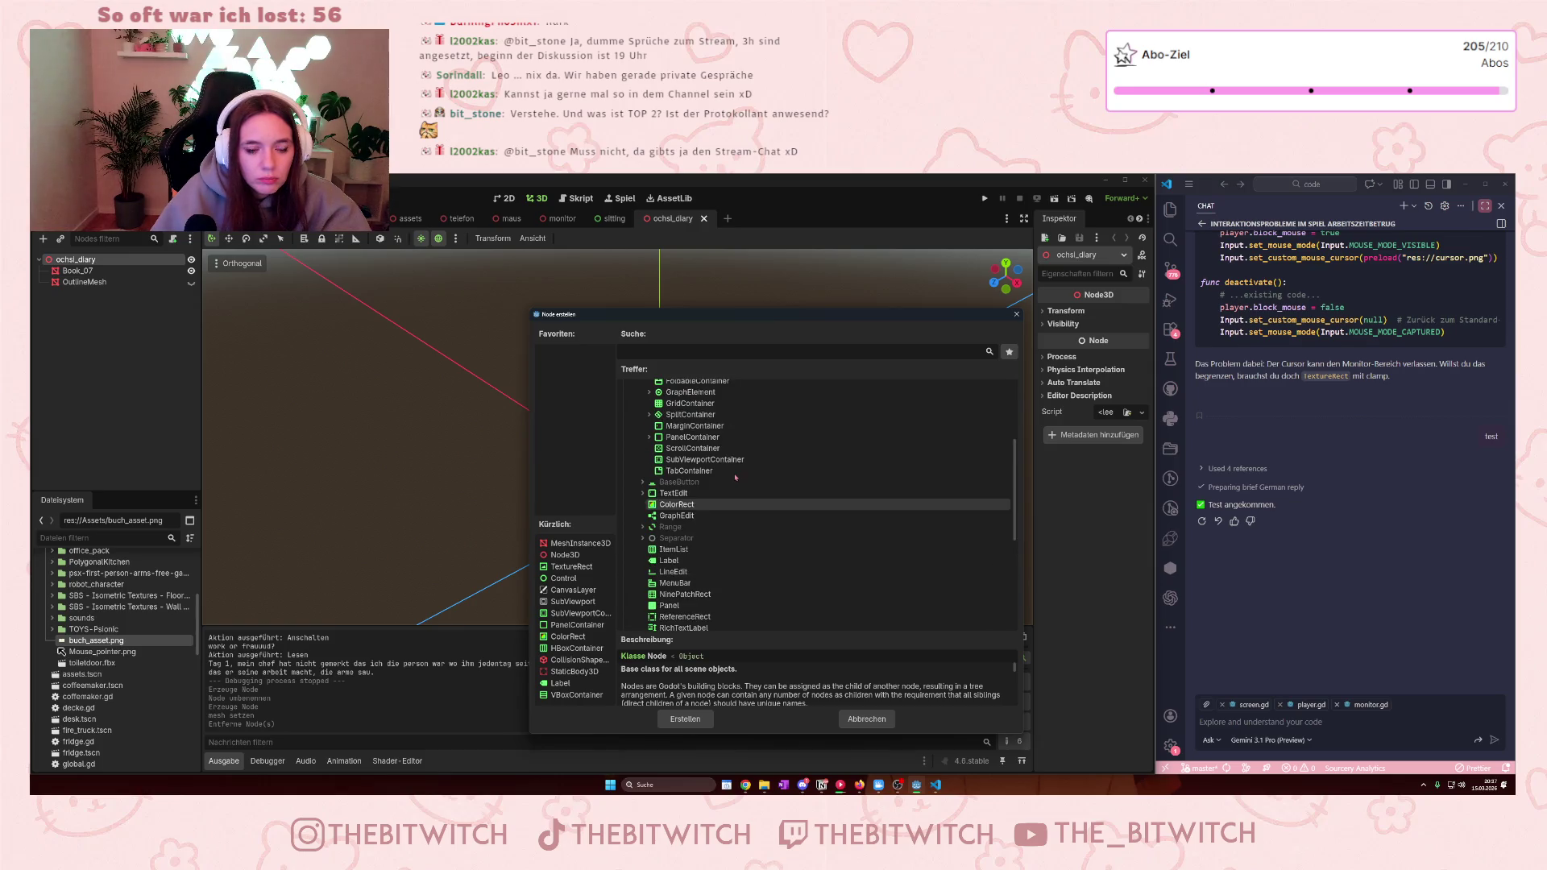
pyautogui.scroll(3, 733, 536)
pyautogui.scroll(1, 651, 533)
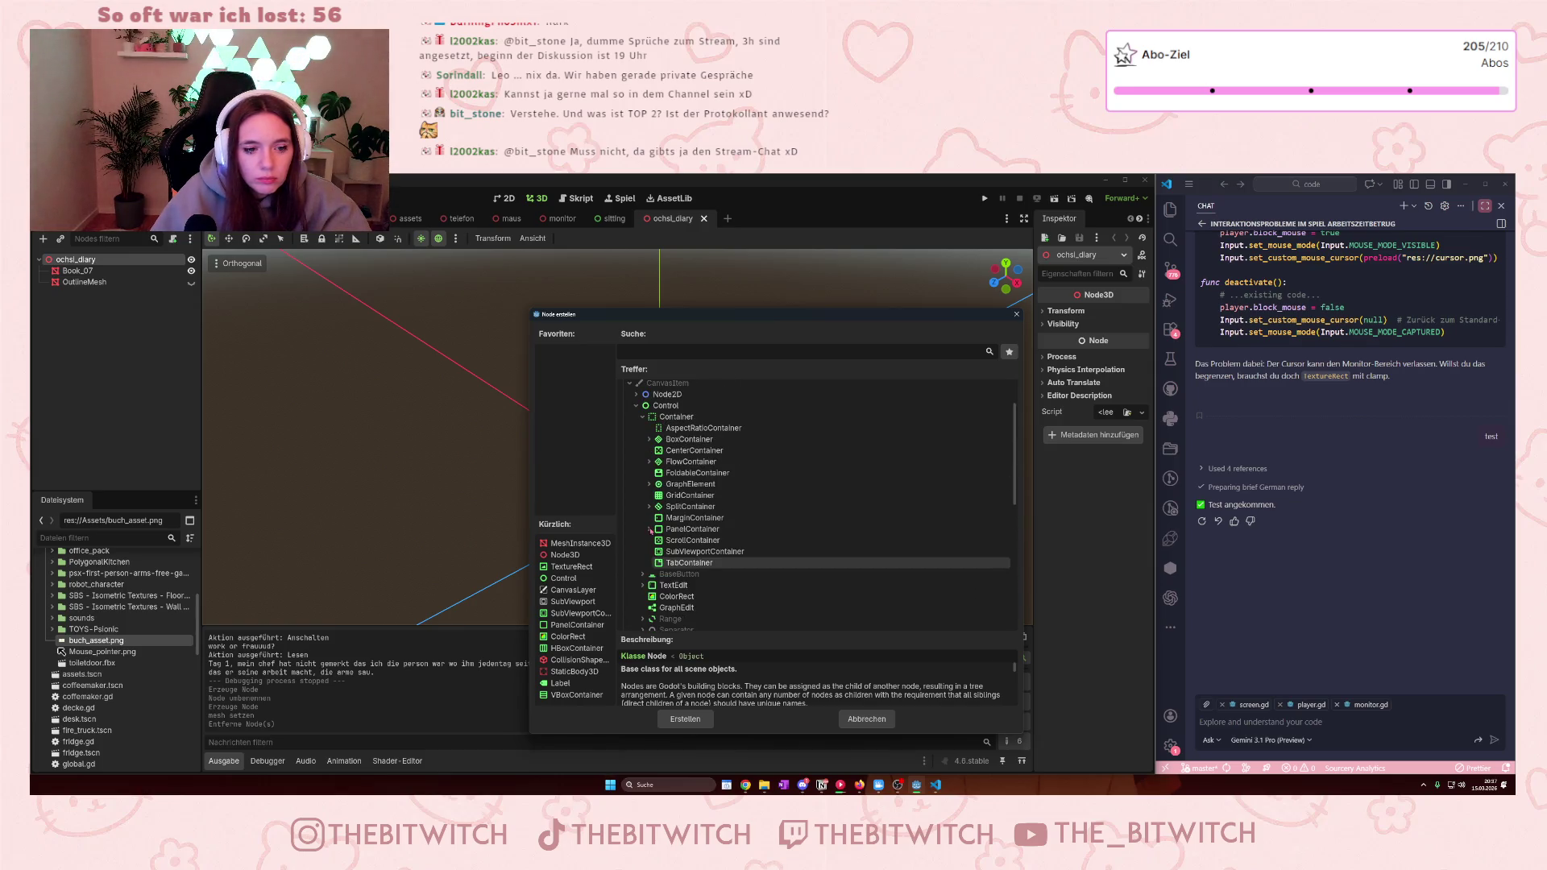
pyautogui.click(650, 530)
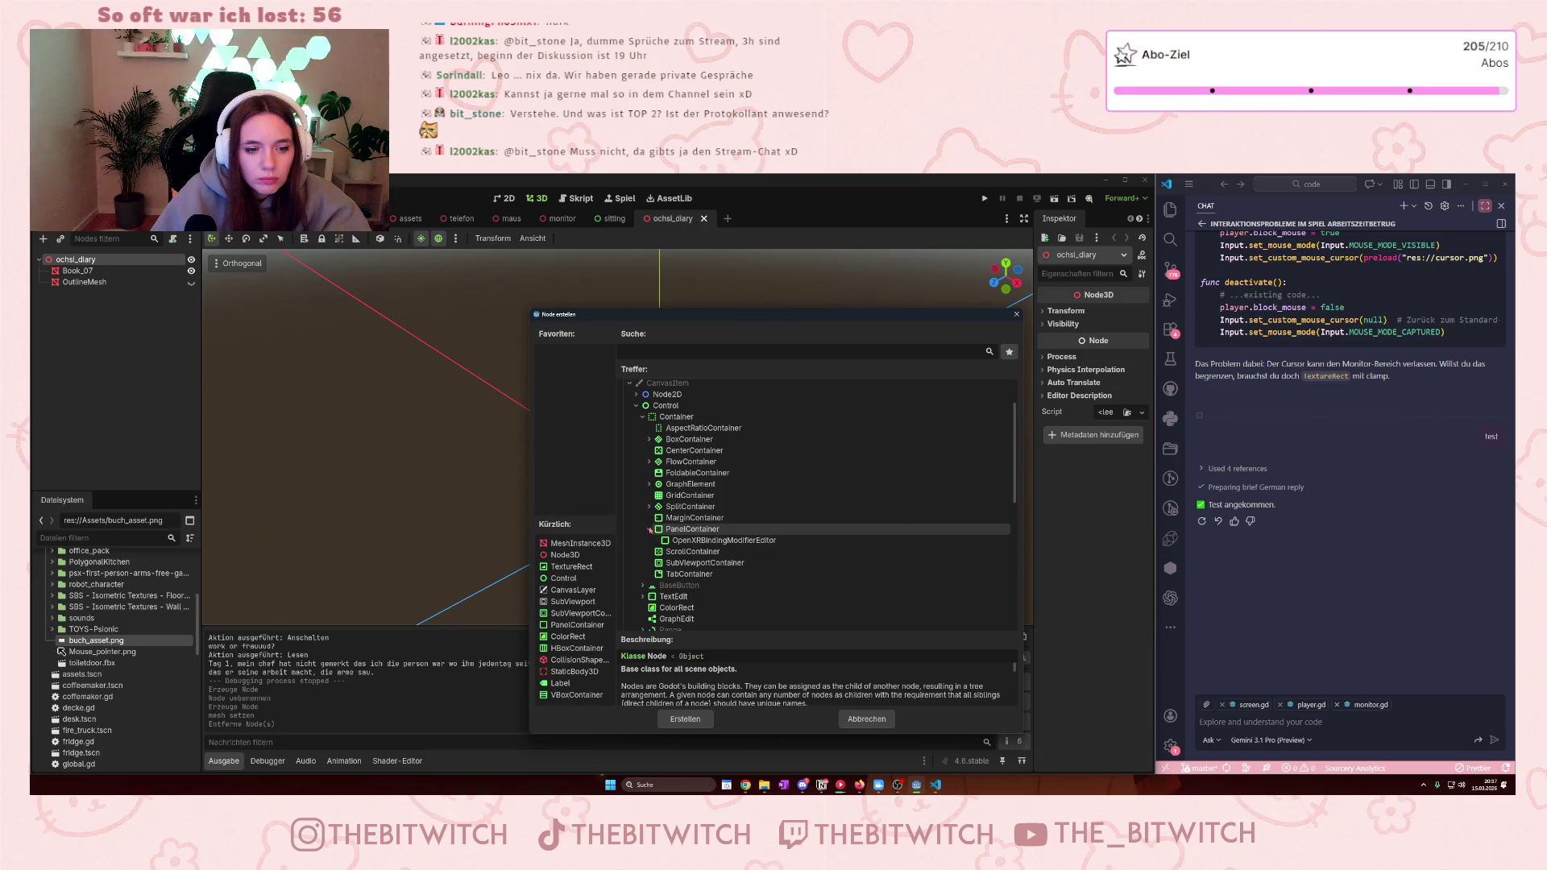
pyautogui.click(649, 506)
pyautogui.click(650, 484)
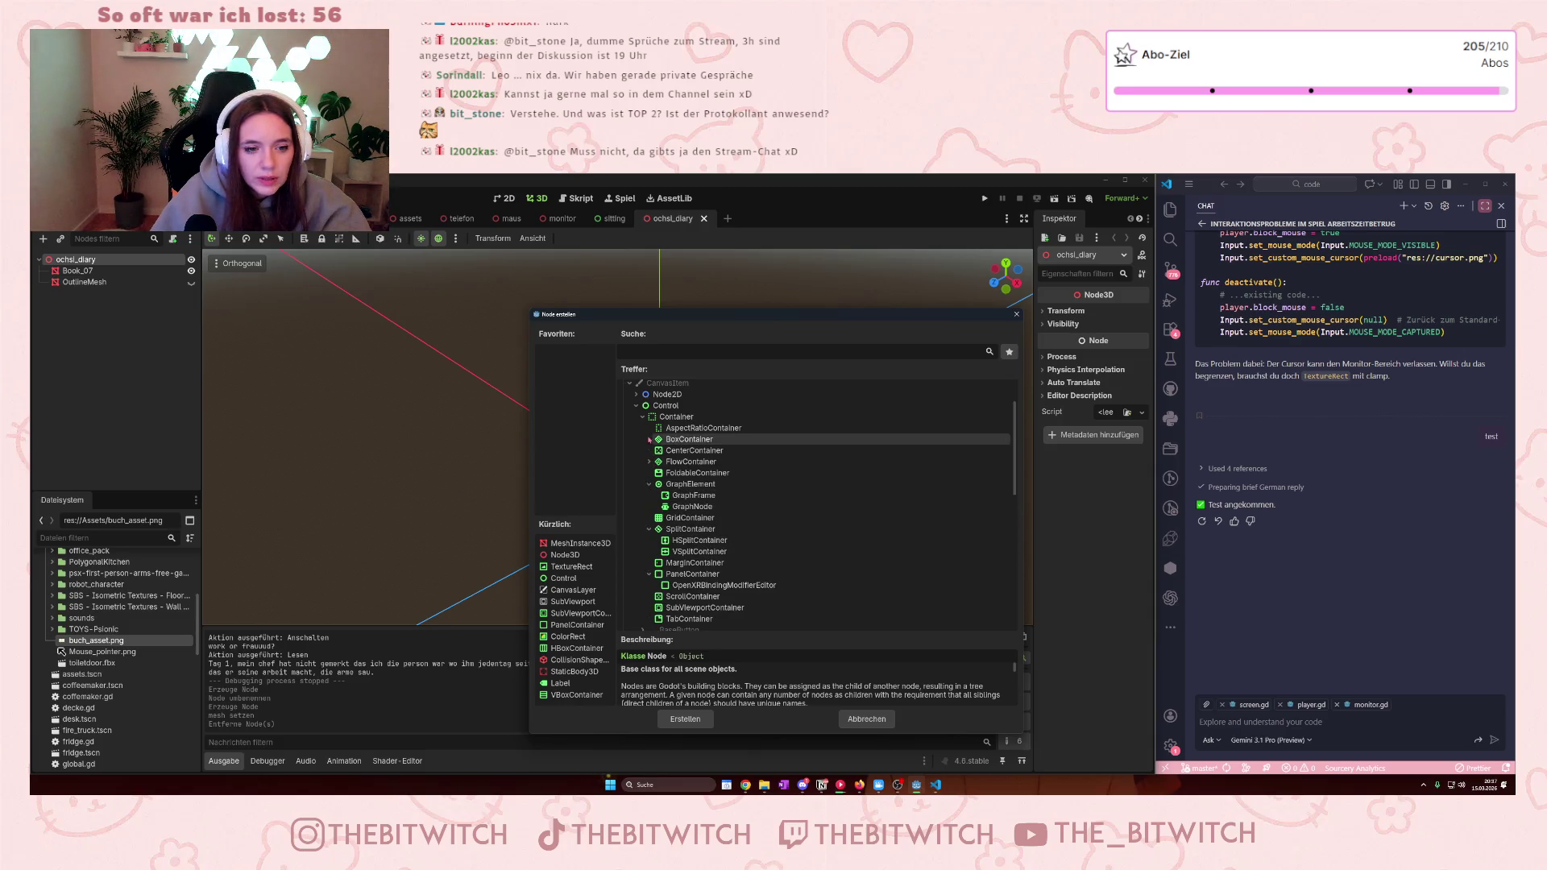
pyautogui.scroll(-4, 679, 506)
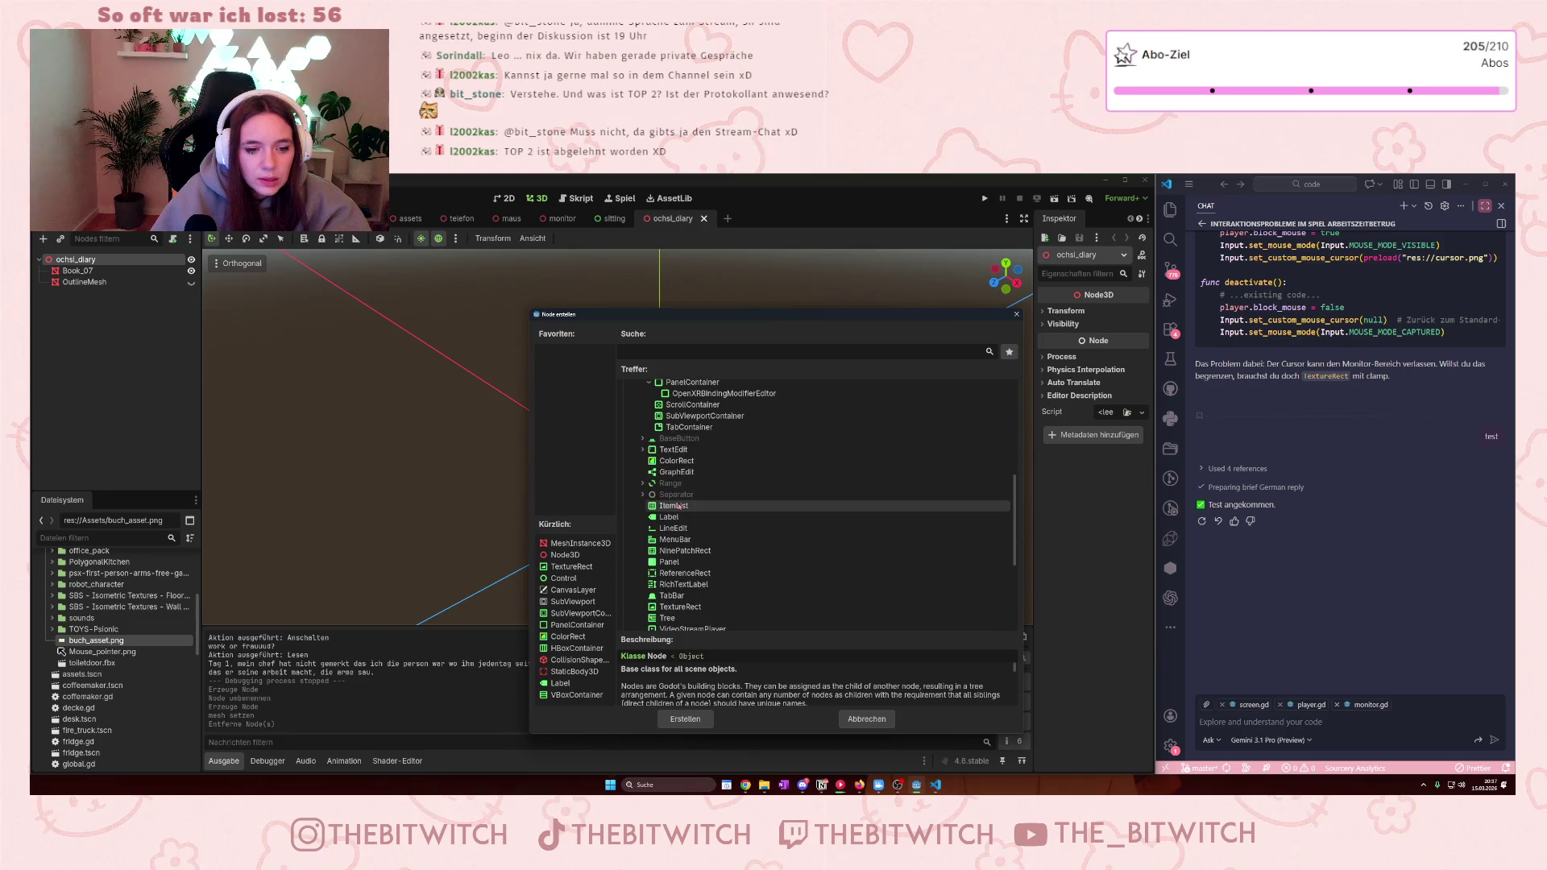
pyautogui.scroll(-1, 679, 506)
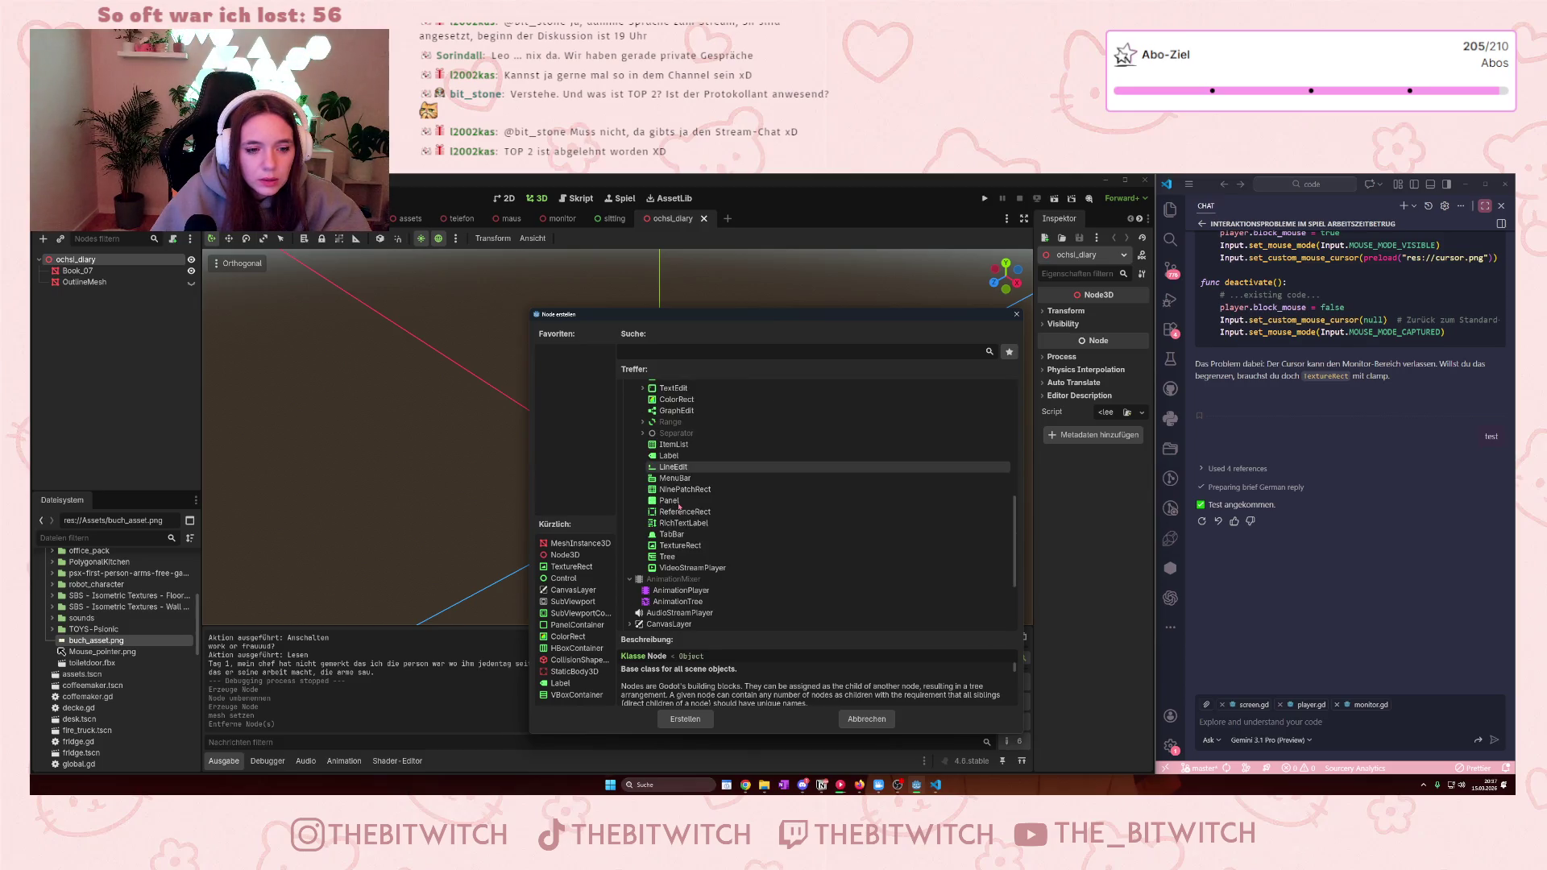
pyautogui.scroll(6, 680, 496)
pyautogui.click(666, 467)
pyautogui.click(685, 718)
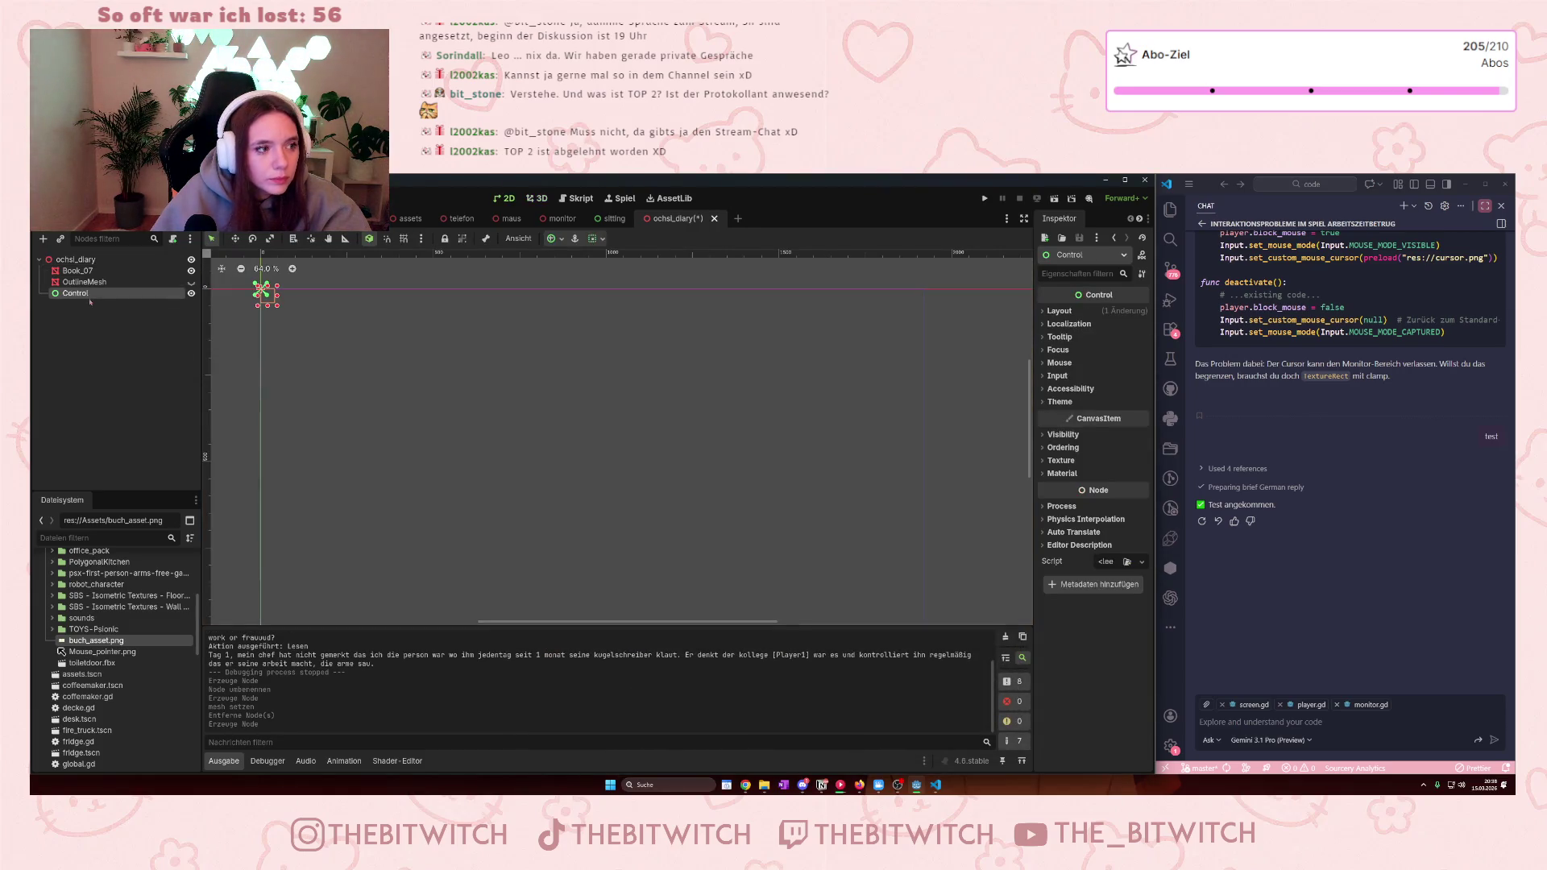
# - Rename the new Control node to diary_popup
pyautogui.doubleClick(84, 295)
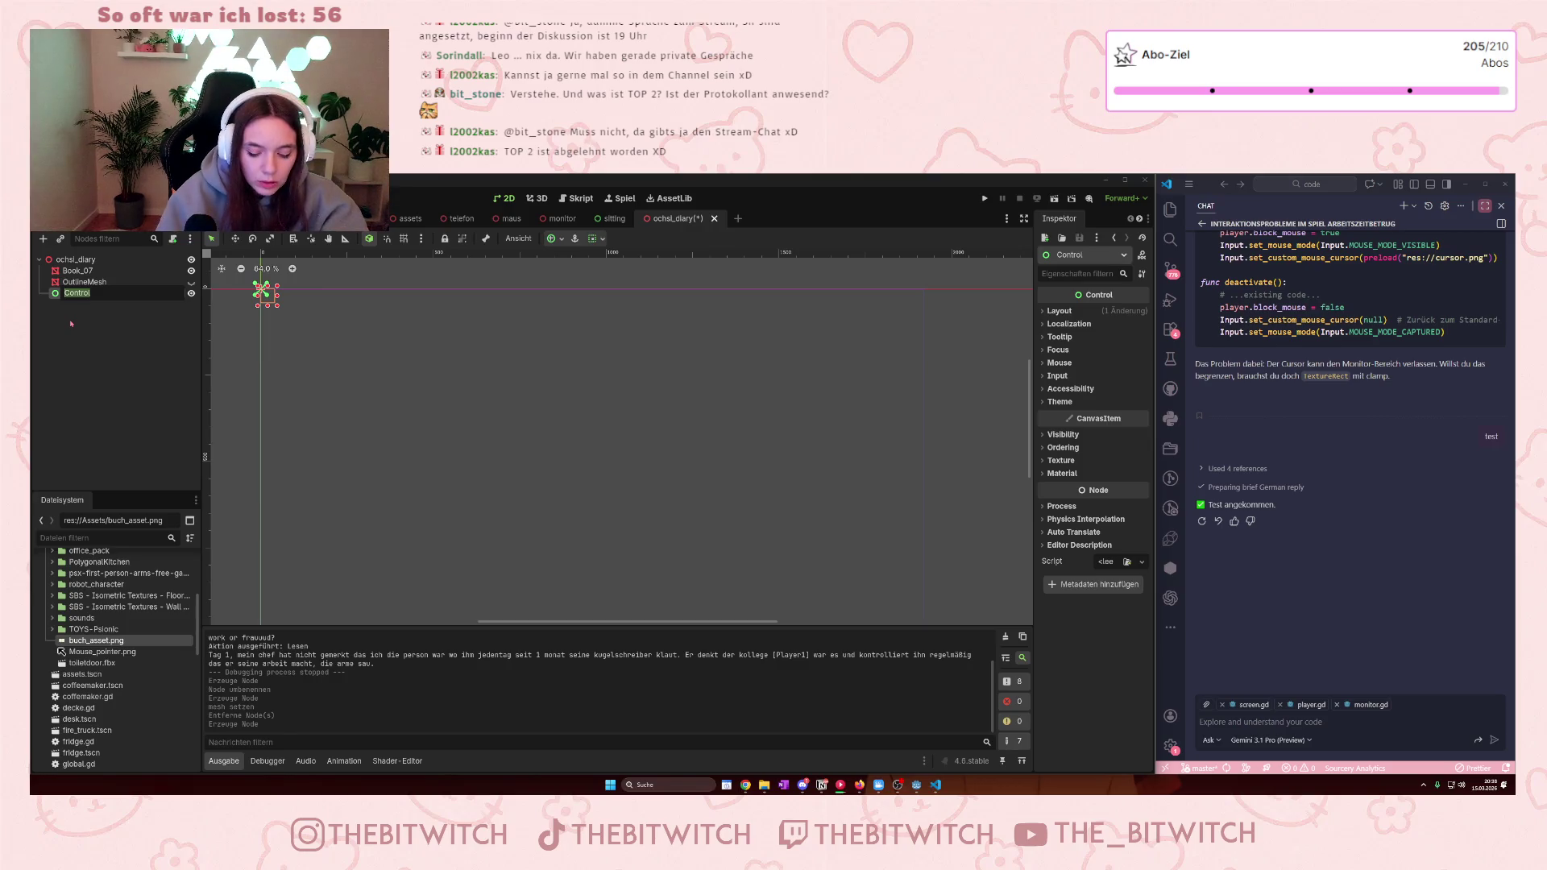
pyautogui.write('c')
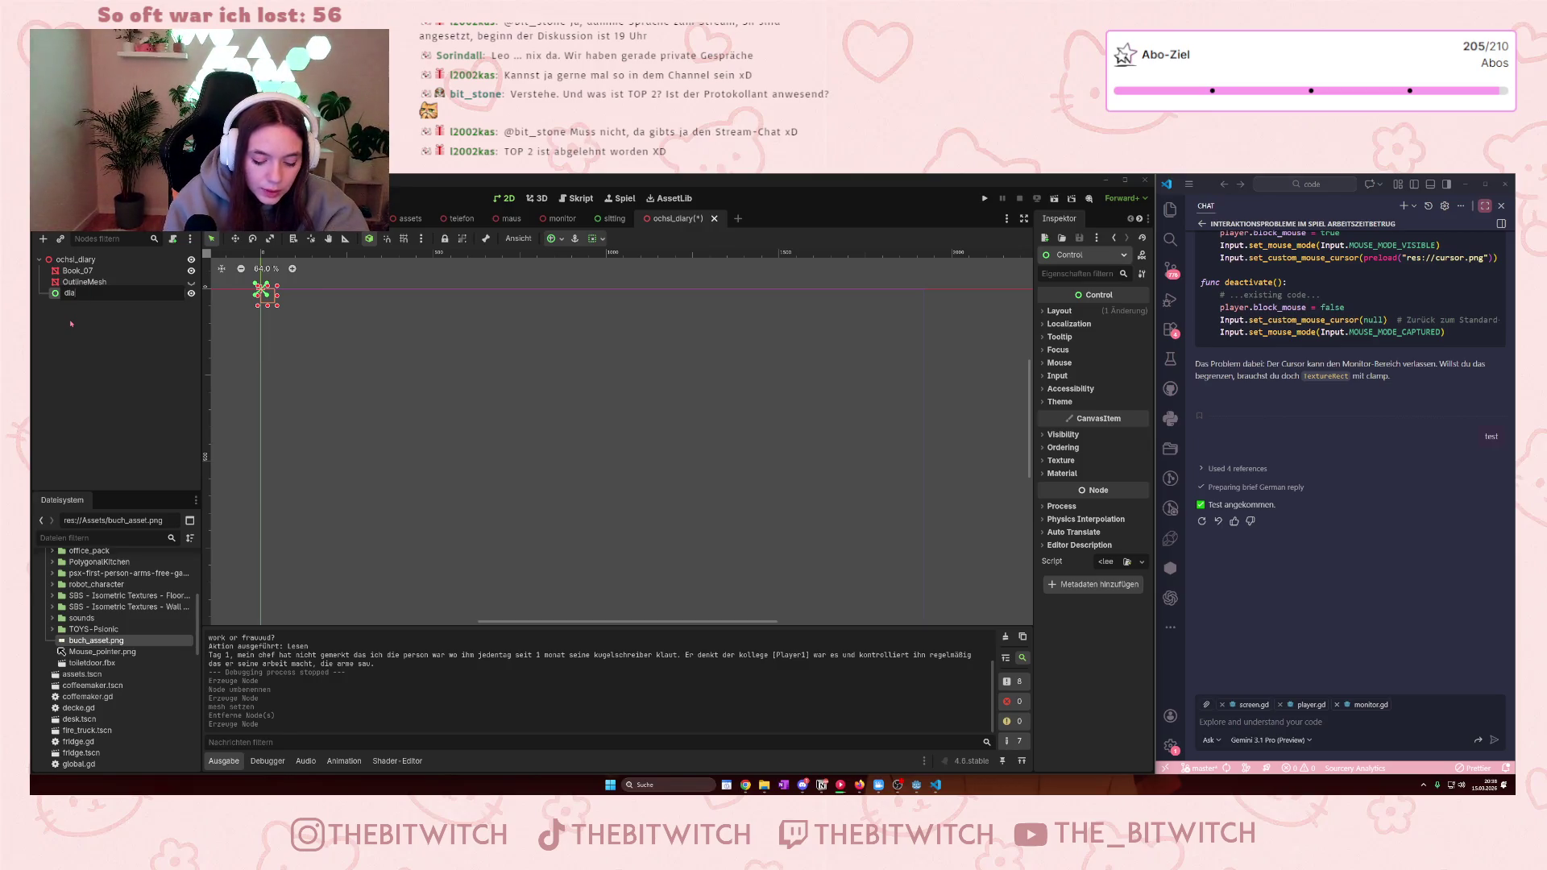
pyautogui.write('_popup')
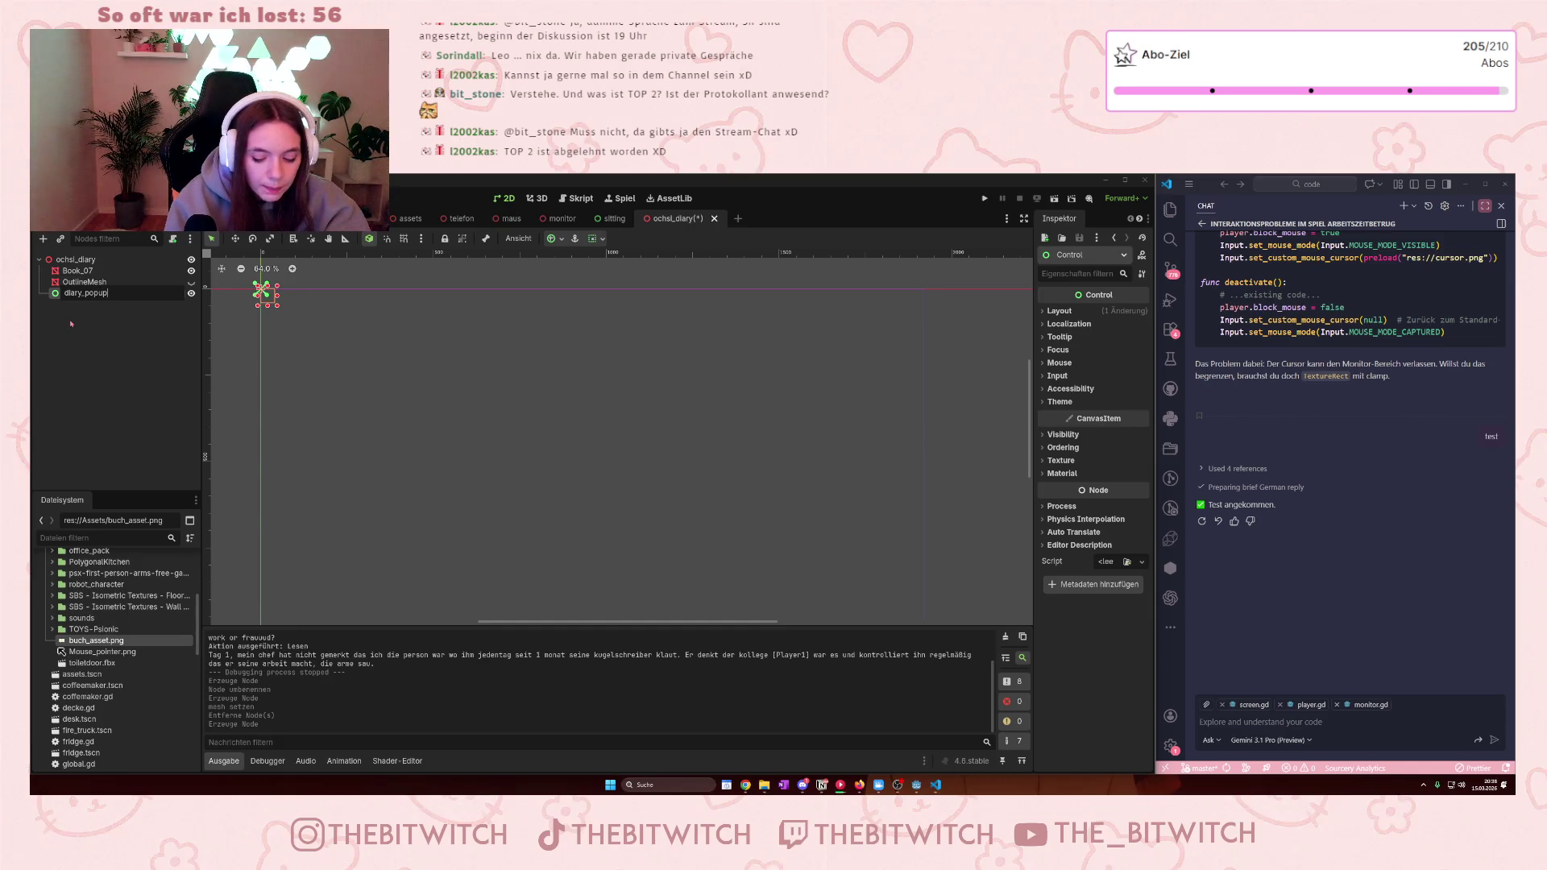
pyautogui.press('Return')
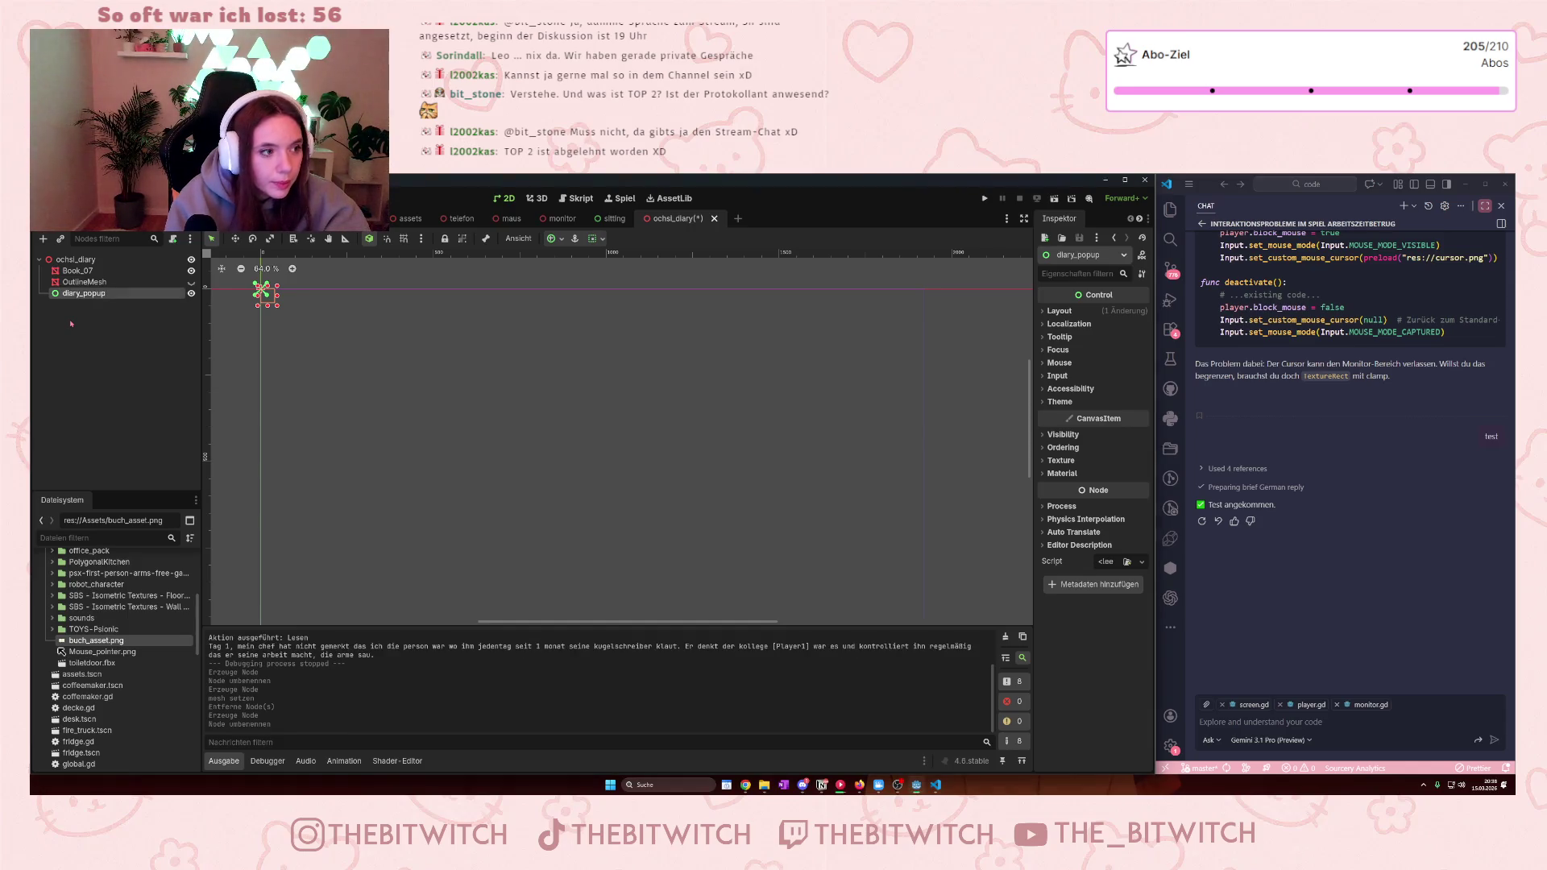
# - Apply the Full Rect anchor preset to diary_popup
pyautogui.click(594, 239)
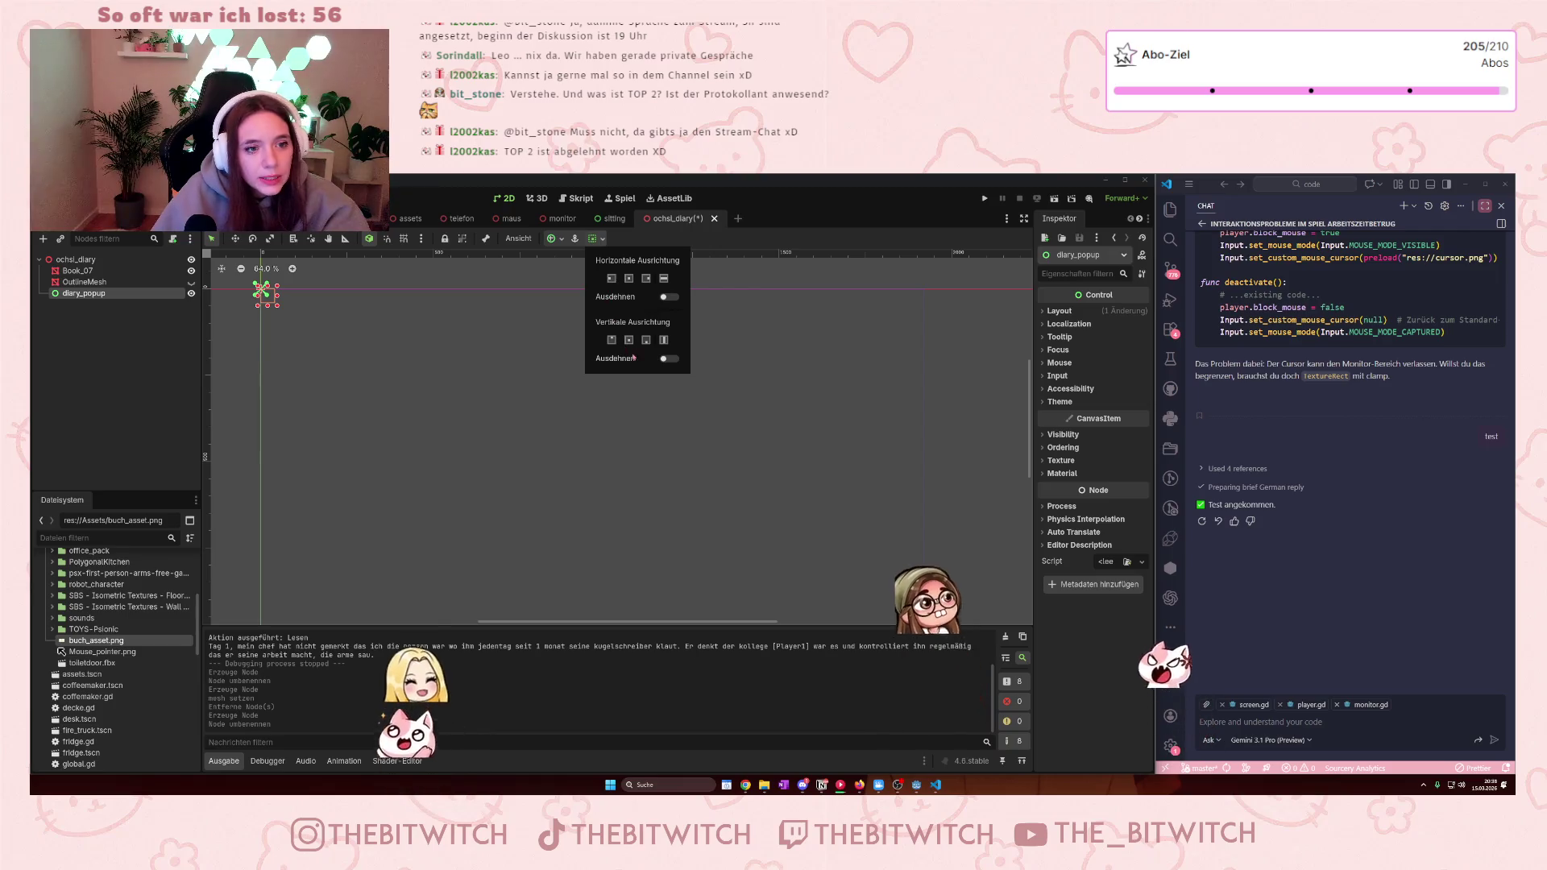
pyautogui.click(554, 238)
pyautogui.click(638, 325)
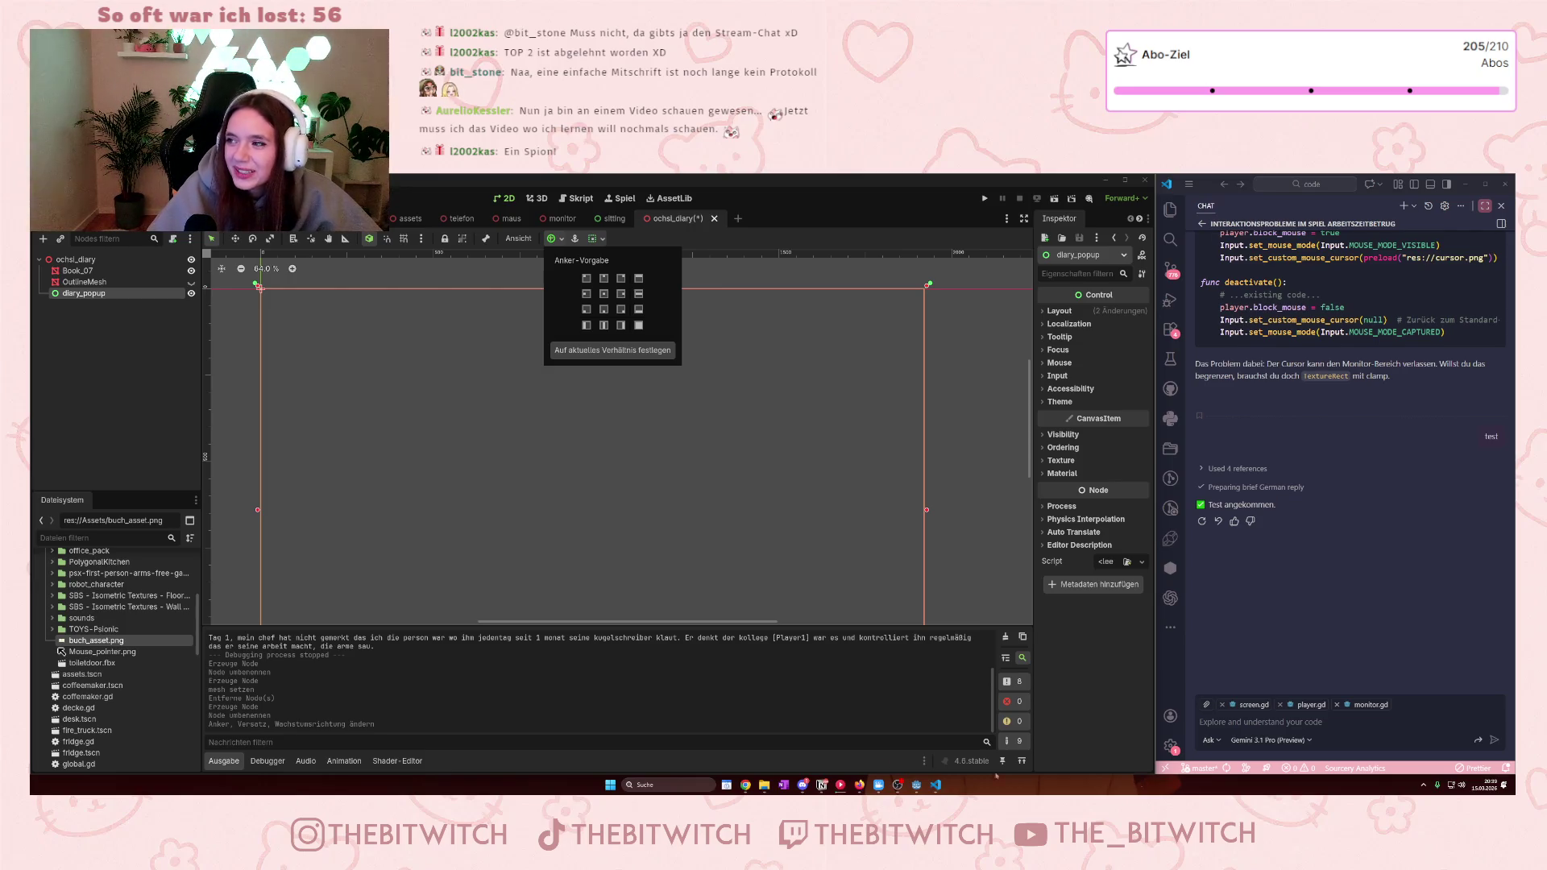
pyautogui.click(98, 301)
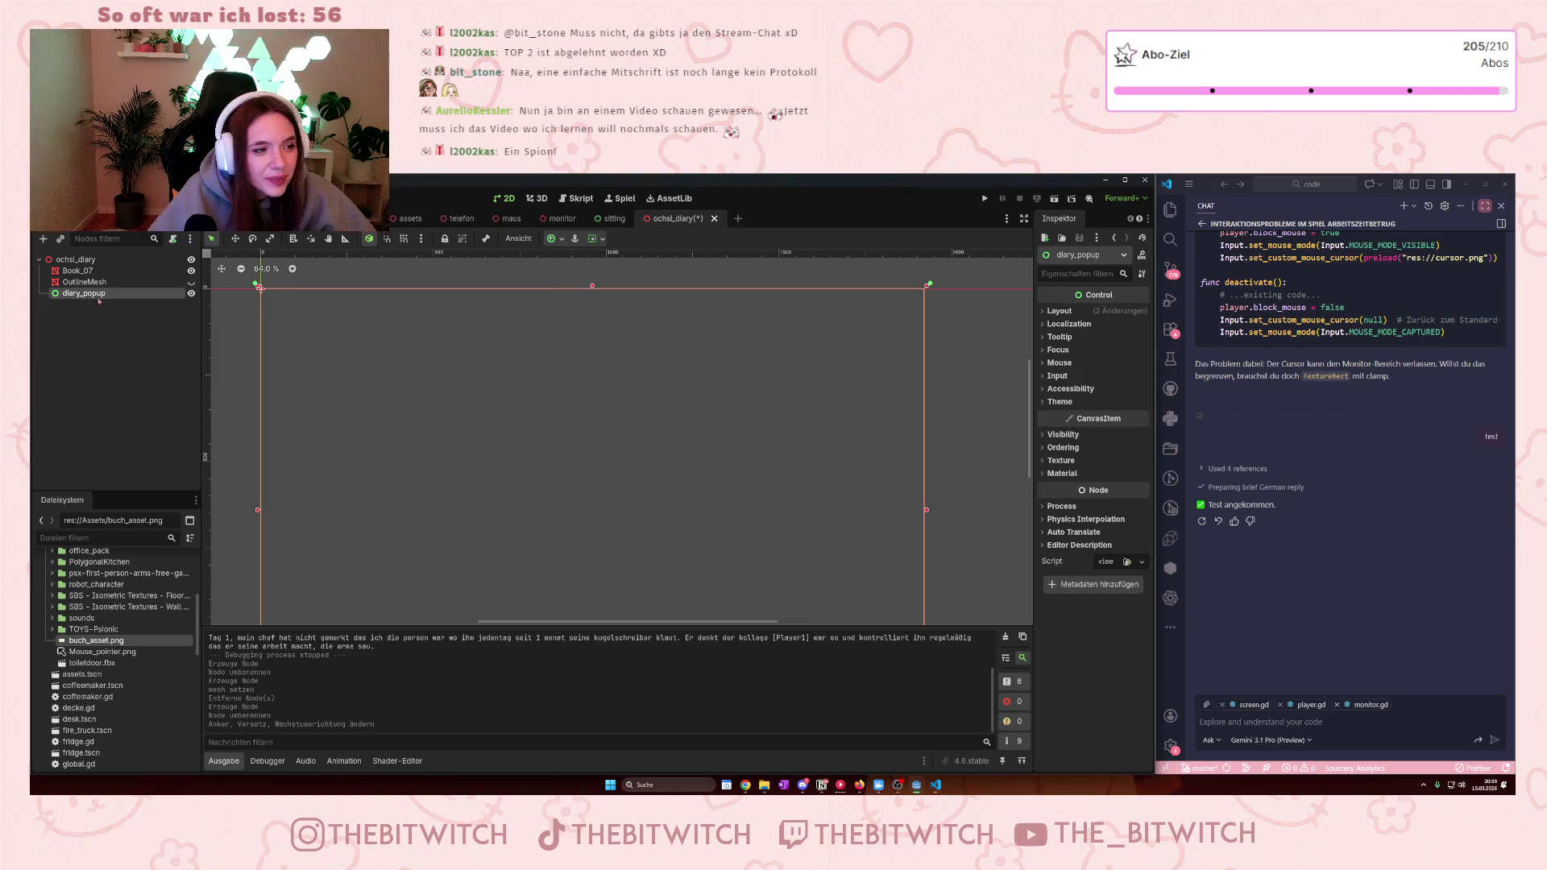
# - Add a ColorRect child under diary_popup
pyautogui.rightClick(101, 300)
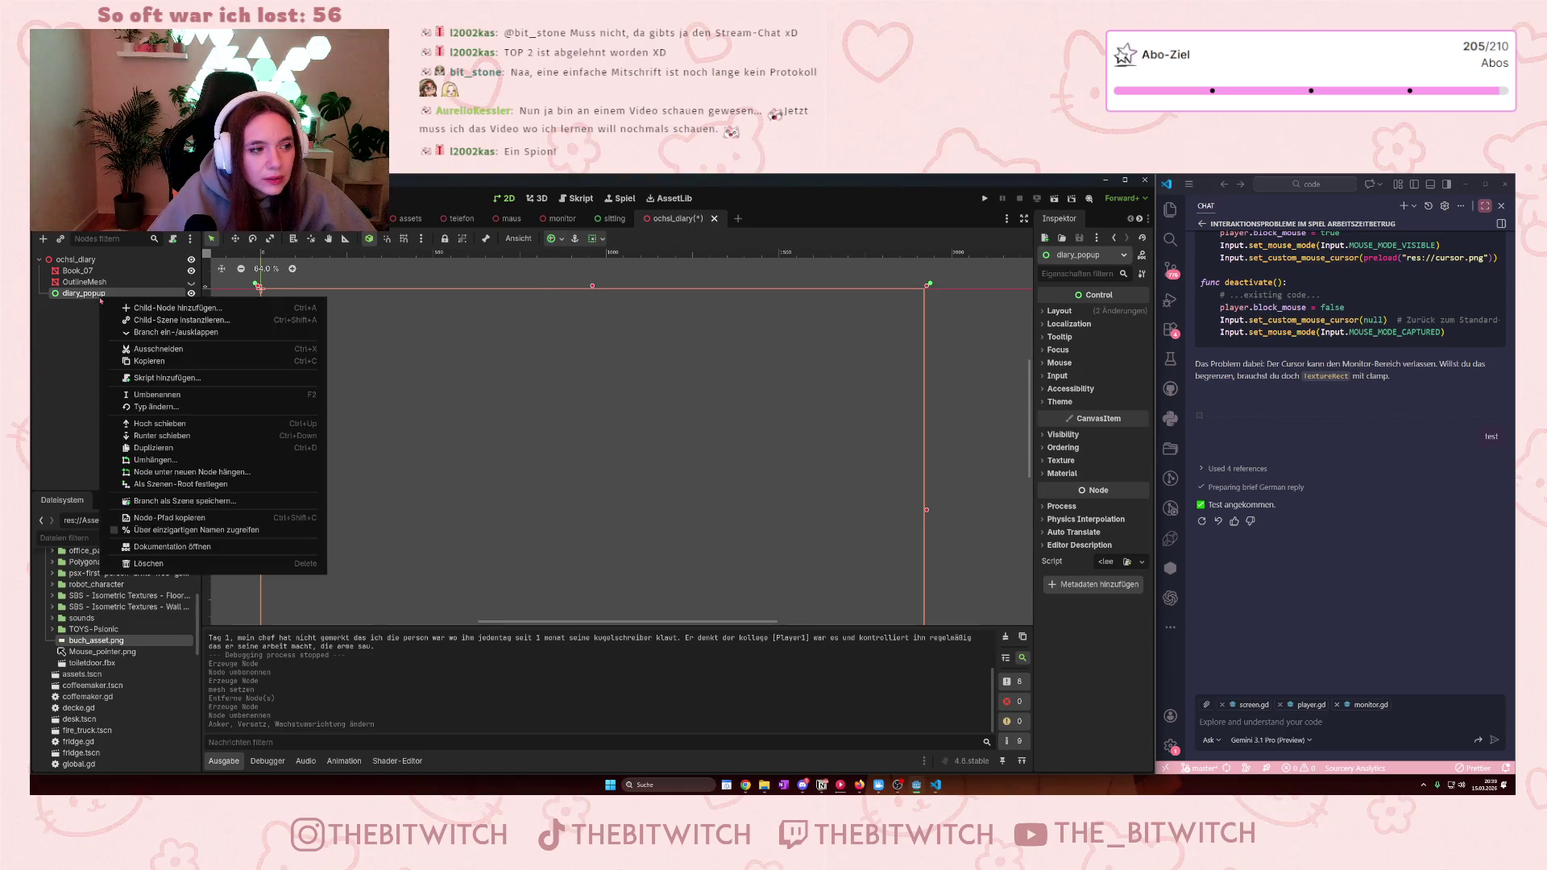
pyautogui.click(153, 308)
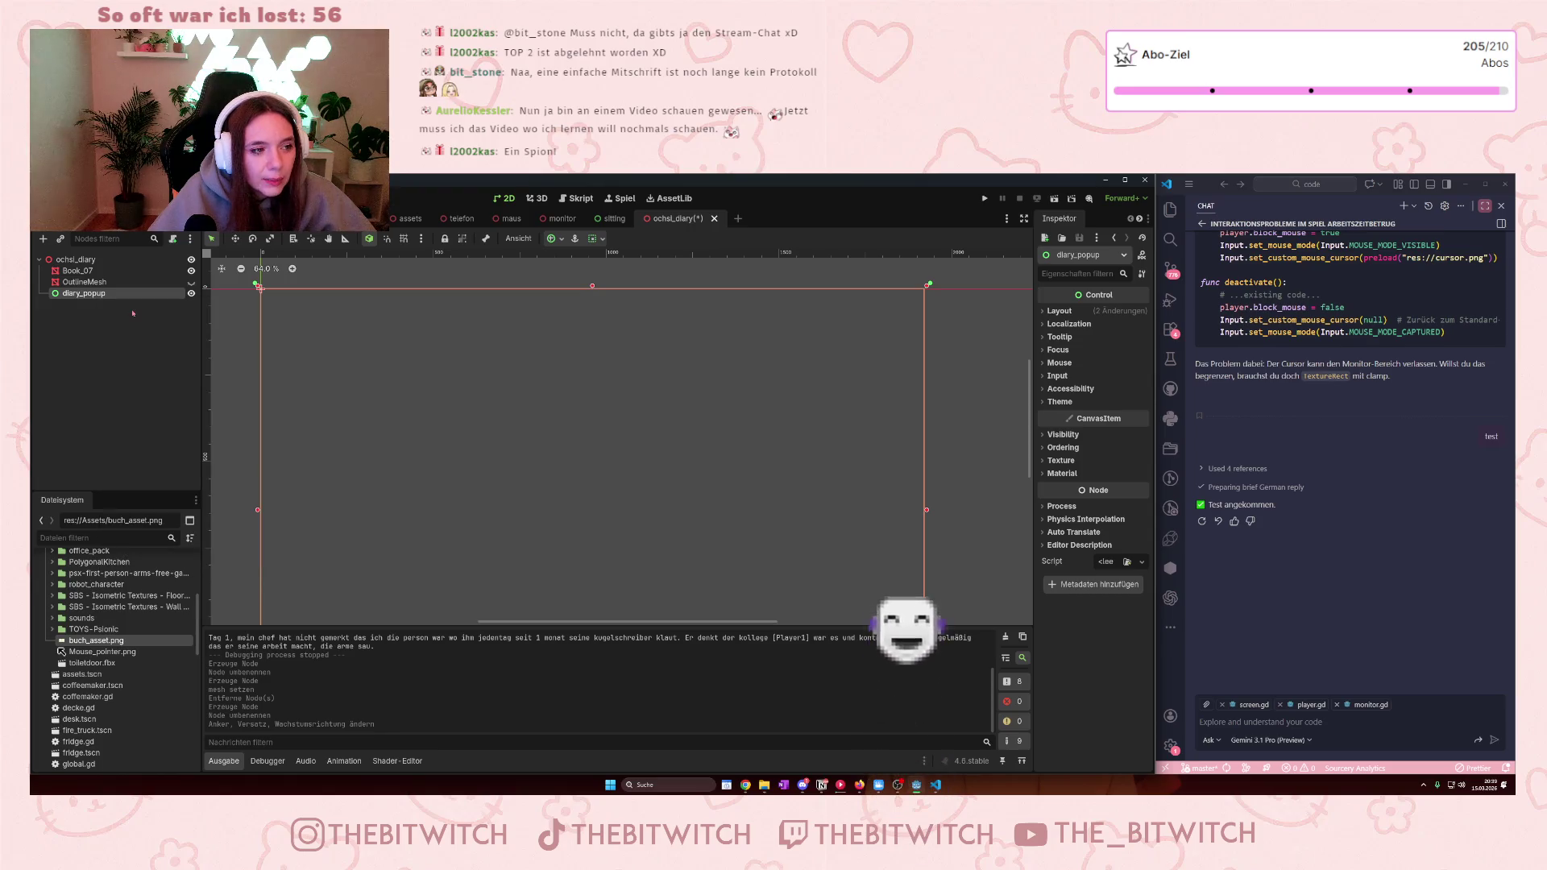
pyautogui.write('colo')
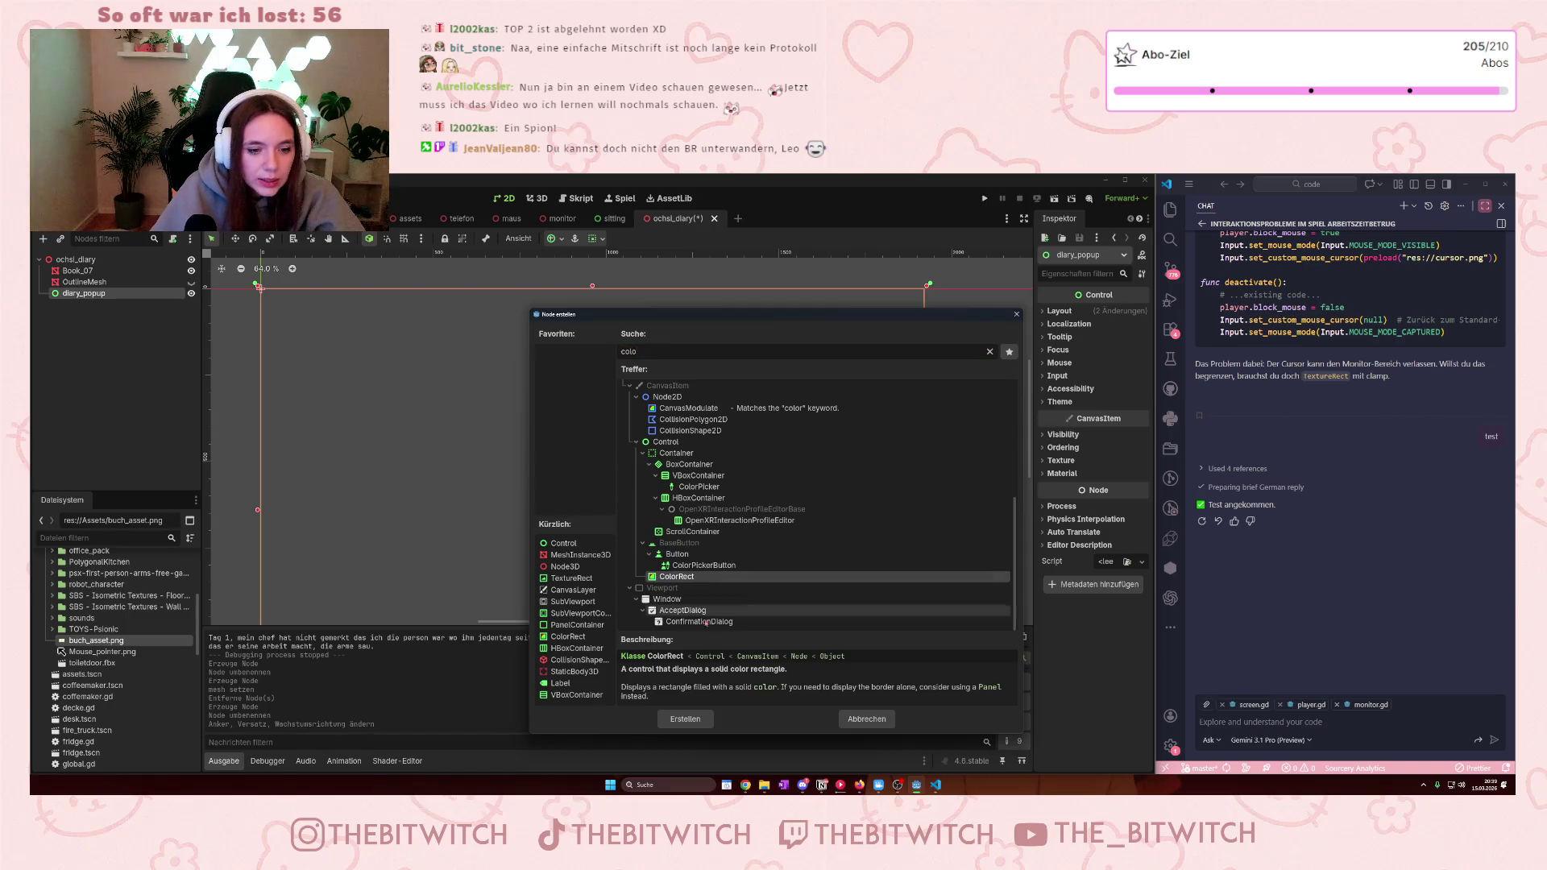
pyautogui.click(685, 719)
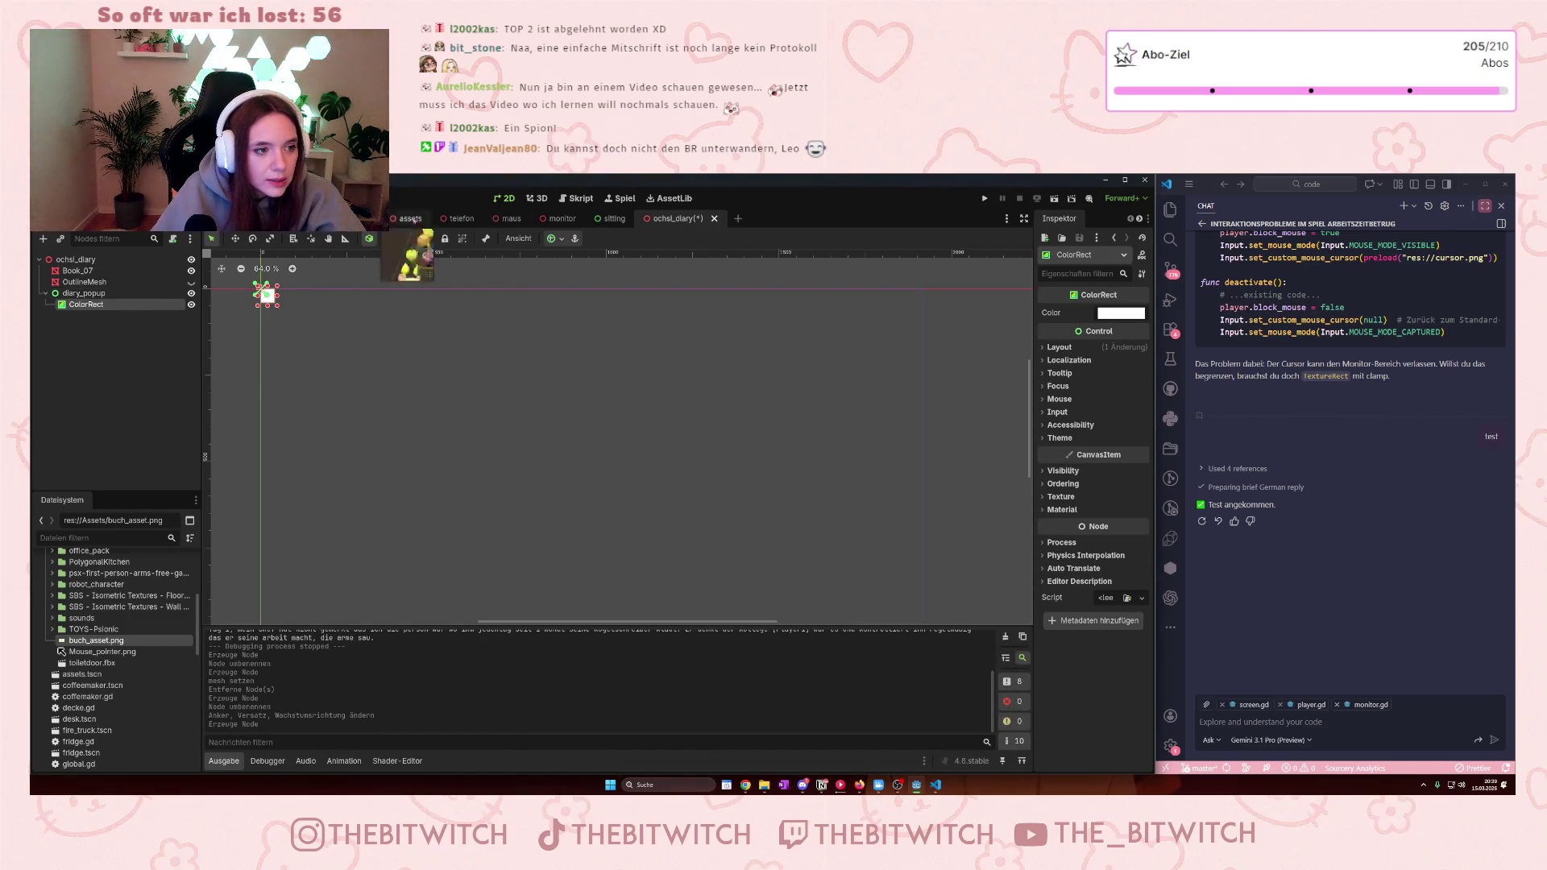
# - Stretch the ColorRect with the Full Rect anchor preset
pyautogui.click(551, 238)
pyautogui.click(638, 324)
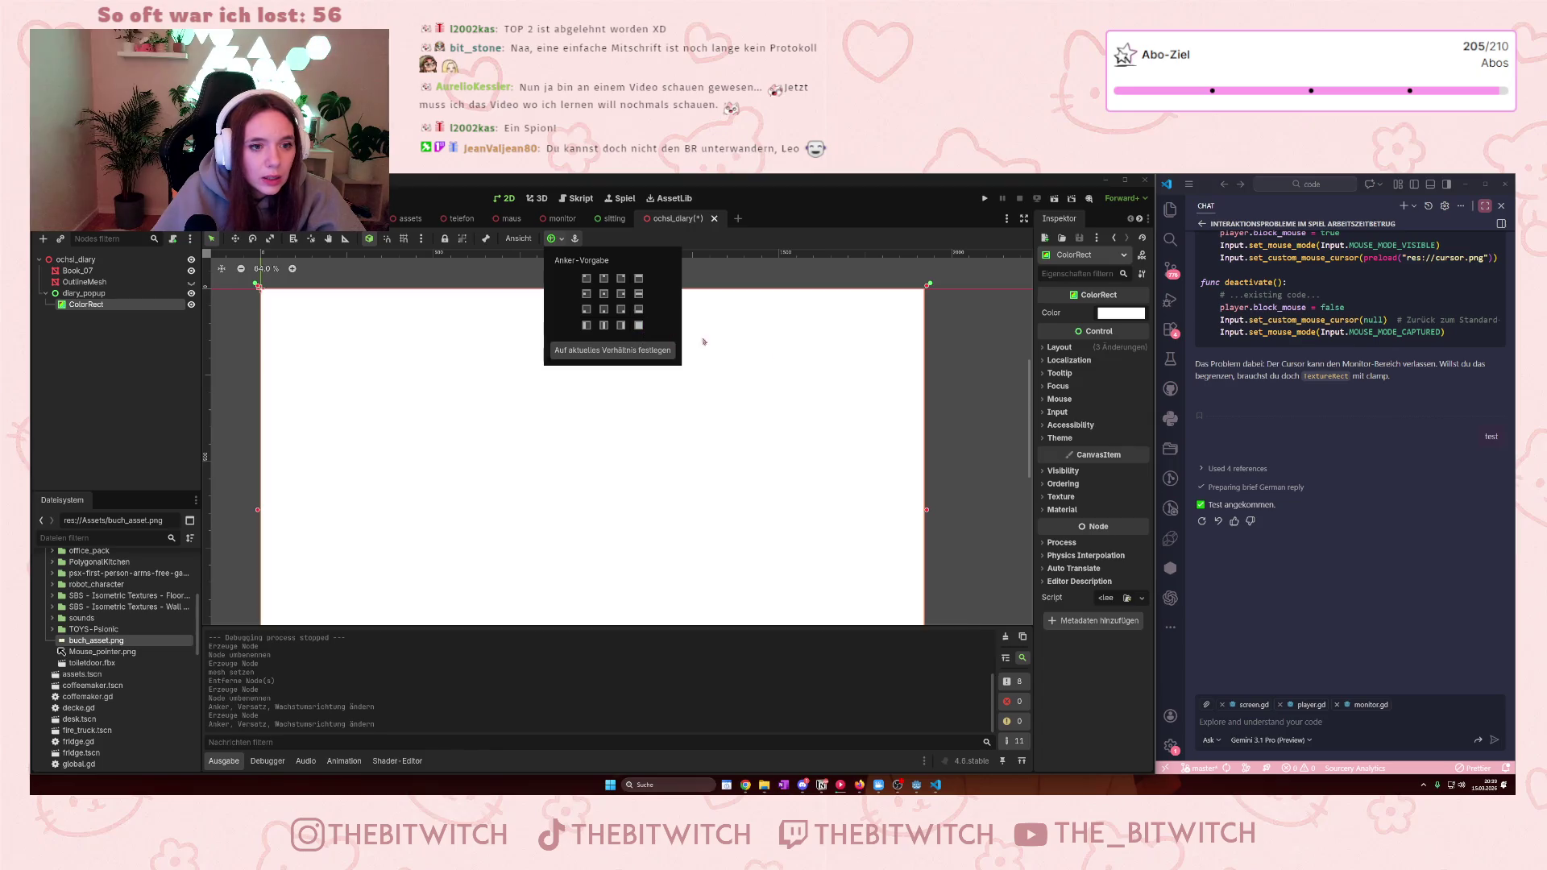
pyautogui.scroll(-1, 955, 490)
pyautogui.click(999, 488)
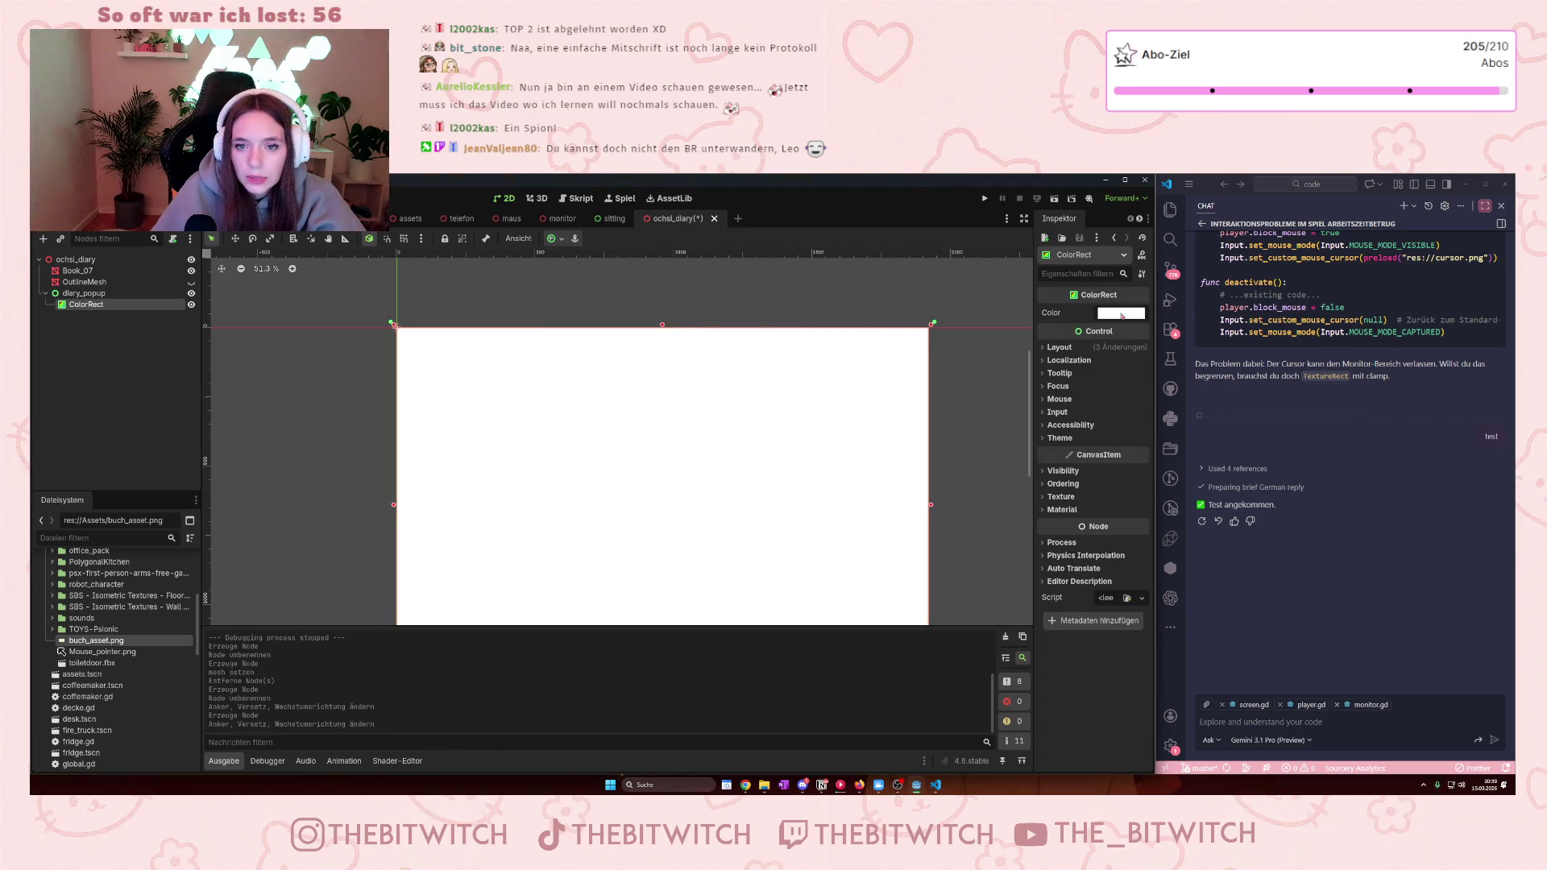
pyautogui.click(1123, 314)
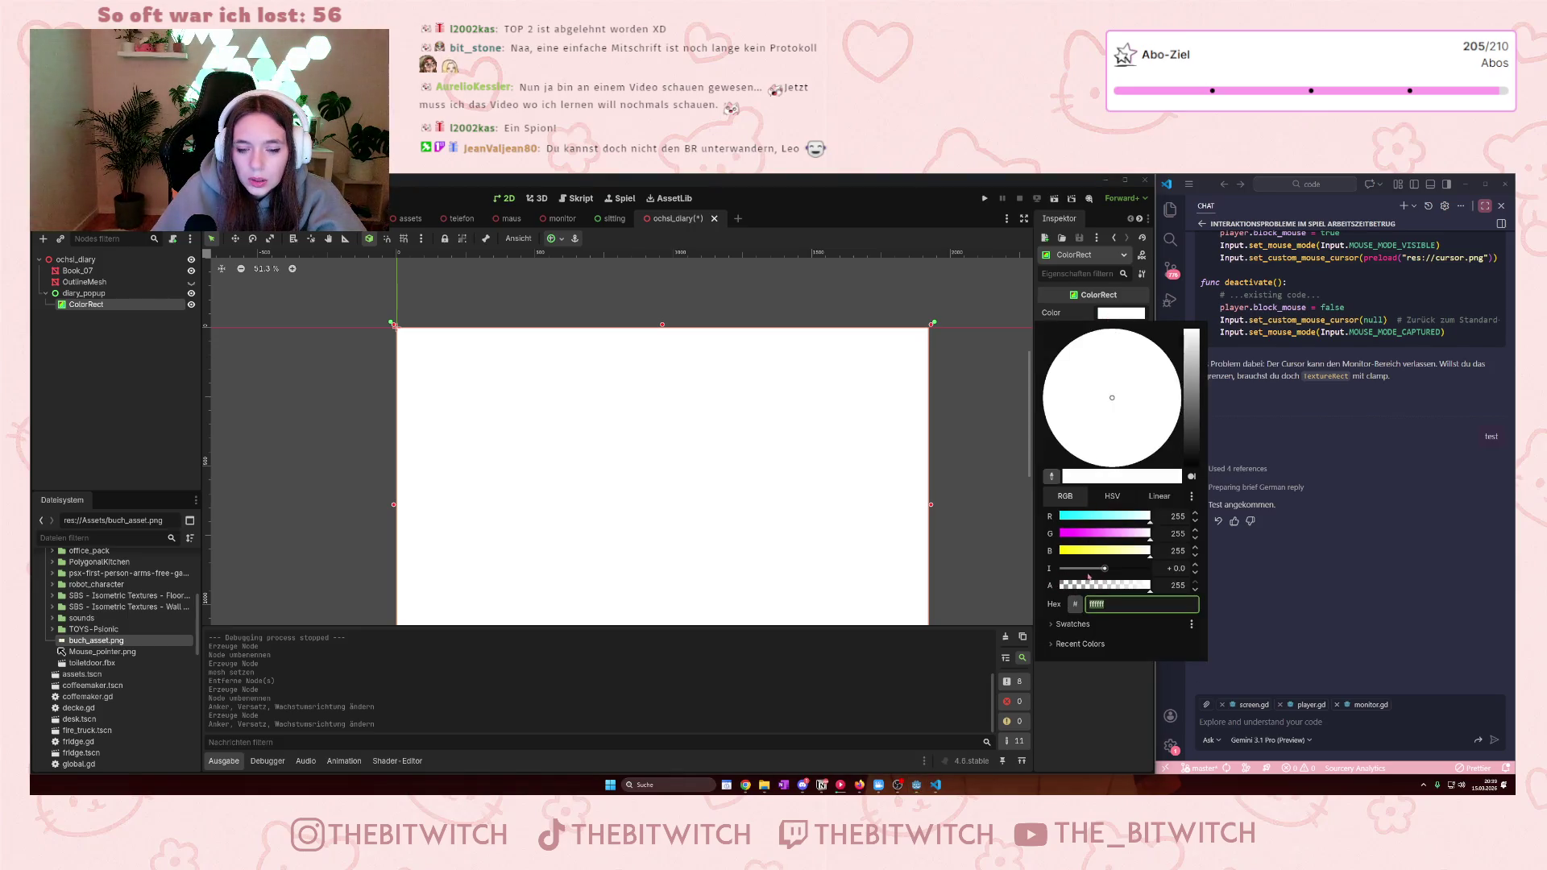
# - Make the ColorRect a translucent black overlay: hex 020202, pure black, alpha lowered to 72
pyautogui.write('020202')
pyautogui.press('Return')
pyautogui.moveTo(1190, 464); pyautogui.dragTo(1191, 476)
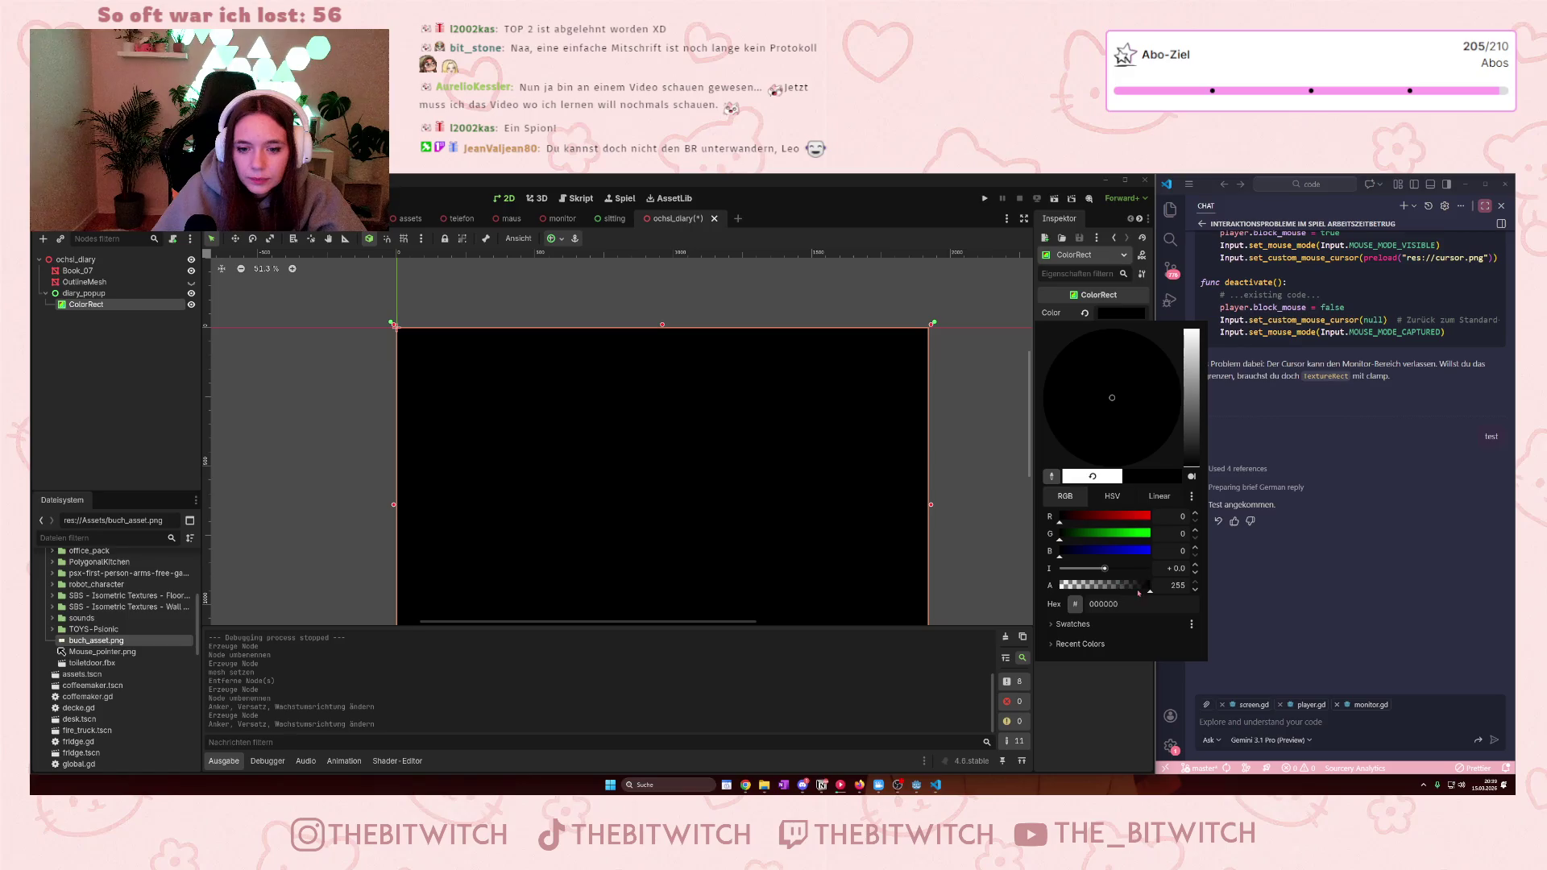
pyautogui.moveTo(1138, 592)
pyautogui.mouseDown()
pyautogui.moveTo(1062, 594)
pyautogui.moveTo(1086, 601)
pyautogui.mouseUp()
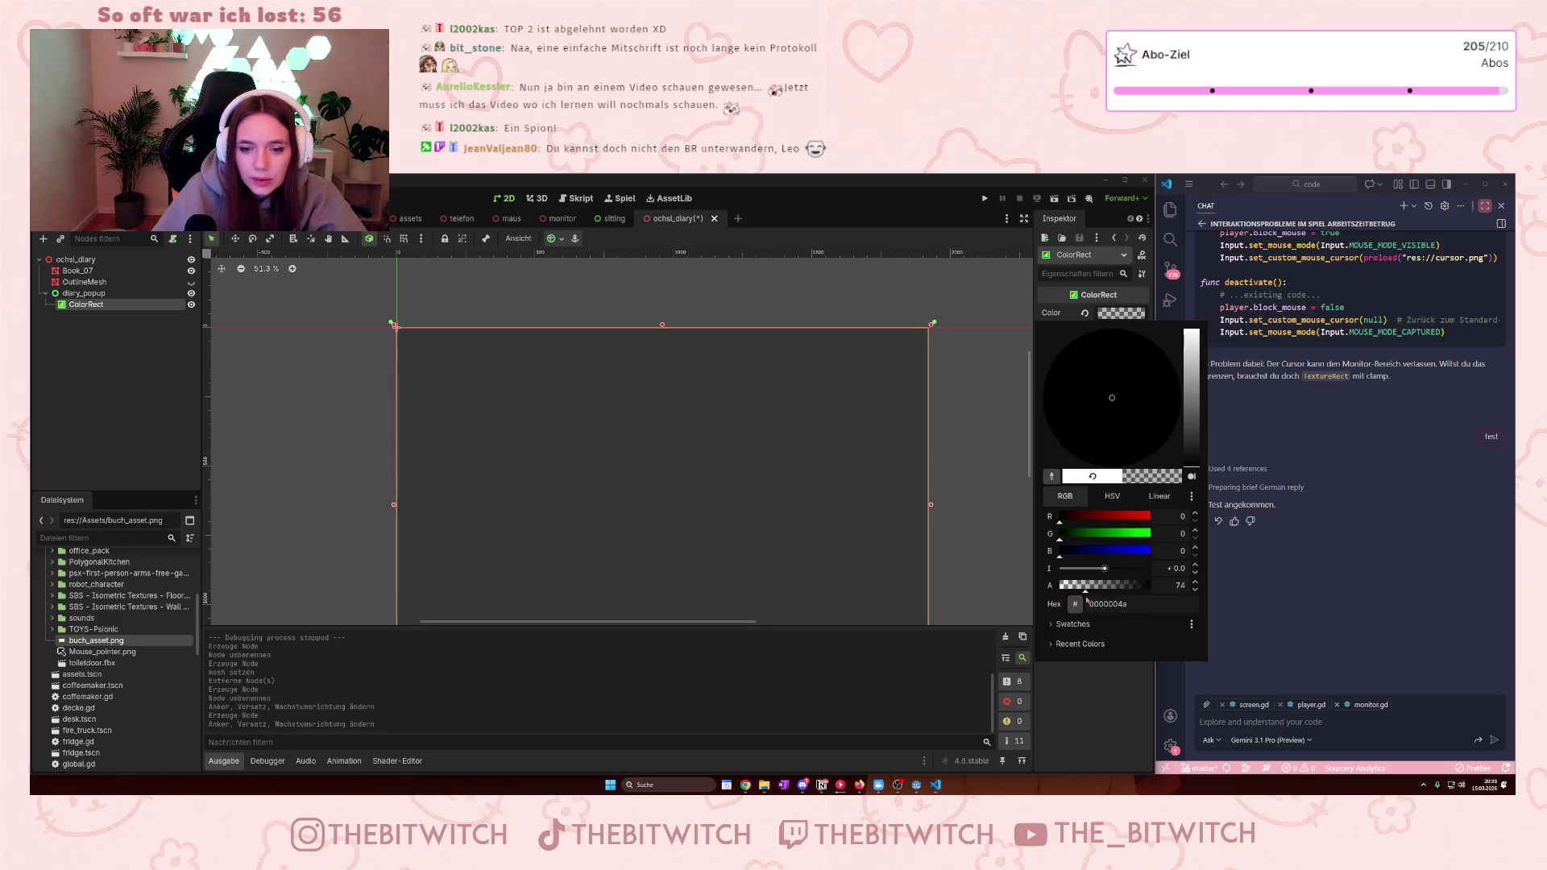
pyautogui.click(1000, 452)
pyautogui.moveTo(1030, 455); pyautogui.dragTo(1030, 476)
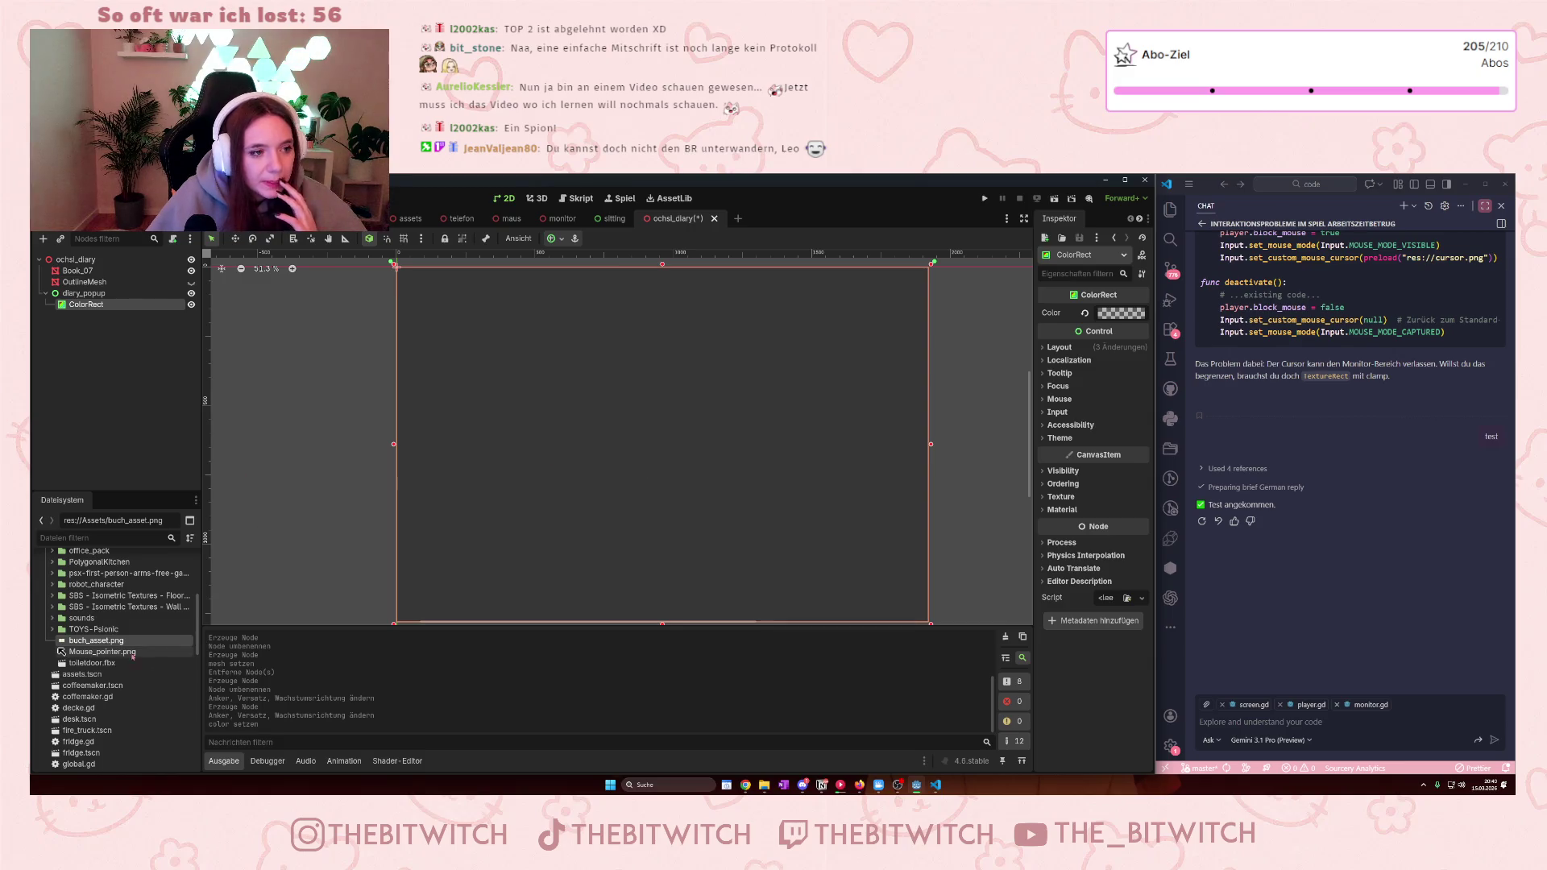
# - Add another child node to diary_popup, filtering node types by 'mesh'
pyautogui.moveTo(108, 647)
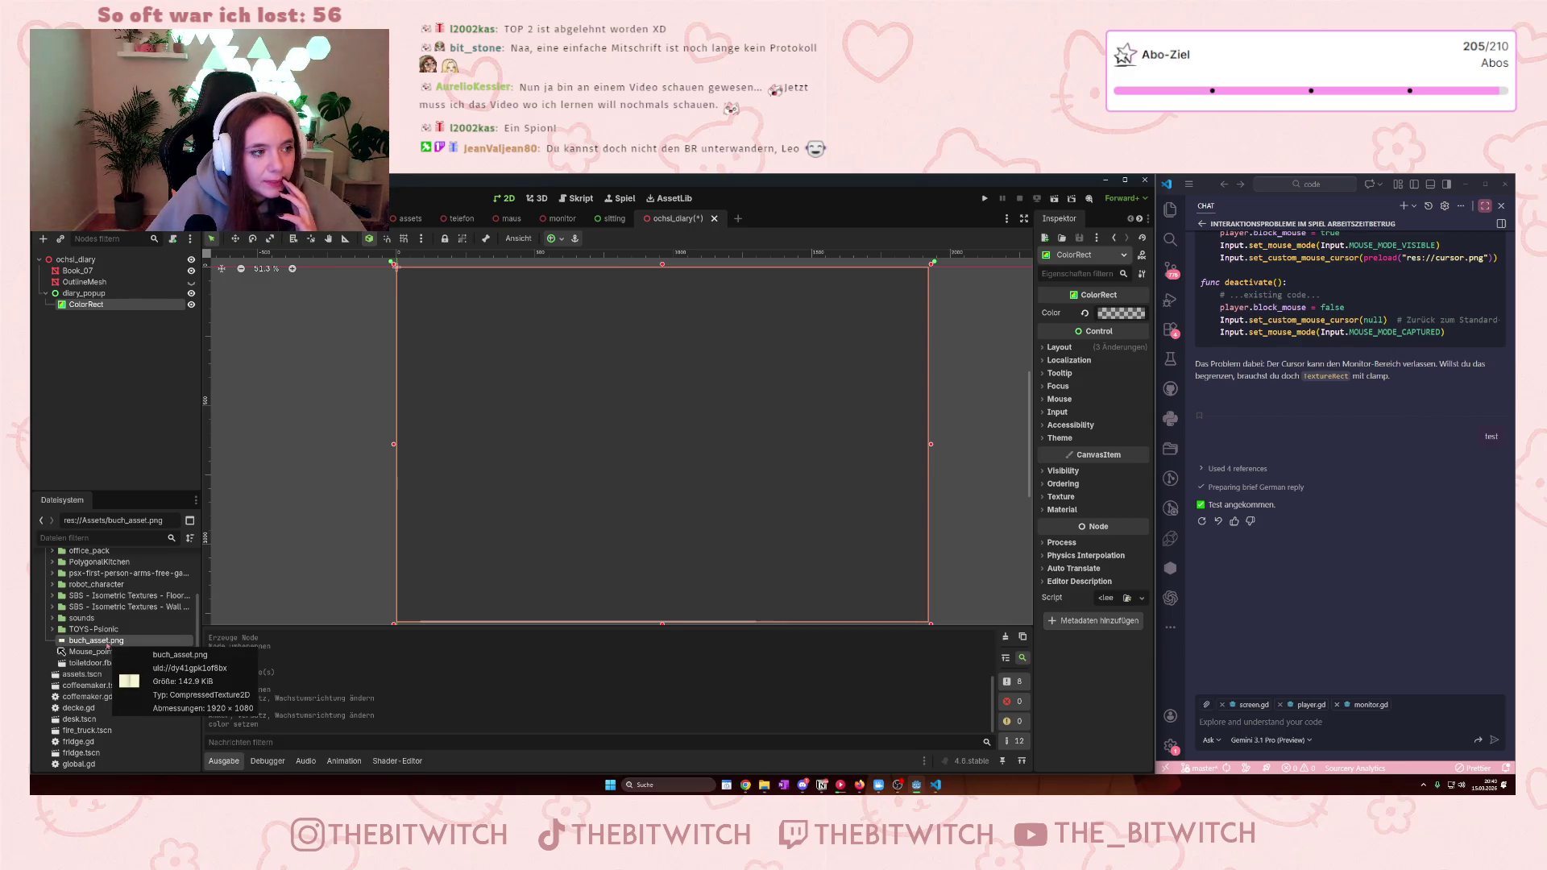
pyautogui.click(93, 293)
pyautogui.rightClick(112, 295)
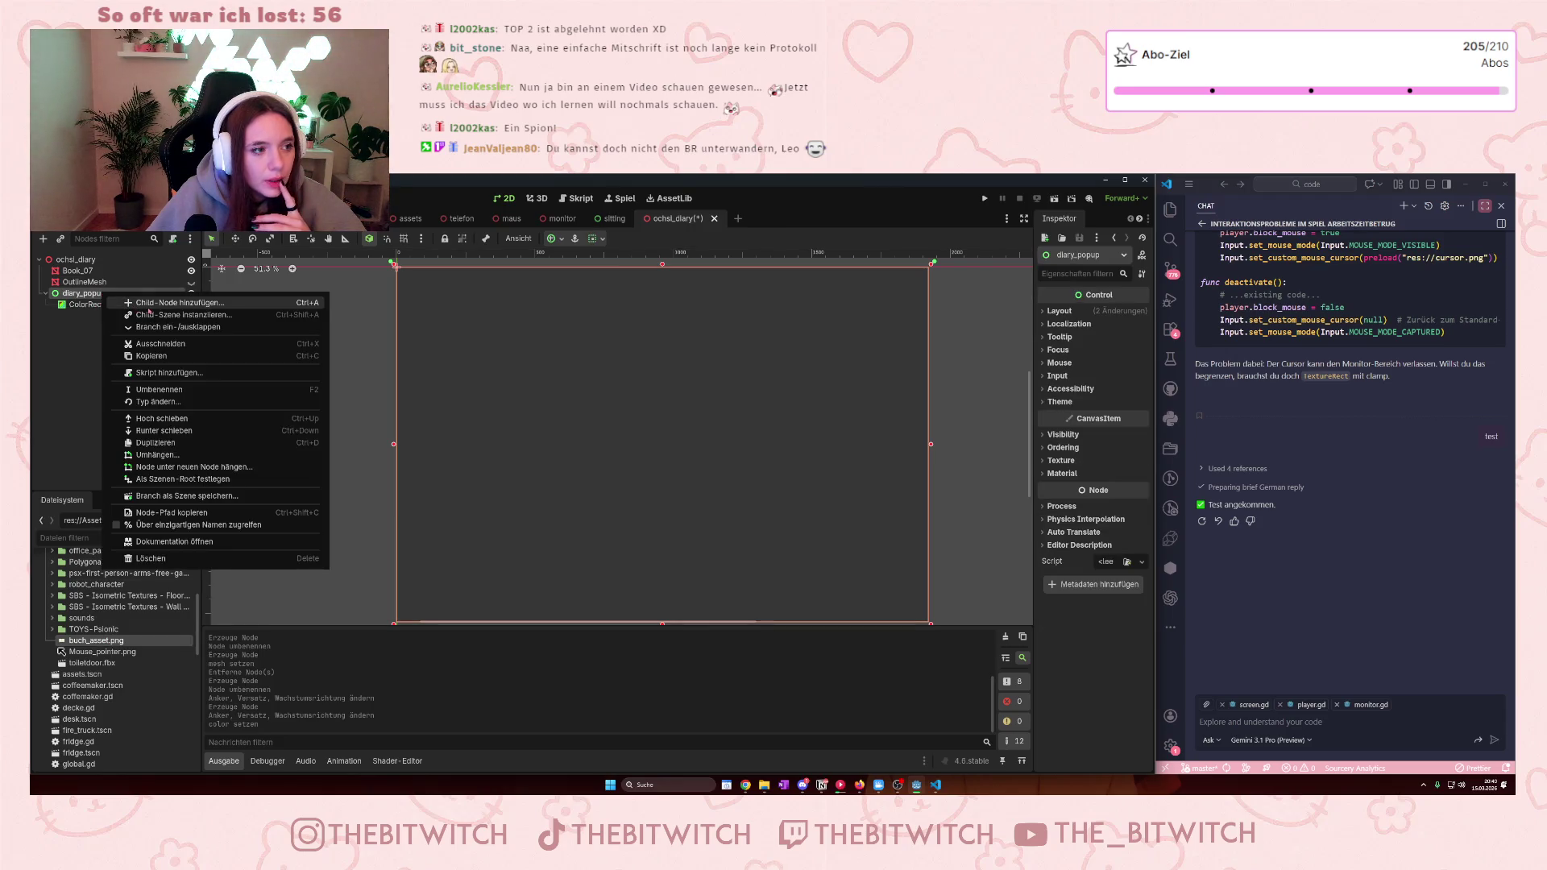
pyautogui.click(169, 304)
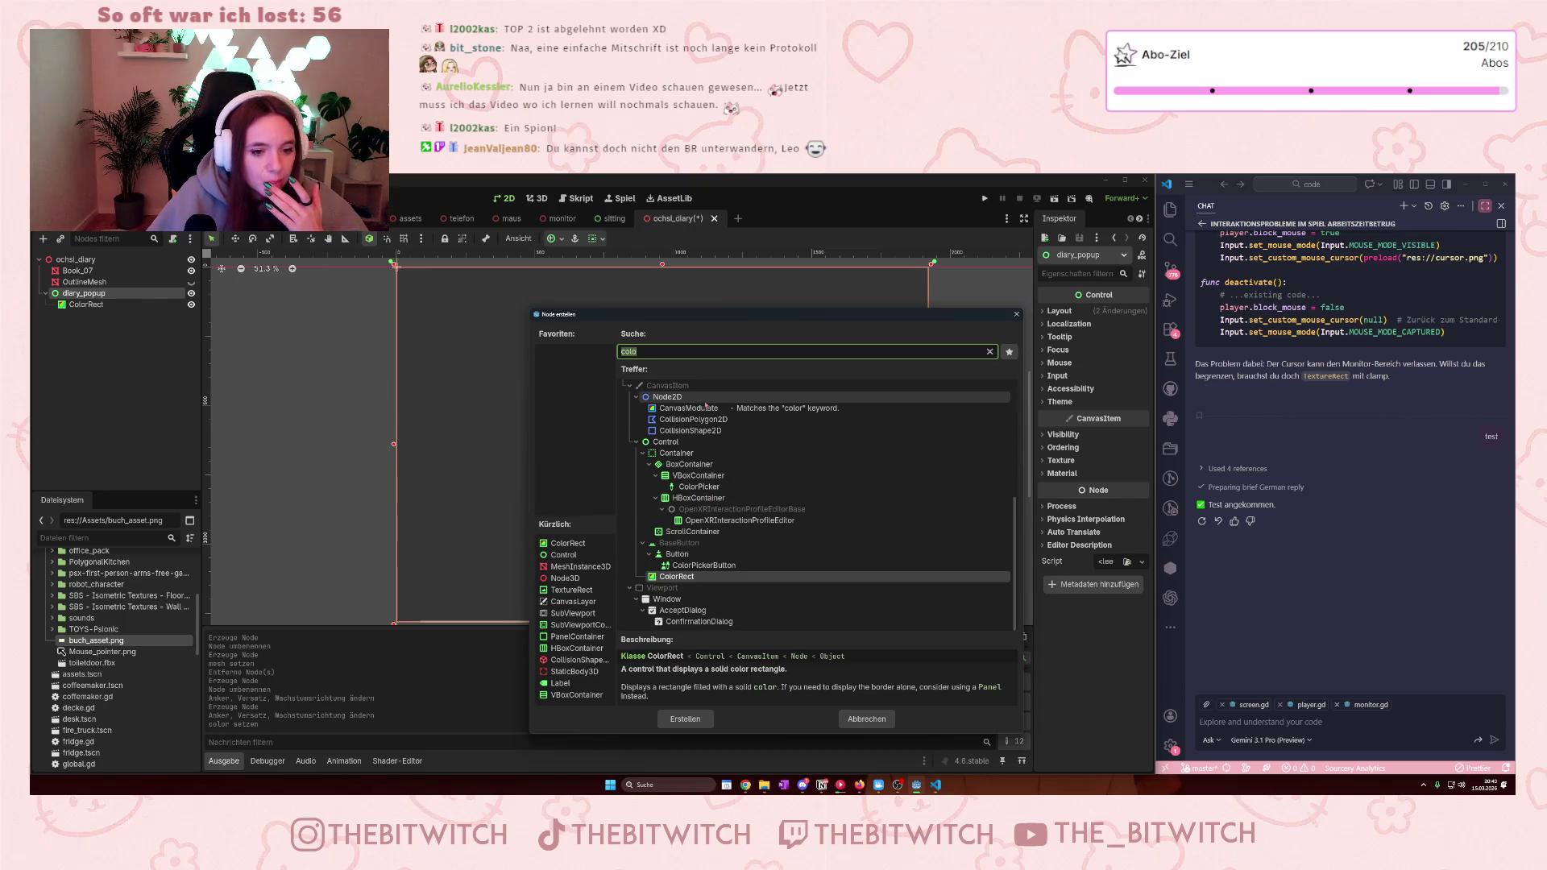
pyautogui.write('mesh')
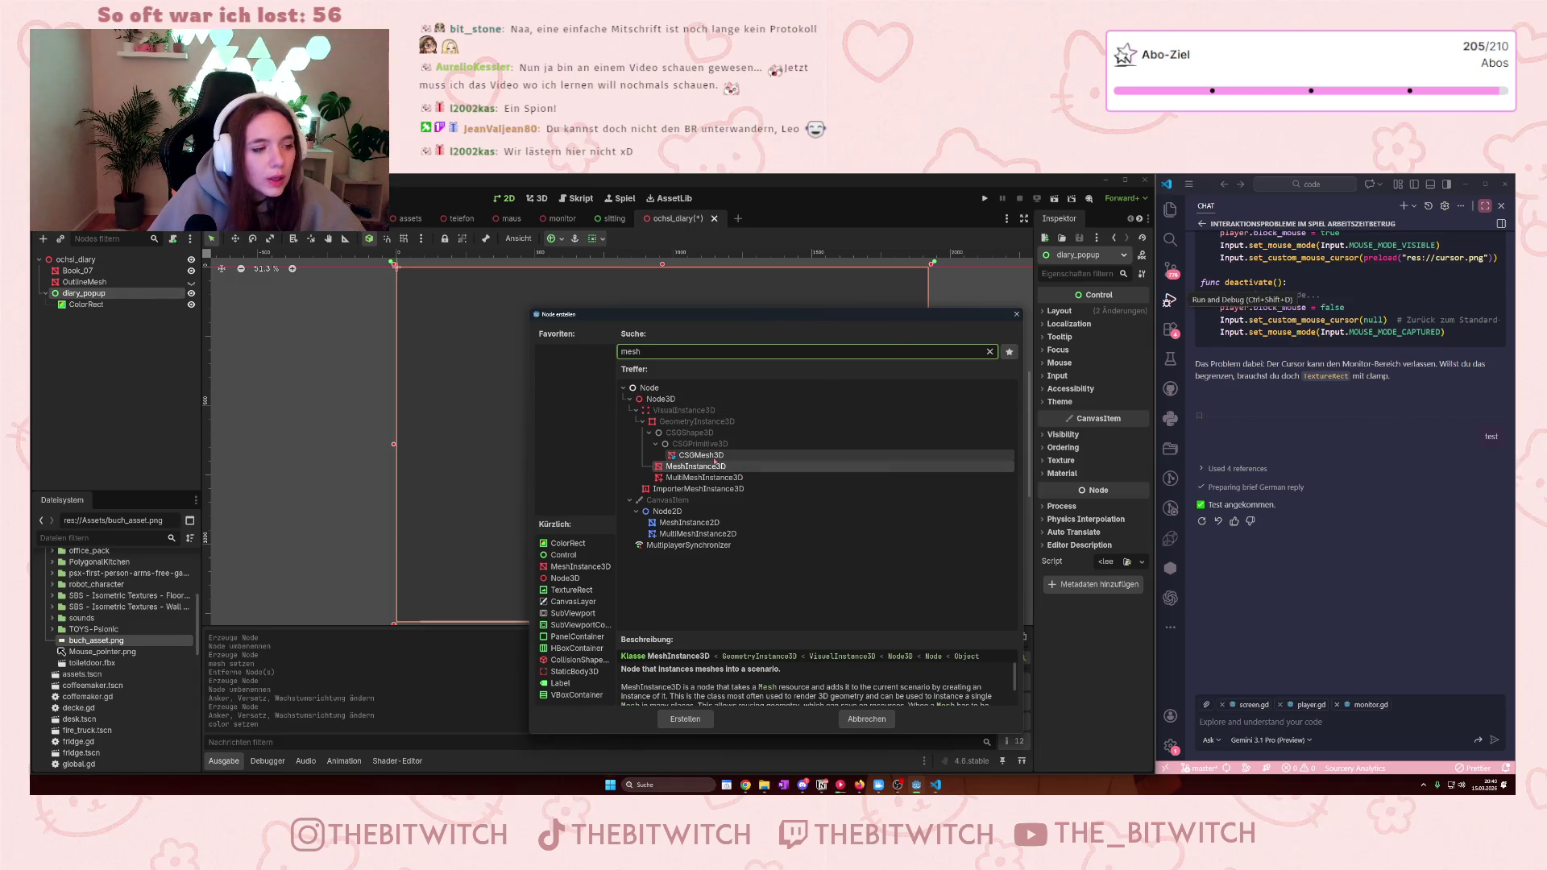
# - Reopen Add Child Node for diary_popup and clear the old mesh search
pyautogui.click(1016, 314)
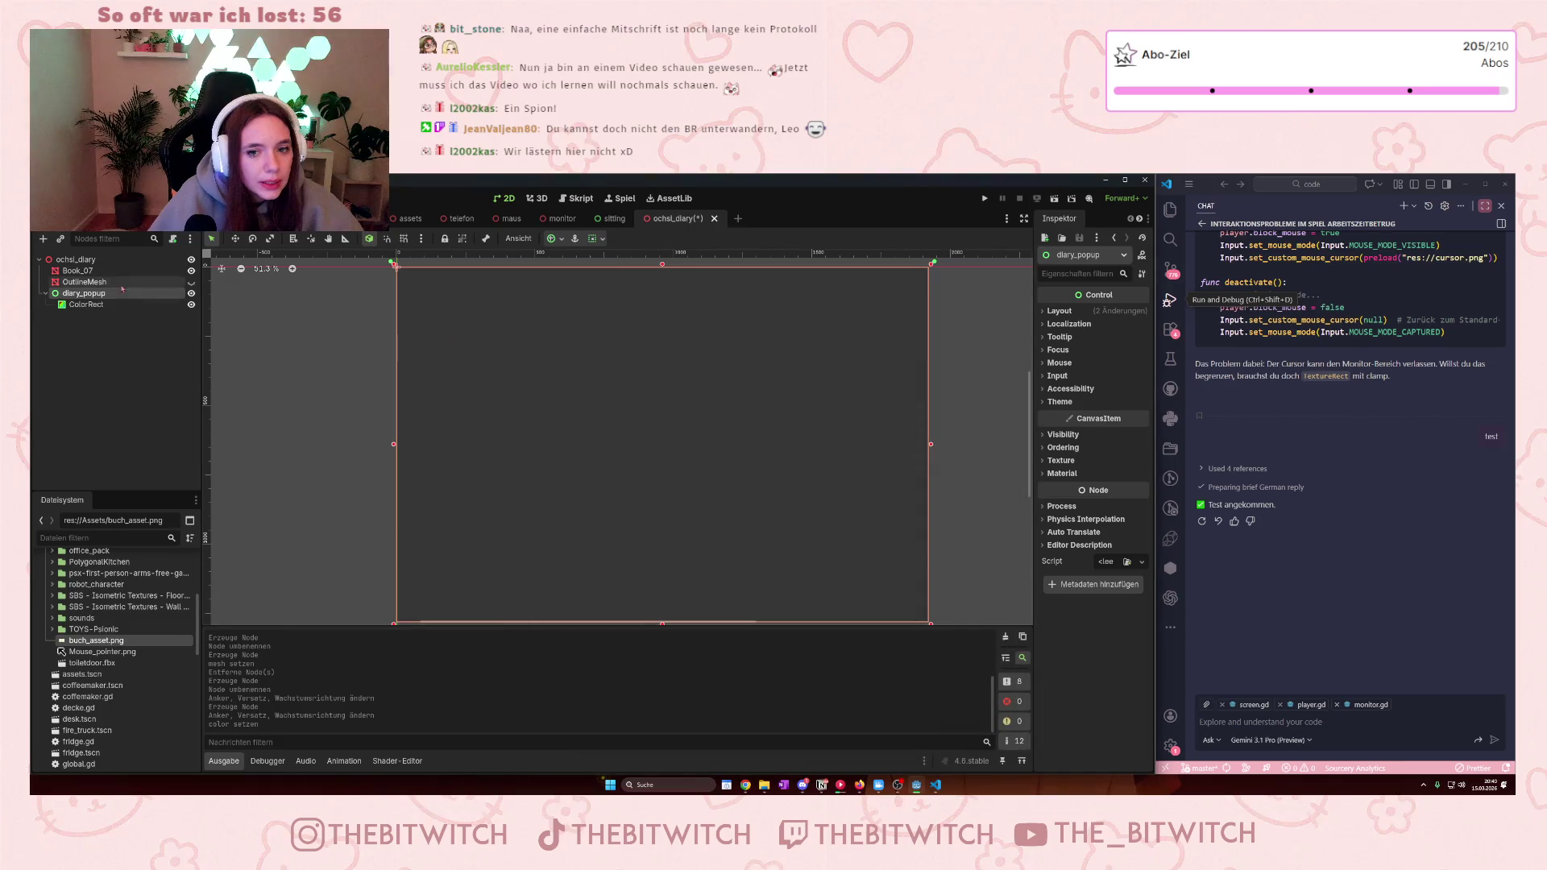
pyautogui.rightClick(103, 295)
pyautogui.click(181, 304)
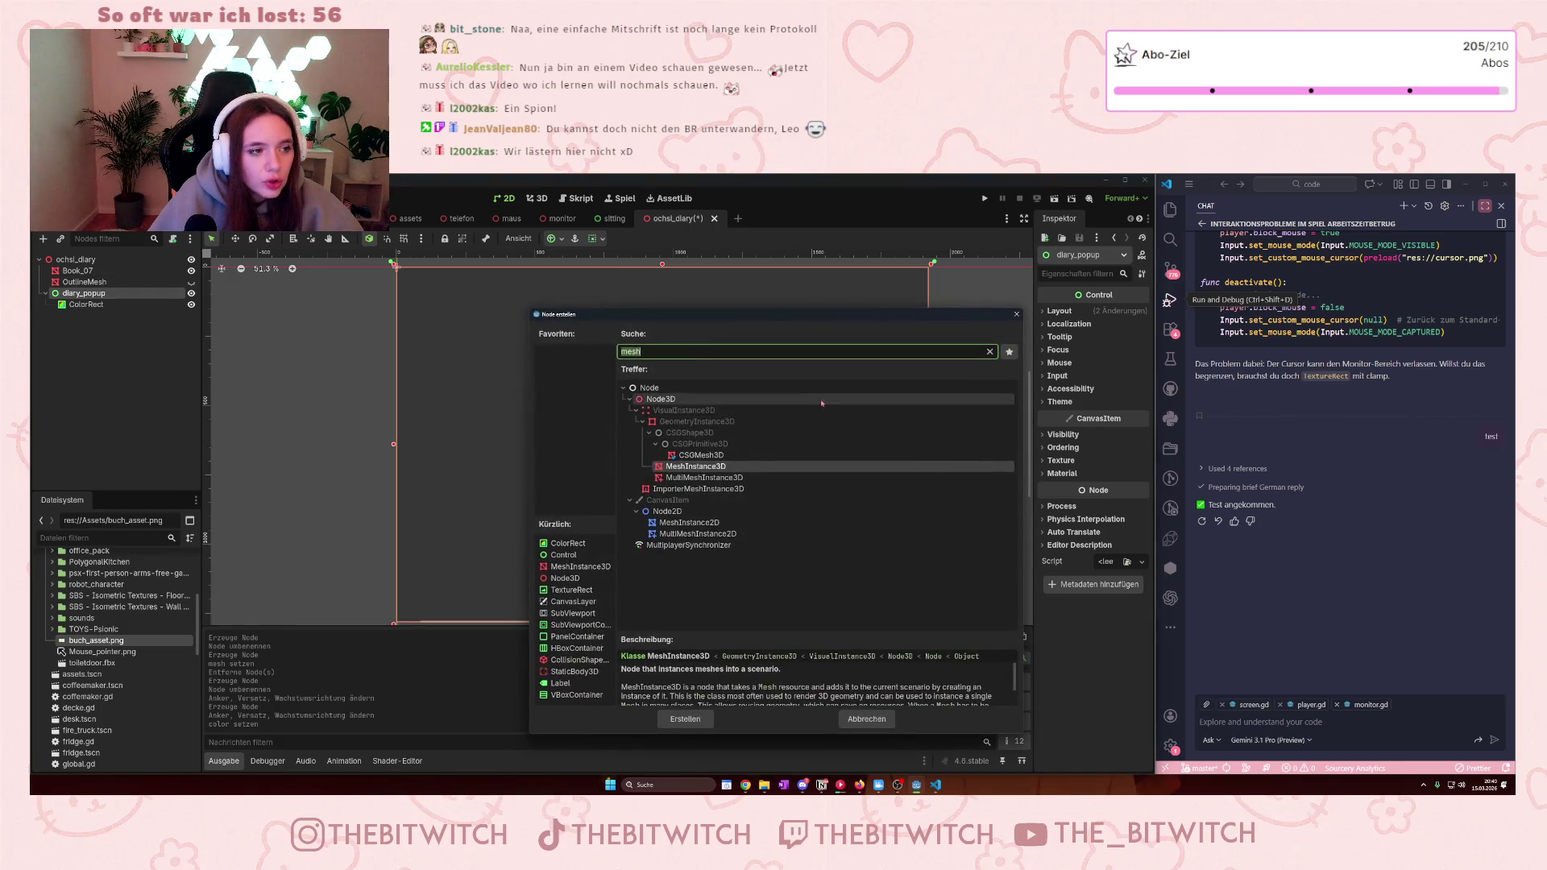
pyautogui.press('BackSpace')
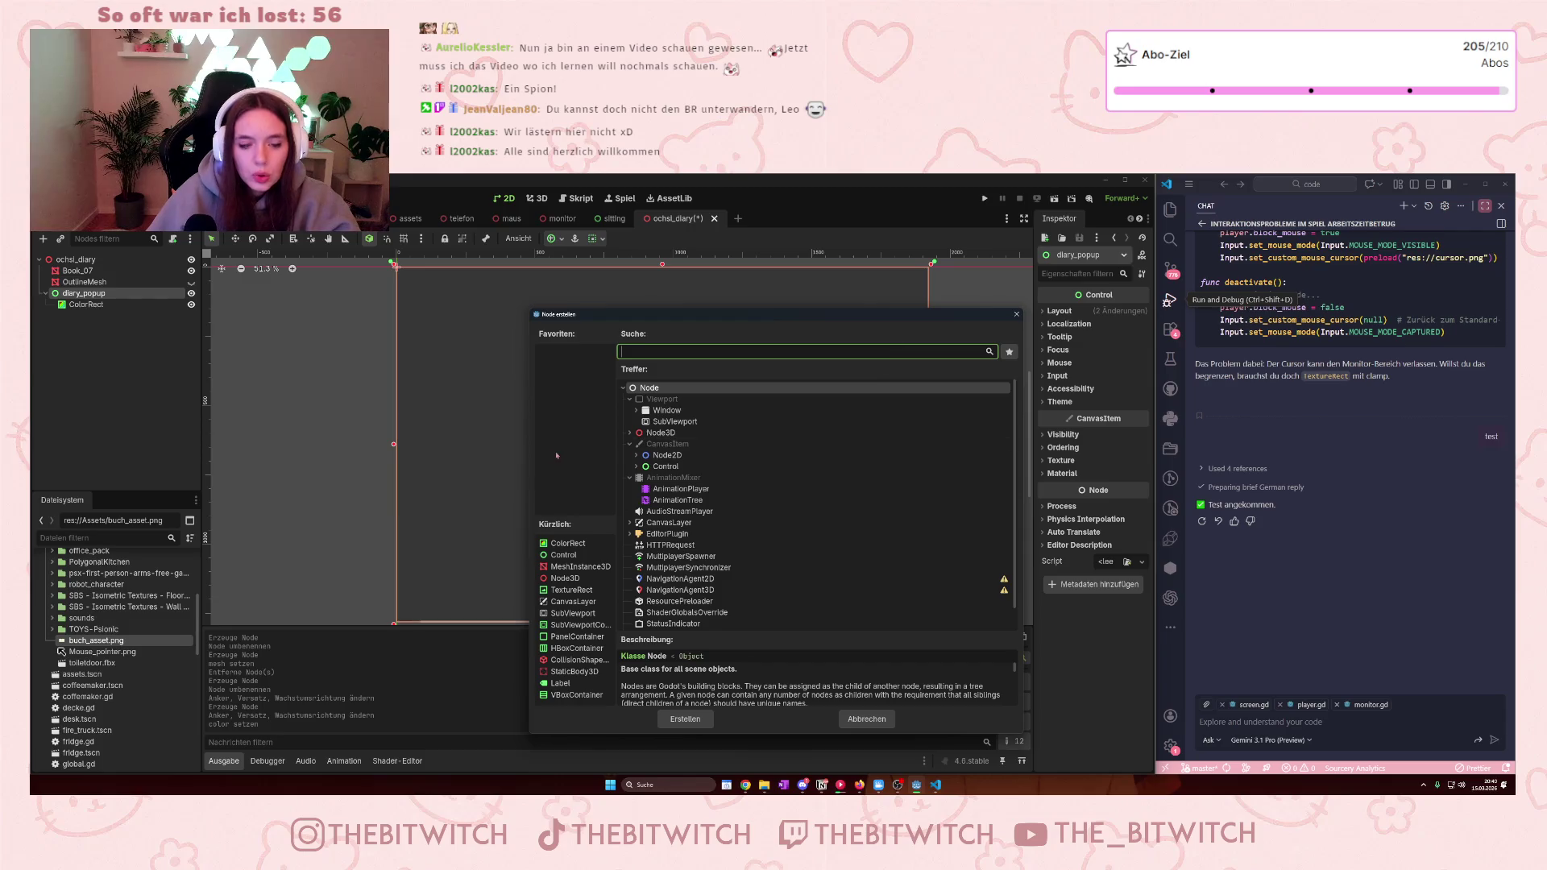
# - Find Panel under the Container node types and open its linked StyleBox class reference
pyautogui.scroll(-3, 650, 460)
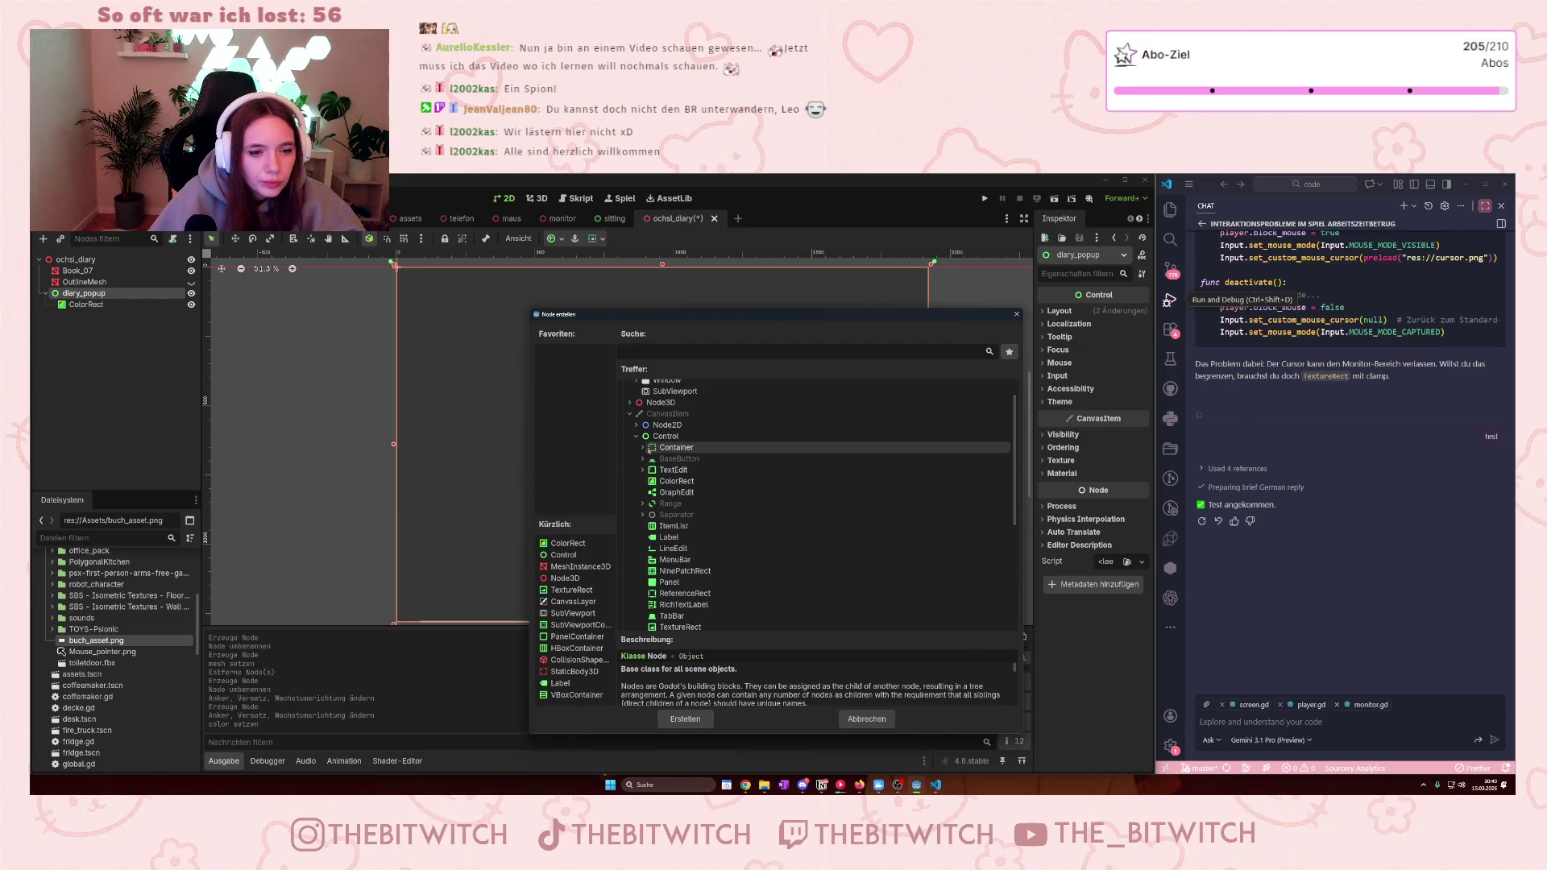
pyautogui.scroll(-2, 685, 488)
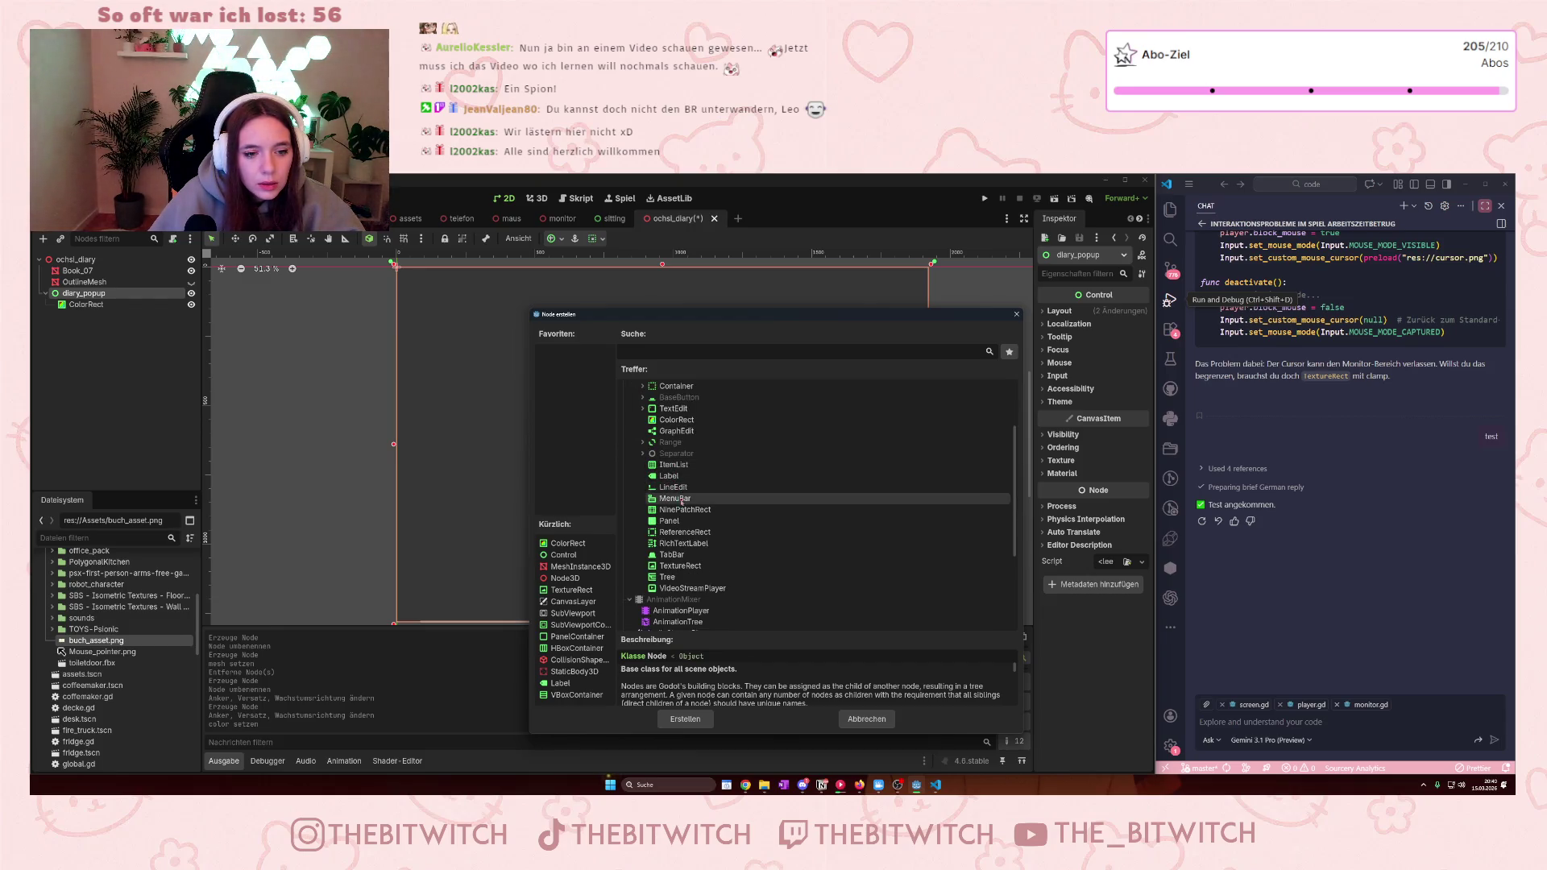
pyautogui.scroll(1, 673, 412)
pyautogui.click(642, 417)
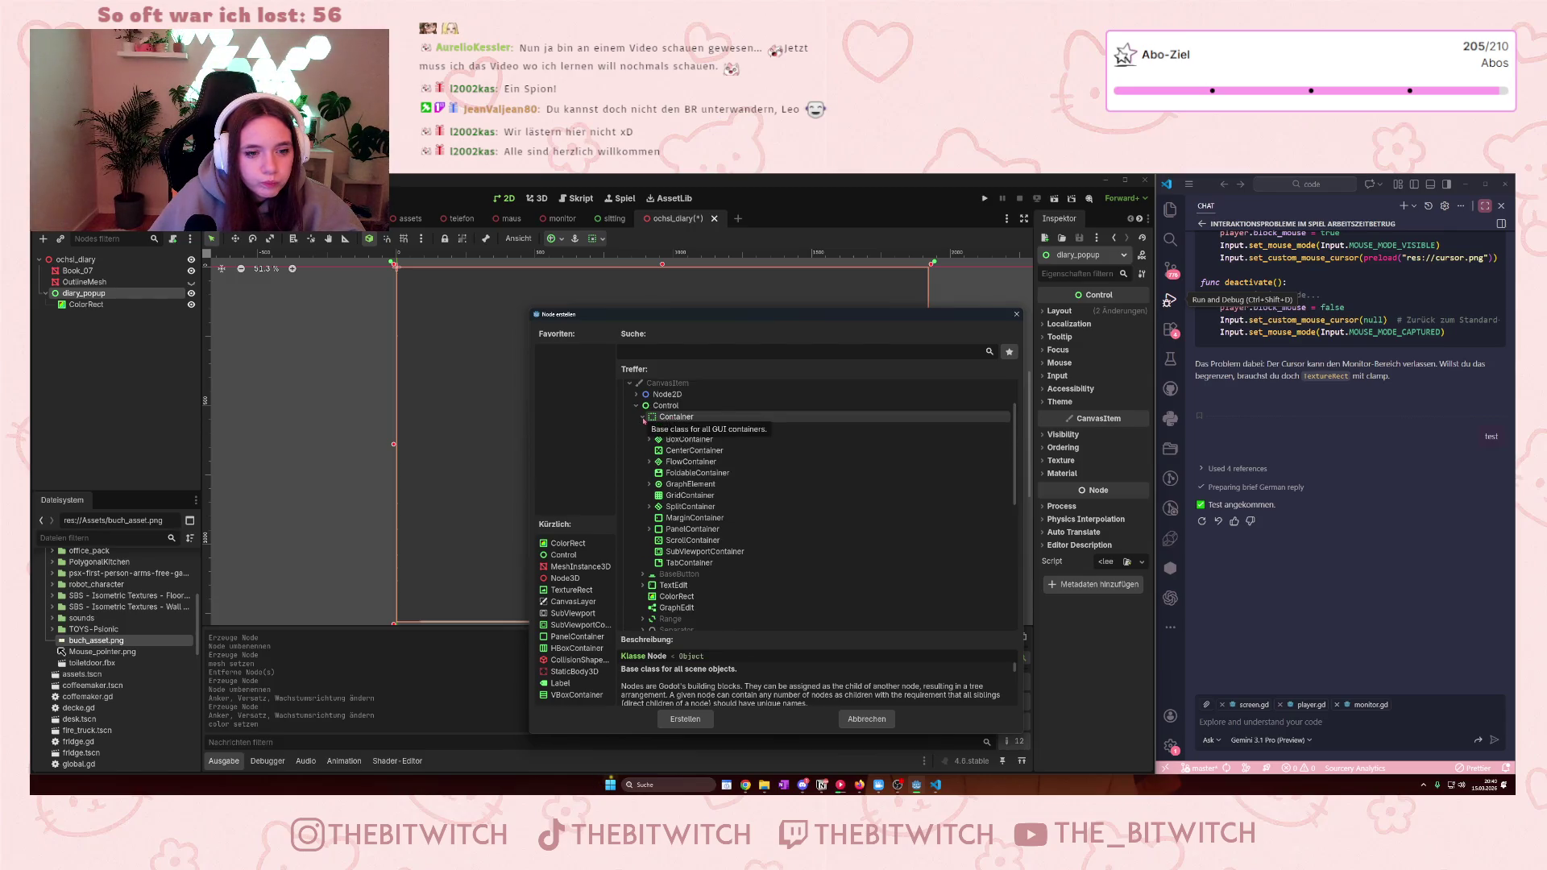
pyautogui.scroll(-3, 693, 556)
pyautogui.scroll(-1, 703, 555)
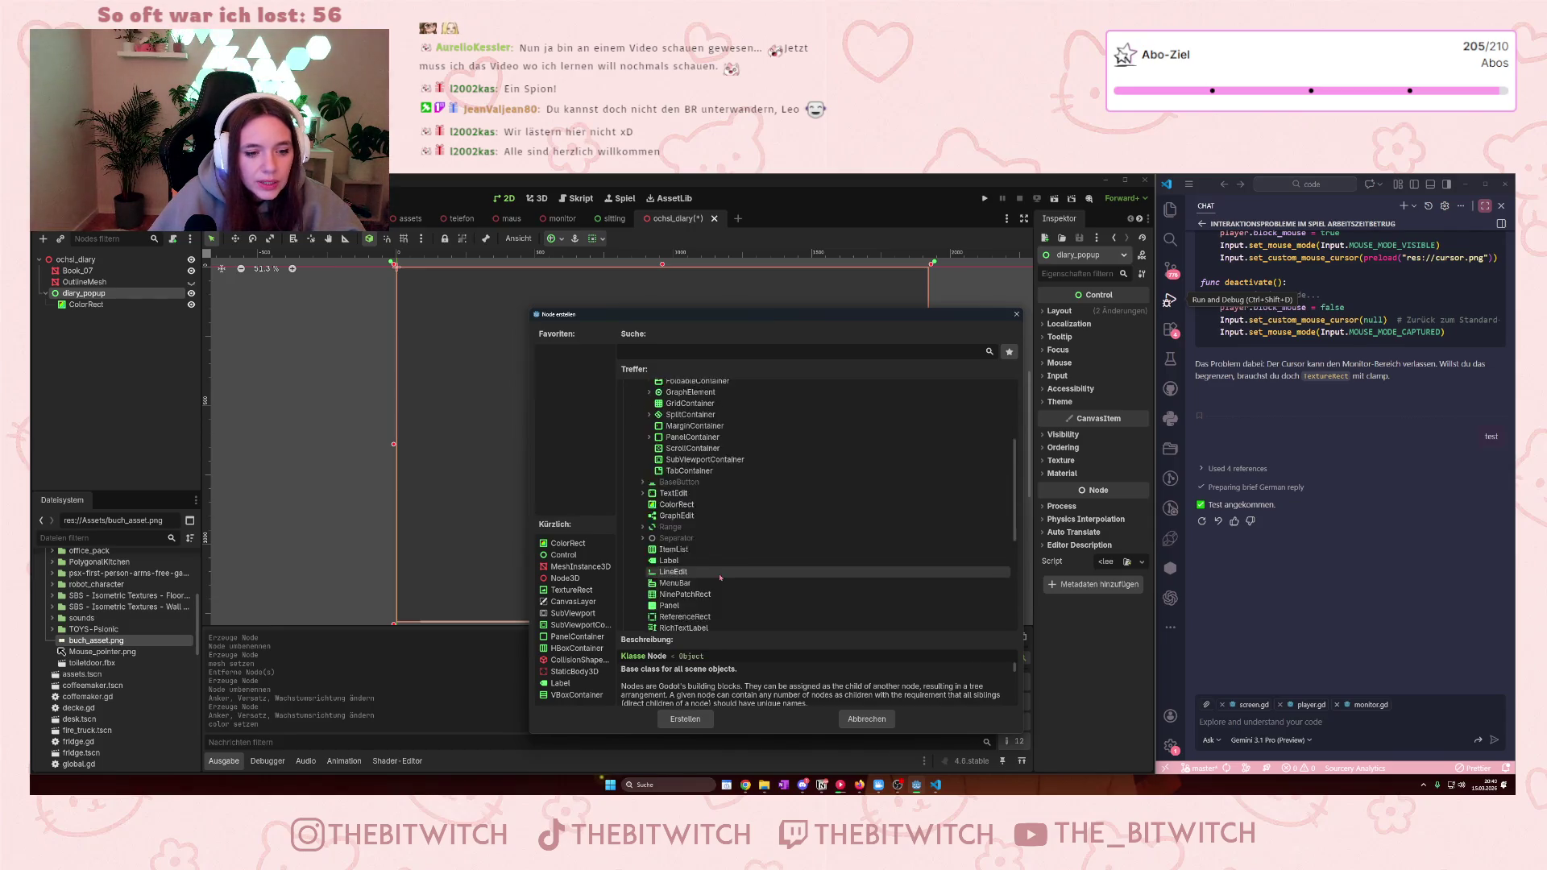
pyautogui.click(667, 575)
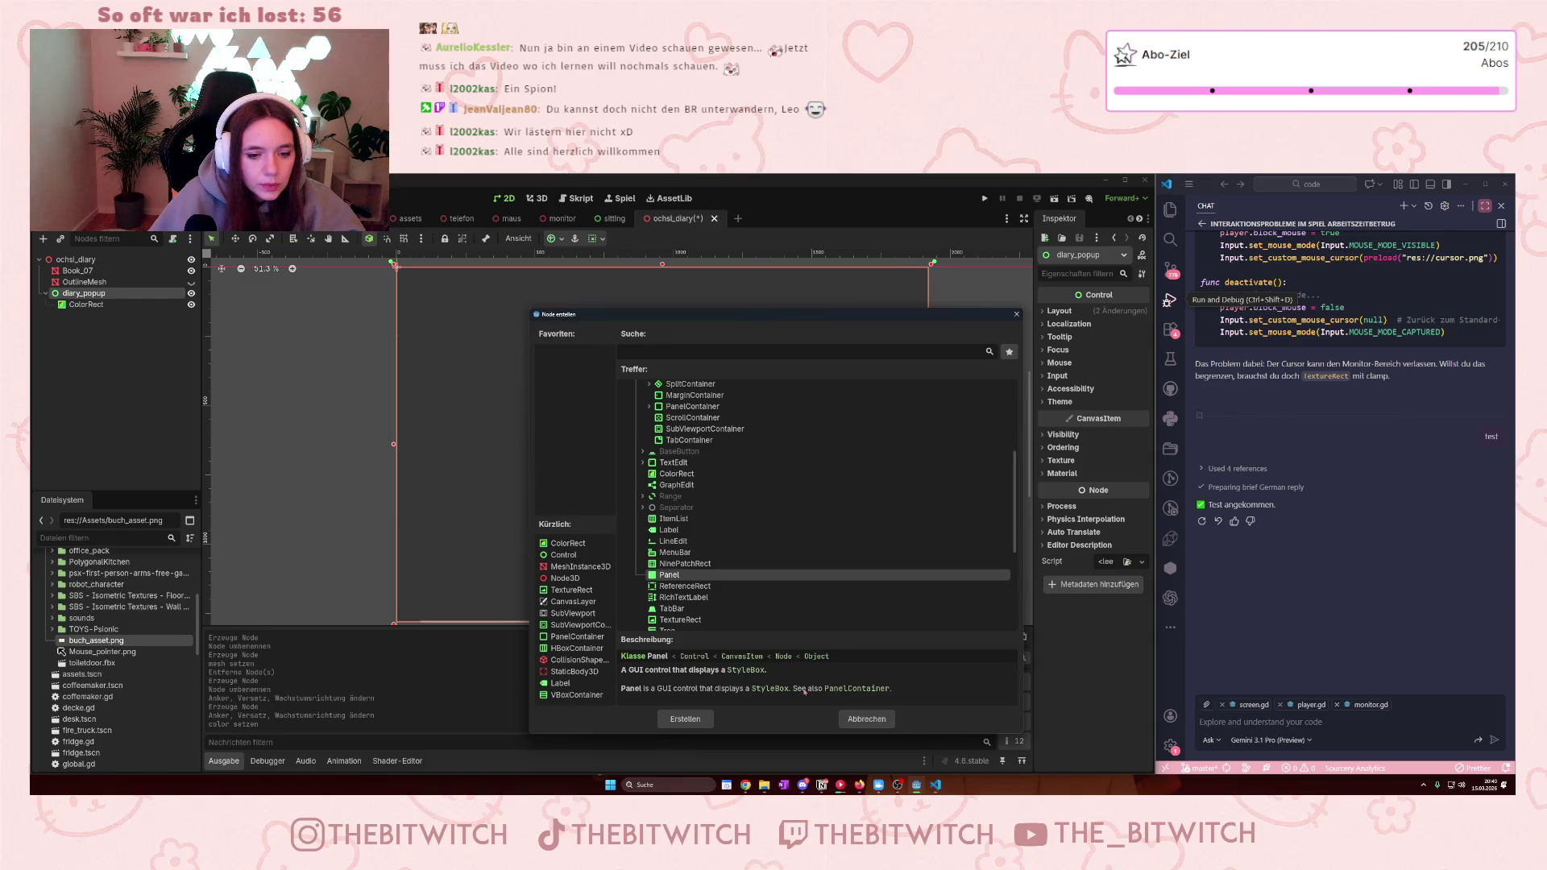
pyautogui.click(745, 670)
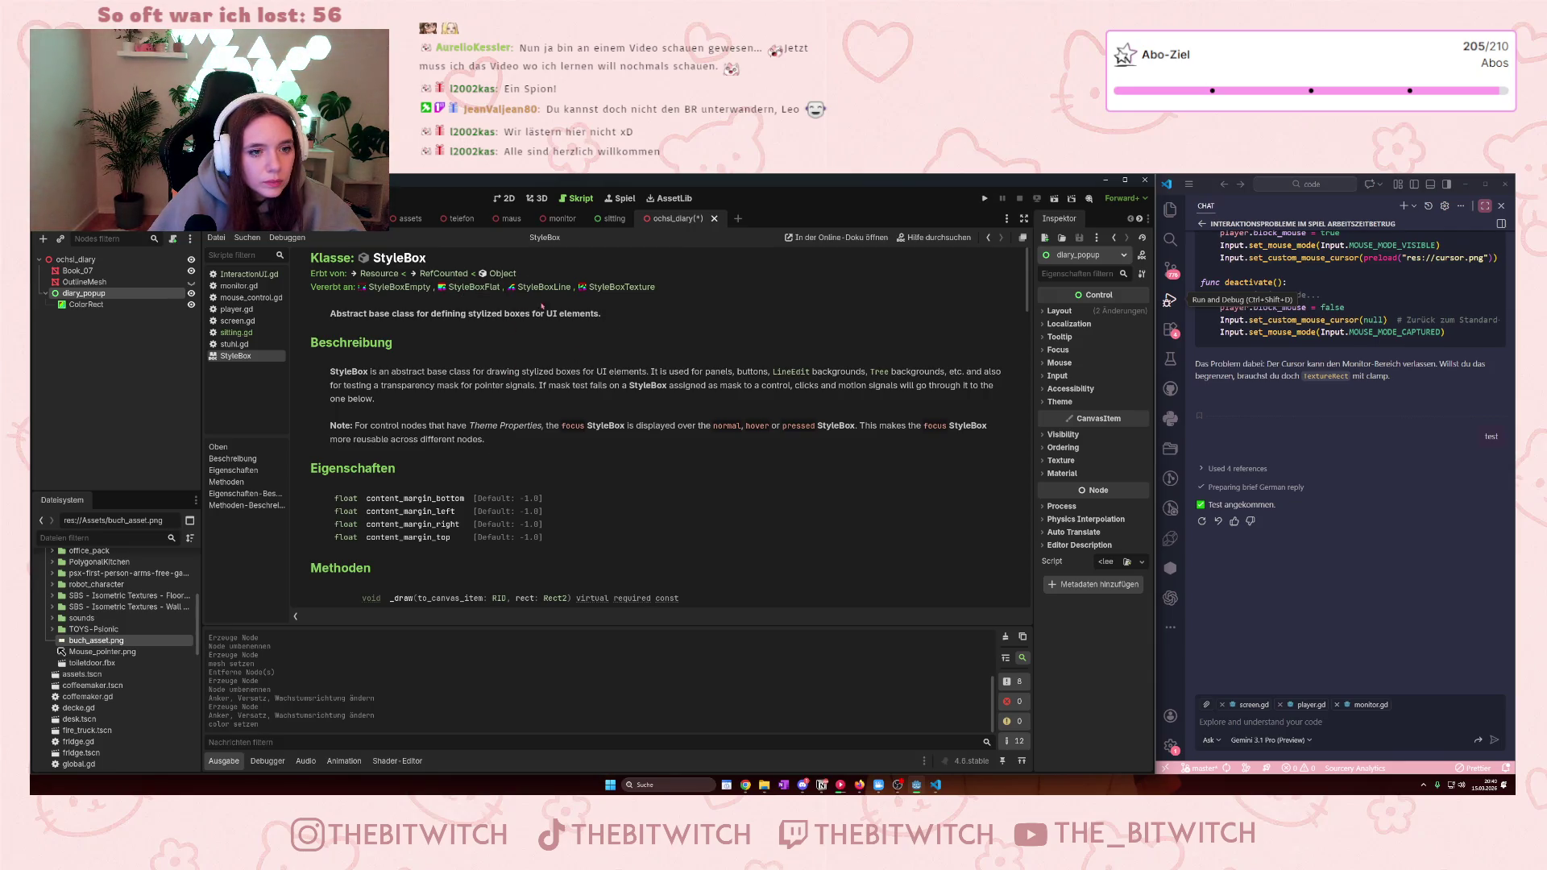
# - Create a Panel node as a child of diary_popup
pyautogui.rightClick(84, 293)
pyautogui.click(121, 306)
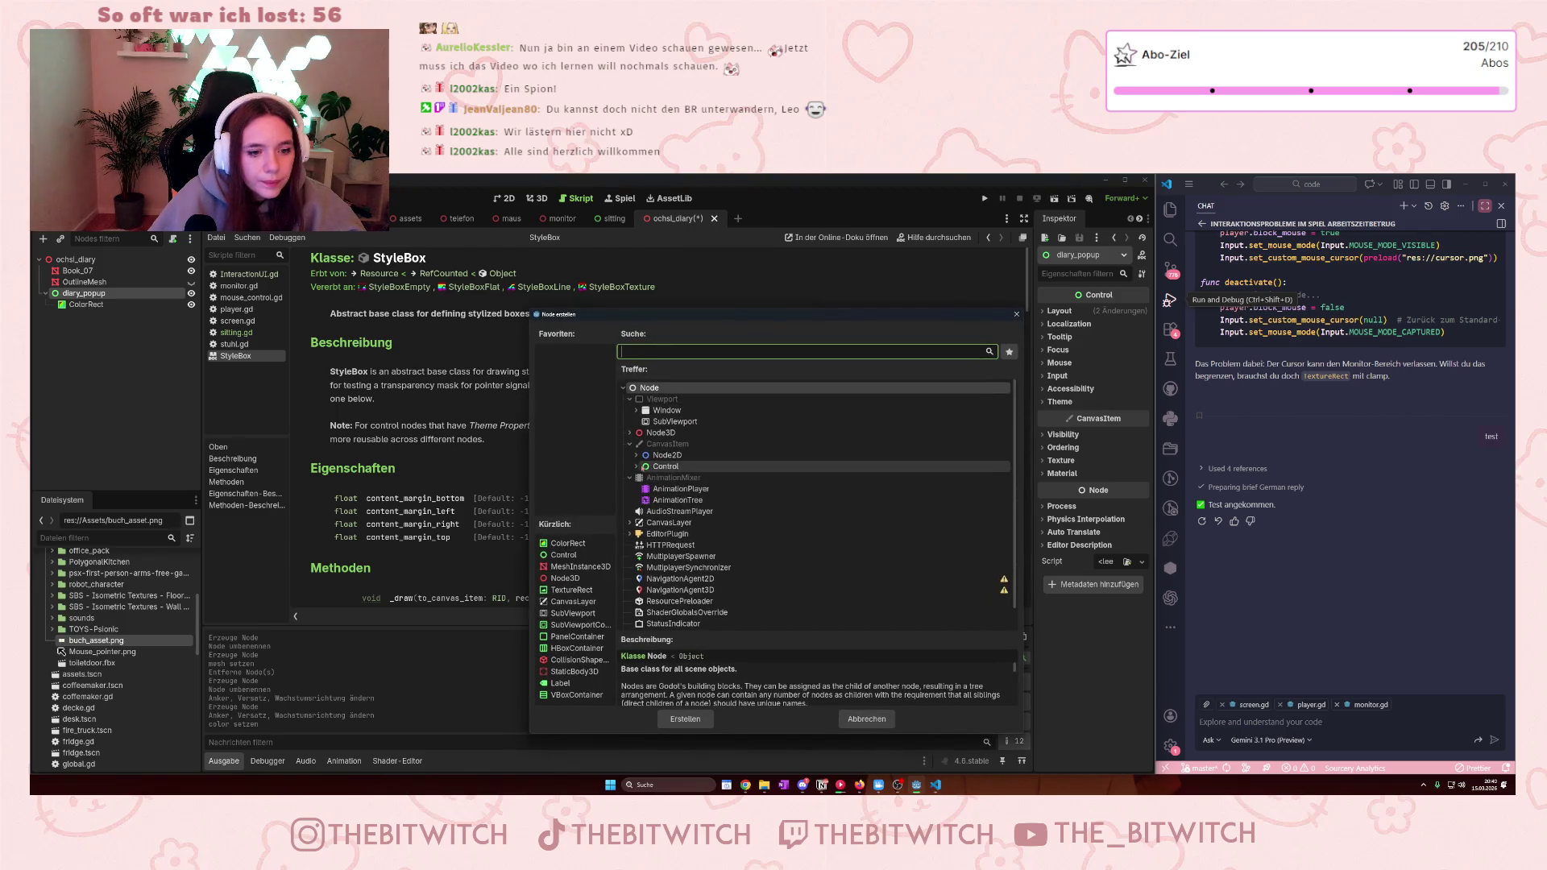
pyautogui.click(636, 467)
pyautogui.scroll(-2, 669, 499)
pyautogui.click(669, 553)
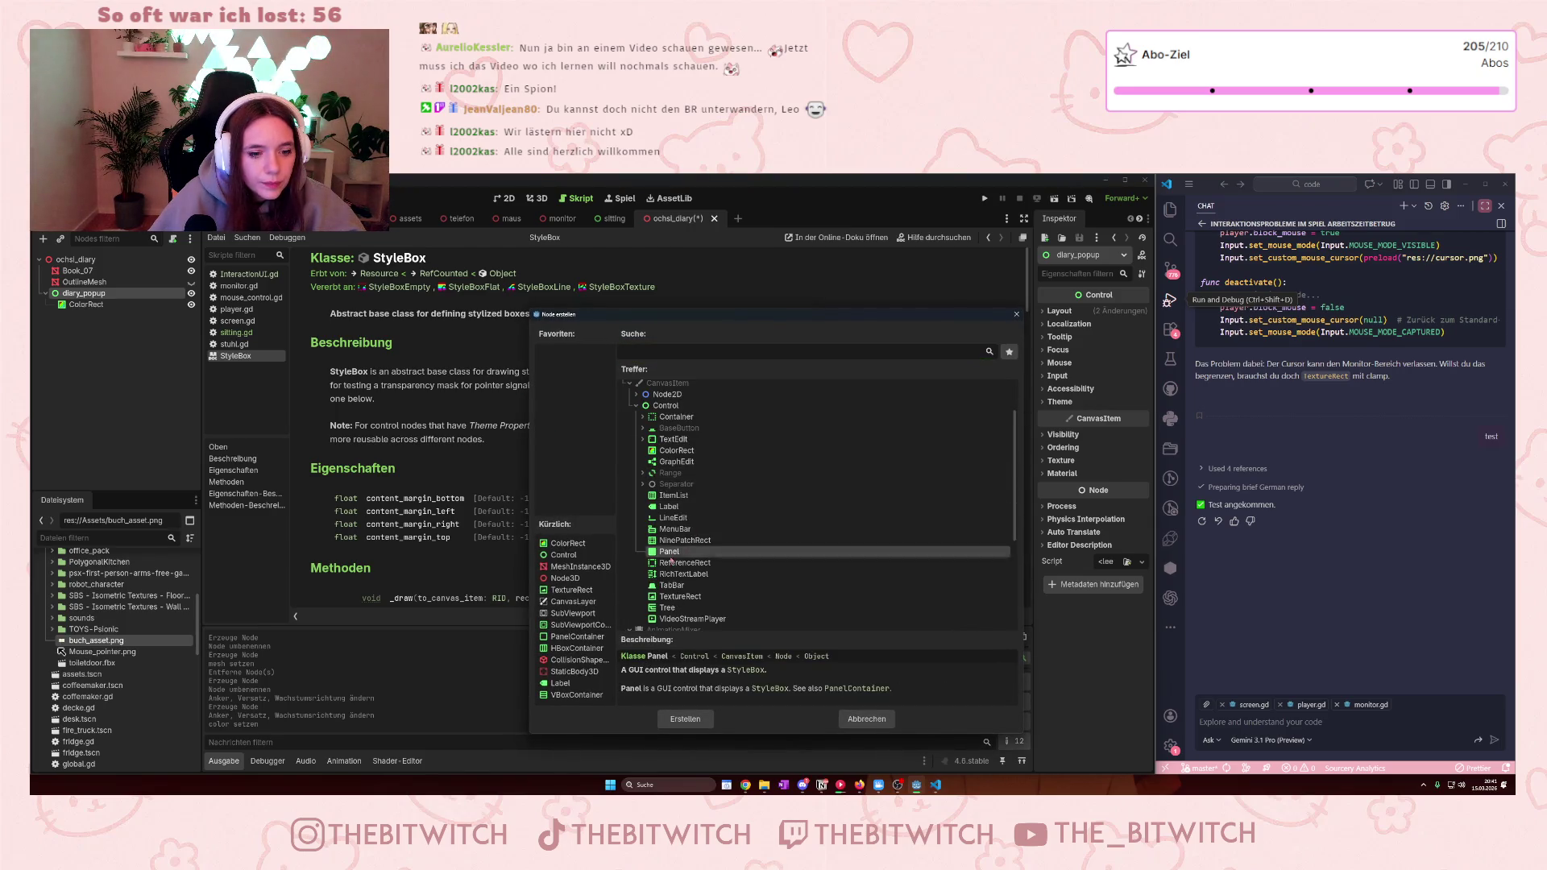
pyautogui.click(685, 719)
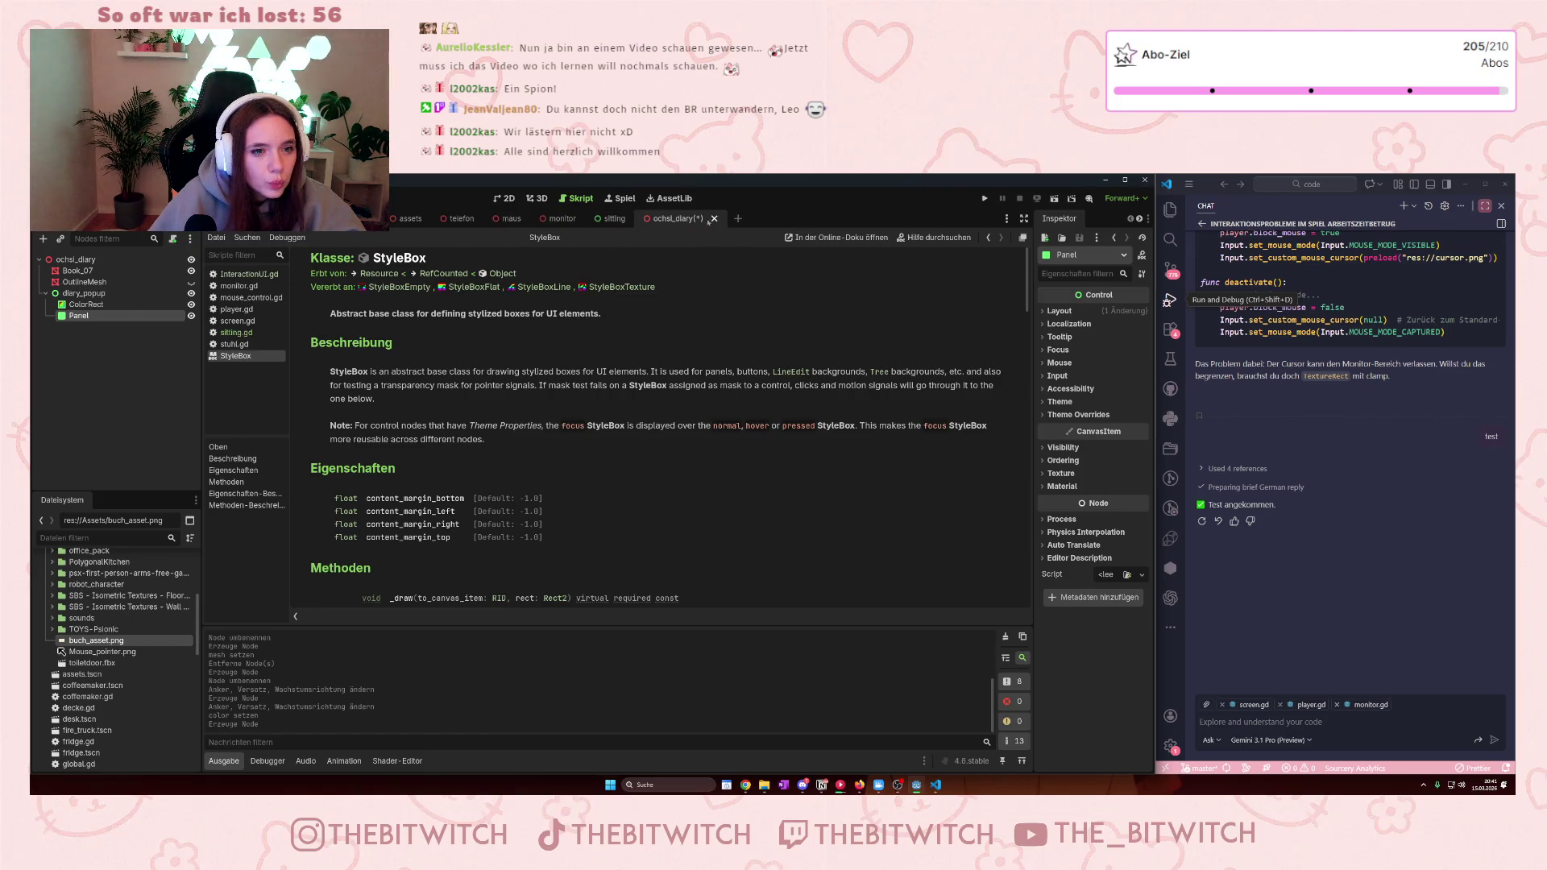
# - Close the StyleBox documentation page and return to the 2D canvas
pyautogui.rightClick(265, 360)
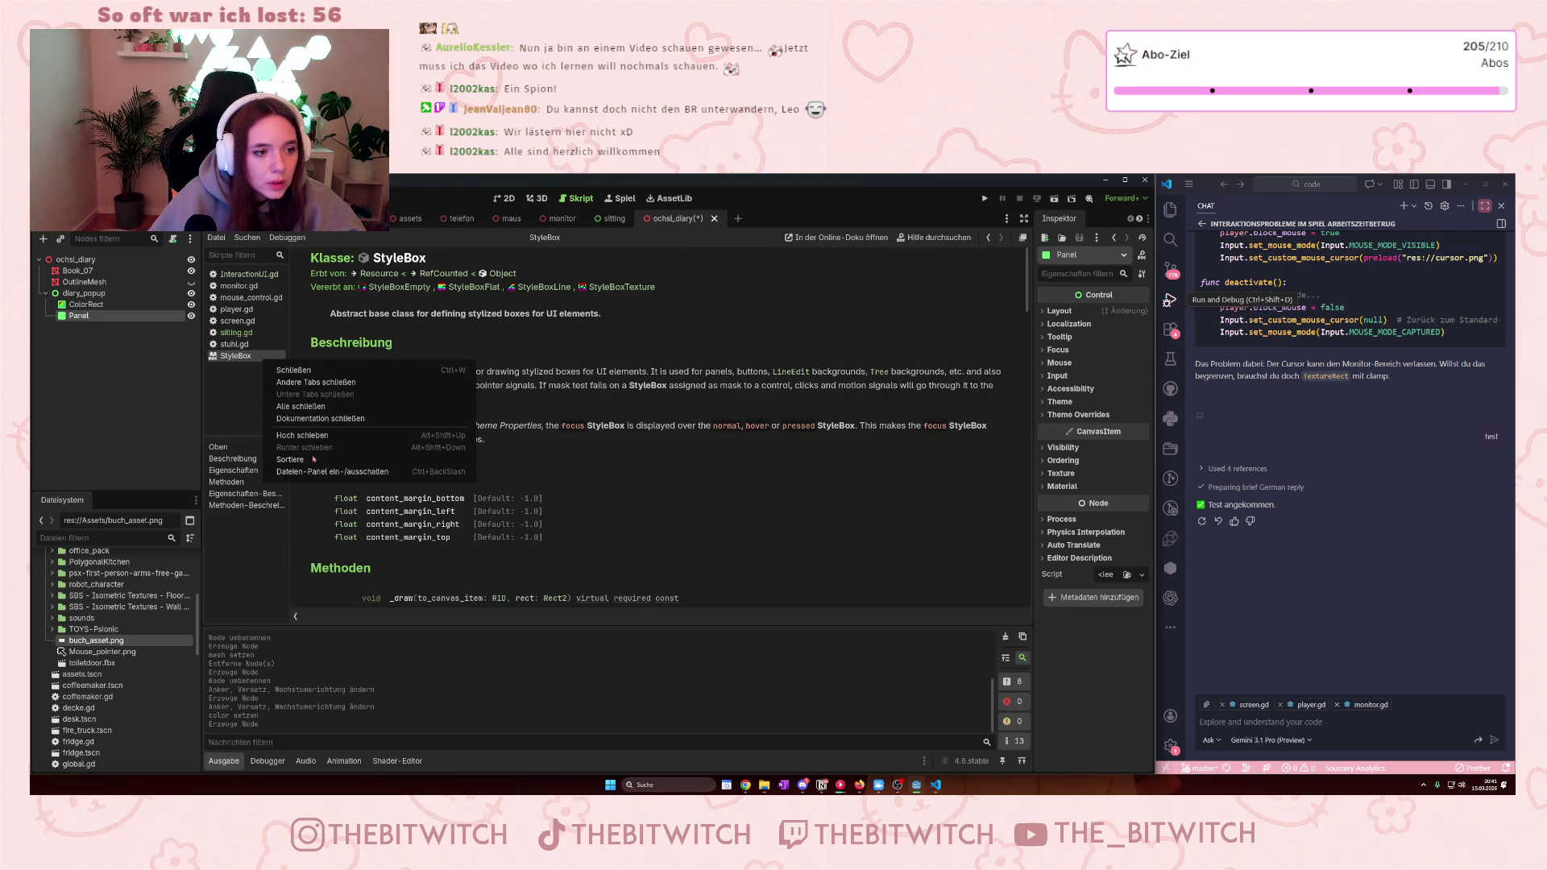
pyautogui.click(293, 370)
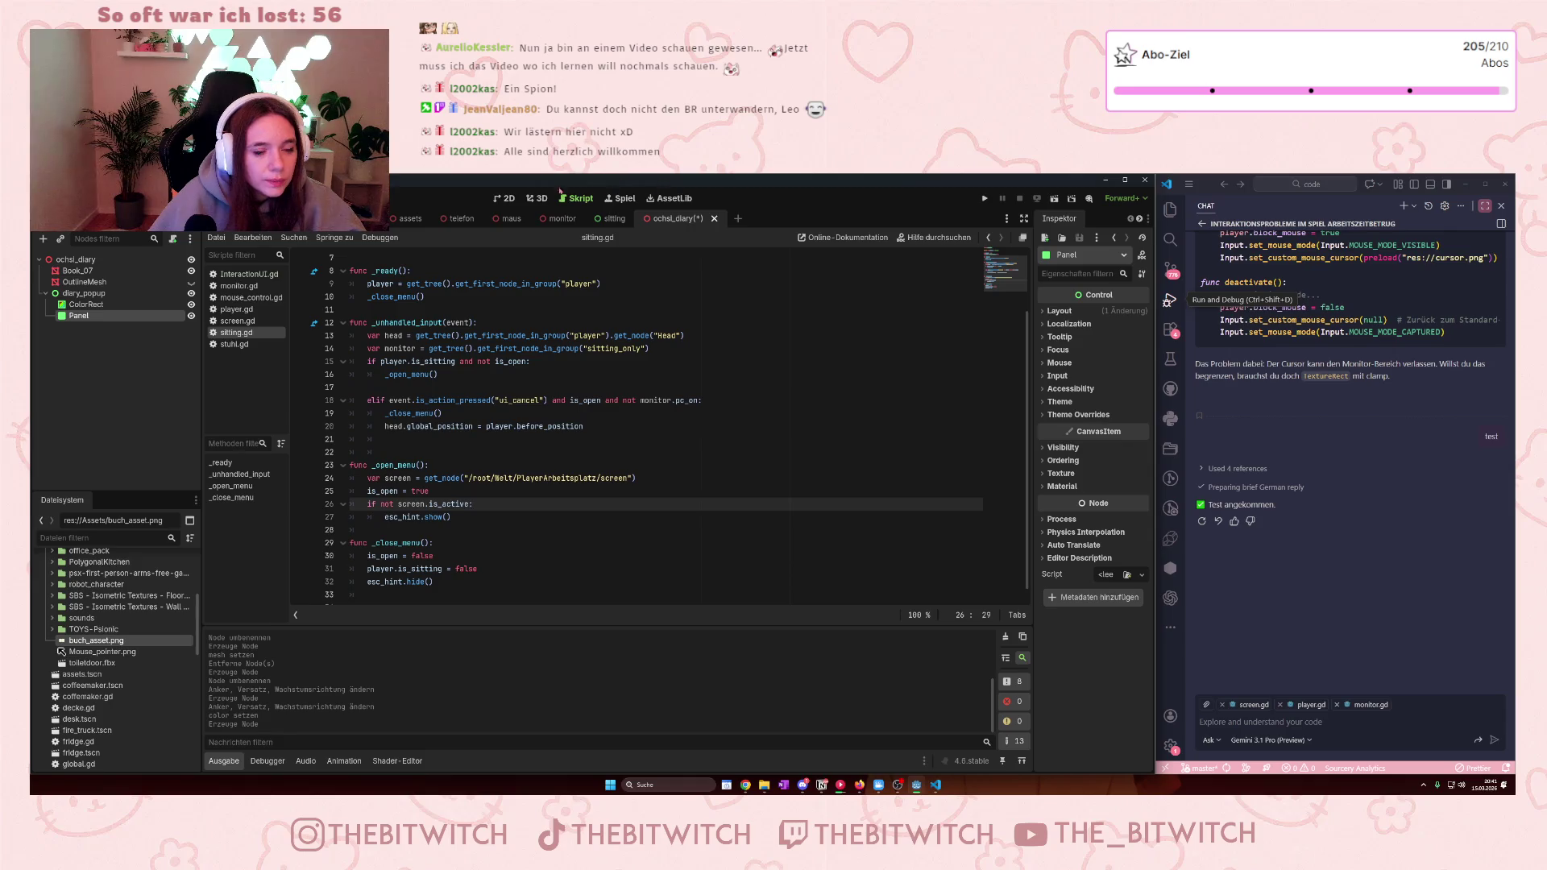
pyautogui.hotkey('ctrl', 'F2')
pyautogui.click(495, 201)
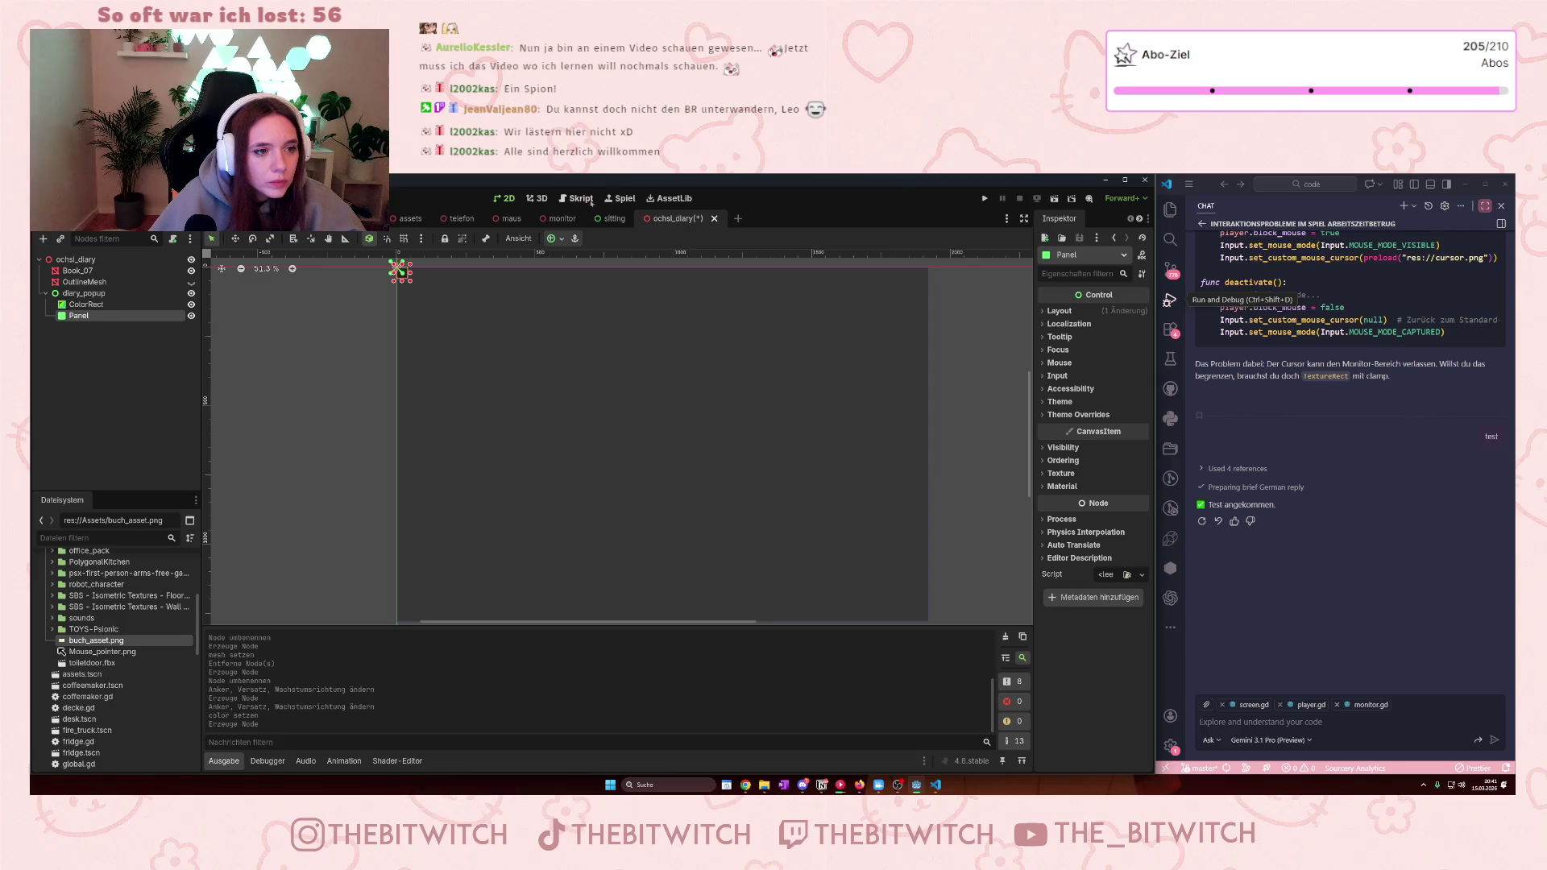
# - Apply the Full Rect anchor preset so the Panel fills the popup
pyautogui.click(559, 241)
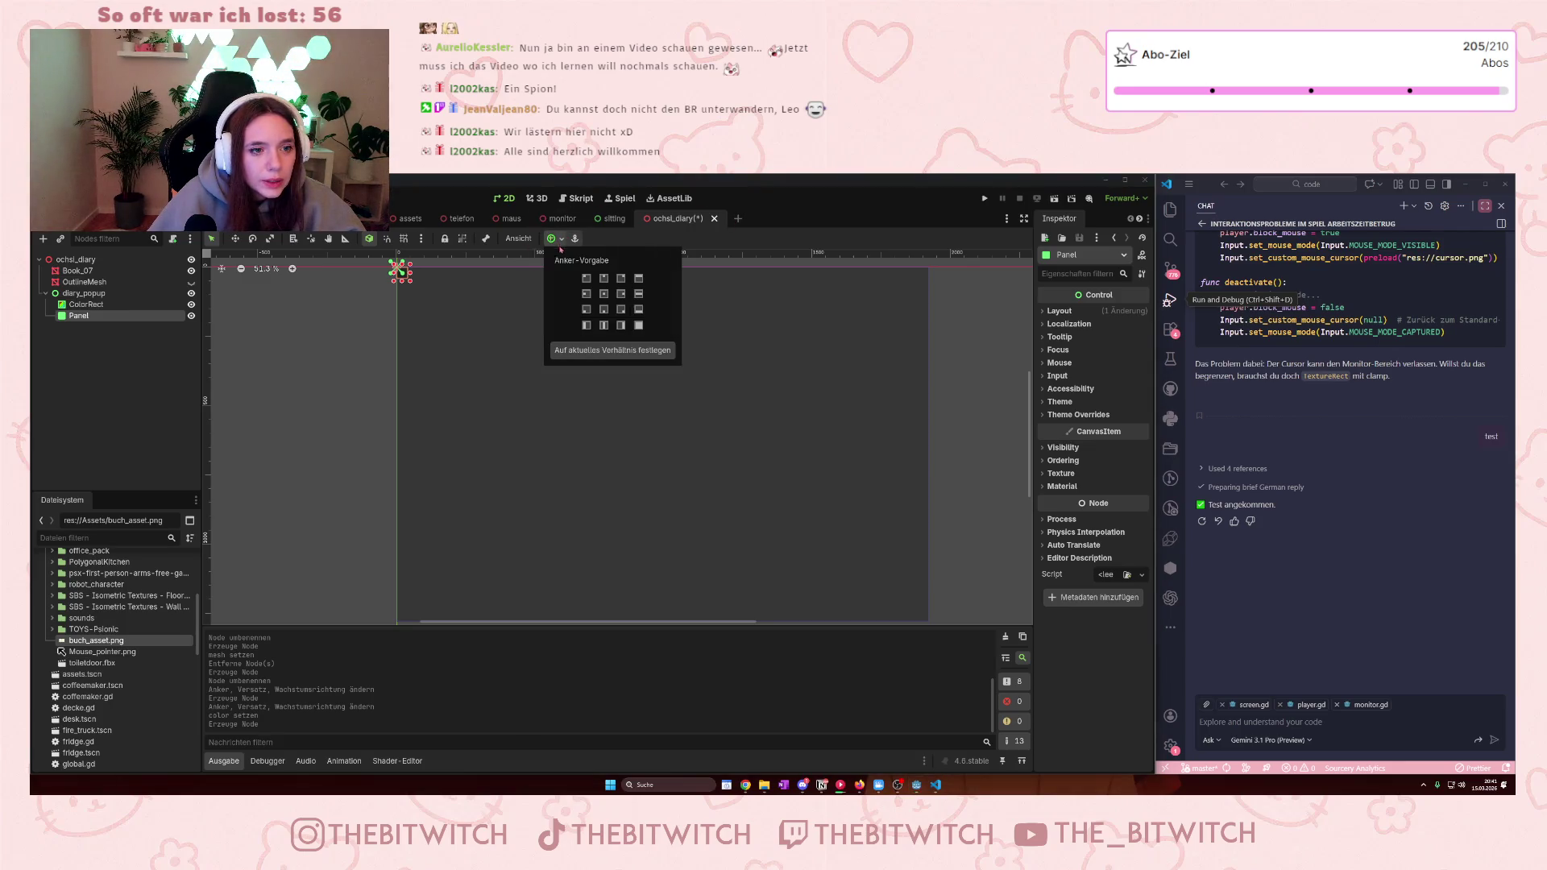
pyautogui.click(640, 327)
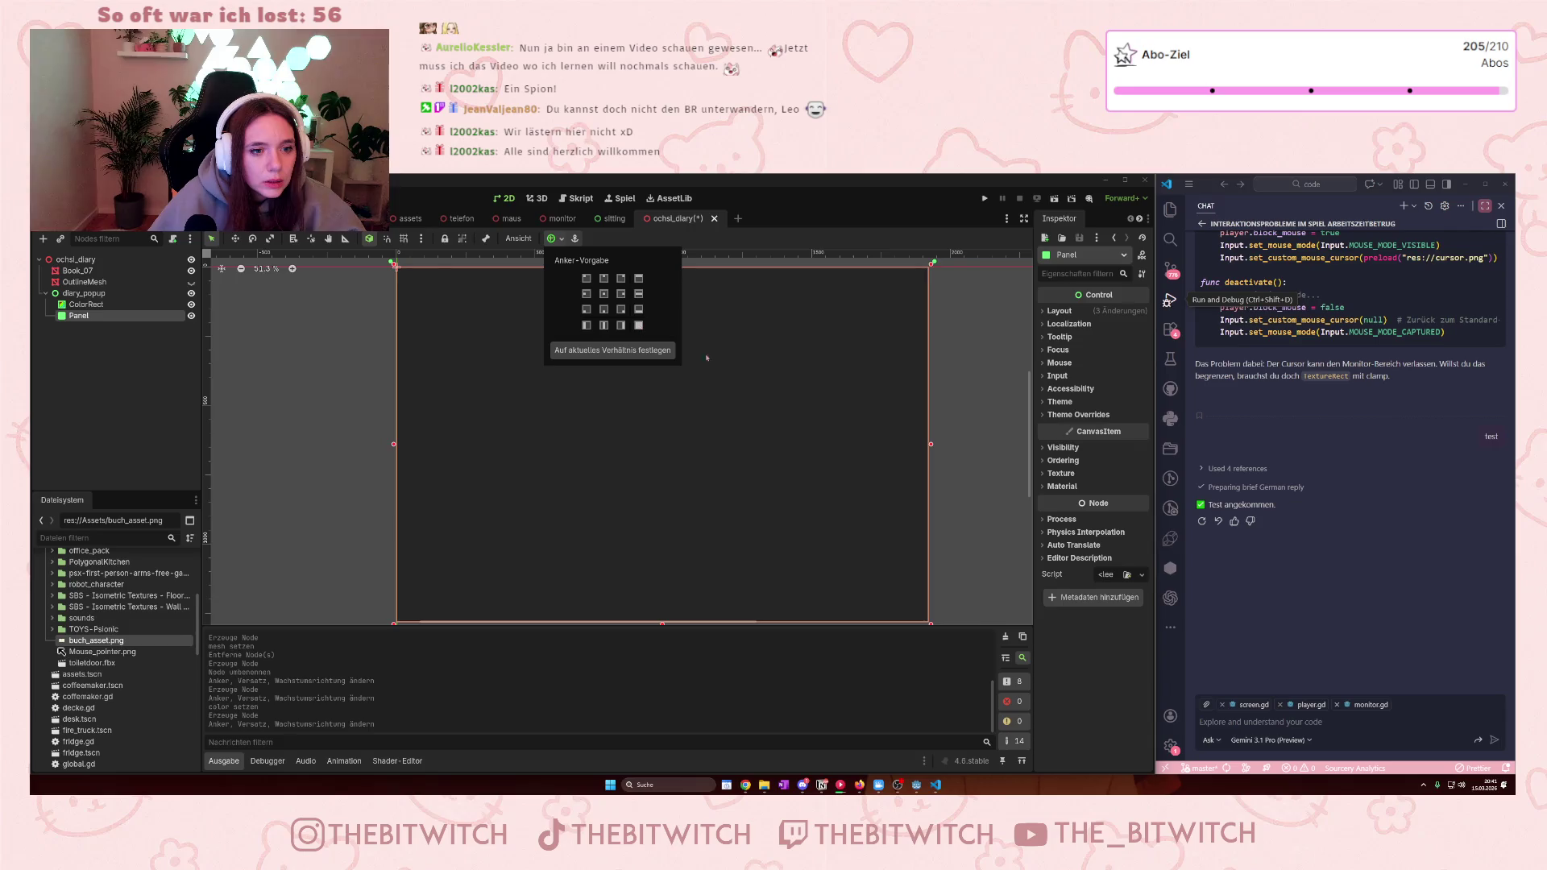
pyautogui.scroll(-1, 1003, 496)
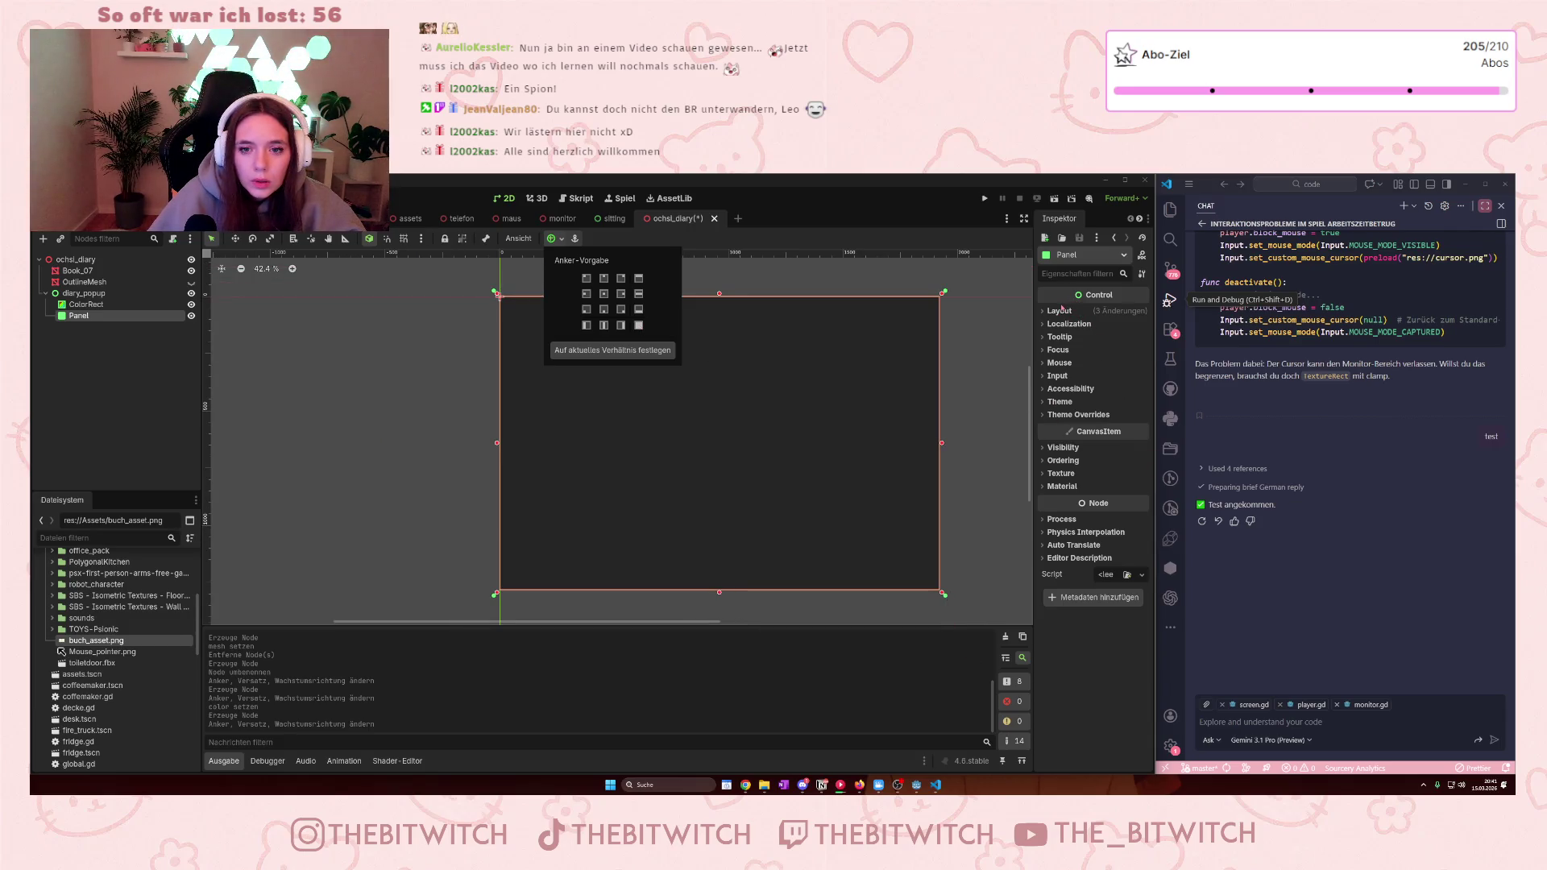
pyautogui.click(102, 316)
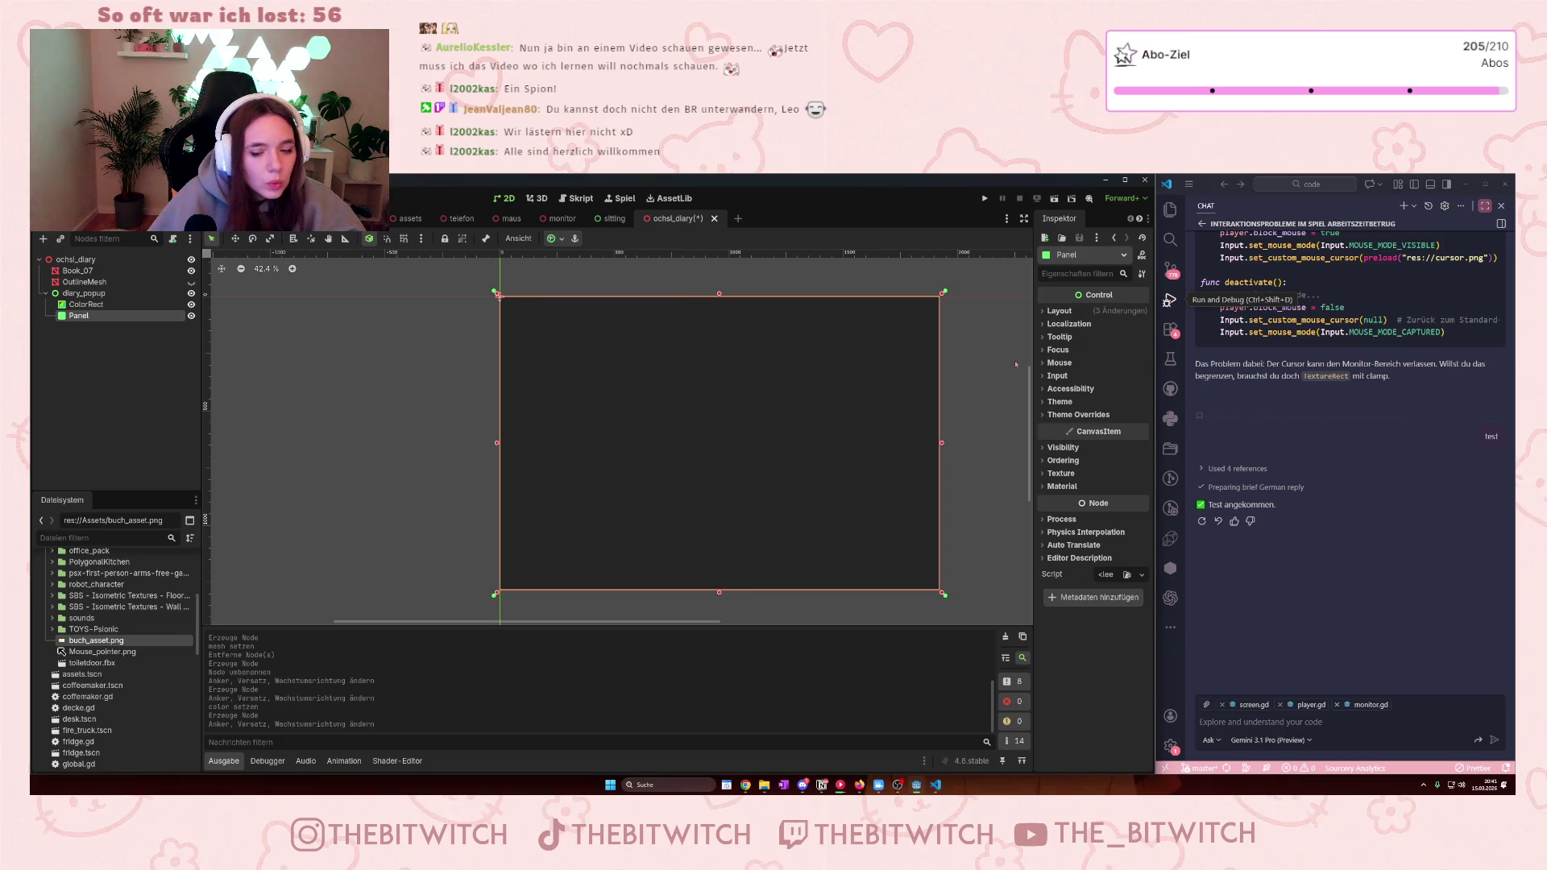
# - Expand the Panel's Theme Overrides > Styles and list the style types for its panel slot
pyautogui.click(1050, 313)
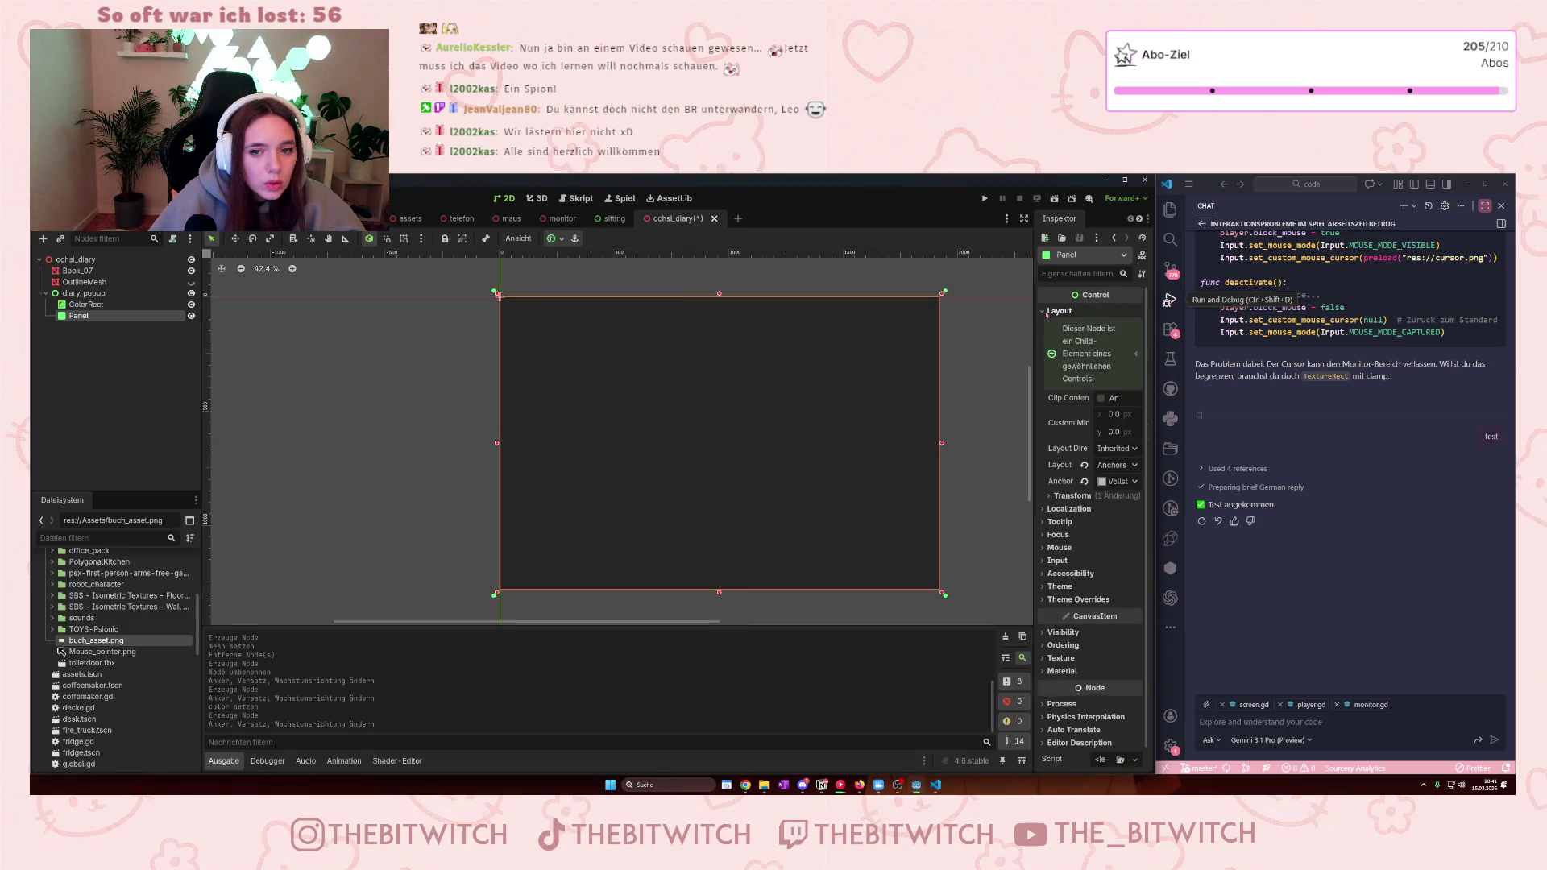
pyautogui.click(1047, 315)
pyautogui.click(1047, 486)
pyautogui.click(1040, 474)
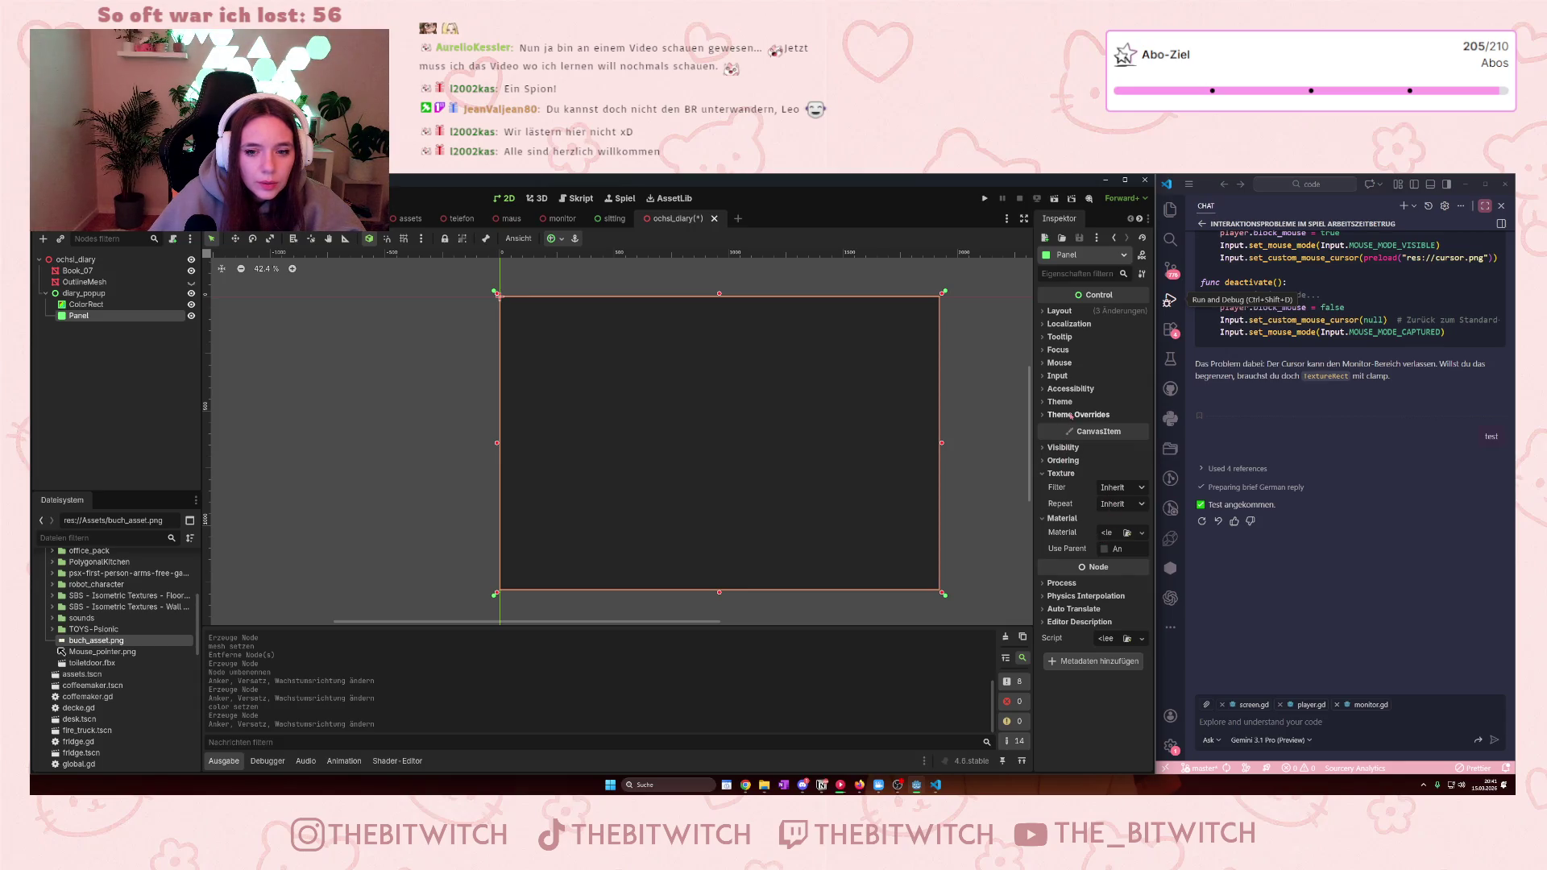
pyautogui.click(1044, 416)
pyautogui.click(1061, 427)
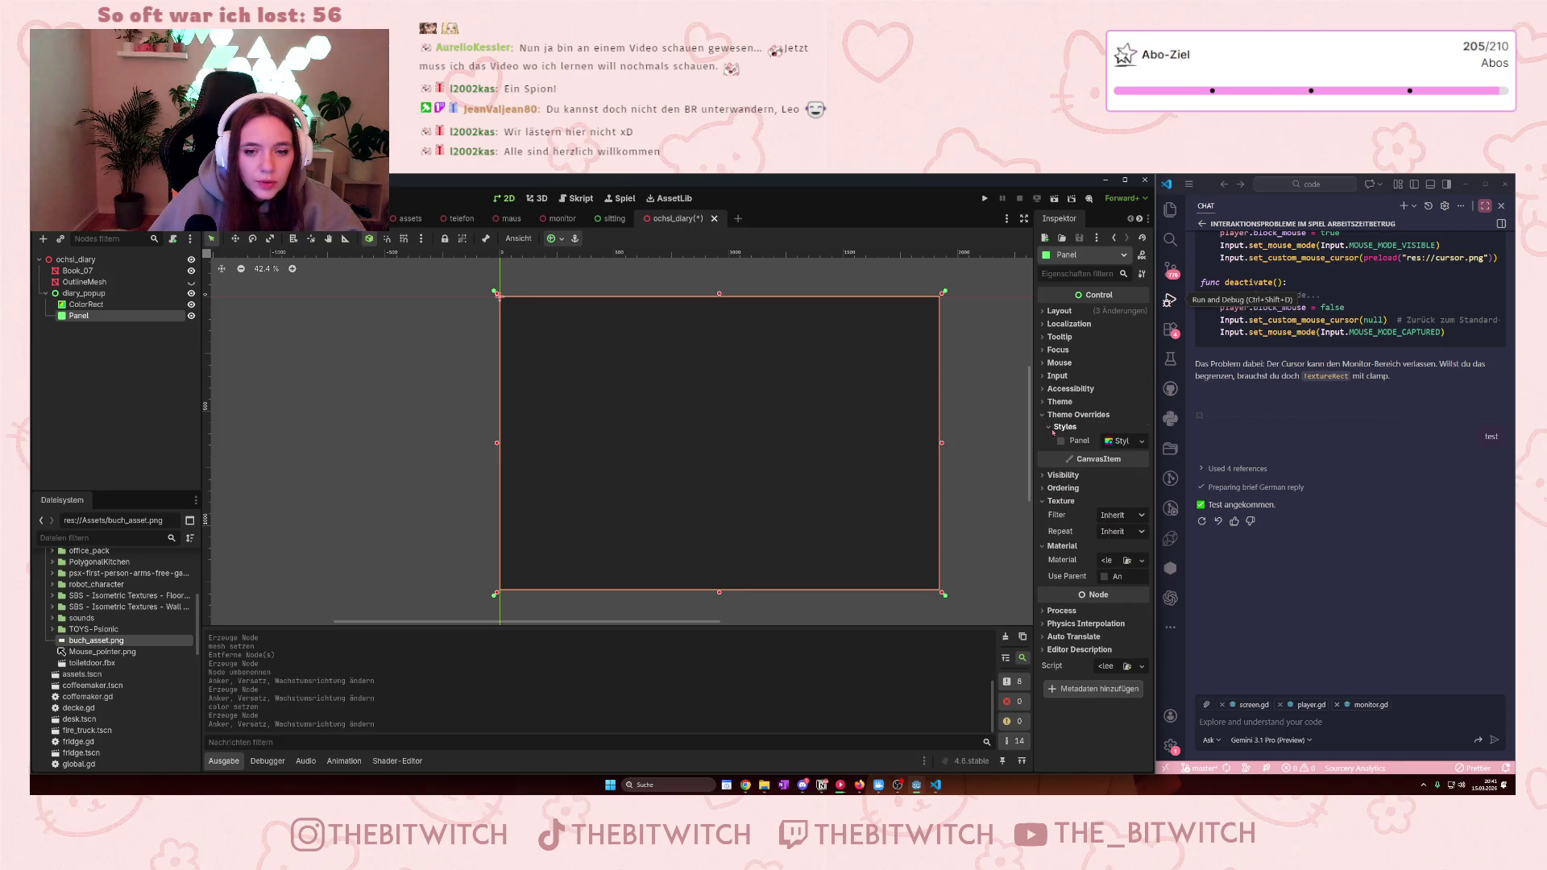
pyautogui.click(1119, 441)
pyautogui.click(1124, 442)
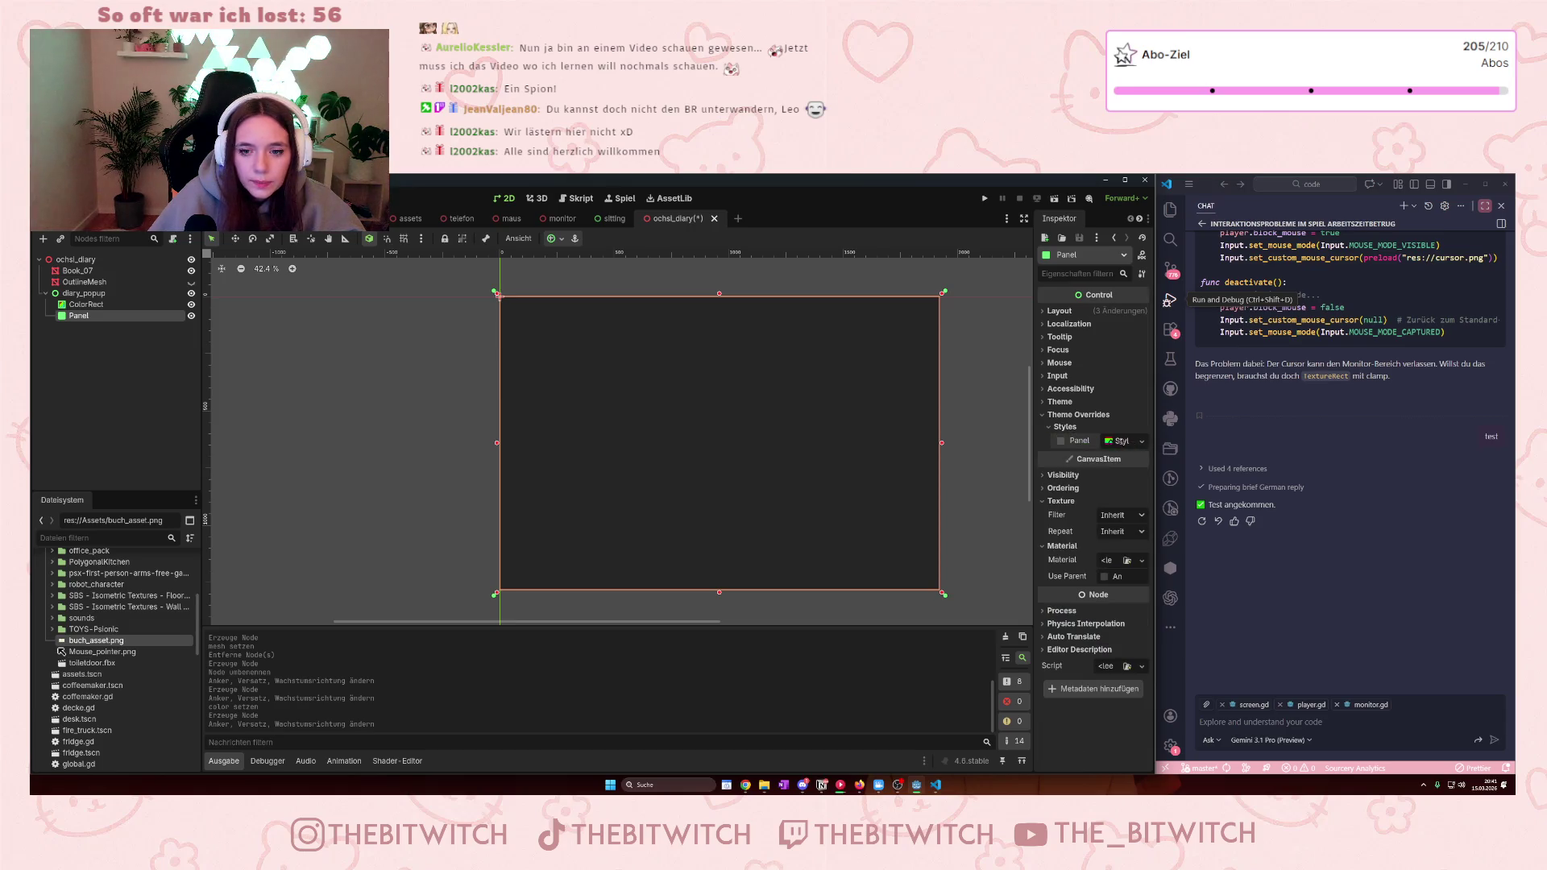
pyautogui.click(1119, 441)
pyautogui.click(1135, 441)
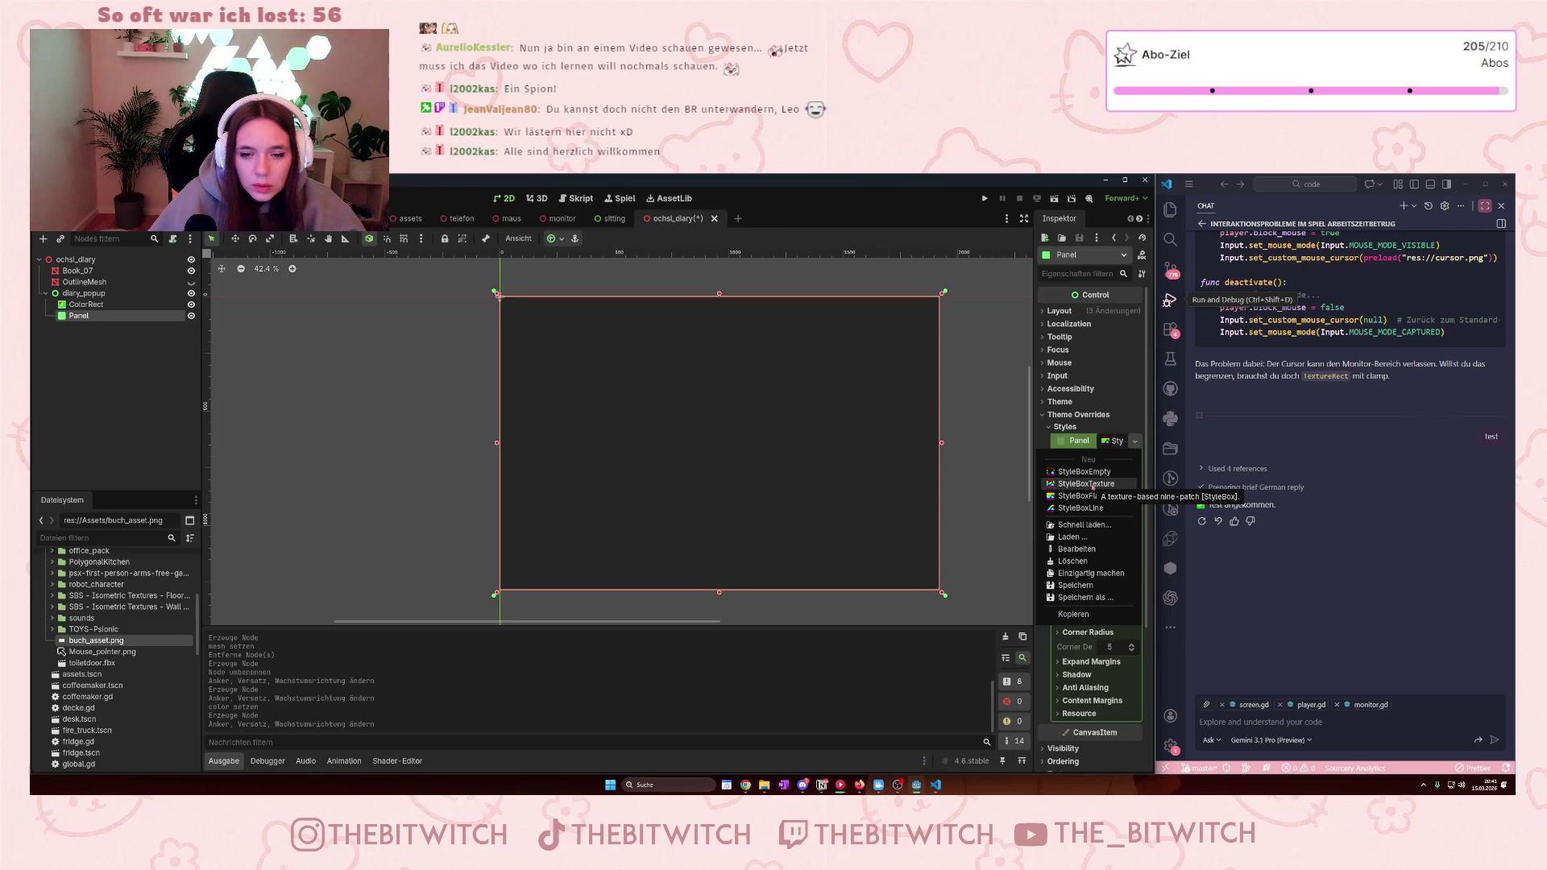
# - Set the Panel style override to a new StyleBoxTexture and widen the Inspector dock
pyautogui.click(1087, 483)
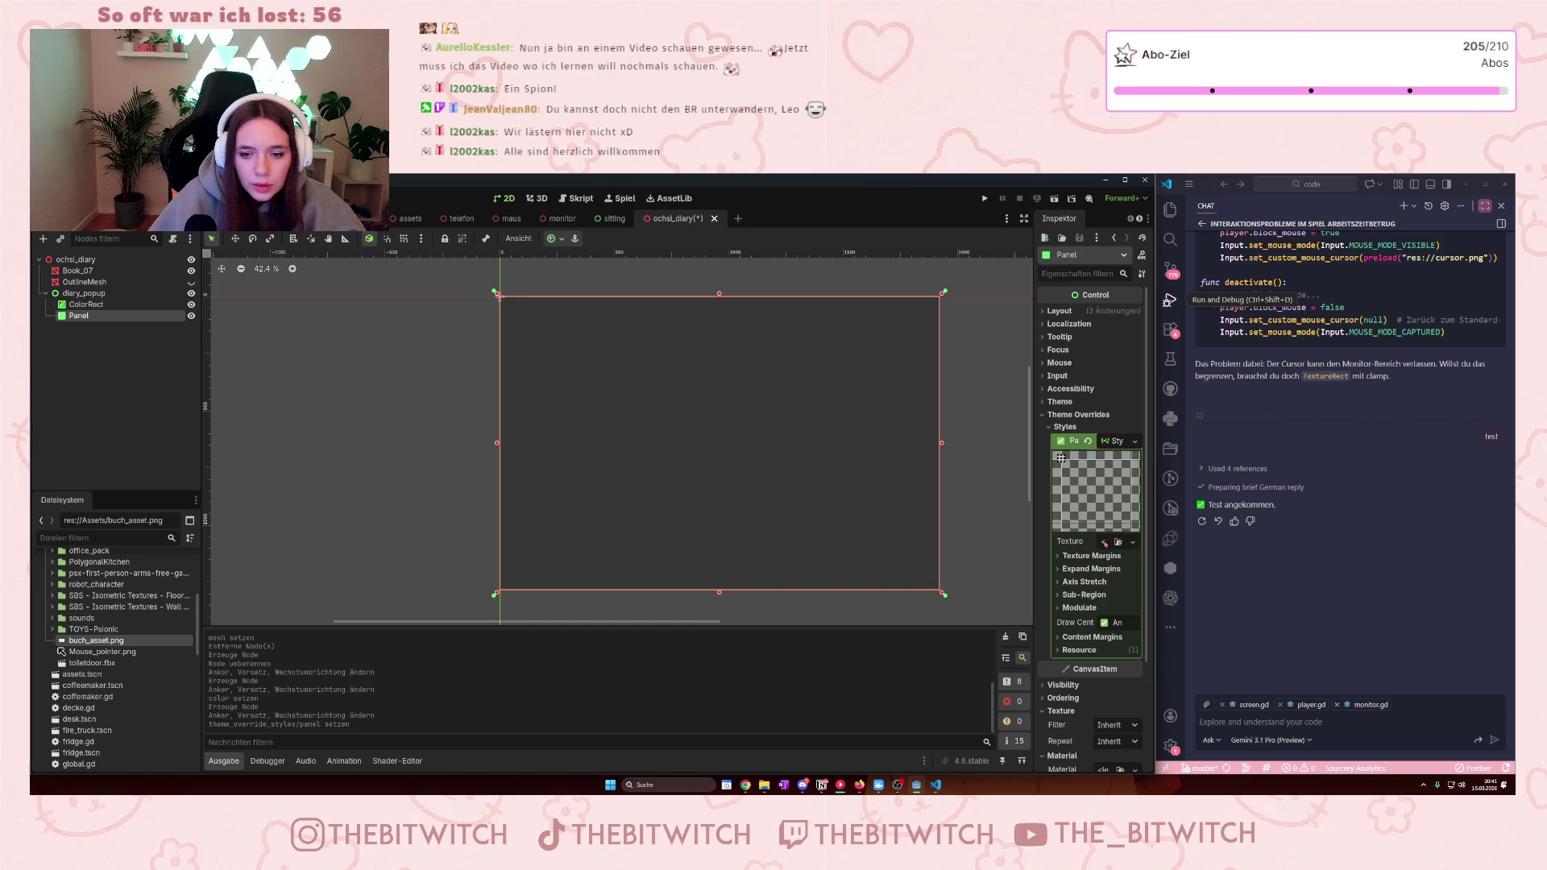
pyautogui.moveTo(1154, 547); pyautogui.dragTo(1237, 548)
pyautogui.moveTo(1113, 500)
pyautogui.mouseDown()
pyautogui.moveTo(994, 533)
pyautogui.moveTo(1038, 533)
pyautogui.mouseUp()
# - Assign a new ImageTexture to the StyleBoxTexture and expand its Resource section
pyautogui.click(1166, 541)
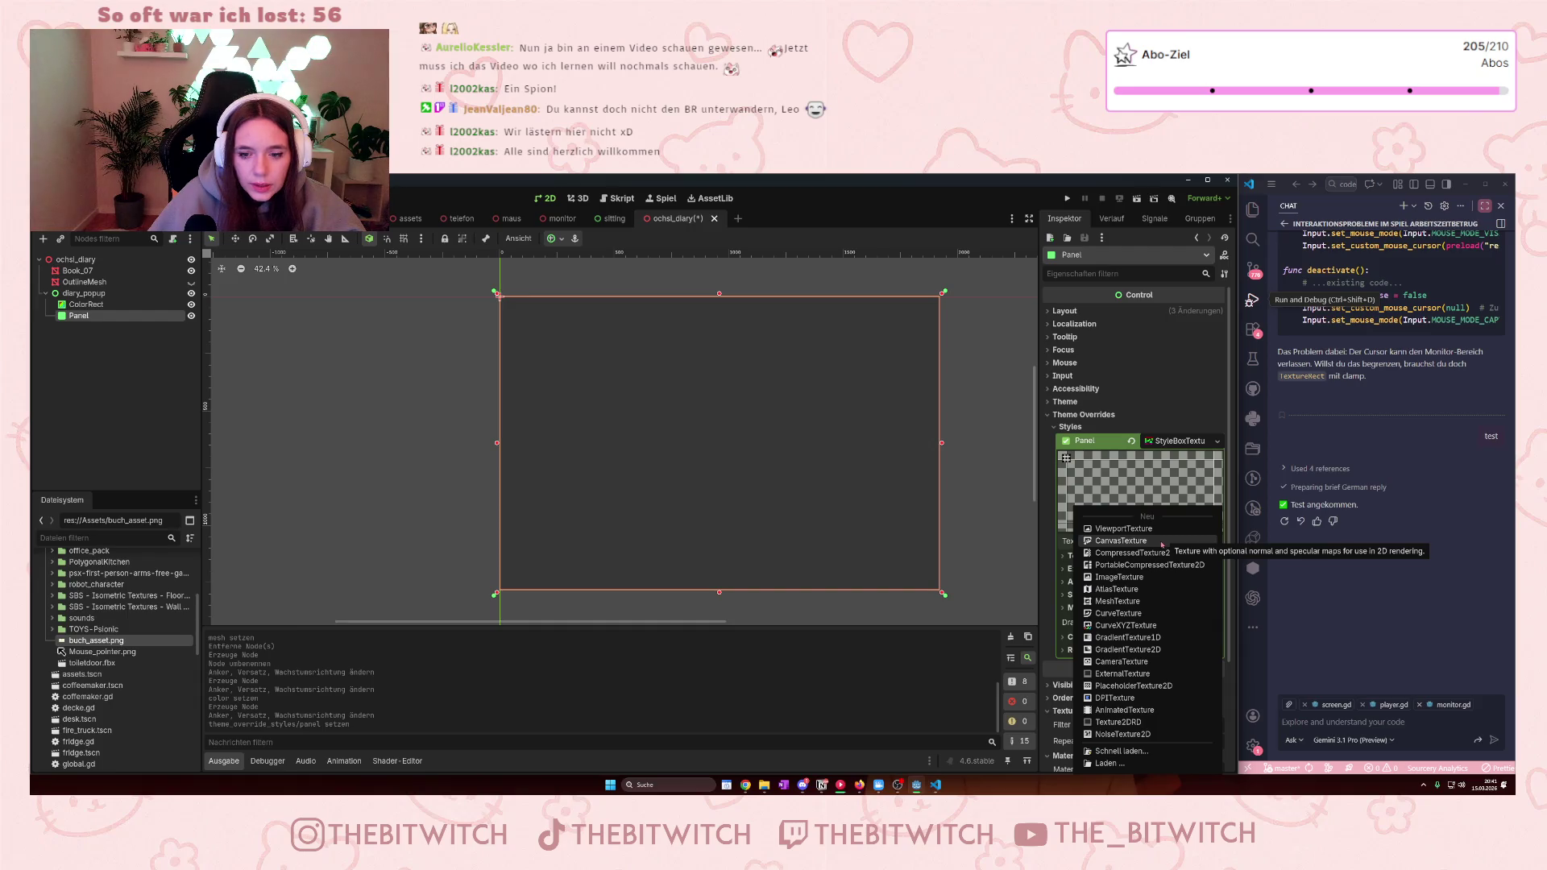
pyautogui.click(1121, 577)
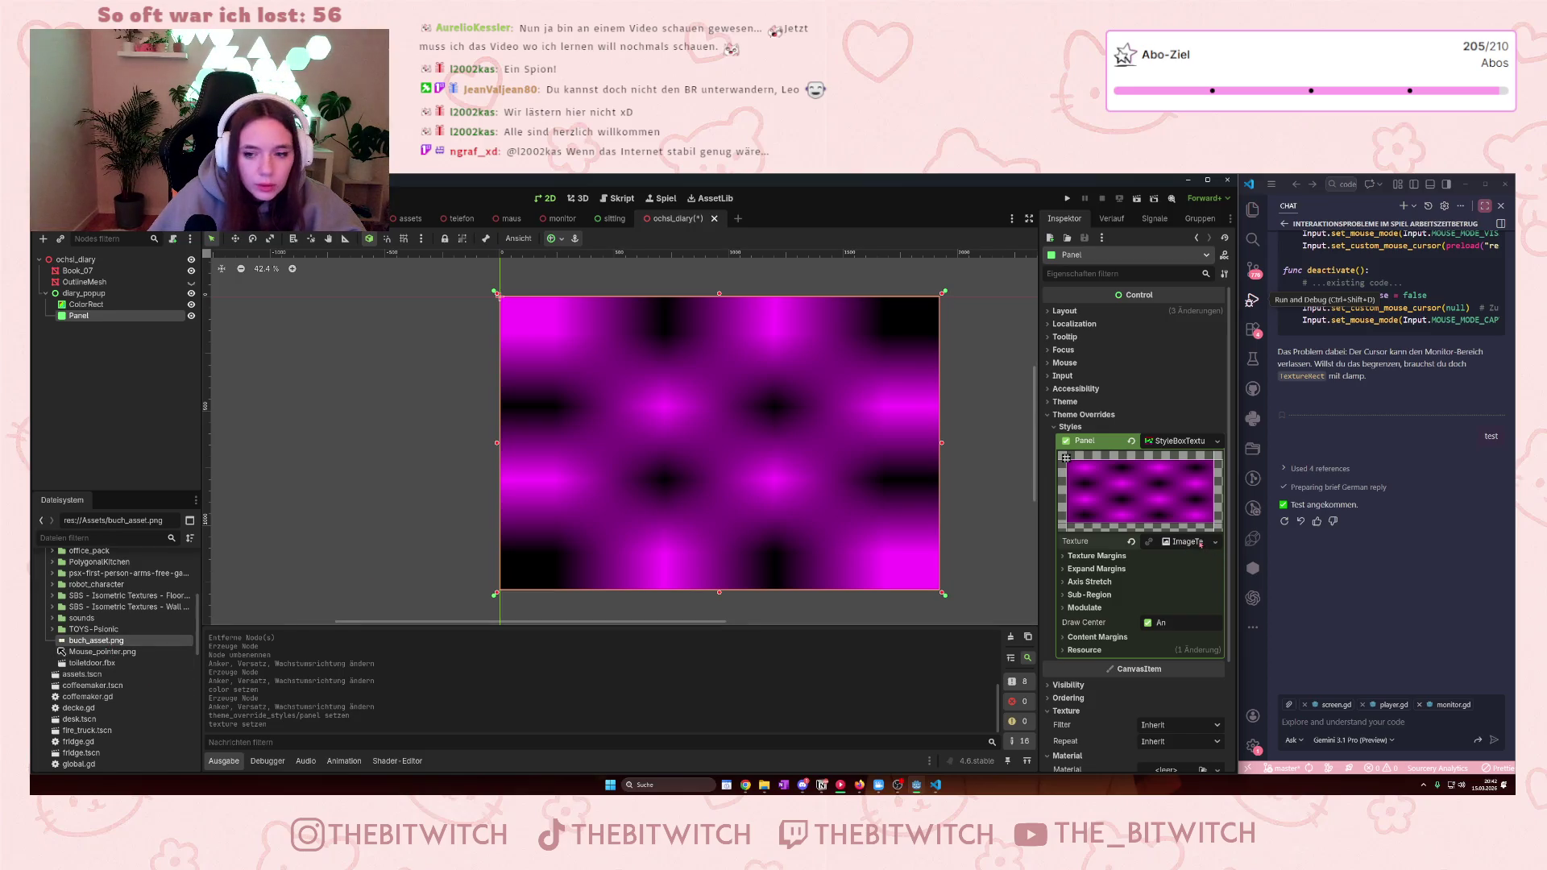
pyautogui.click(1186, 542)
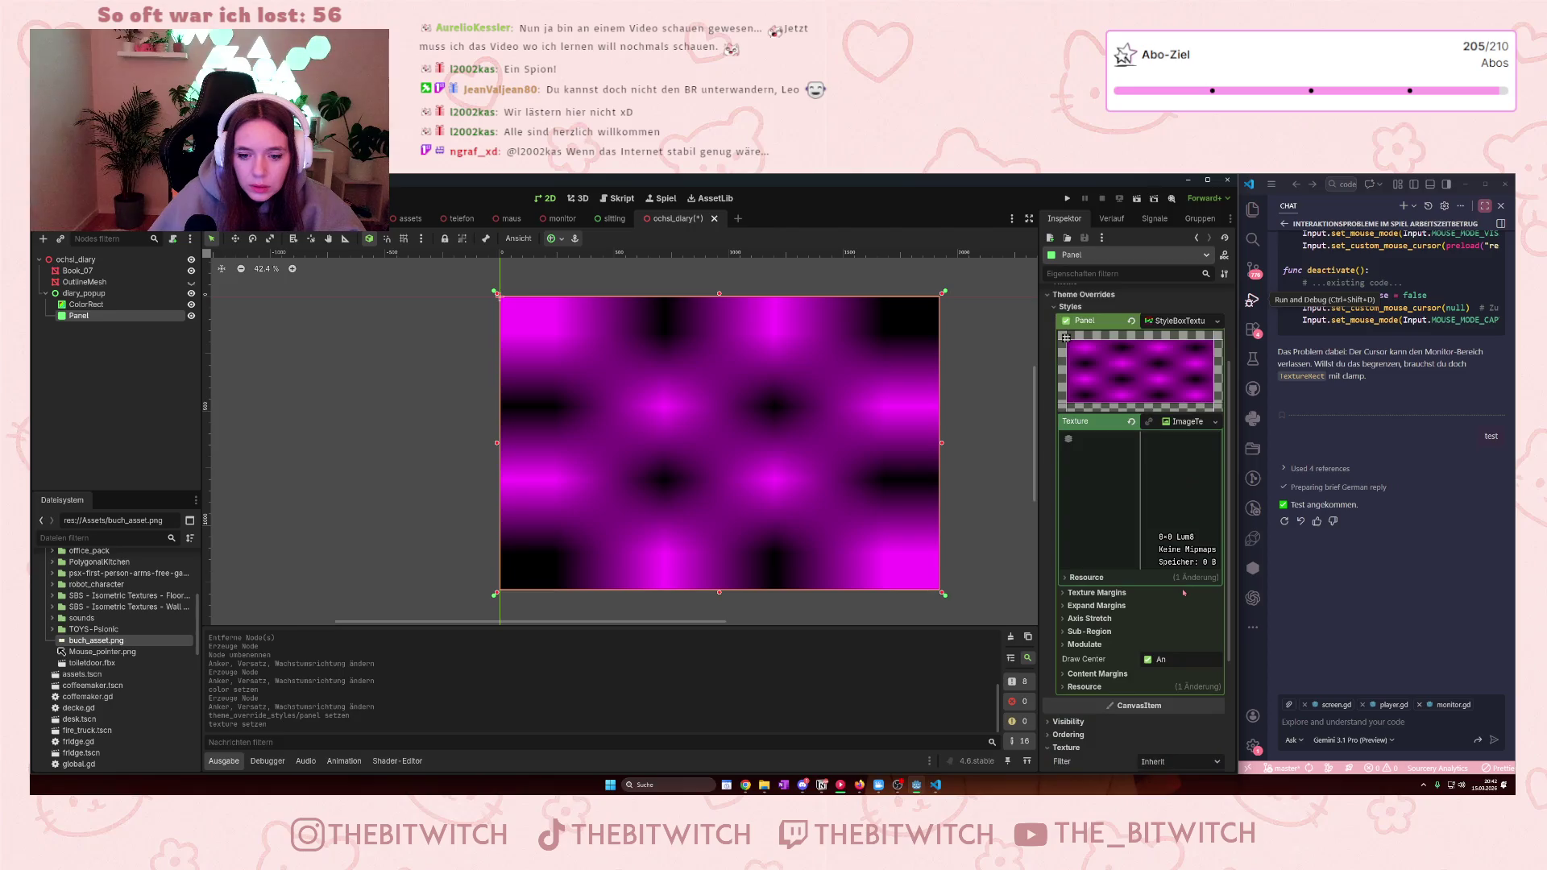
pyautogui.click(1064, 579)
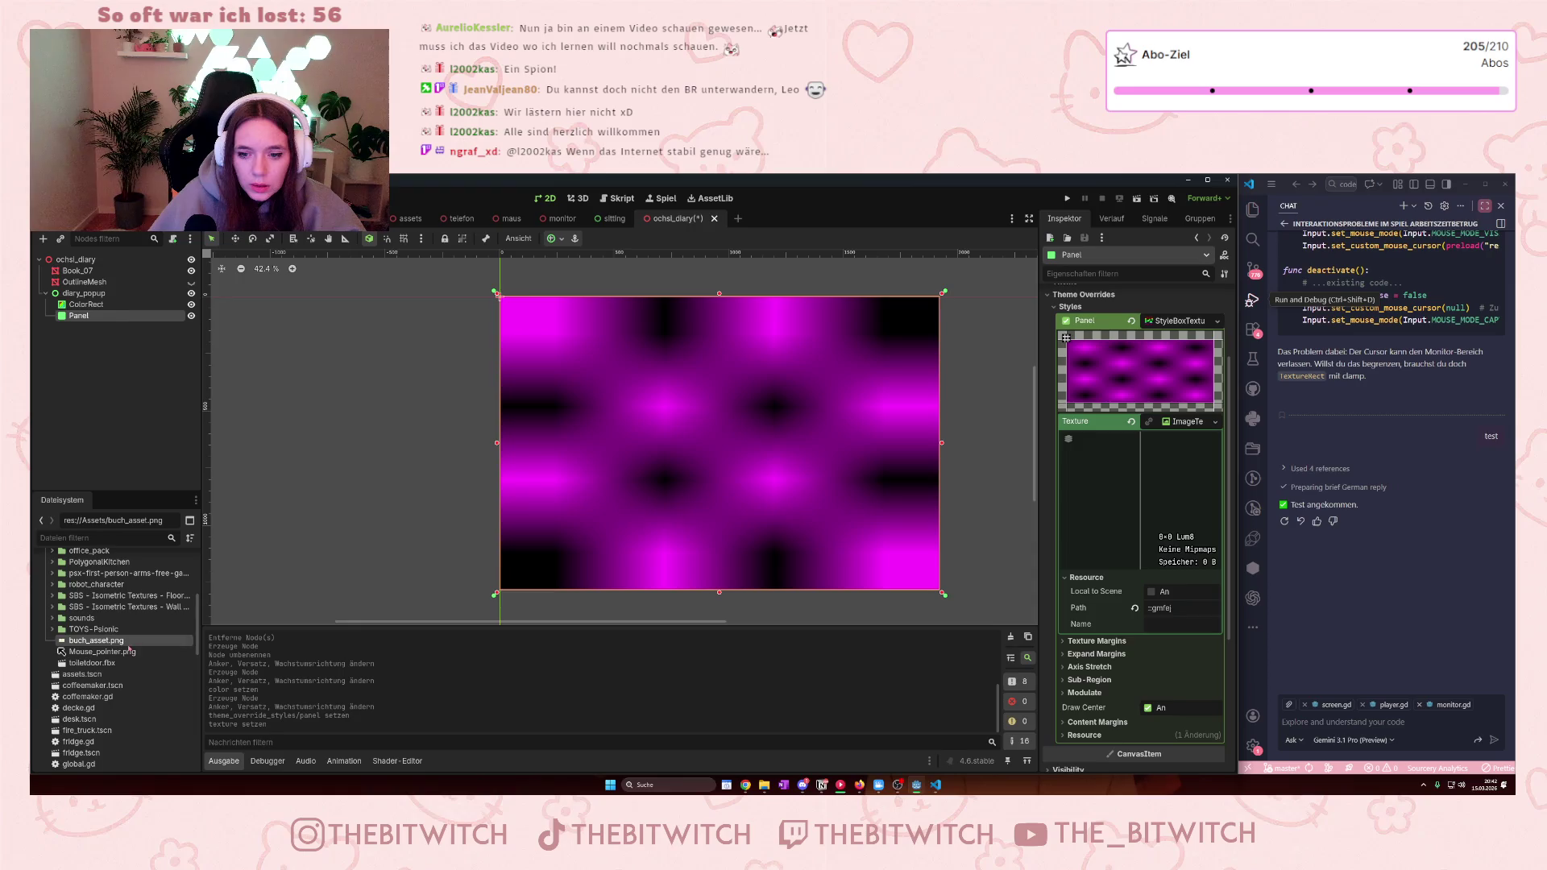
pyautogui.rightClick(94, 642)
pyautogui.click(137, 621)
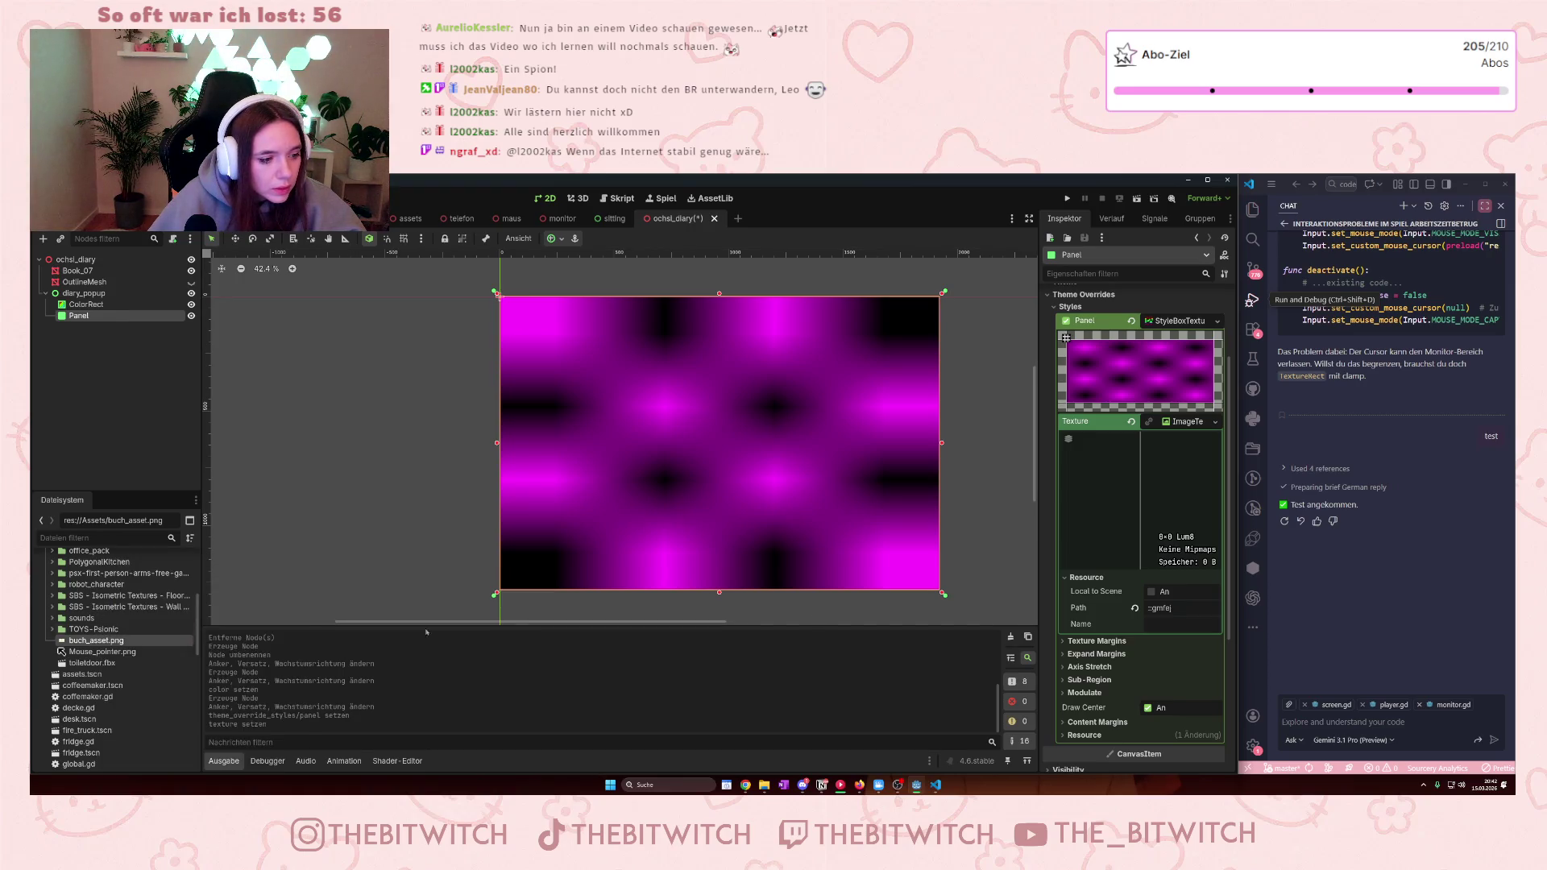
pyautogui.moveTo(1179, 610); pyautogui.dragTo(1104, 614)
pyautogui.hotkey('ctrl', 'v')
pyautogui.press('Return')
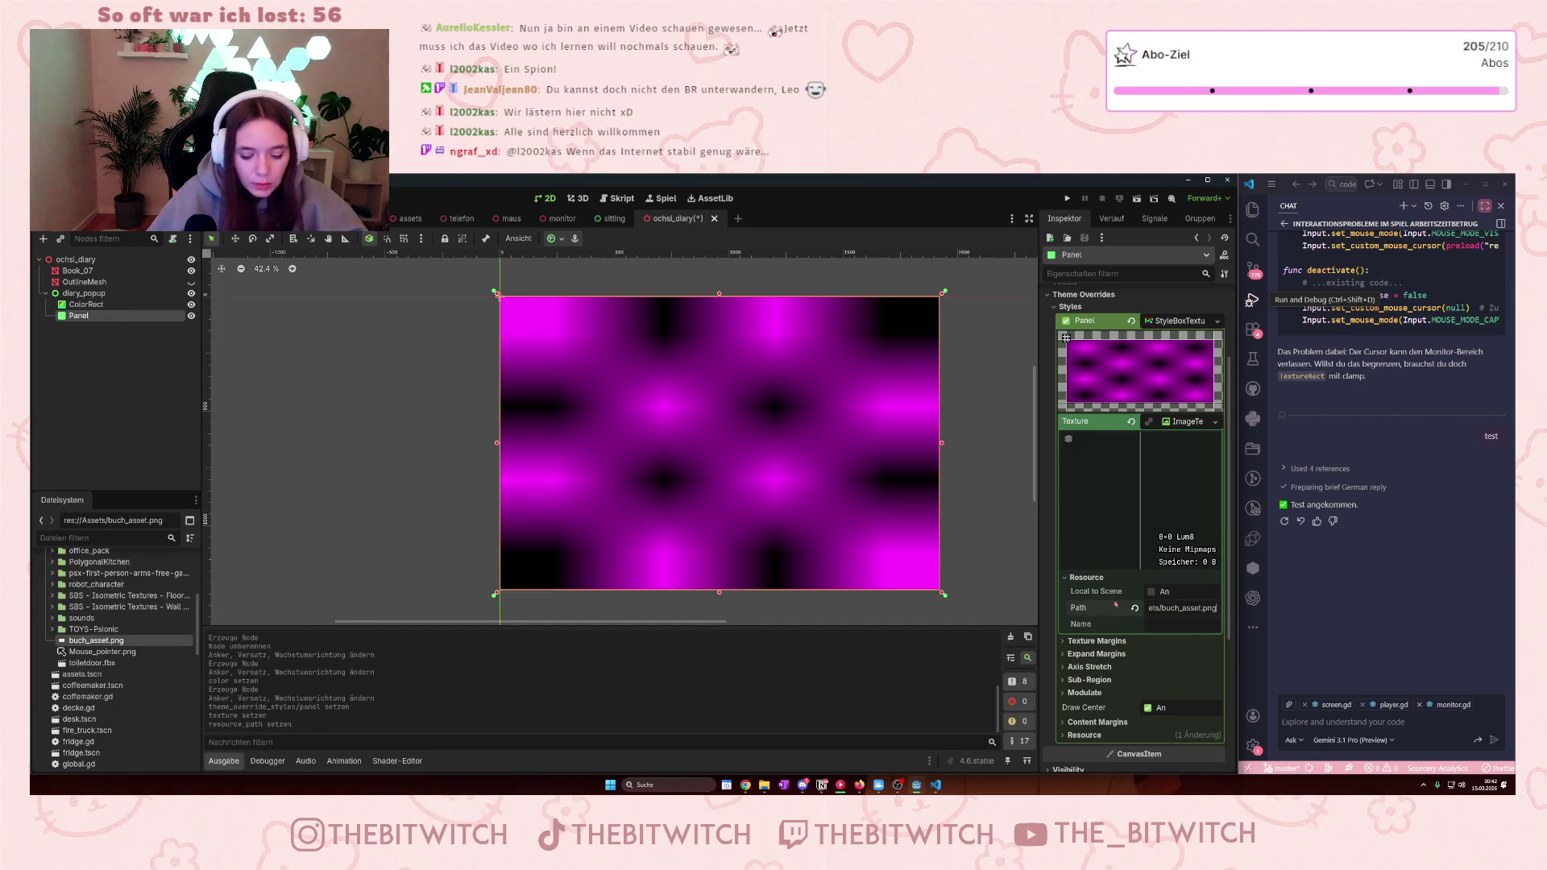
pyautogui.press('Return')
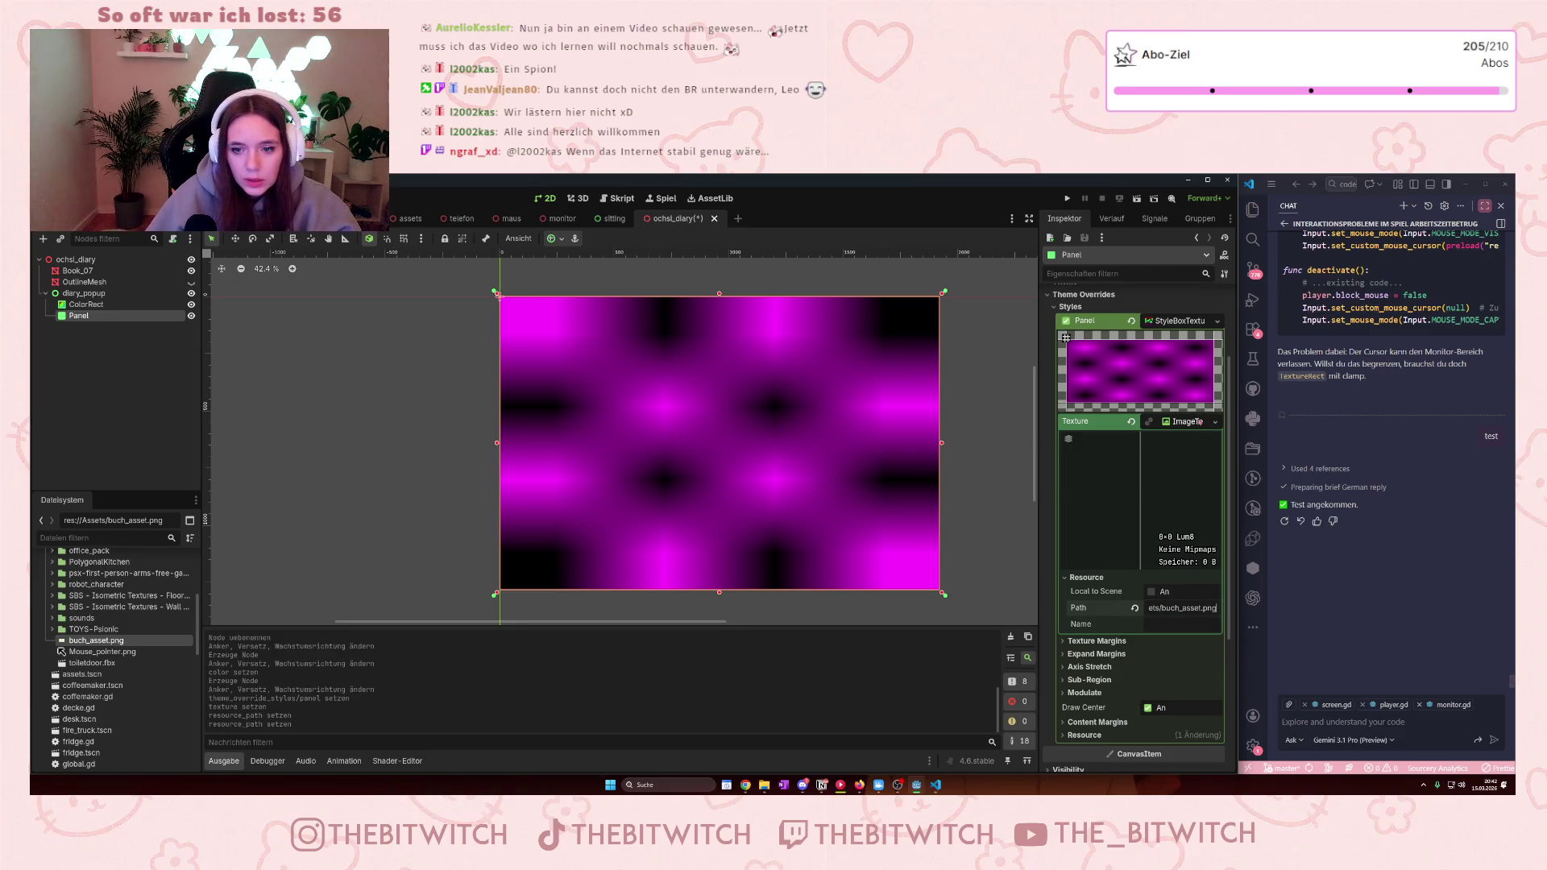
pyautogui.click(1174, 642)
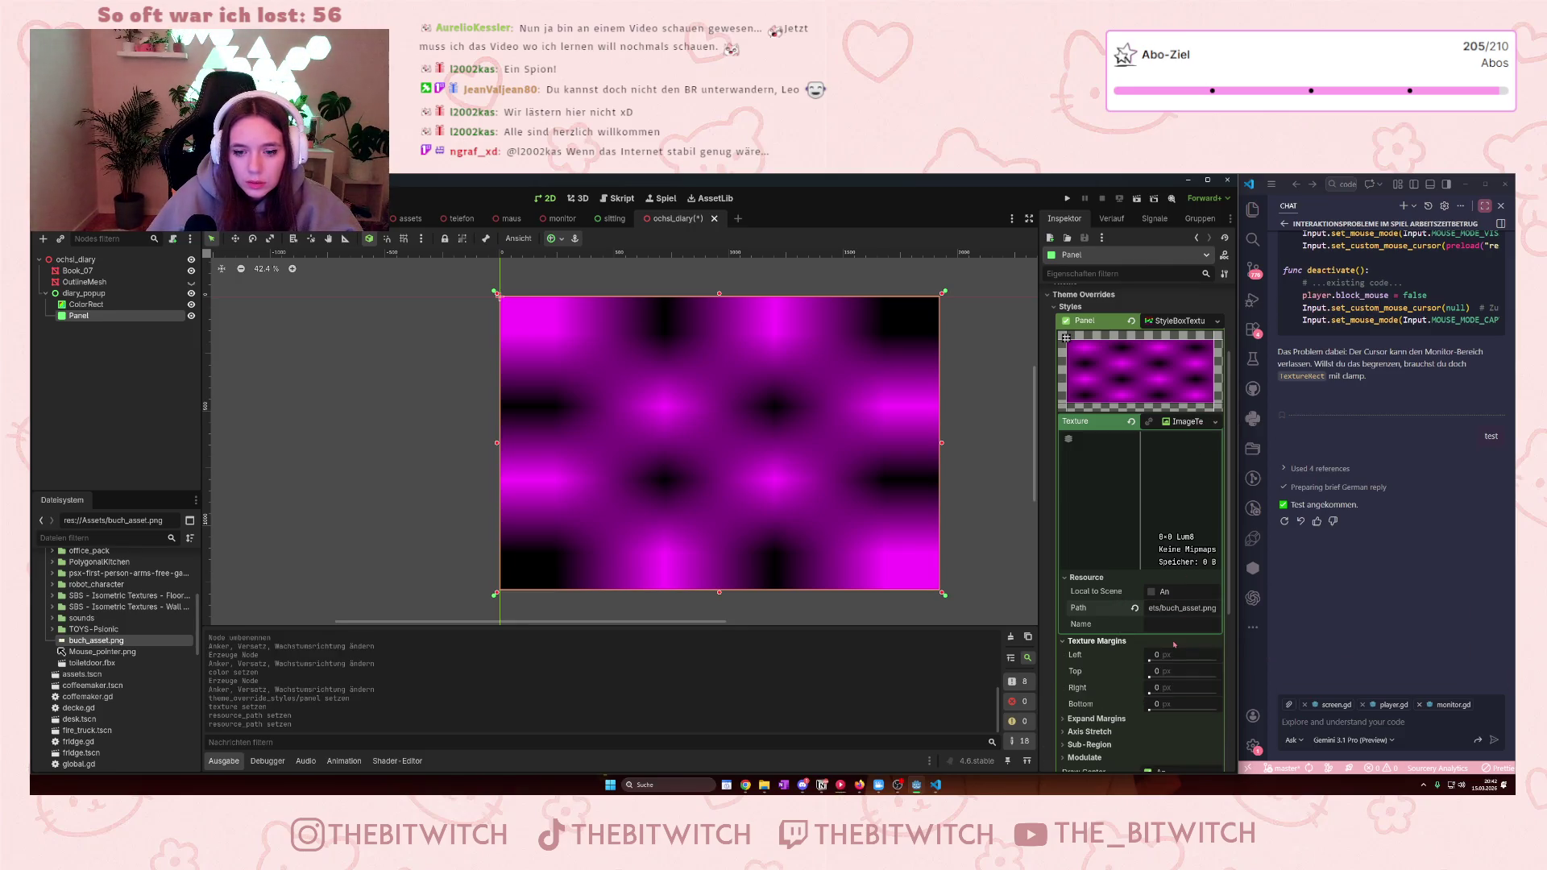
pyautogui.click(1097, 642)
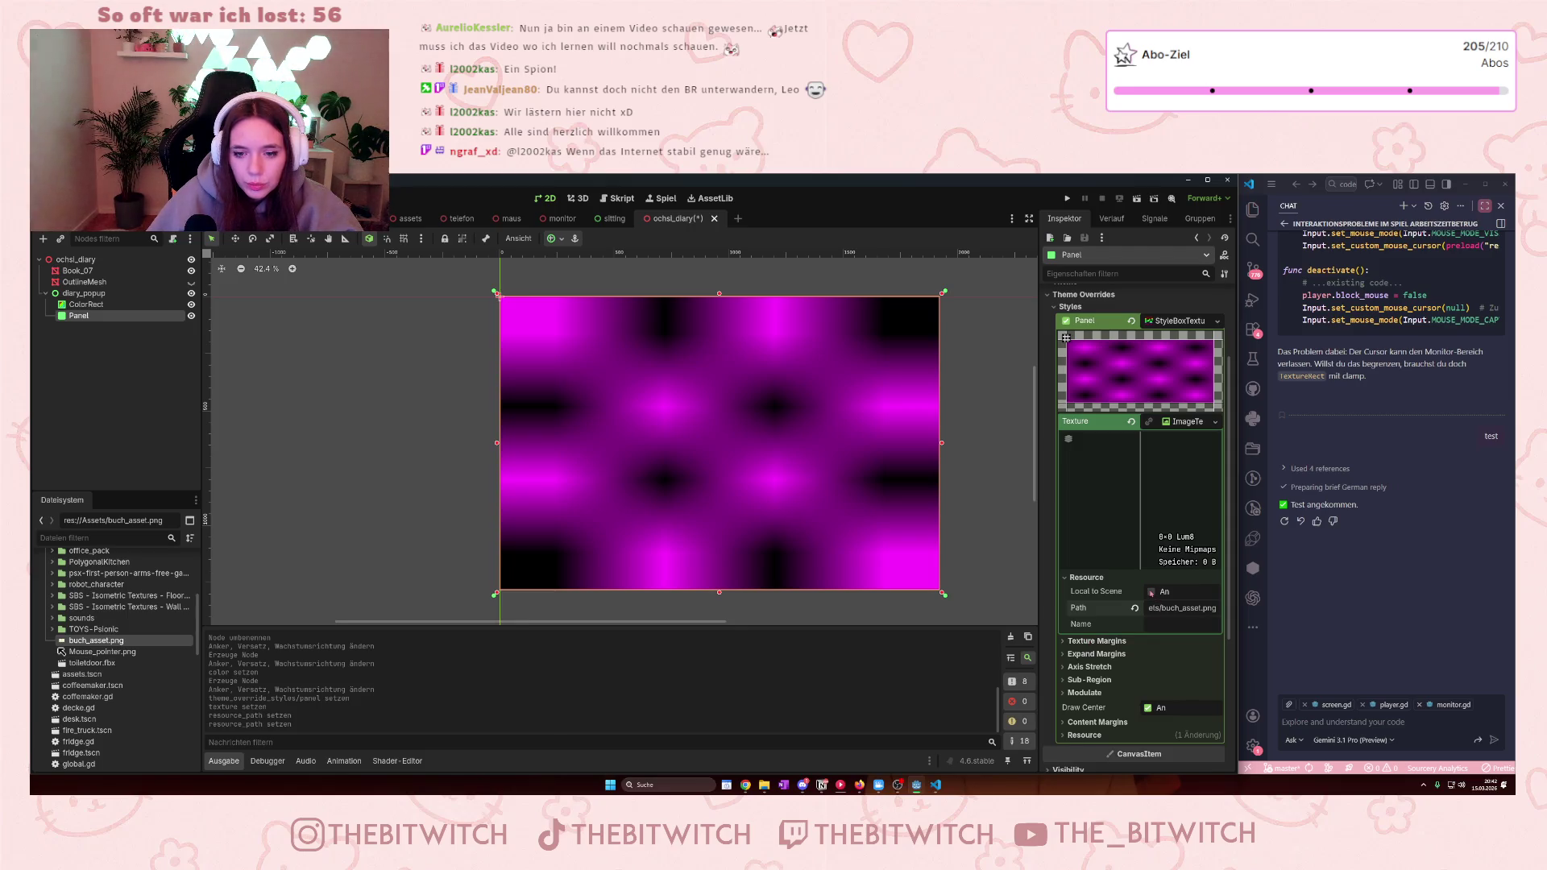
pyautogui.click(1215, 422)
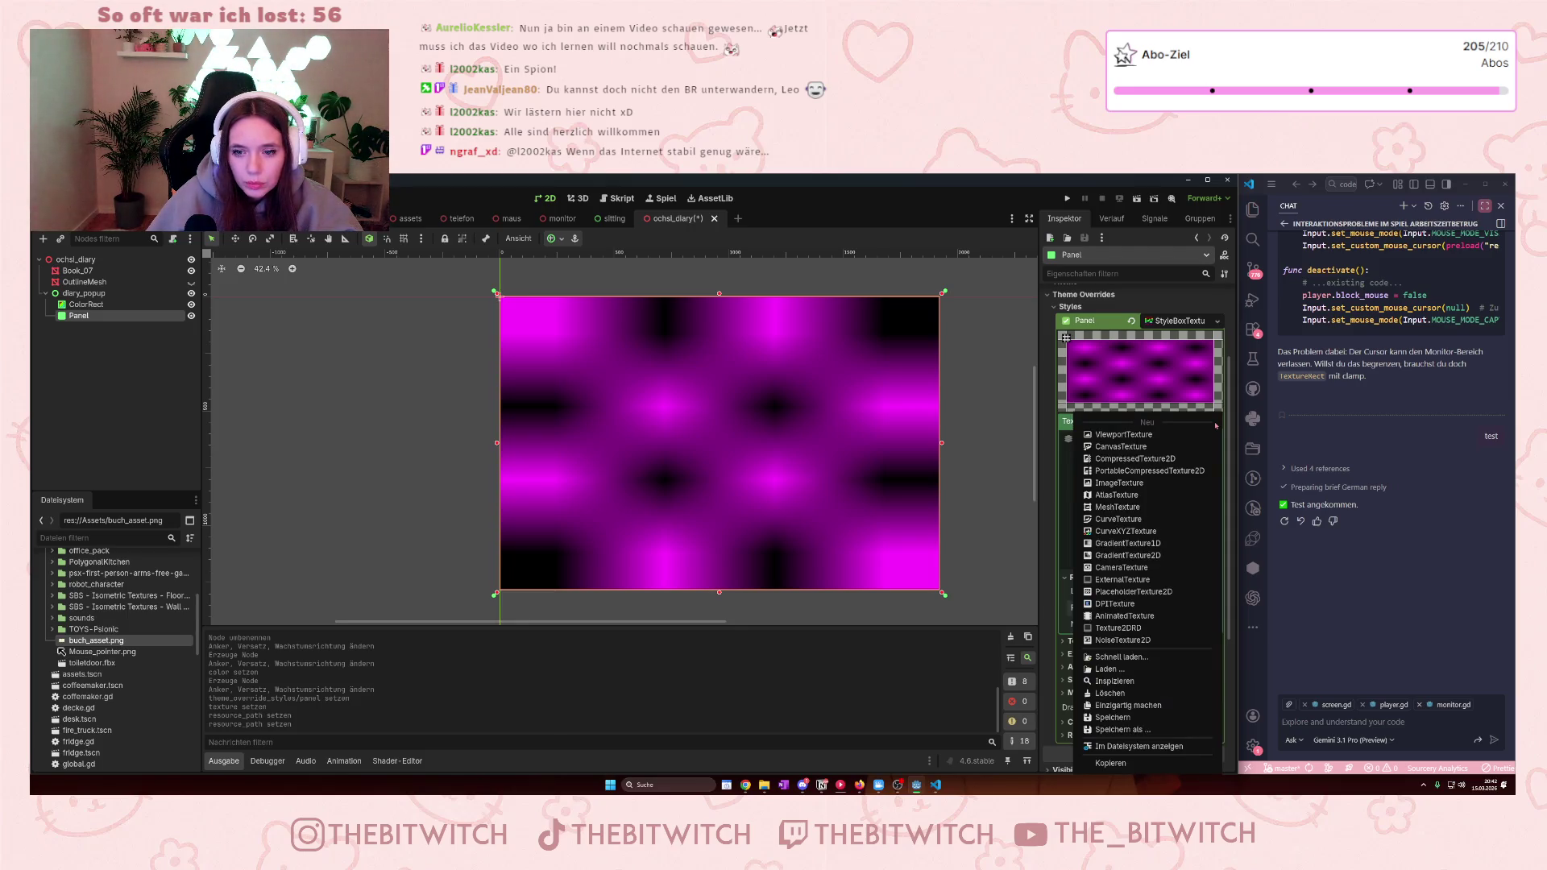
pyautogui.press('Escape')
pyautogui.scroll(-3, 1101, 572)
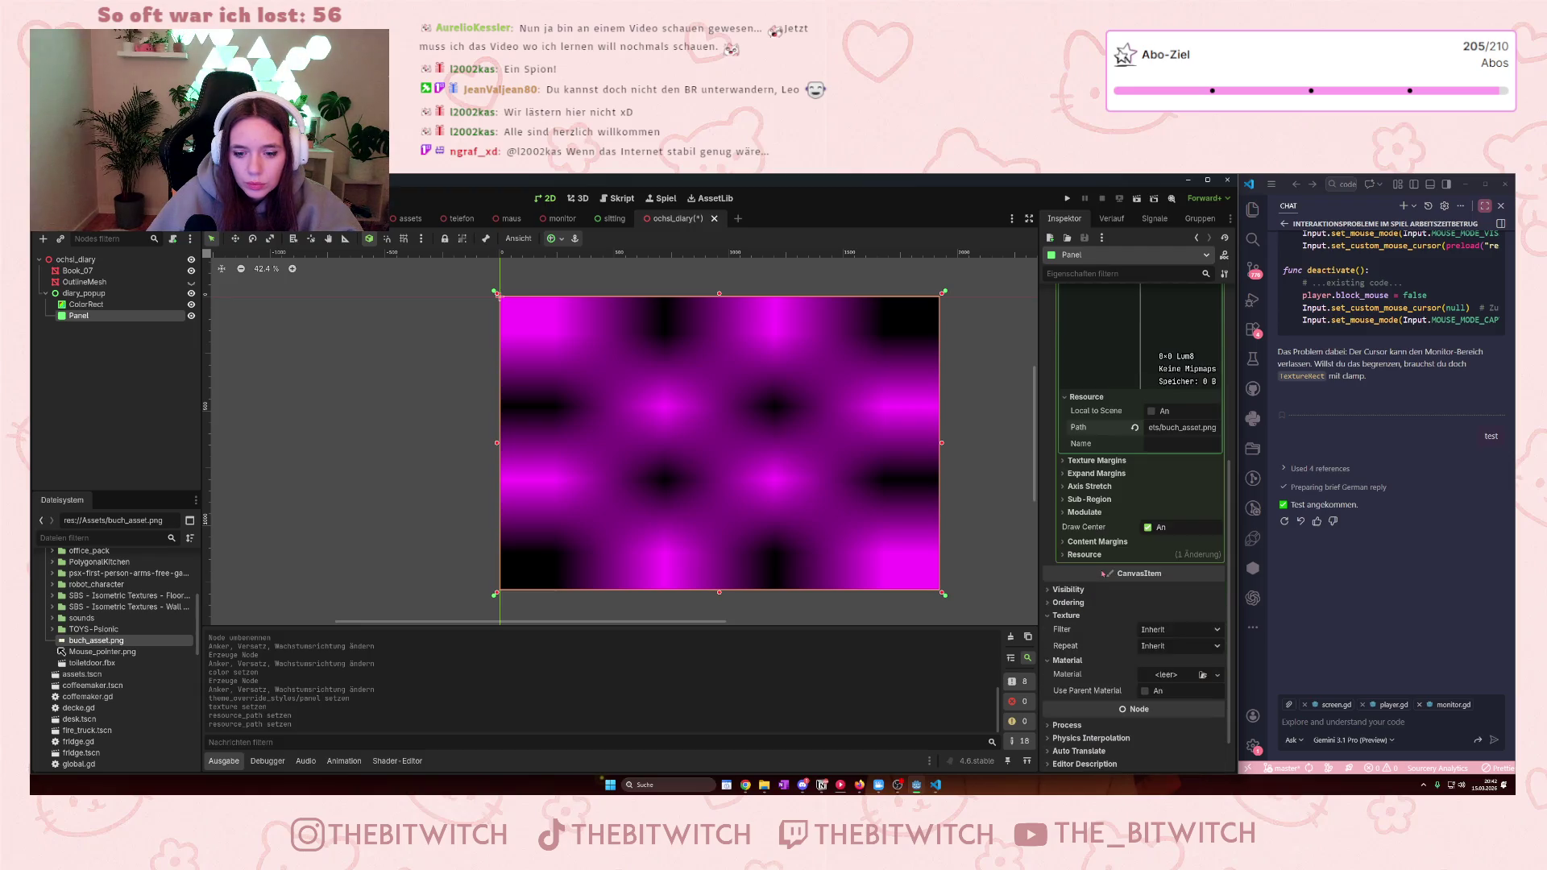
pyautogui.click(1082, 614)
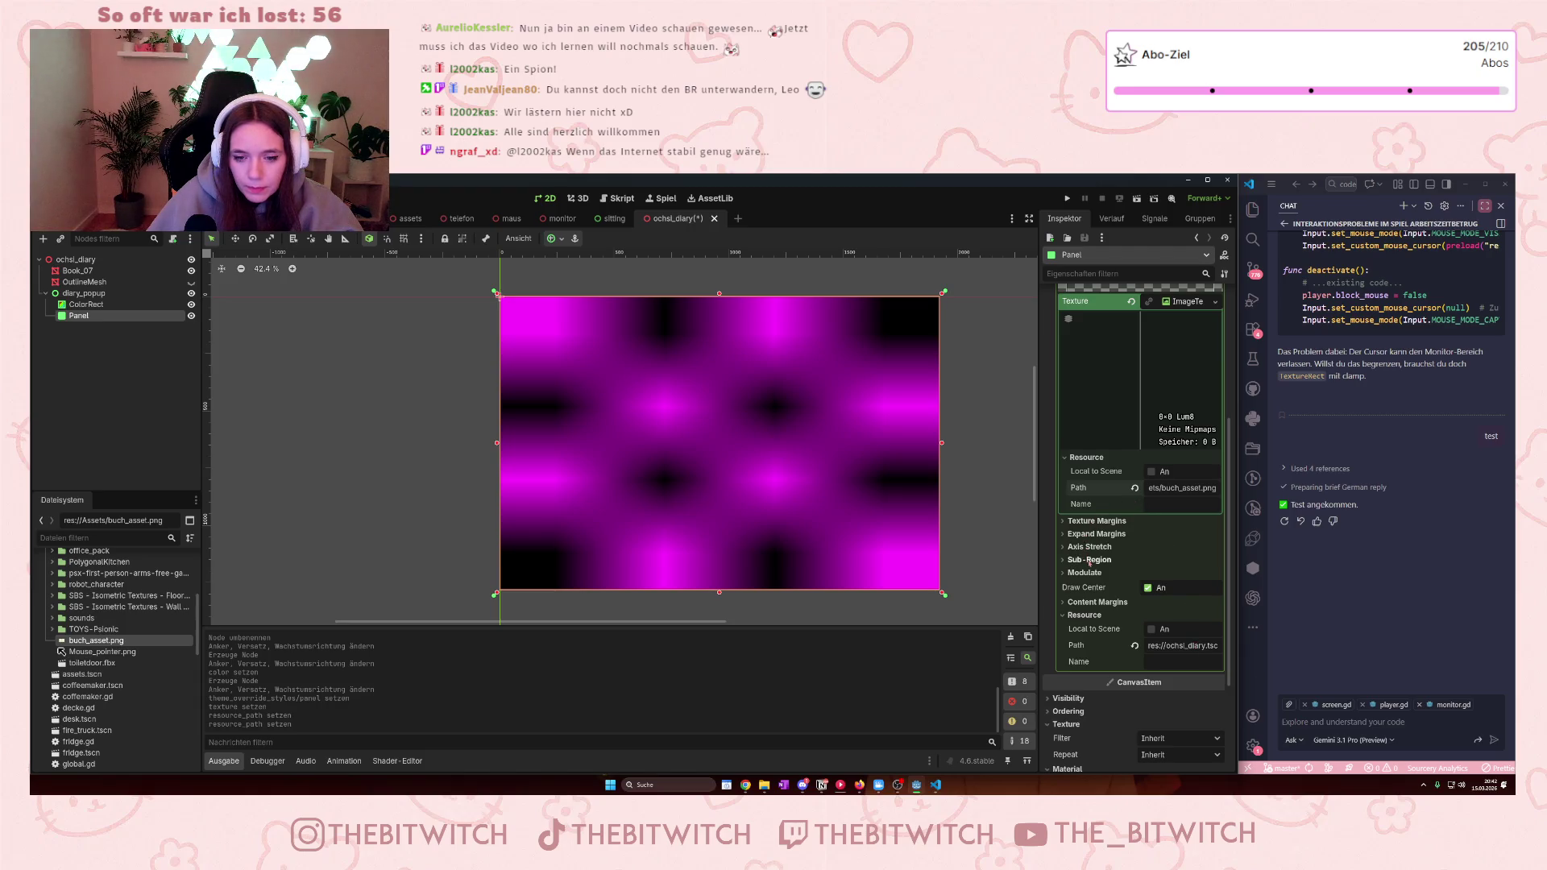
pyautogui.click(1090, 522)
pyautogui.click(1096, 600)
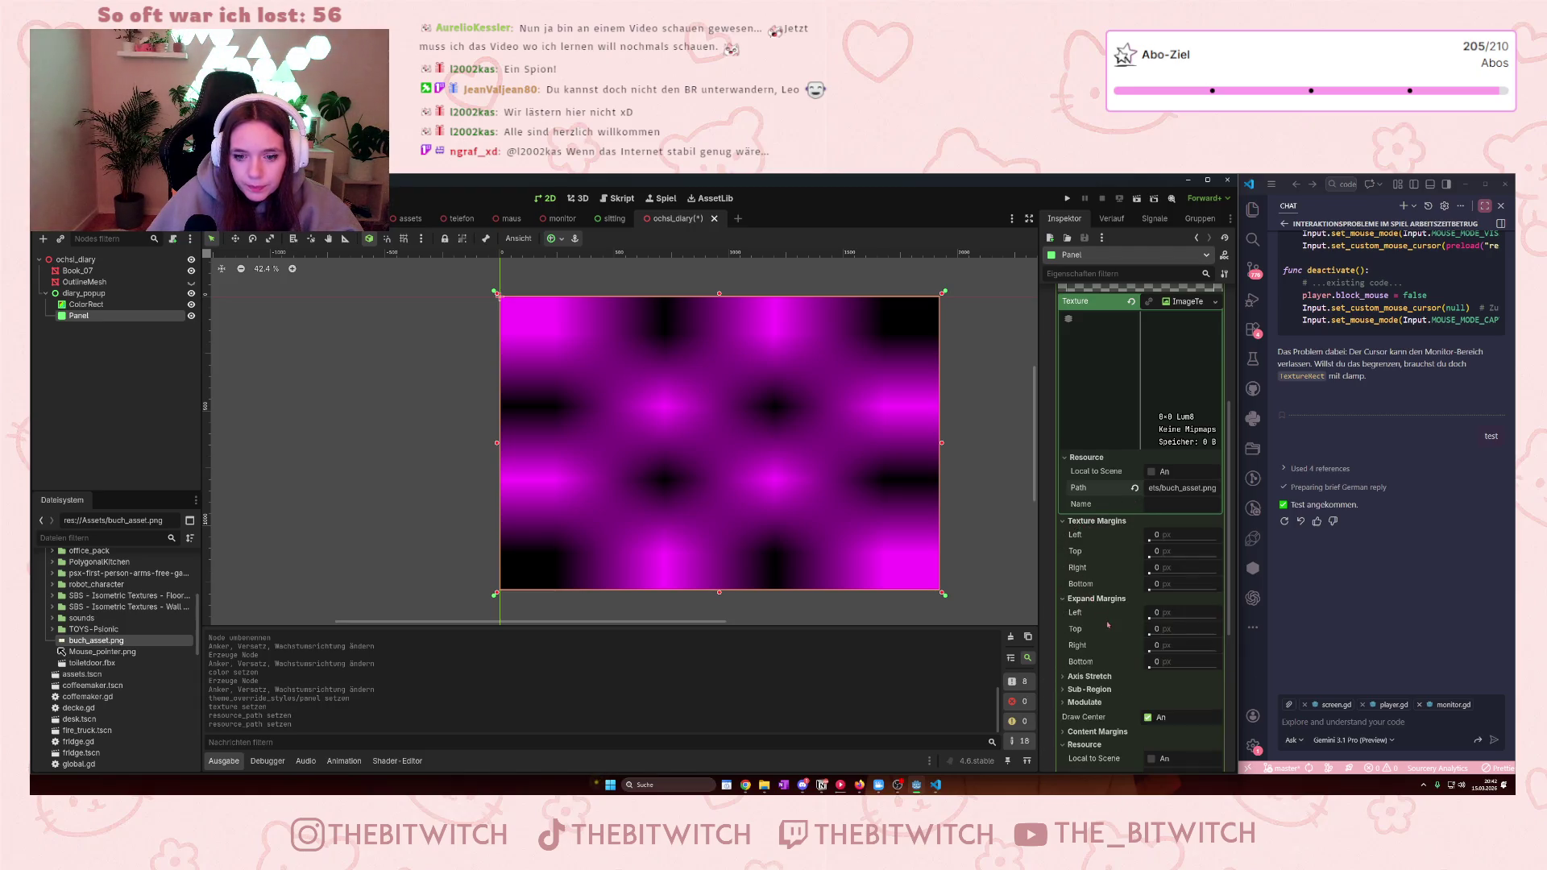
pyautogui.scroll(-3, 1097, 610)
pyautogui.scroll(9, 1096, 596)
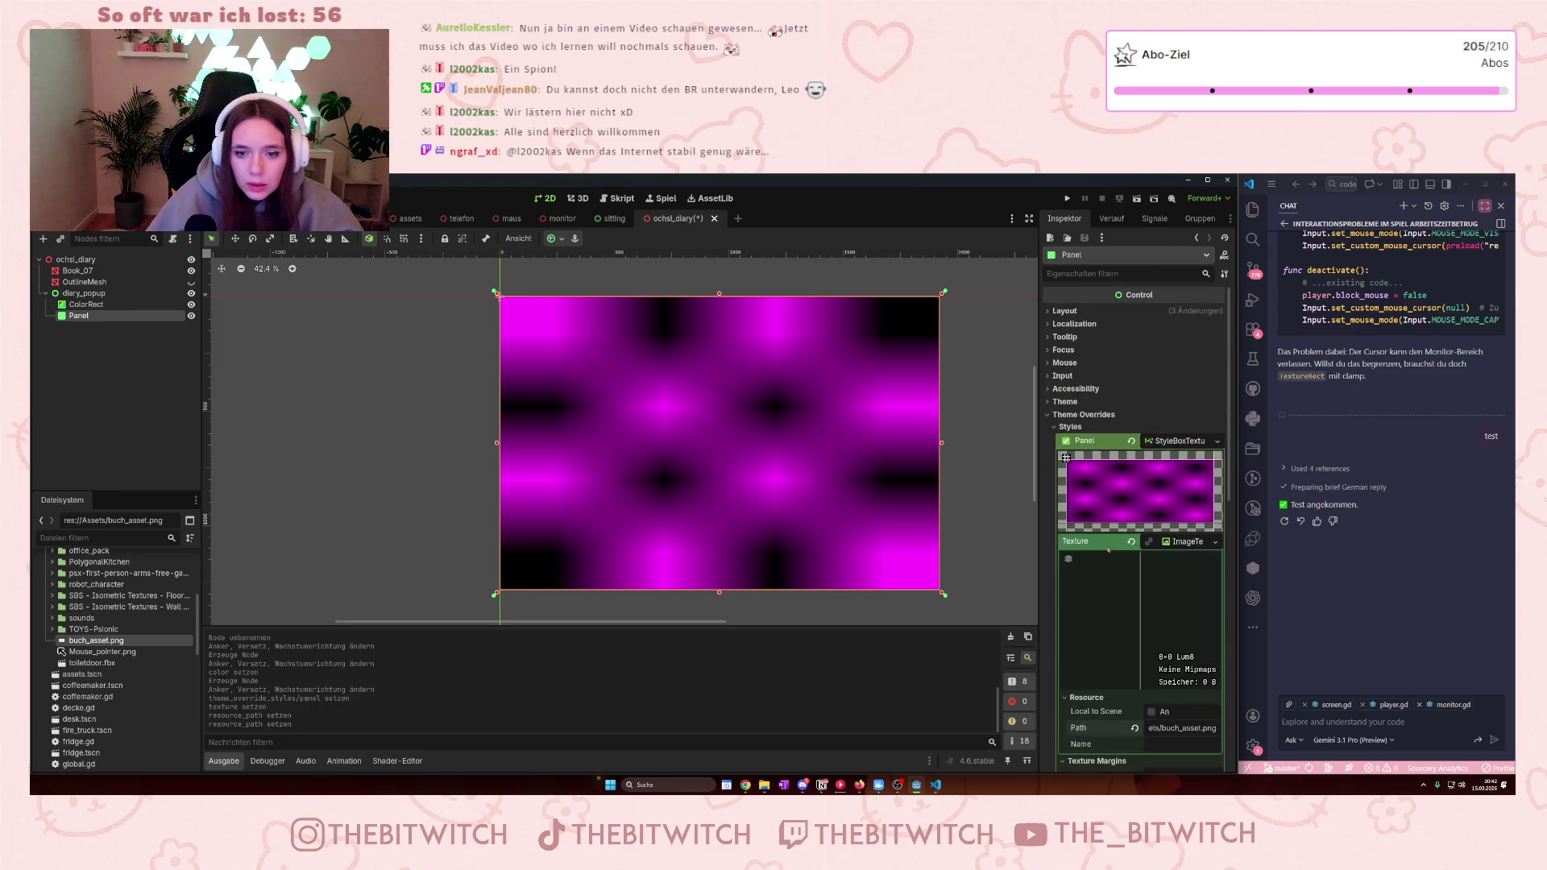
pyautogui.click(1214, 542)
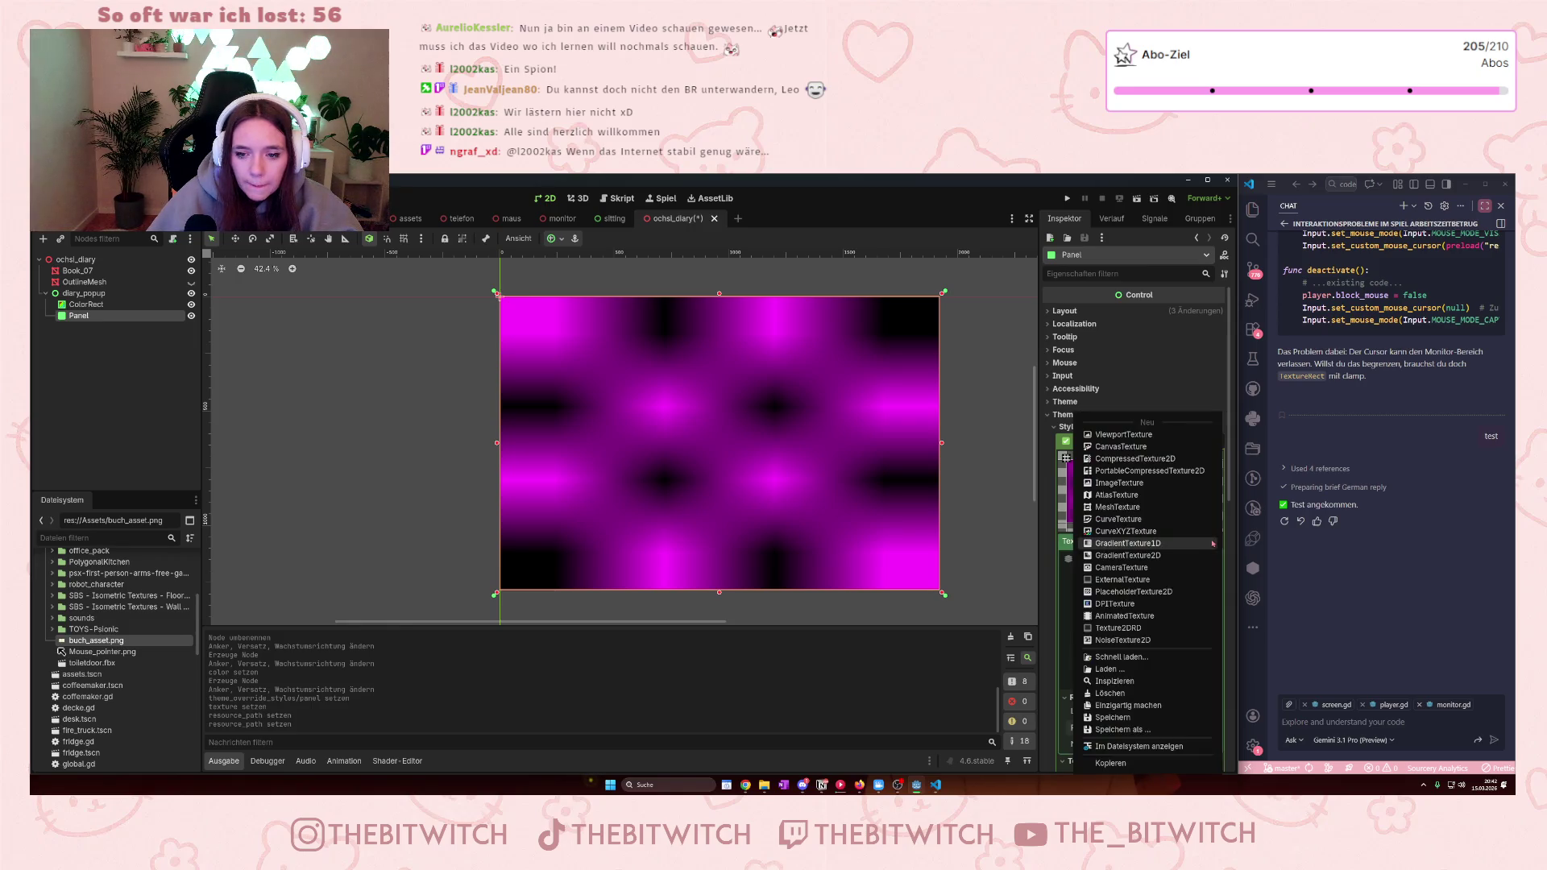
pyautogui.click(1139, 484)
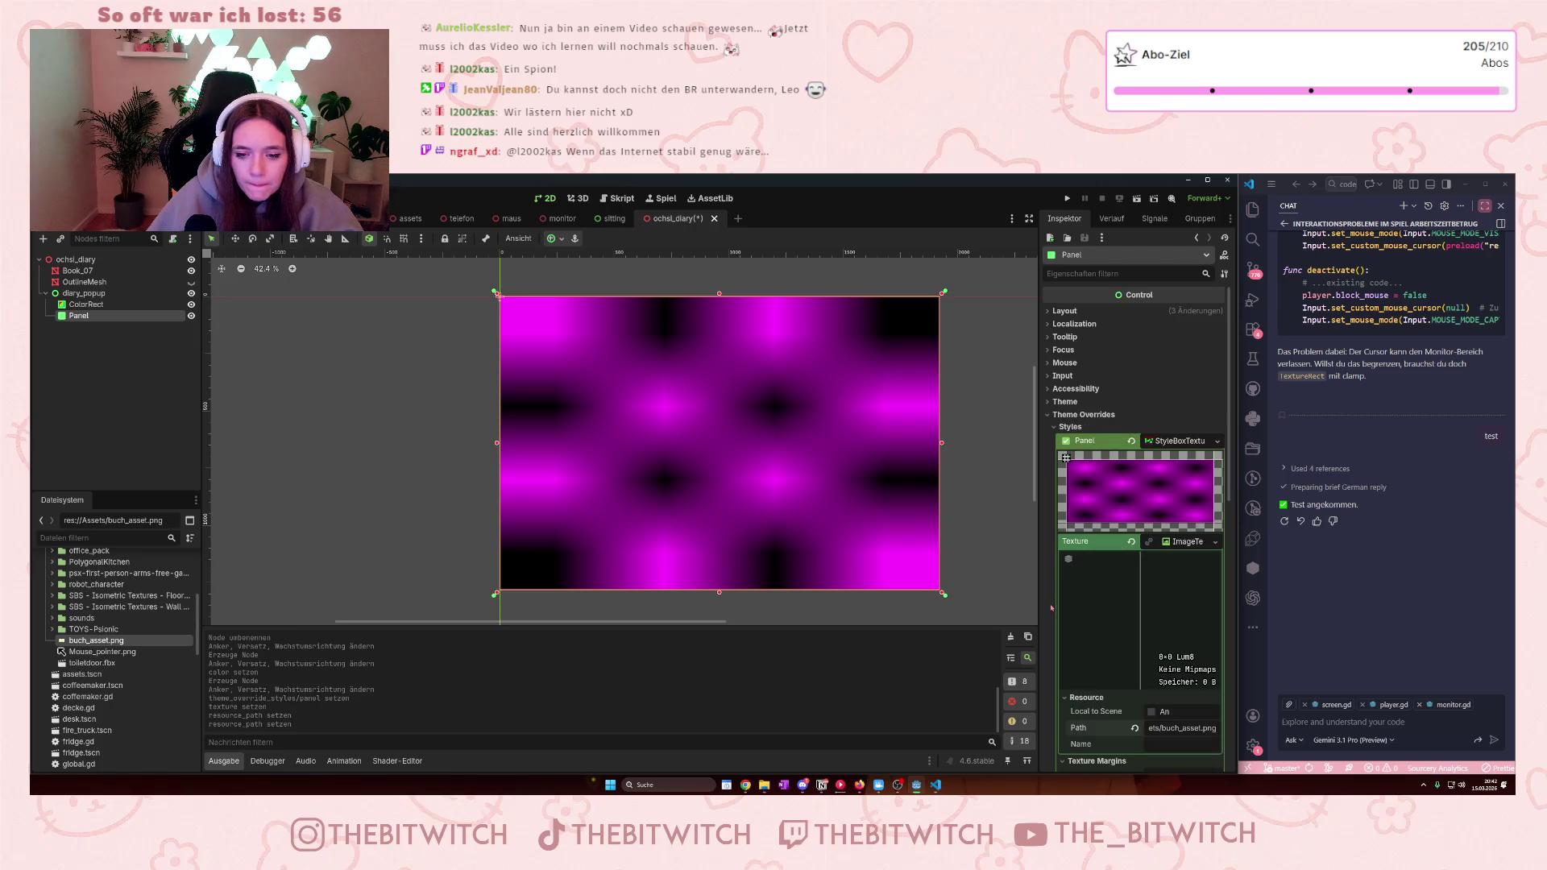
pyautogui.scroll(-1, 1098, 590)
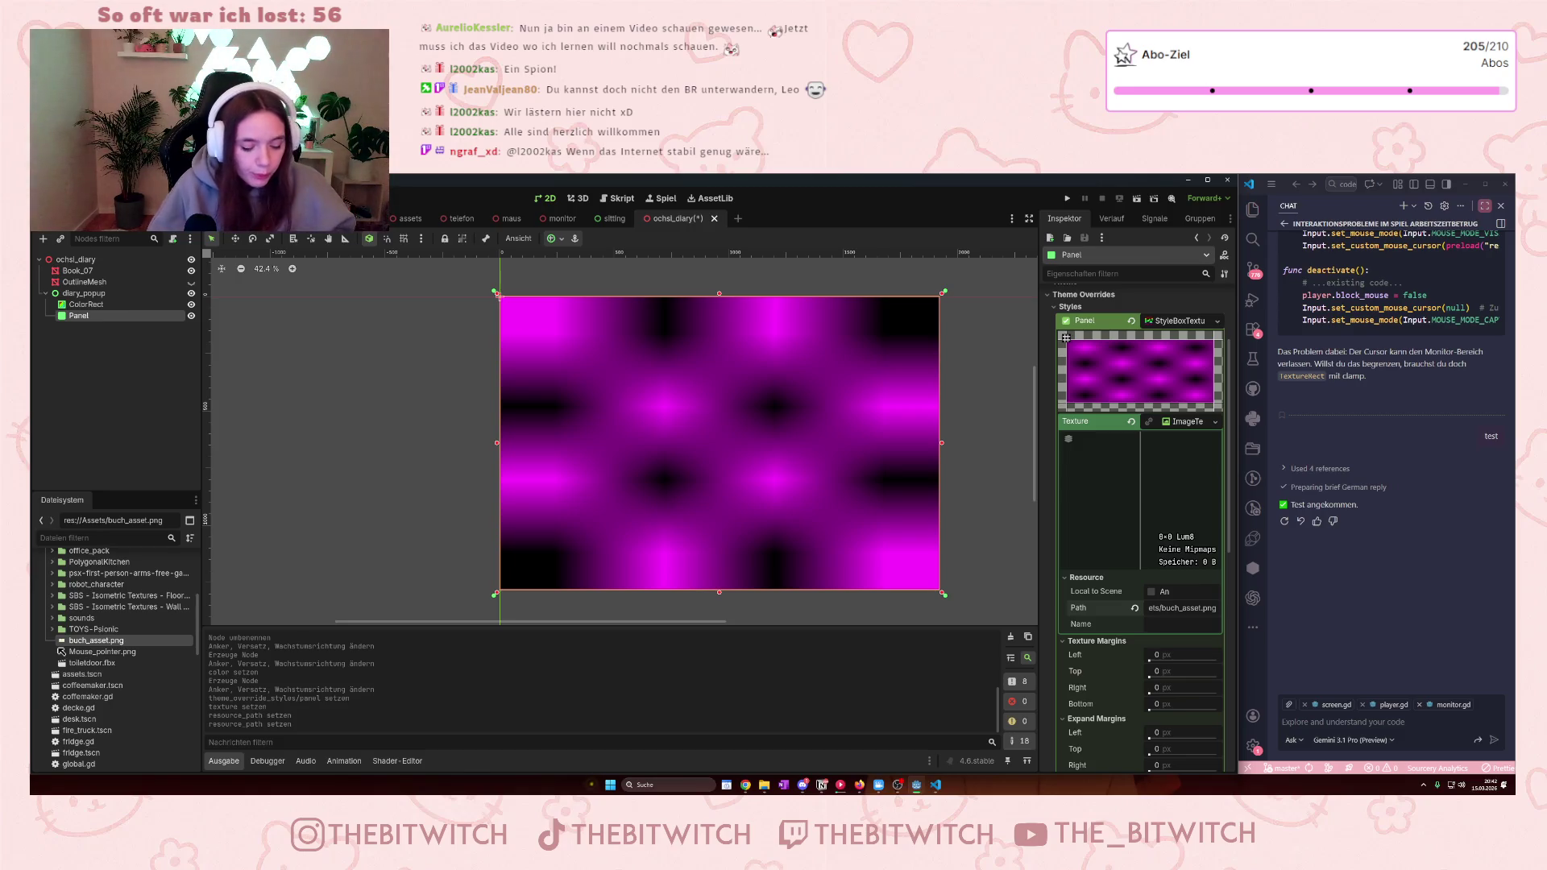
# - Revert the ImageTexture's resource Path to empty and collapse the texture details
pyautogui.scroll(-5, 1119, 594)
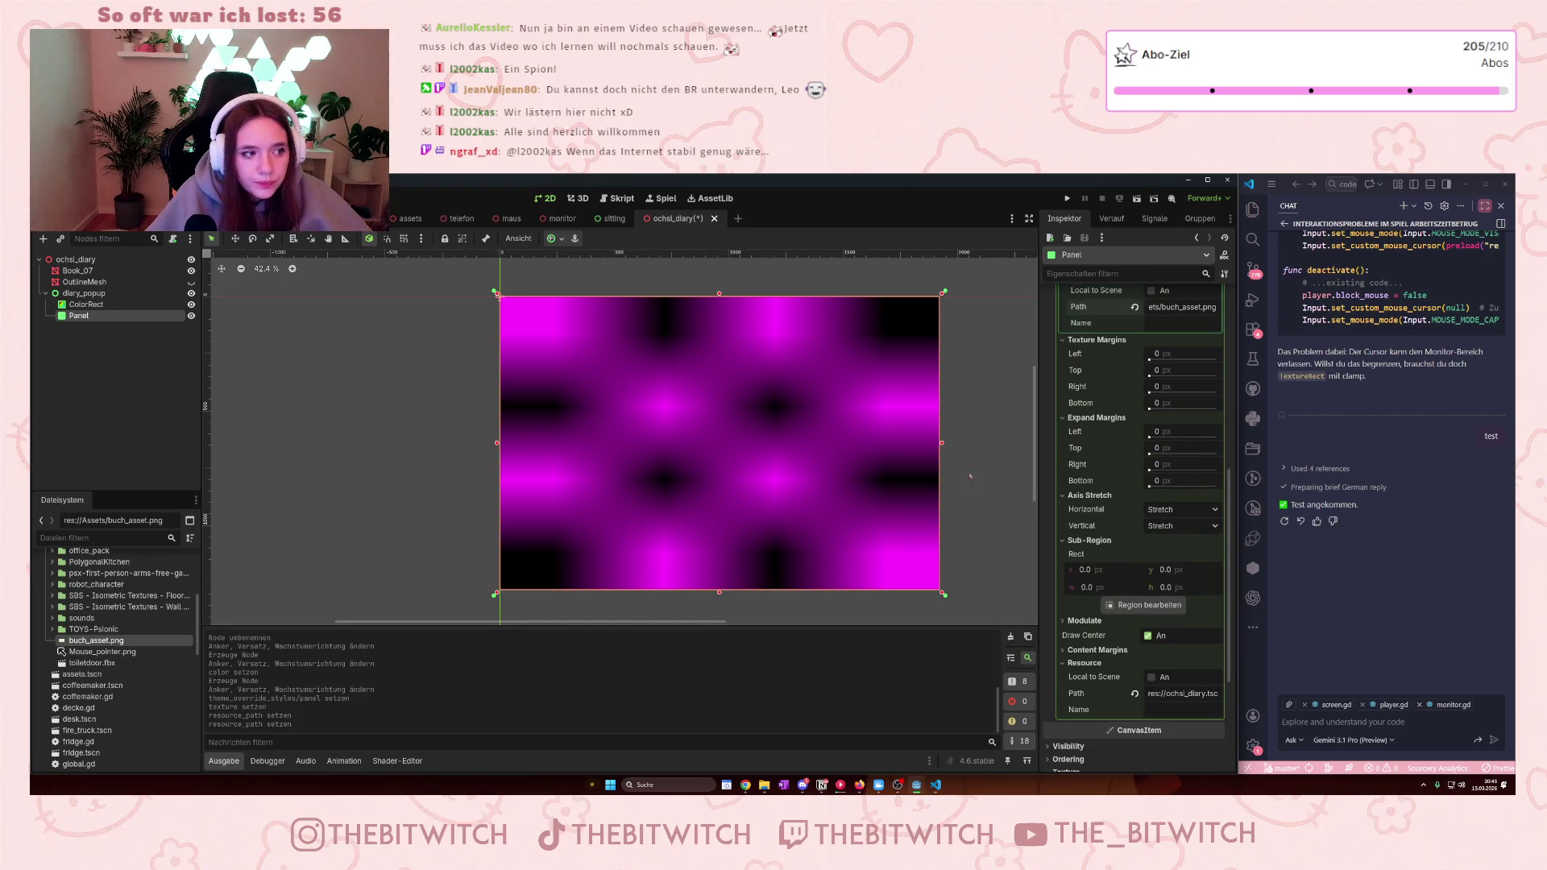
pyautogui.scroll(3, 1140, 473)
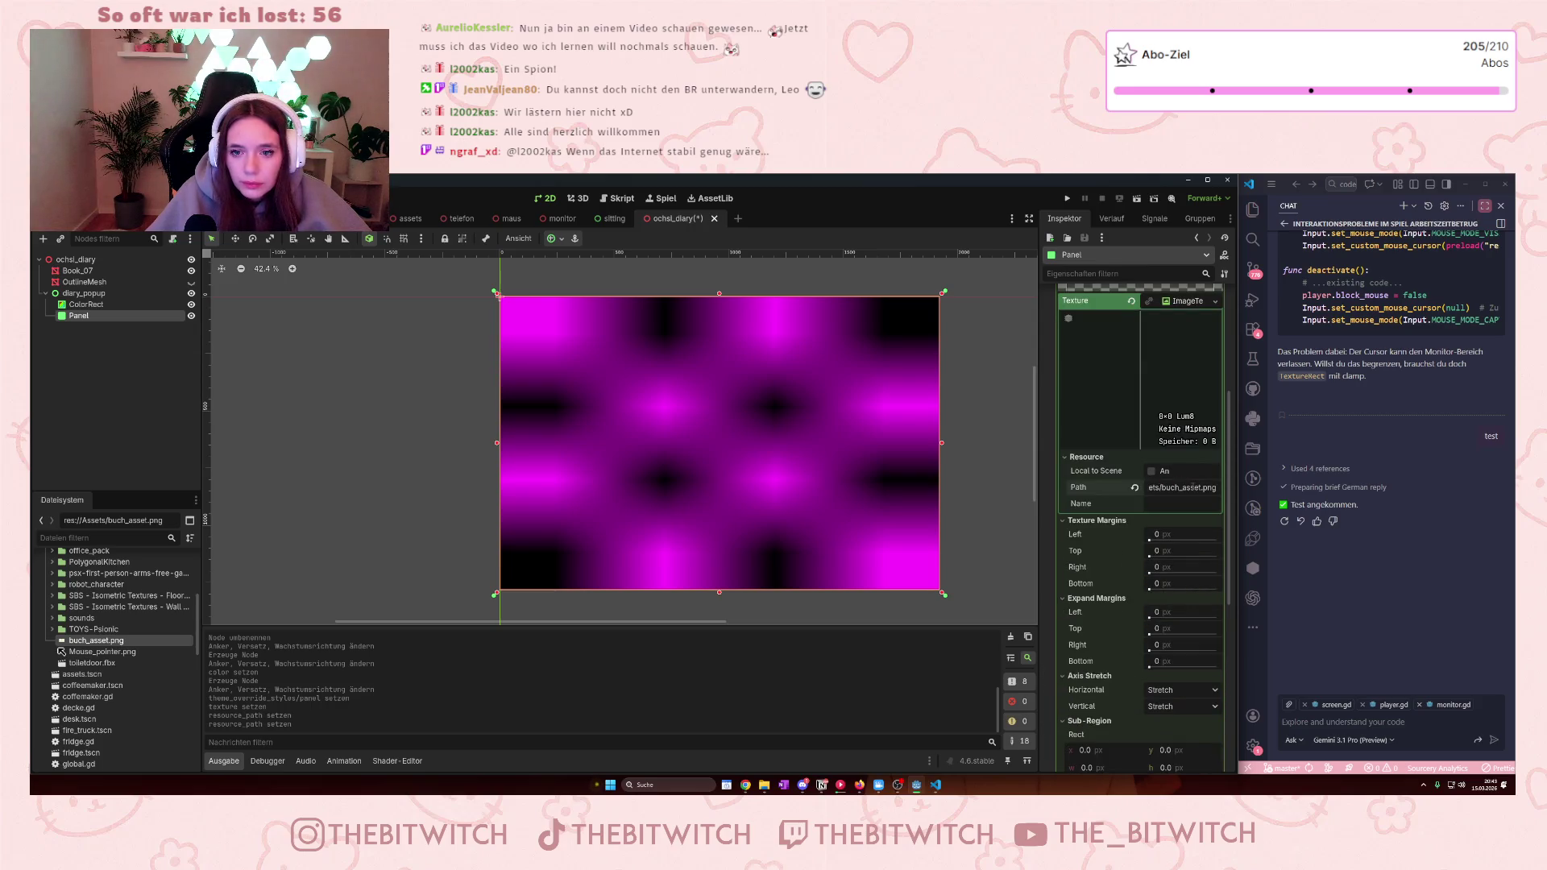
pyautogui.click(1134, 488)
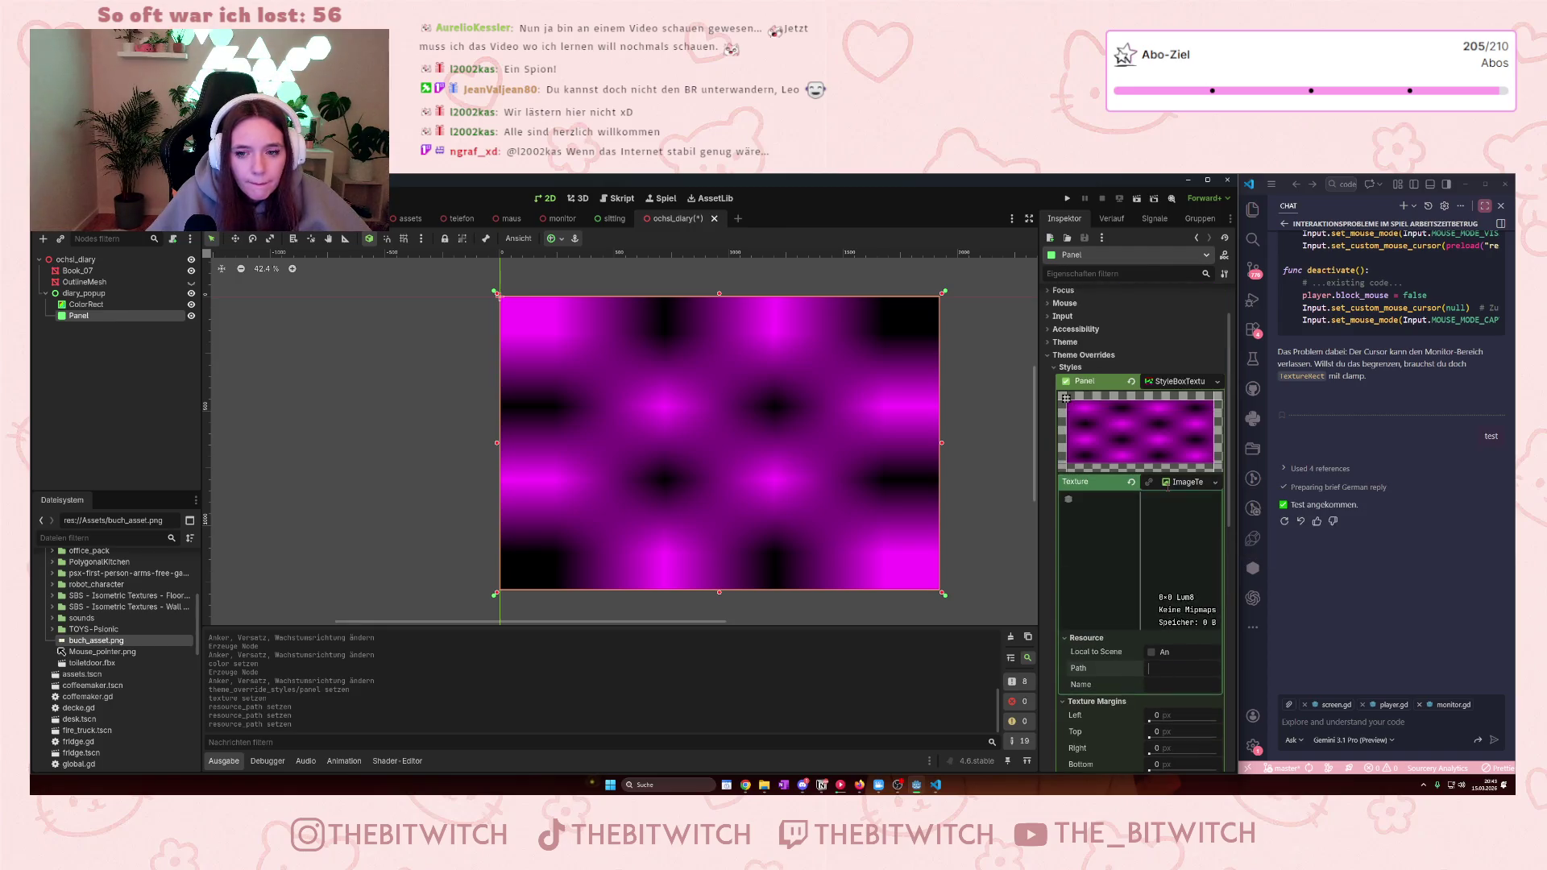
pyautogui.click(1204, 483)
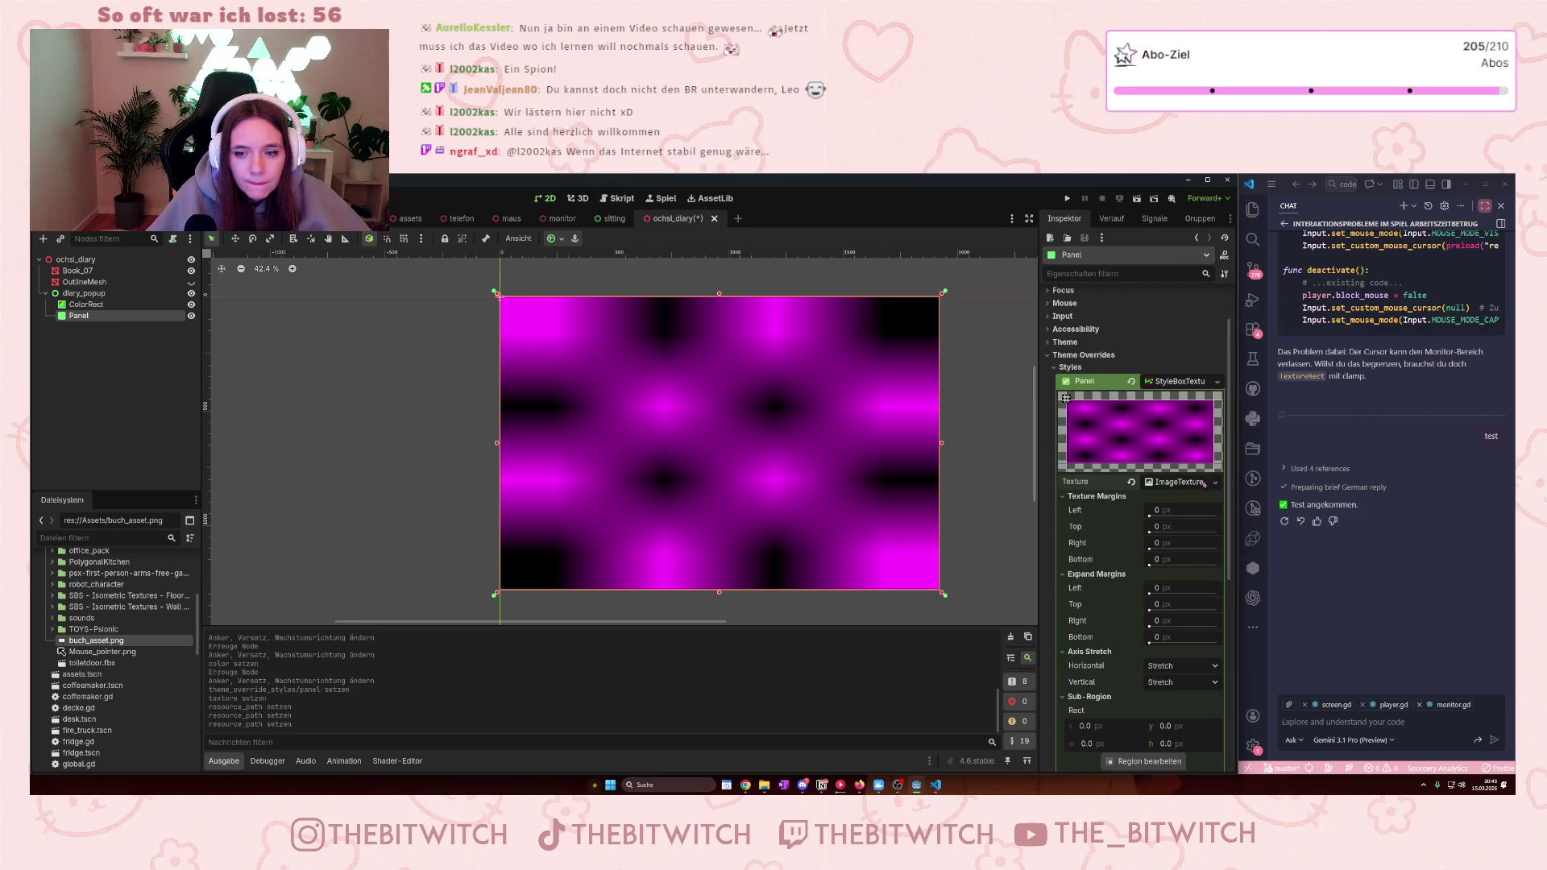
# - Replace the style's texture with a fresh, empty ImageTexture
pyautogui.click(1207, 483)
pyautogui.click(1214, 482)
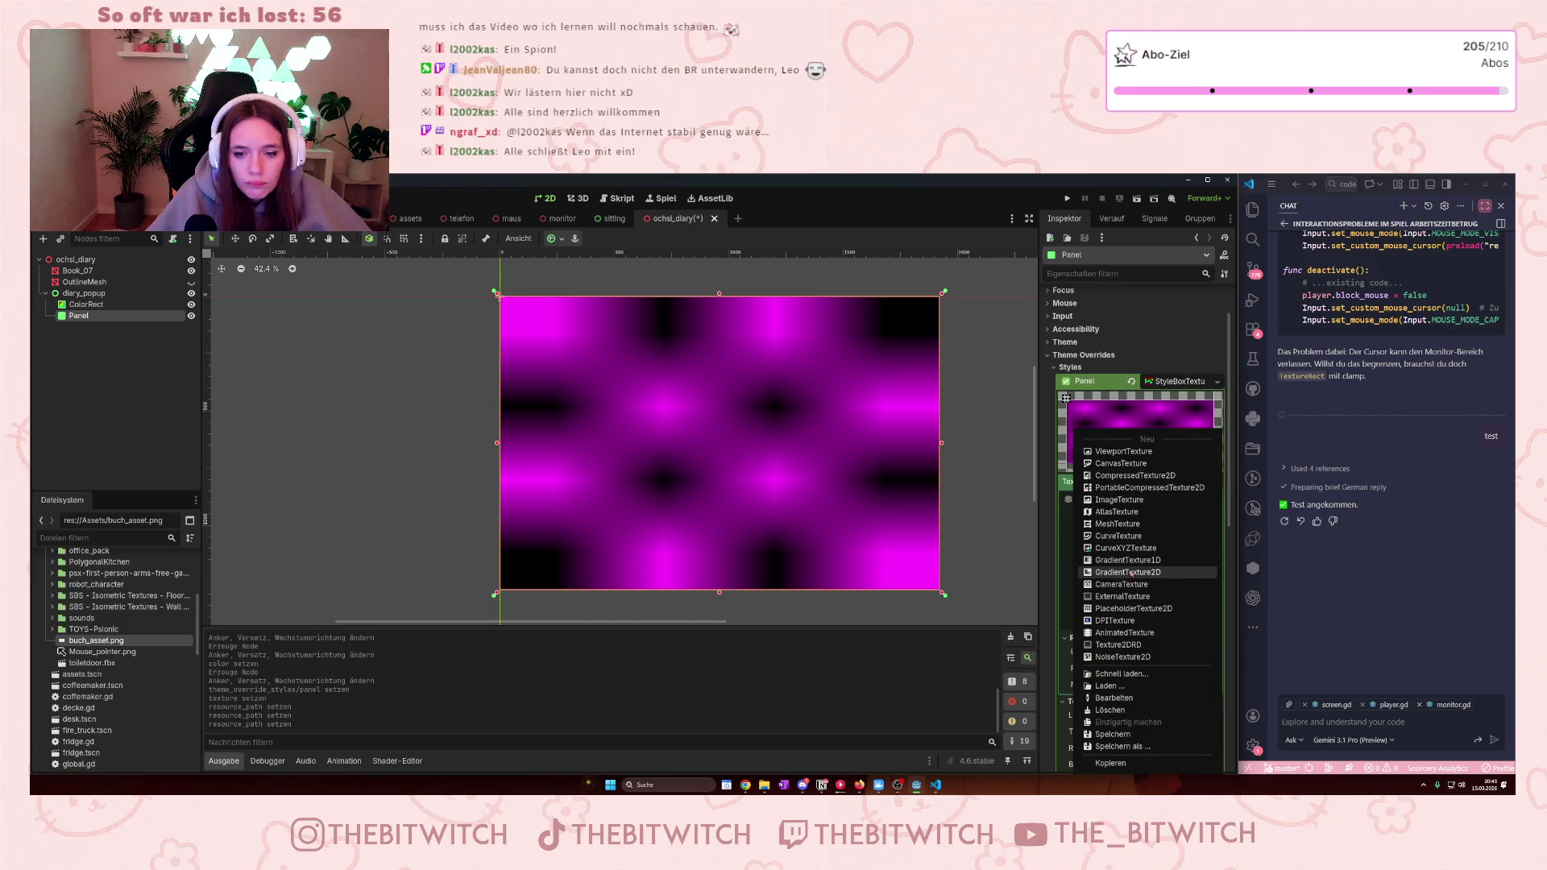
pyautogui.click(1121, 503)
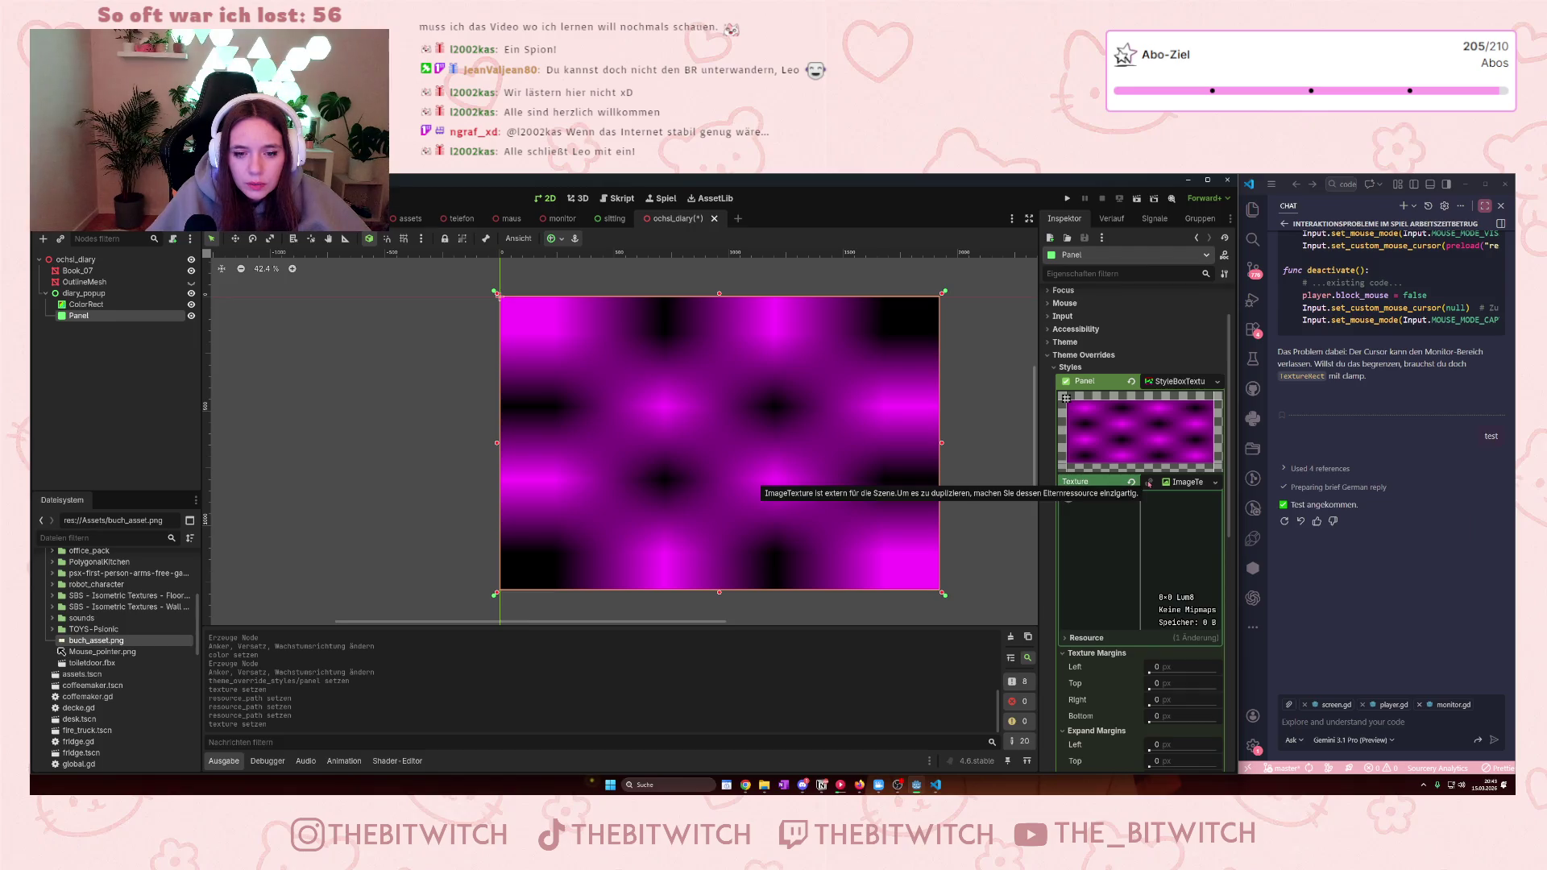
# - Check the Content Margins values, then drop buch_asset.png into the StyleBoxTexture's Texture slot
pyautogui.scroll(-2, 1174, 540)
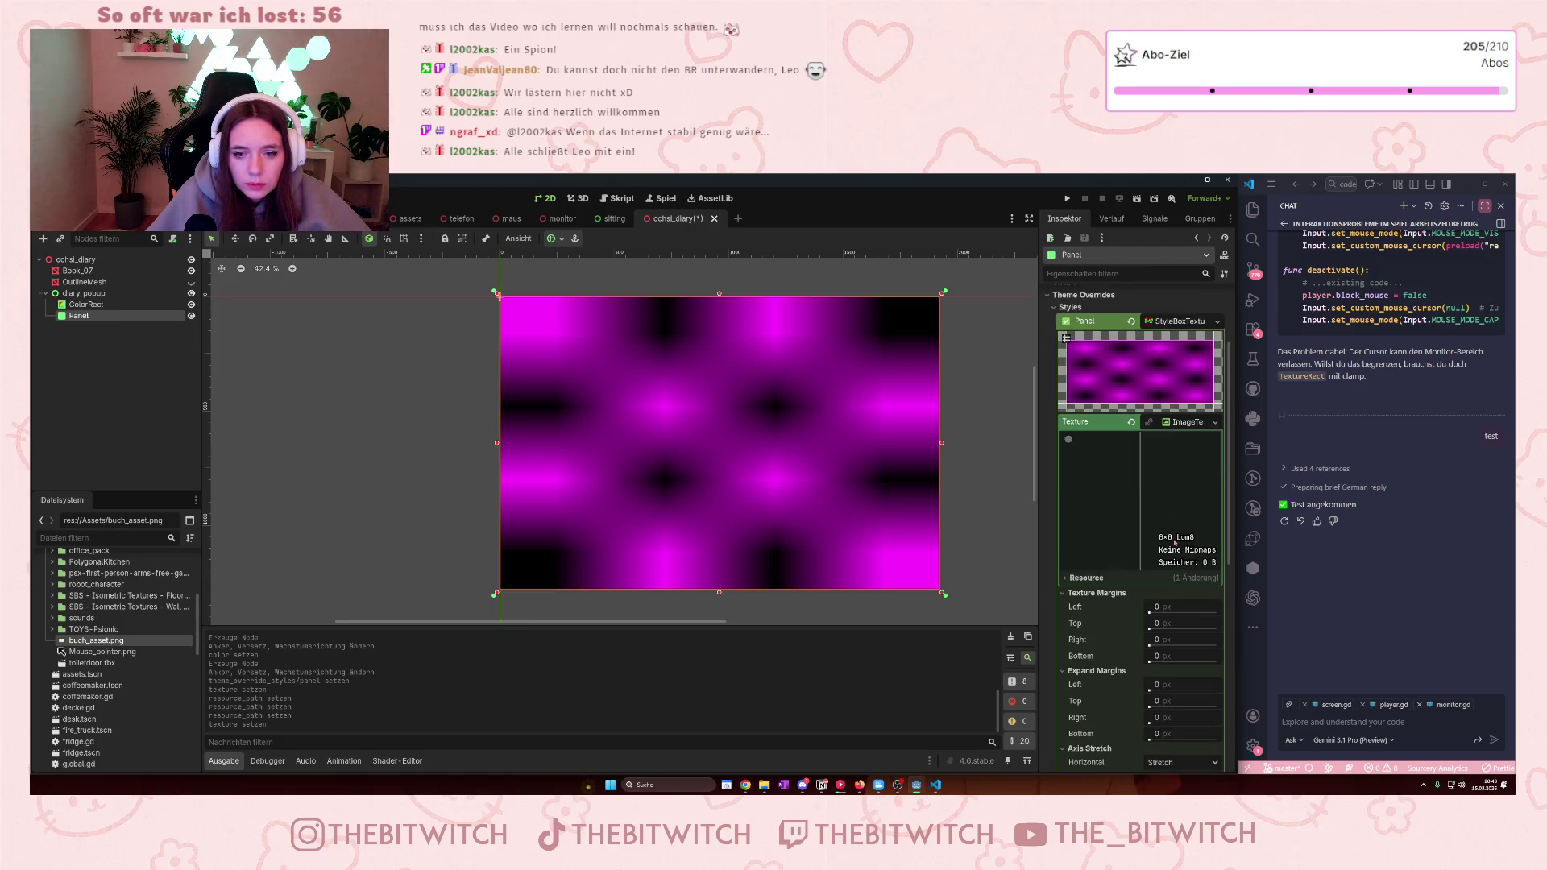
pyautogui.scroll(4, 1164, 524)
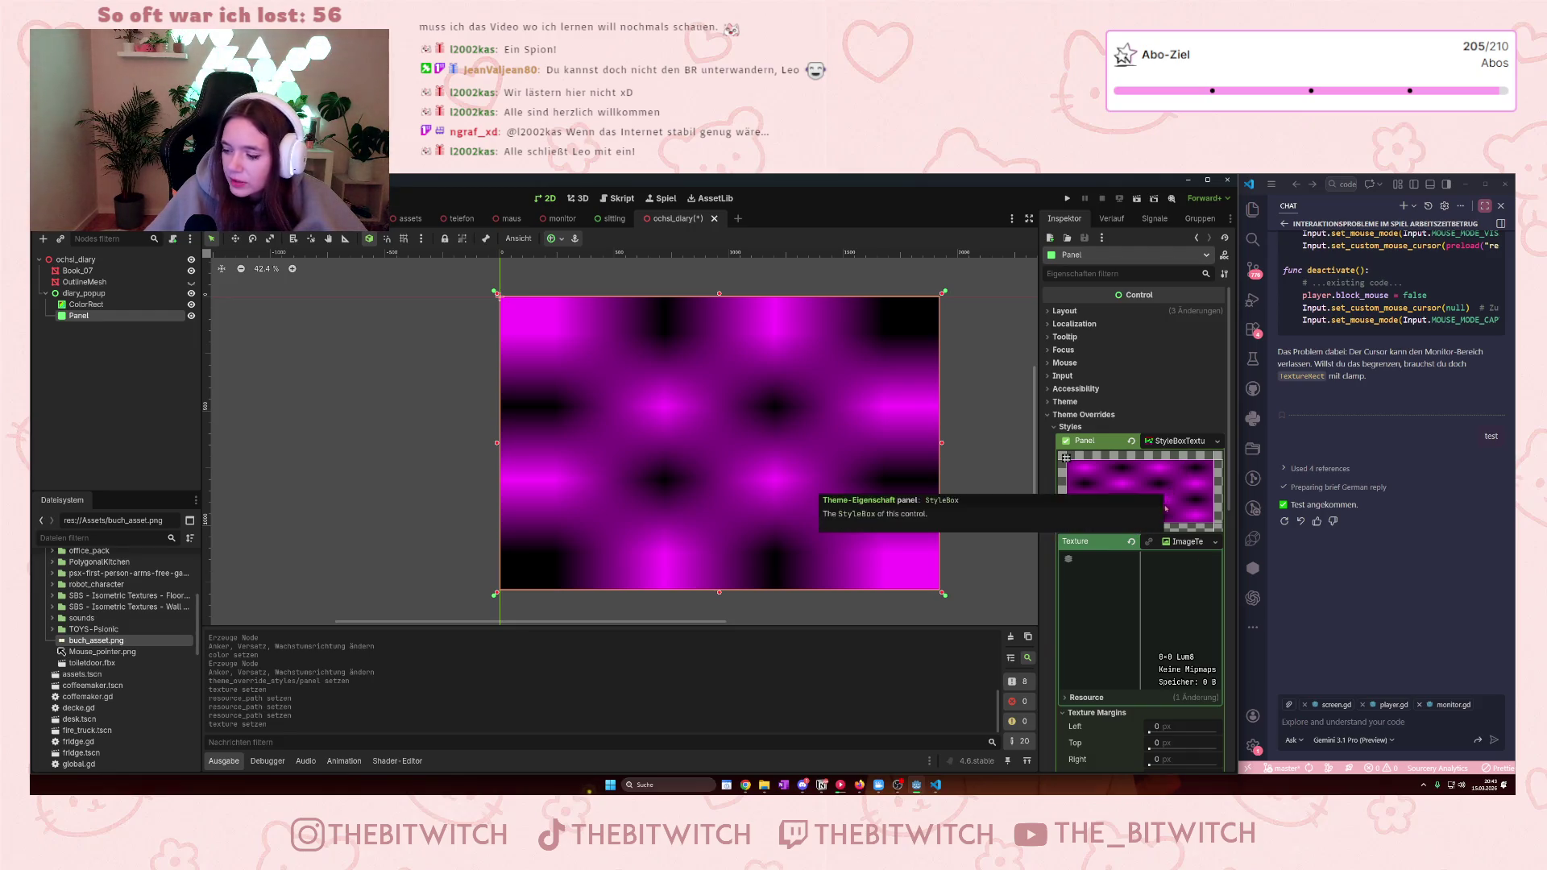
pyautogui.scroll(-5, 1156, 512)
pyautogui.scroll(-3, 1150, 524)
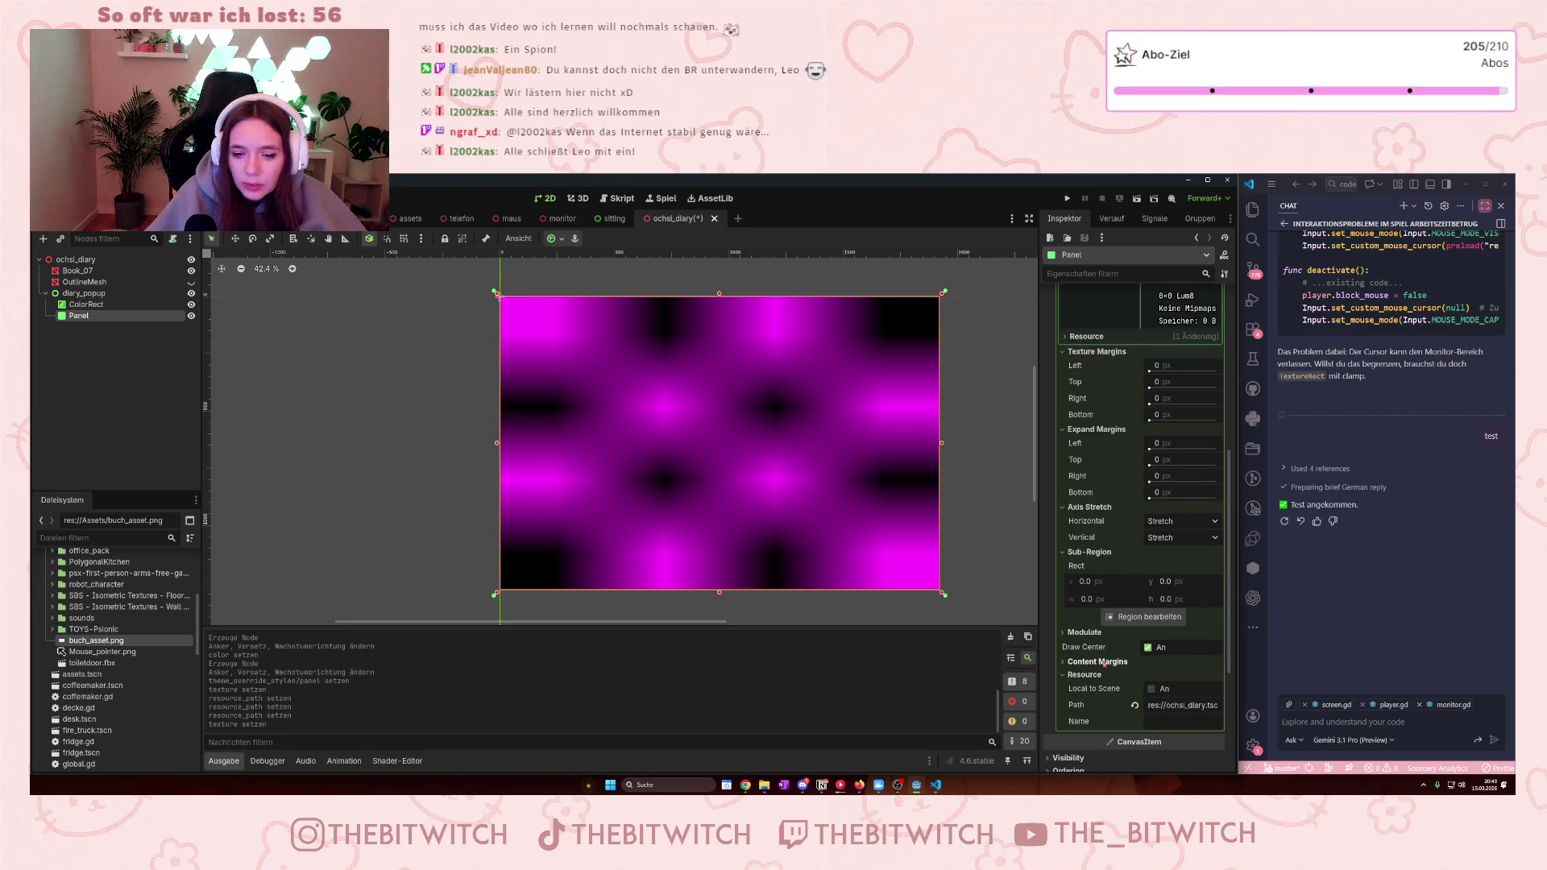
pyautogui.scroll(-3, 1137, 655)
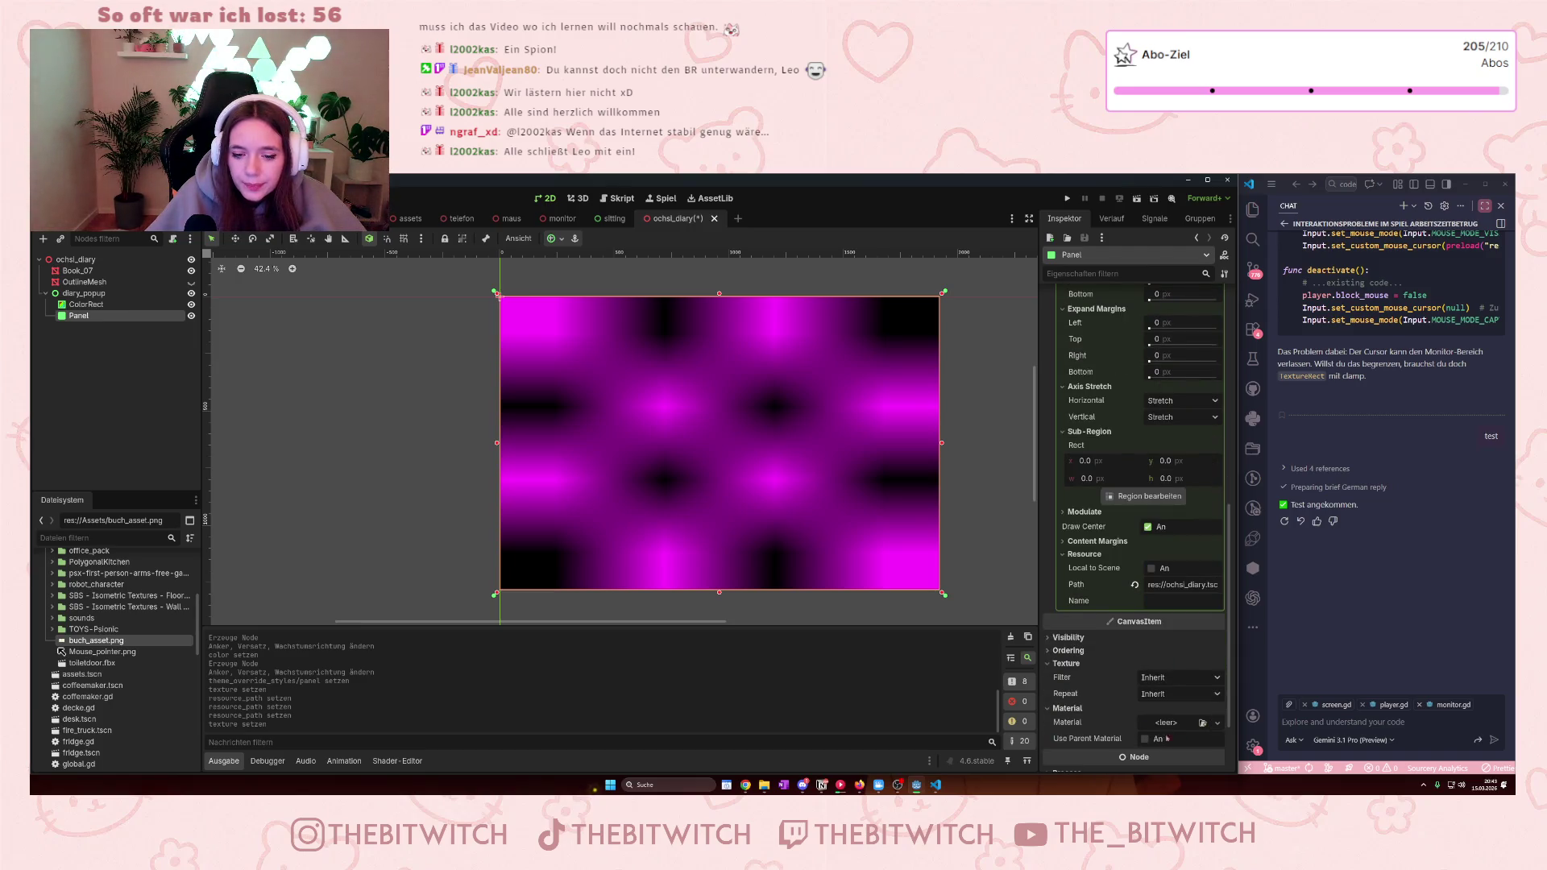
pyautogui.scroll(-1, 1165, 727)
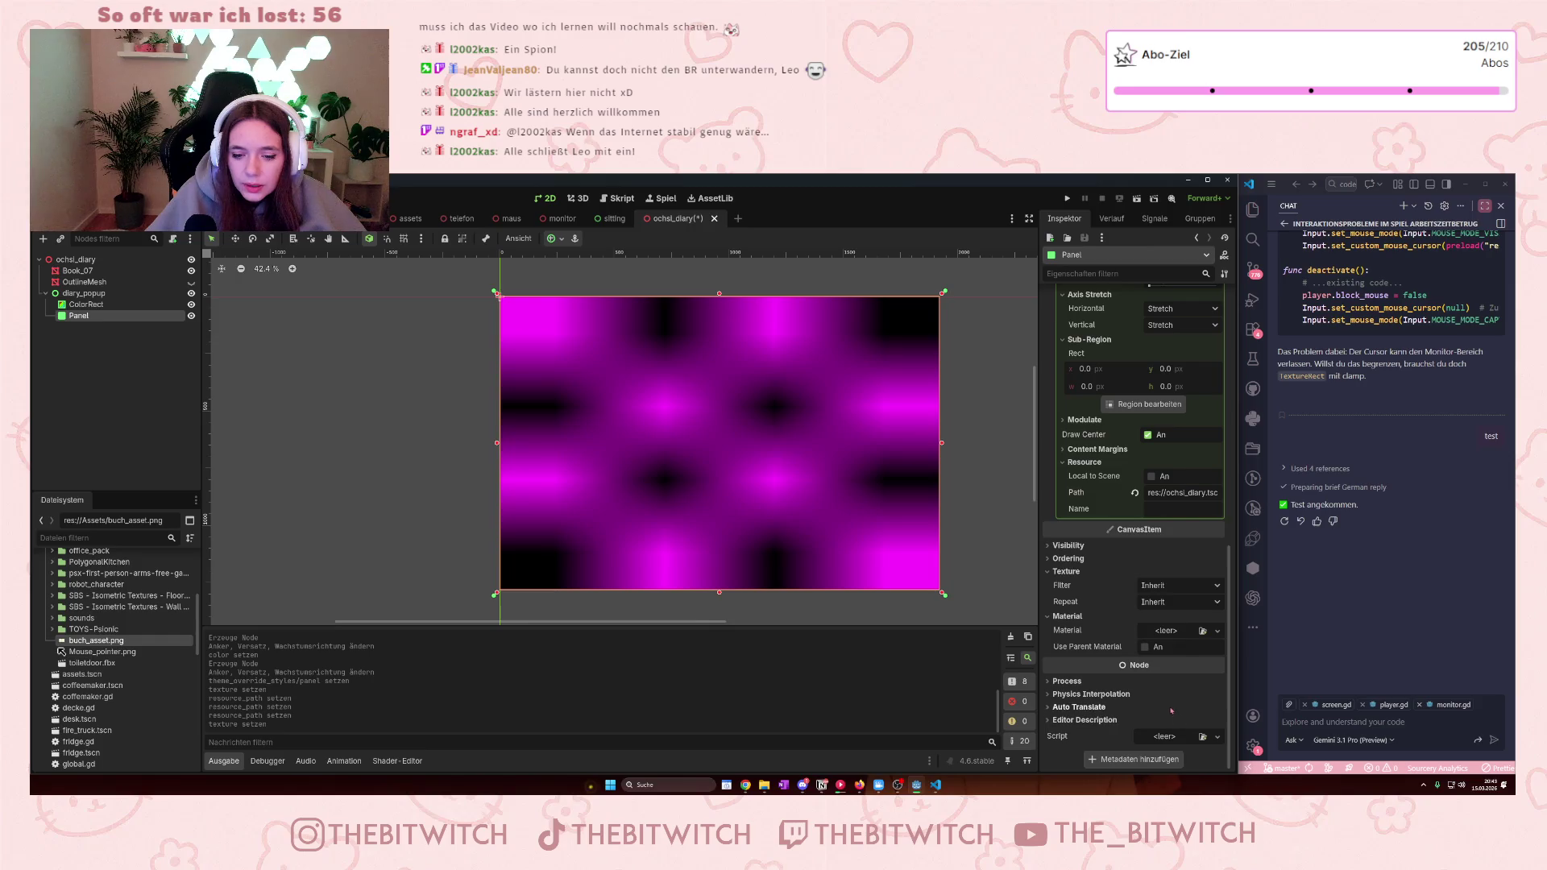
pyautogui.scroll(-1, 1168, 709)
pyautogui.scroll(3, 1168, 693)
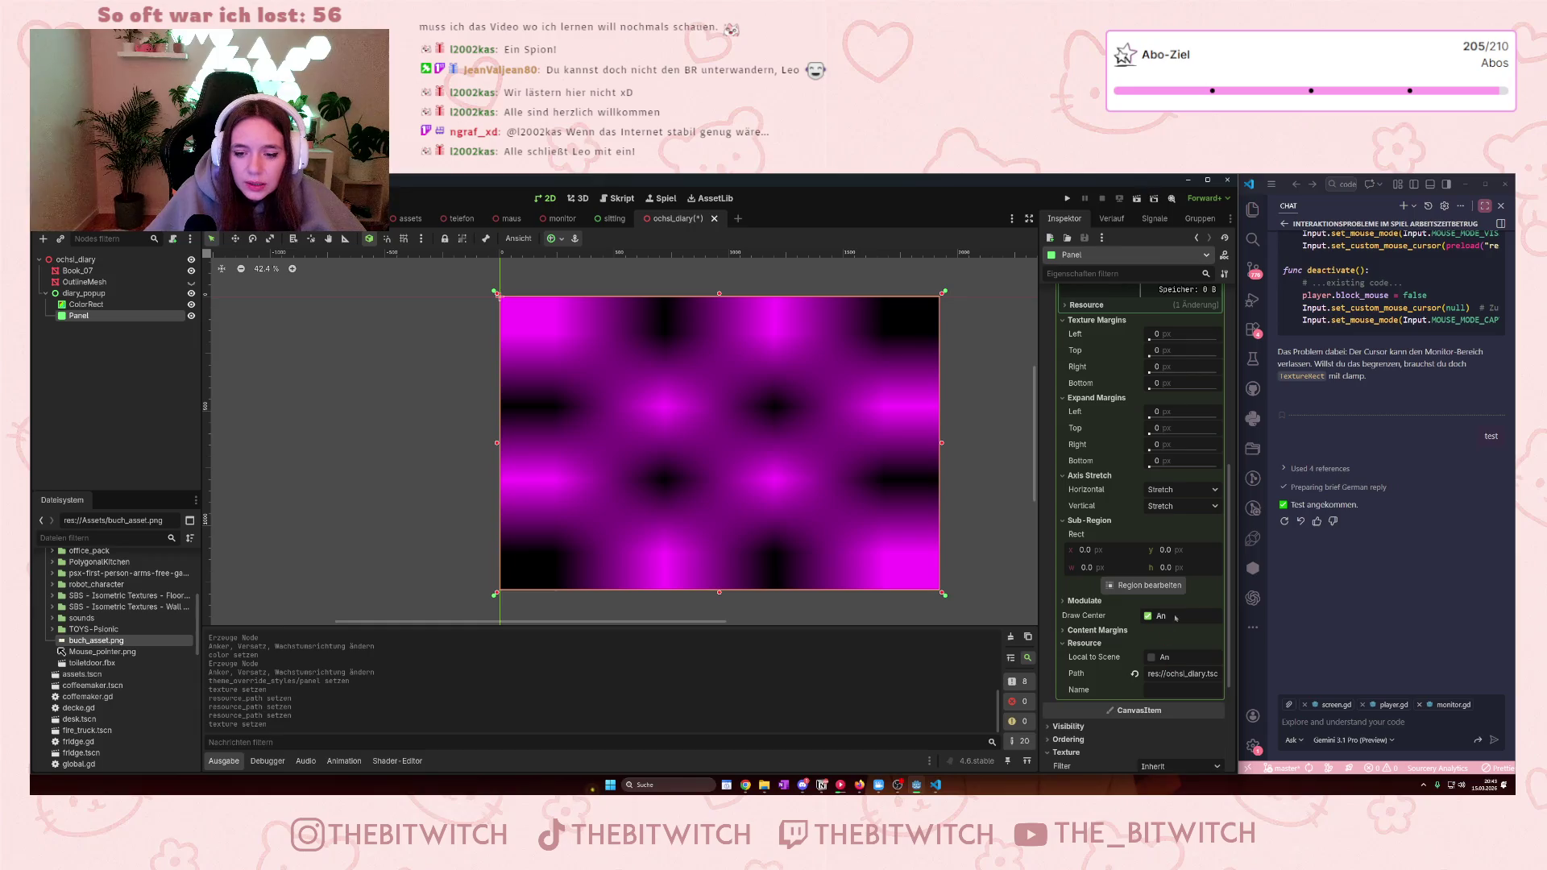
pyautogui.click(1071, 630)
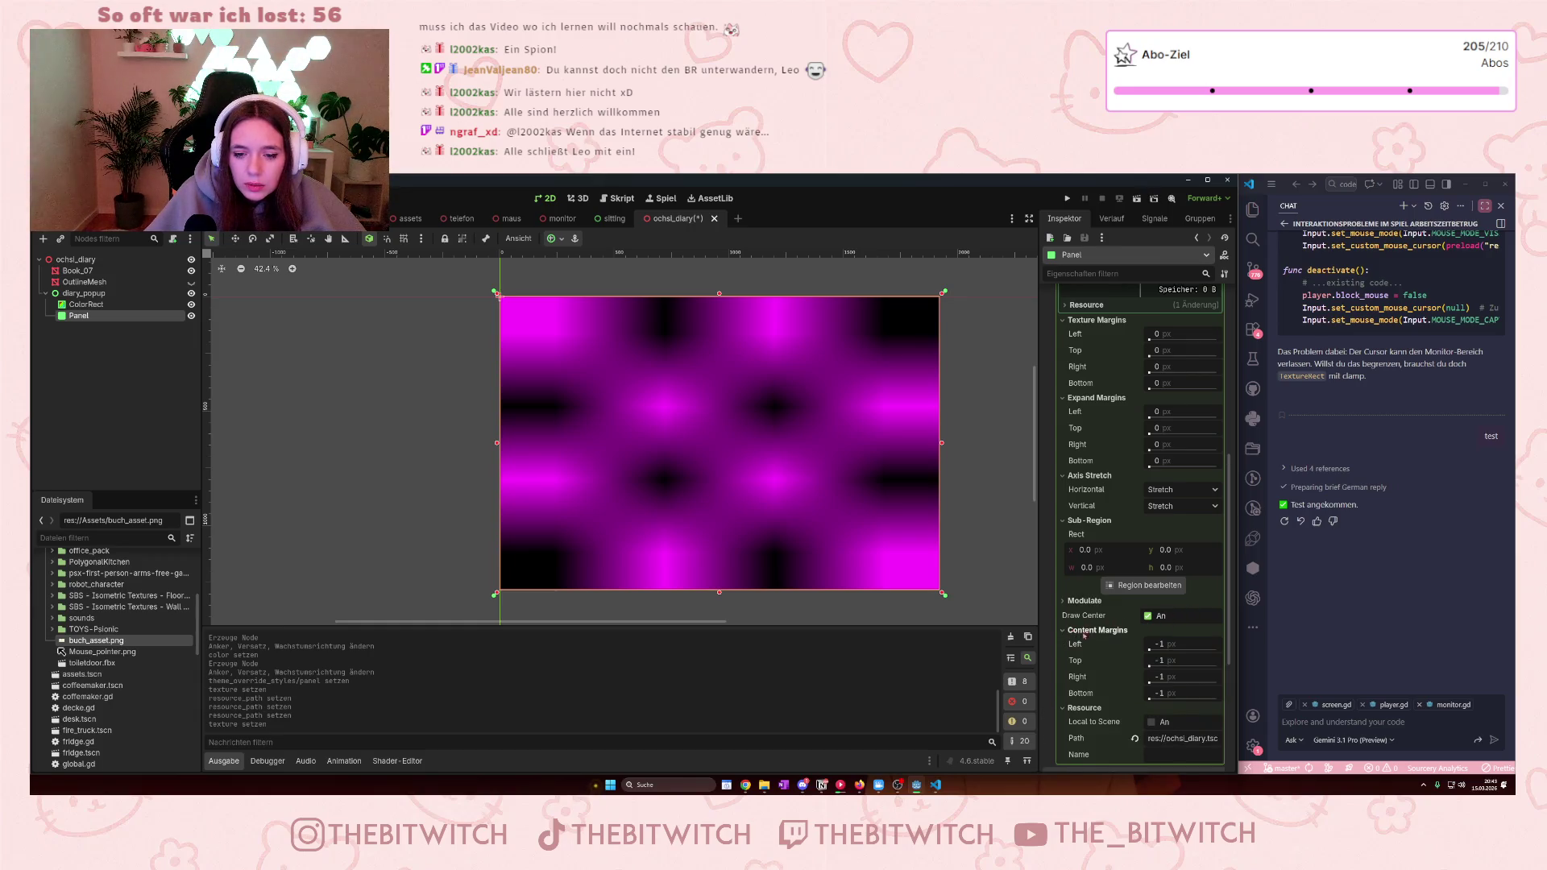
pyautogui.scroll(4, 1084, 634)
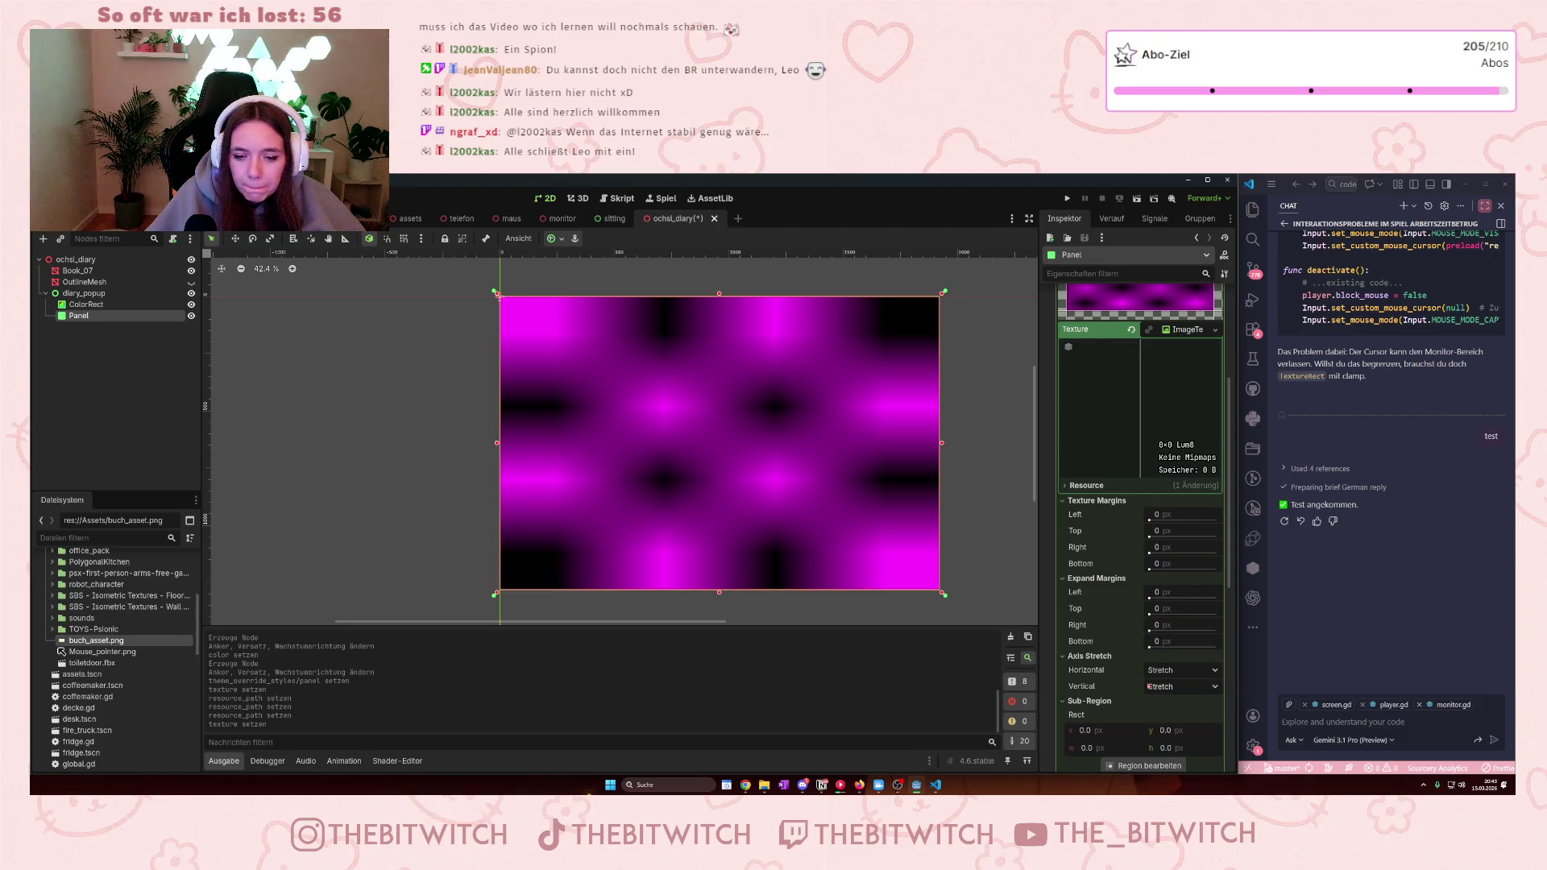
pyautogui.scroll(3, 1144, 650)
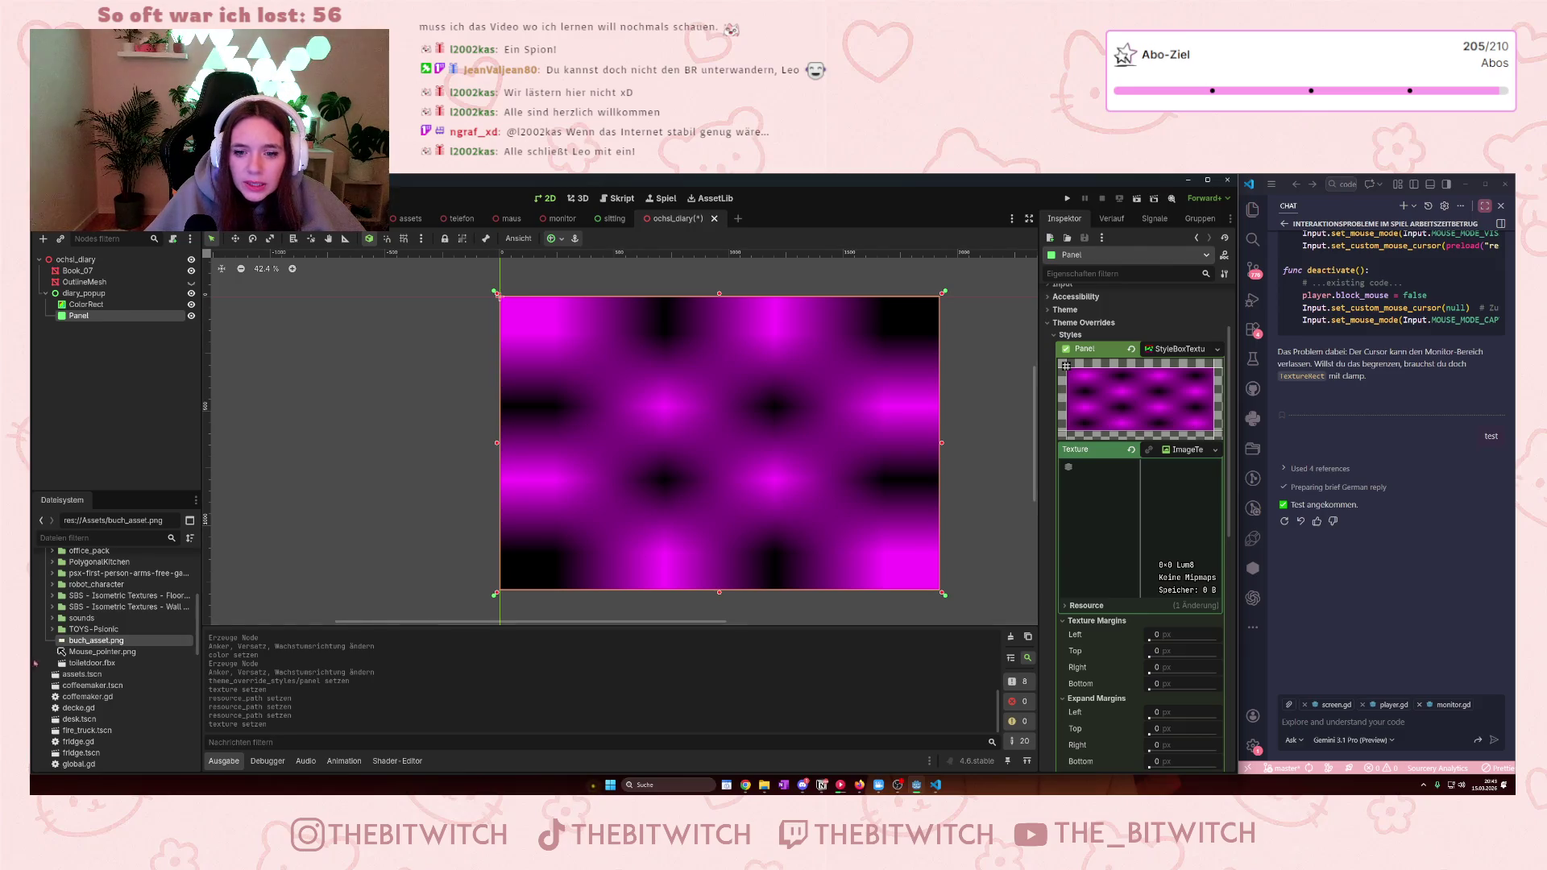
pyautogui.moveTo(900, 522)
pyautogui.mouseDown()
pyautogui.moveTo(1136, 407)
pyautogui.moveTo(1118, 490)
pyautogui.moveTo(1184, 451)
pyautogui.mouseUp()
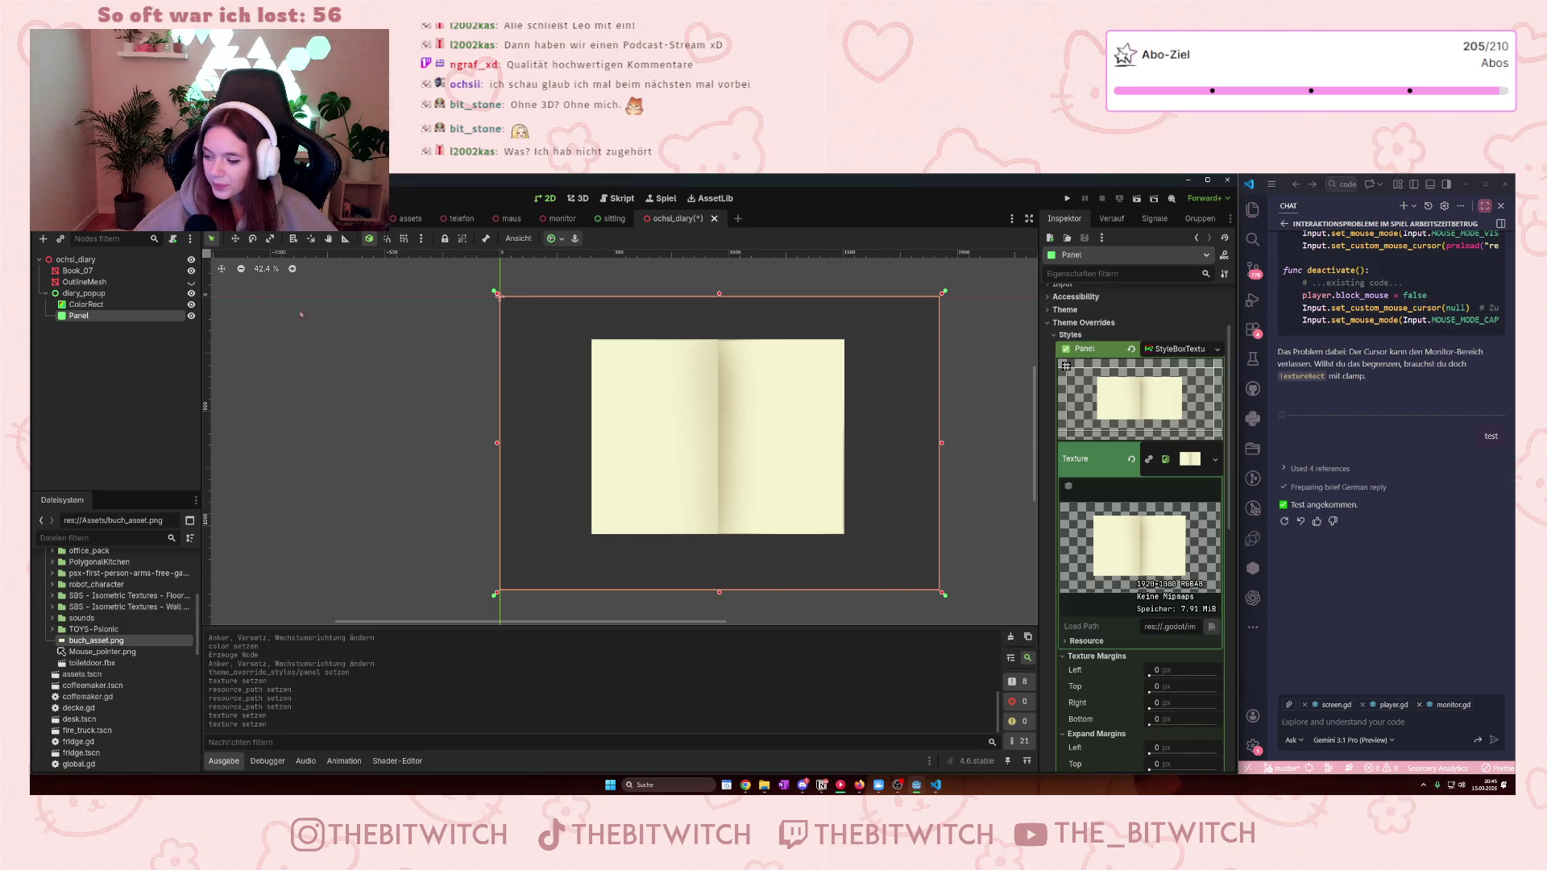
# - Start adding another child node to diary_popup
pyautogui.rightClick(84, 293)
pyautogui.click(129, 303)
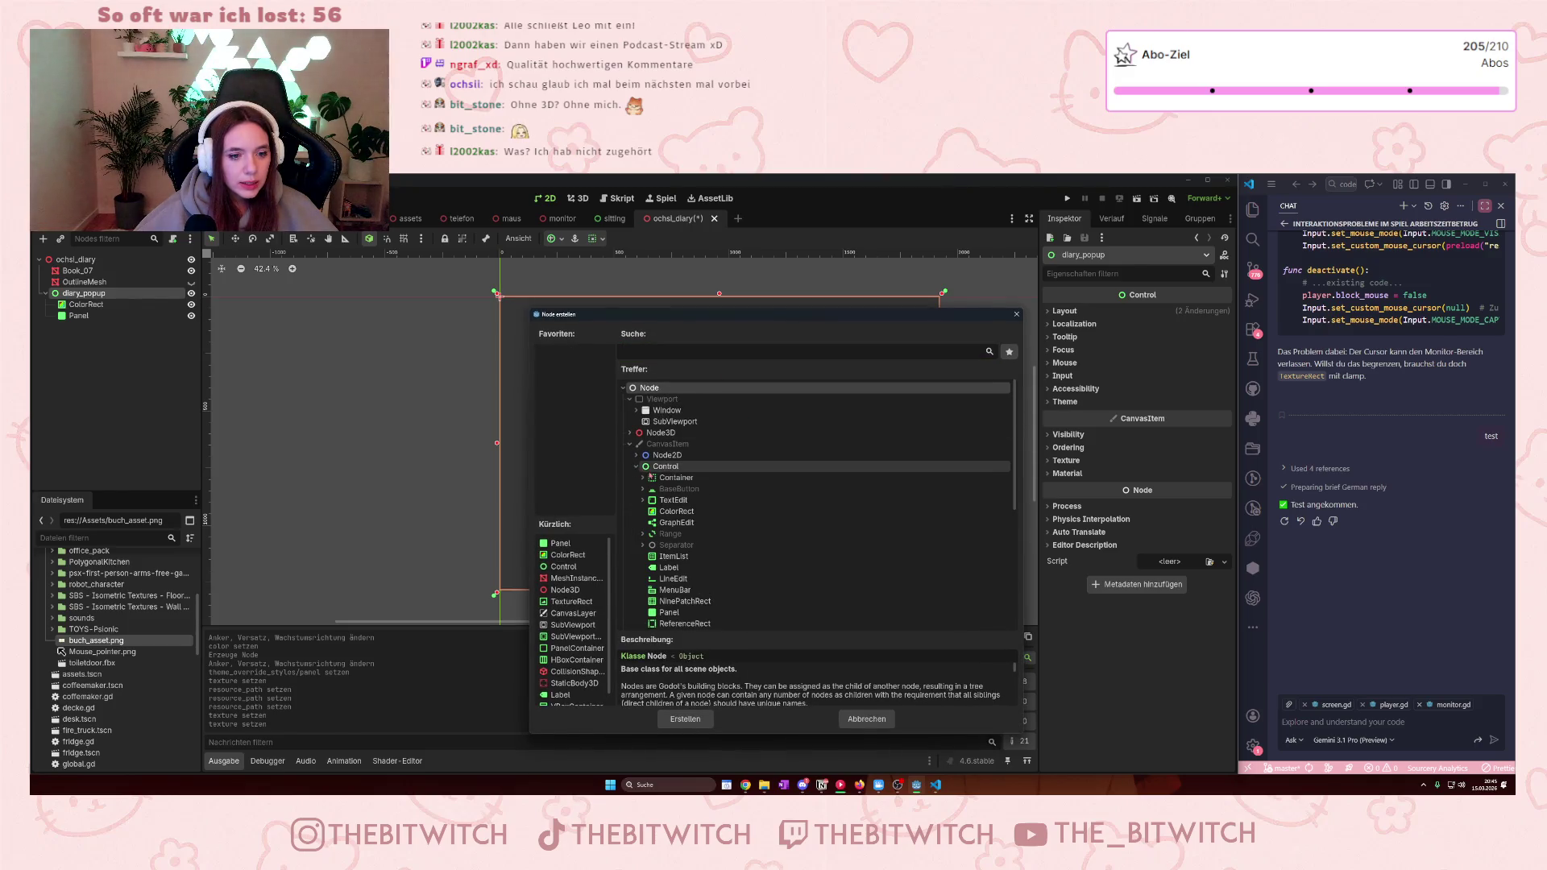
# - Choose RichTextLabel from the Control node types and create it under diary_popup
pyautogui.click(637, 466)
pyautogui.scroll(-3, 713, 508)
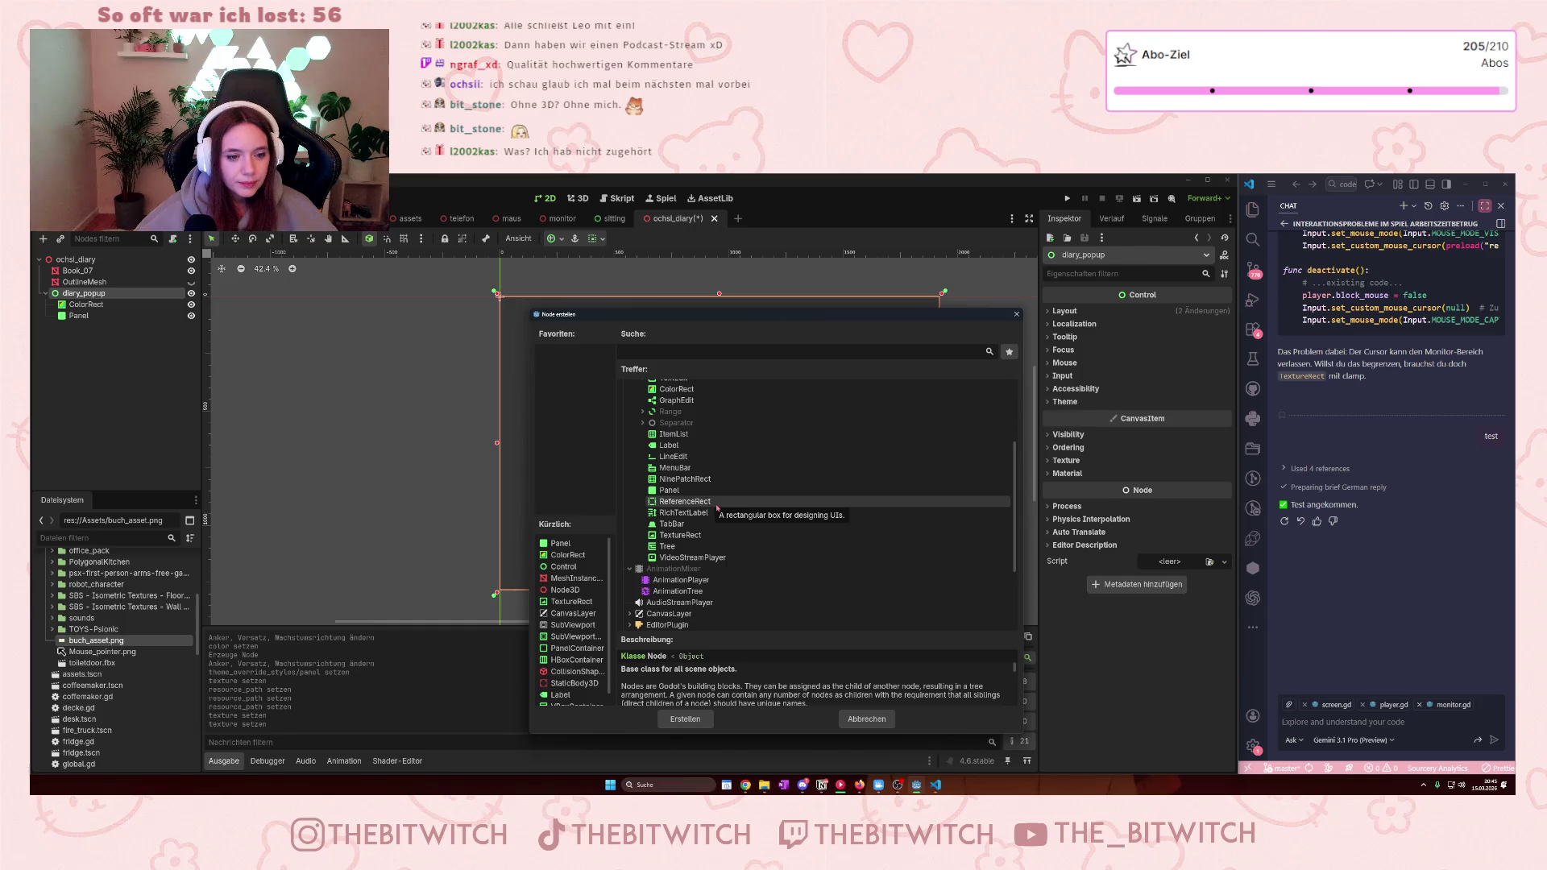
pyautogui.scroll(3, 717, 507)
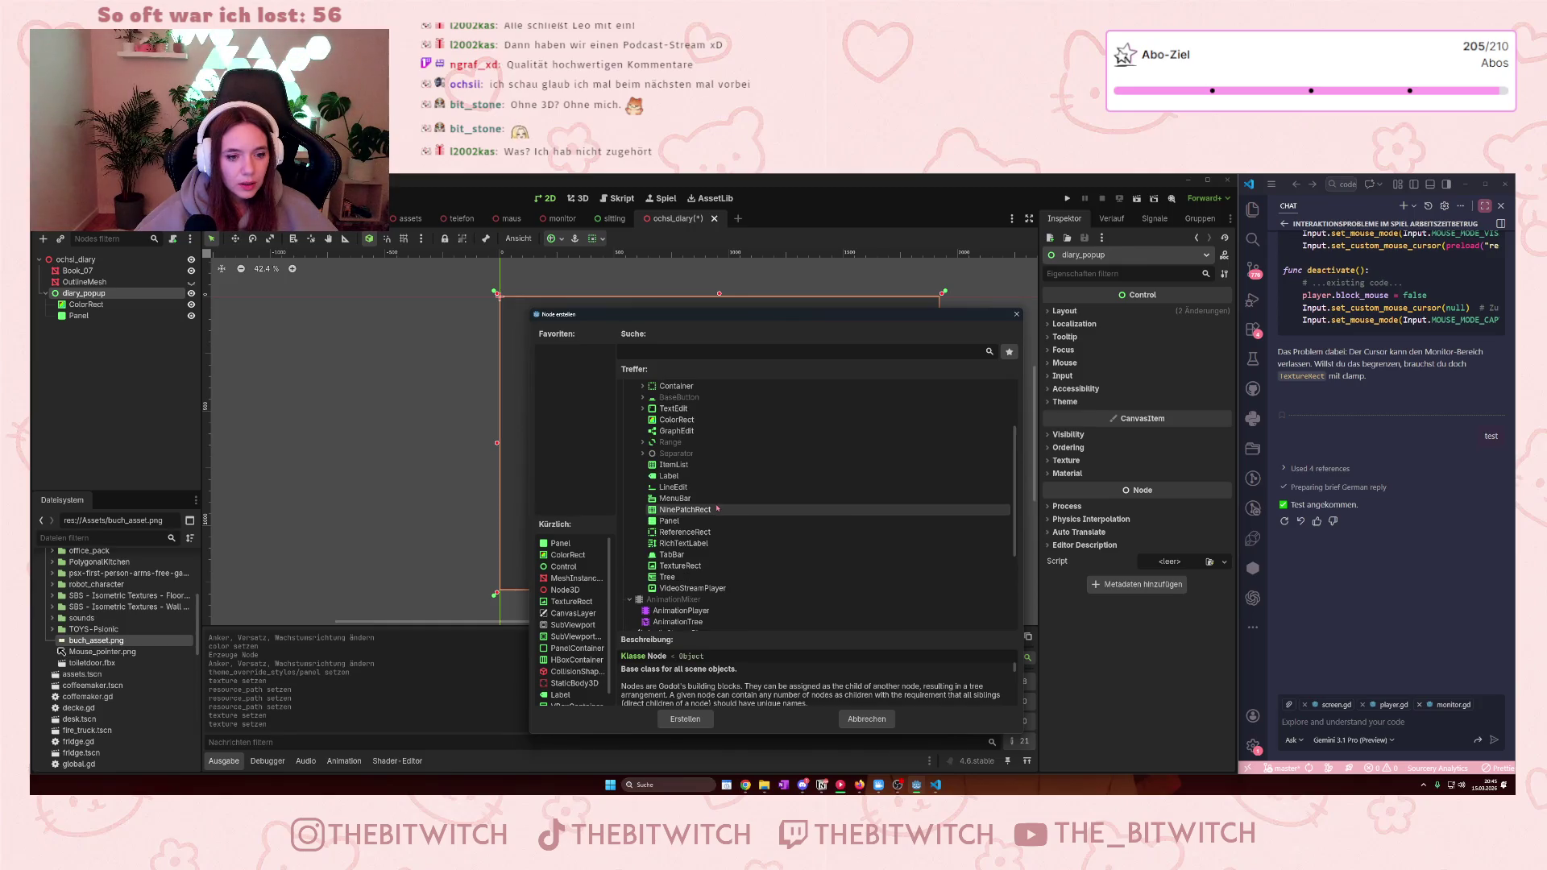
pyautogui.scroll(-1, 717, 508)
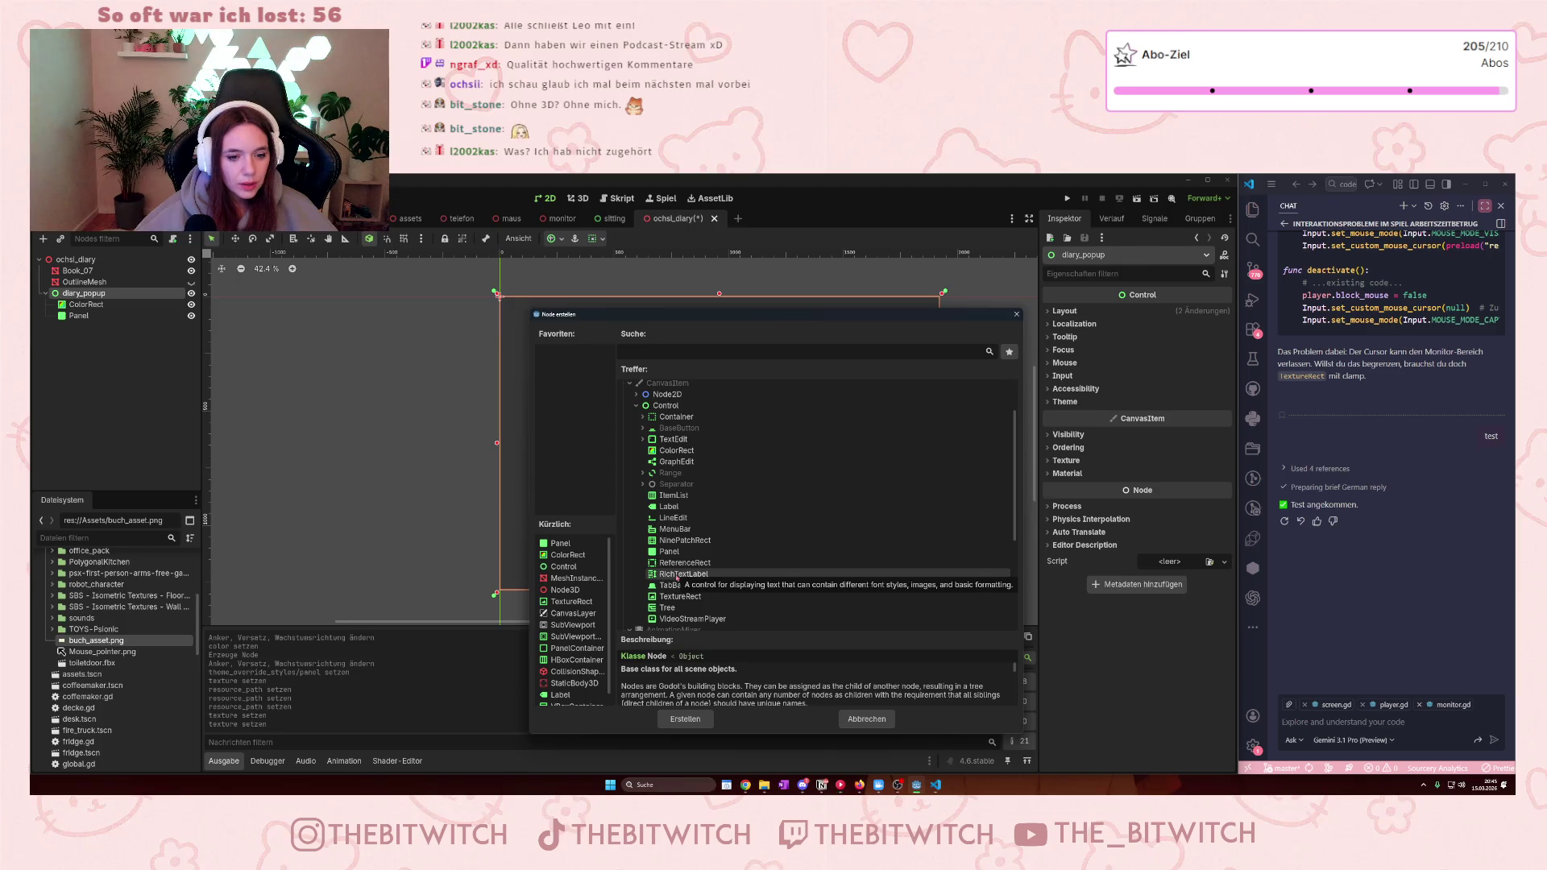
pyautogui.click(676, 574)
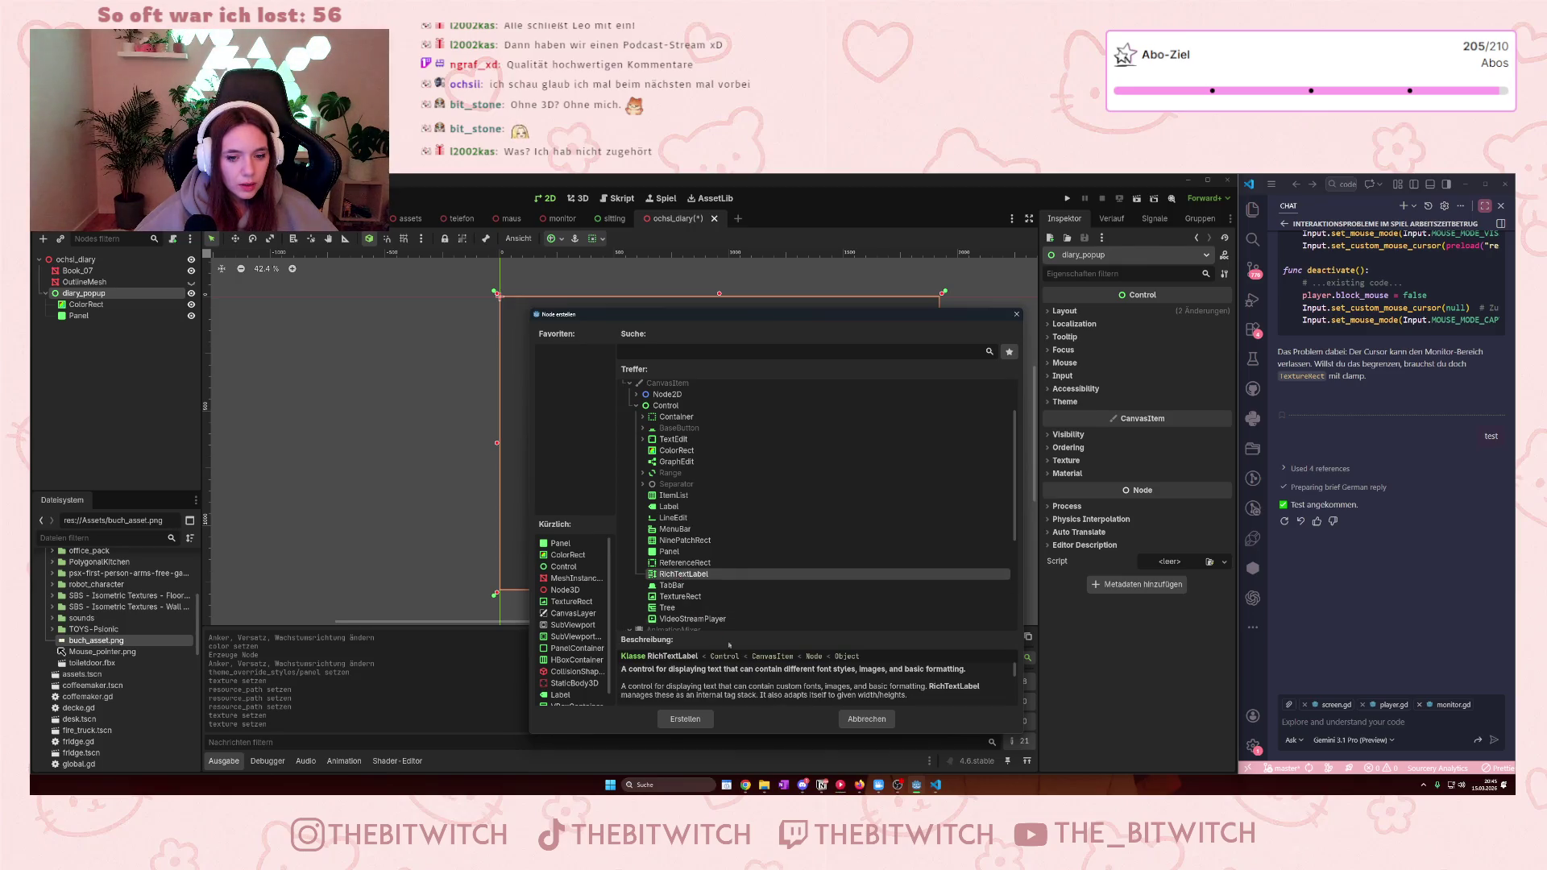
pyautogui.click(685, 719)
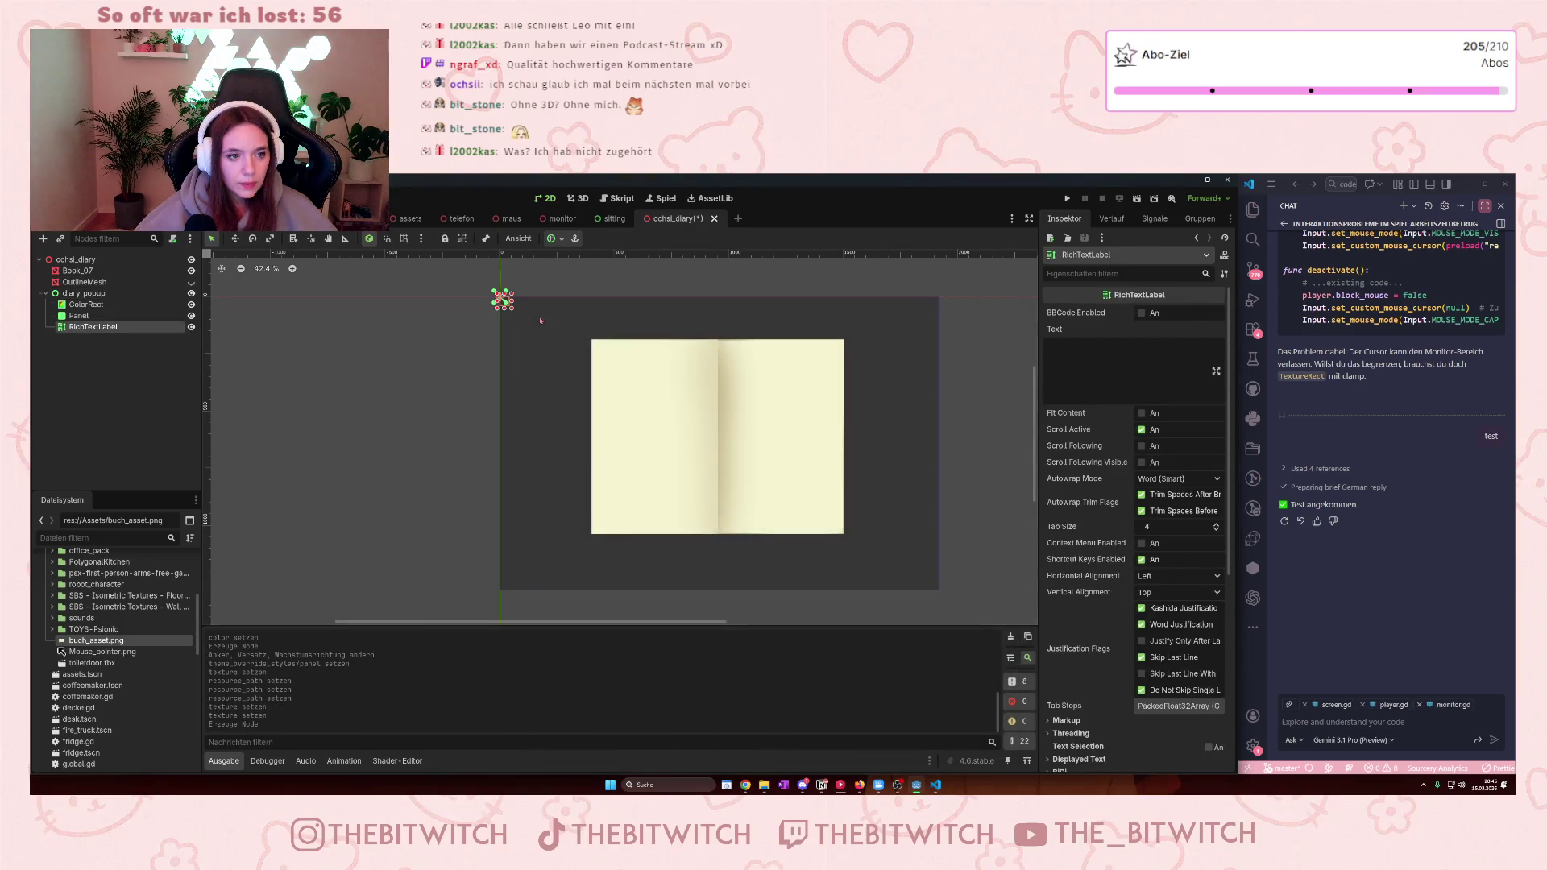
# - Drag the RichTextLabel's corners so its box fits inside the book's left page
pyautogui.moveTo(514, 311)
pyautogui.mouseDown()
pyautogui.moveTo(685, 526)
pyautogui.moveTo(717, 535)
pyautogui.mouseUp()
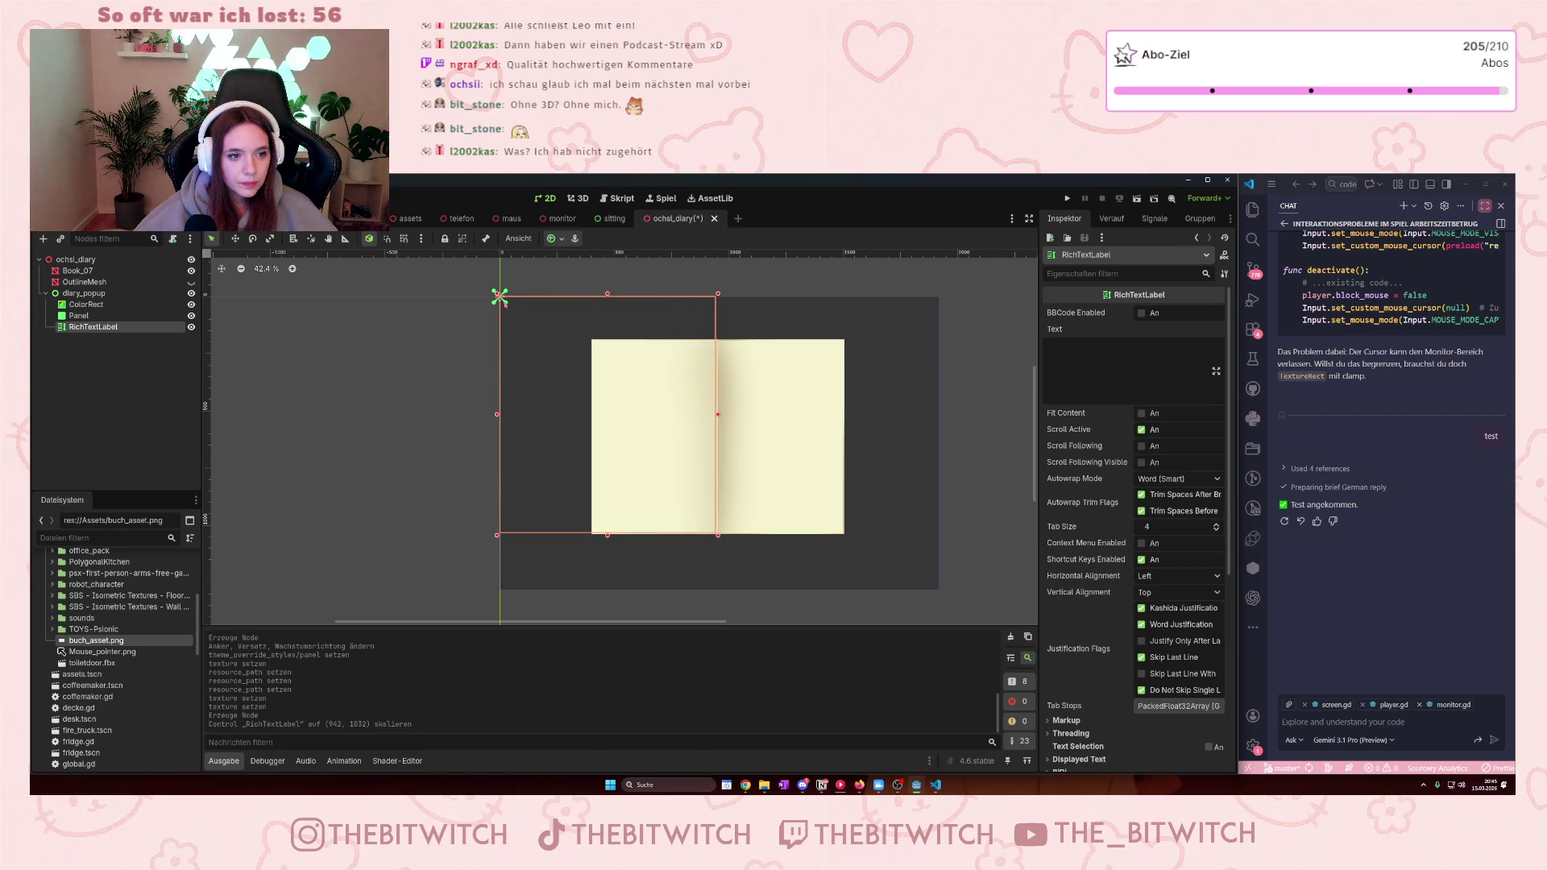
pyautogui.moveTo(499, 297); pyautogui.dragTo(600, 352)
pyautogui.moveTo(718, 536); pyautogui.dragTo(711, 527)
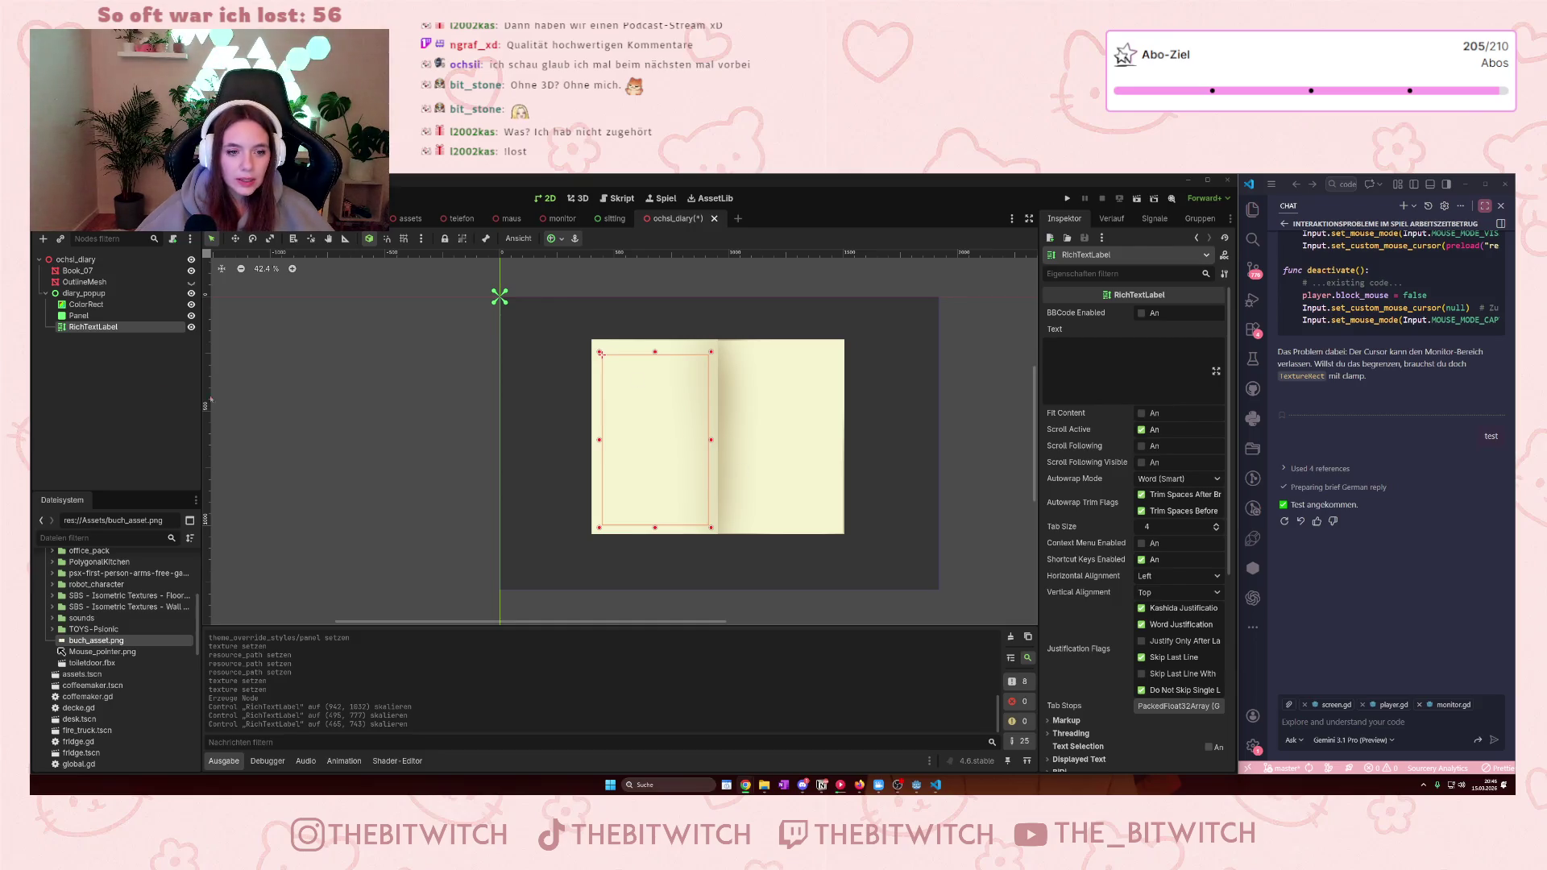
pyautogui.click(1055, 380)
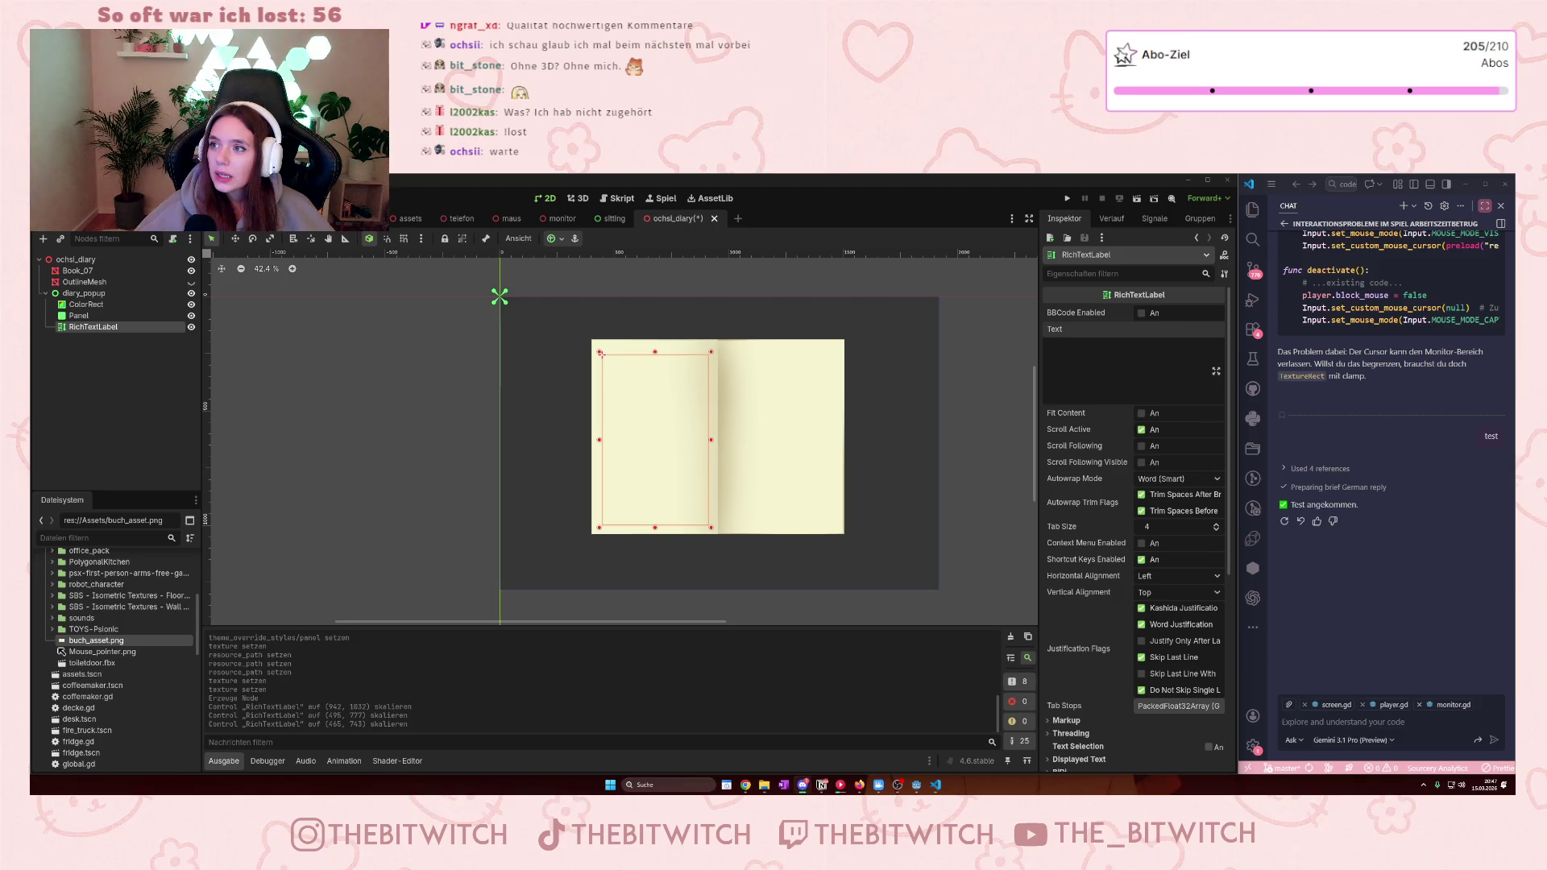
pyautogui.scroll(5, 351, 681)
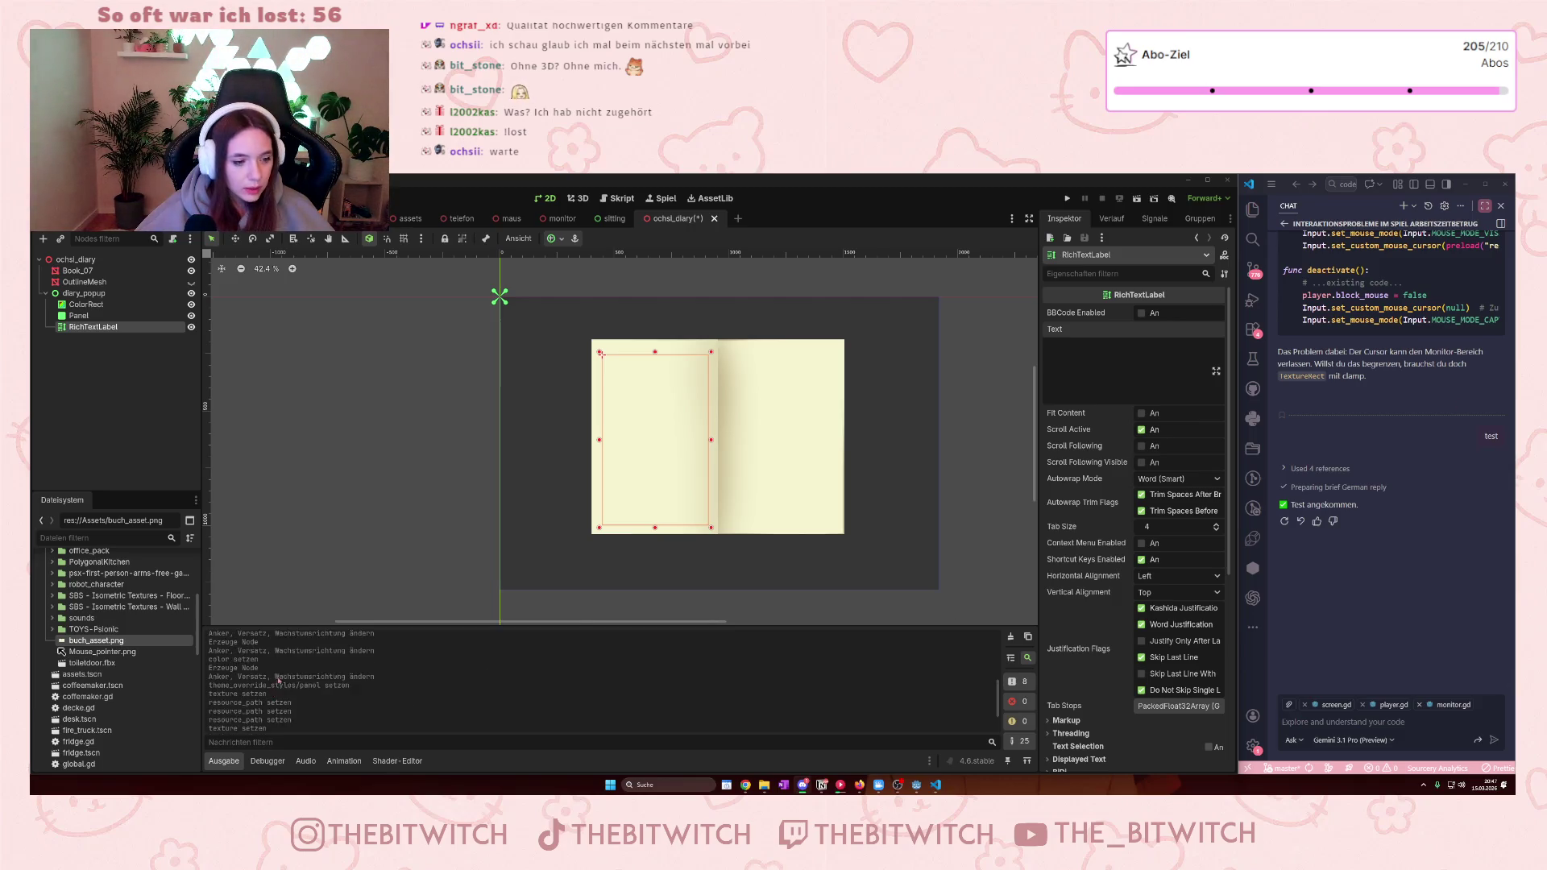
# - Paste the first diary entry from the Output log into the label, putting 'Tag 1' on its own line
pyautogui.moveTo(376, 663); pyautogui.dragTo(207, 653)
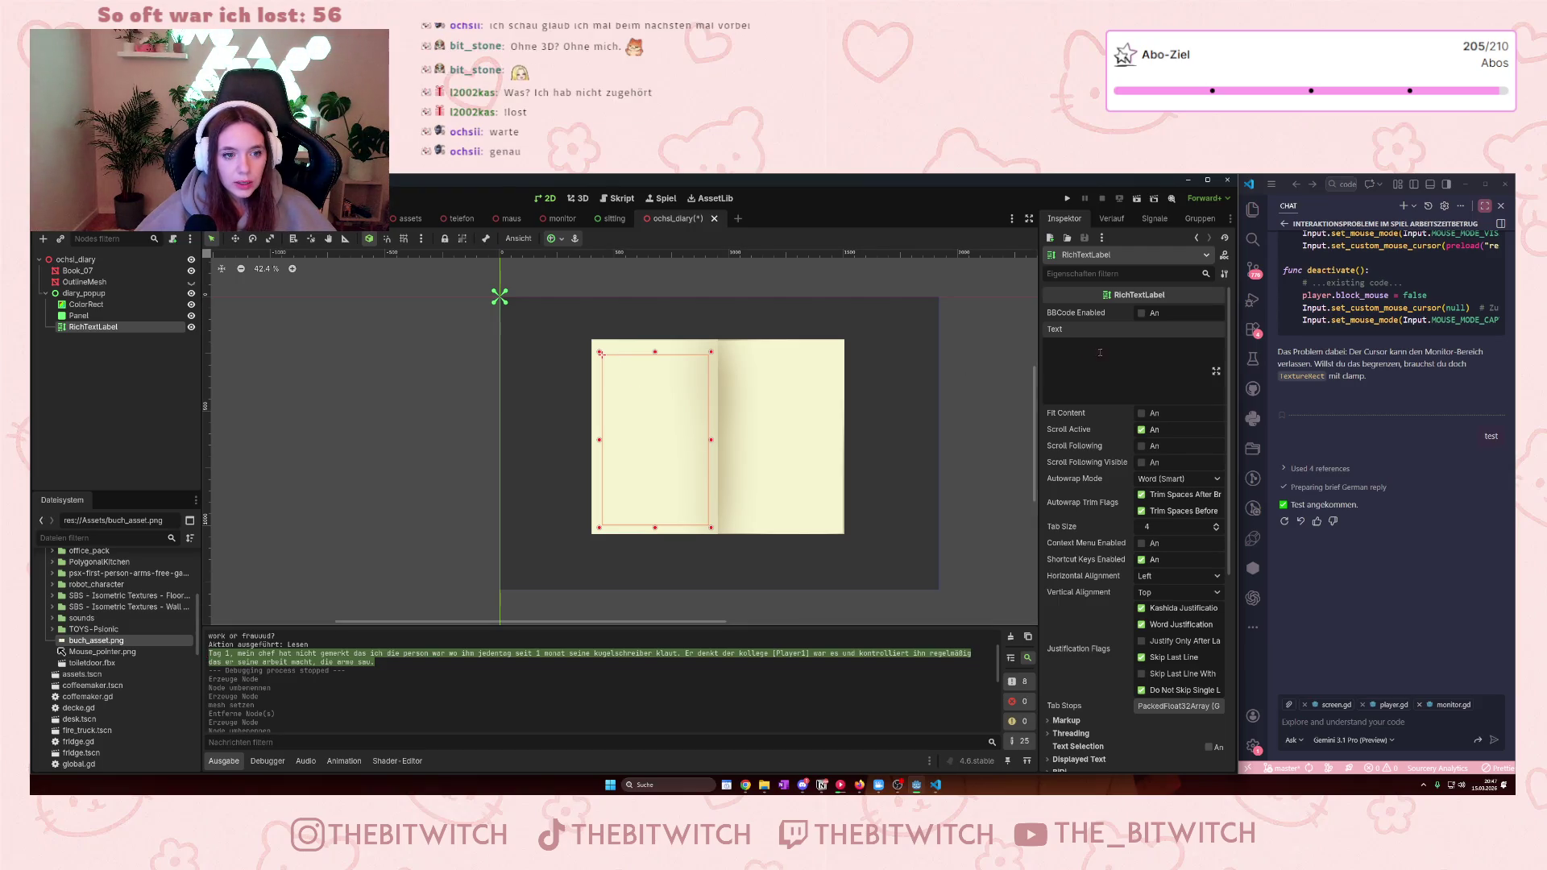
pyautogui.hotkey('ctrl', 'v')
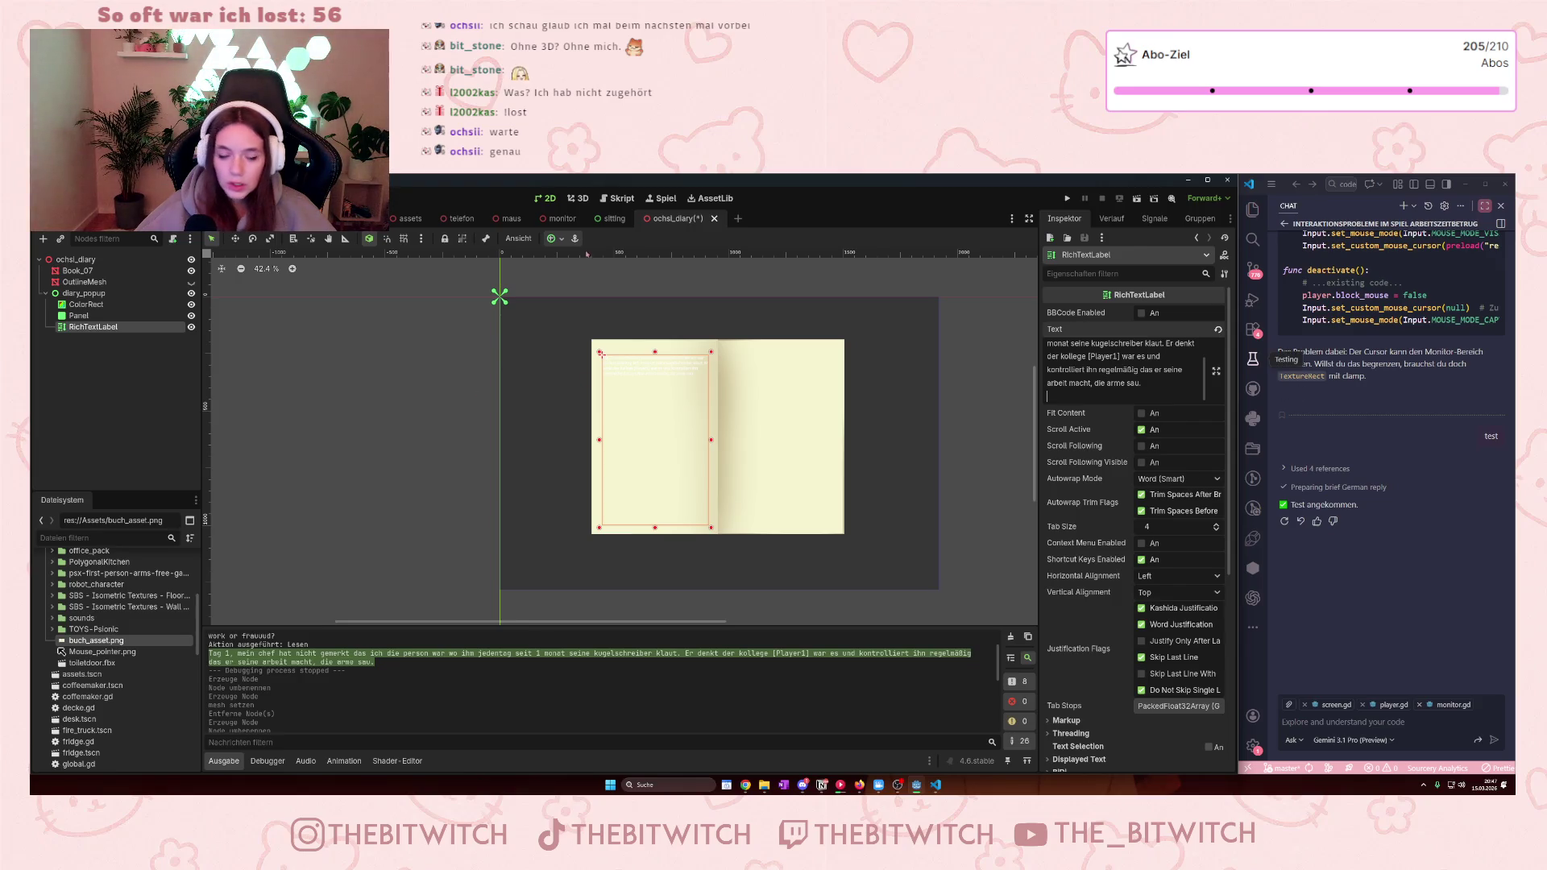
pyautogui.scroll(2, 1151, 388)
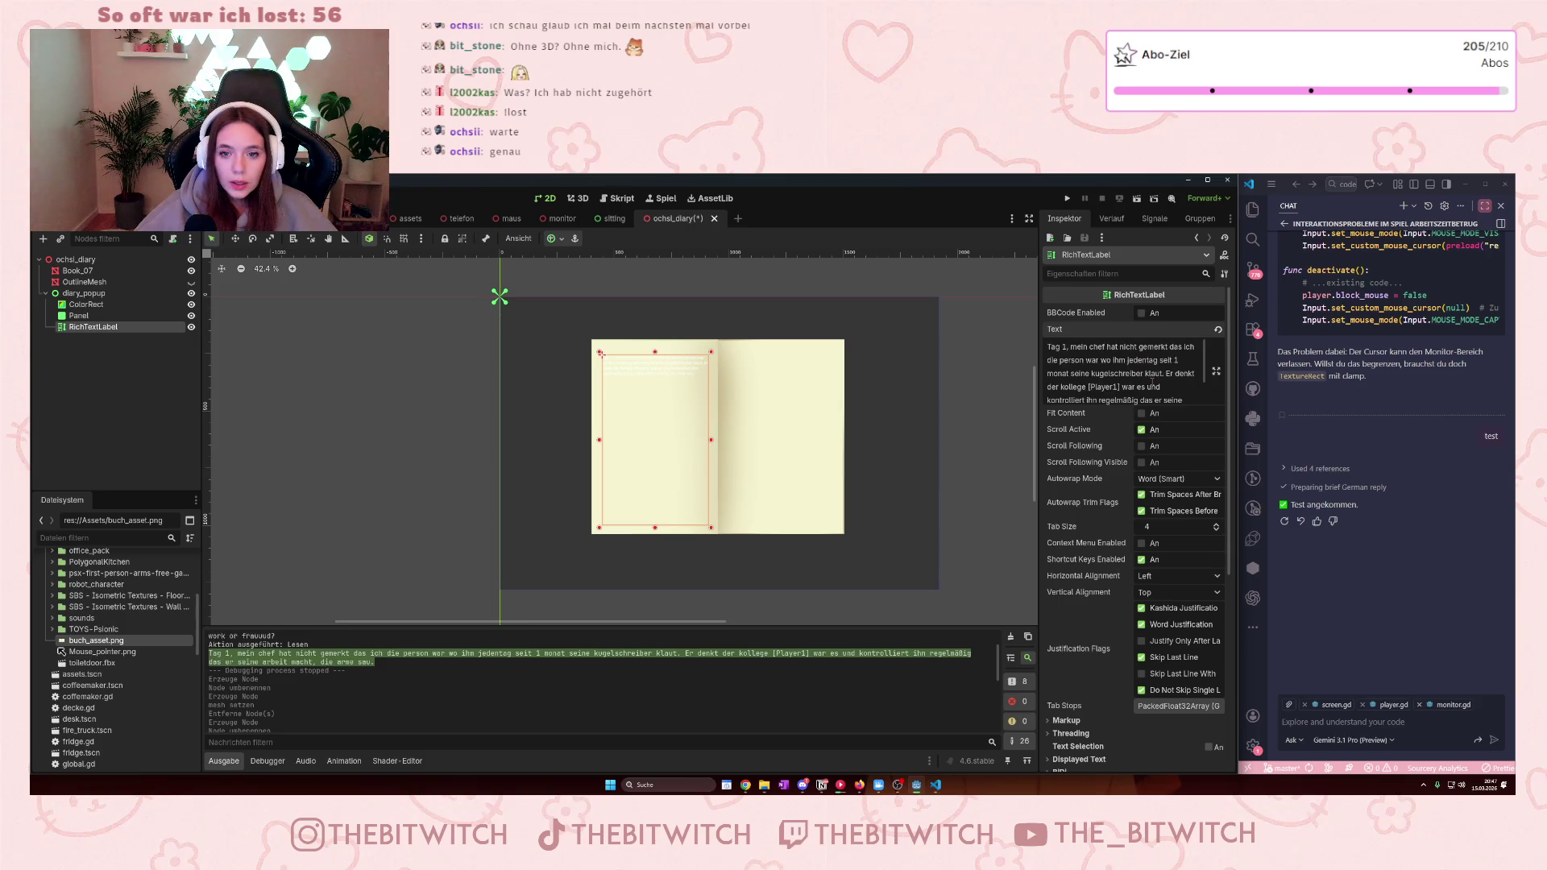
pyautogui.press('Return')
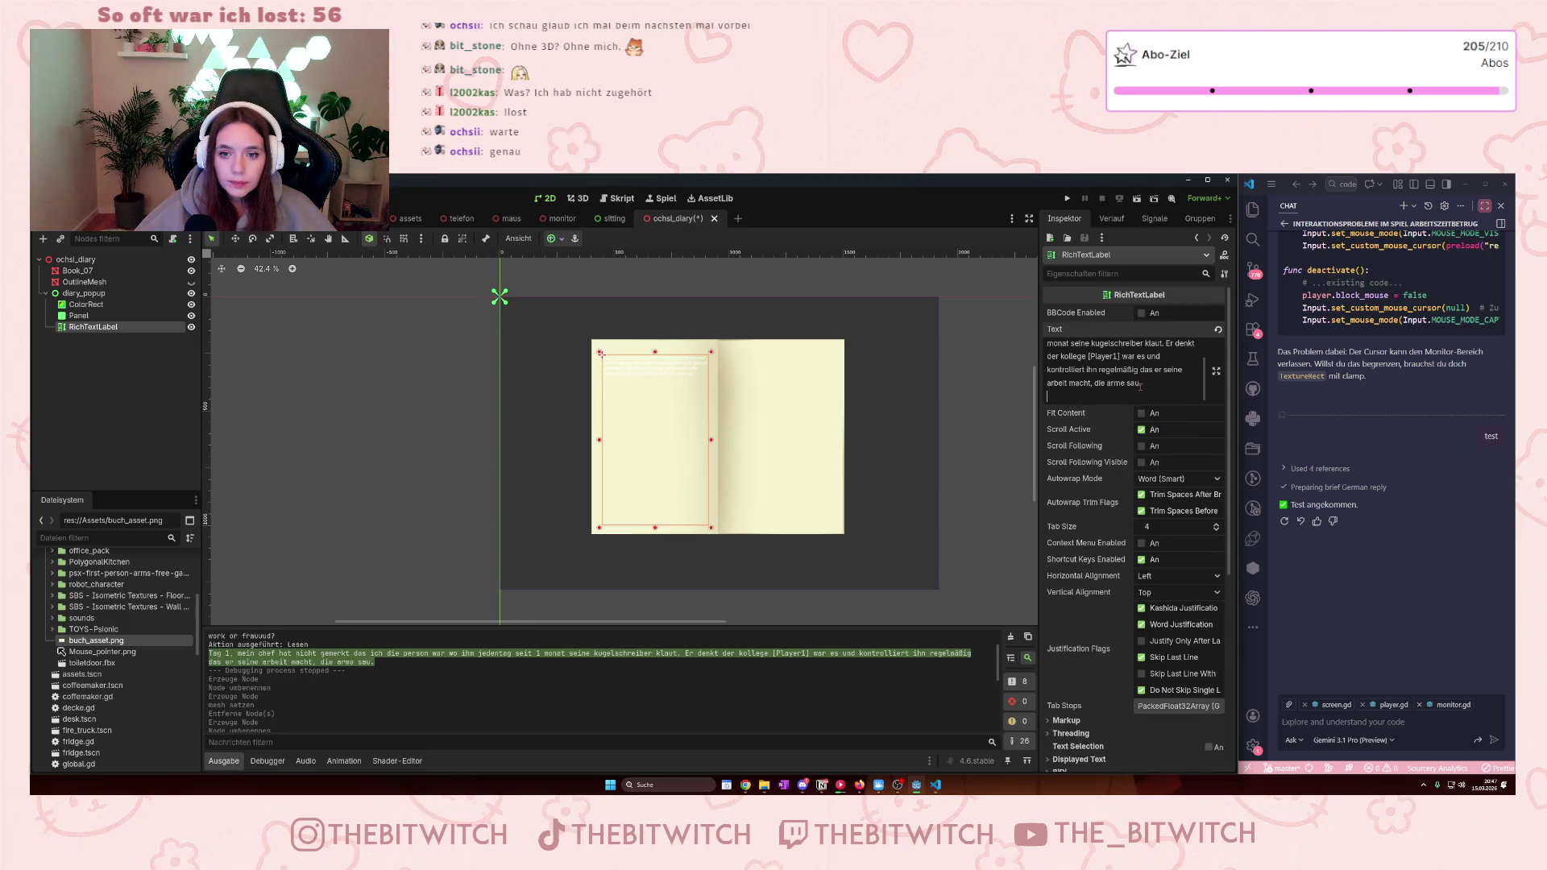
pyautogui.moveTo(1140, 386); pyautogui.dragTo(1134, 323)
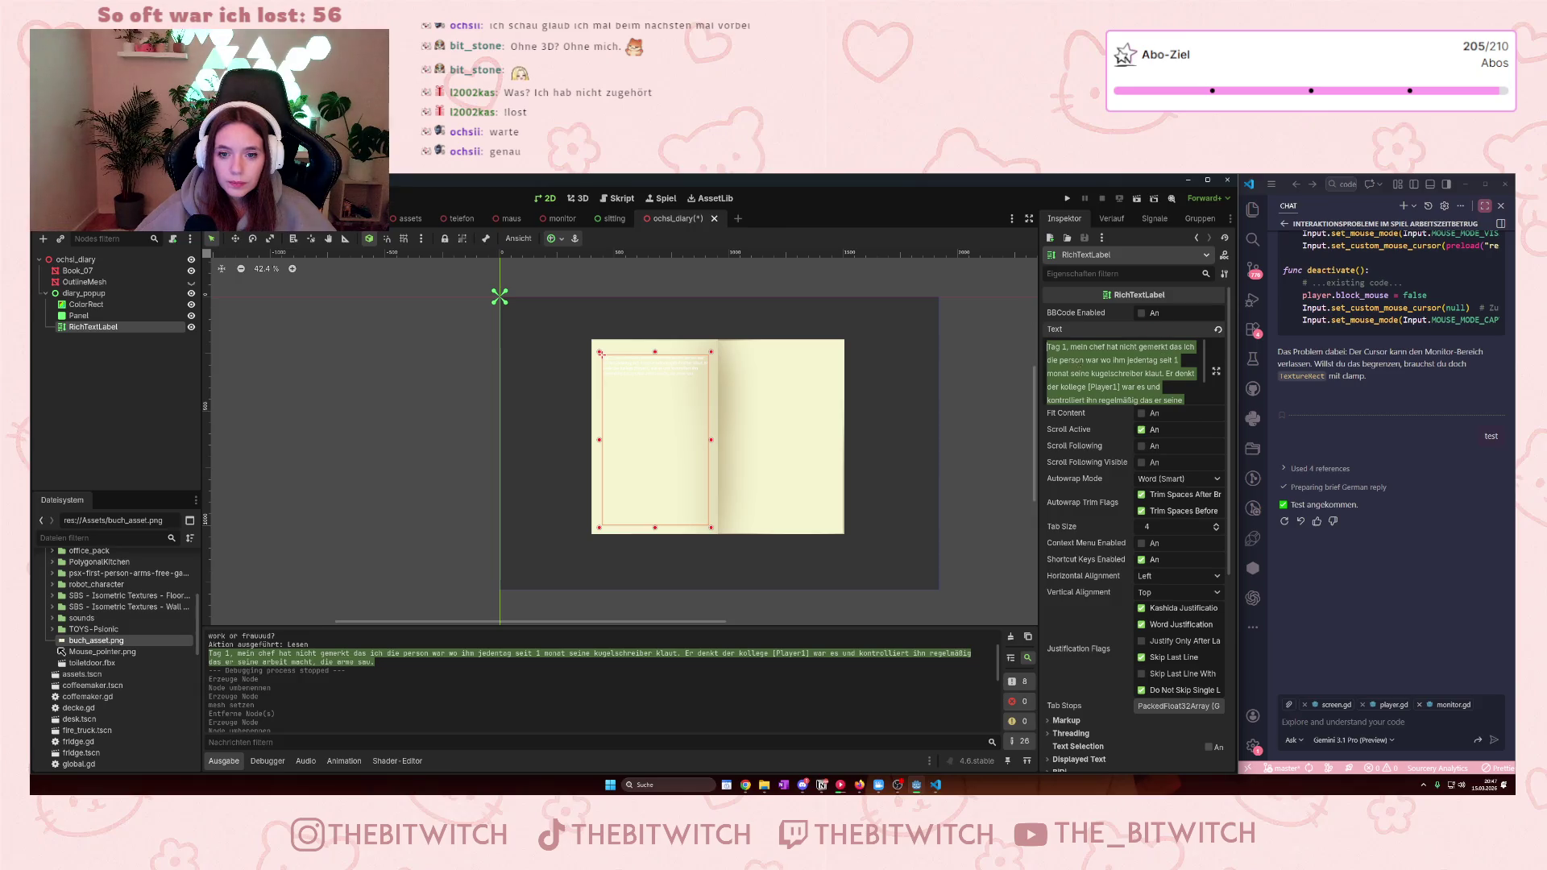
pyautogui.click(1072, 346)
pyautogui.press('BackSpace')
pyautogui.press('BackSpace')
pyautogui.press('Return')
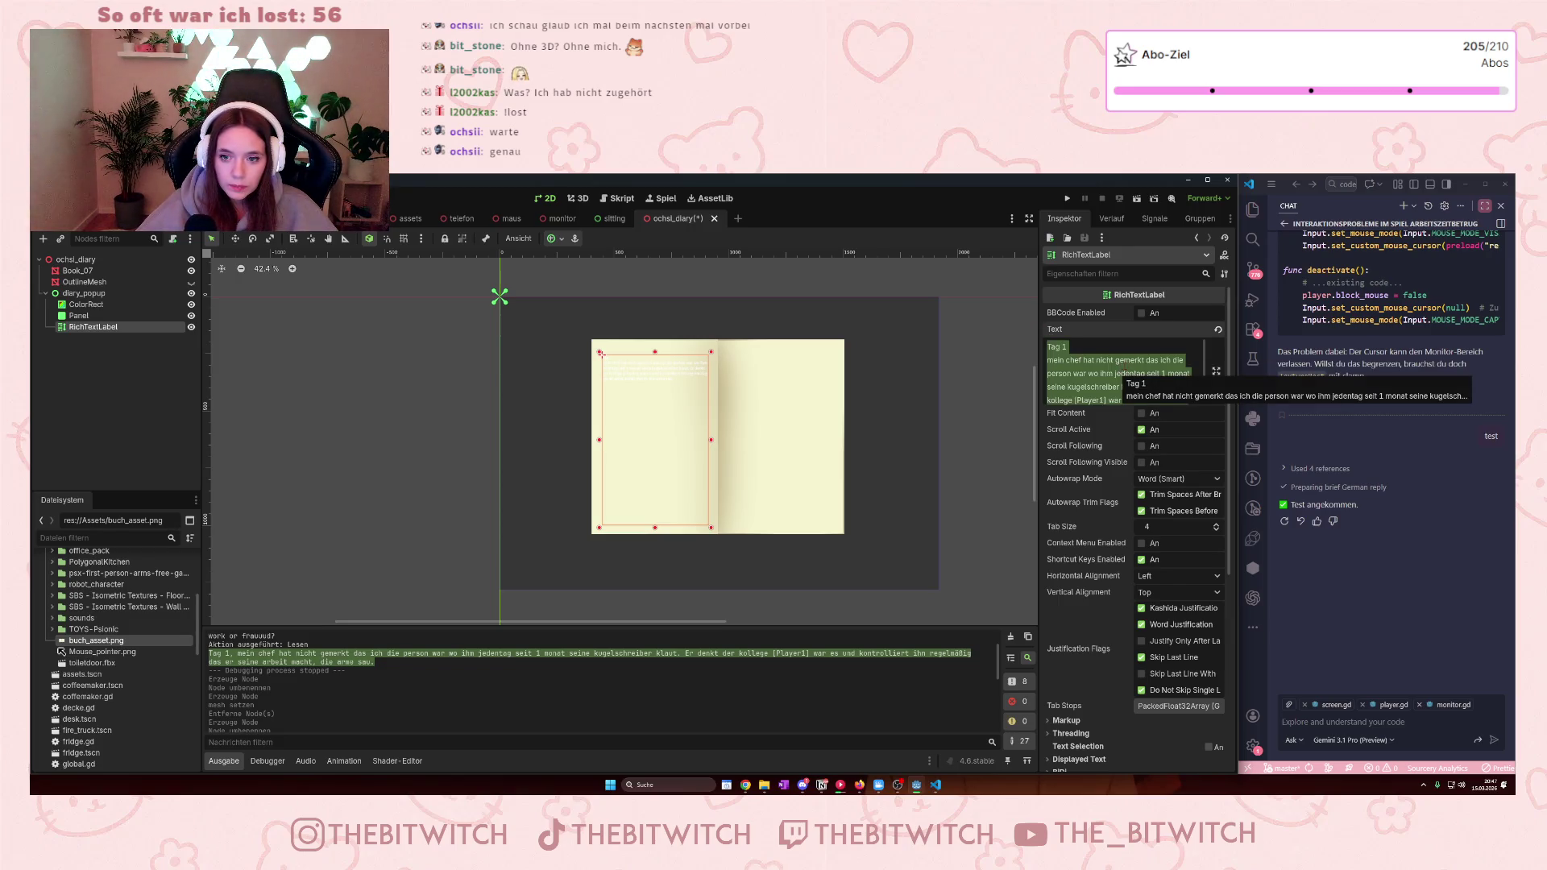
# - Override the diary label's Normal Font Size to 31 px under Theme Overrides
pyautogui.scroll(-3, 1096, 486)
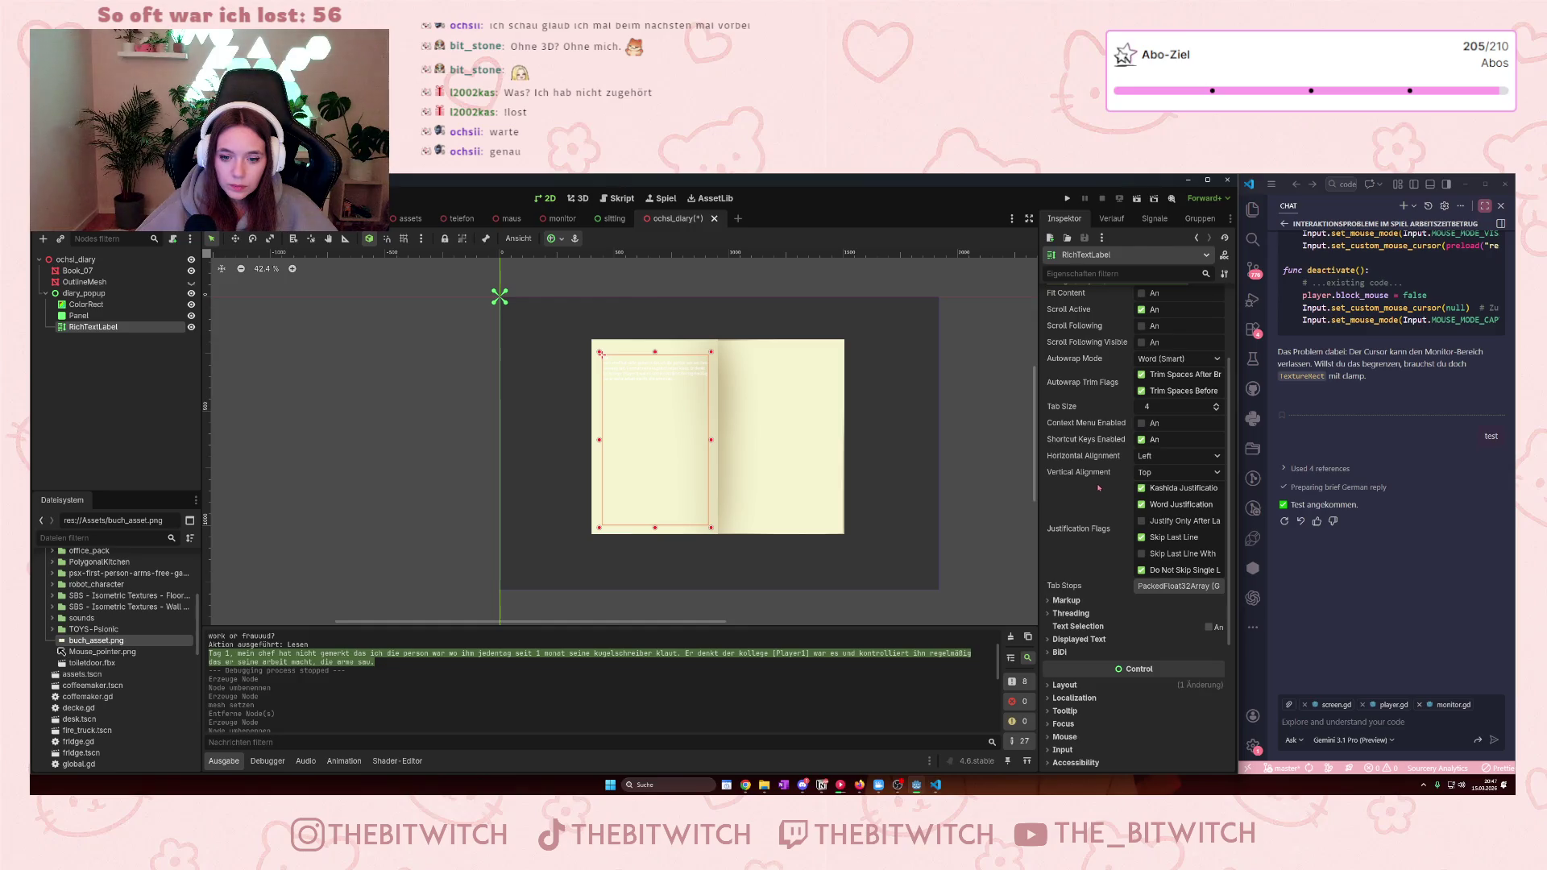
pyautogui.click(1059, 600)
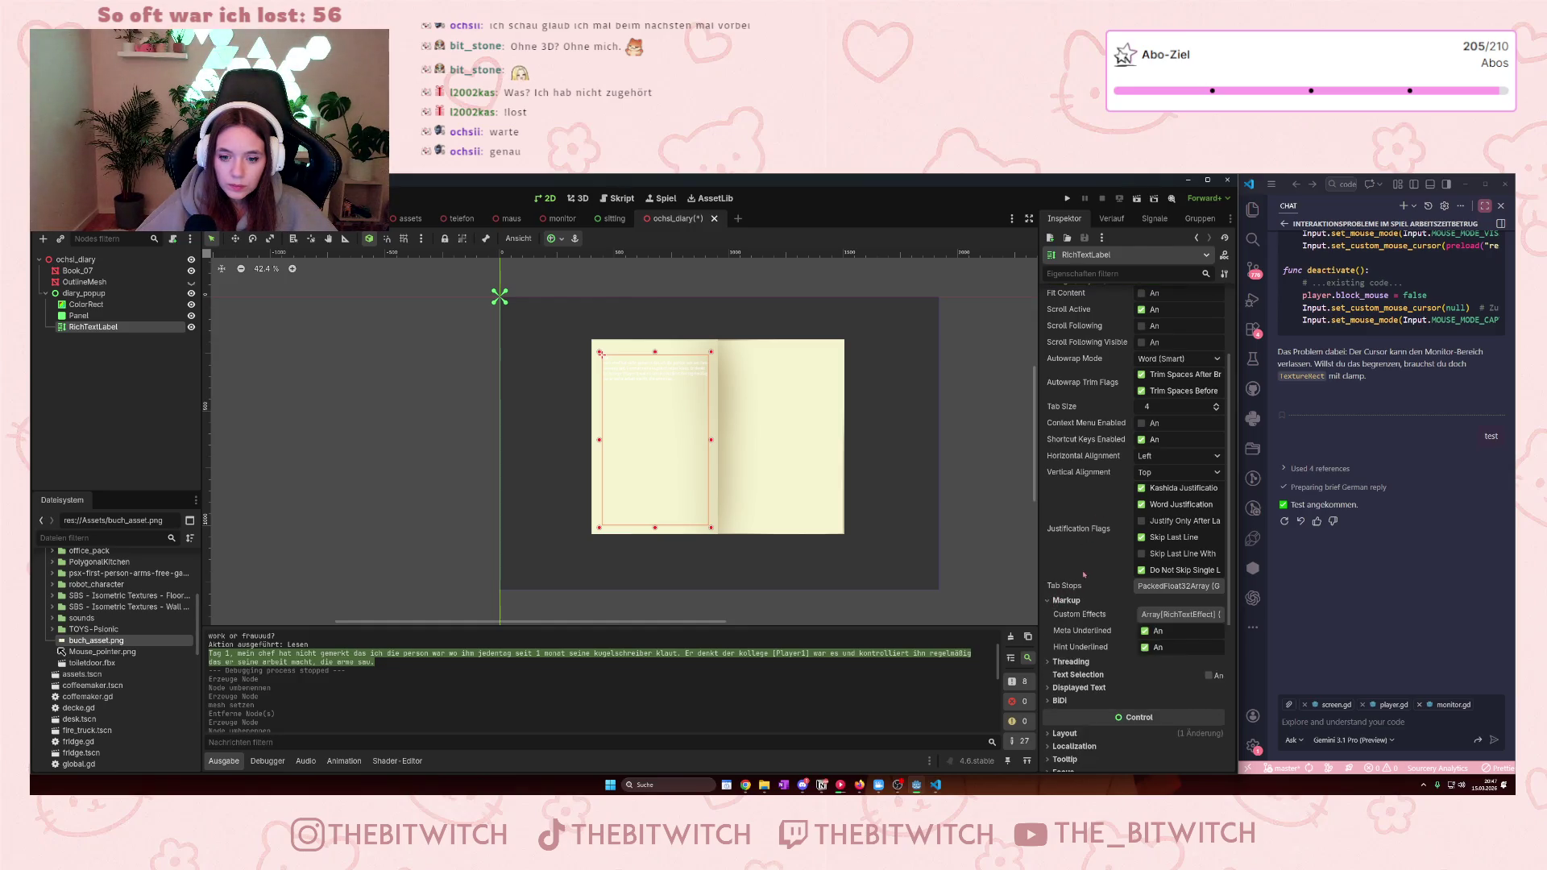
pyautogui.scroll(-2, 1099, 568)
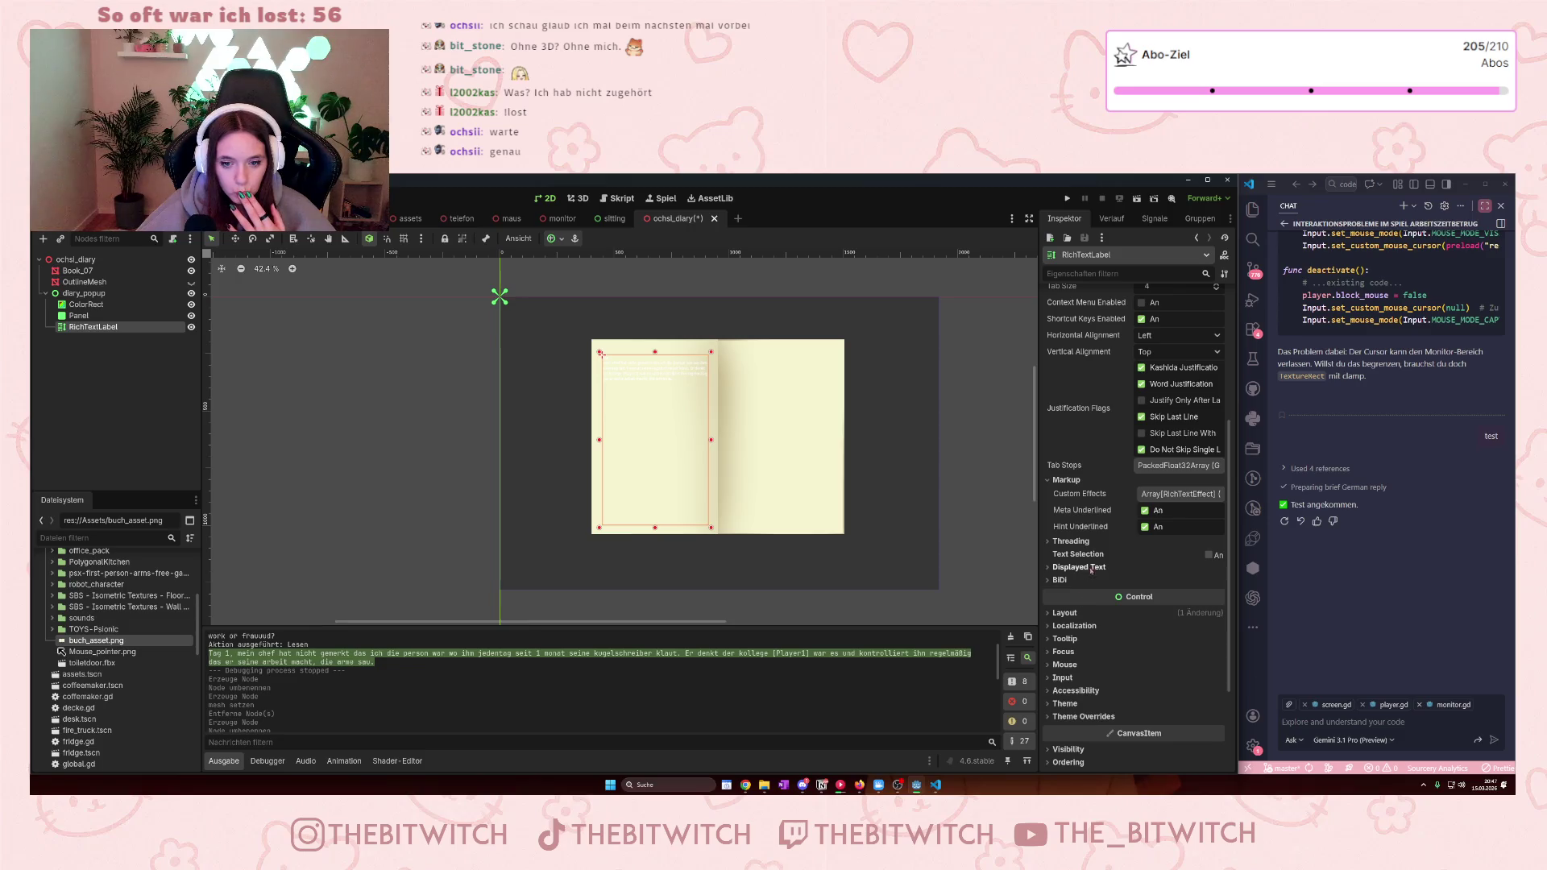
pyautogui.scroll(6, 1099, 568)
pyautogui.moveTo(1104, 548)
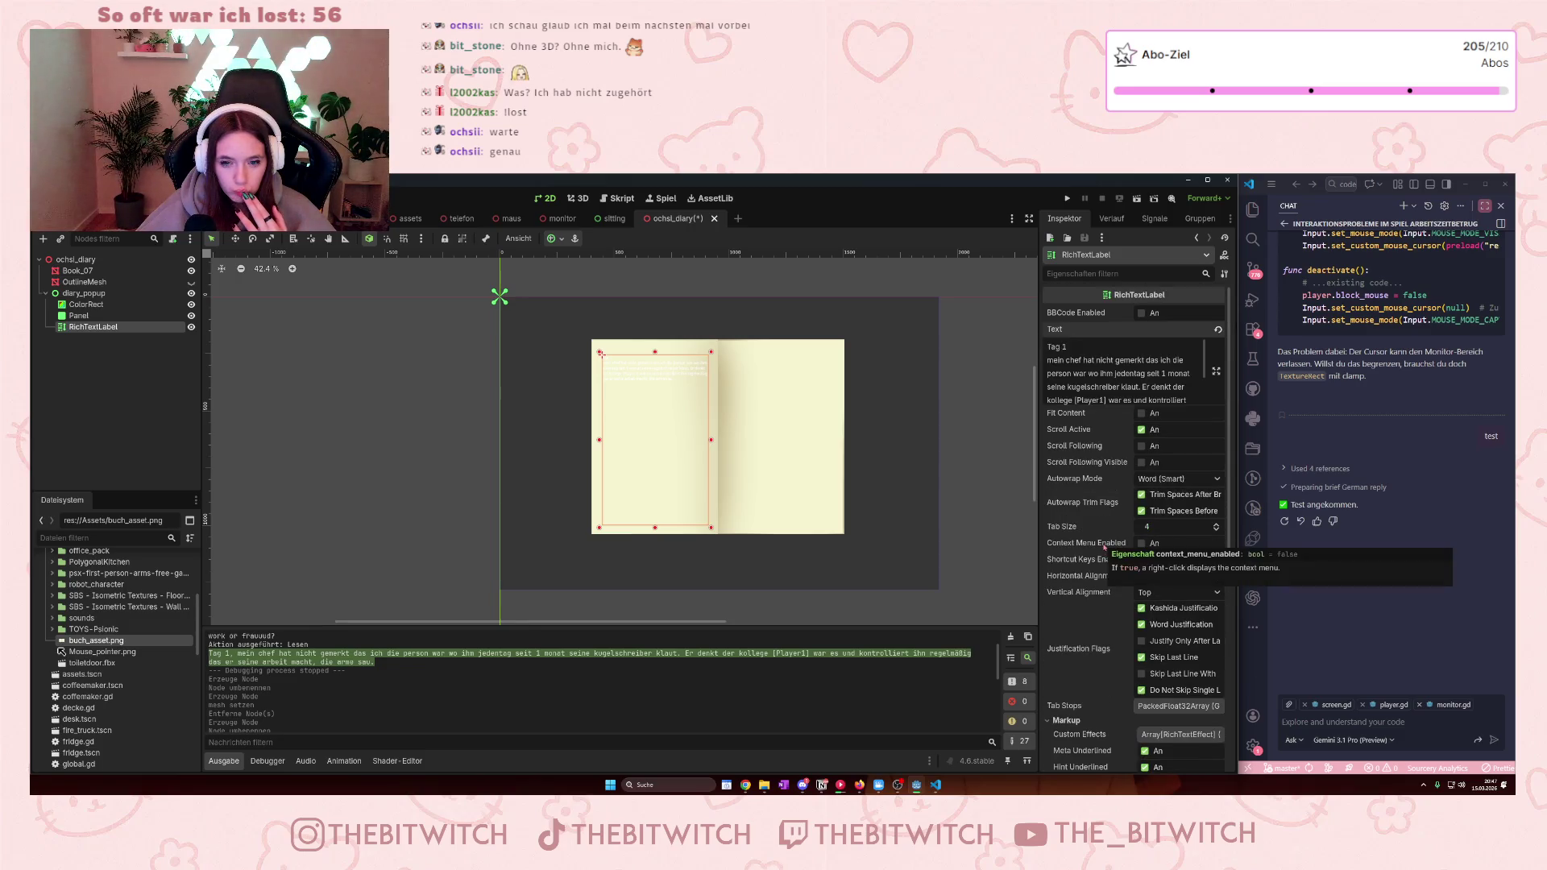
pyautogui.scroll(-5, 1080, 596)
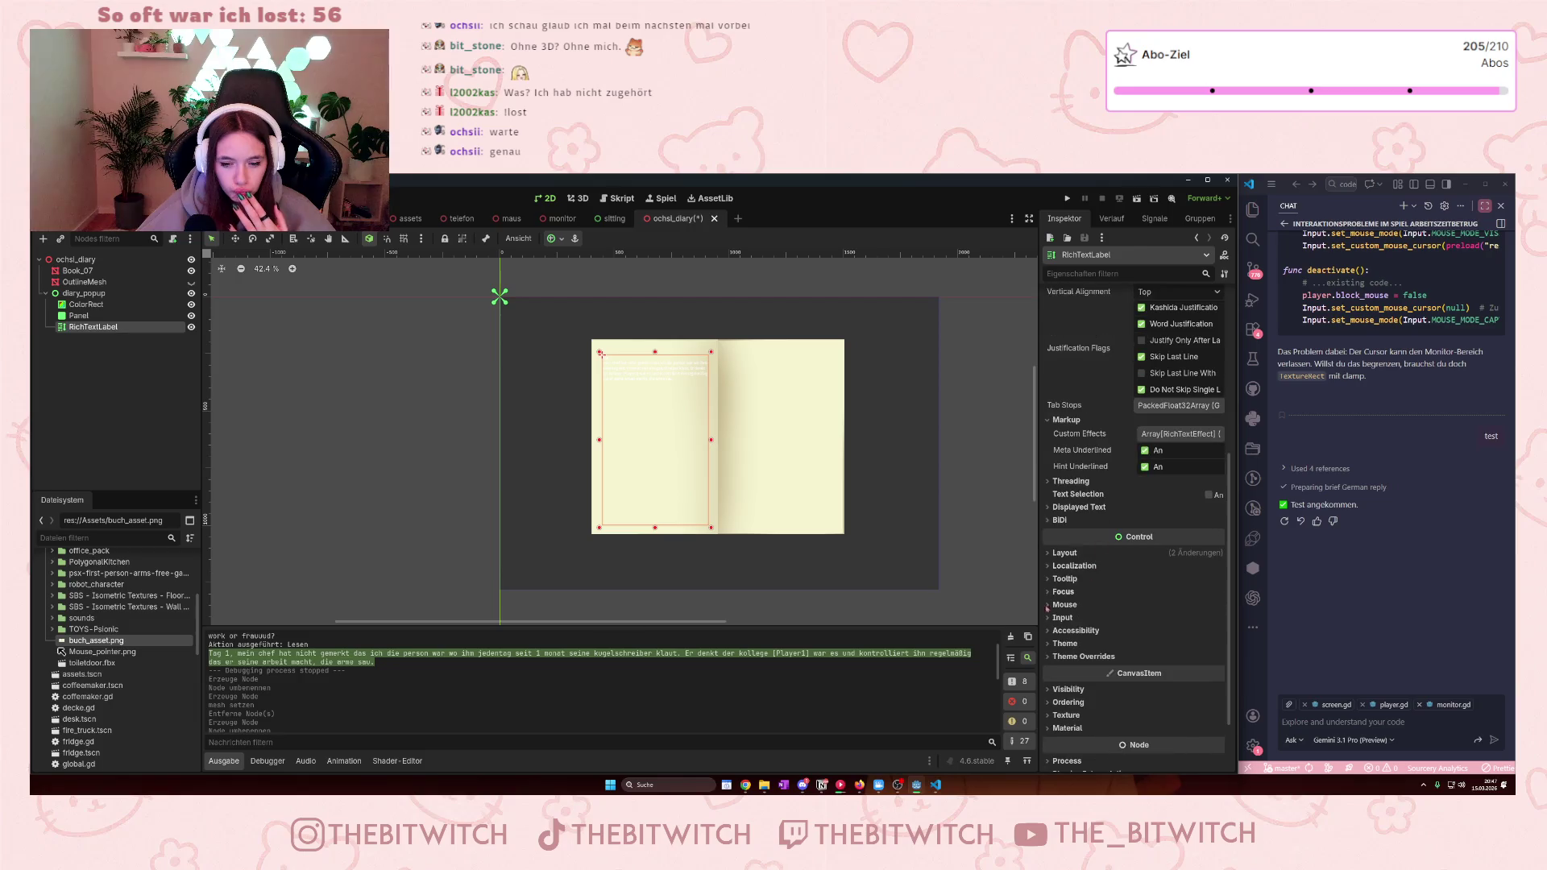
pyautogui.click(1052, 646)
pyautogui.click(1075, 688)
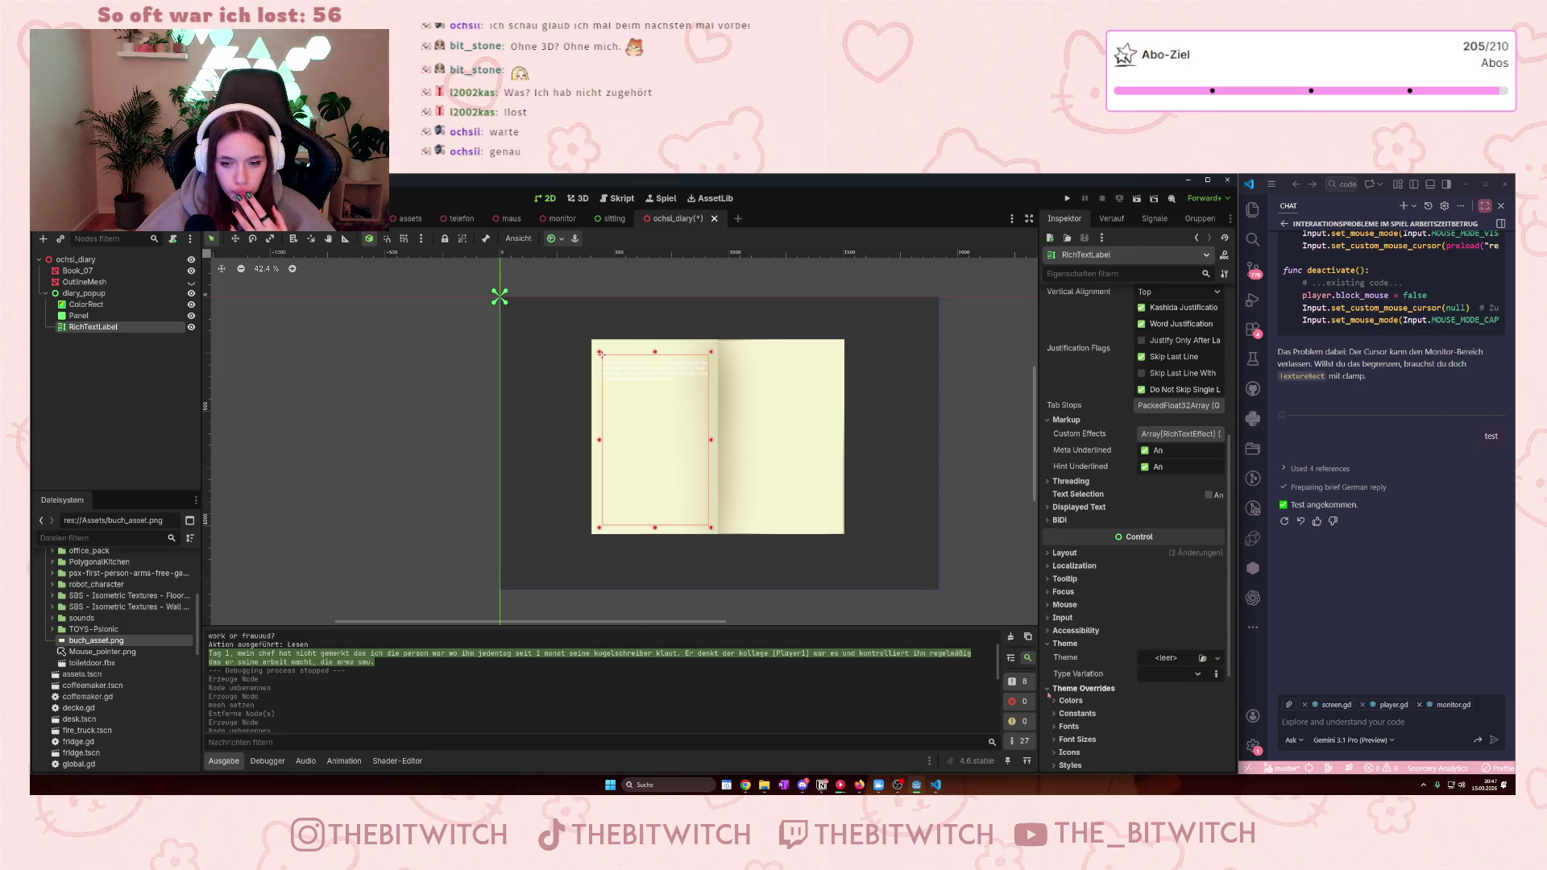
pyautogui.scroll(-2, 1076, 685)
pyautogui.click(1058, 608)
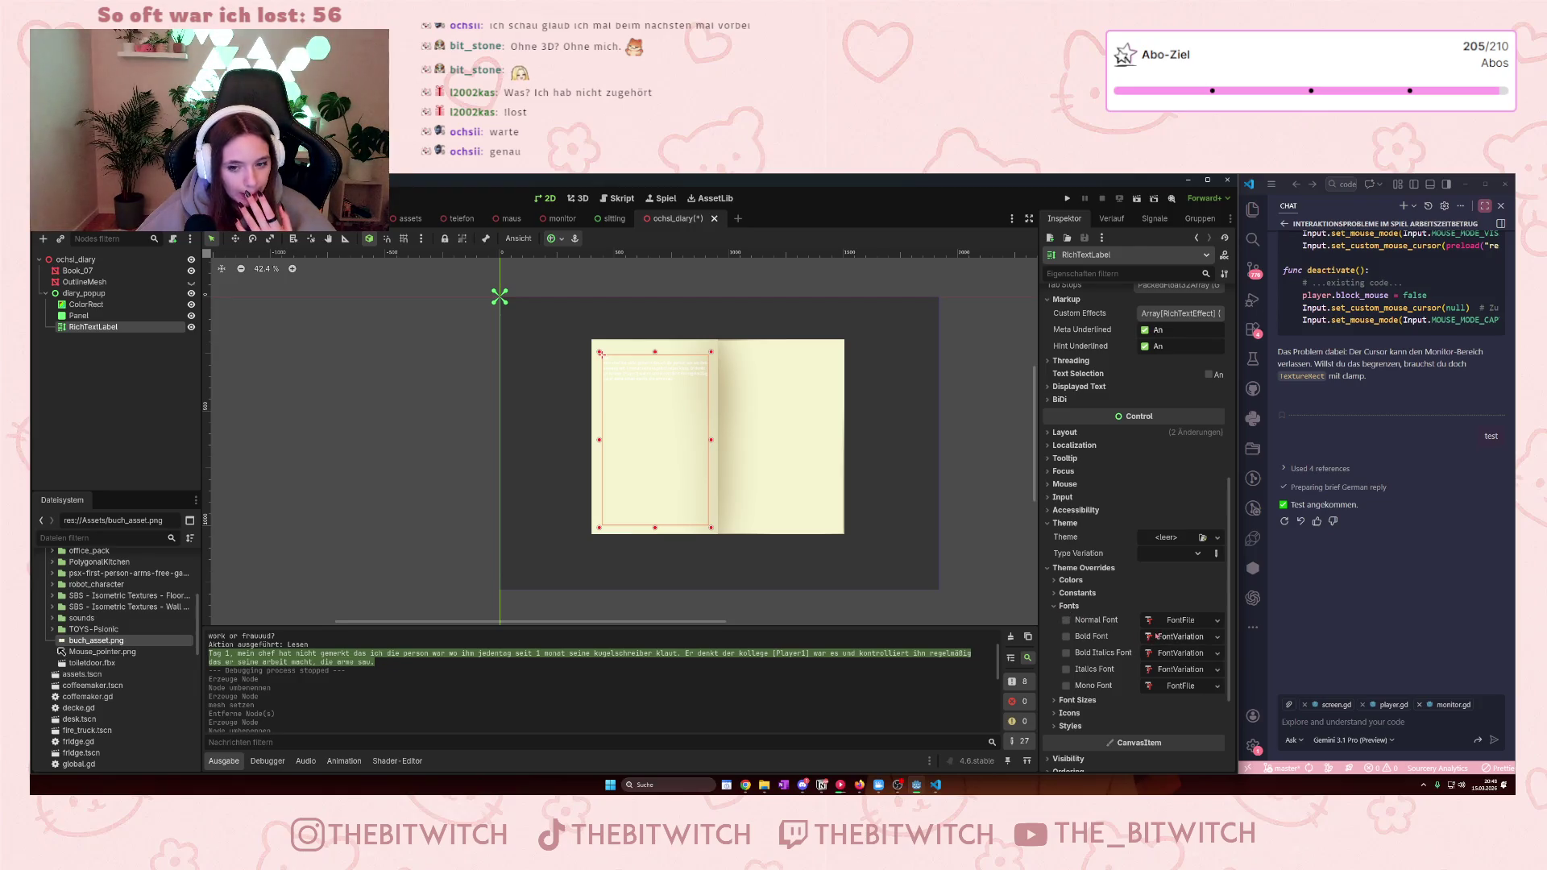
pyautogui.scroll(-3, 124, 738)
pyautogui.scroll(-6, 125, 739)
pyautogui.scroll(15, 129, 739)
pyautogui.scroll(1, 146, 738)
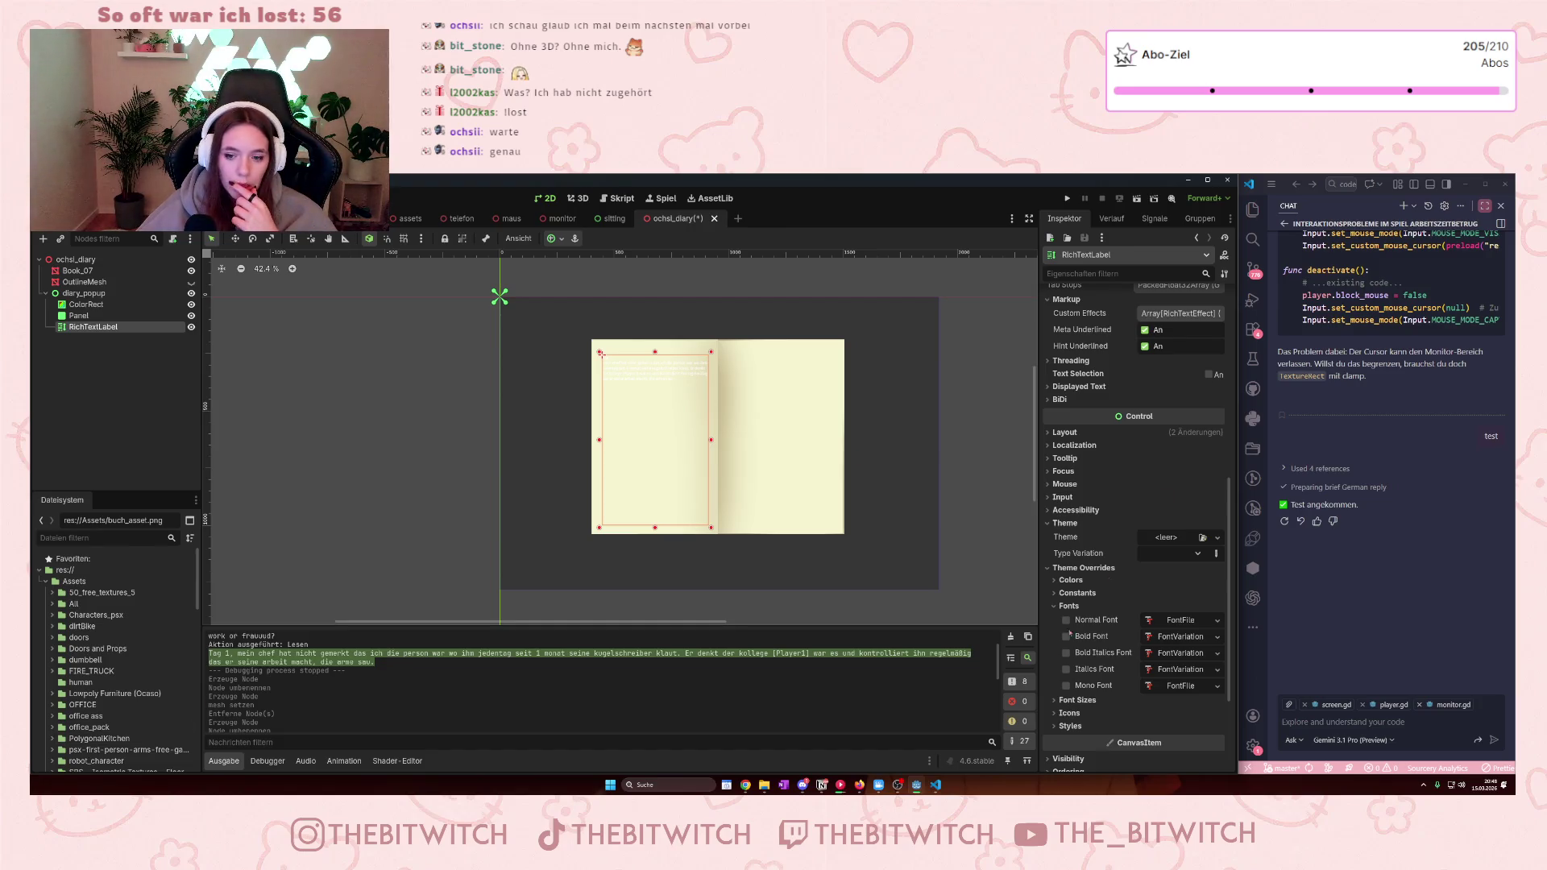
pyautogui.click(1077, 700)
pyautogui.scroll(-1, 1077, 700)
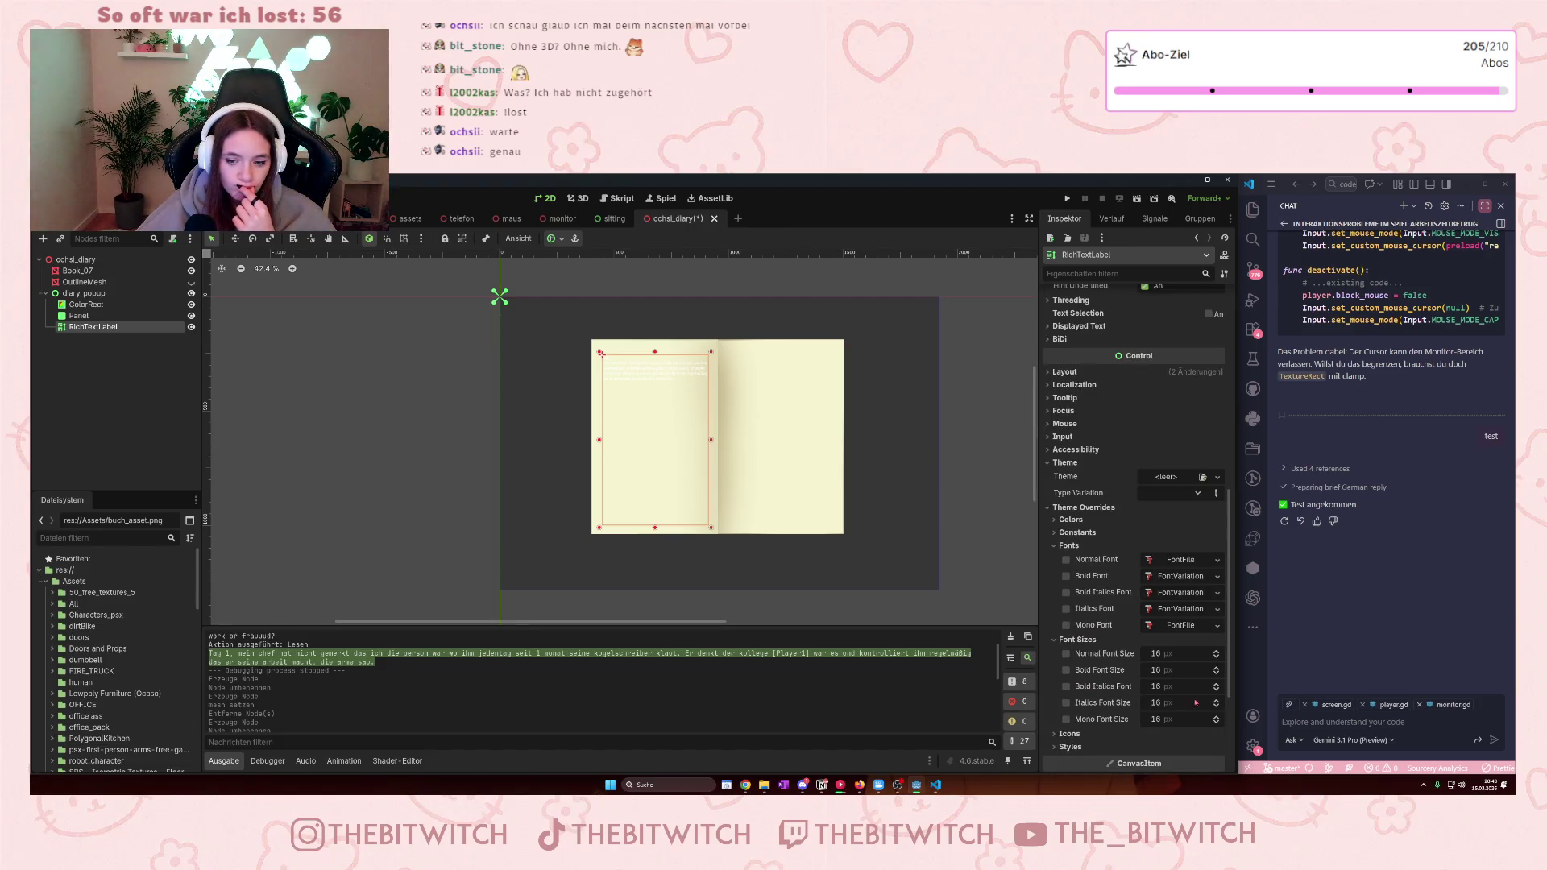
pyautogui.scroll(5, 1217, 653)
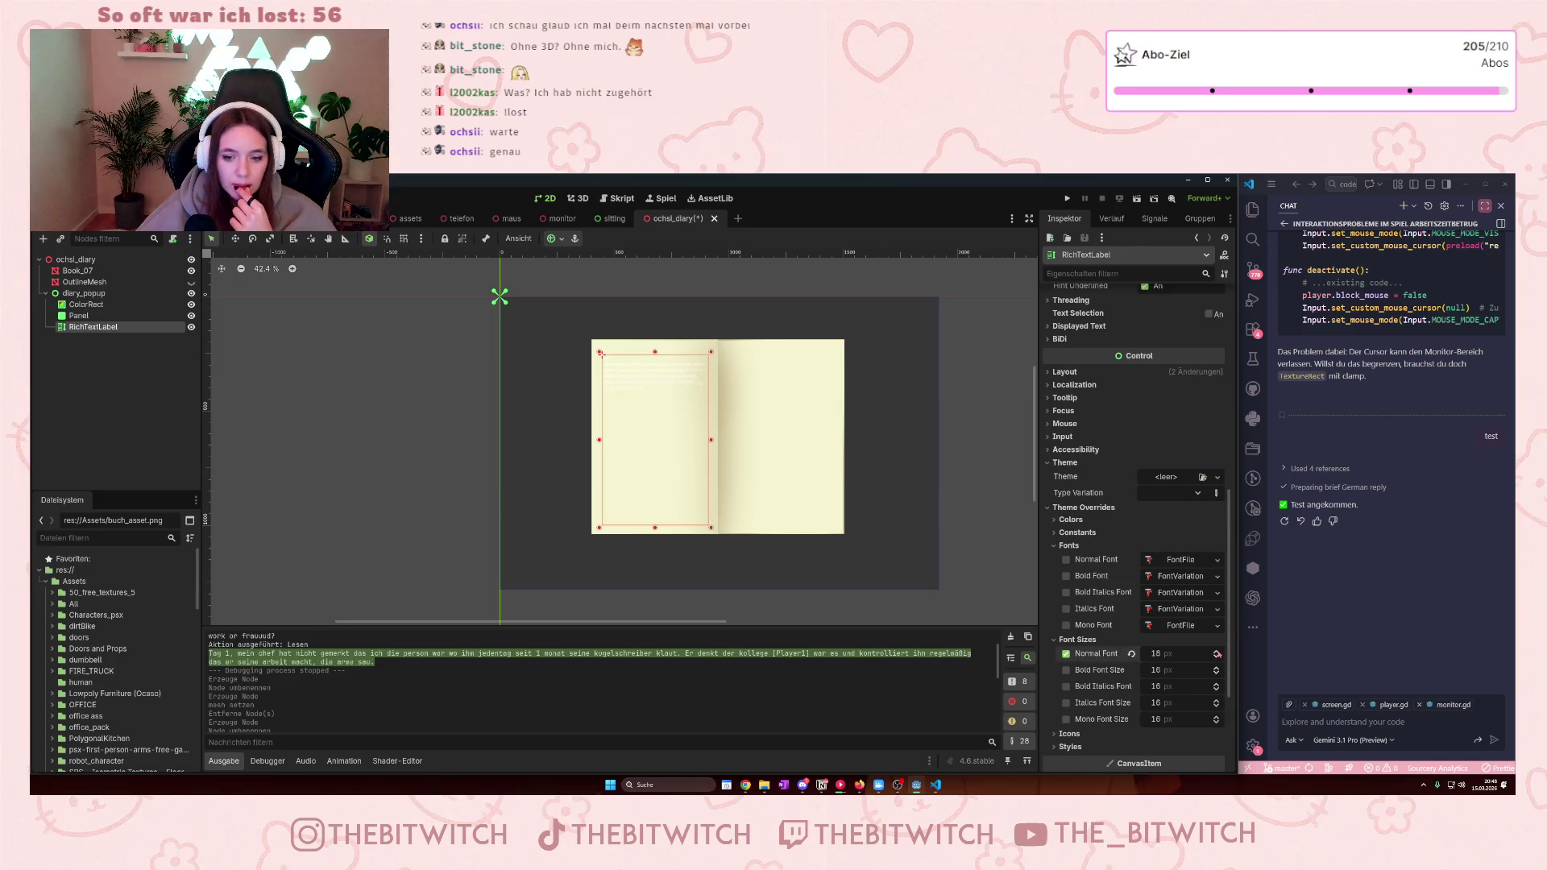
pyautogui.scroll(3, 1217, 653)
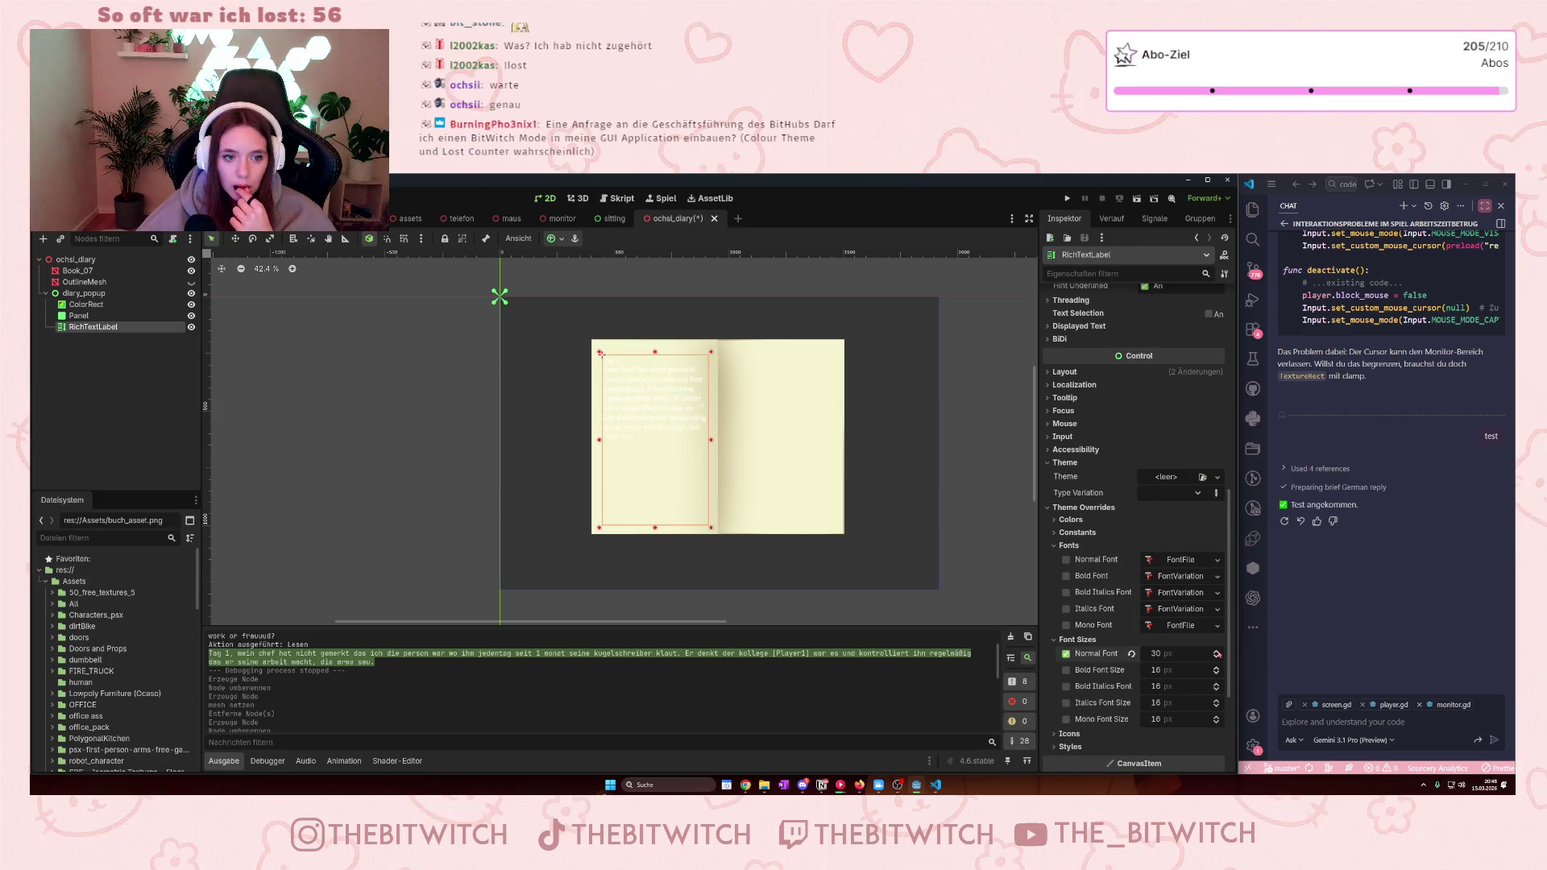
pyautogui.scroll(10, 1176, 555)
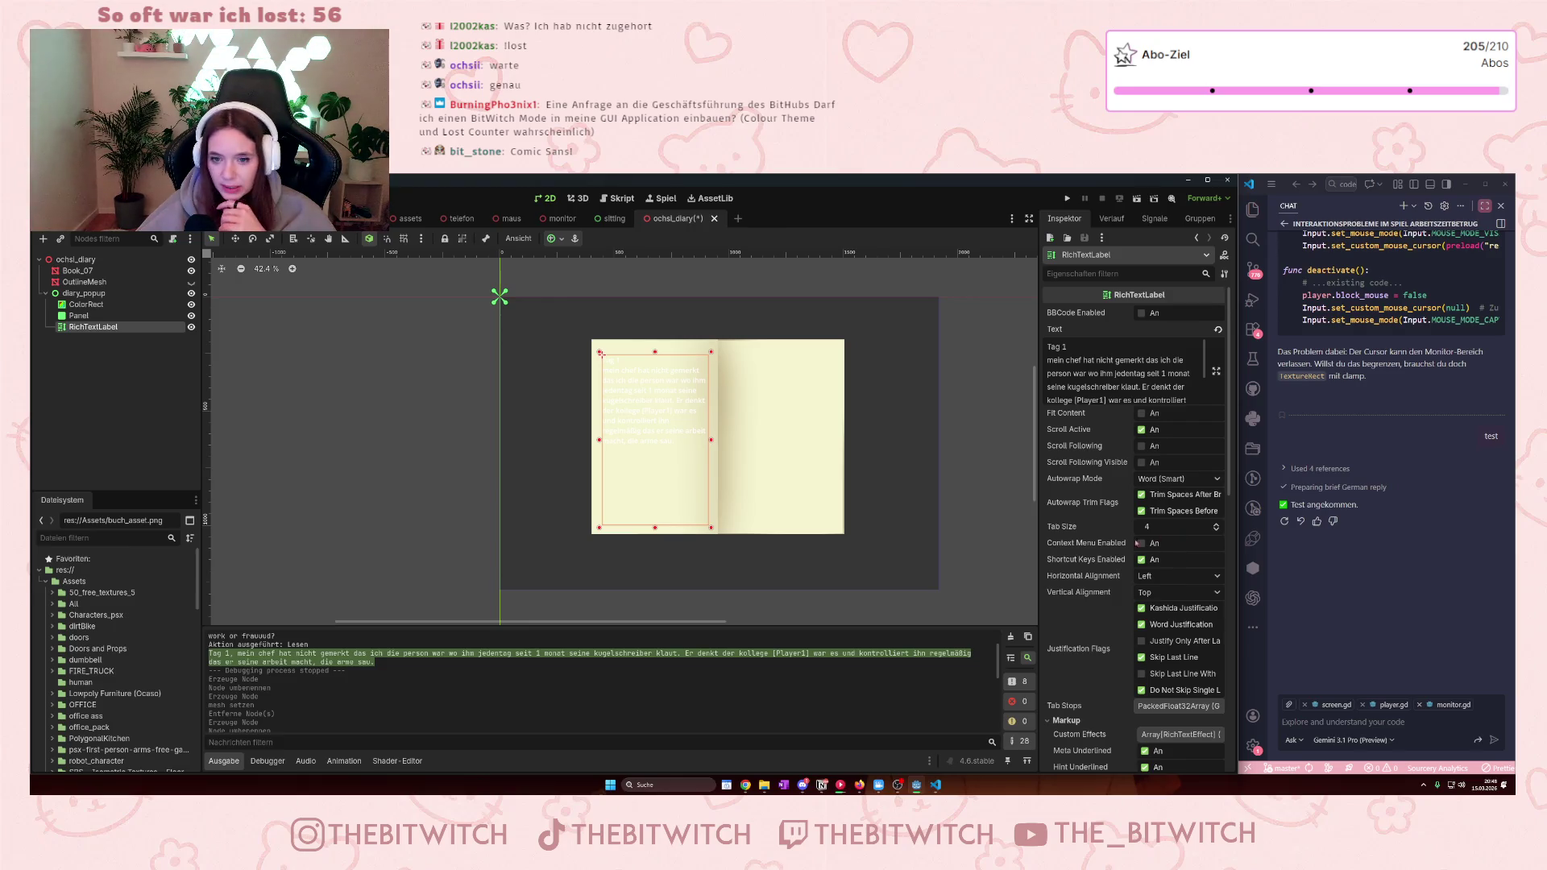
pyautogui.scroll(-5, 1118, 545)
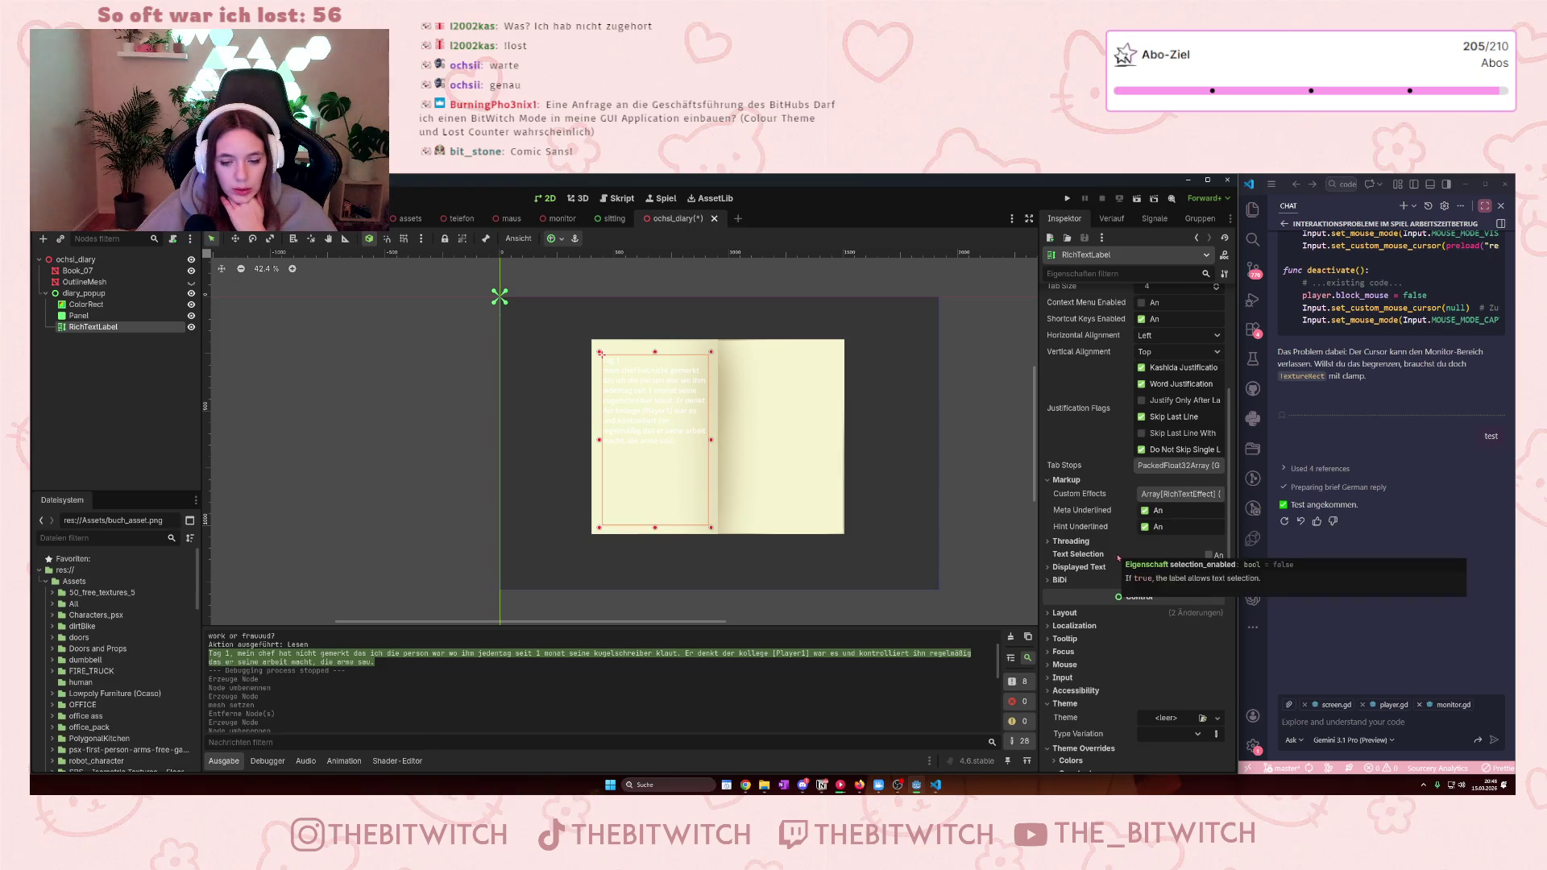
pyautogui.scroll(-6, 1118, 556)
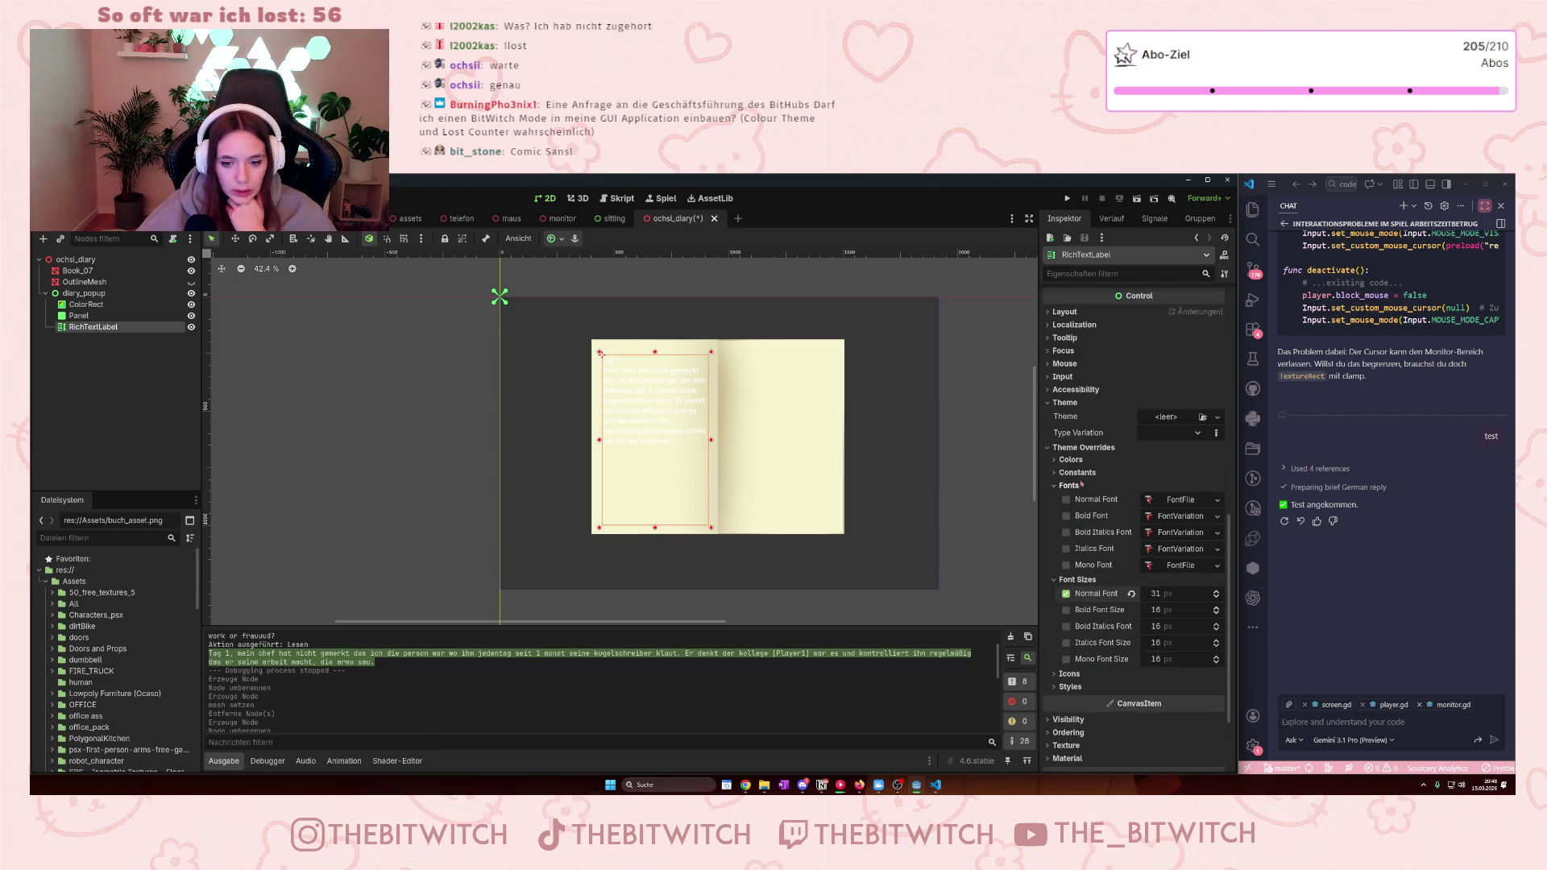
# - Set the label's Default Color override to dark blue 1F2F88
pyautogui.click(1070, 459)
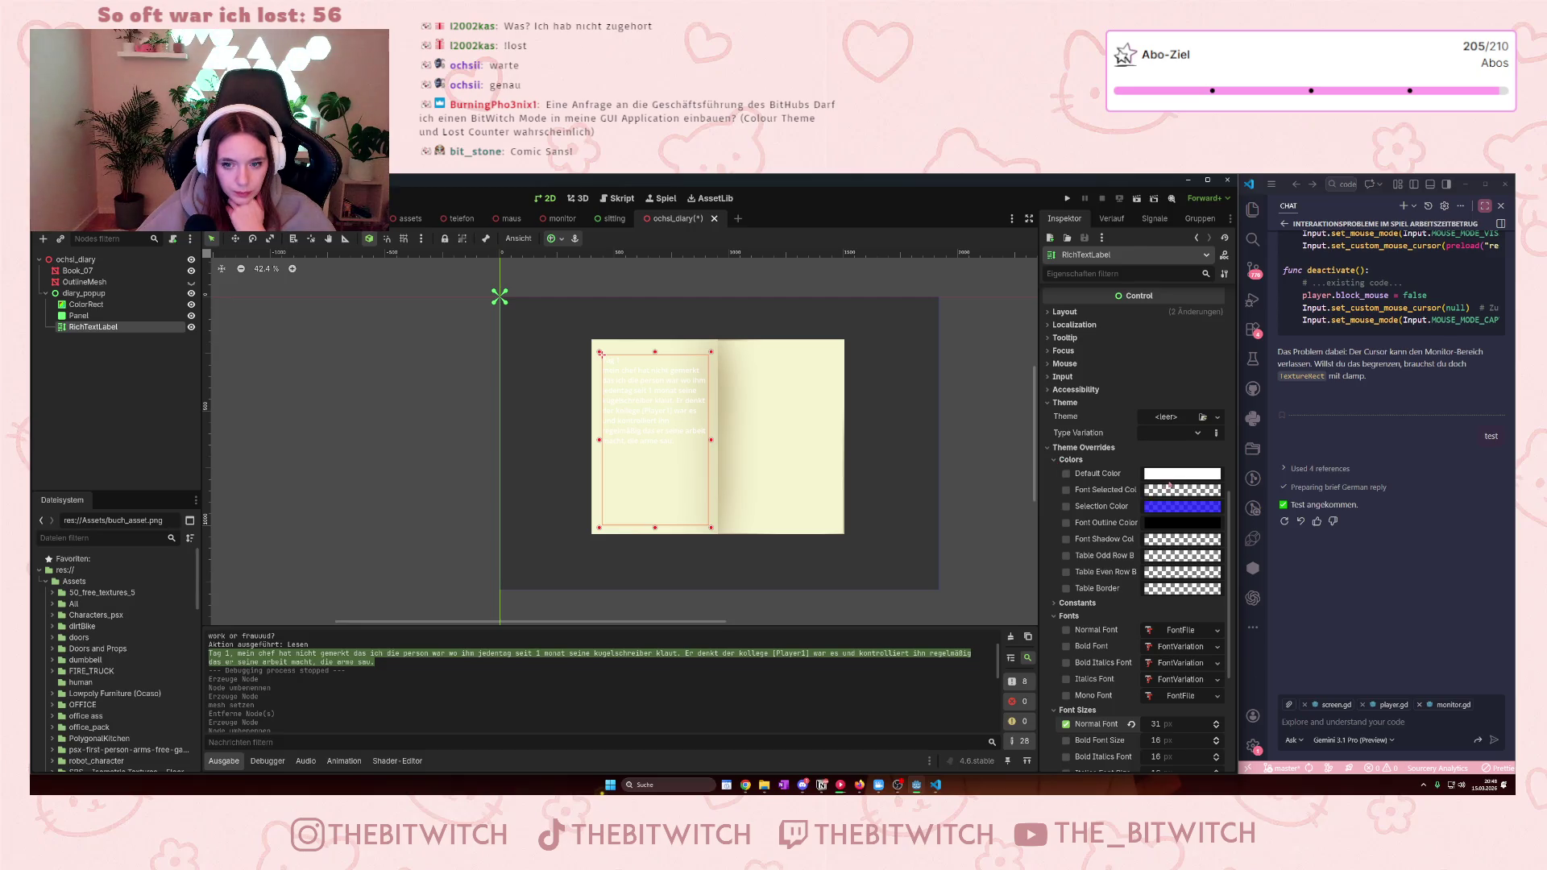
pyautogui.click(1169, 483)
pyautogui.click(1253, 542)
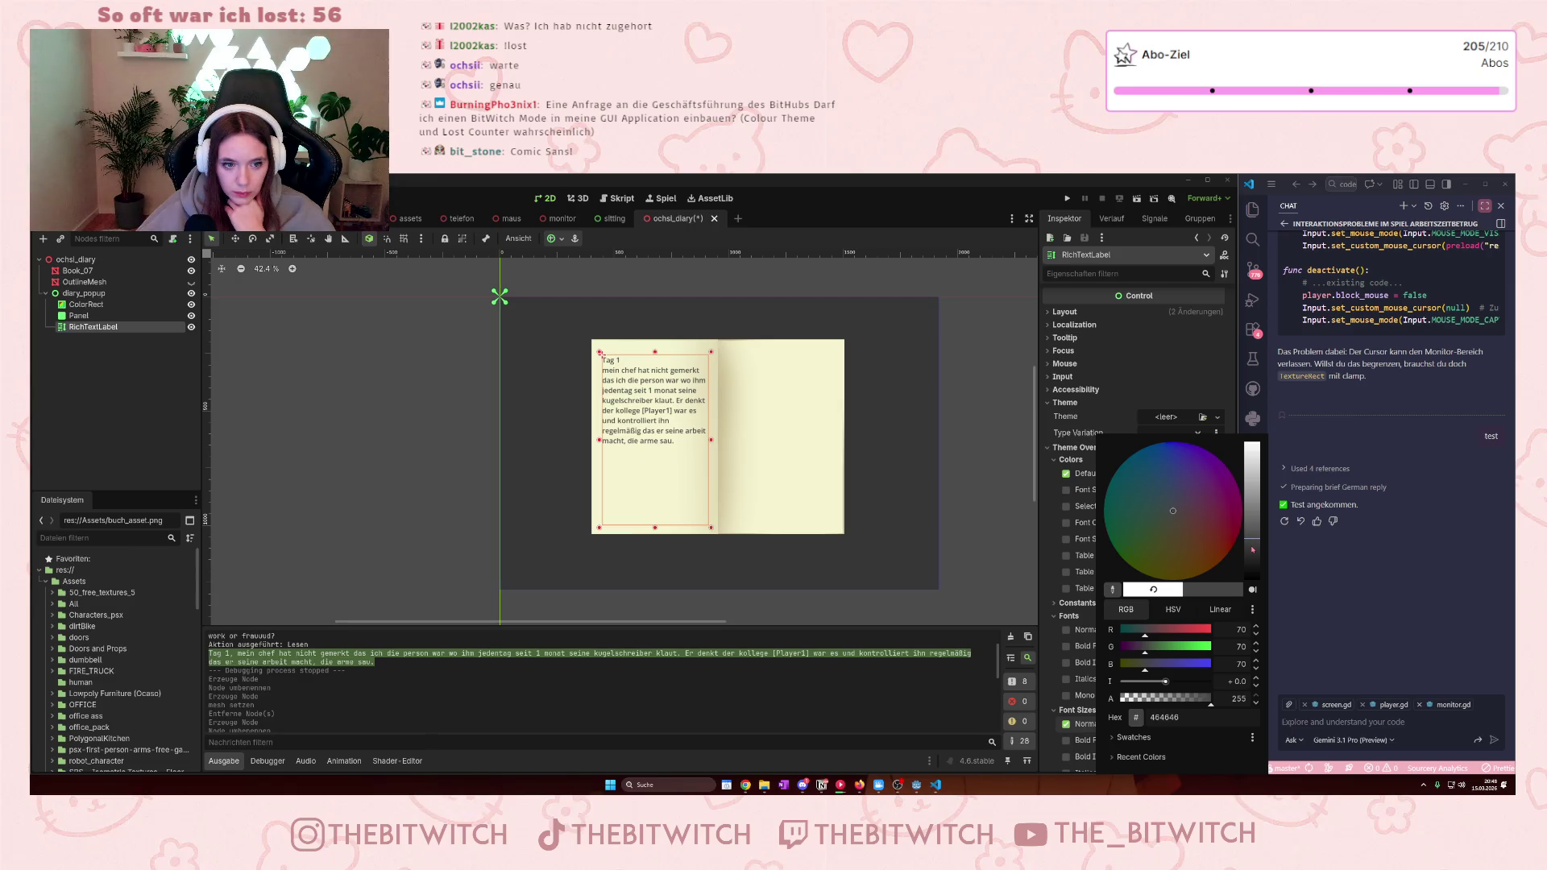
pyautogui.moveTo(1172, 507); pyautogui.dragTo(1172, 453)
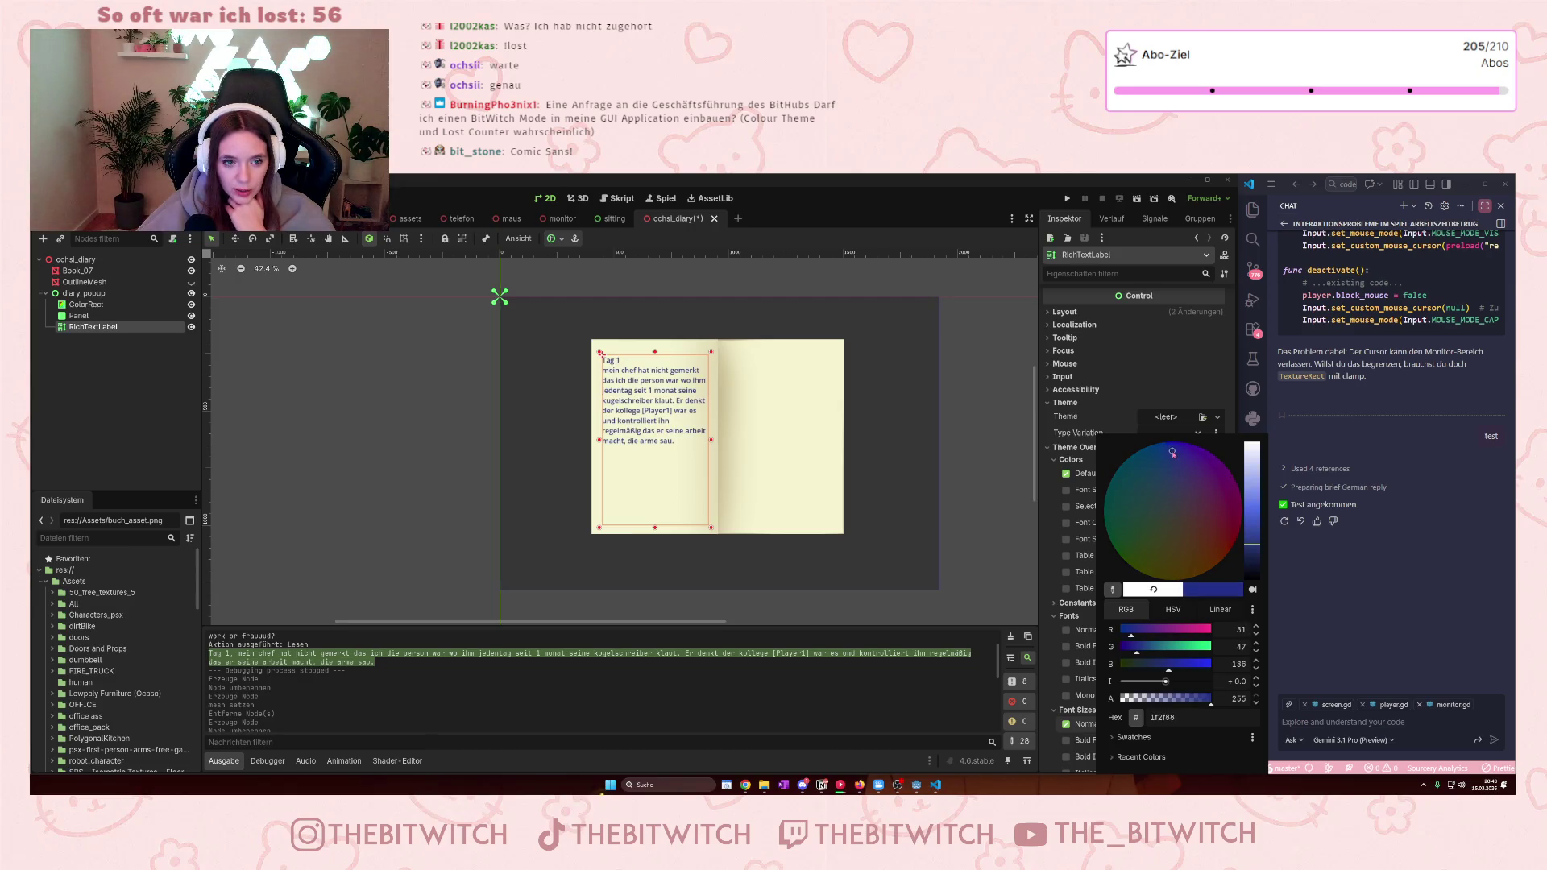
pyautogui.click(1119, 398)
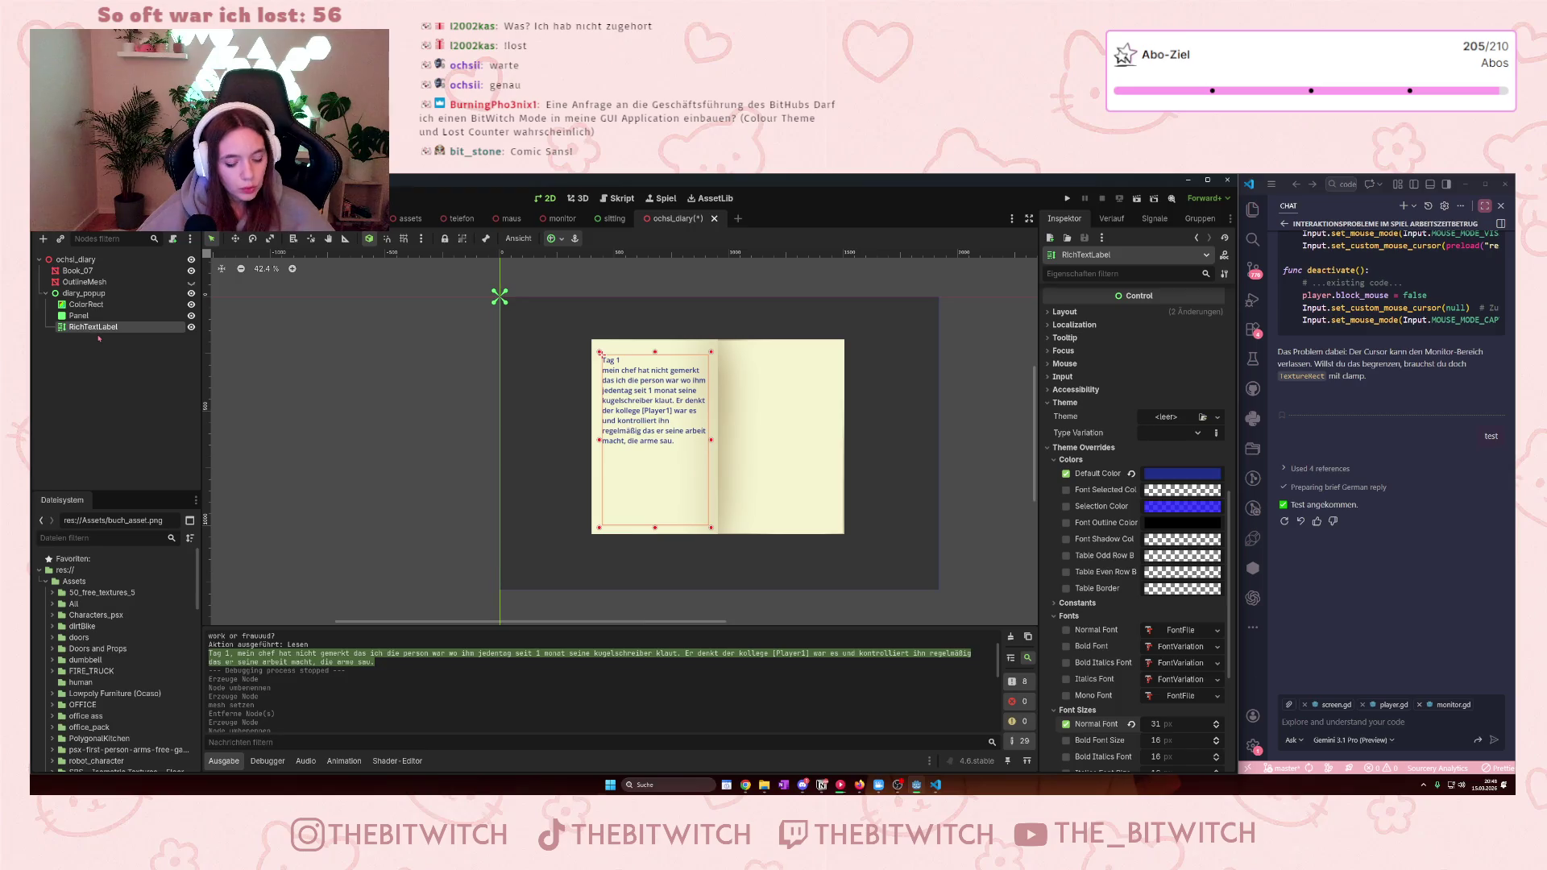
# - Add a RichTextLabel2 child to diary_popup and size it over the book's right page
pyautogui.click(81, 294)
pyautogui.rightClick(93, 294)
pyautogui.click(131, 304)
pyautogui.write('rich')
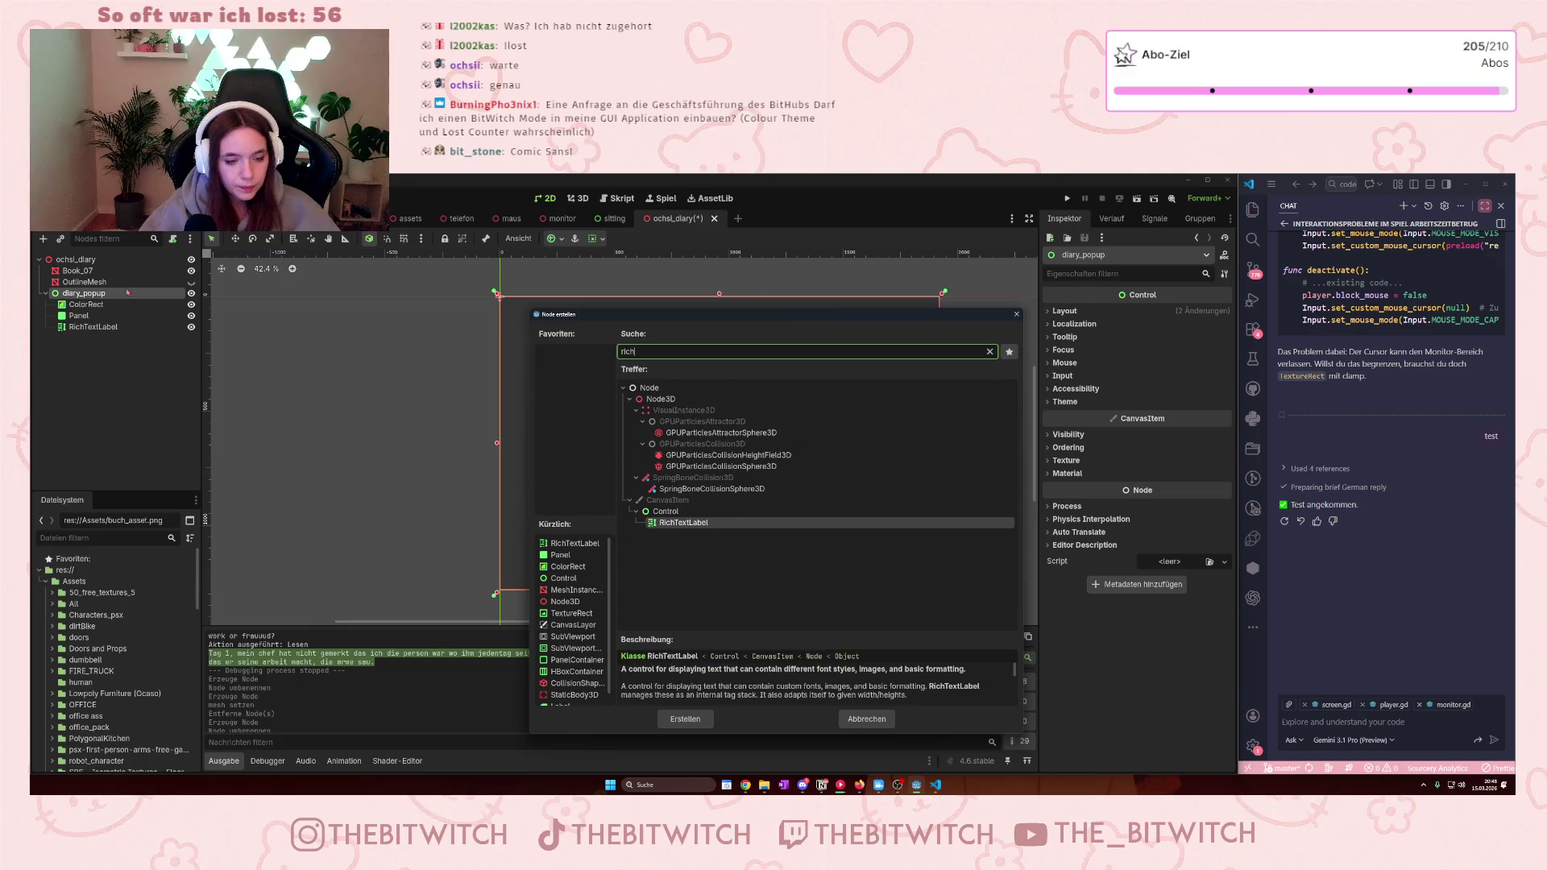
pyautogui.press('Return')
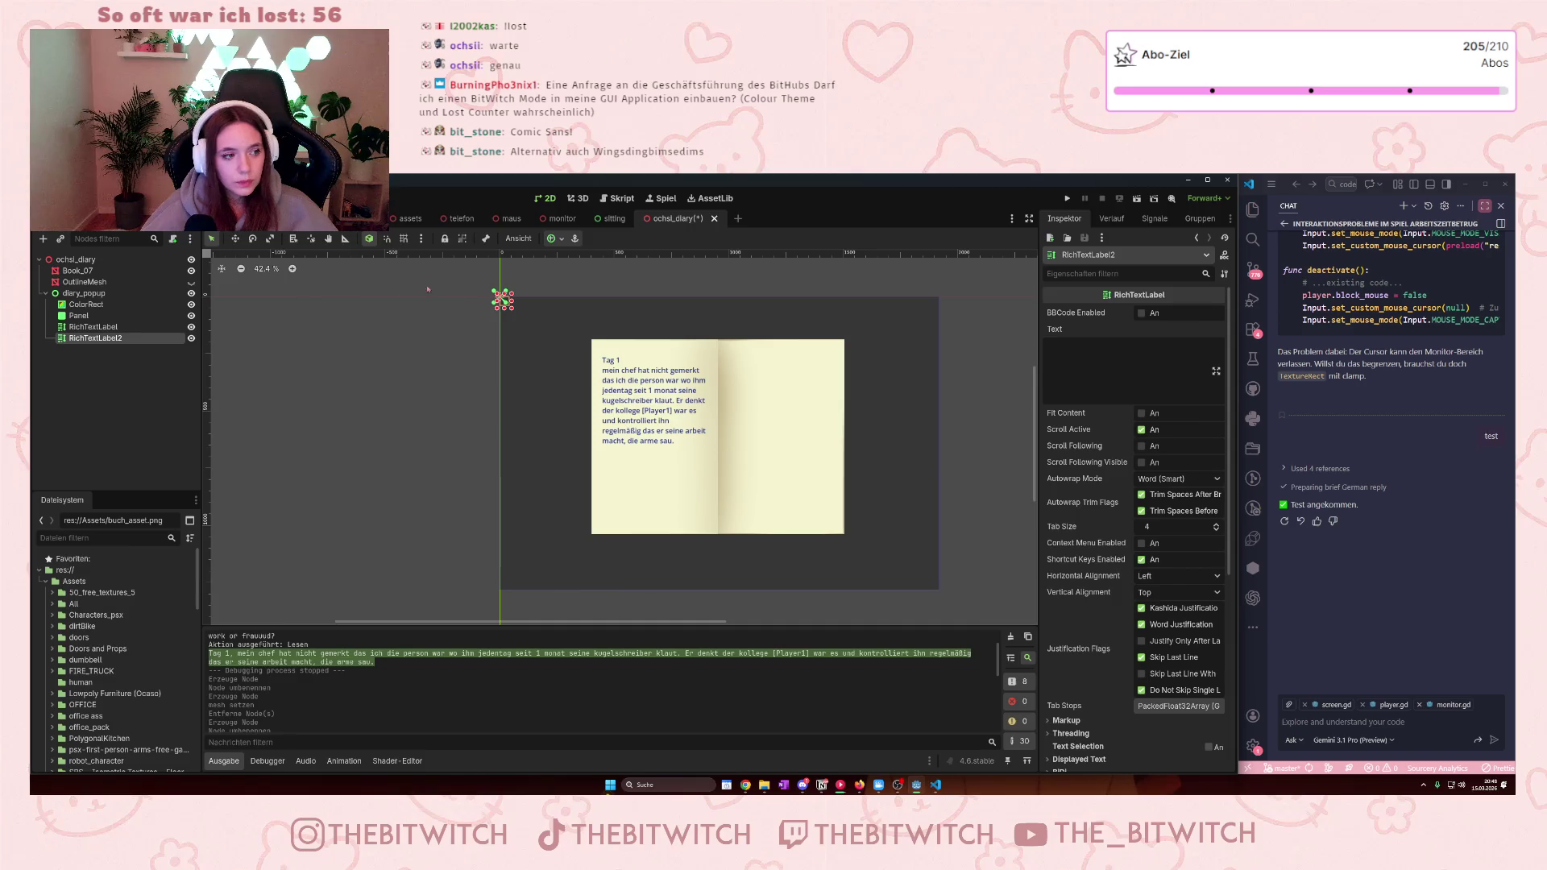
pyautogui.moveTo(501, 298)
pyautogui.mouseDown()
pyautogui.moveTo(623, 341)
pyautogui.moveTo(854, 534)
pyautogui.moveTo(837, 529)
pyautogui.mouseUp()
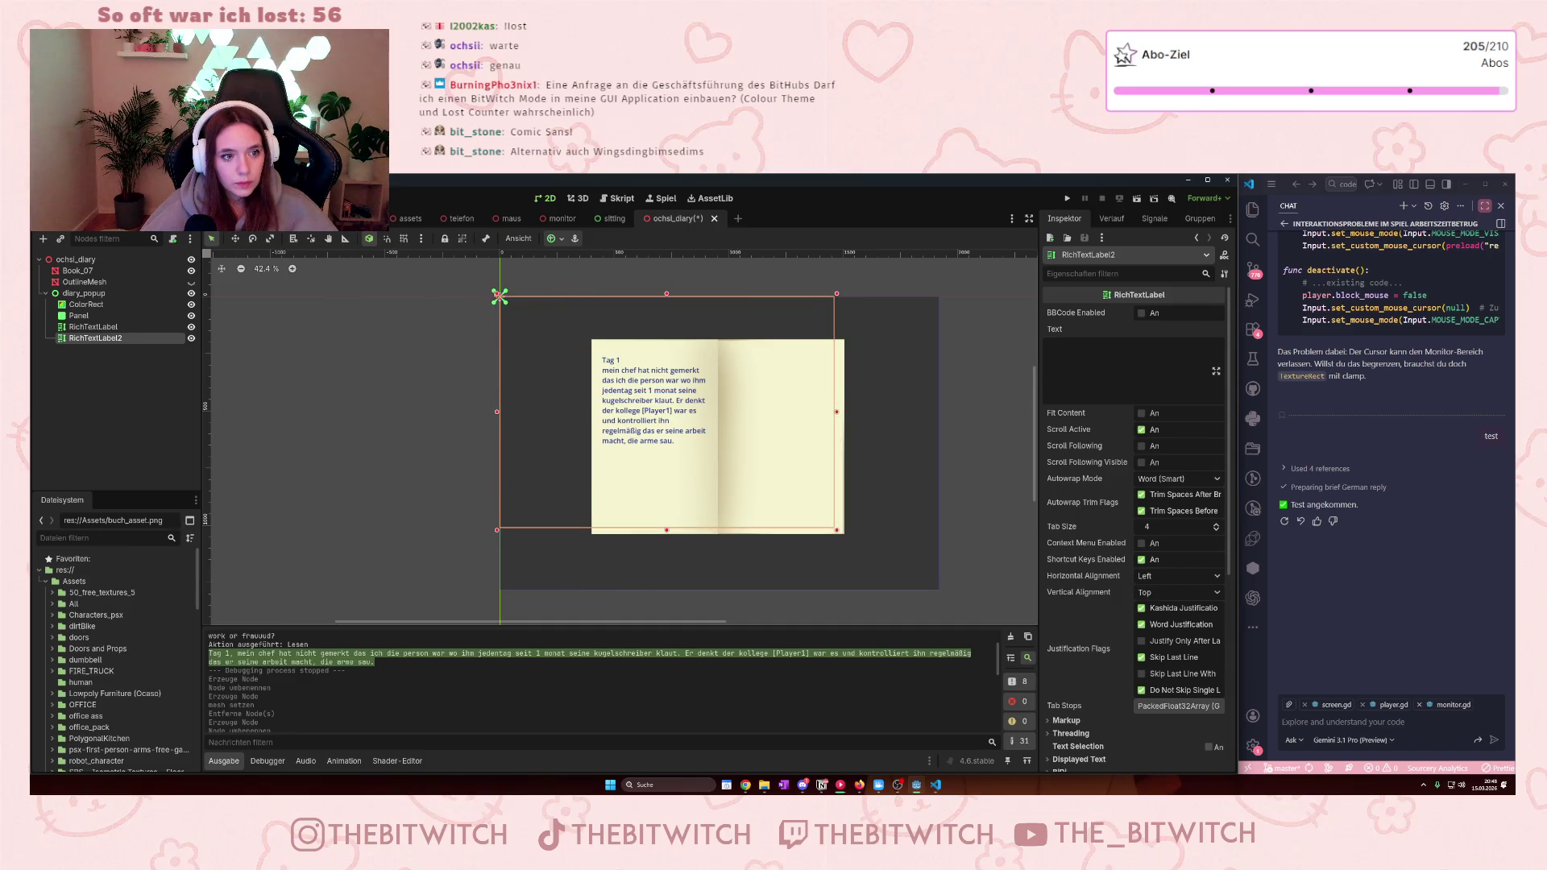
pyautogui.moveTo(499, 295)
pyautogui.mouseDown()
pyautogui.moveTo(553, 335)
pyautogui.moveTo(723, 352)
pyautogui.mouseUp()
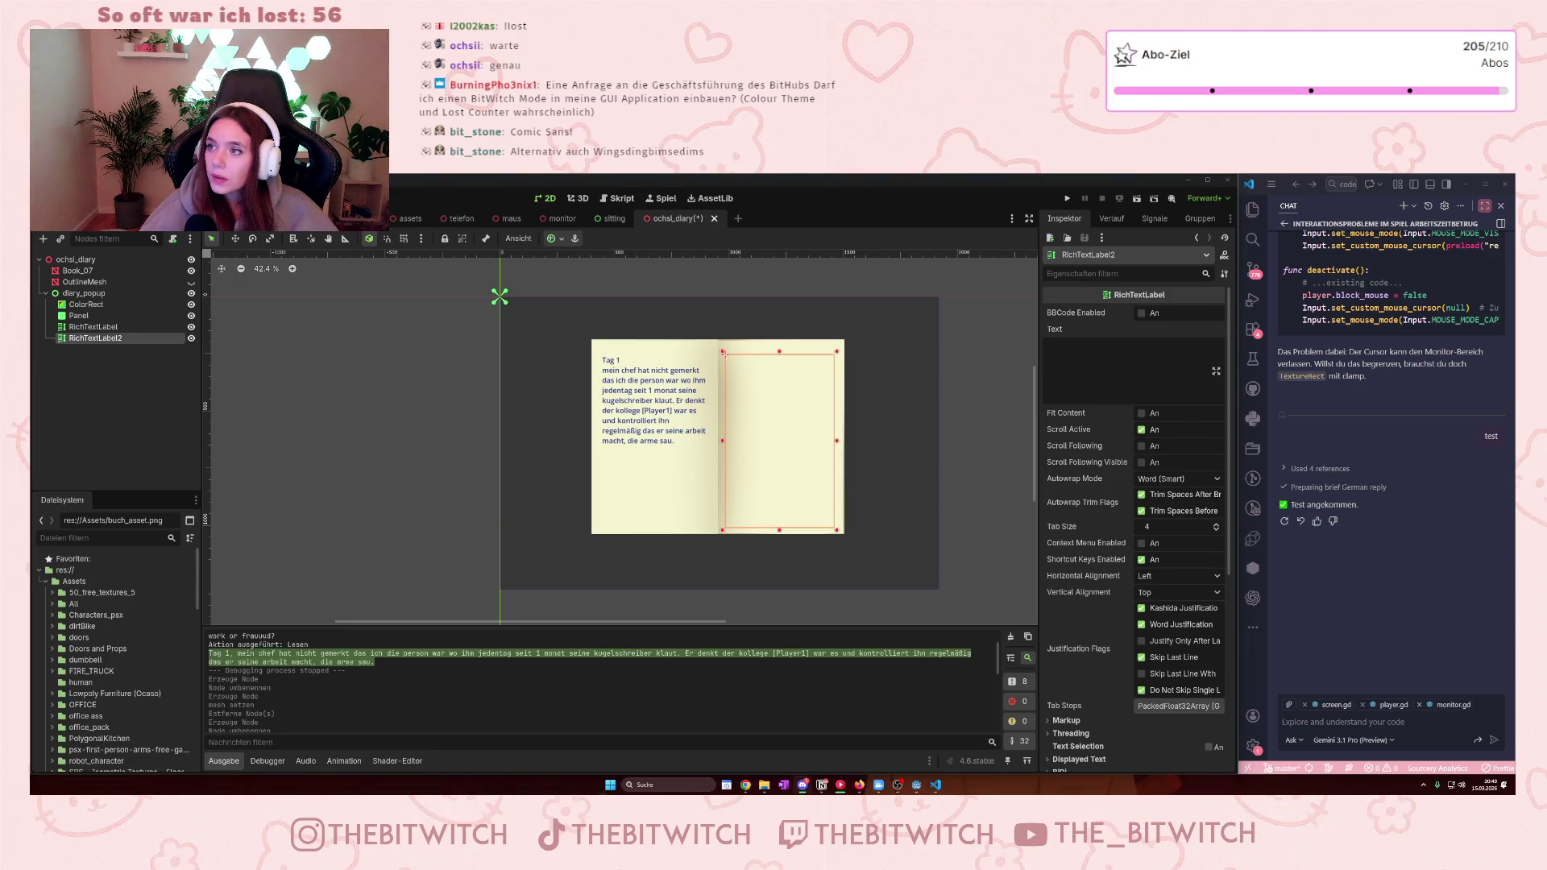
# - Paste the Tag 2 diary entry into RichTextLabel2's Text property
pyautogui.click(1100, 343)
pyautogui.hotkey('ctrl', 'v')
pyautogui.scroll(5, 1082, 353)
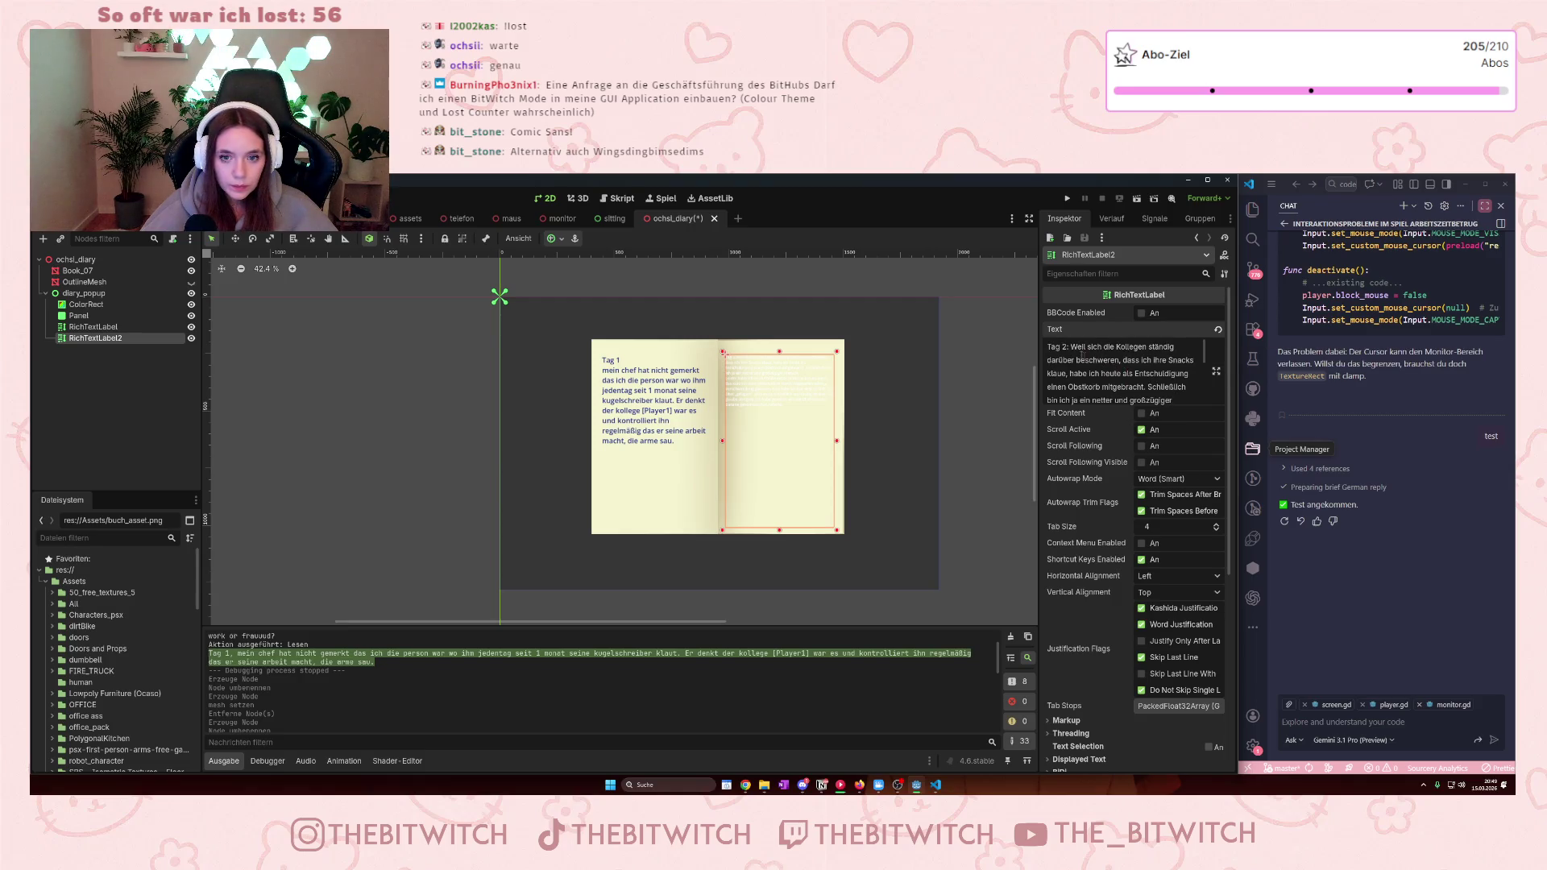
pyautogui.click(649, 396)
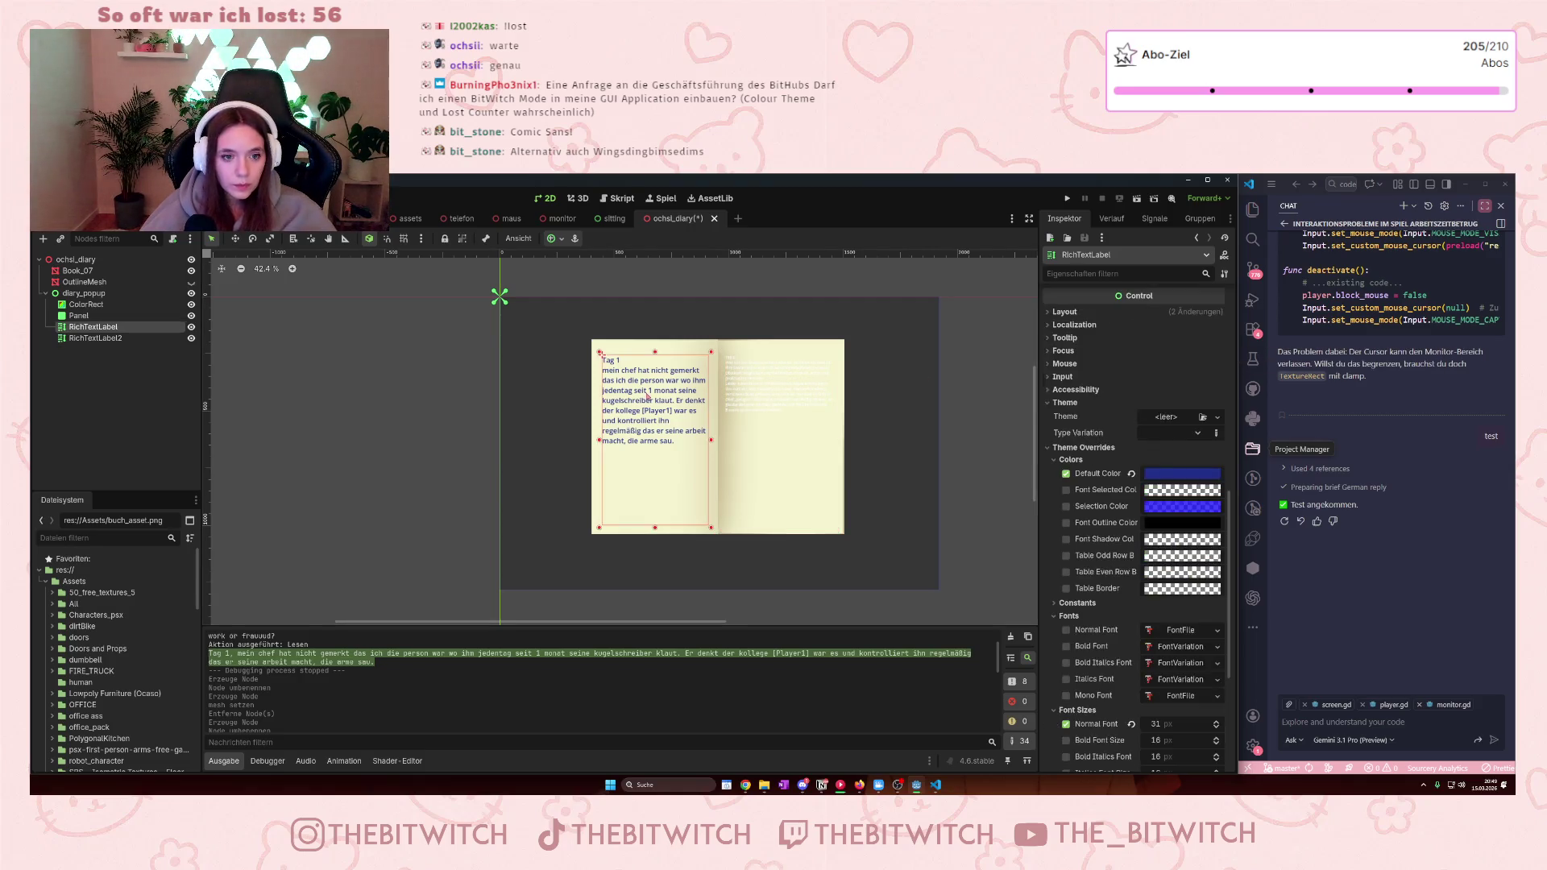
pyautogui.scroll(-5, 1129, 541)
pyautogui.scroll(3, 1136, 573)
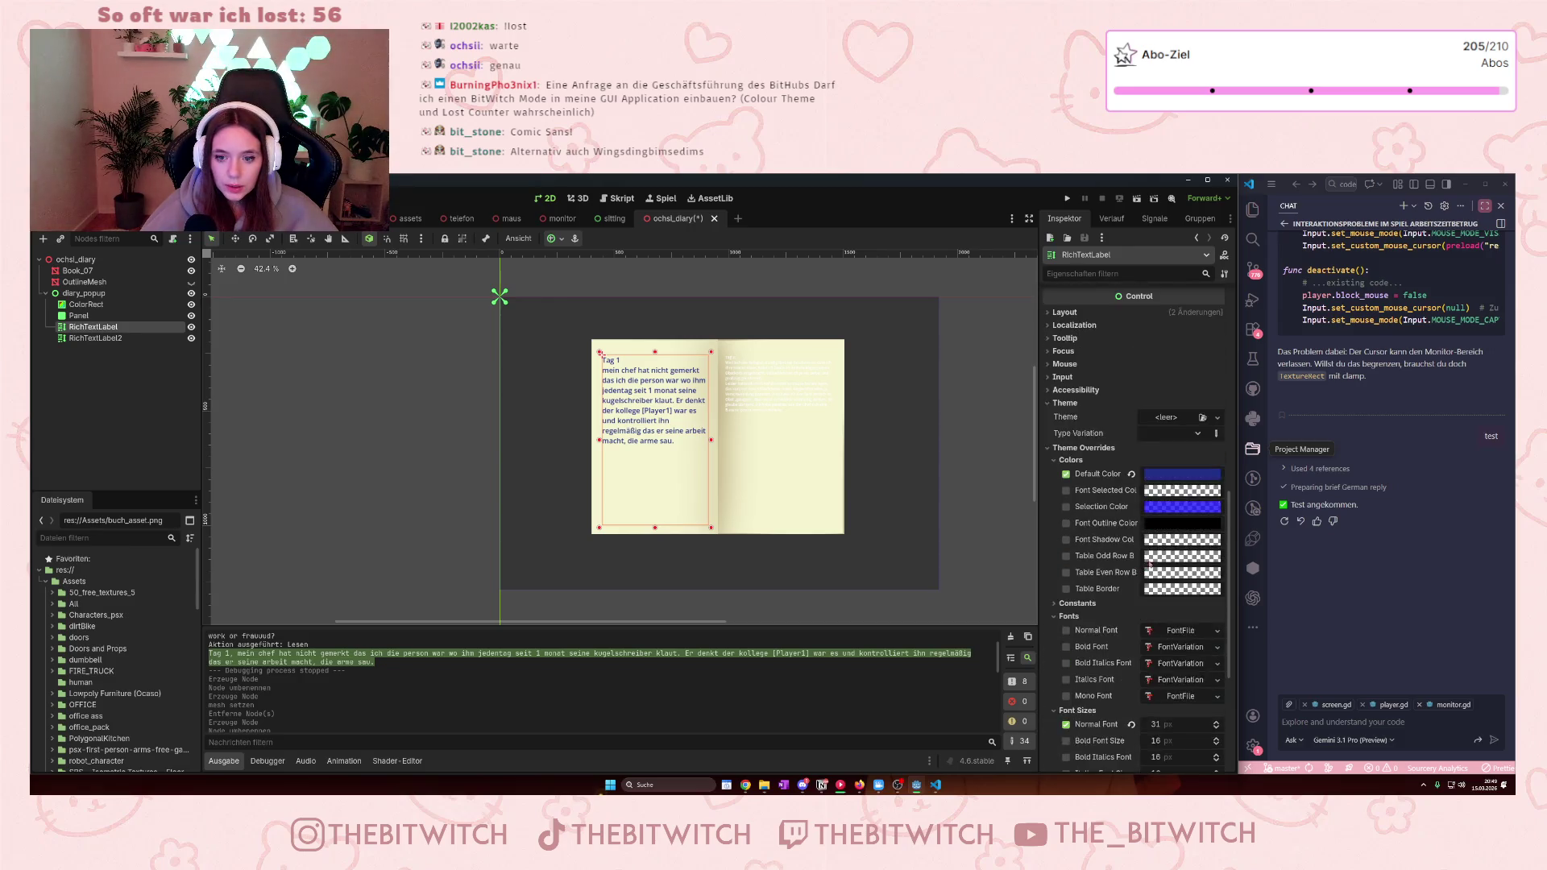
pyautogui.click(761, 397)
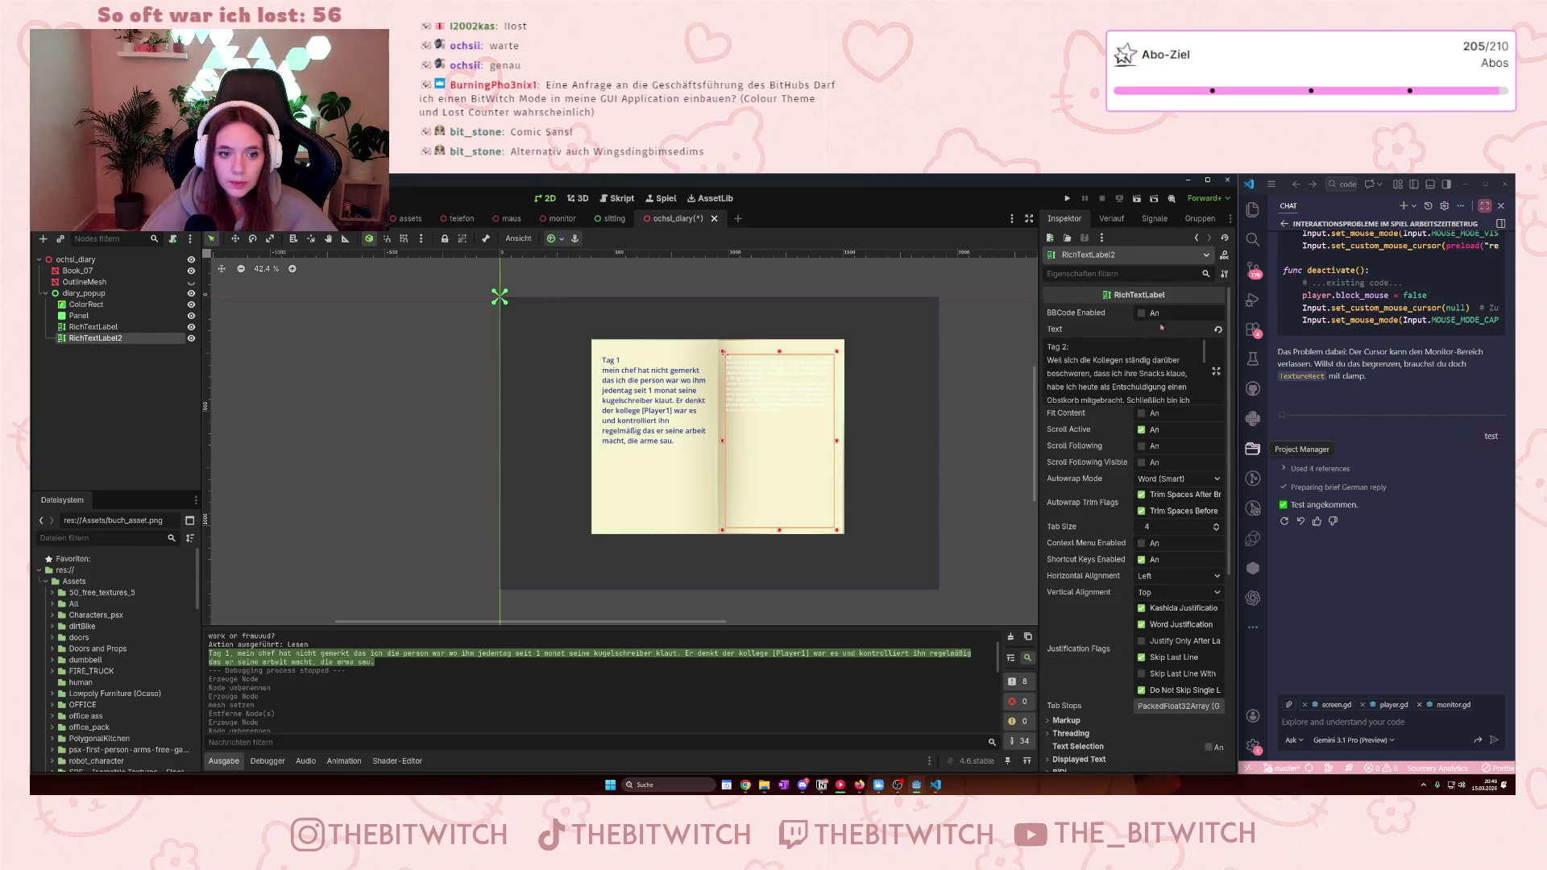
# - Enable a Normal Font Size override of 31 px on RichTextLabel2
pyautogui.scroll(-6, 1116, 529)
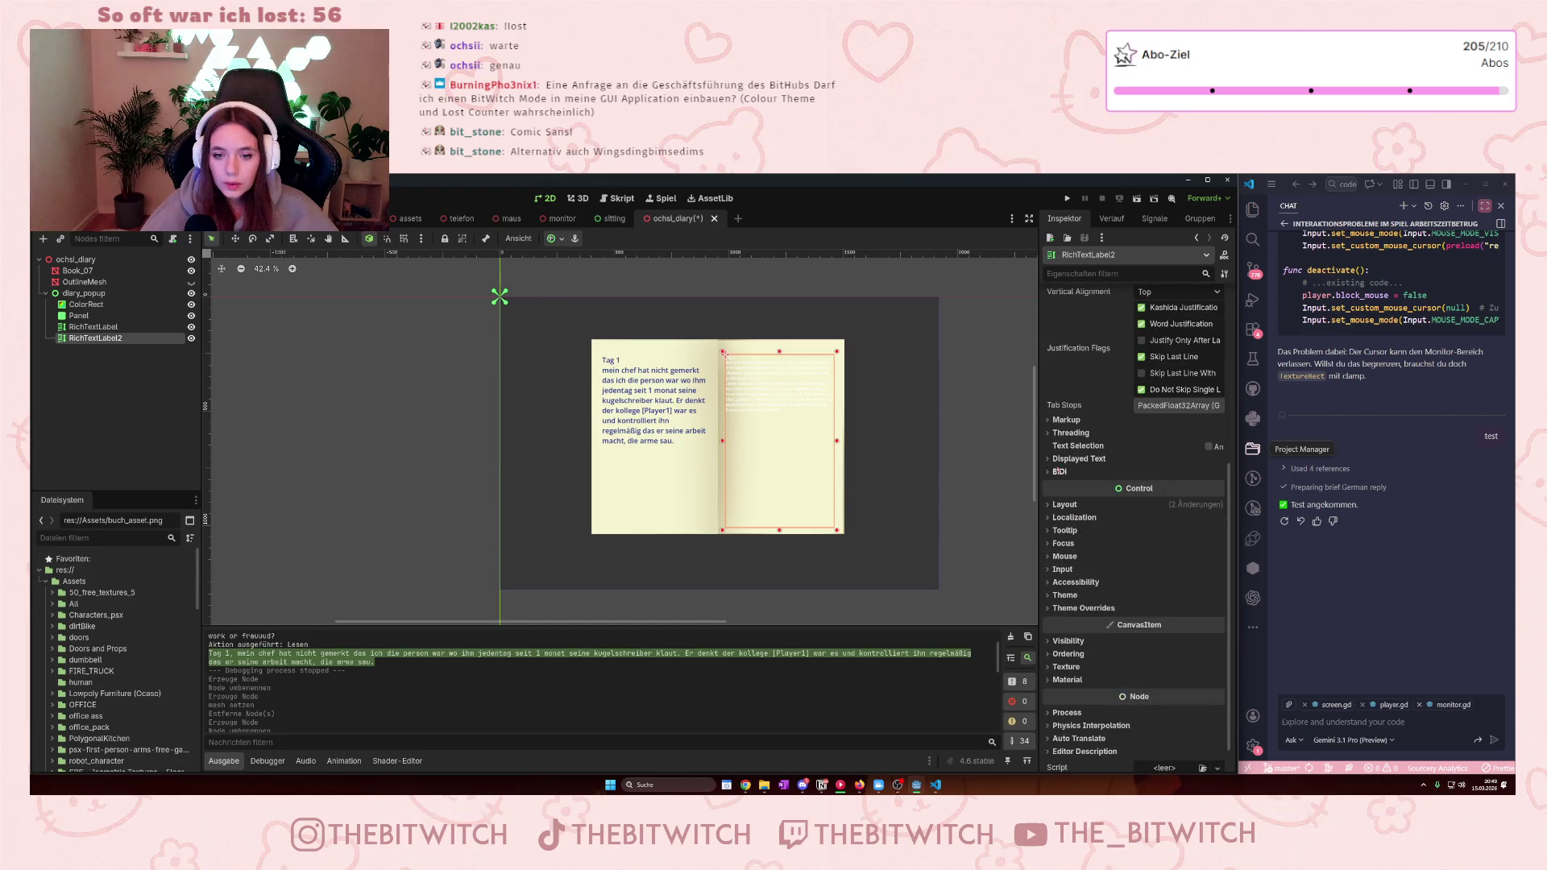
pyautogui.scroll(-1, 1065, 532)
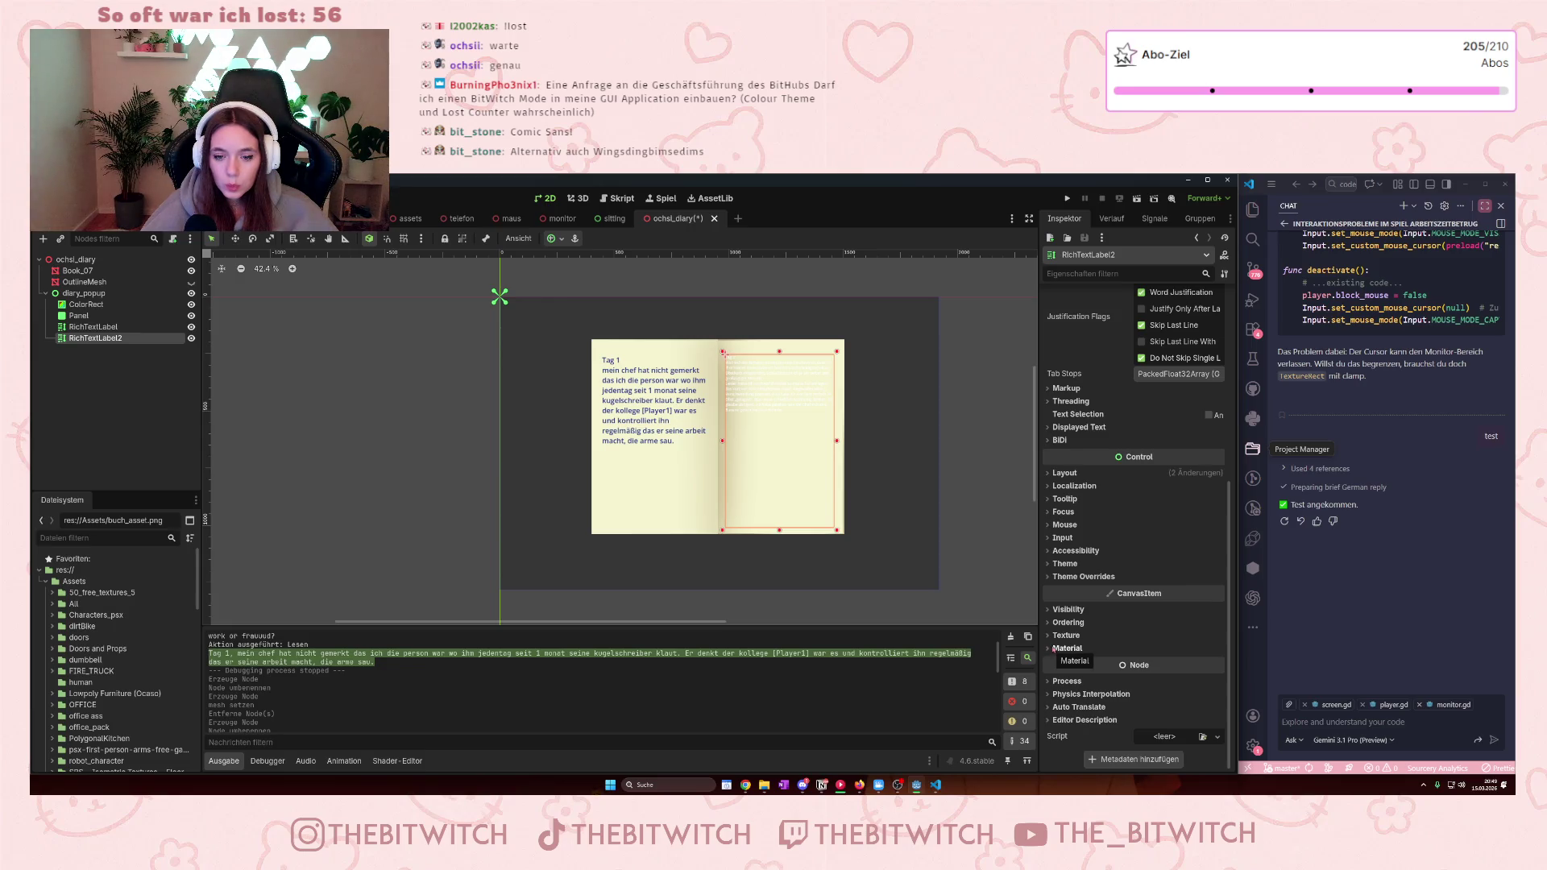
pyautogui.click(1071, 576)
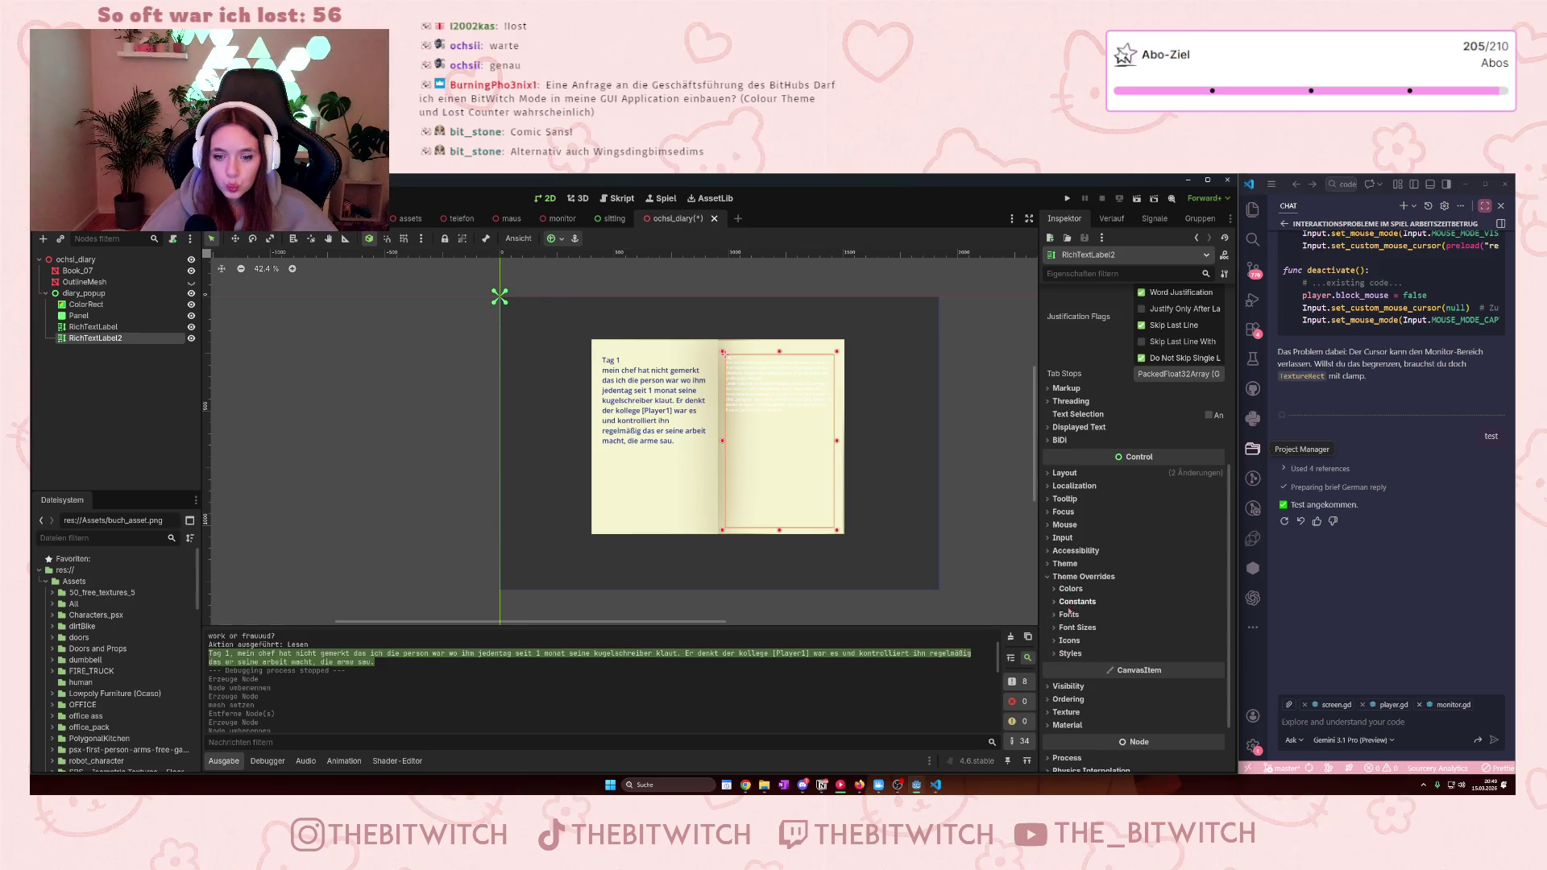
pyautogui.click(1069, 614)
pyautogui.click(1076, 709)
pyautogui.scroll(-3, 1168, 654)
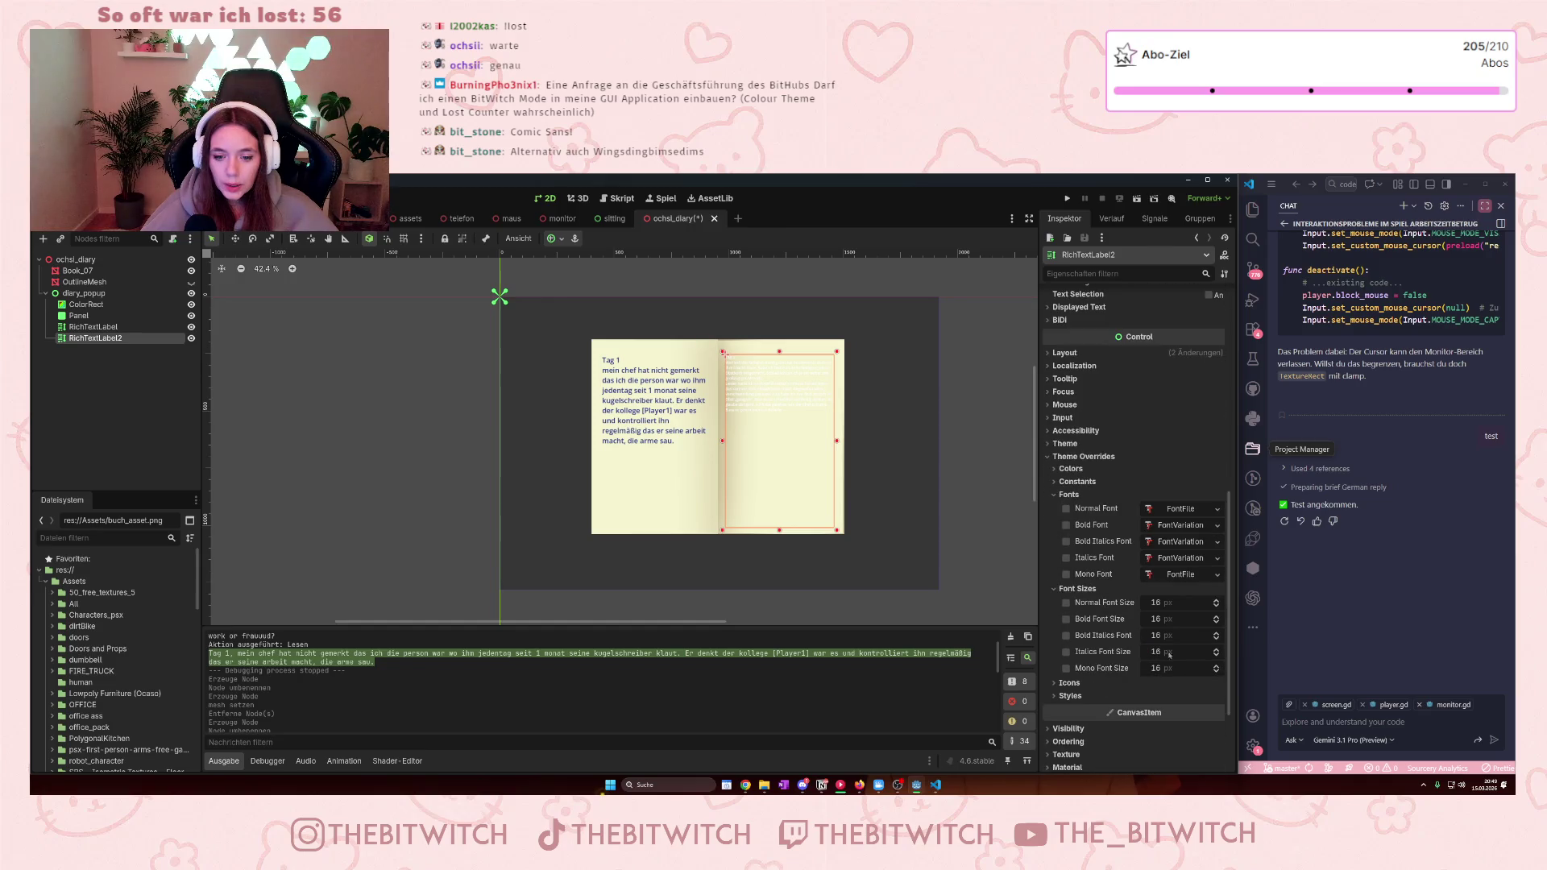
pyautogui.click(1156, 603)
pyautogui.write('1')
pyautogui.click(1153, 602)
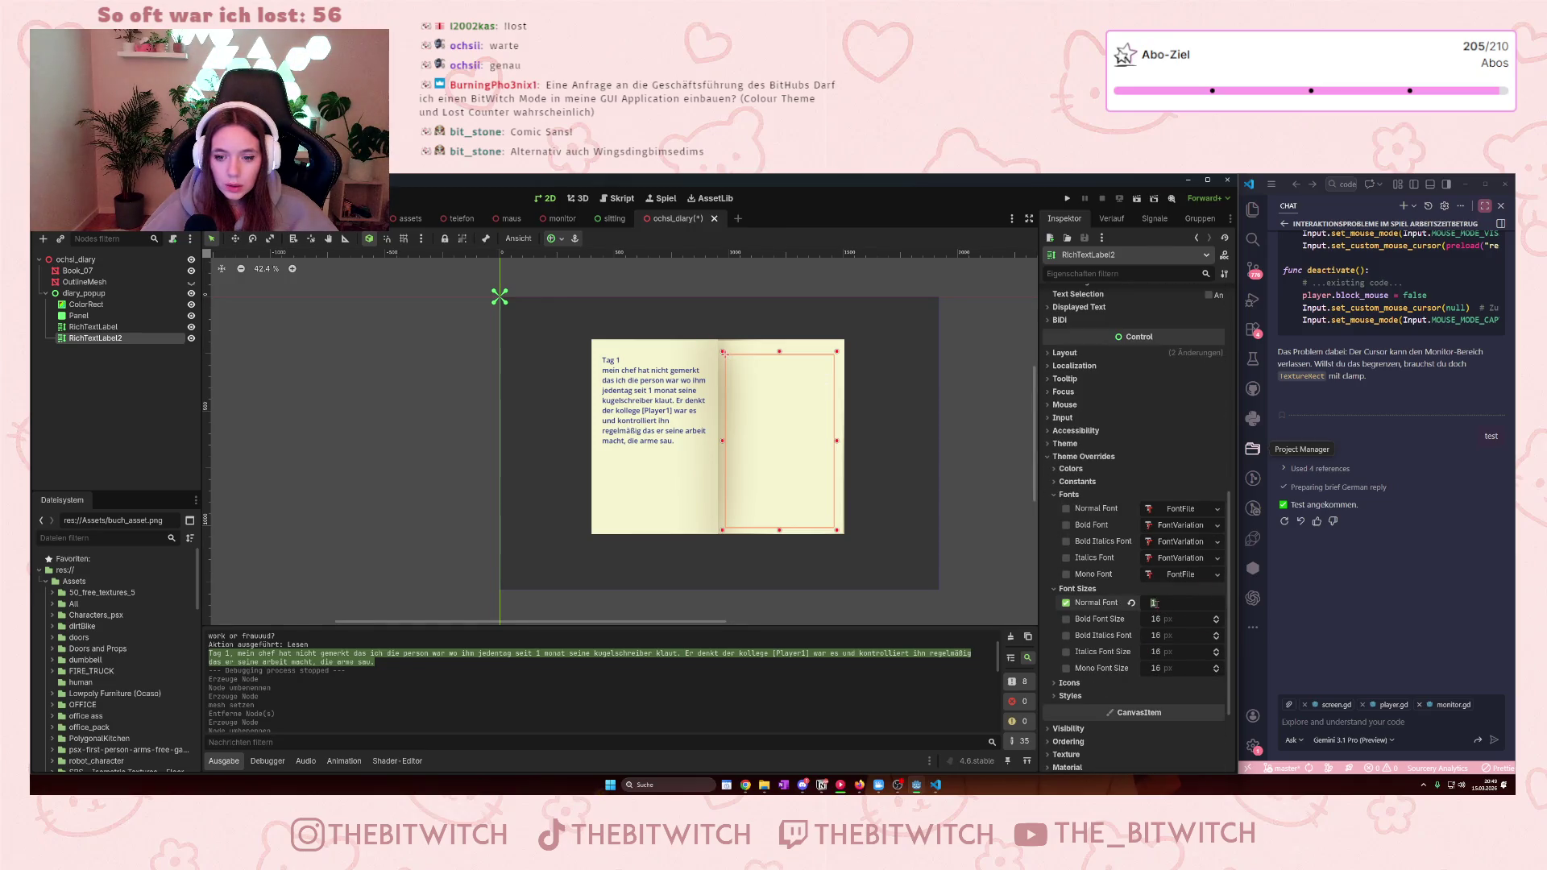
pyautogui.write('31')
pyautogui.press('Return')
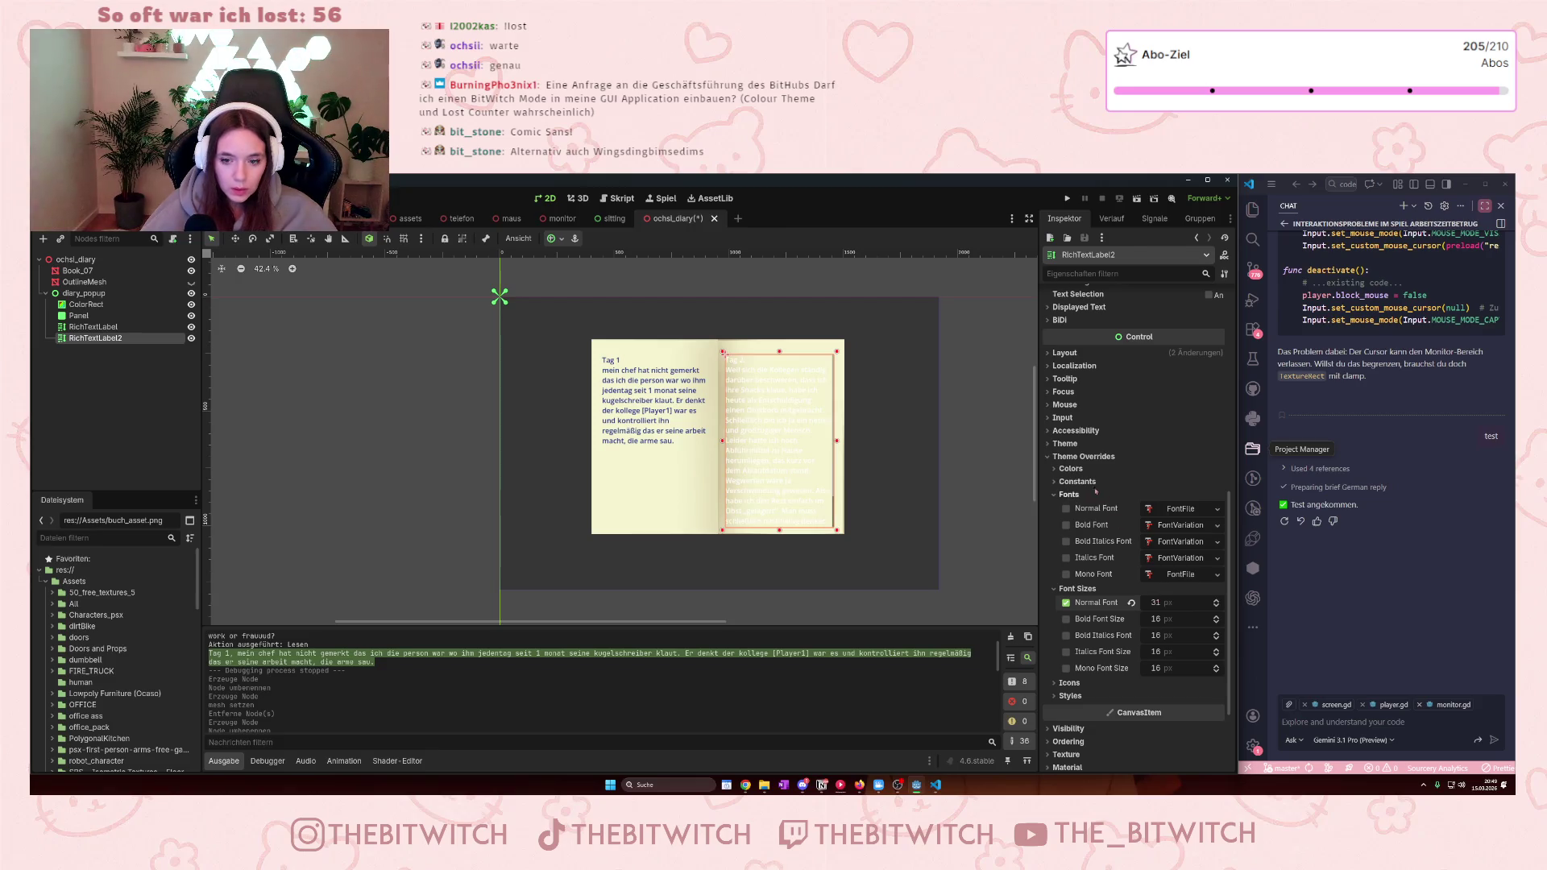
pyautogui.click(697, 405)
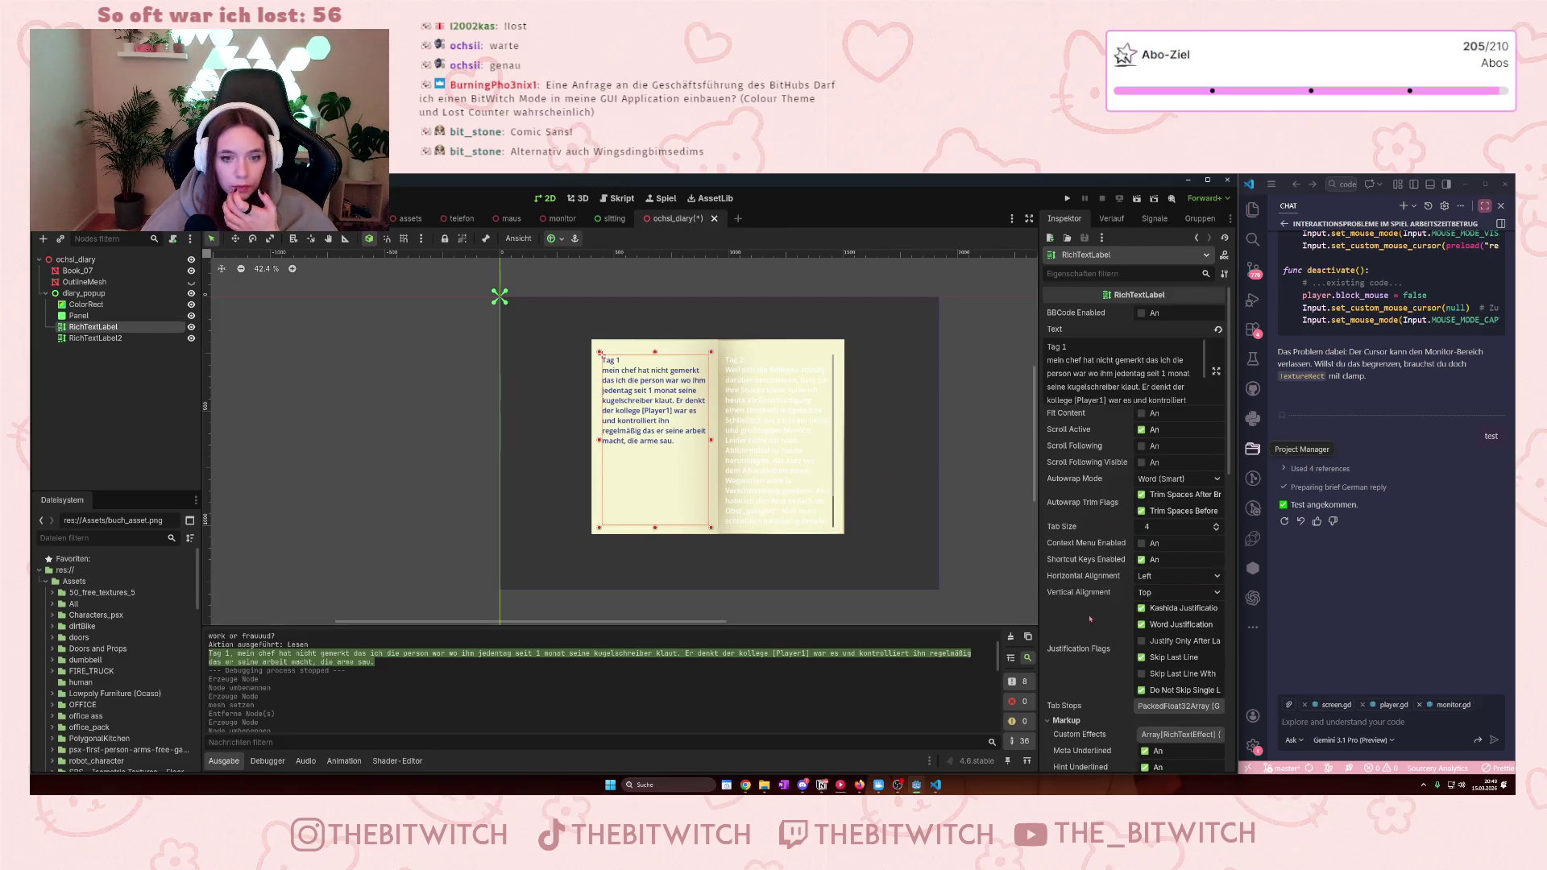
# - Copy the left-page label's default text colour hex value 1f2f88
pyautogui.scroll(-5, 1089, 619)
pyautogui.click(1163, 714)
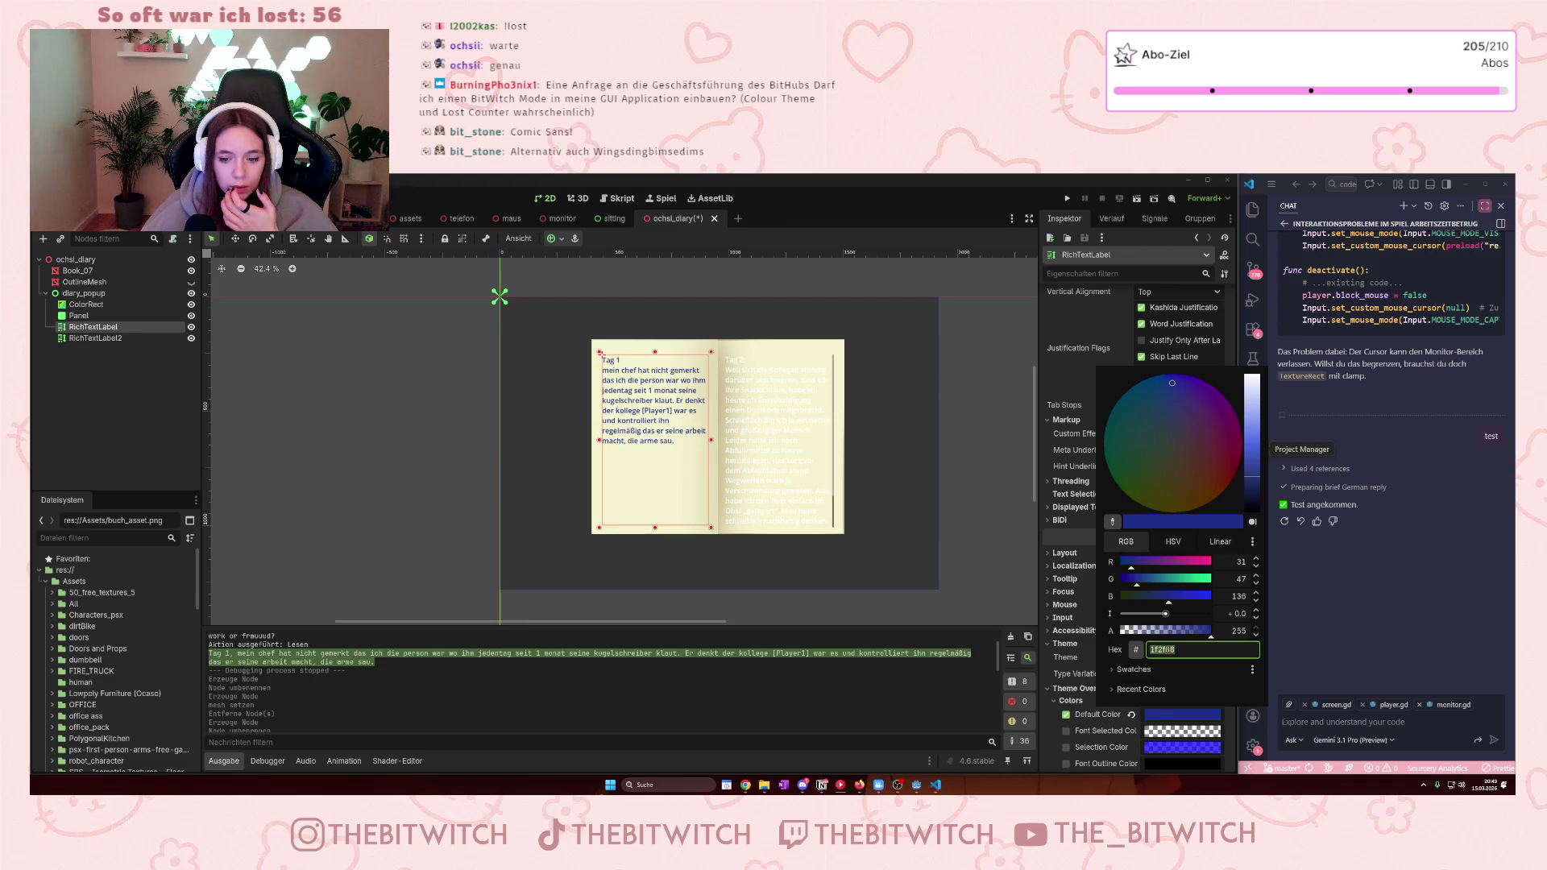
pyautogui.click(1164, 650)
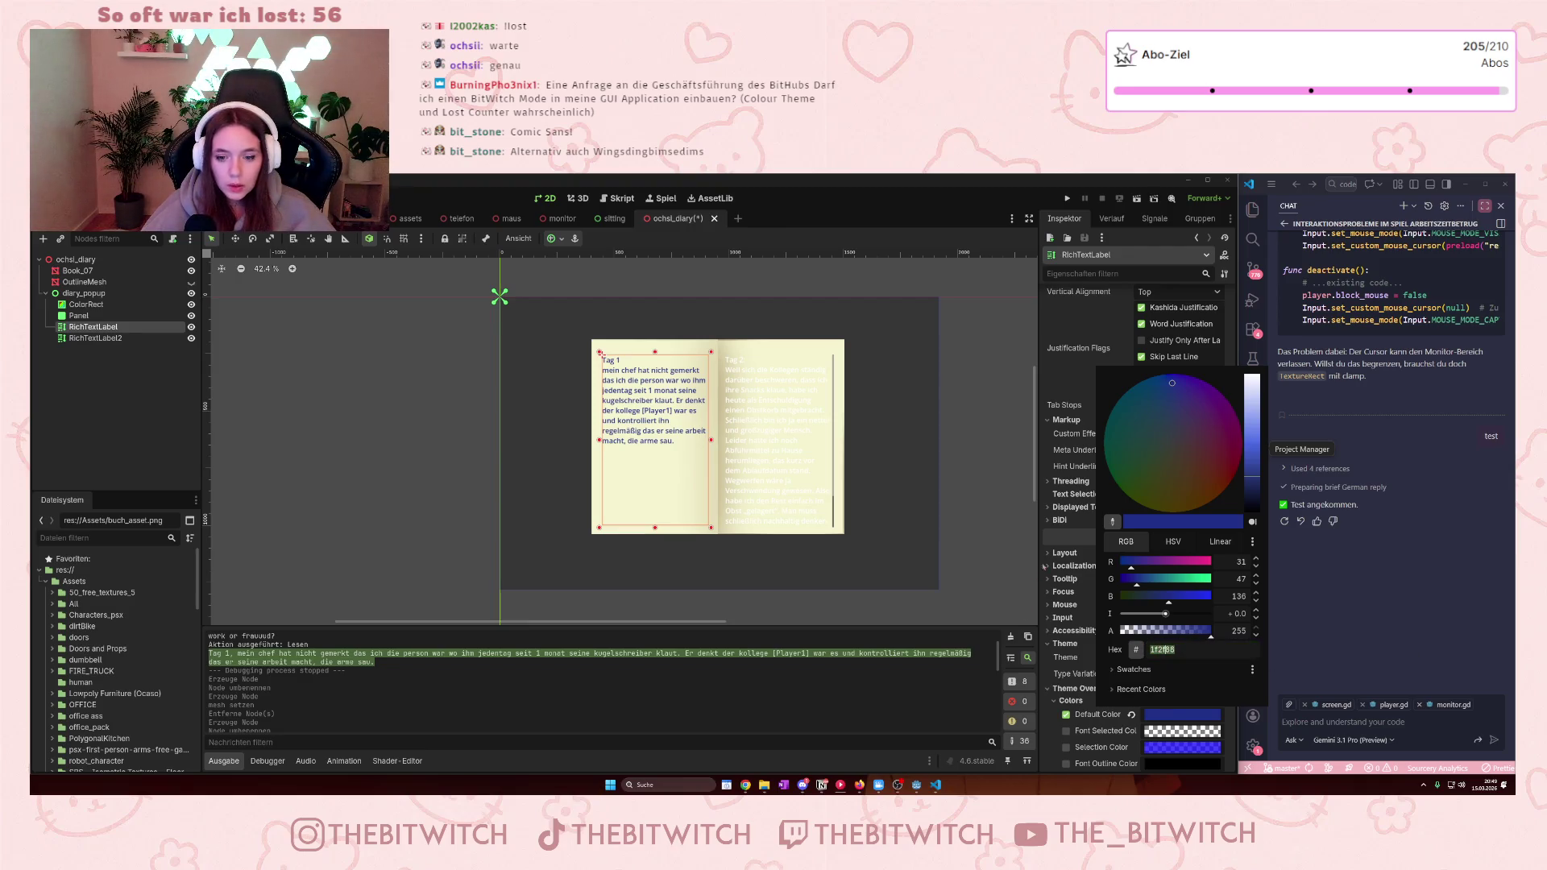
pyautogui.click(1087, 393)
pyautogui.scroll(3, 1160, 456)
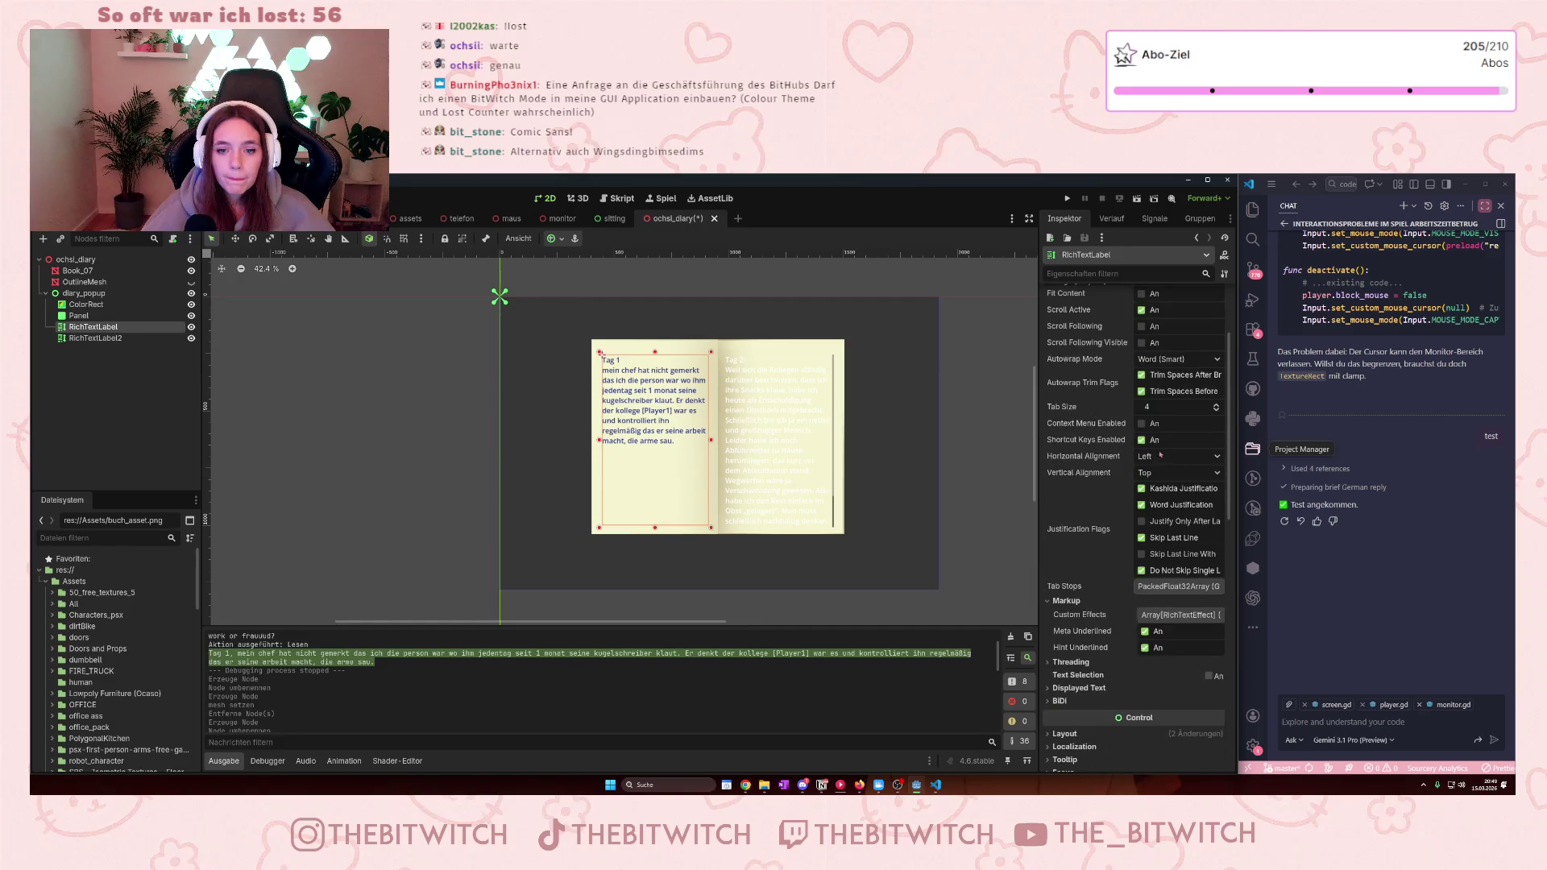
# - Give RichTextLabel2 the pasted Default Color 1f2f88 and nudge it slightly up-right
pyautogui.click(757, 399)
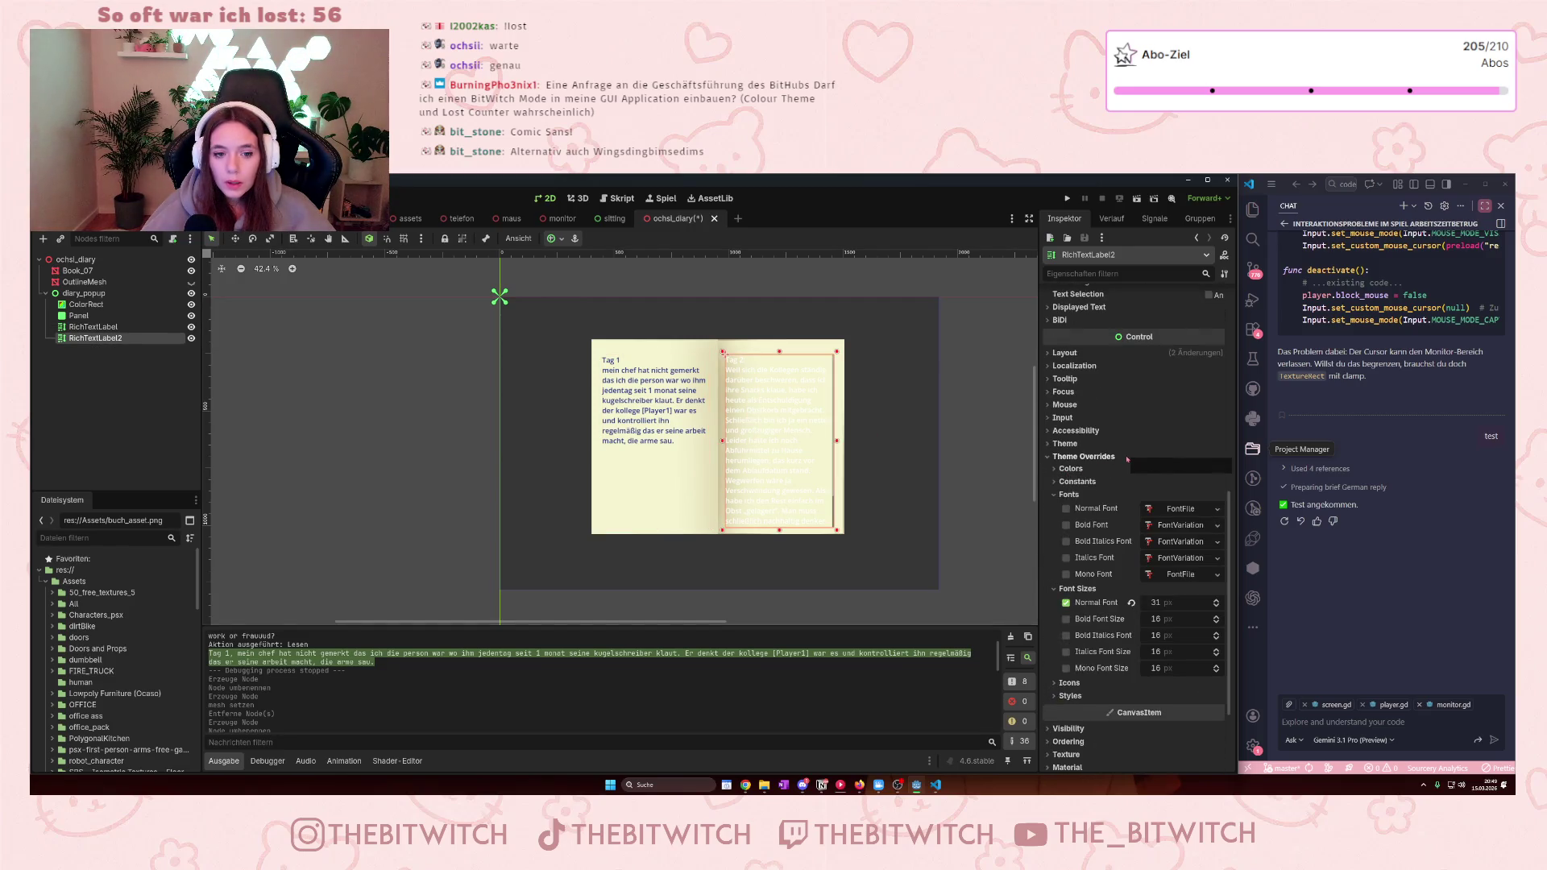
pyautogui.scroll(-3, 1113, 507)
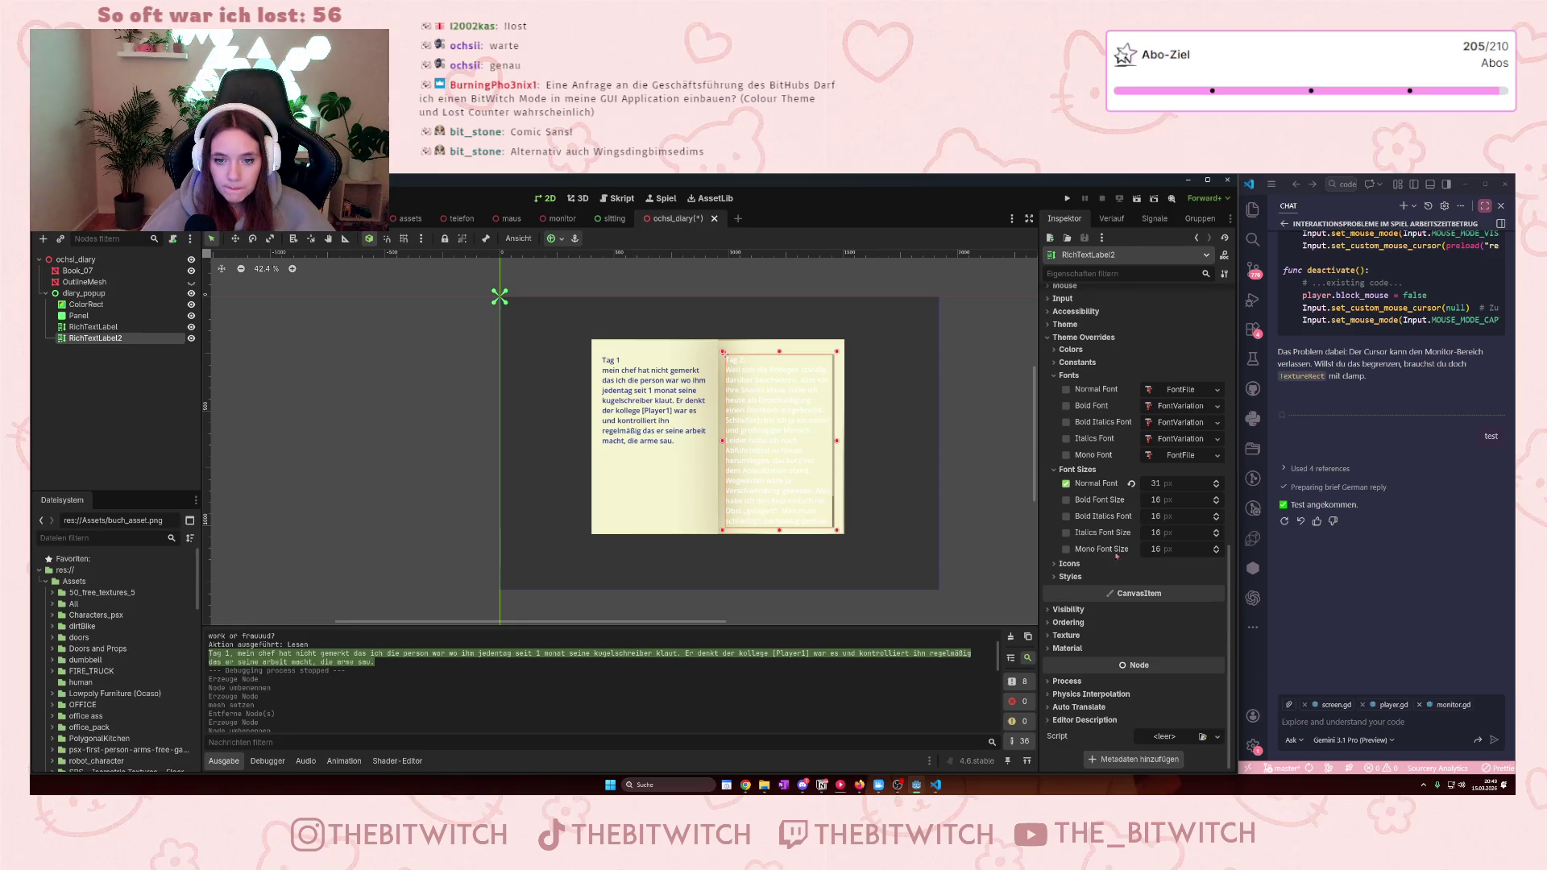
pyautogui.click(1055, 577)
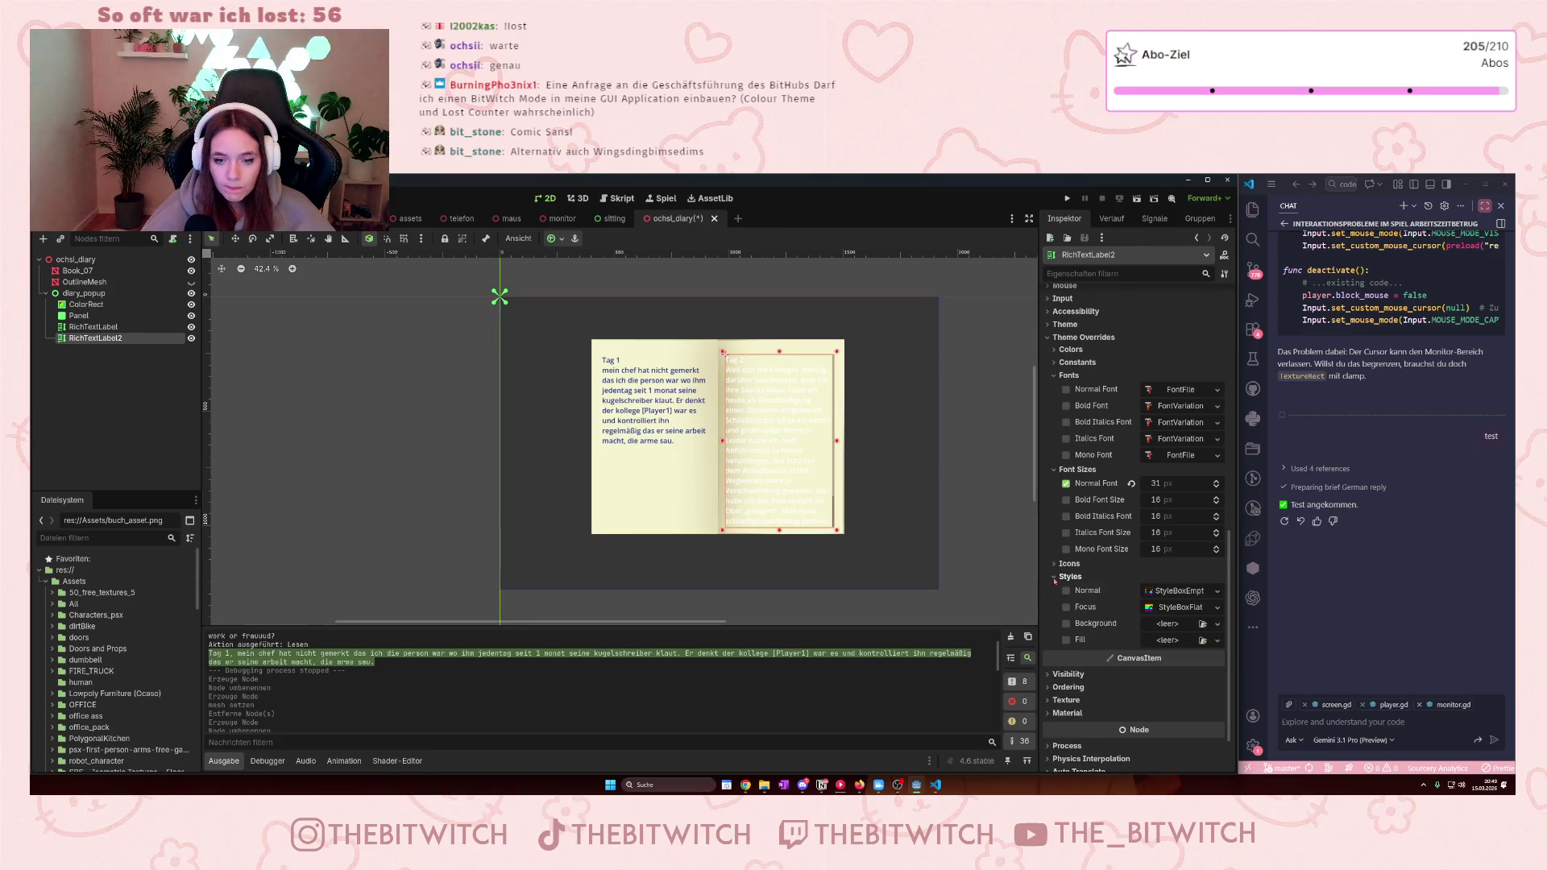
pyautogui.click(1057, 576)
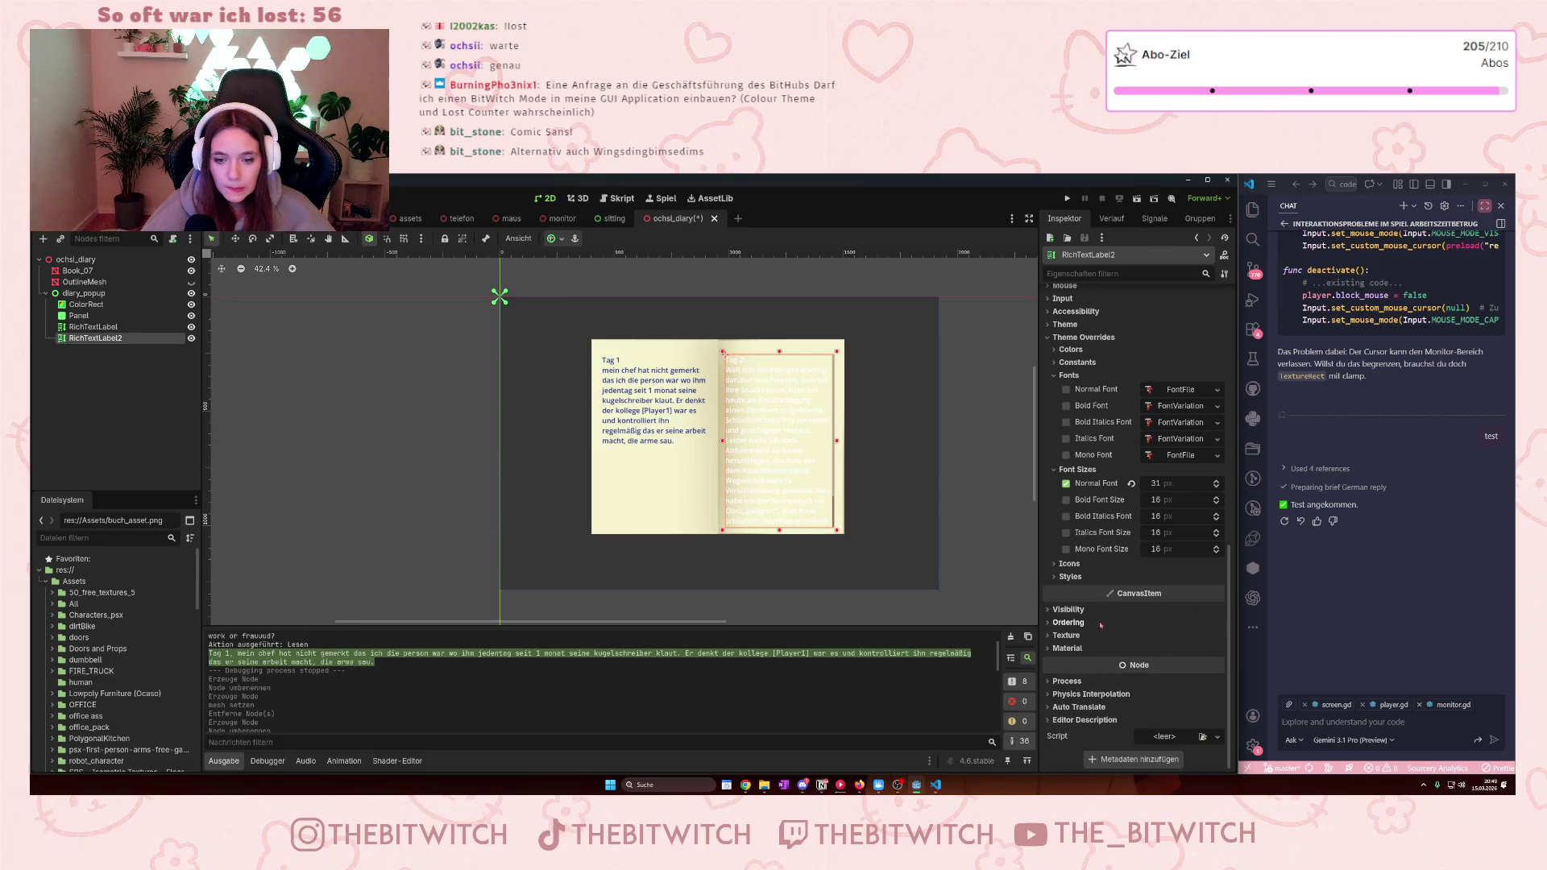
pyautogui.click(1070, 349)
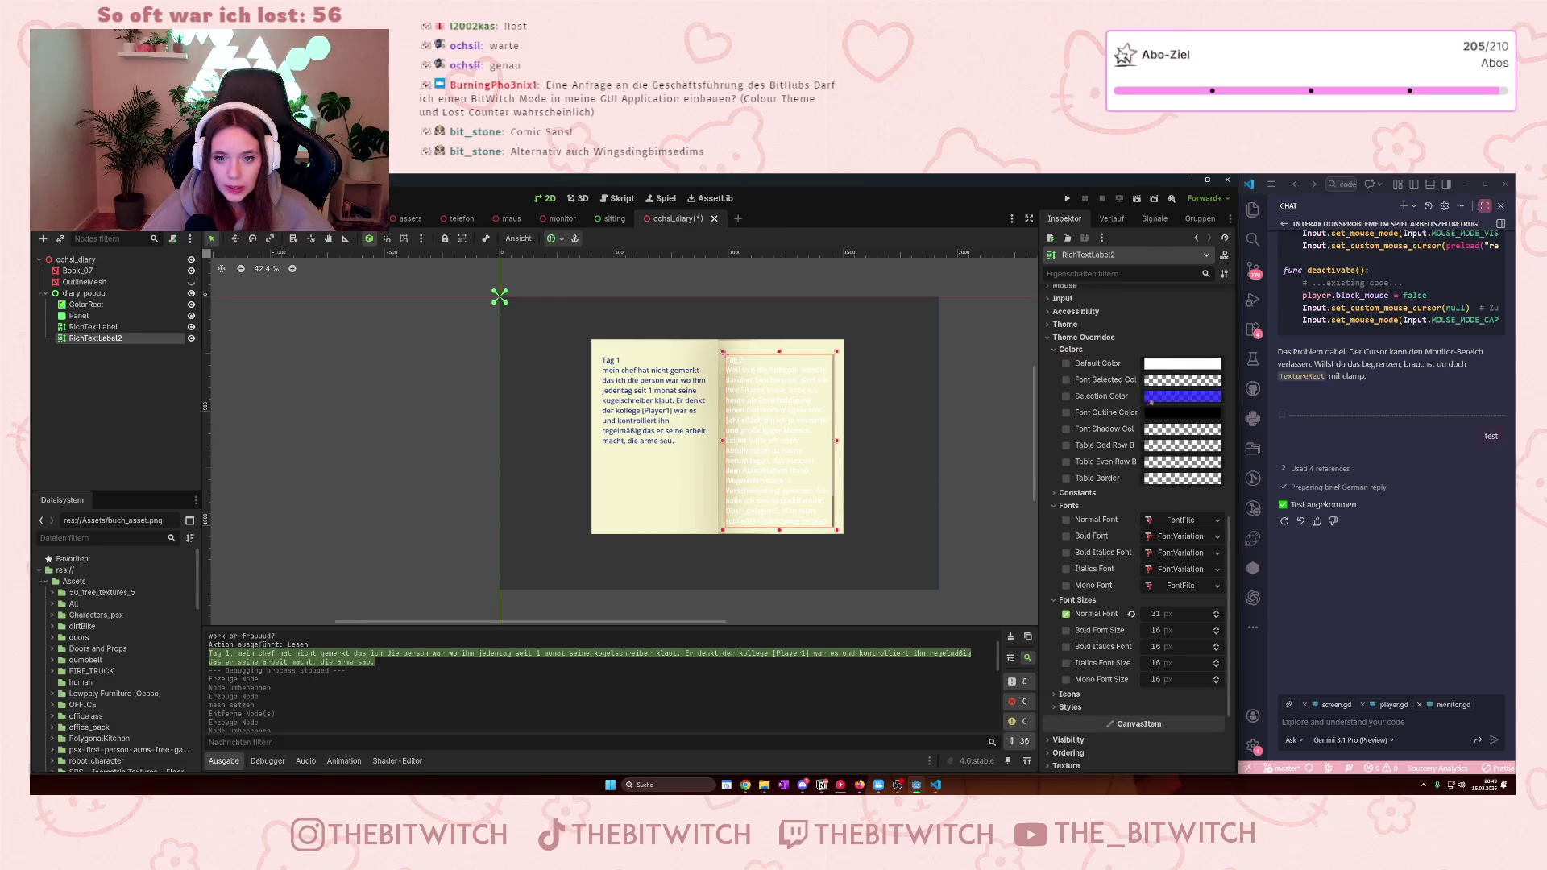
pyautogui.click(1173, 365)
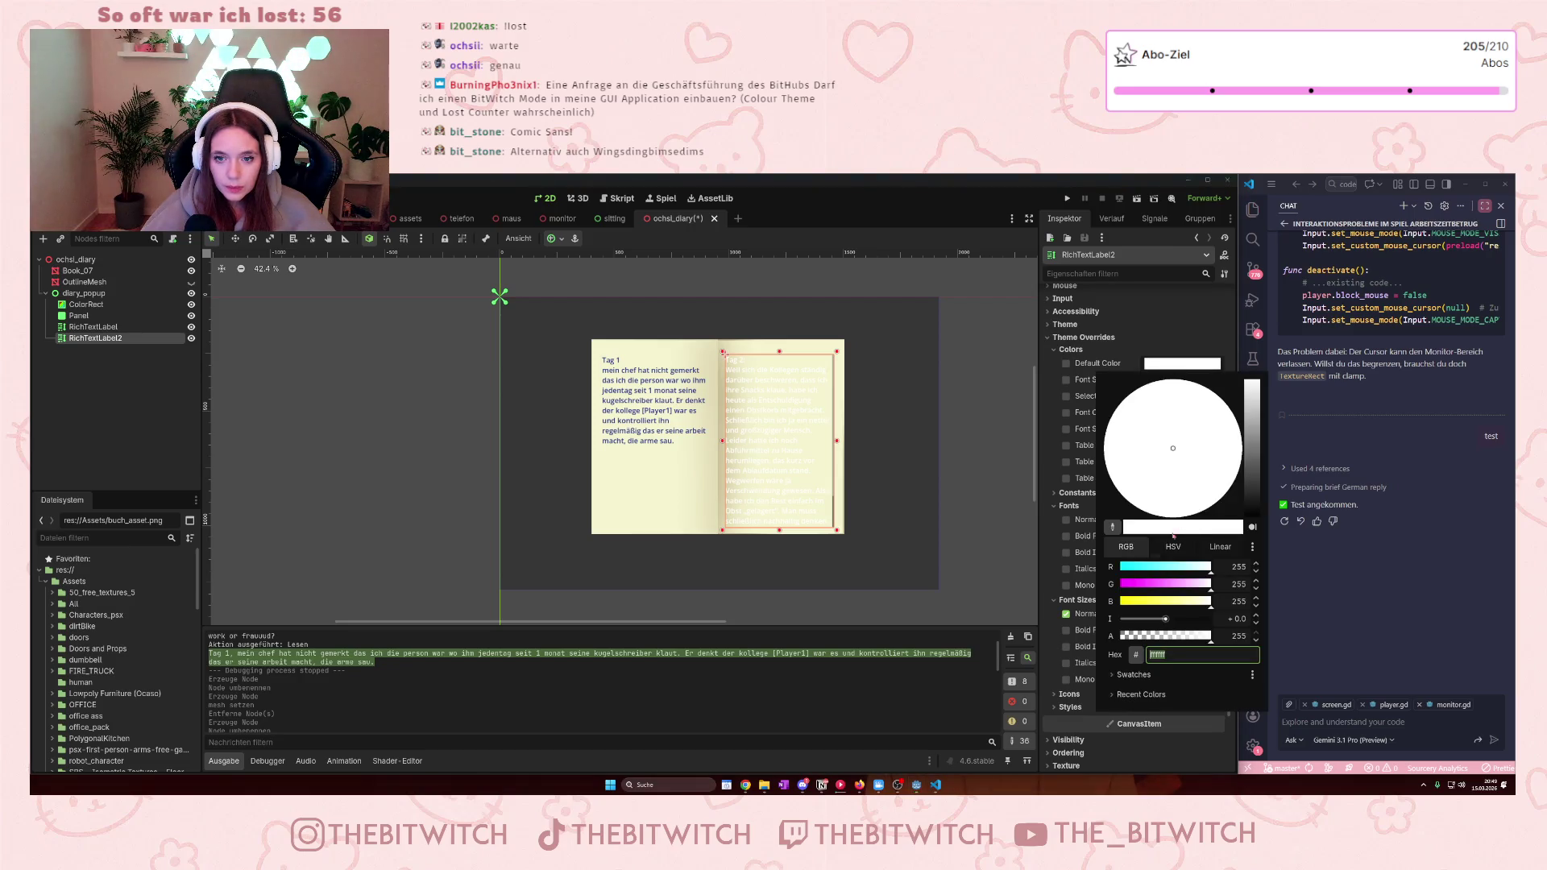
pyautogui.click(1178, 651)
pyautogui.write('1f2f88')
pyautogui.click(868, 537)
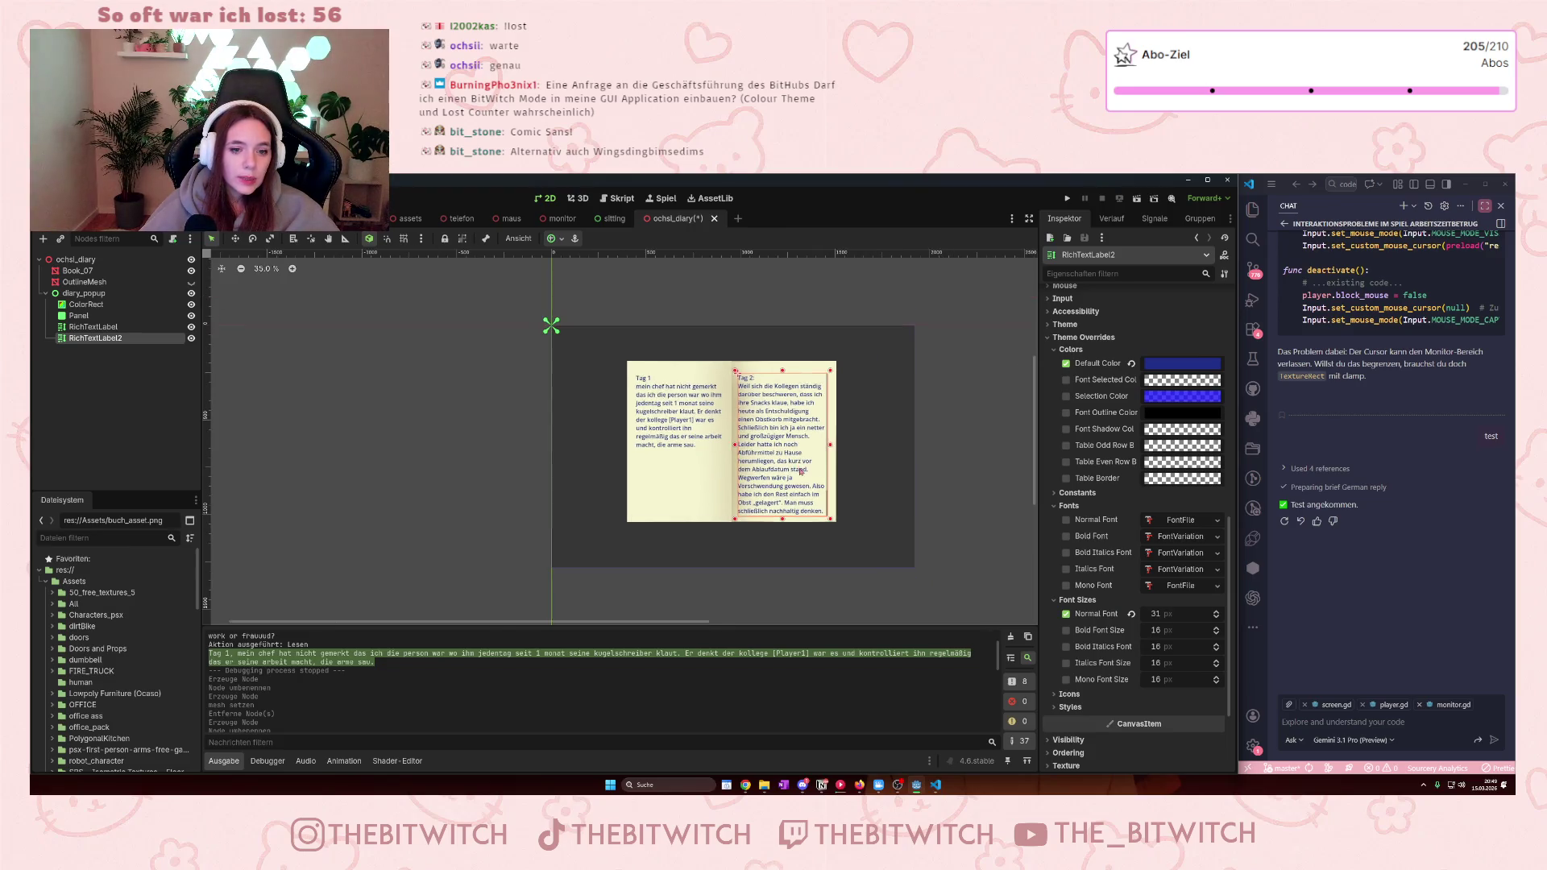
pyautogui.scroll(2, 826, 471)
pyautogui.moveTo(847, 487); pyautogui.dragTo(850, 481)
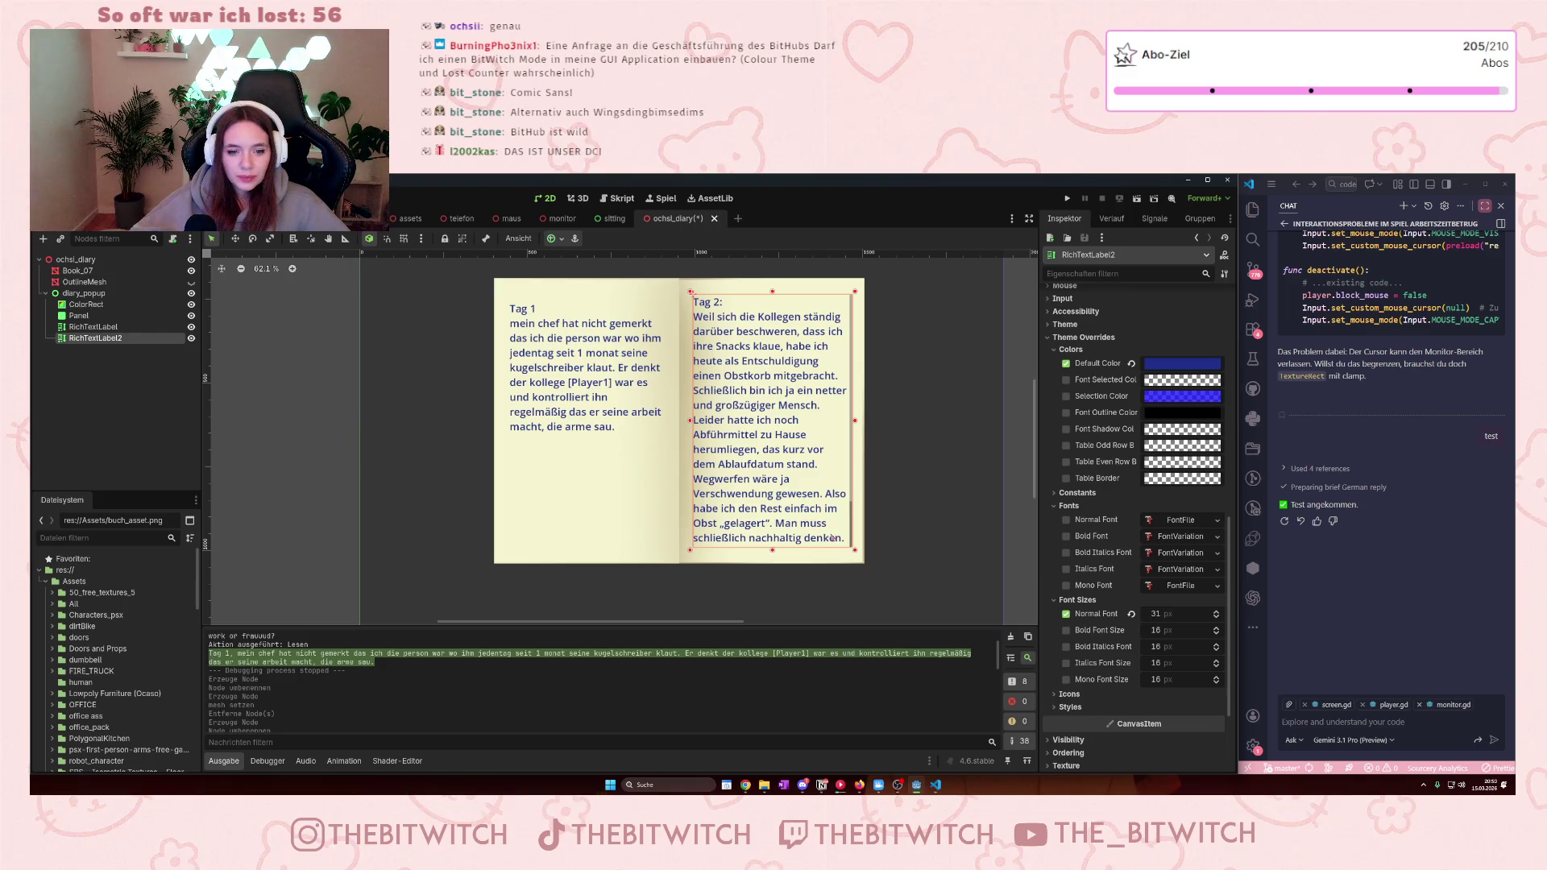
# - Delete the Tag 2 text after "nachhaltig" so it fits the page, then select Panel
pyautogui.scroll(10, 1158, 371)
pyautogui.scroll(-5, 1157, 372)
pyautogui.scroll(-1, 1161, 371)
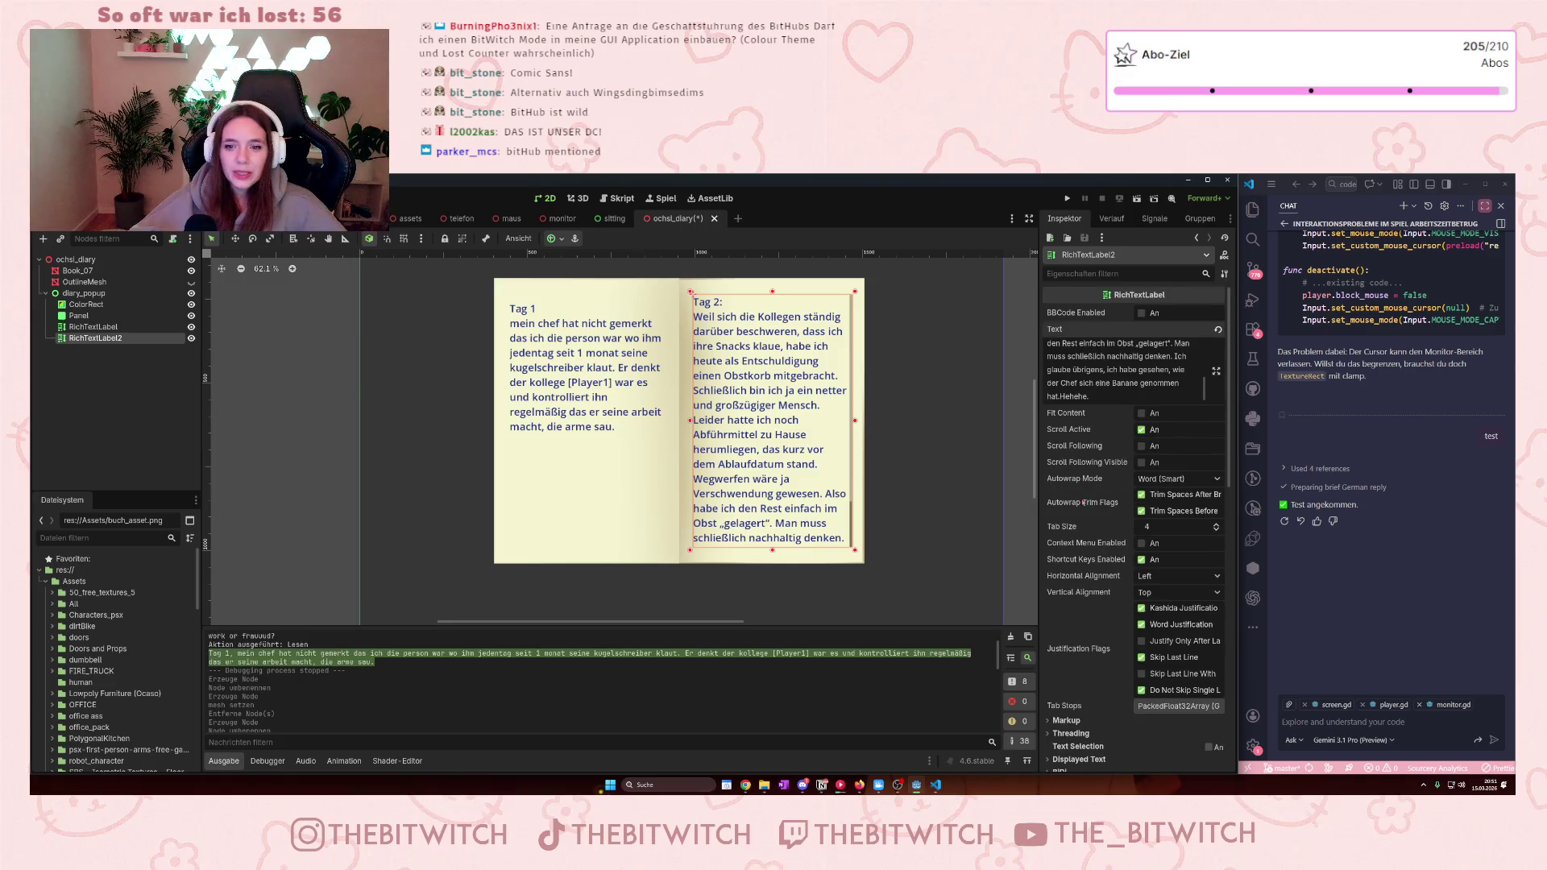
pyautogui.moveTo(1102, 396)
pyautogui.mouseDown()
pyautogui.moveTo(1116, 335)
pyautogui.moveTo(1150, 396)
pyautogui.mouseUp()
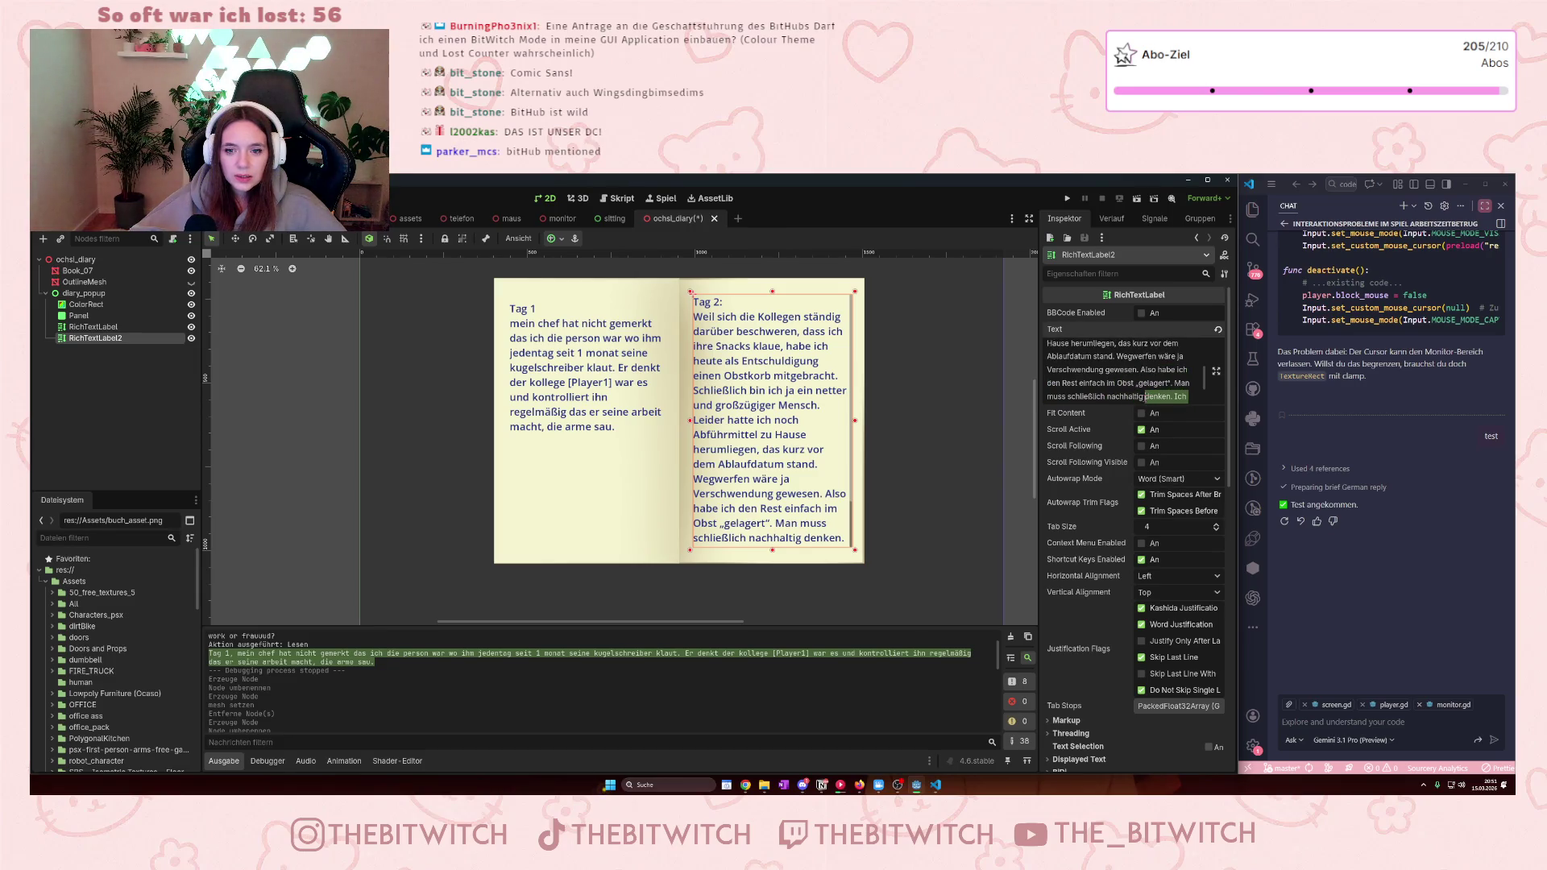
pyautogui.press('BackSpace')
pyautogui.write('..')
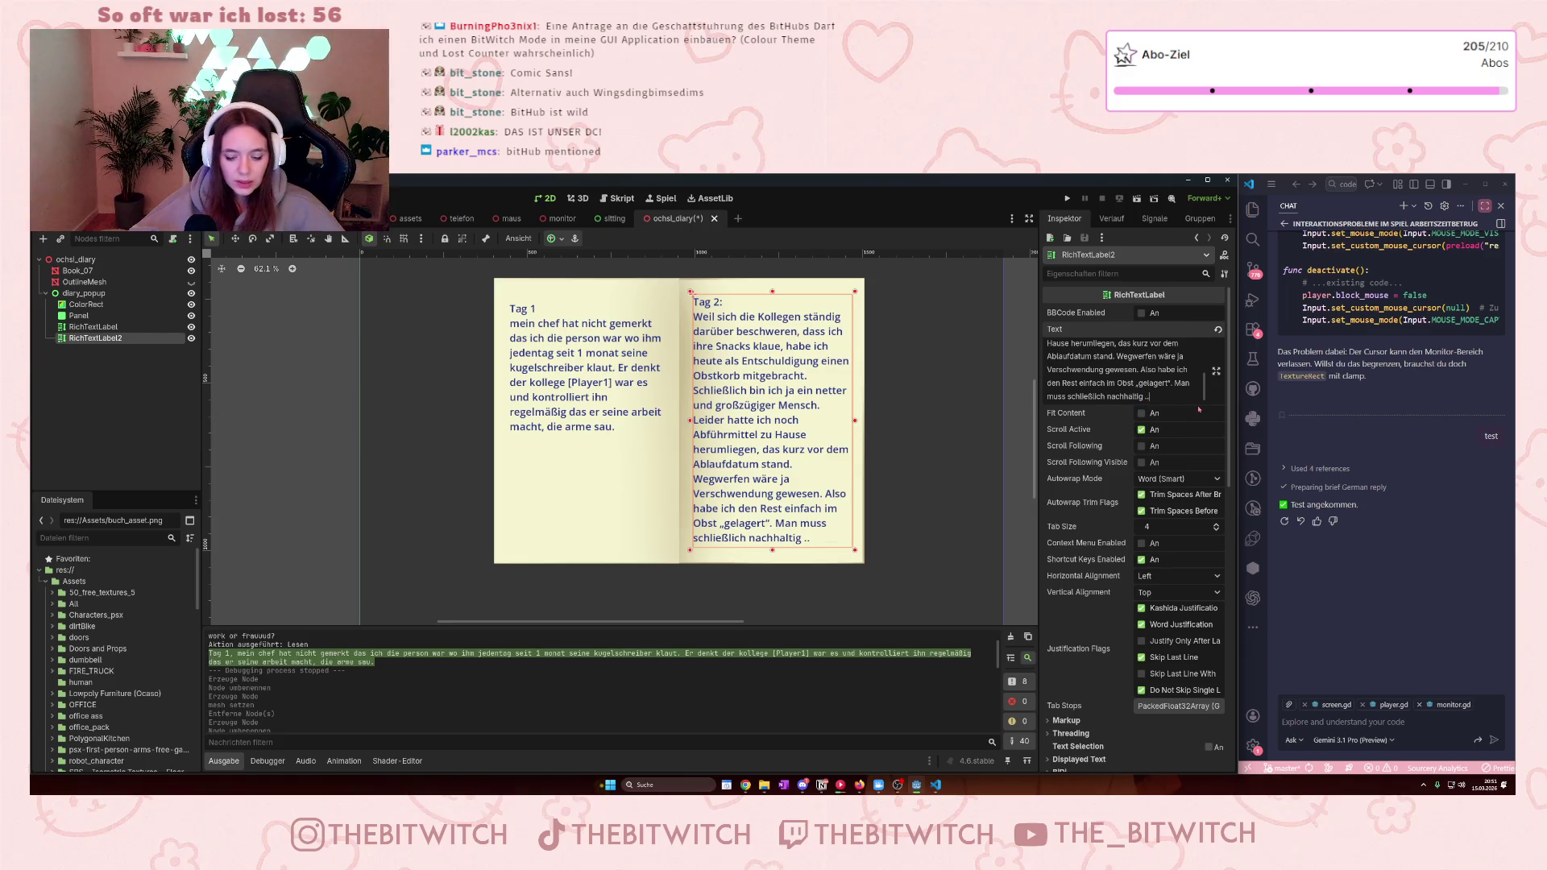
pyautogui.click(949, 437)
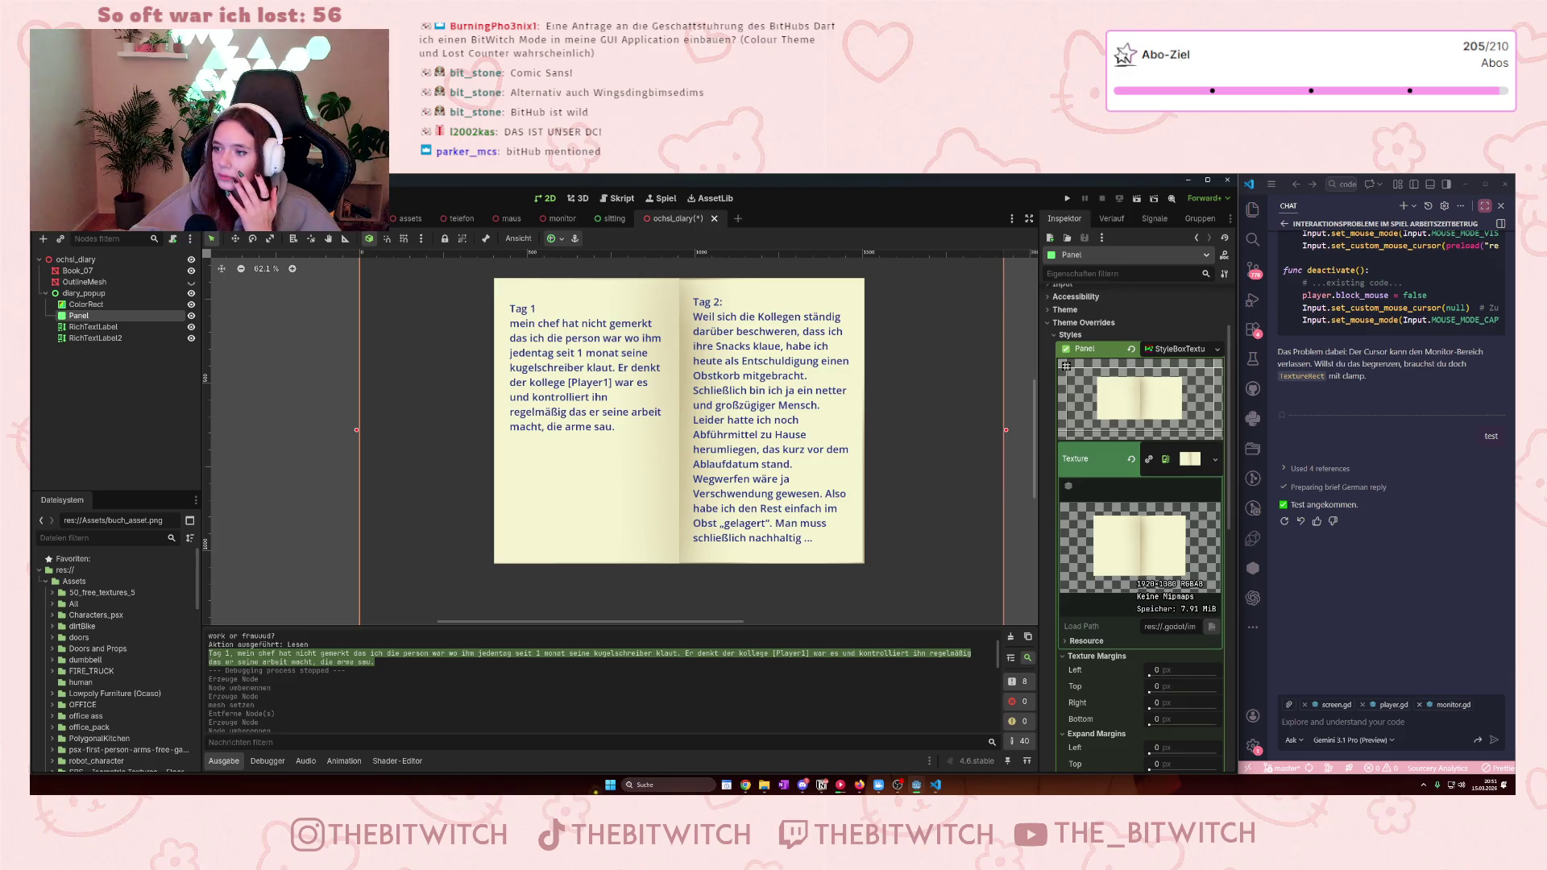
pyautogui.click(1337, 722)
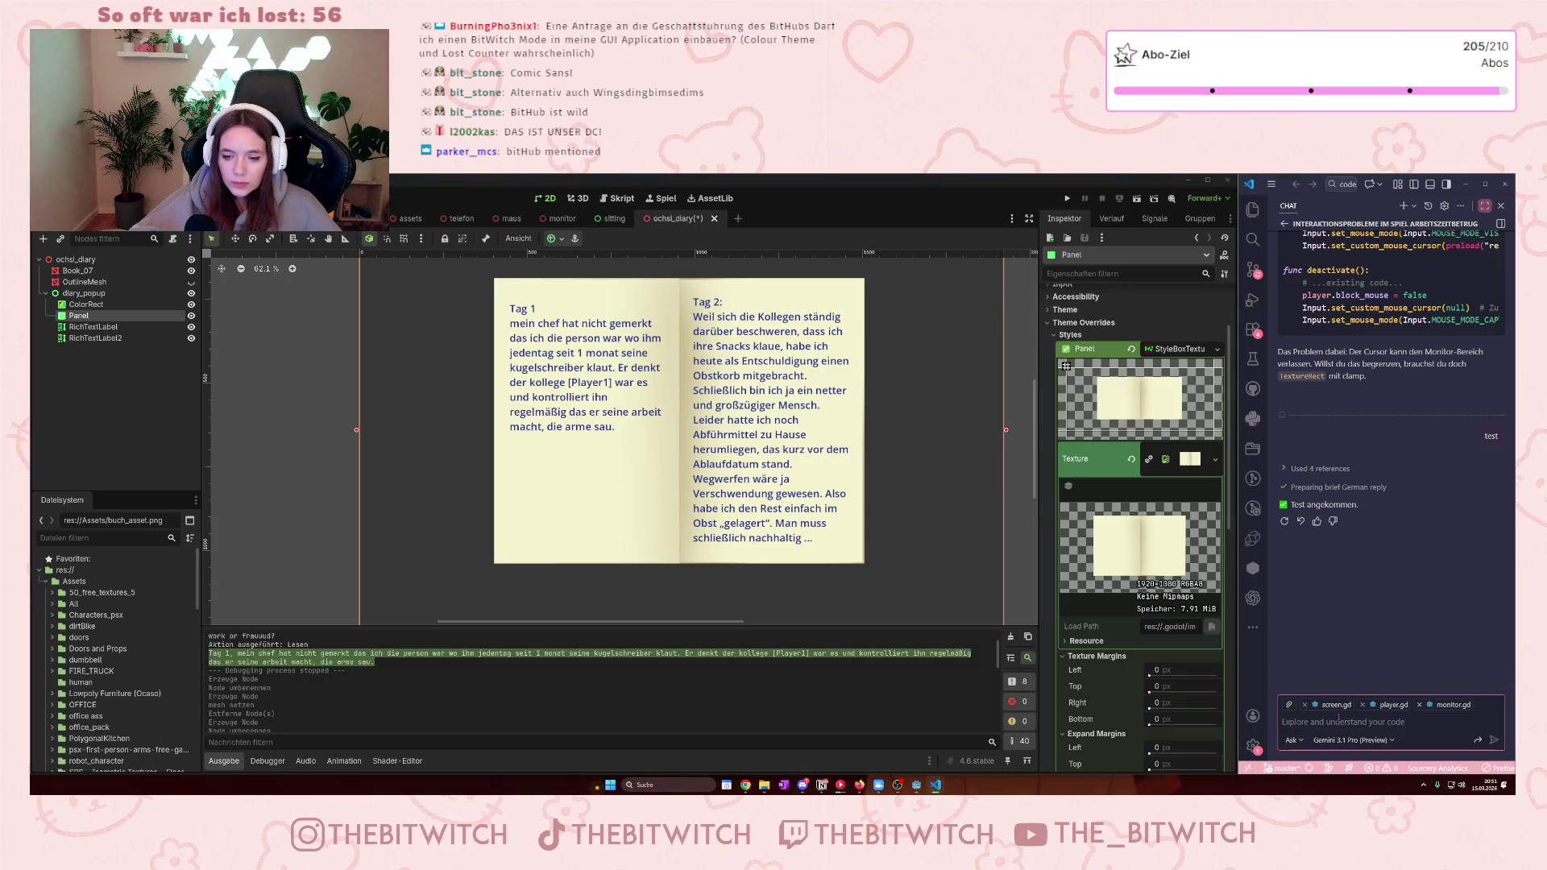
pyautogui.hotkey('ctrl', 'v')
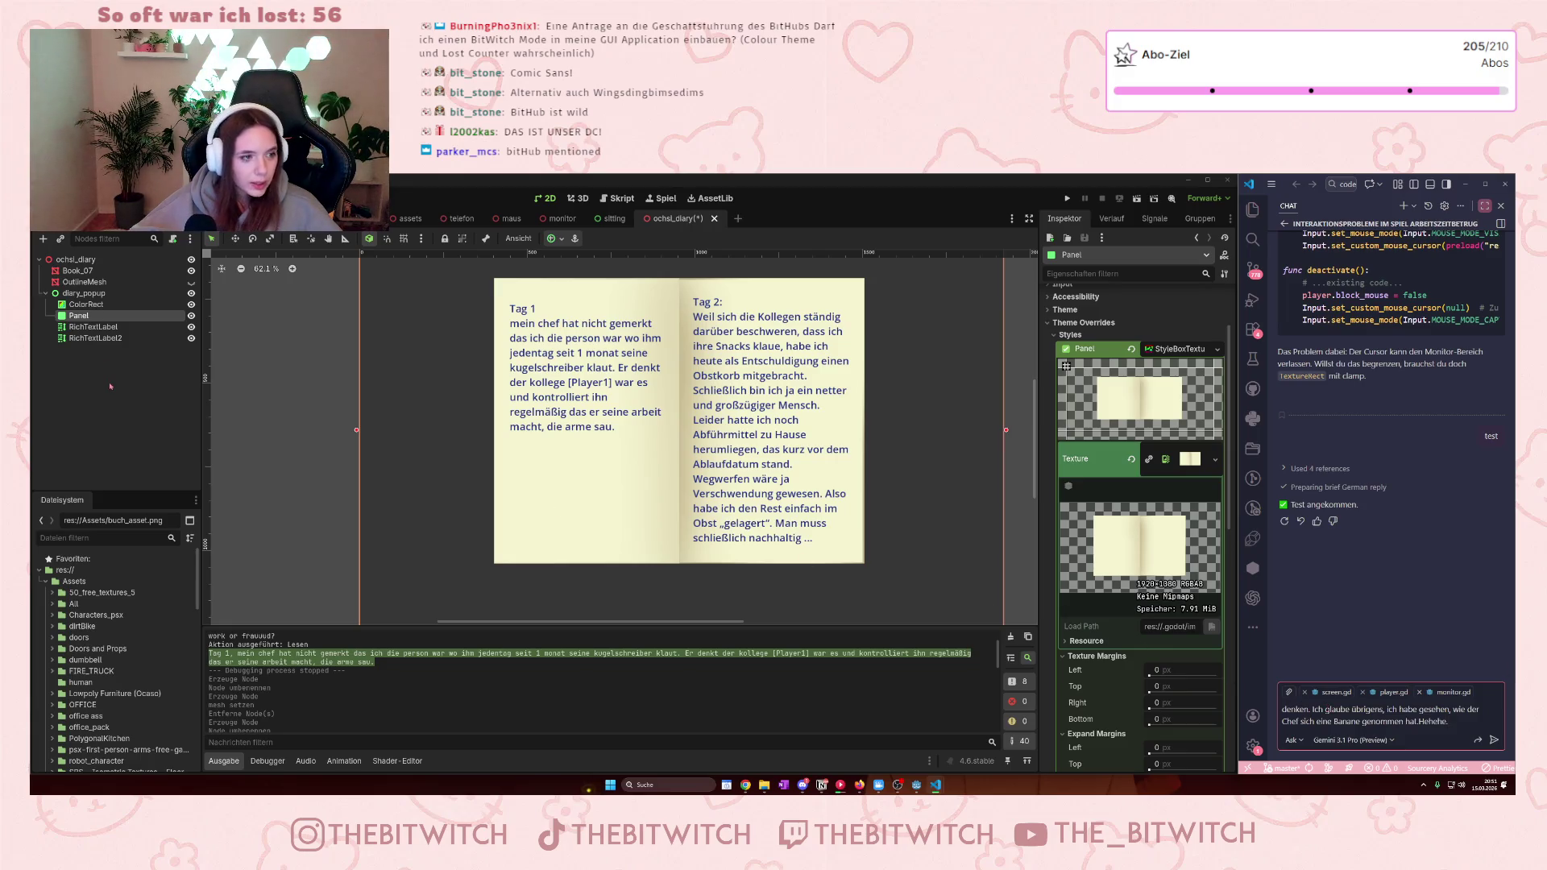
pyautogui.click(102, 440)
pyautogui.click(80, 316)
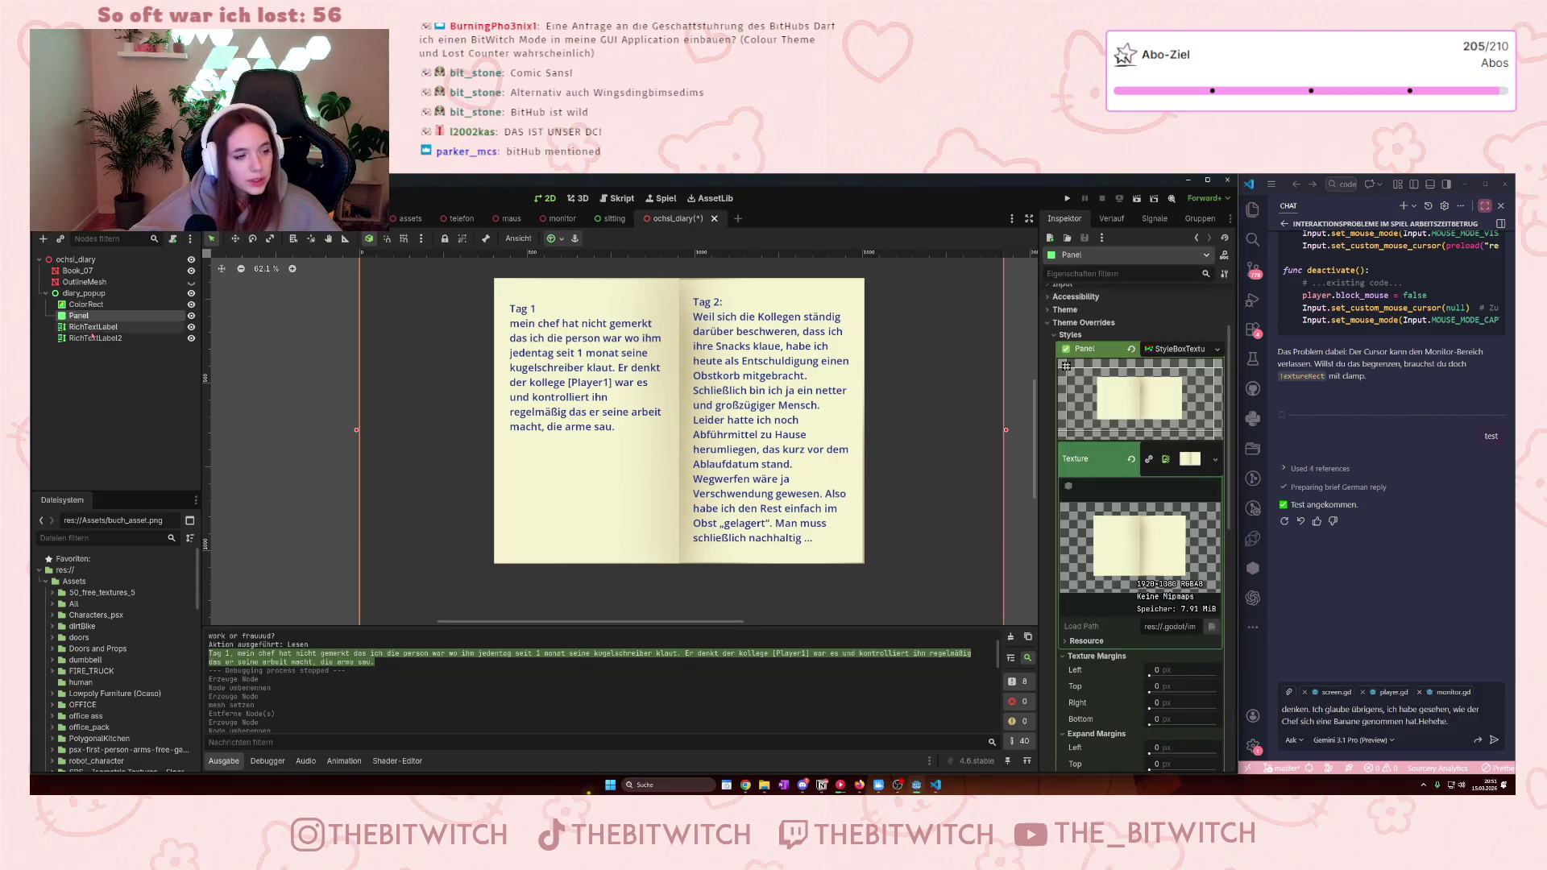
pyautogui.click(85, 294)
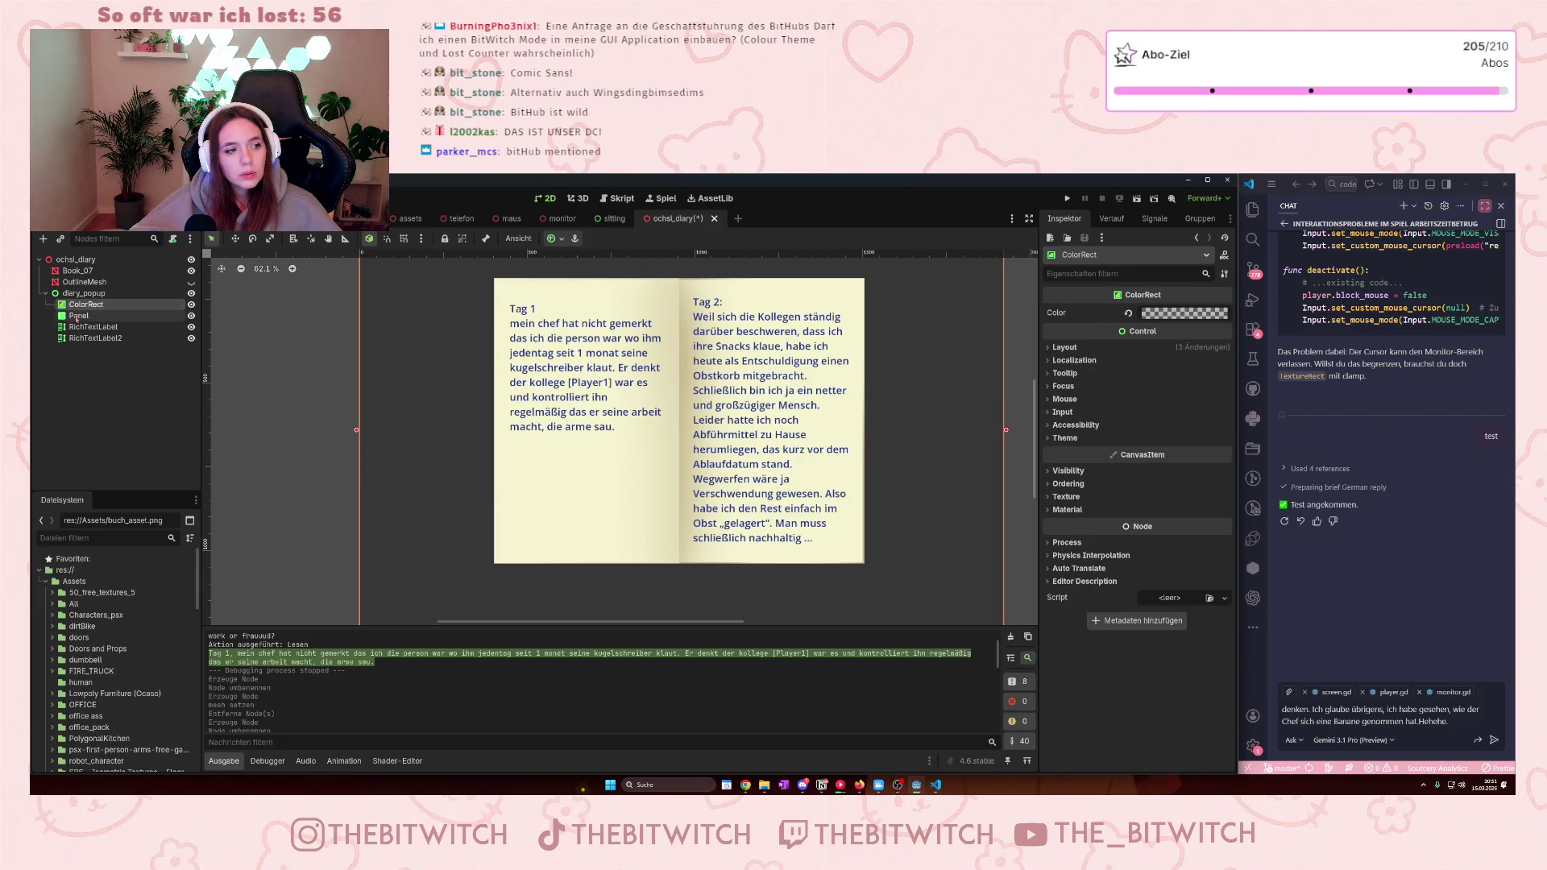
pyautogui.click(85, 318)
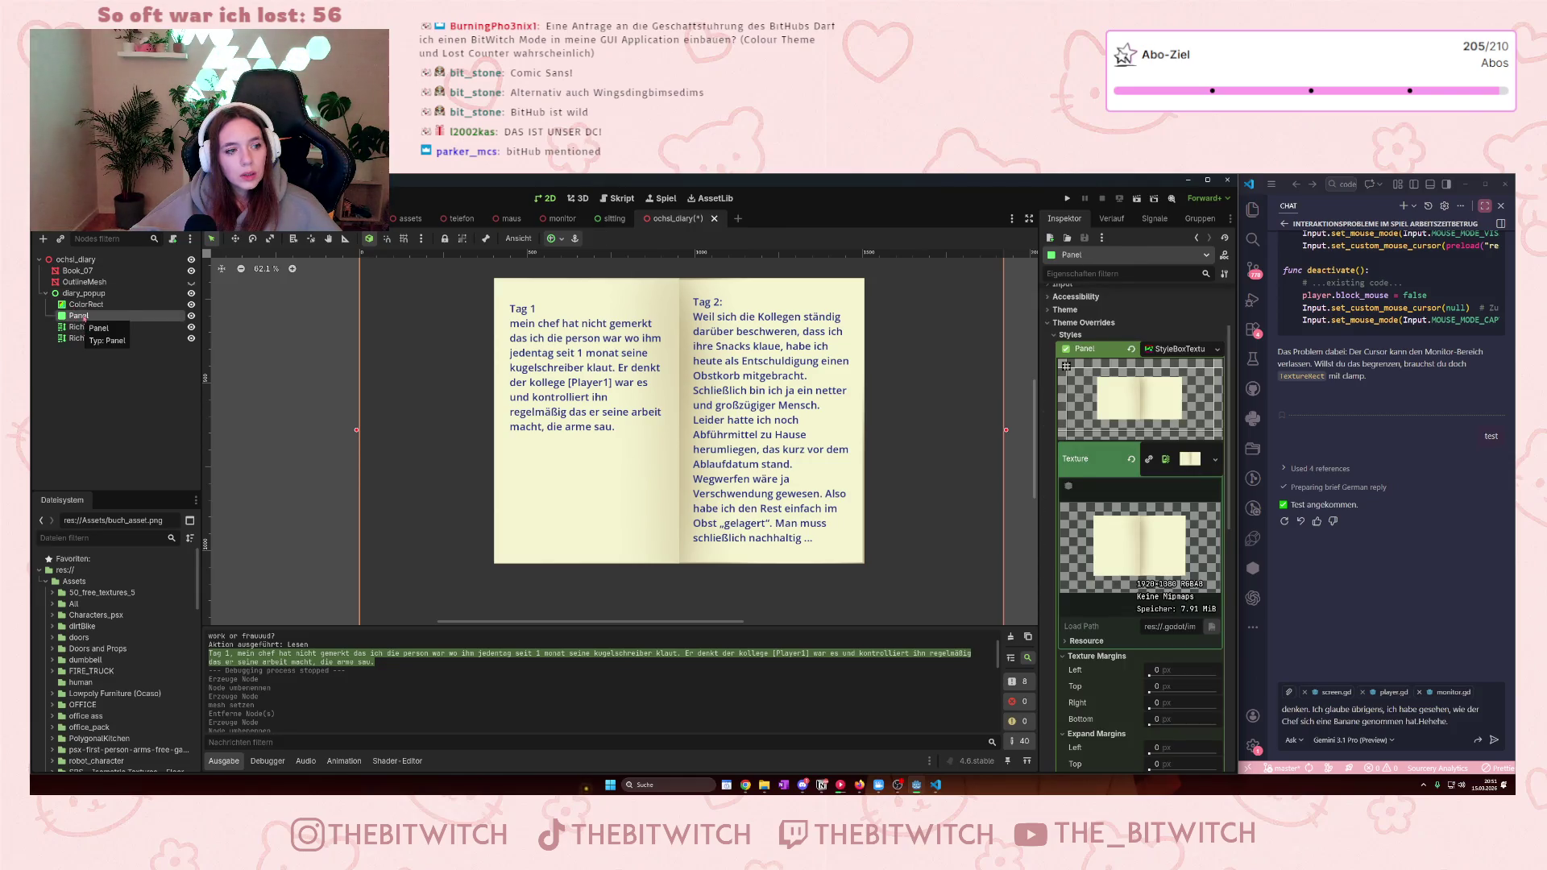
pyautogui.keyDown('shift'); pyautogui.click(76, 338); pyautogui.keyUp('shift')
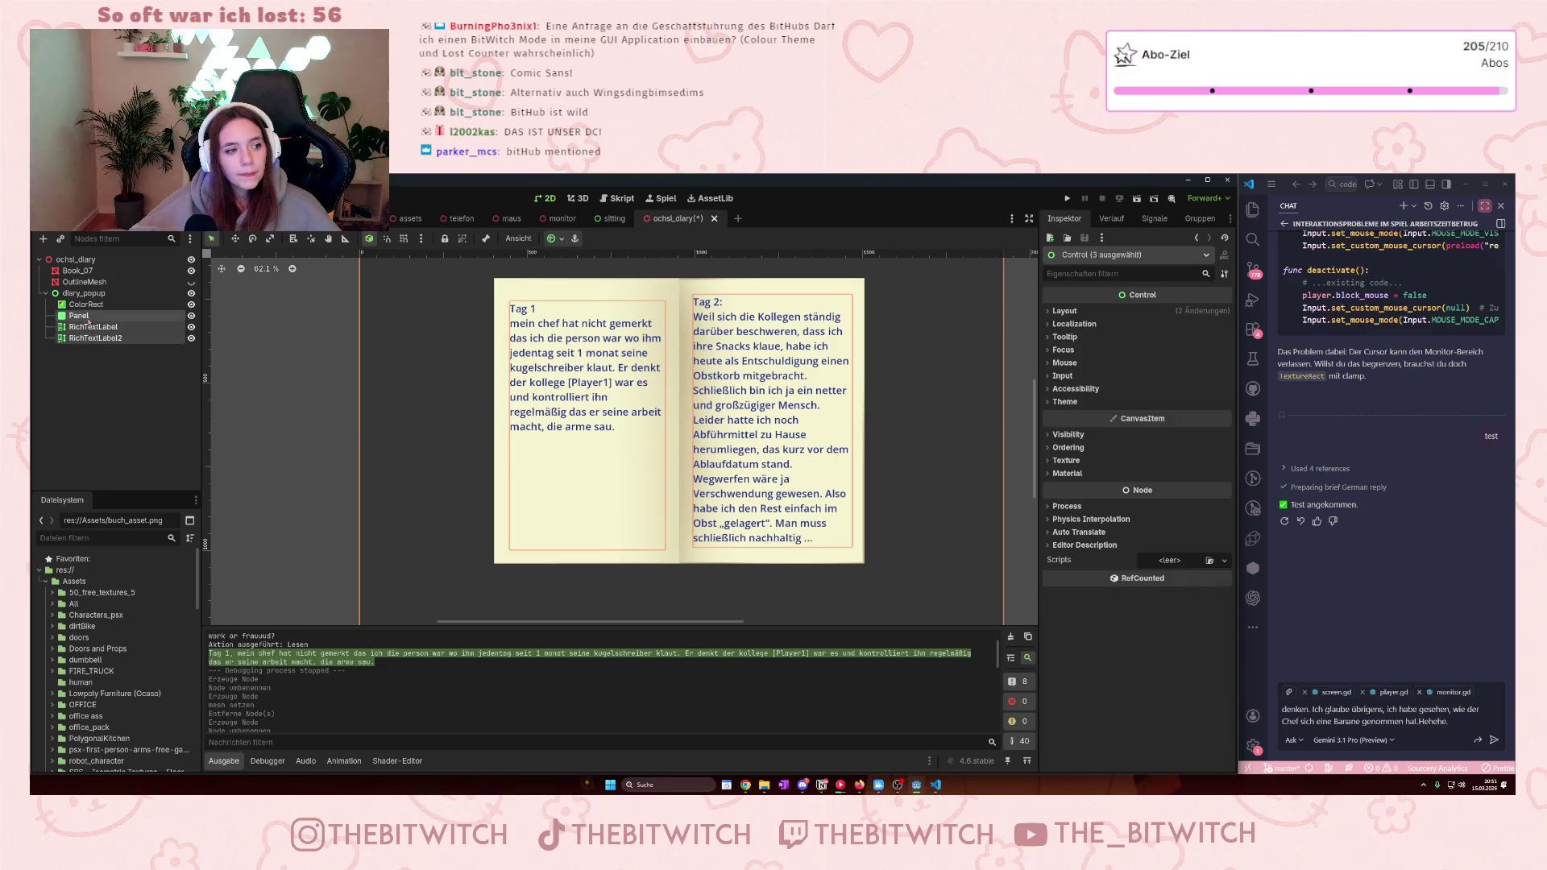
# - Add a Control child to diary_popup and name it seite1
pyautogui.rightClick(89, 321)
pyautogui.click(80, 293)
pyautogui.click(80, 294)
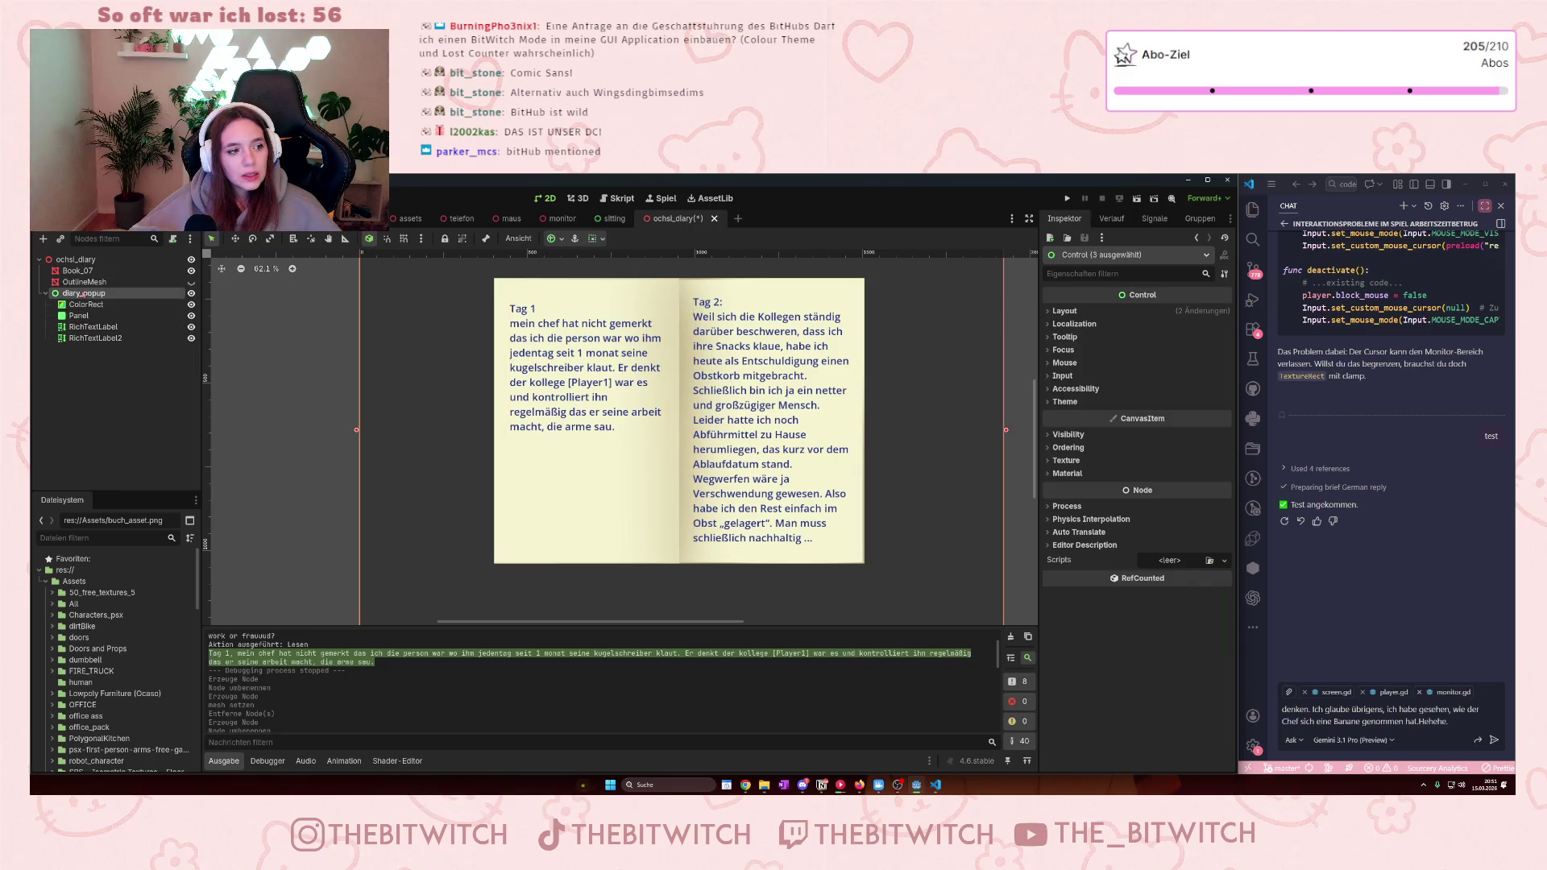
pyautogui.rightClick(91, 293)
pyautogui.click(125, 308)
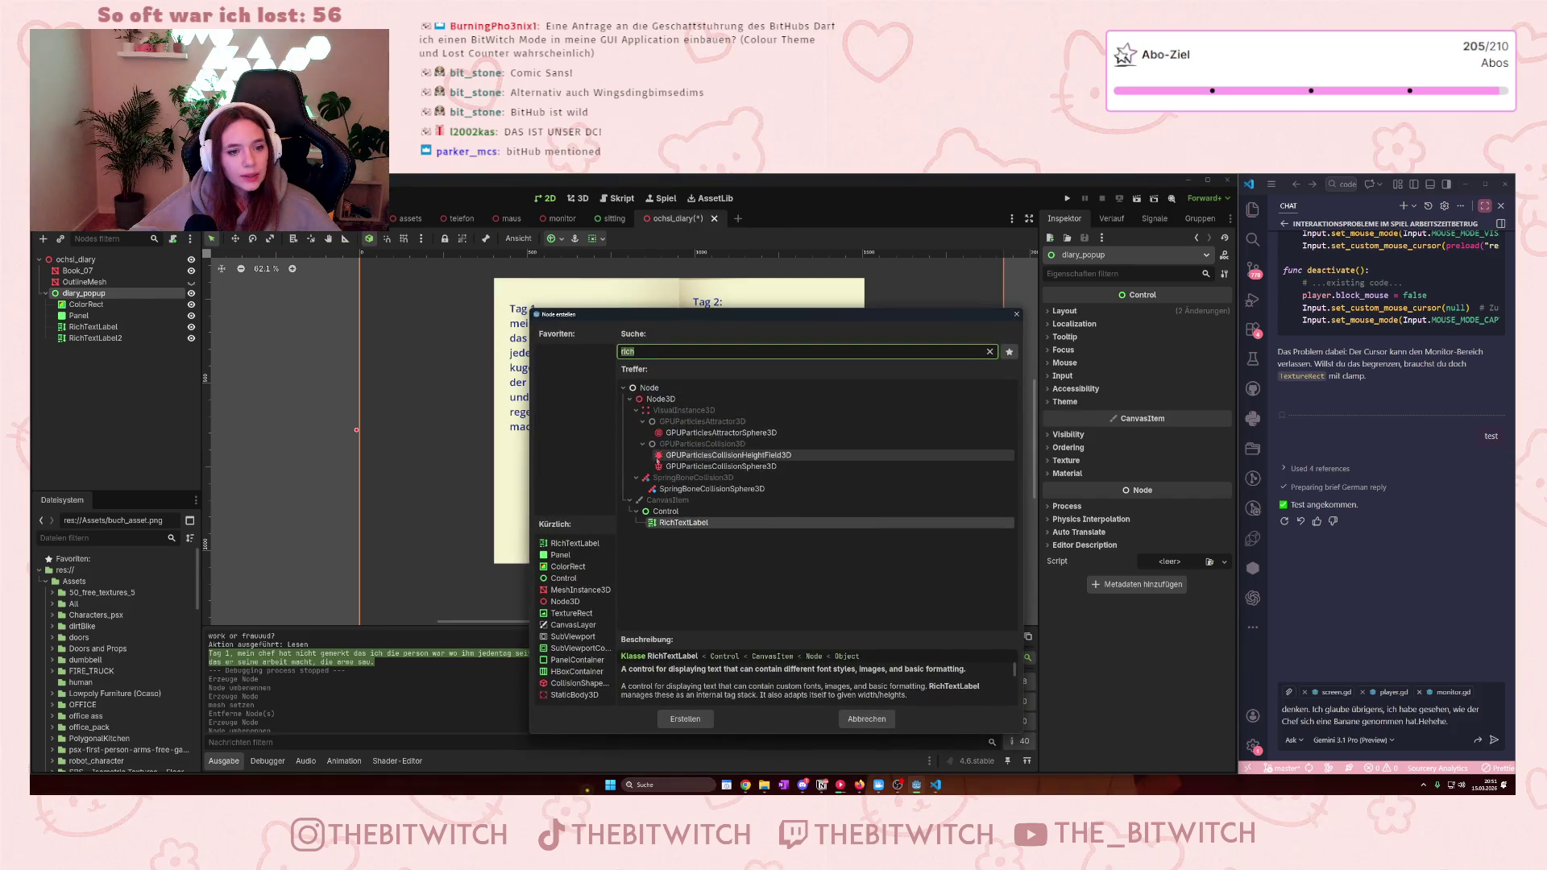
pyautogui.click(679, 512)
pyautogui.click(684, 718)
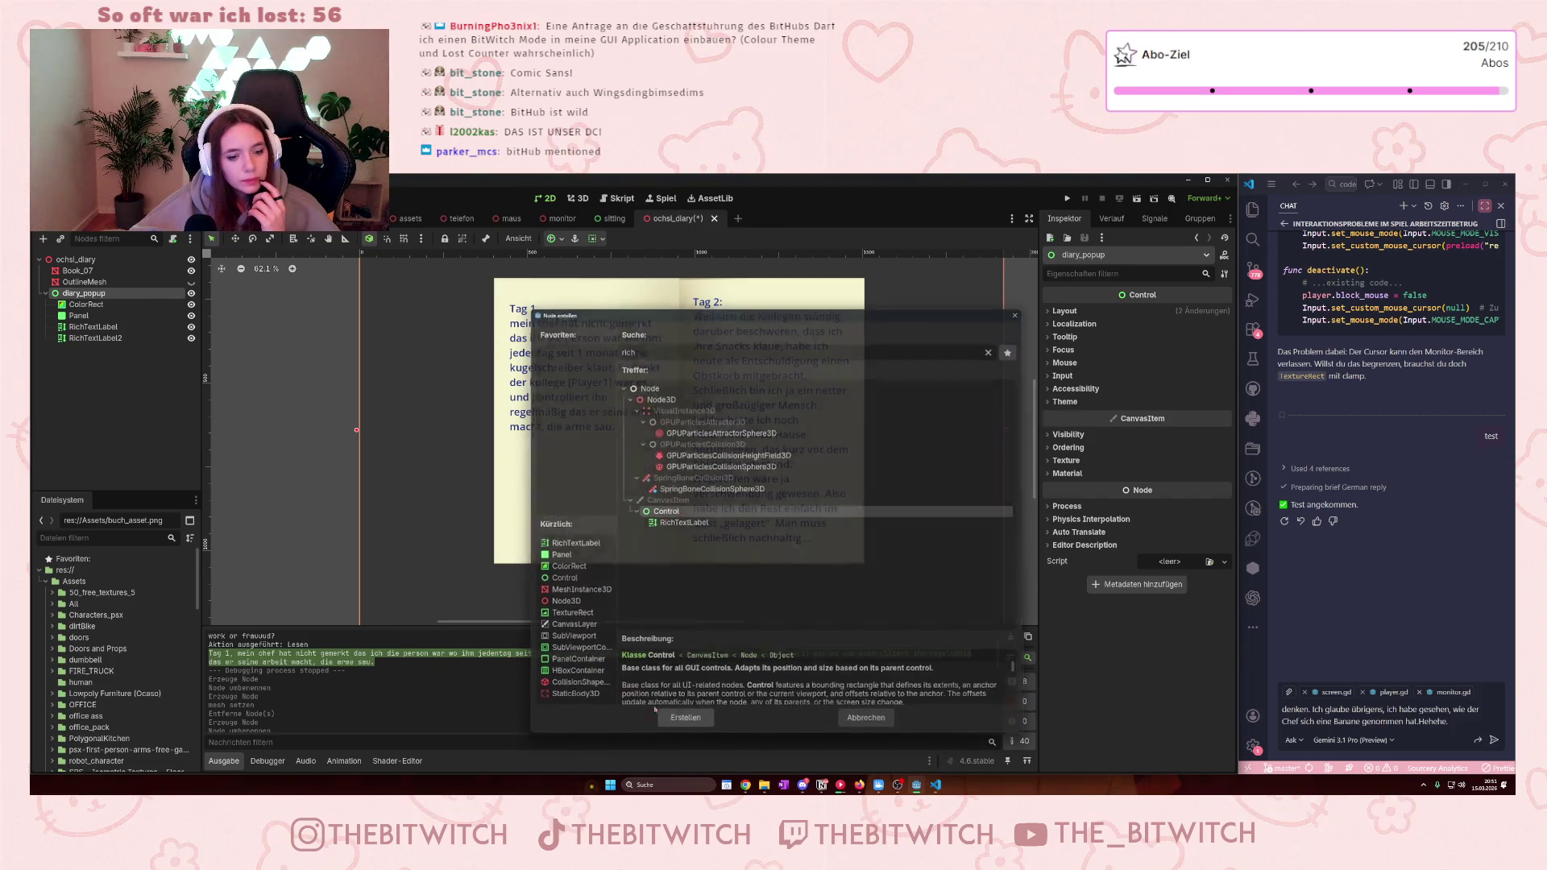
pyautogui.doubleClick(82, 349)
pyautogui.write('seite')
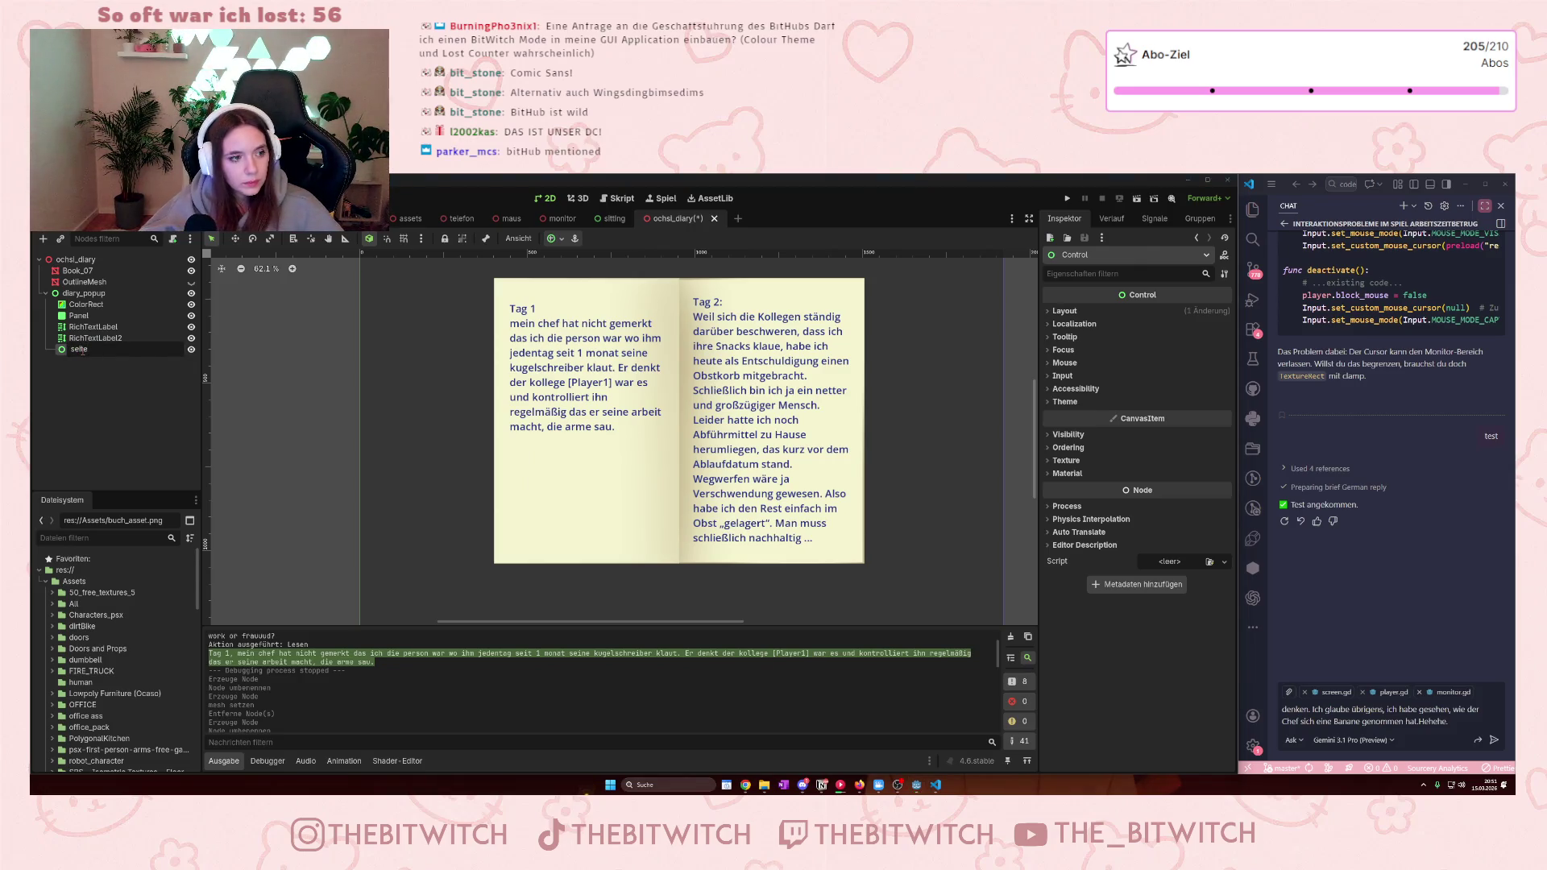
pyautogui.press('Return')
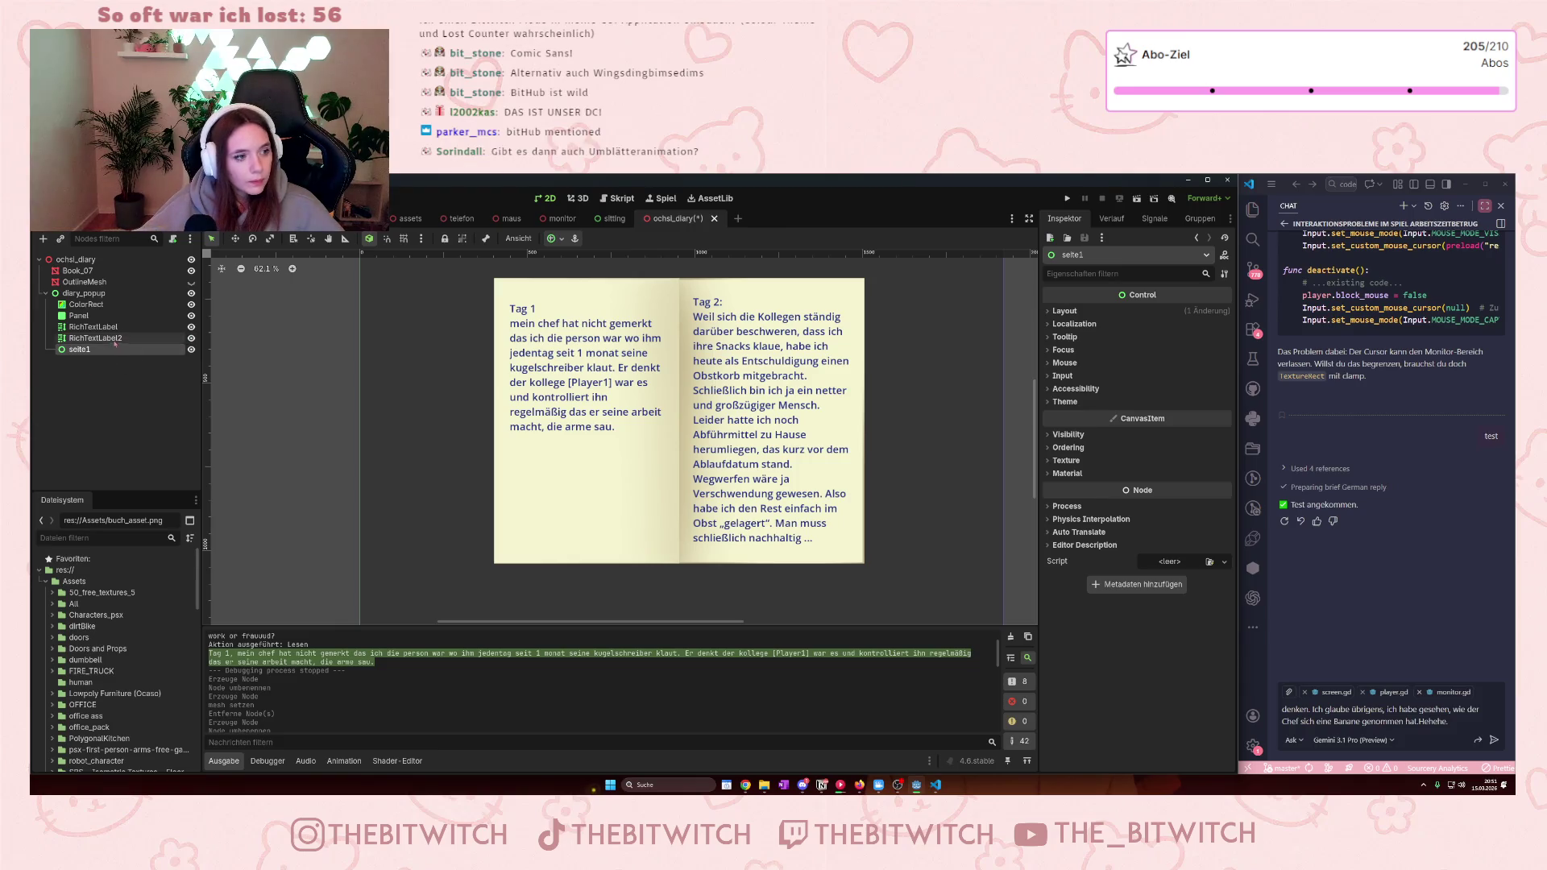
# - Move Panel and both RichTextLabels under seite1
pyautogui.click(95, 337)
pyautogui.keyDown('shift'); pyautogui.click(93, 320); pyautogui.keyUp('shift')
pyautogui.moveTo(94, 320); pyautogui.dragTo(81, 349)
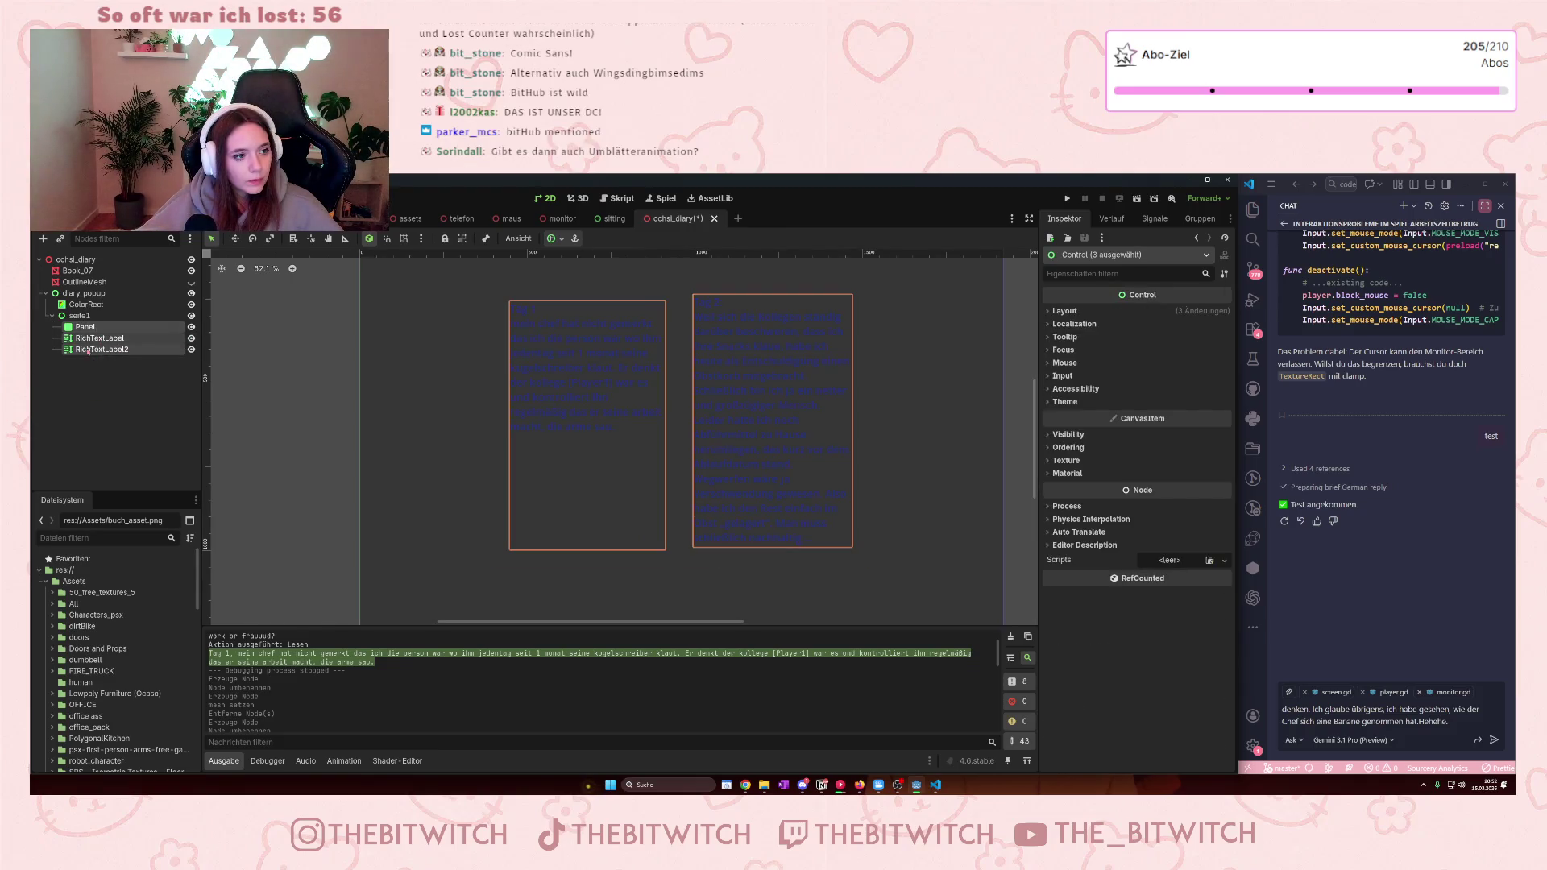
pyautogui.click(95, 319)
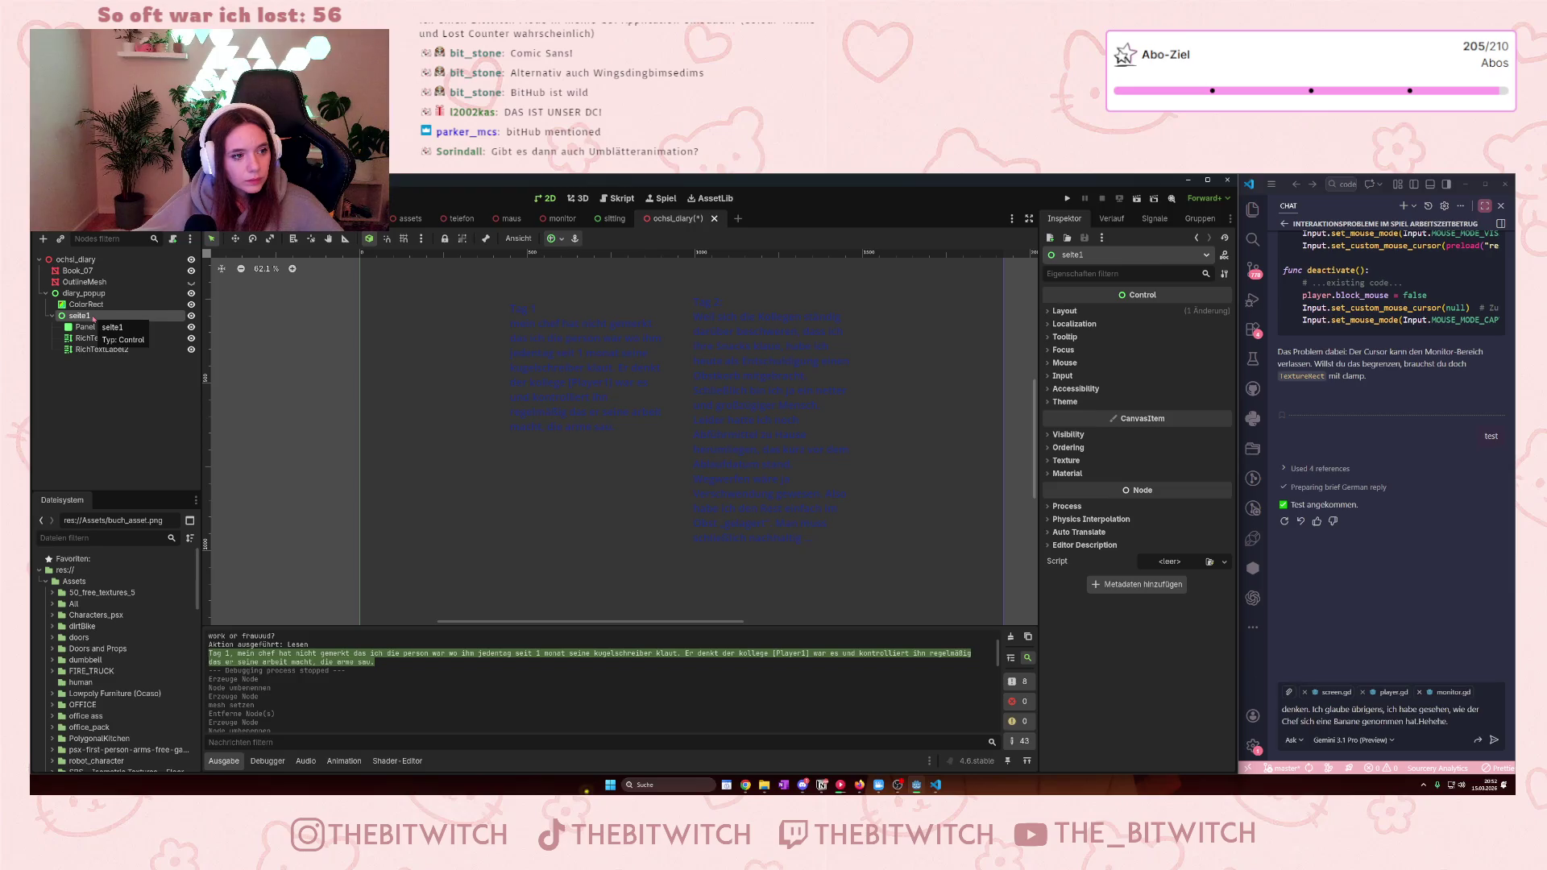
# - Apply the Full Rect anchor preset to seite1
pyautogui.click(86, 327)
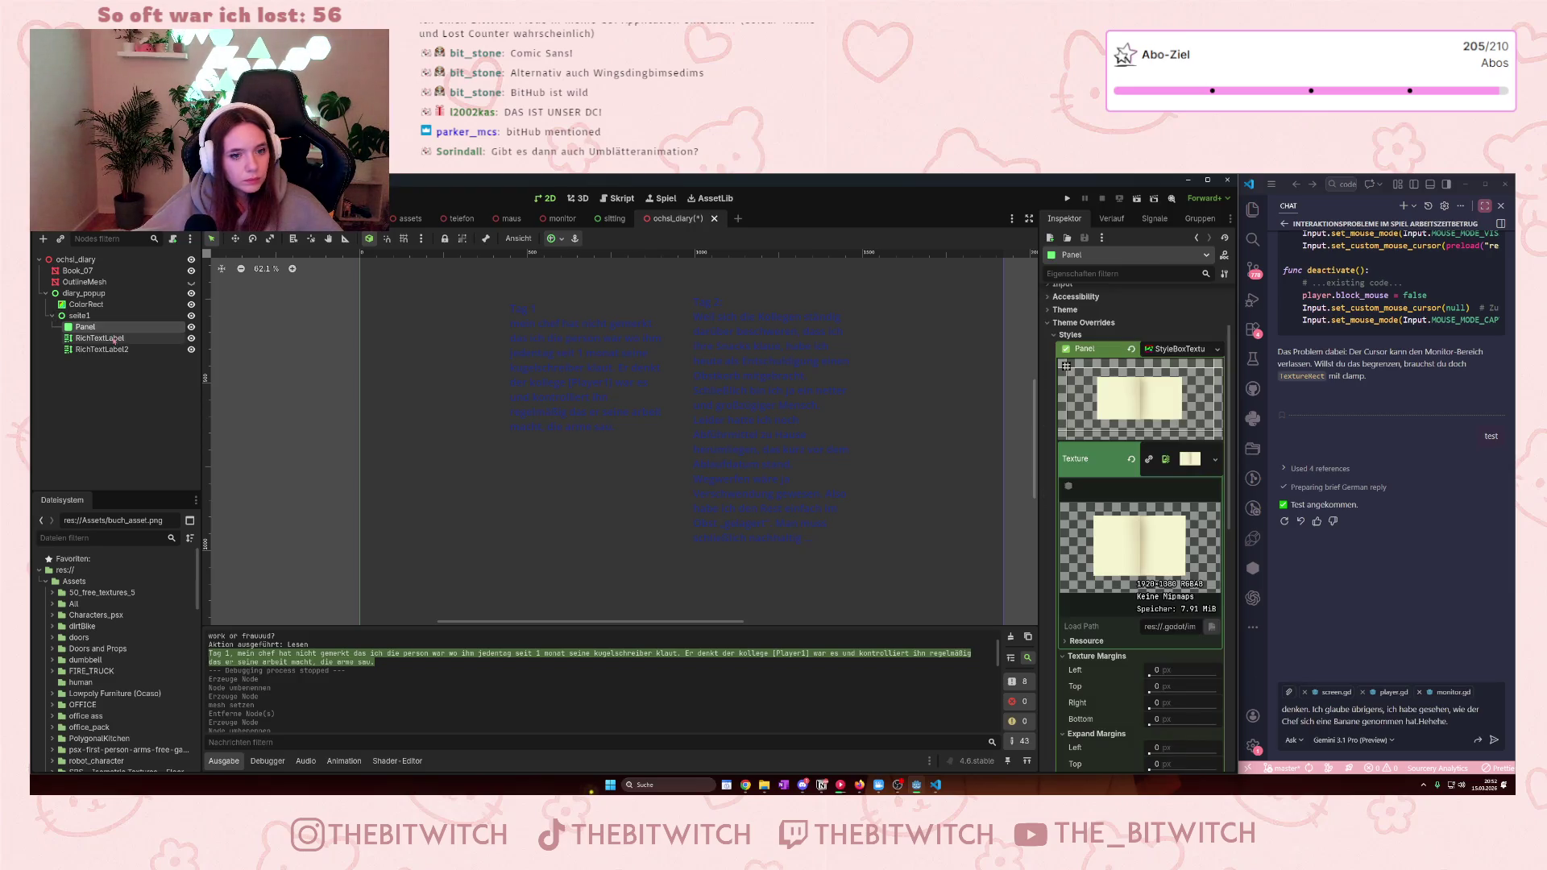
pyautogui.scroll(-2, 417, 414)
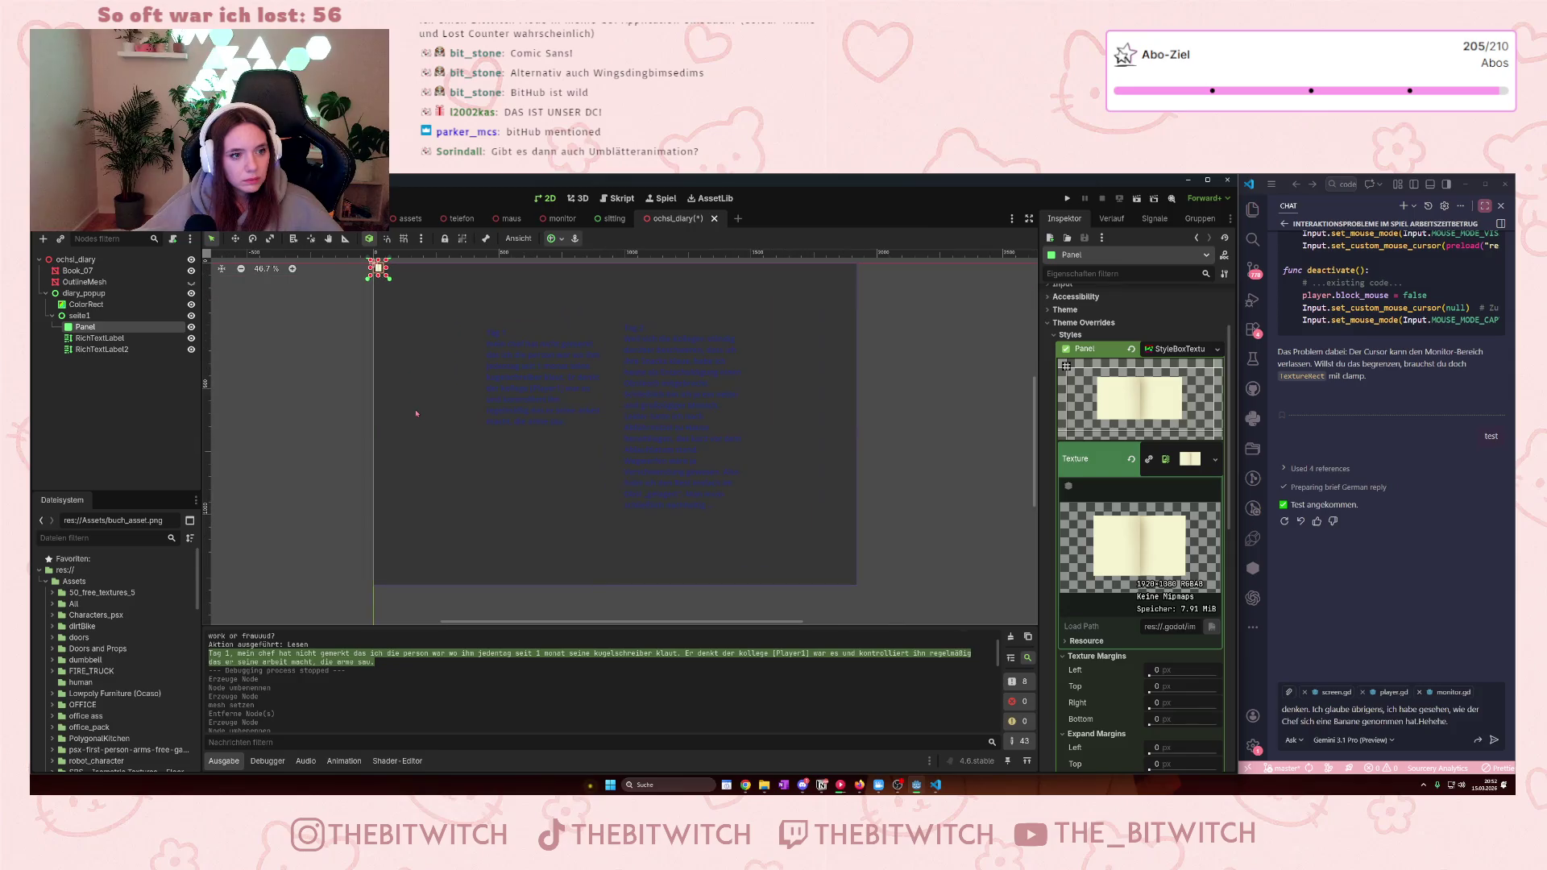
pyautogui.click(552, 239)
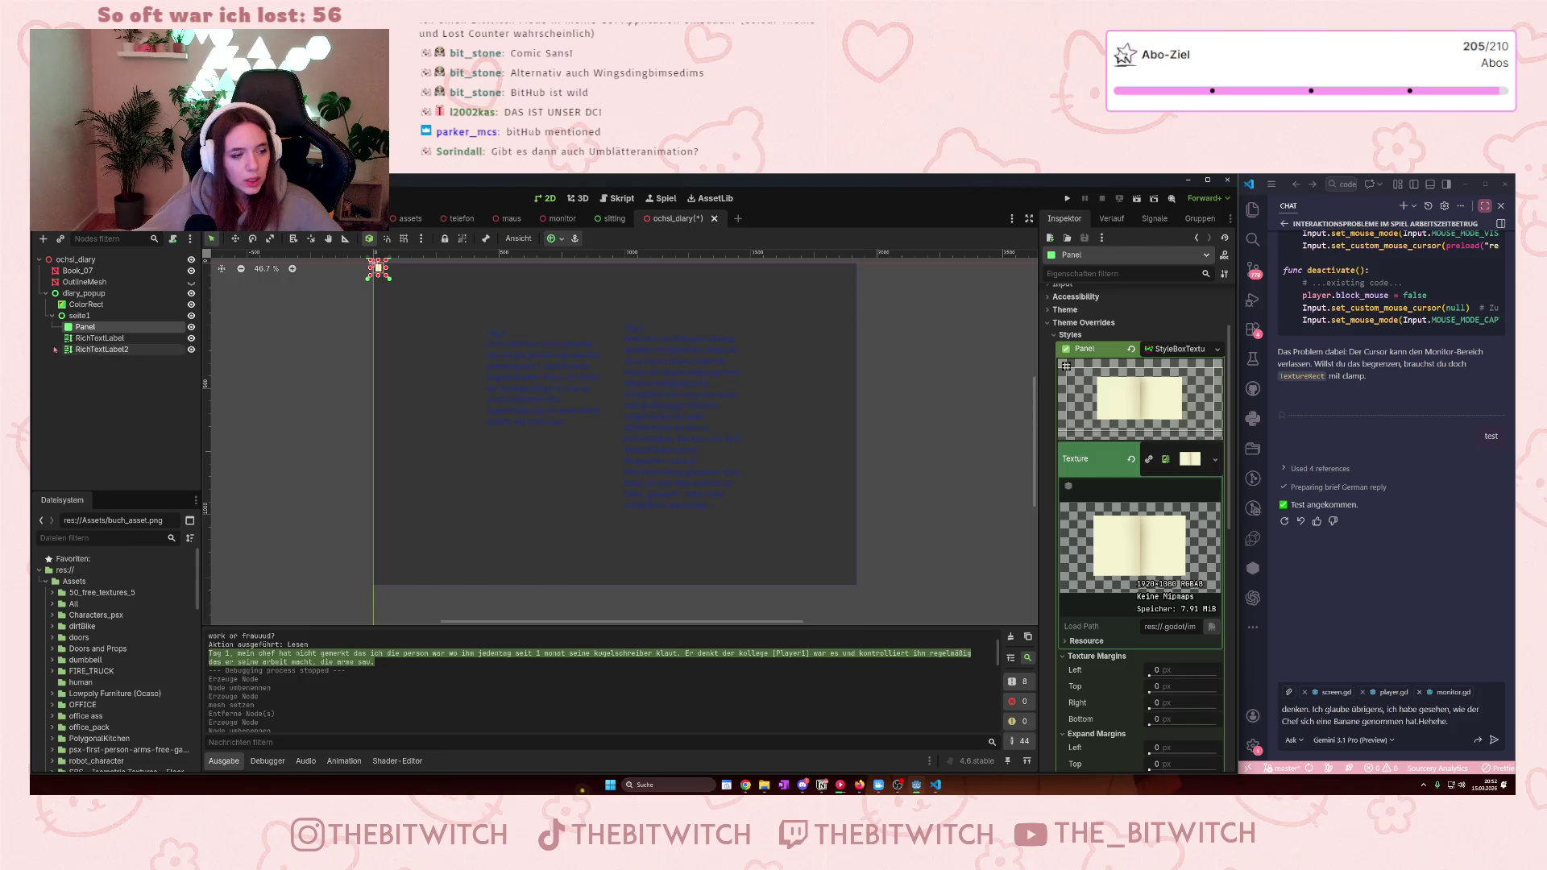
pyautogui.click(93, 338)
pyautogui.click(93, 350)
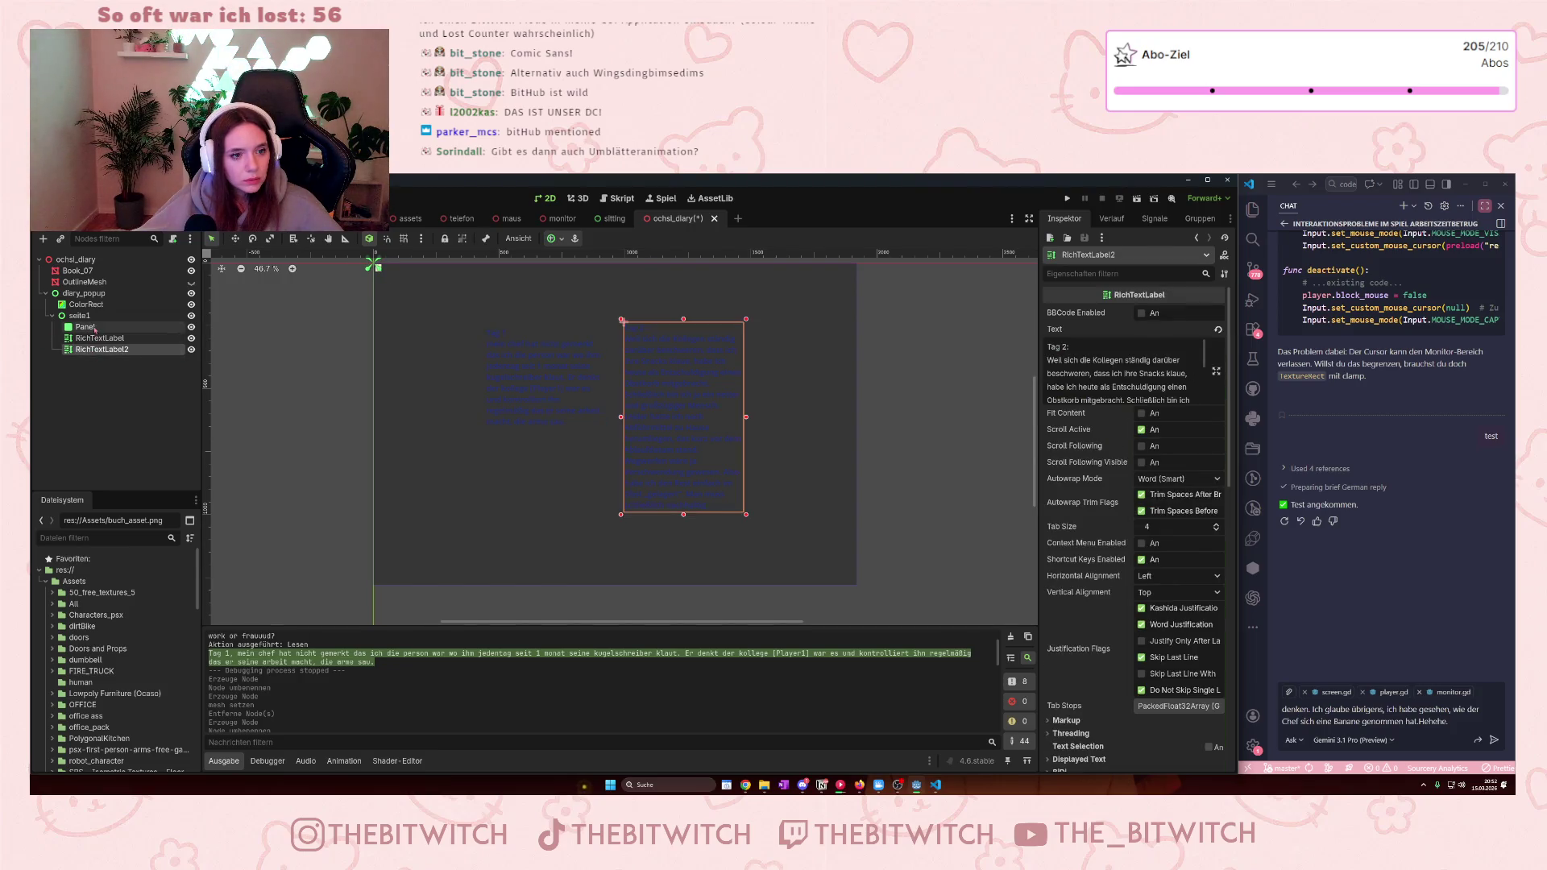
pyautogui.click(84, 327)
pyautogui.click(552, 239)
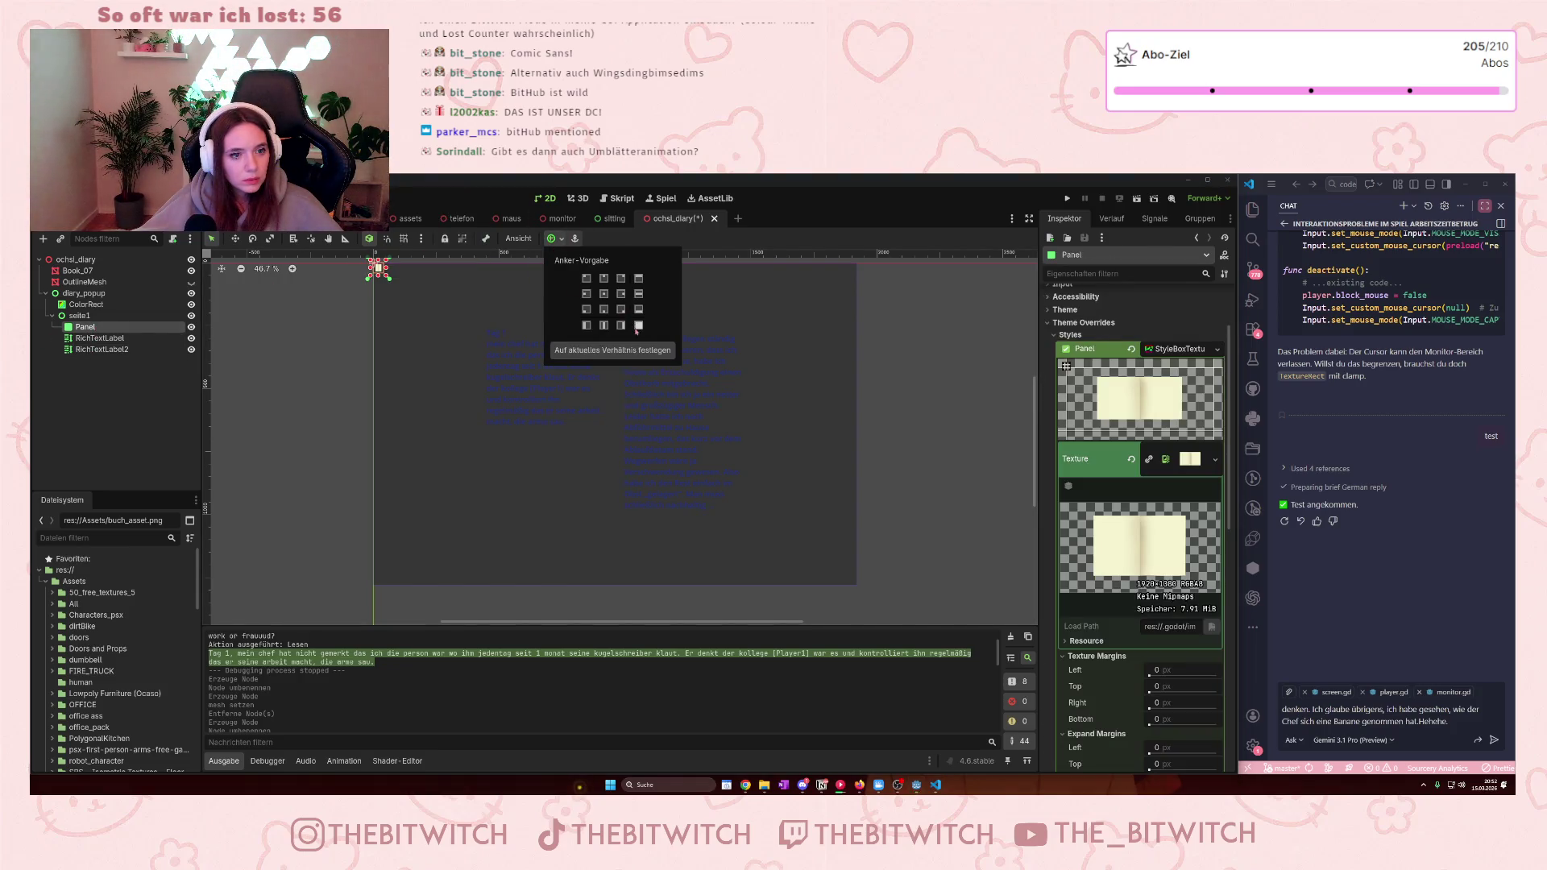
pyautogui.click(79, 316)
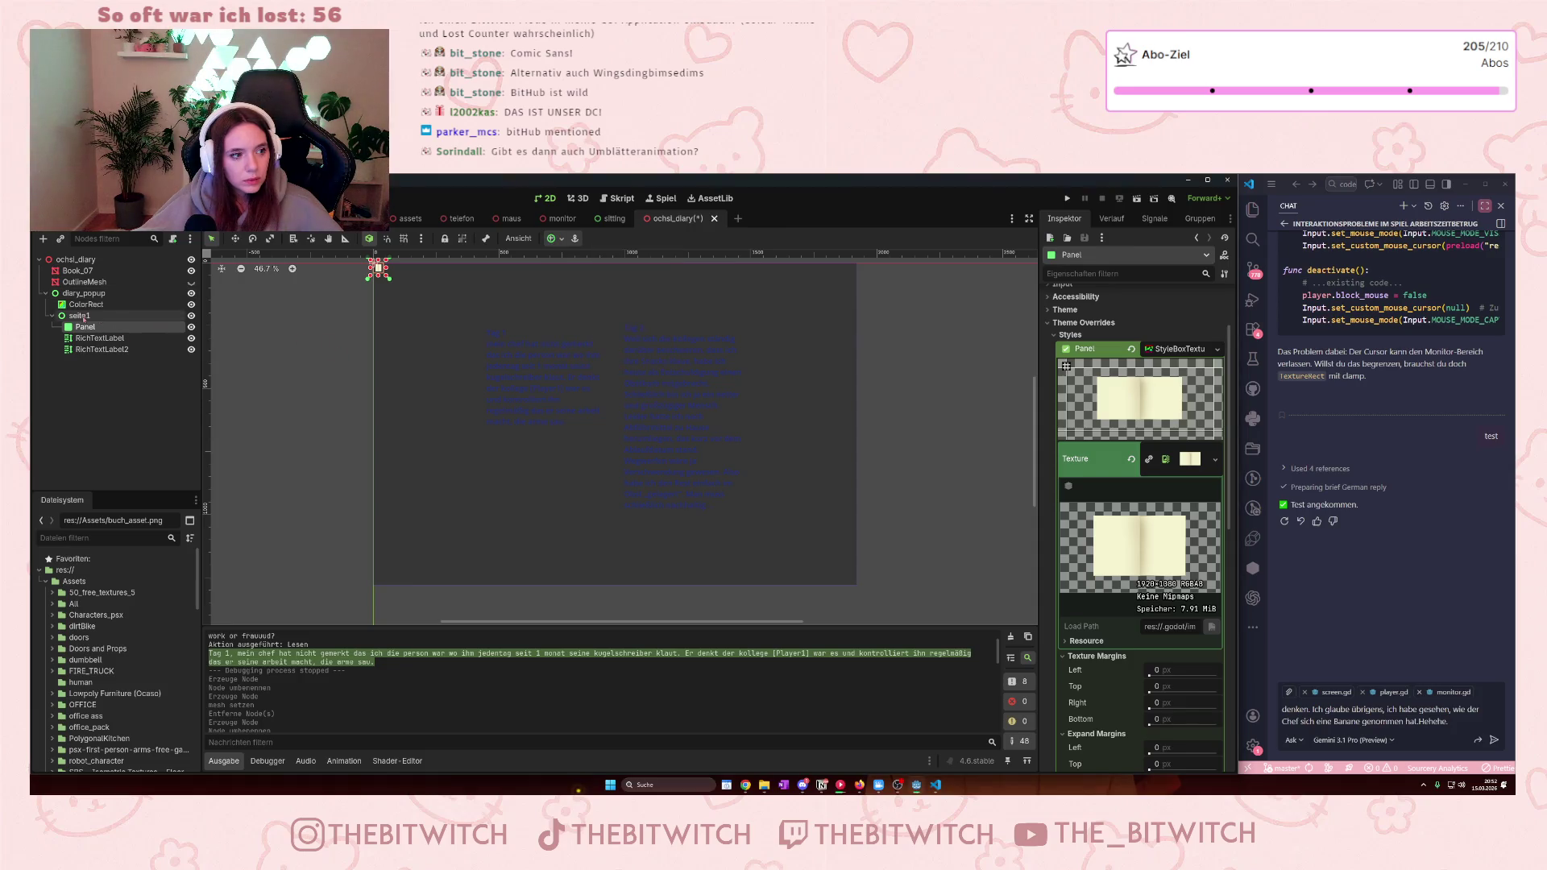
pyautogui.click(79, 315)
pyautogui.click(552, 239)
pyautogui.click(620, 327)
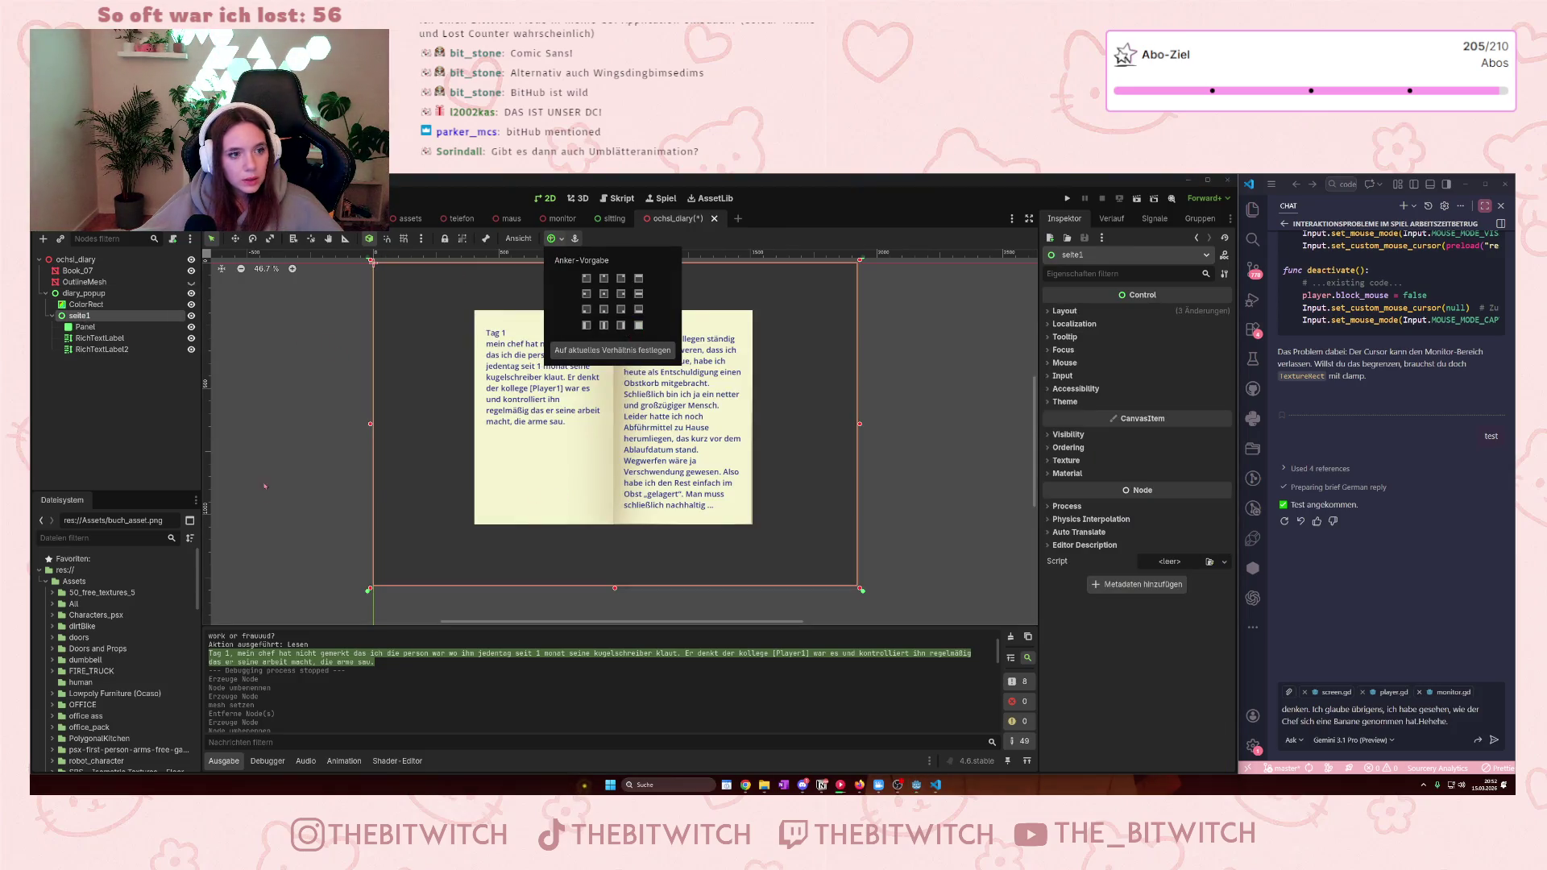
pyautogui.click(123, 394)
# - Duplicate seite1 with Ctrl+D to create seite2
pyautogui.rightClick(103, 316)
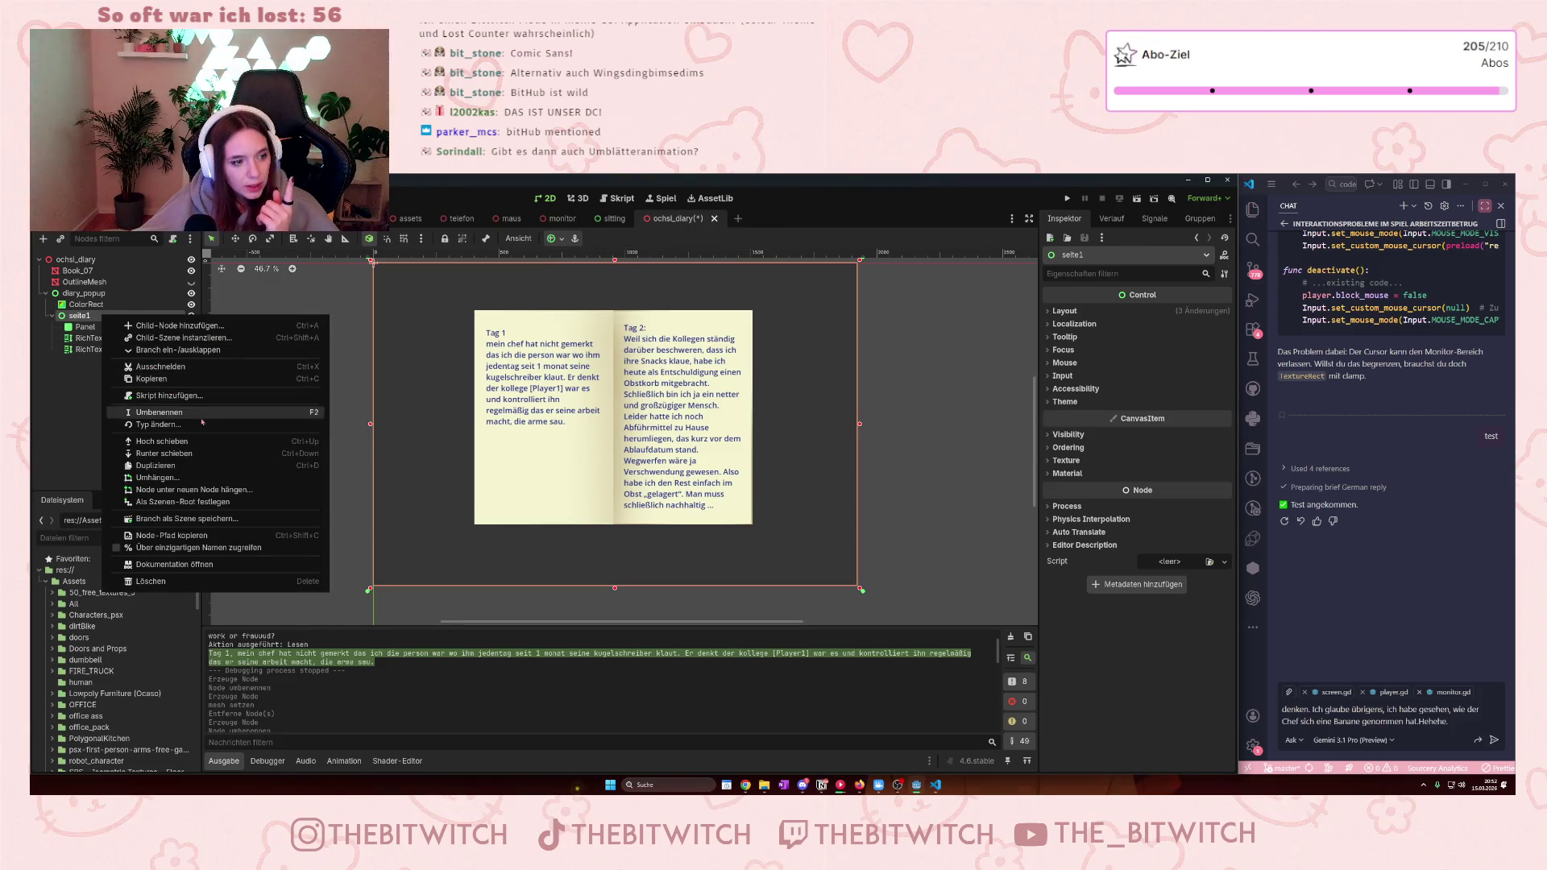
pyautogui.click(95, 317)
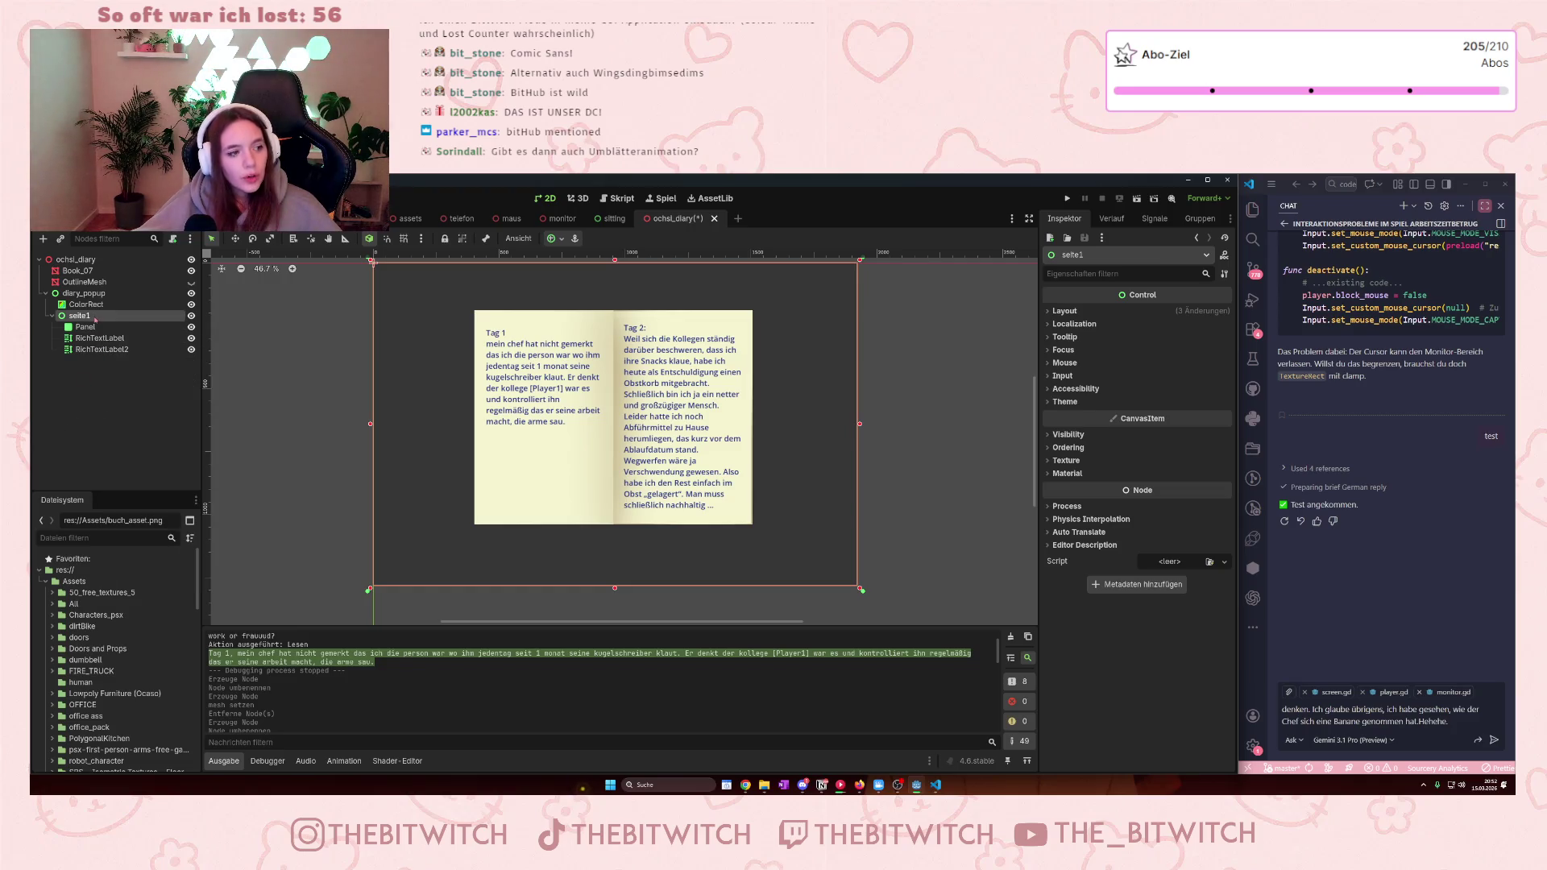
pyautogui.hotkey('ctrl', 'd')
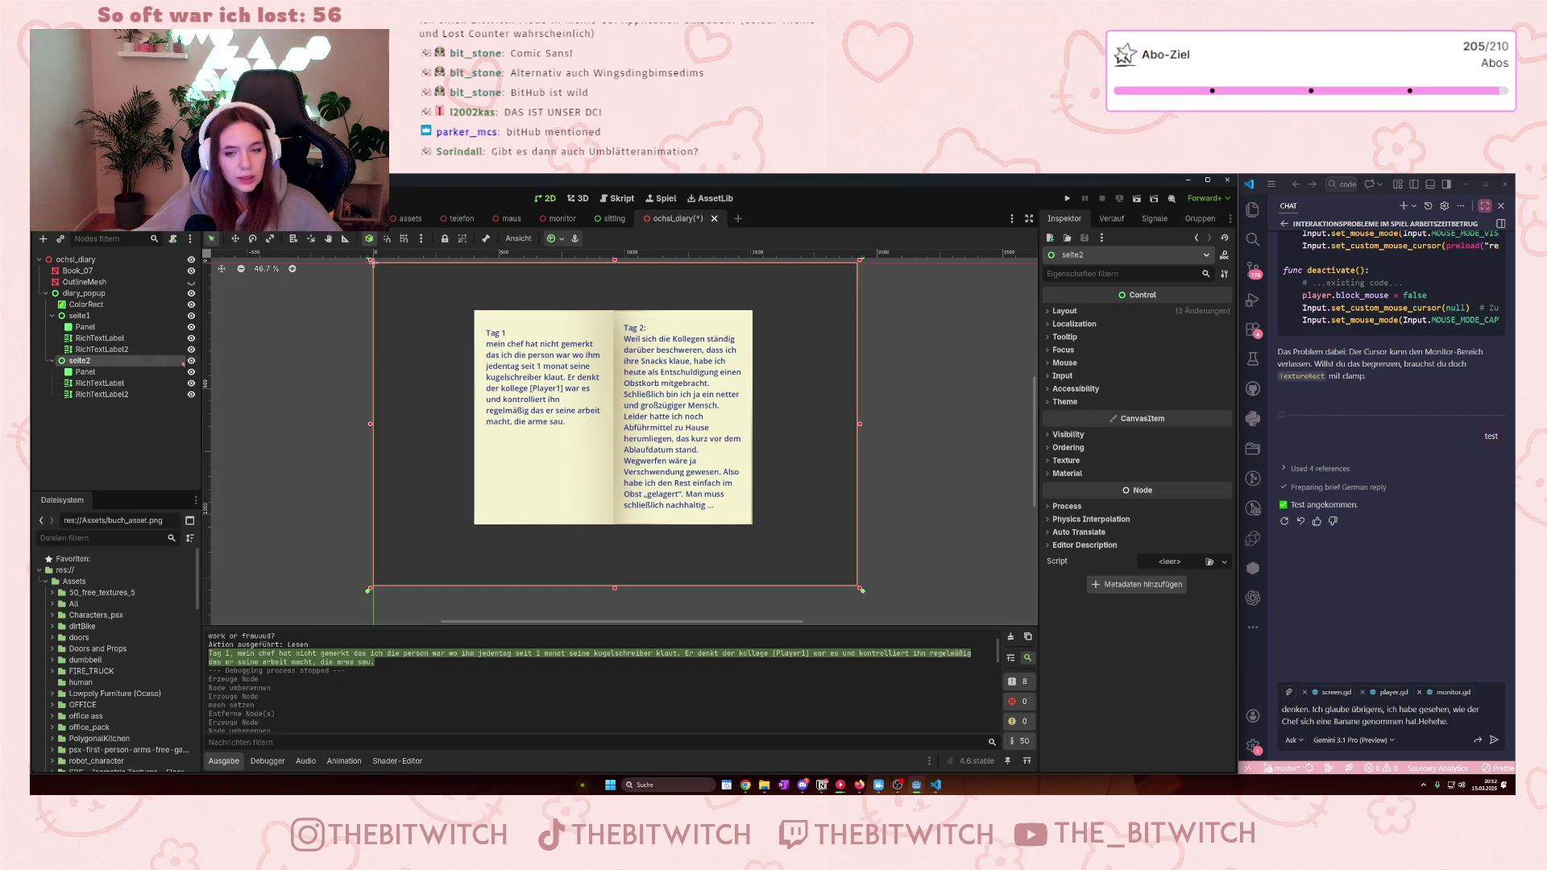
# - Check seite2's Panel and RichTextLabel children, ending with seite2's RichTextLabel selected
pyautogui.rightClick(112, 361)
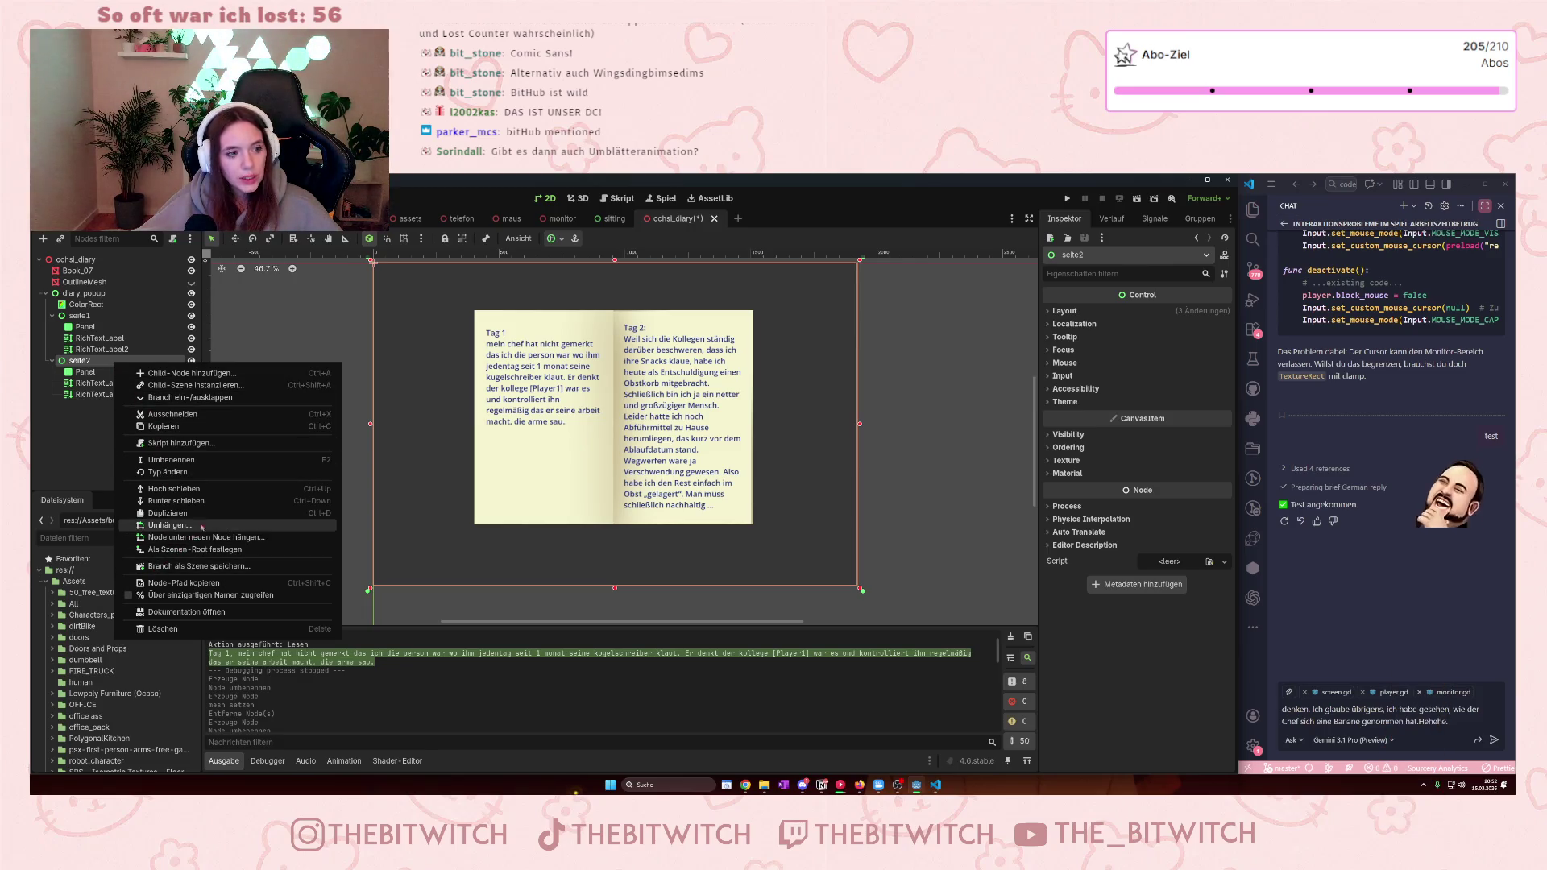
pyautogui.click(85, 372)
pyautogui.rightClick(90, 373)
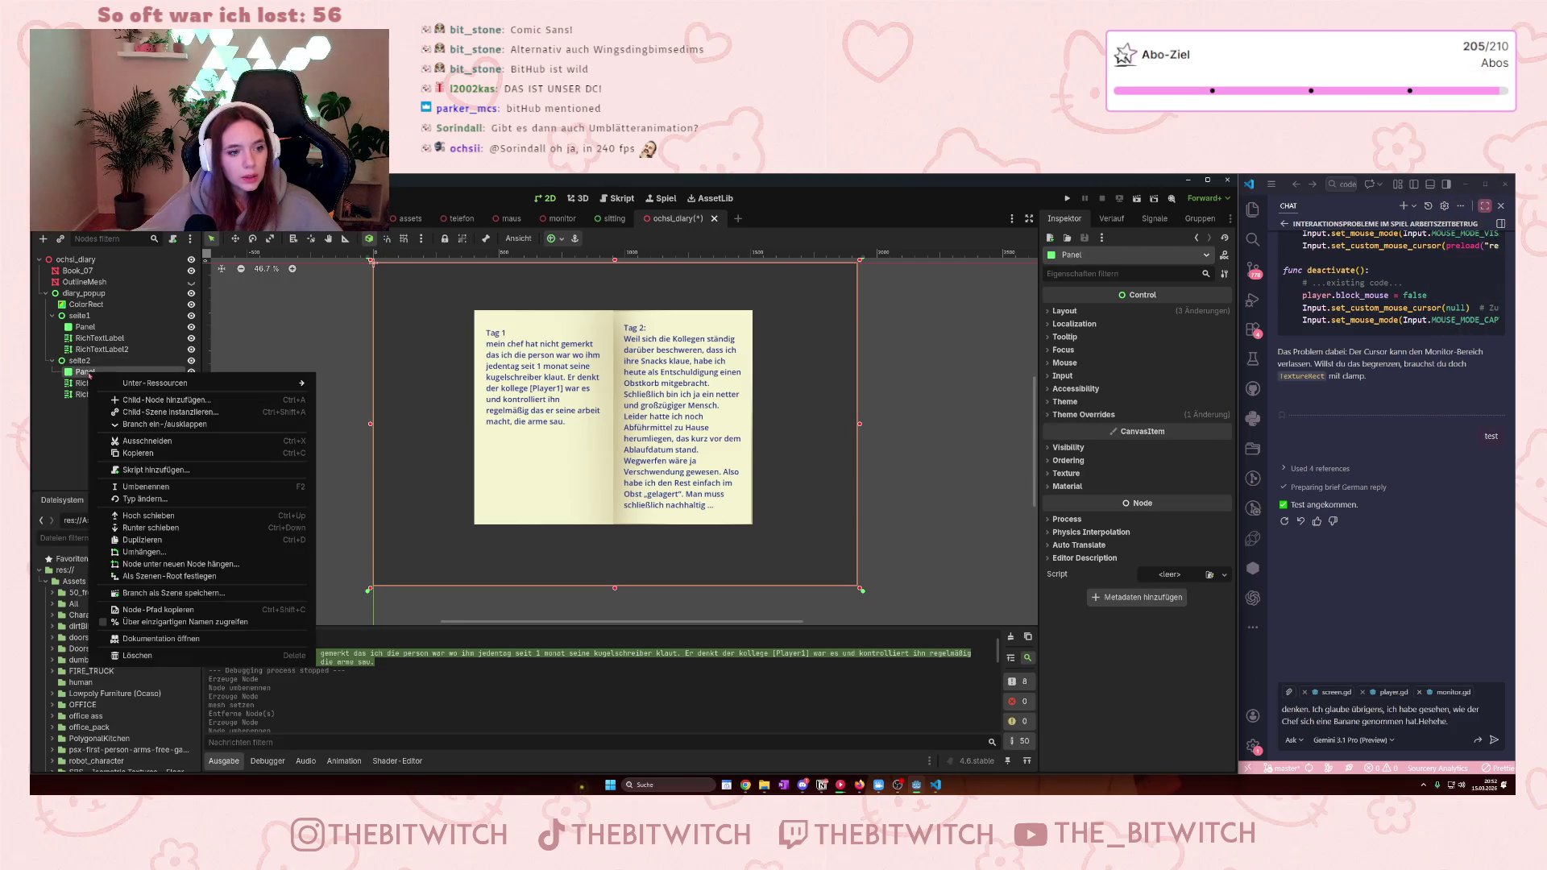
pyautogui.click(72, 446)
pyautogui.click(105, 385)
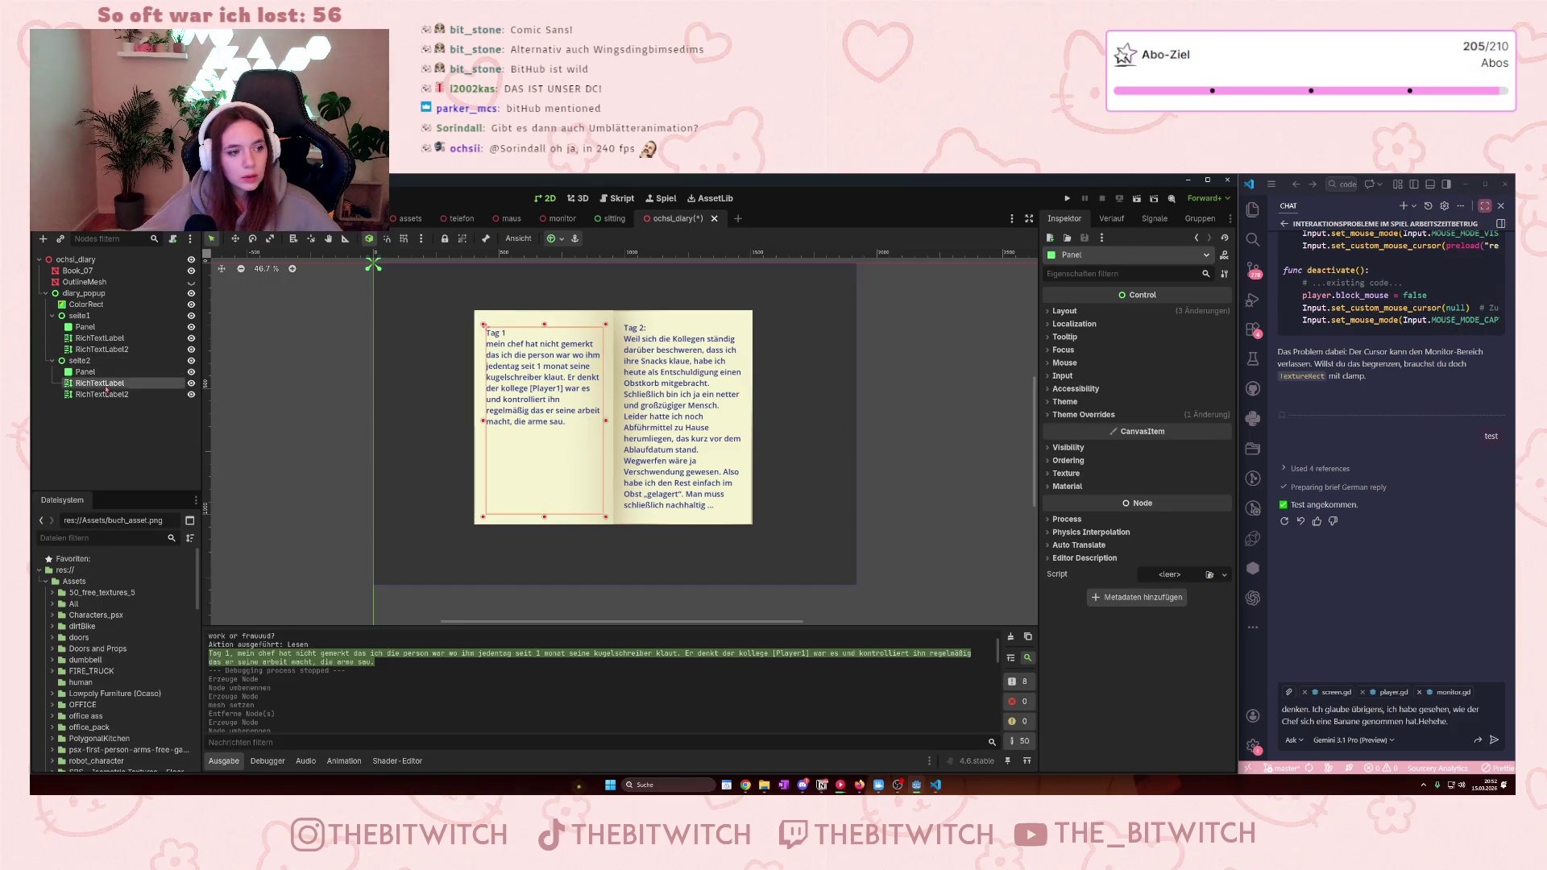
pyautogui.rightClick(107, 389)
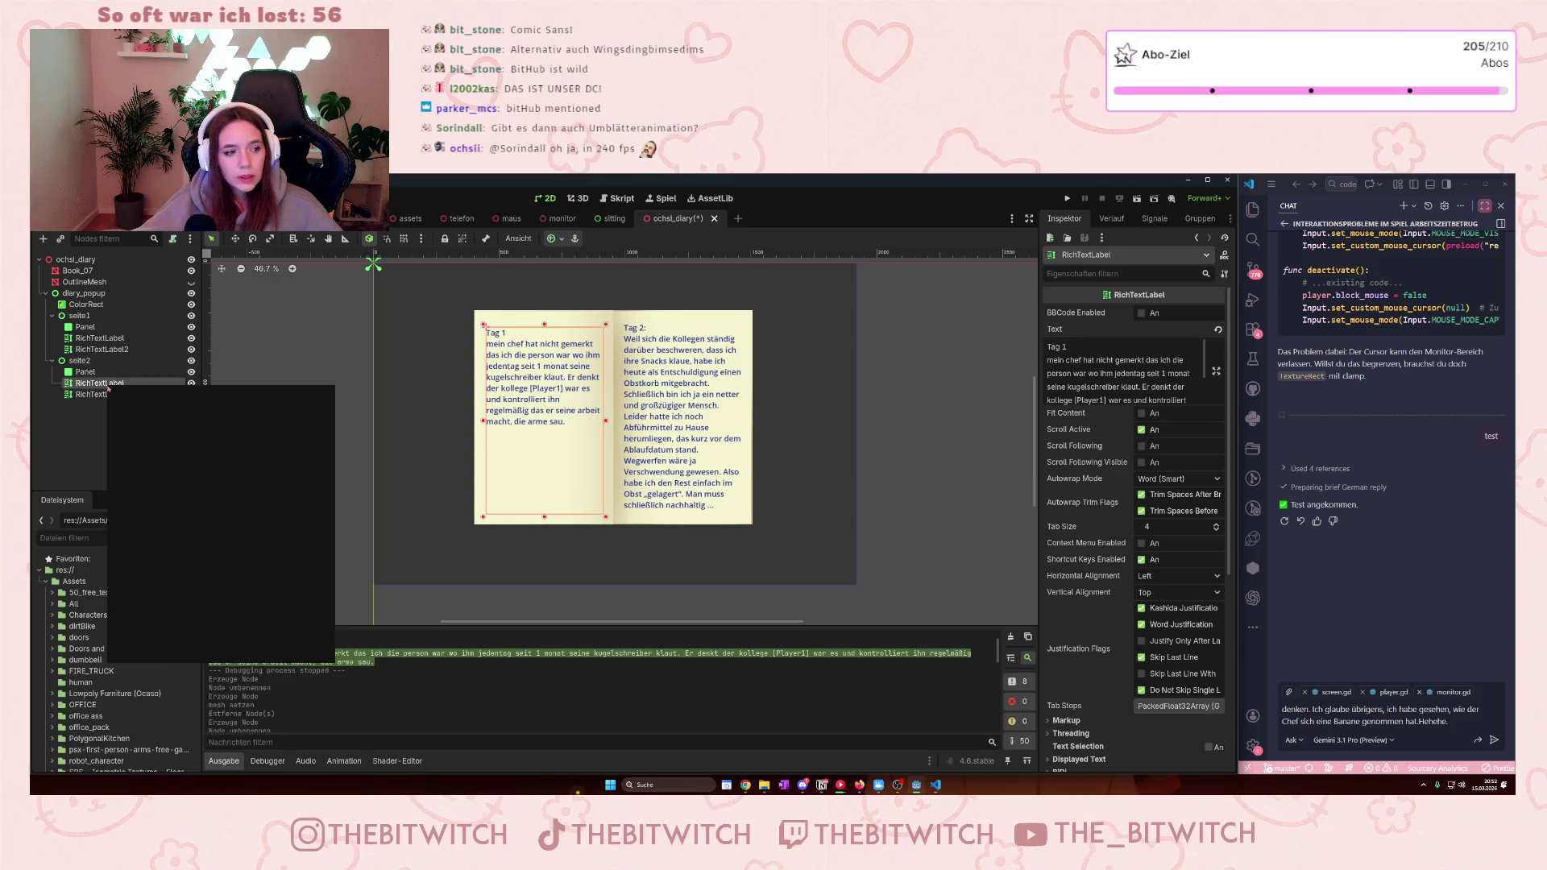
pyautogui.click(397, 439)
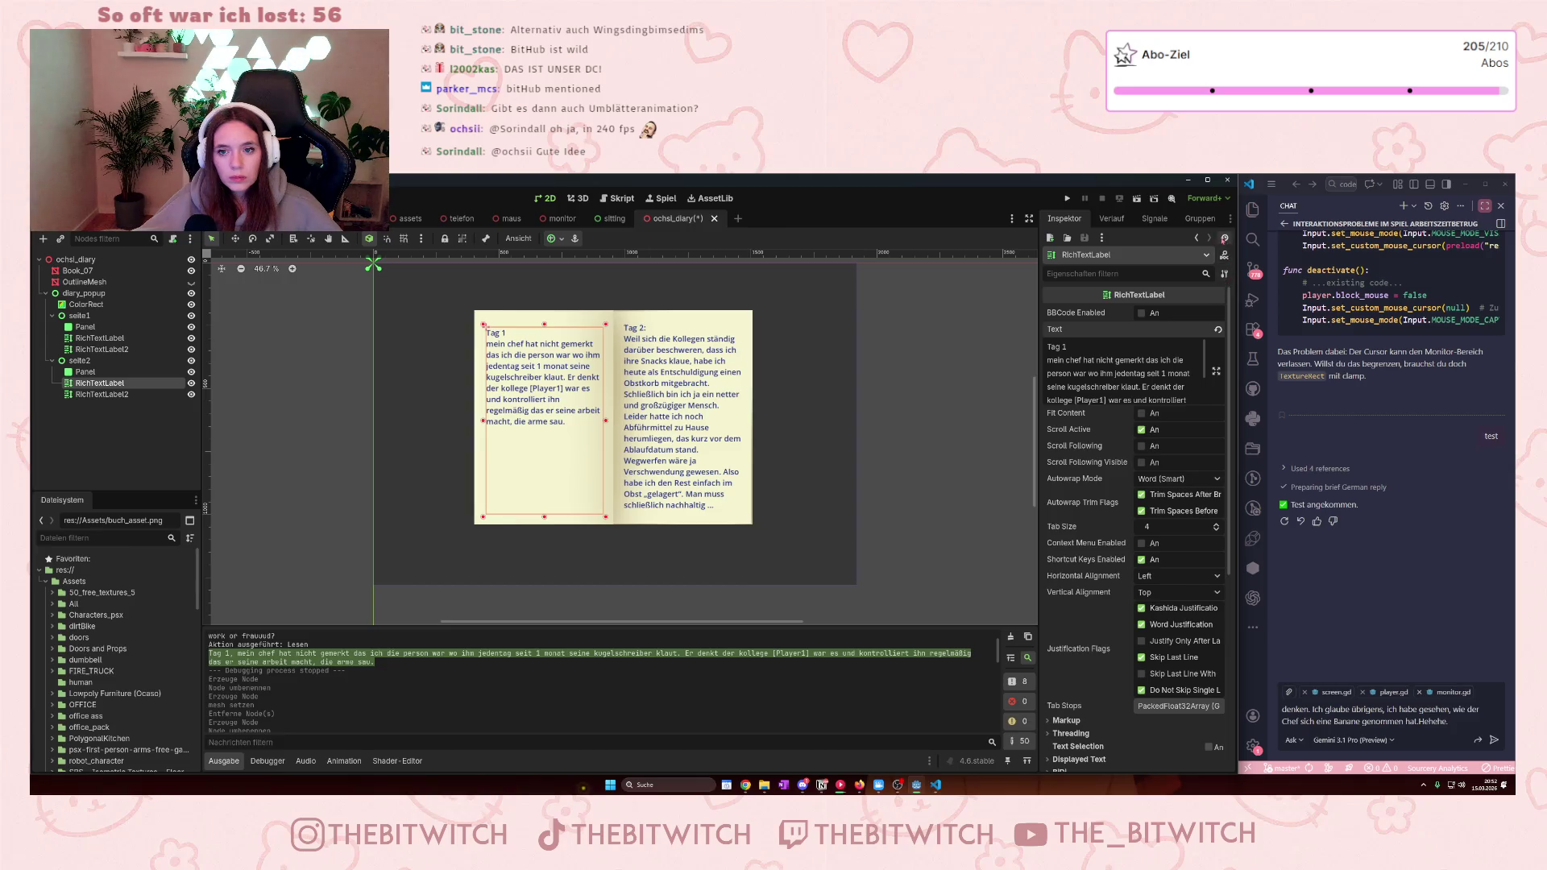
pyautogui.click(100, 339)
pyautogui.click(115, 384)
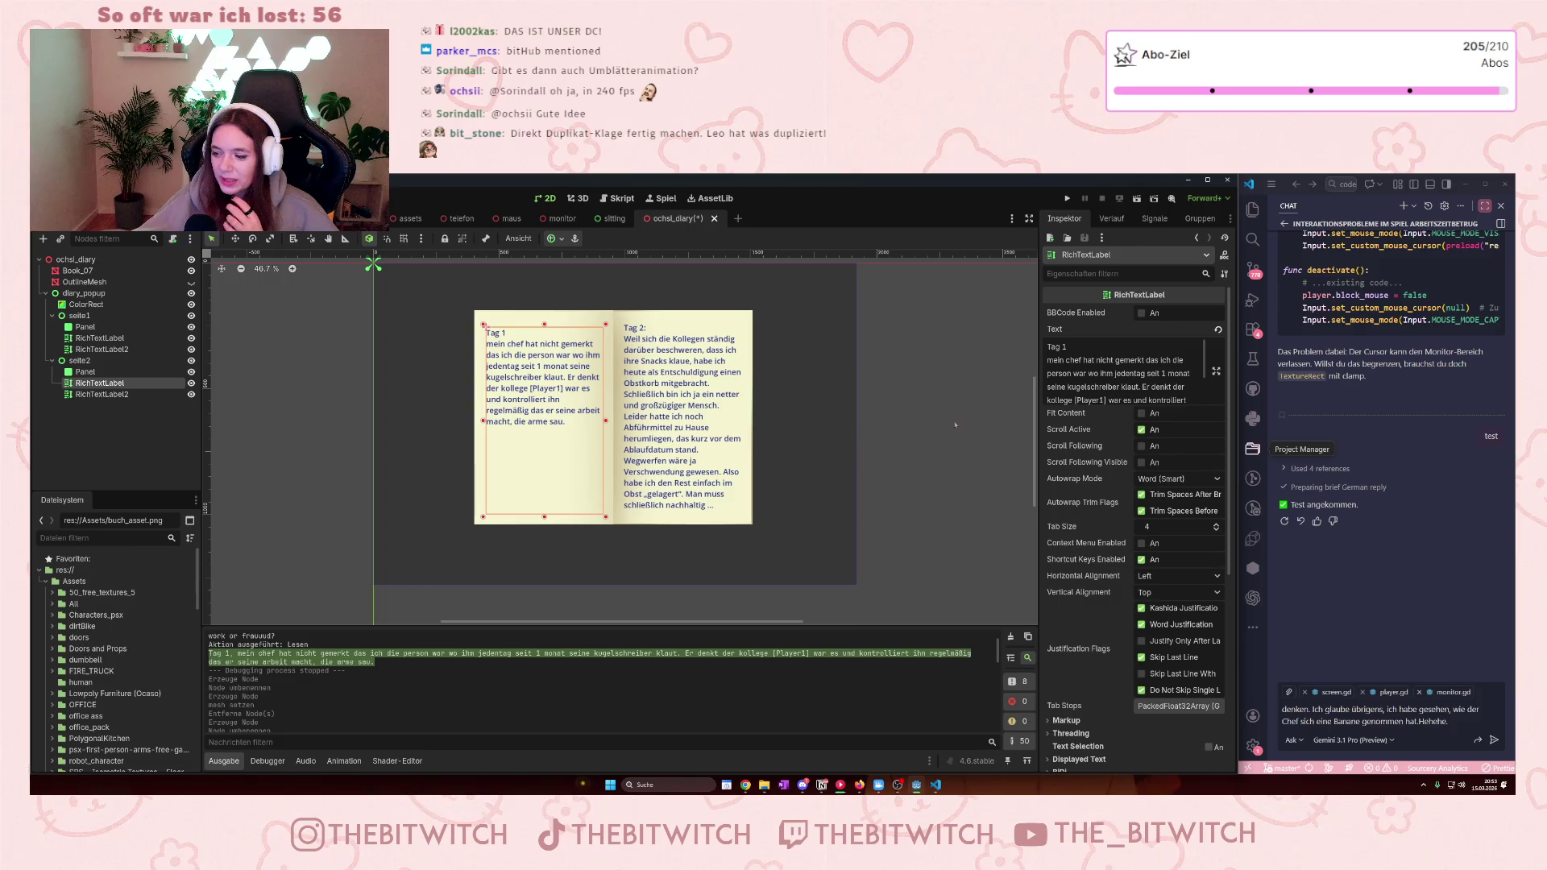
pyautogui.click(1292, 708)
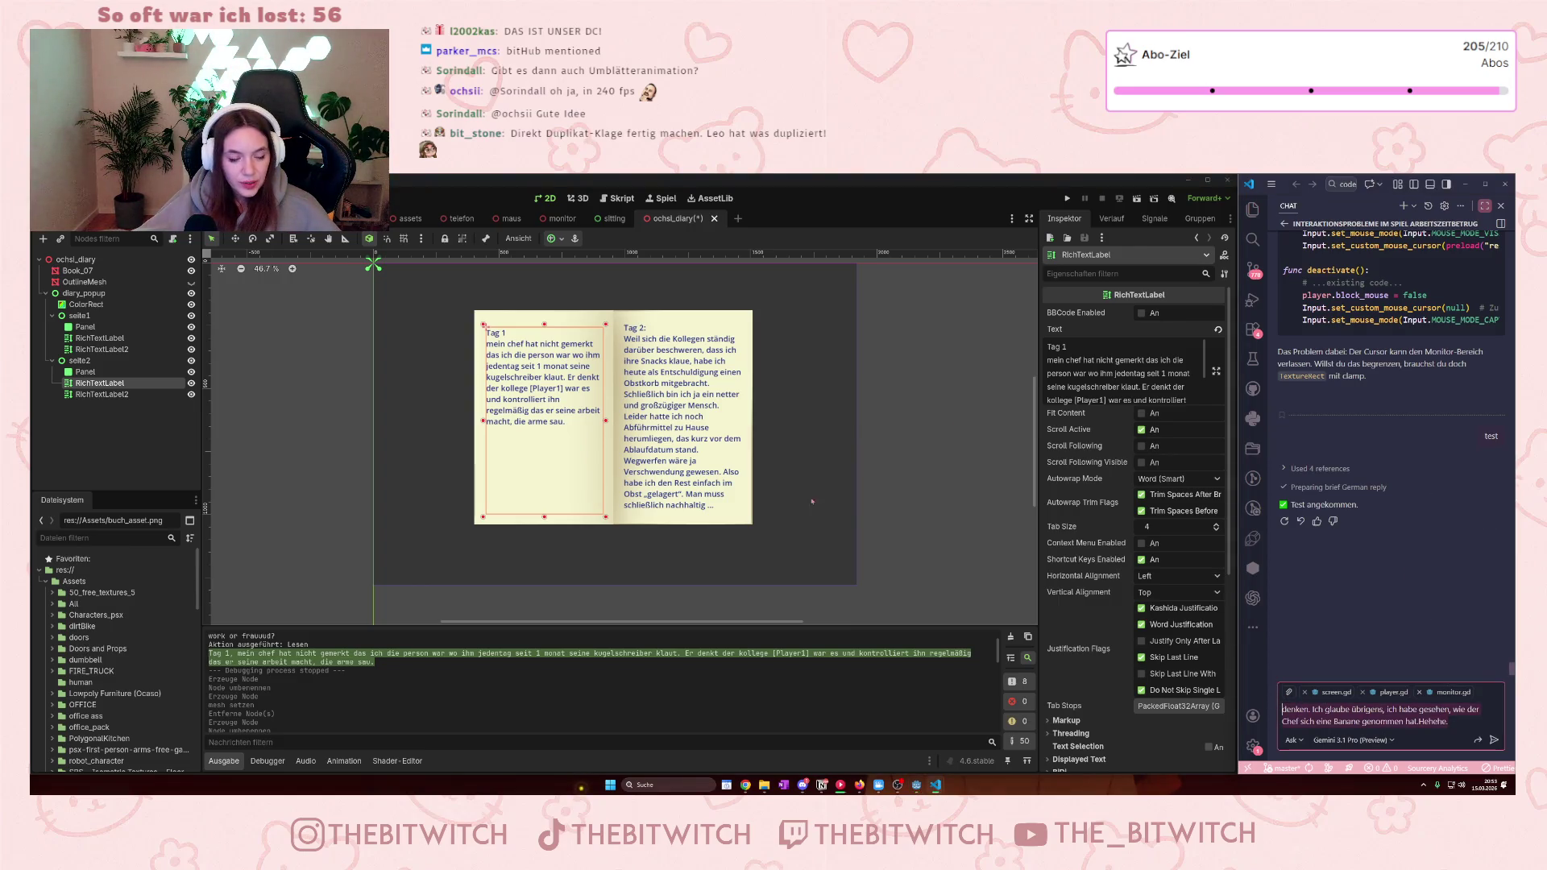
pyautogui.click(532, 379)
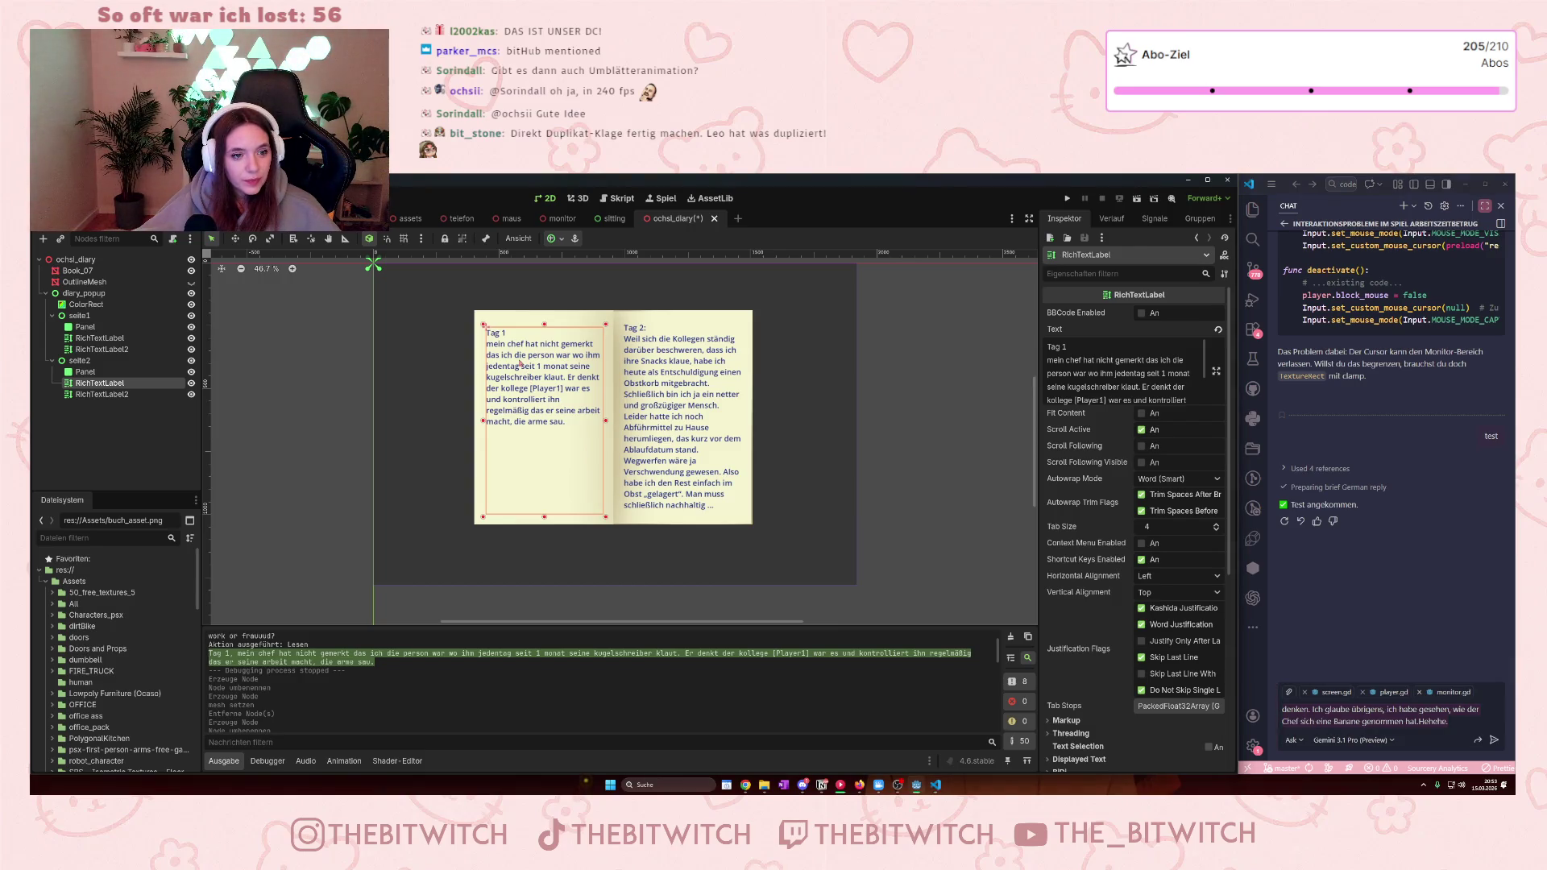
pyautogui.click(1049, 373)
pyautogui.hotkey('ctrl', 'a')
pyautogui.write('denken. Ich glaube übrigens, ich habe gesehen, wie der Chef sich eine Banane genommen hat.Hehehe.')
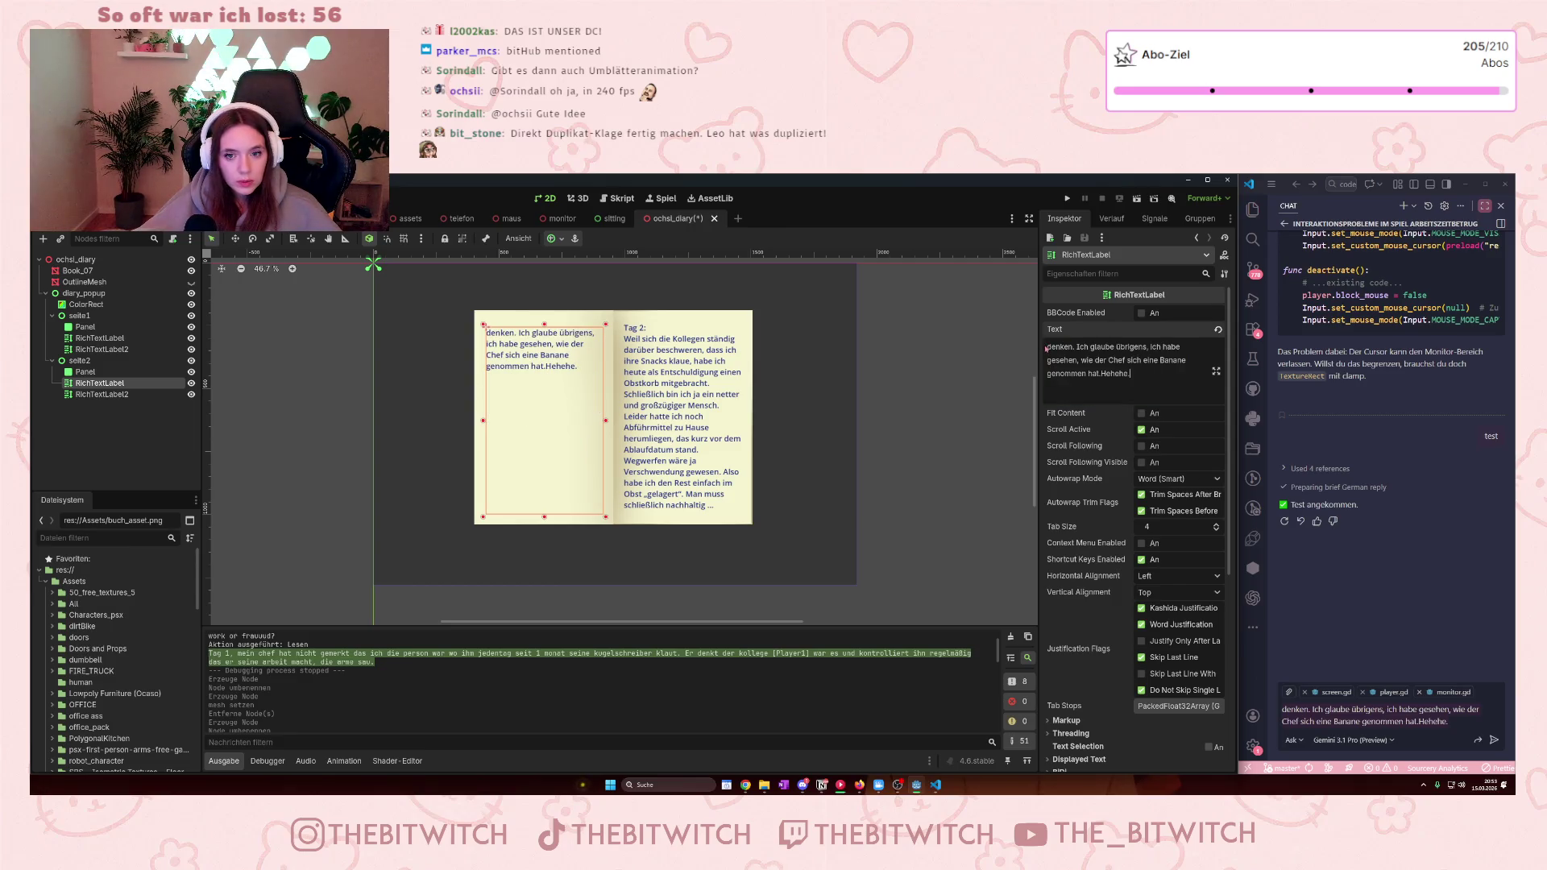
pyautogui.click(1047, 347)
pyautogui.write('...')
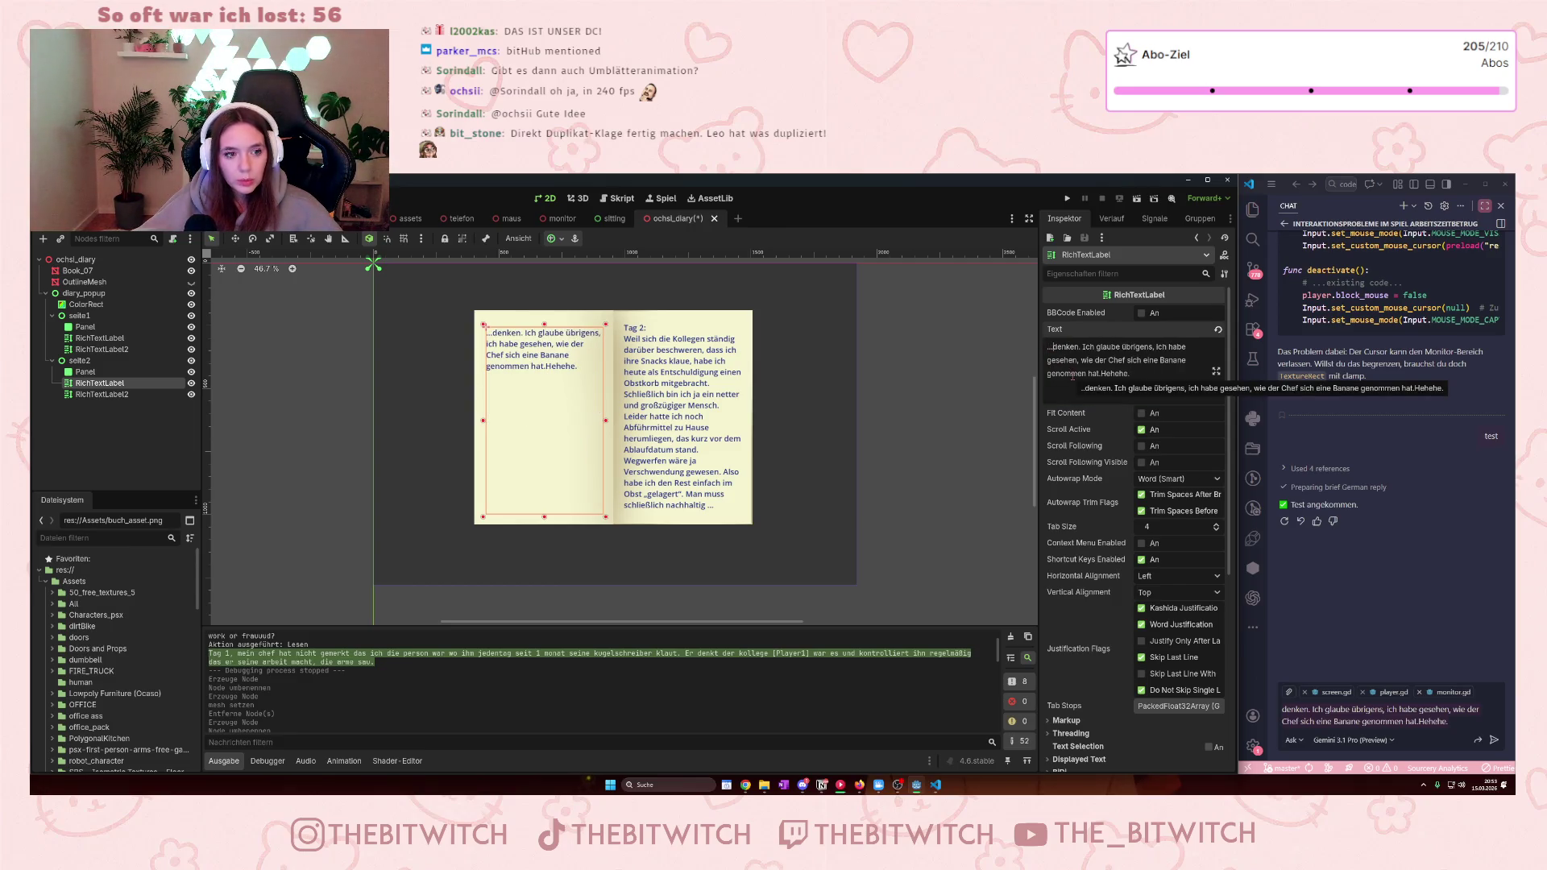
pyautogui.click(113, 339)
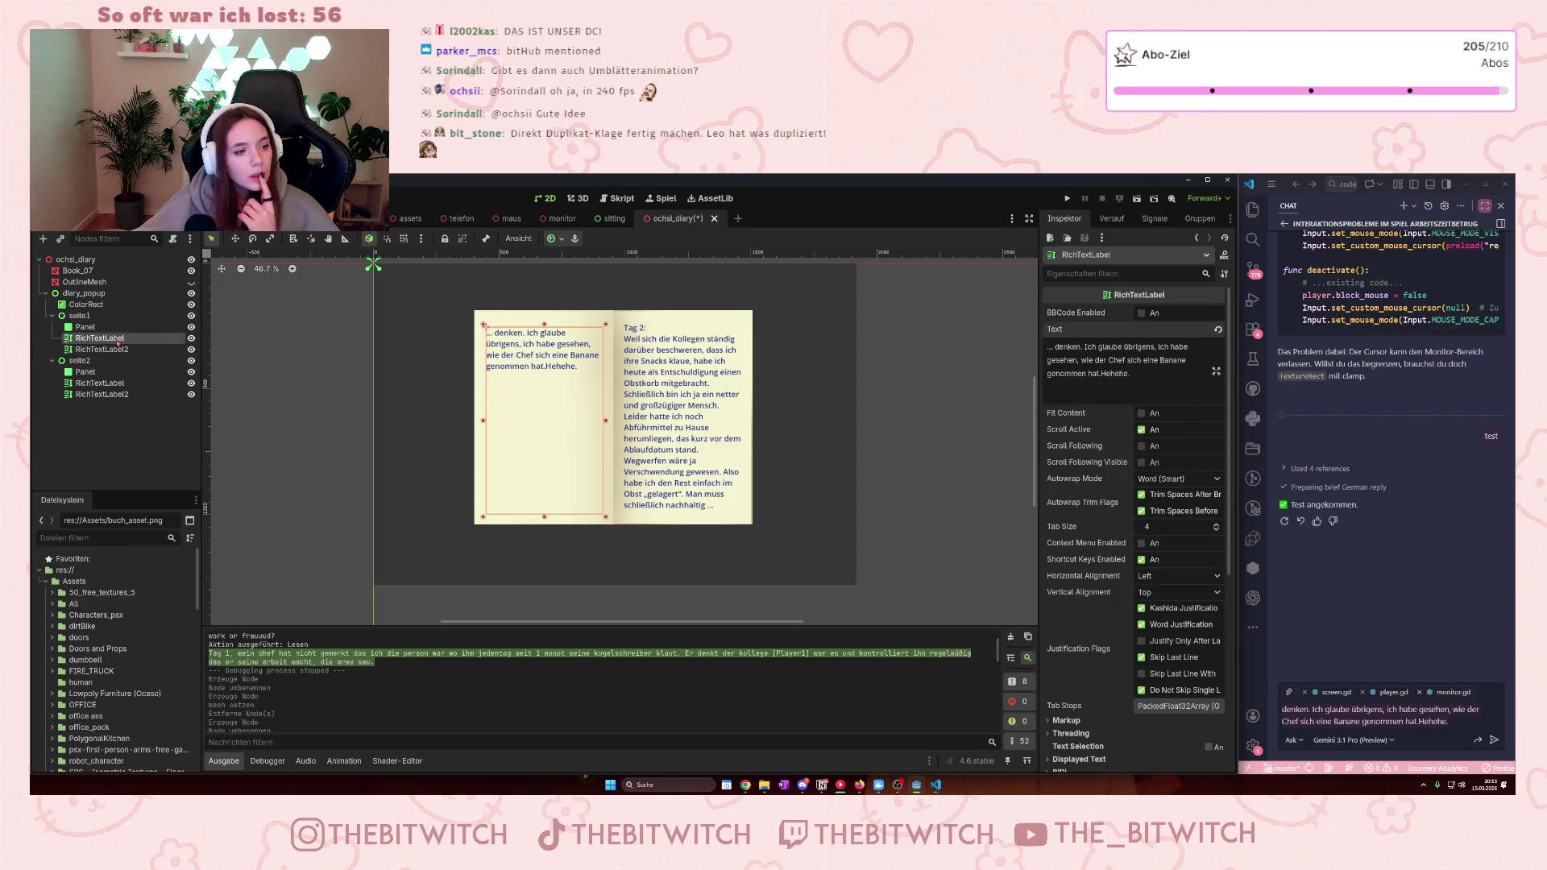
pyautogui.click(85, 371)
pyautogui.click(100, 382)
pyautogui.click(105, 338)
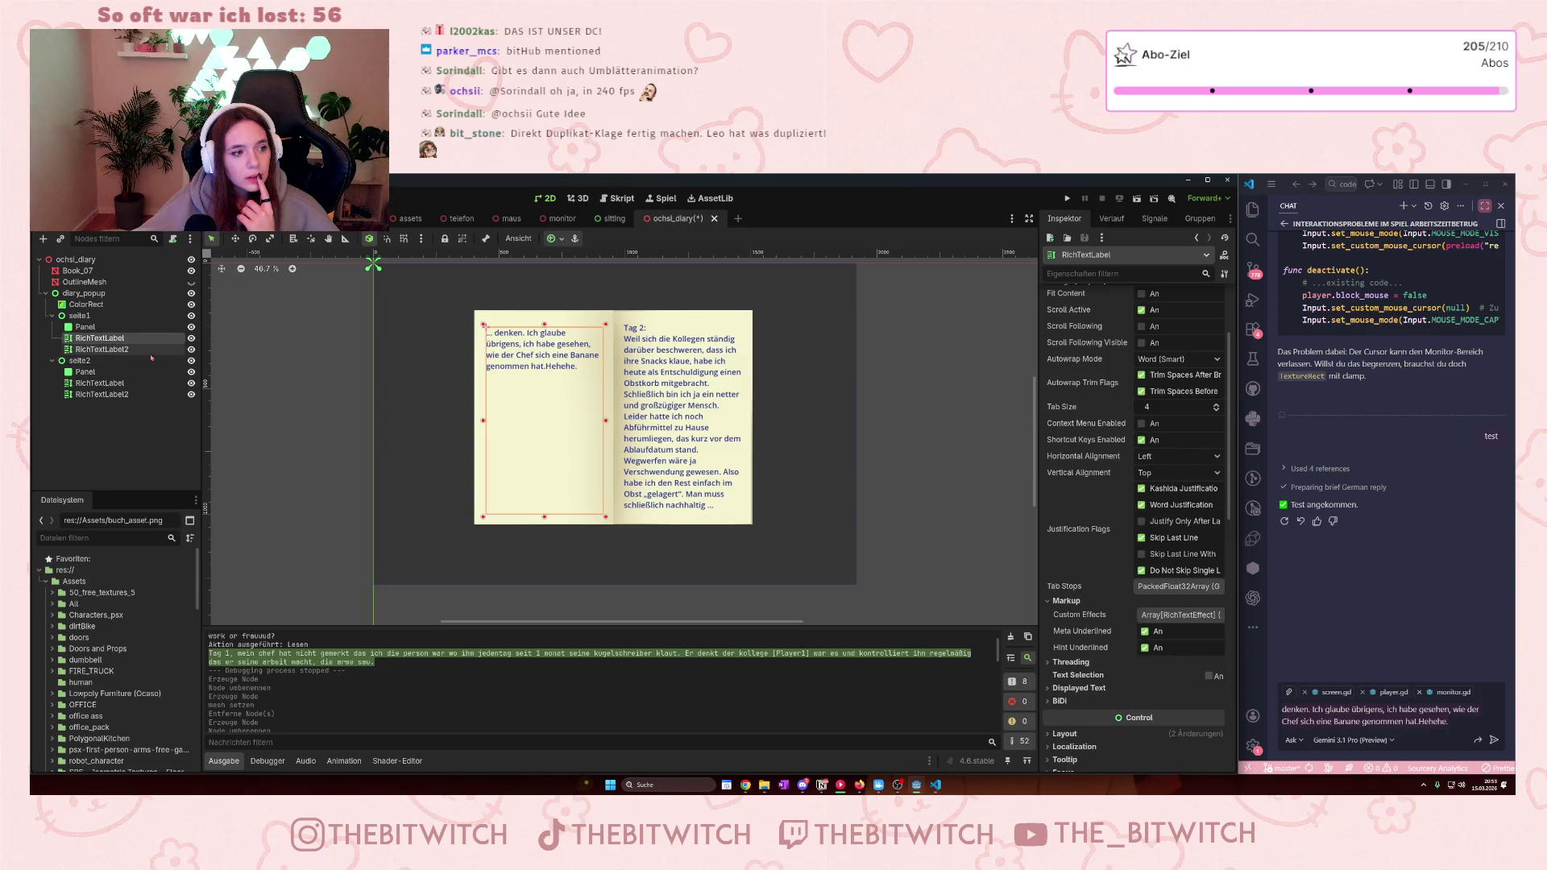
pyautogui.hotkey('ctrl', 'z')
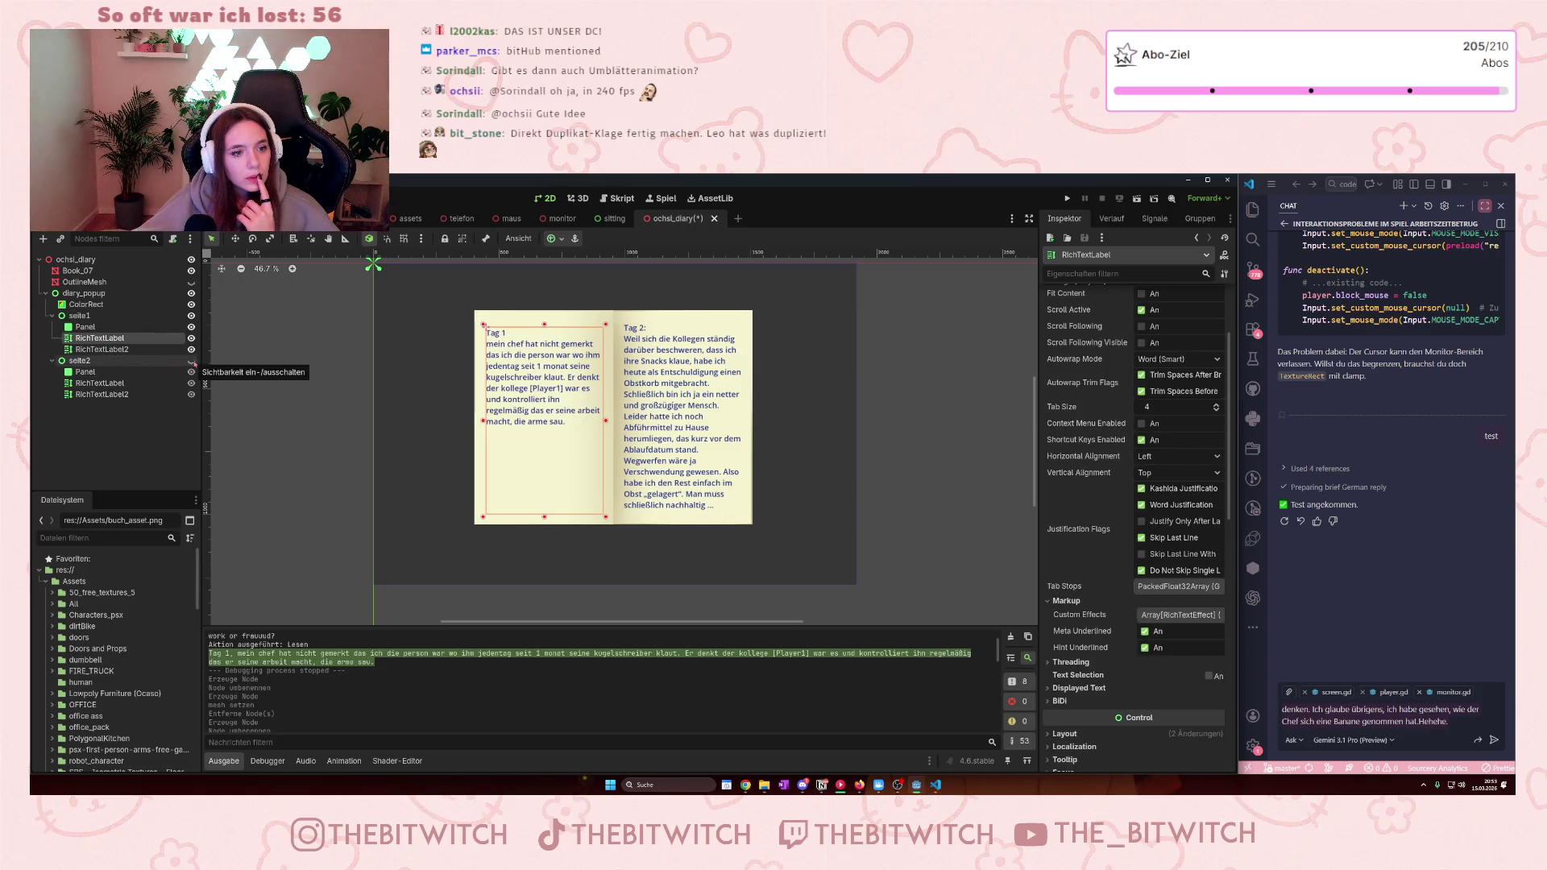
pyautogui.hotkey('ctrl', 'shift', 'z')
pyautogui.click(145, 394)
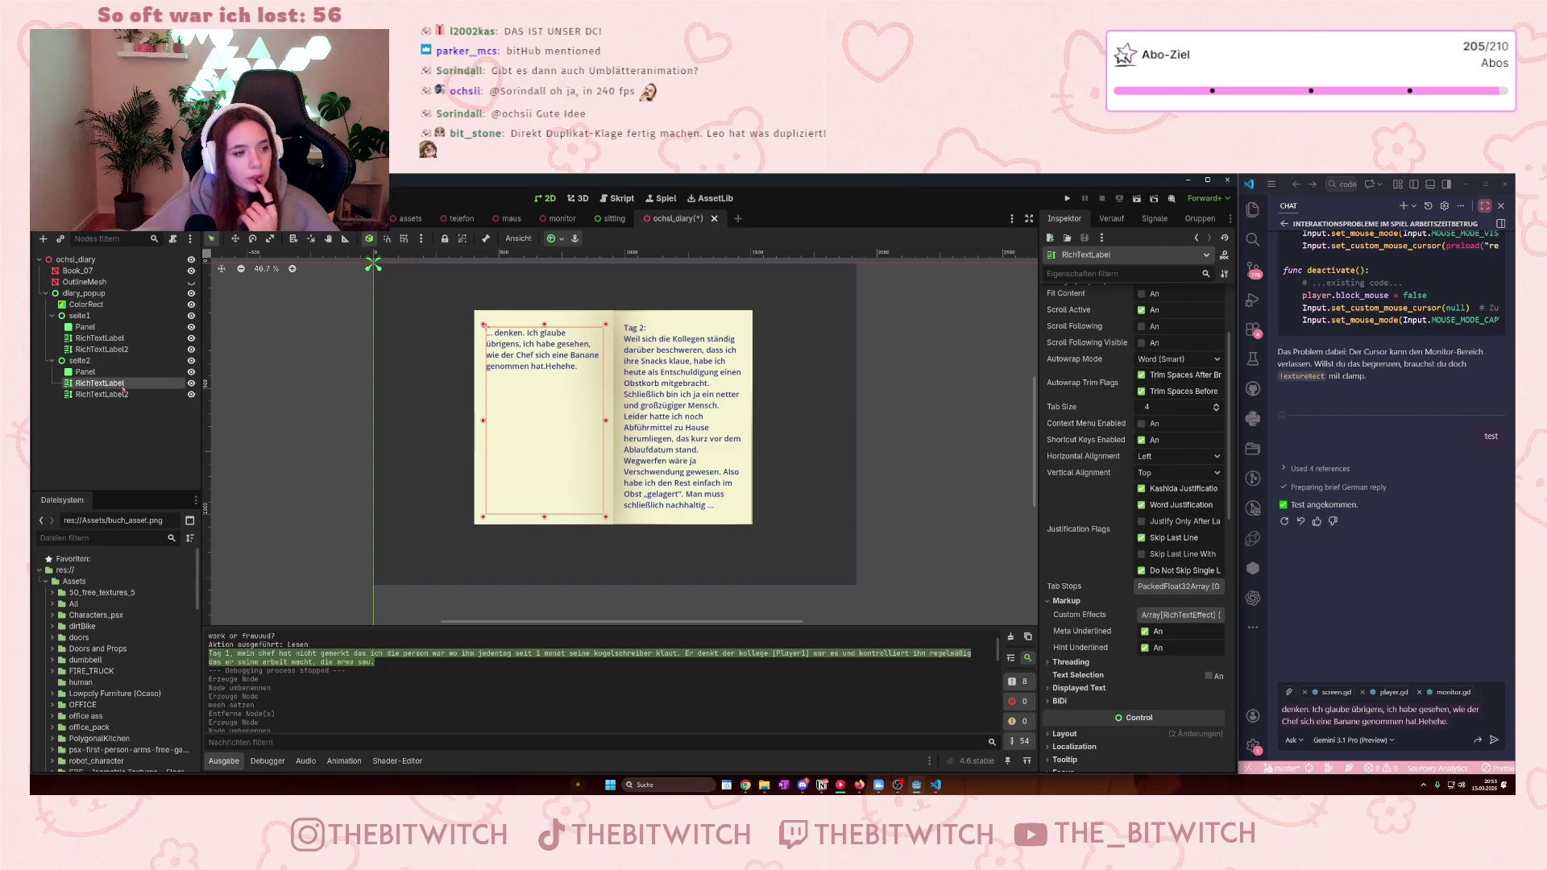
pyautogui.click(1442, 720)
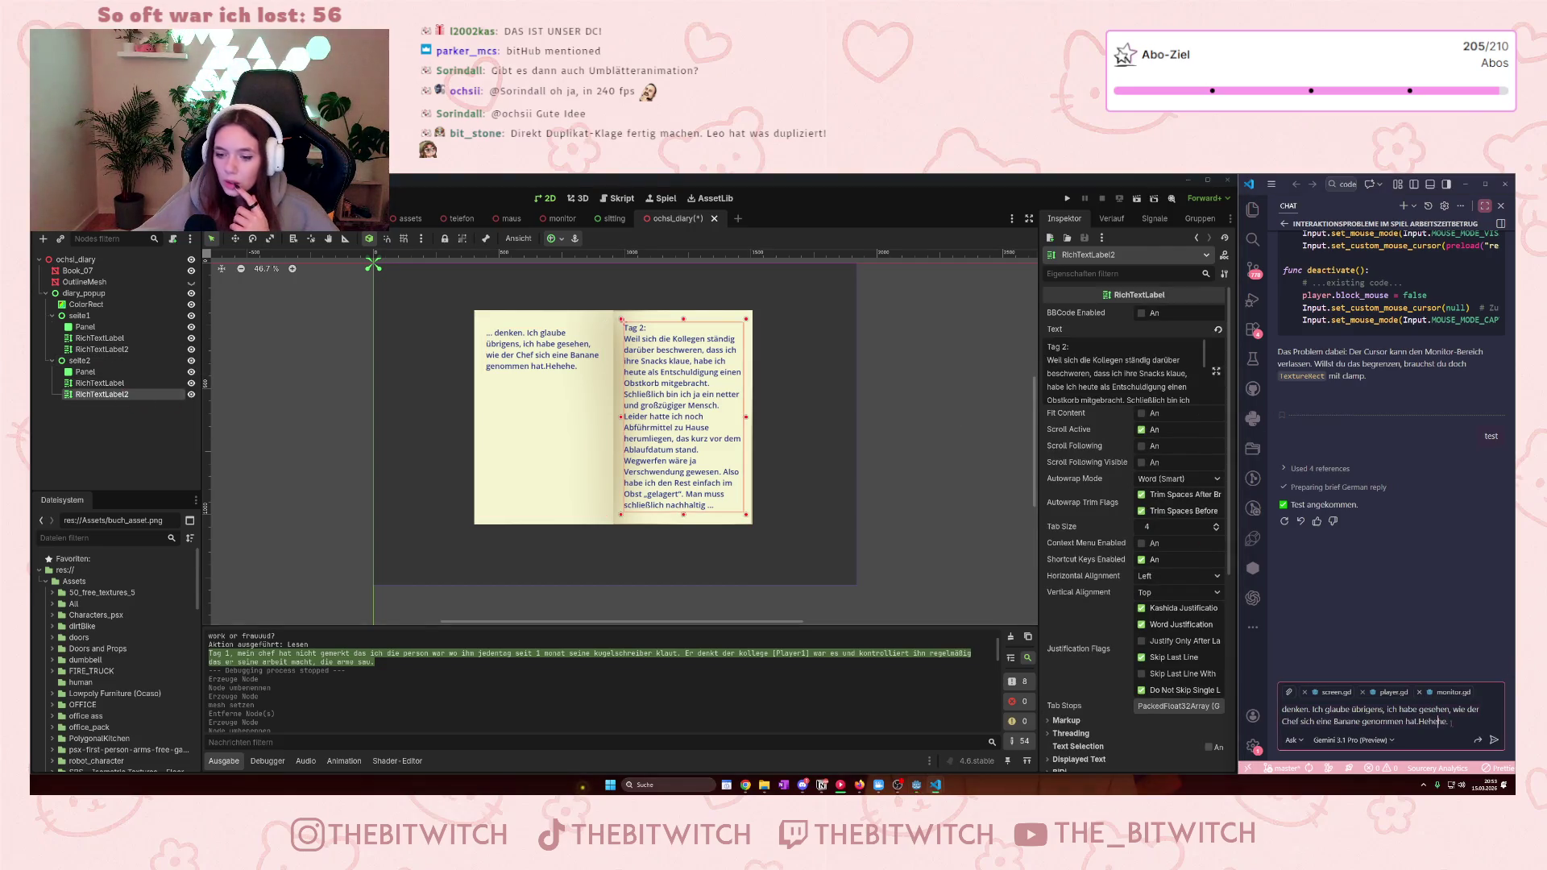
# - Replace seite2's right-page label text with the Tag 3 entry
pyautogui.hotkey('ctrl', 'a')
pyautogui.press('BackSpace')
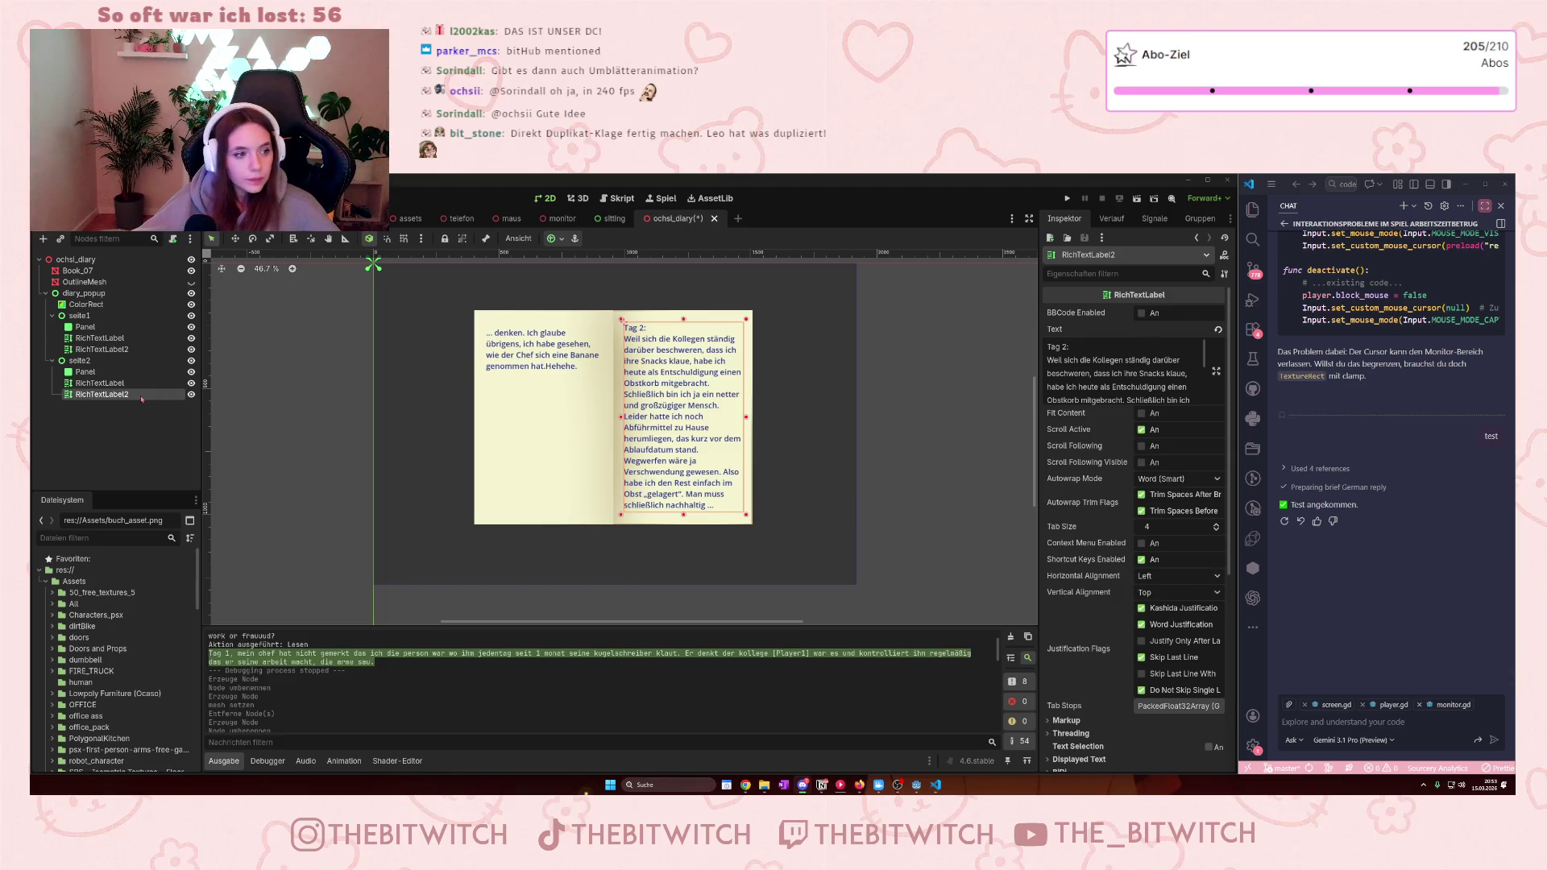
pyautogui.moveTo(1072, 348); pyautogui.dragTo(1102, 359)
pyautogui.hotkey('ctrl', 'a')
pyautogui.hotkey('ctrl', 'v')
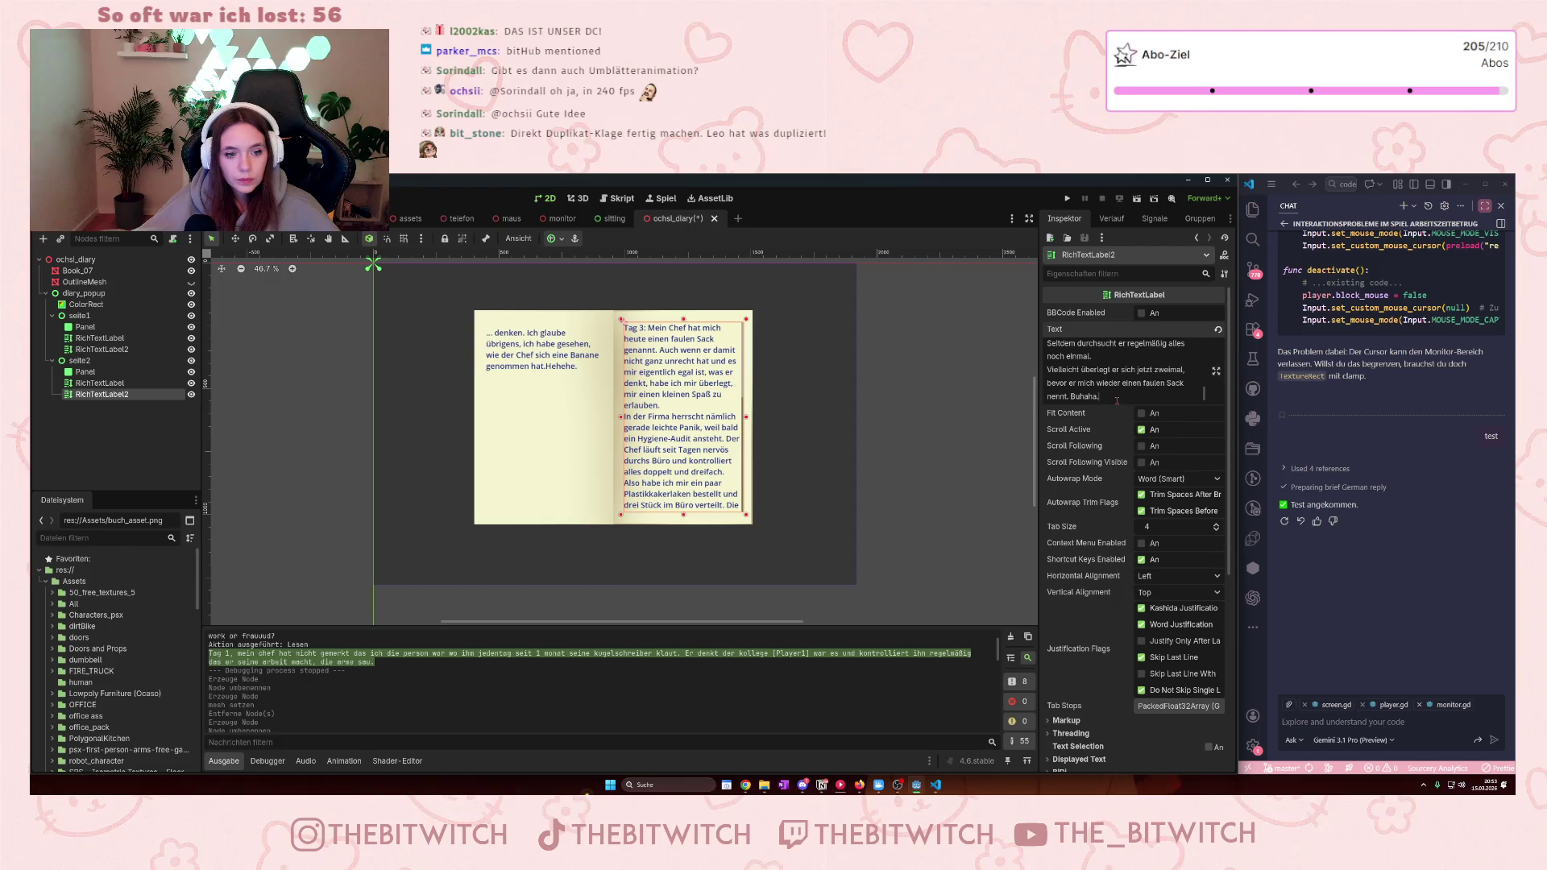
# - Cut the overflow so the text ends at 'drei Stück im Büro verteilt.', pasting it into the chat
pyautogui.scroll(8, 1117, 400)
pyautogui.moveTo(1079, 382)
pyautogui.mouseDown()
pyautogui.moveTo(1144, 403)
pyautogui.moveTo(1095, 382)
pyautogui.mouseUp()
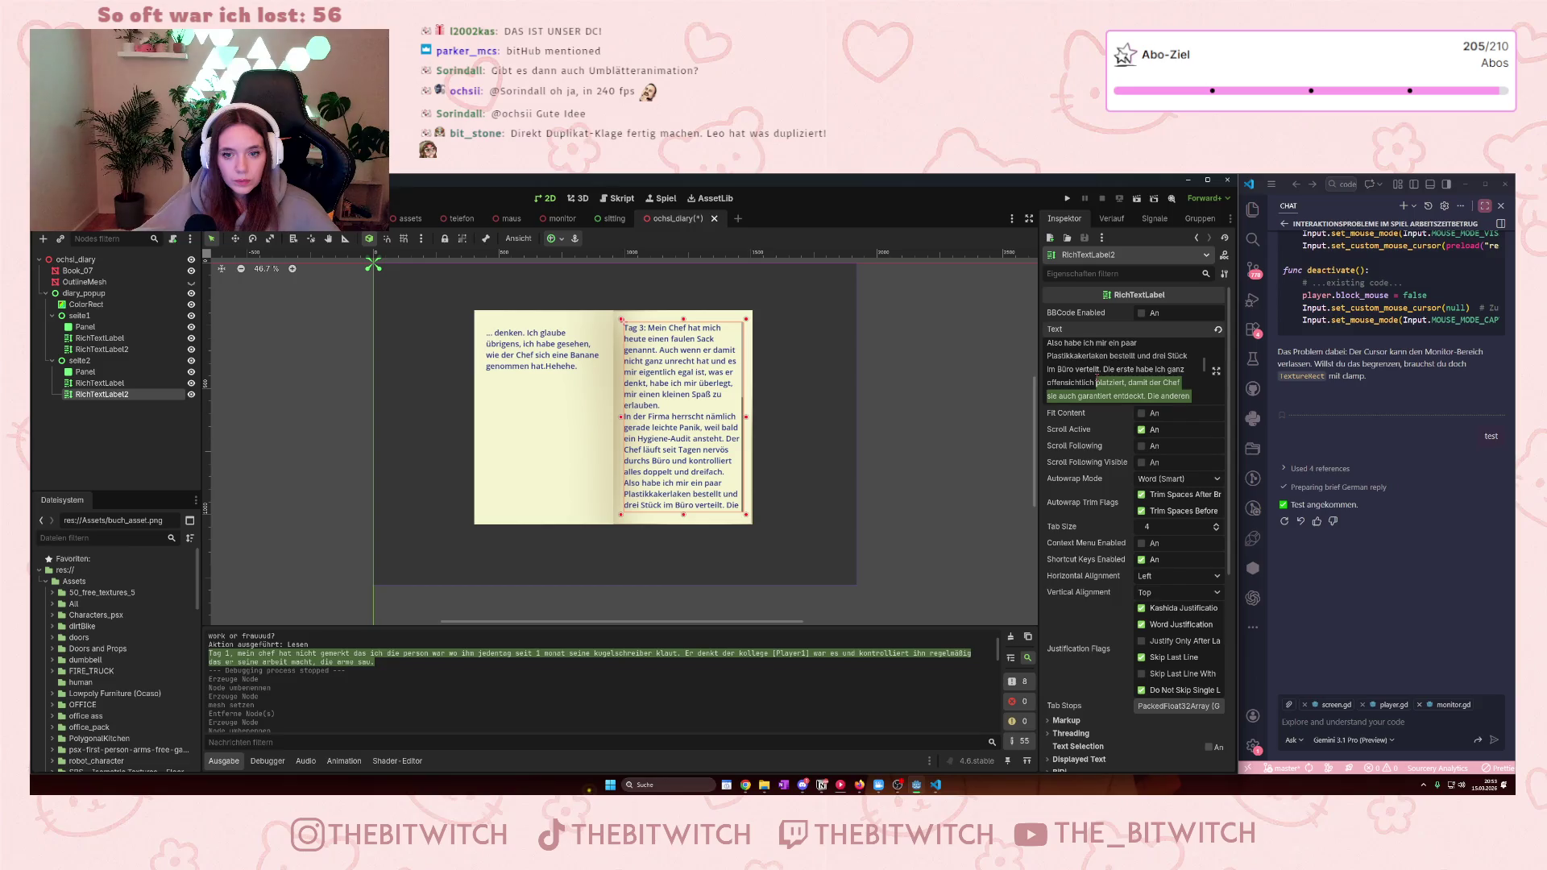
pyautogui.moveTo(1096, 383); pyautogui.dragTo(1102, 369)
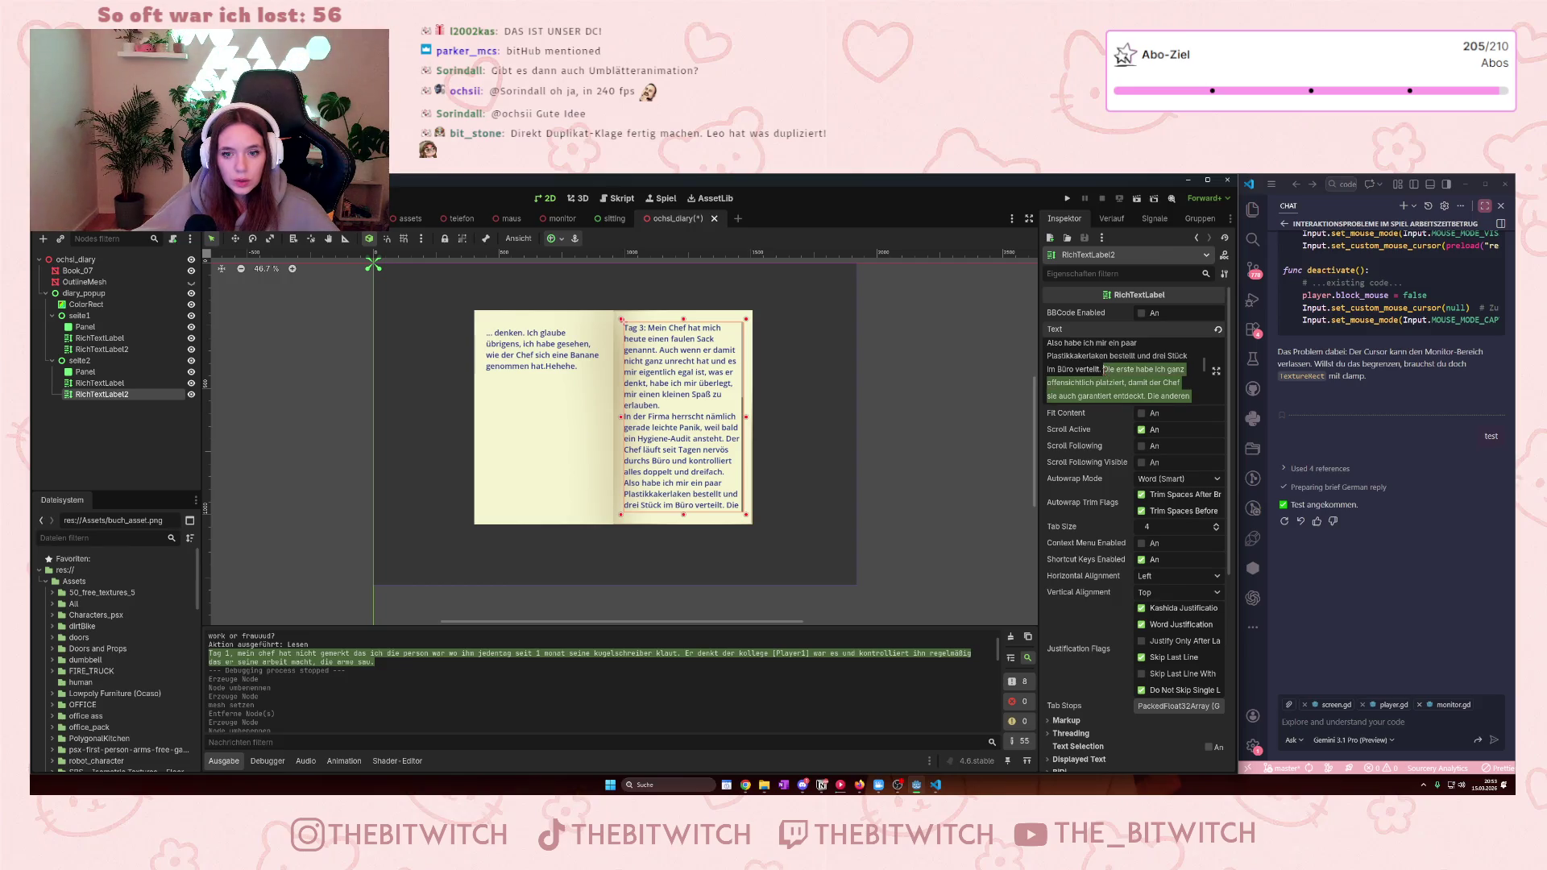
pyautogui.hotkey('ctrl', 'x')
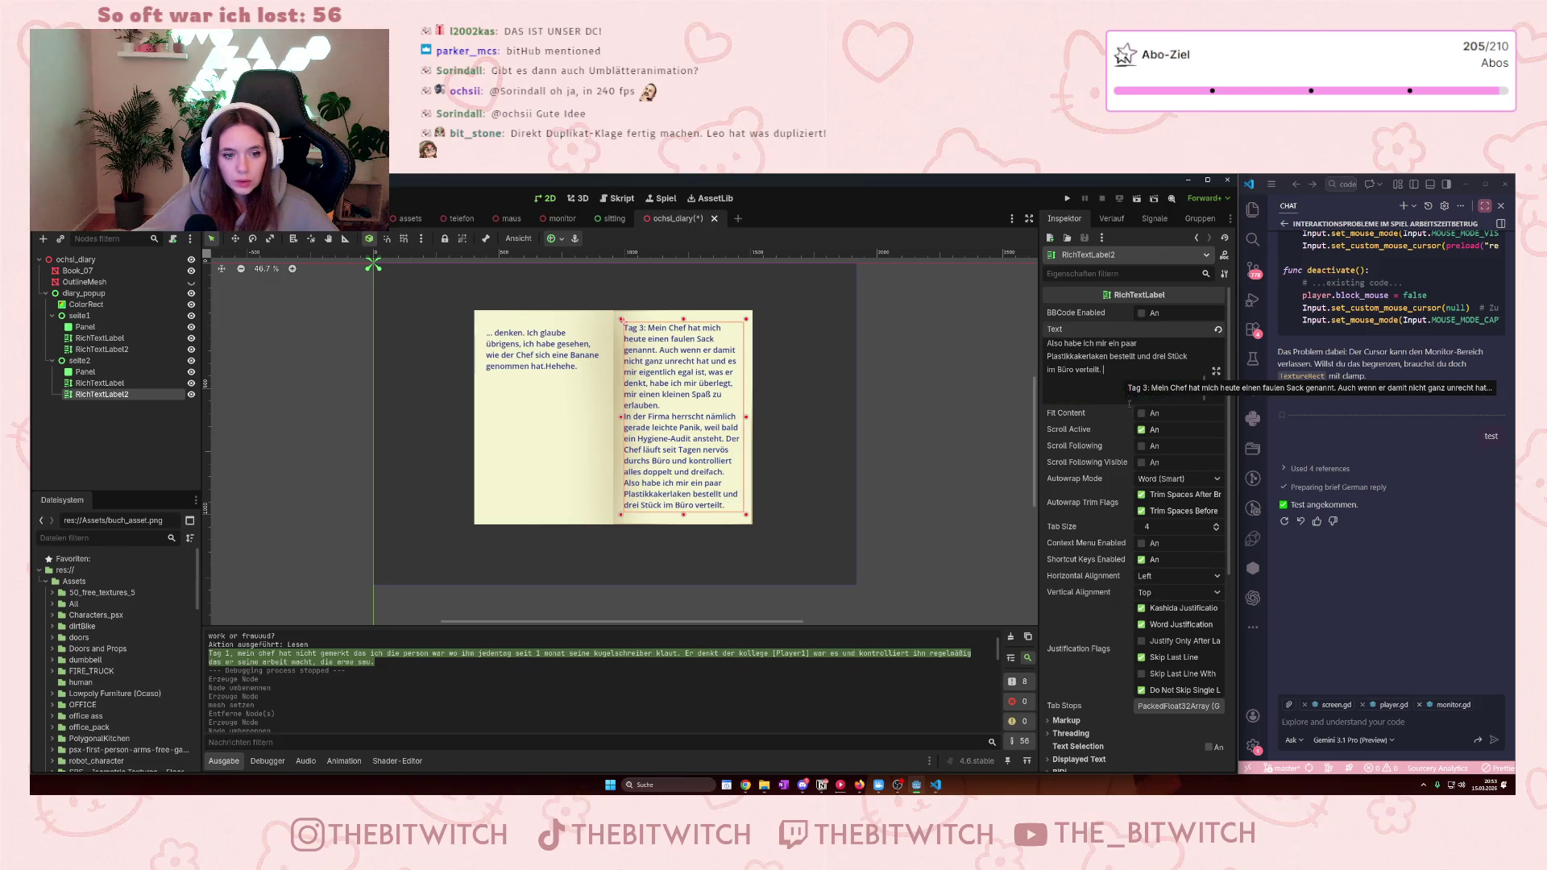
pyautogui.hotkey('alt', 'Tab')
pyautogui.hotkey('ctrl', 'v')
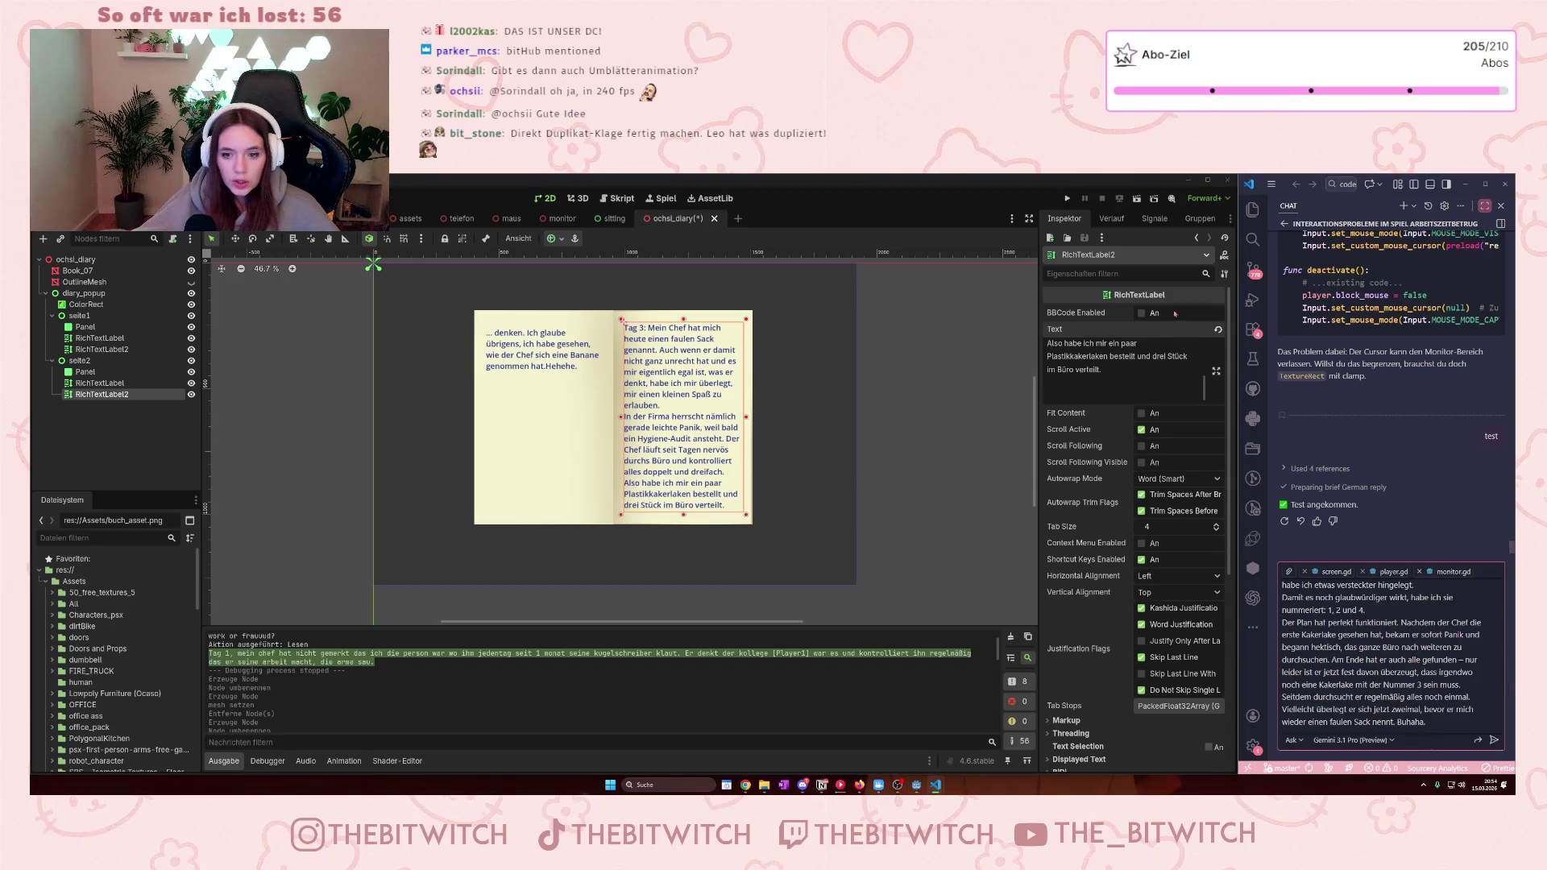
pyautogui.click(1128, 369)
pyautogui.write('...')
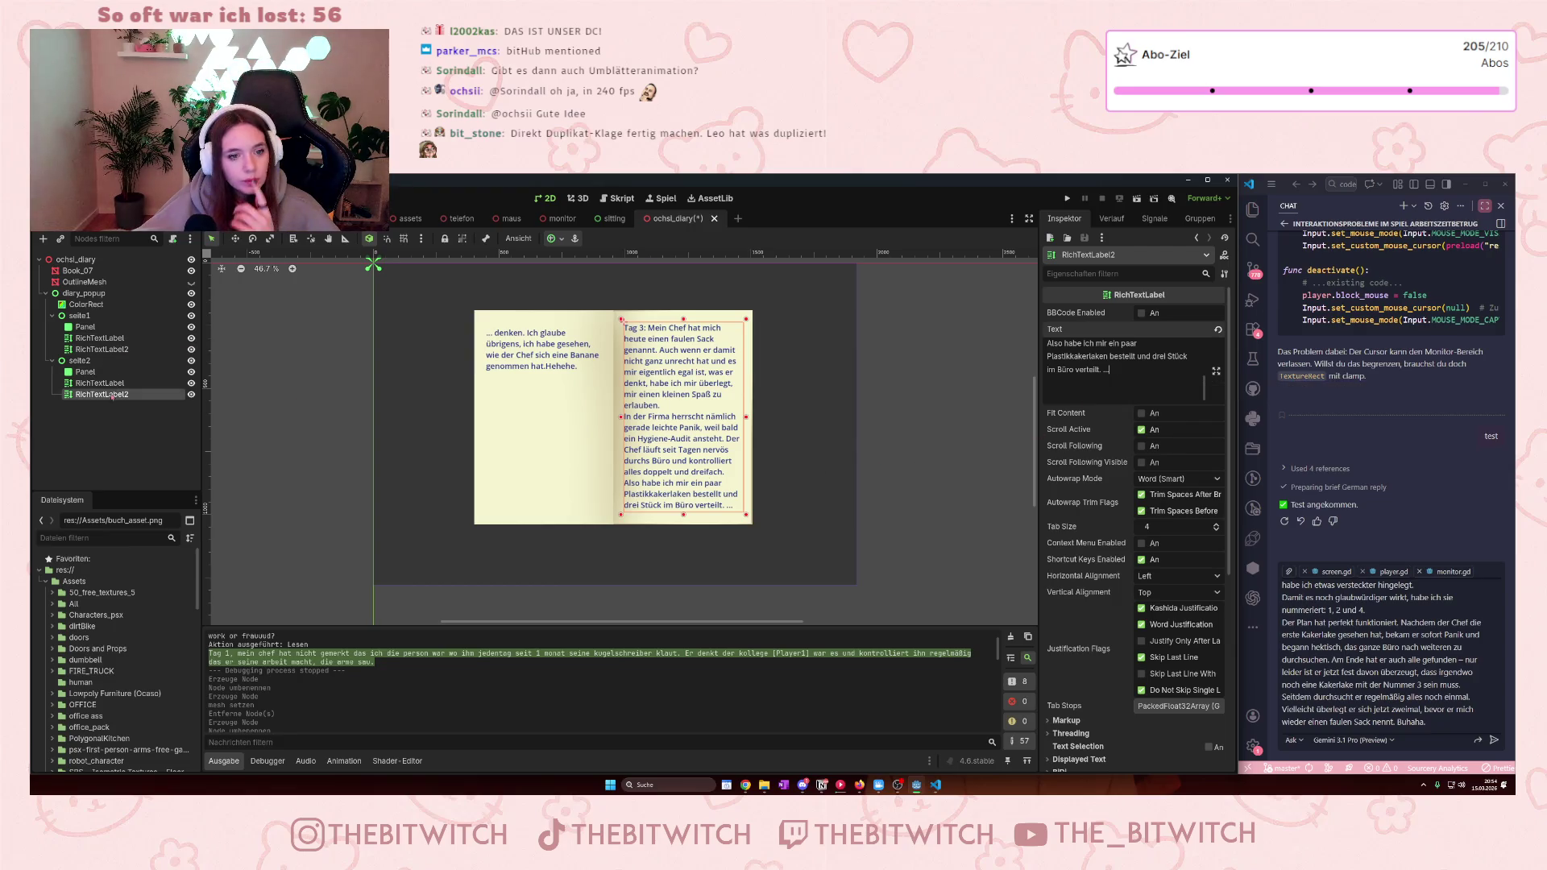
pyautogui.click(90, 372)
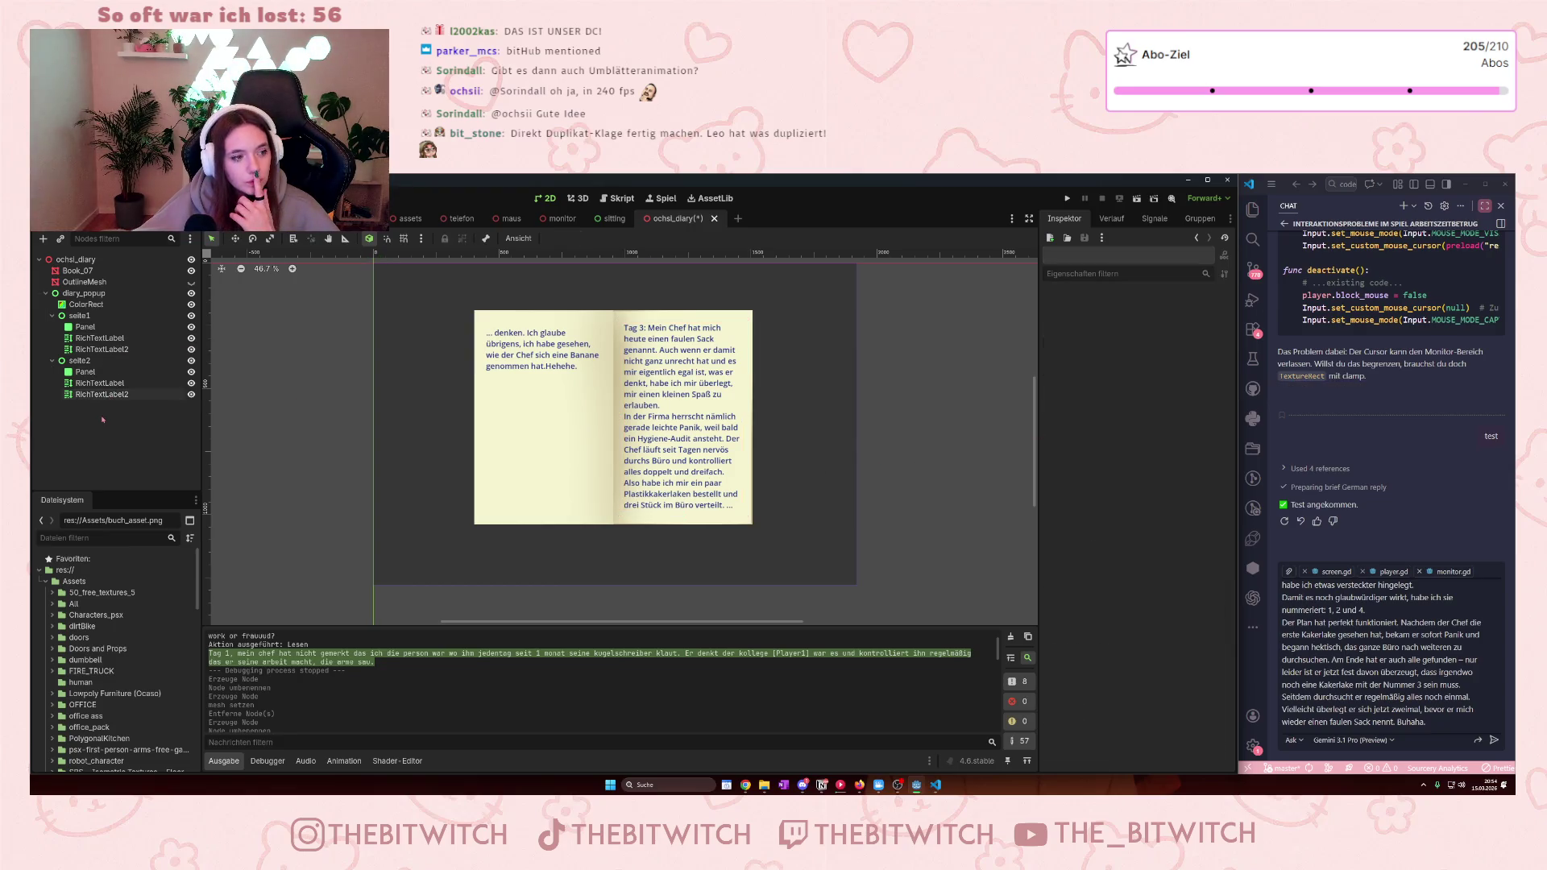
# - Duplicate seite2 as a new seite3 page group and copy the Tag 3 overflow text
pyautogui.click(91, 362)
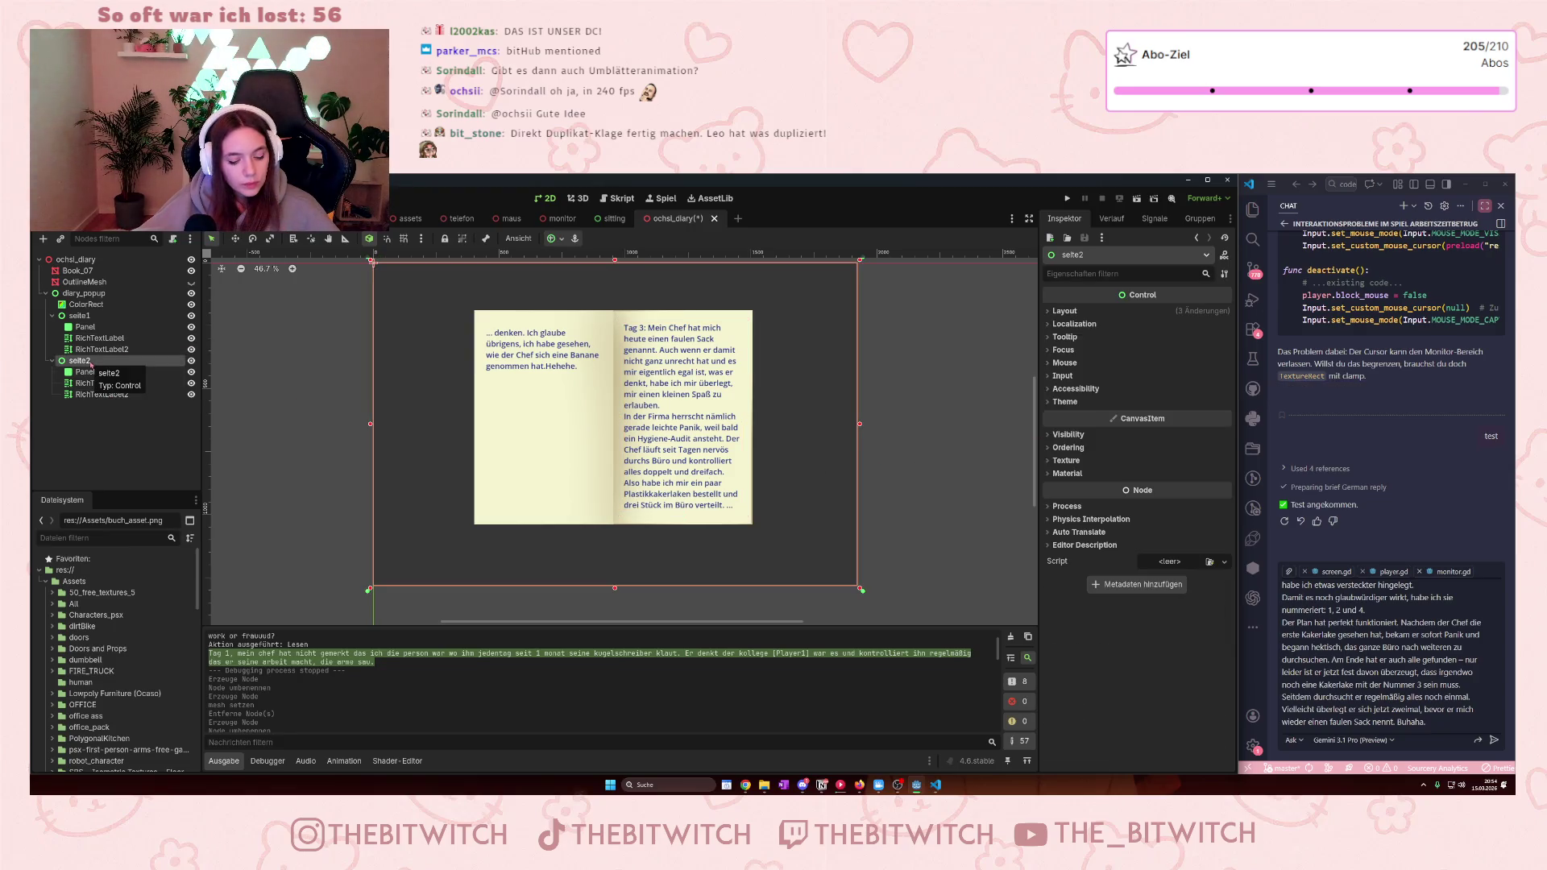
pyautogui.hotkey('ctrl', 'd')
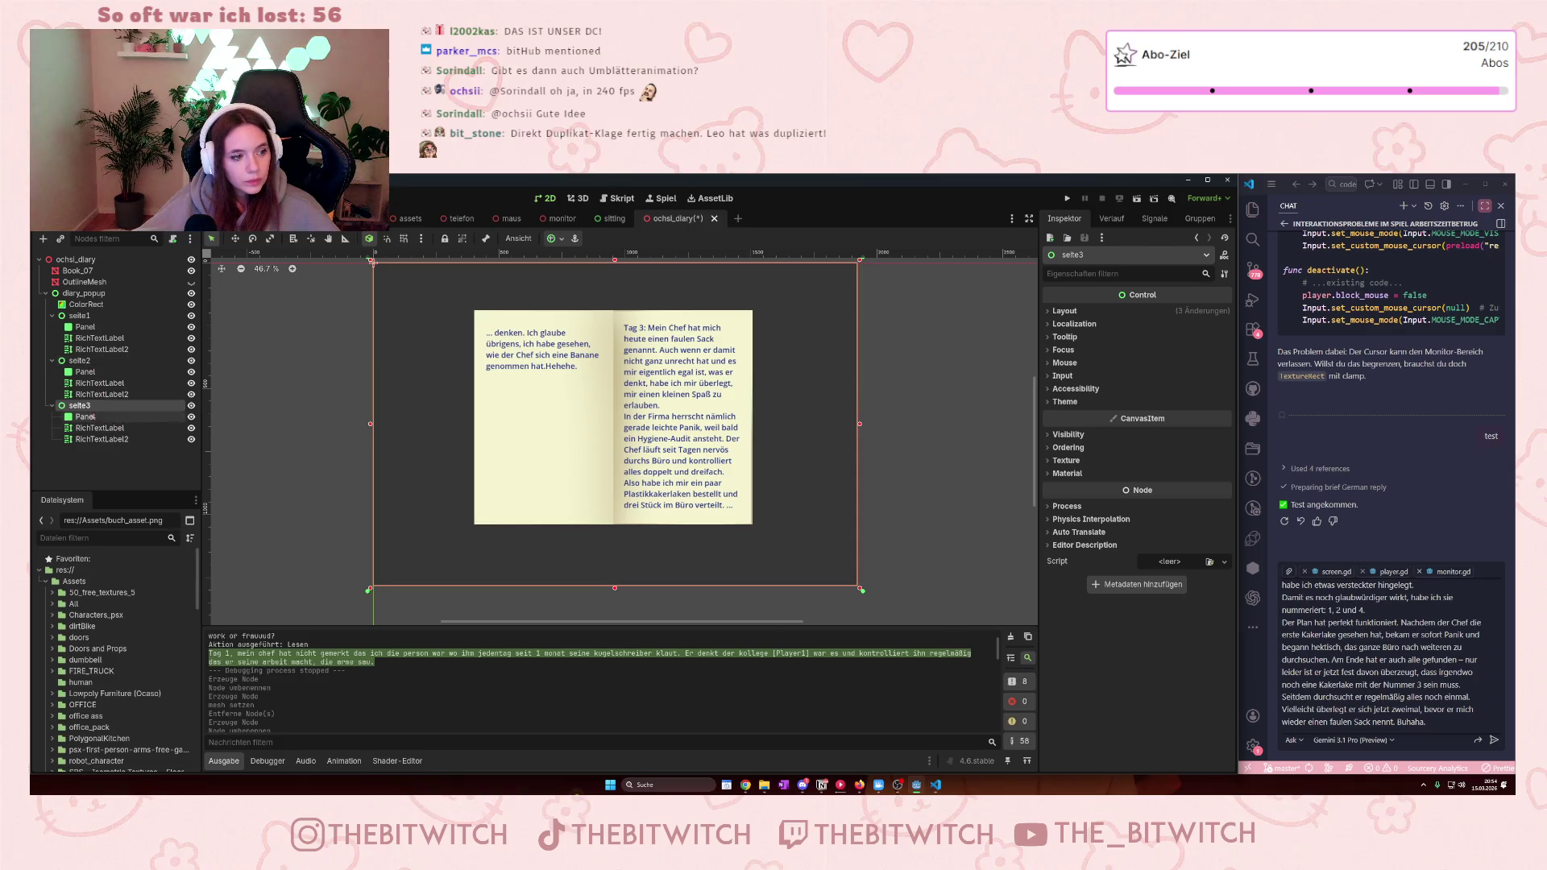
pyautogui.click(98, 428)
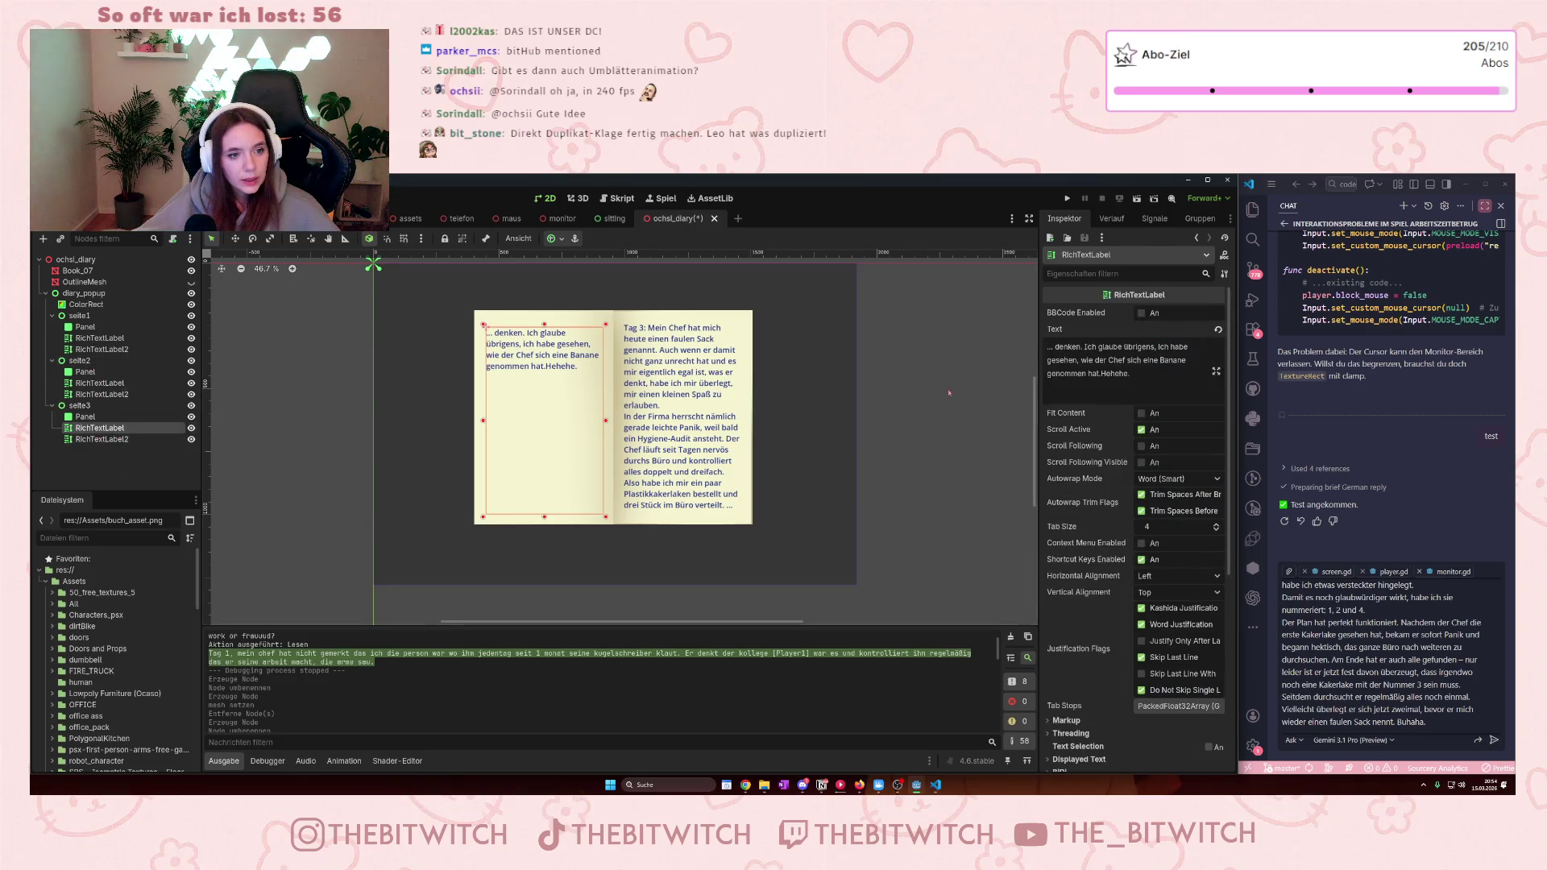
pyautogui.click(1387, 685)
pyautogui.moveTo(1428, 725); pyautogui.dragTo(1328, 529)
pyautogui.hotkey('ctrl', 'c')
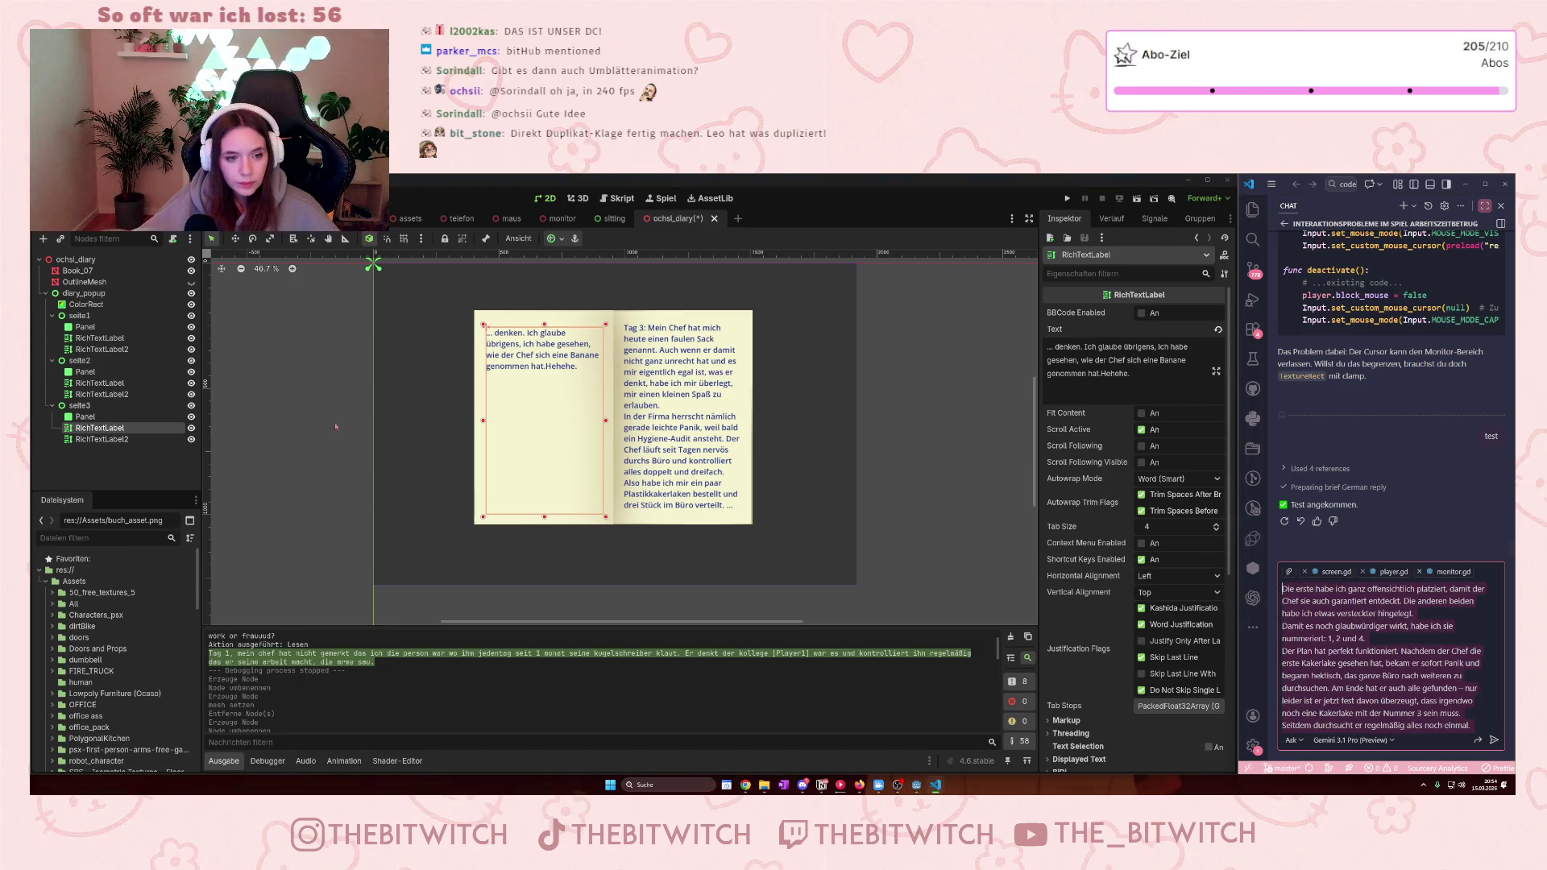
# - Replace seite3's left page RichTextLabel text with the Tag 3 overflow text
pyautogui.click(500, 346)
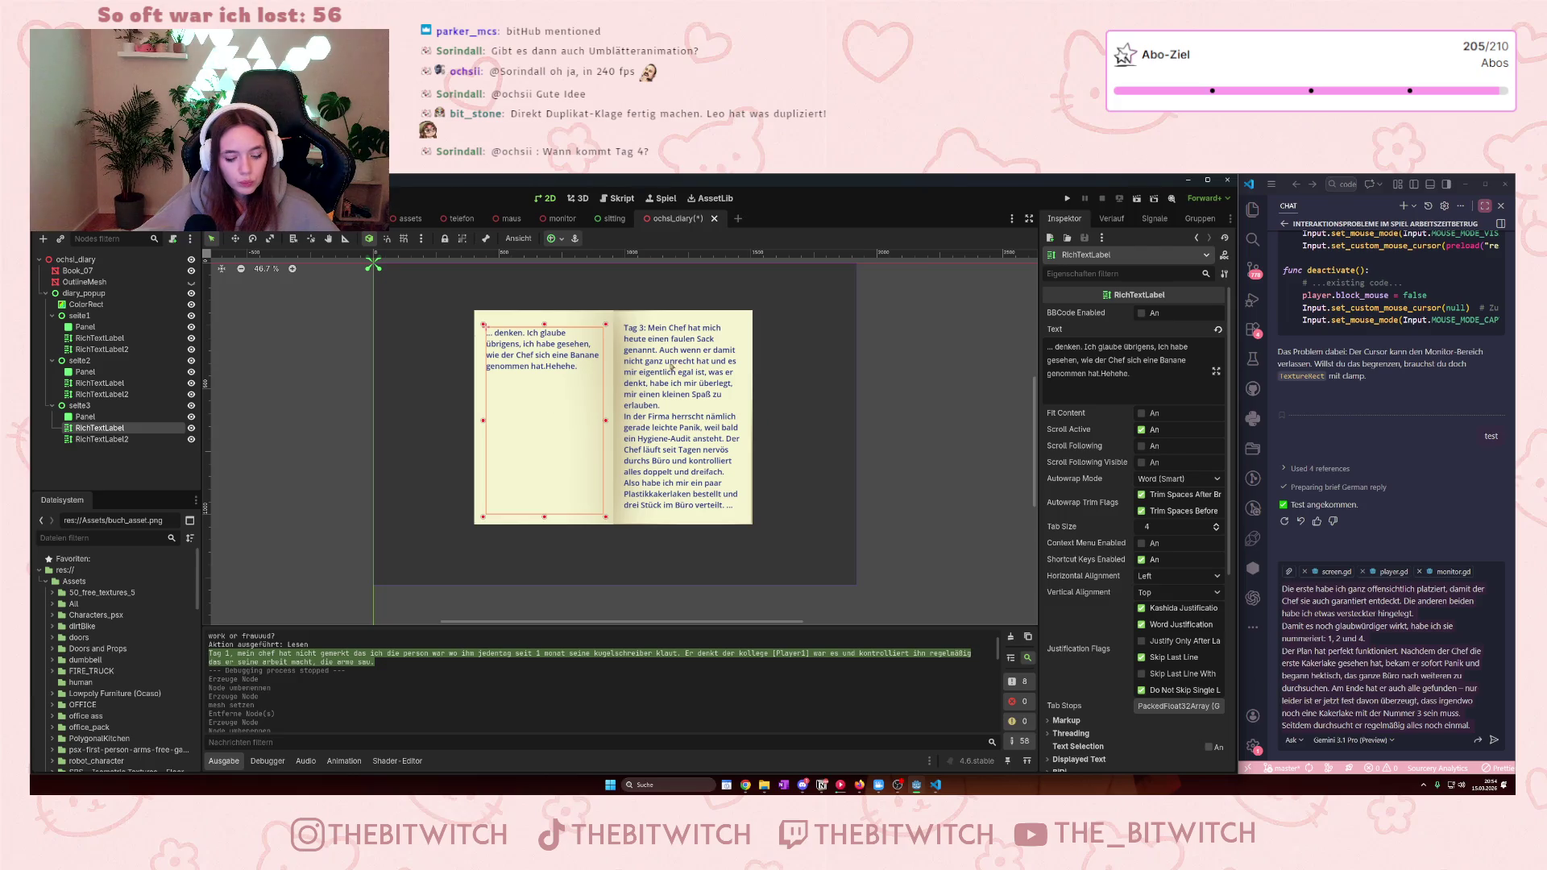
pyautogui.click(1058, 354)
pyautogui.hotkey('ctrl', 'a')
pyautogui.hotkey('ctrl', 'v')
pyautogui.scroll(5, 1061, 357)
pyautogui.write('...')
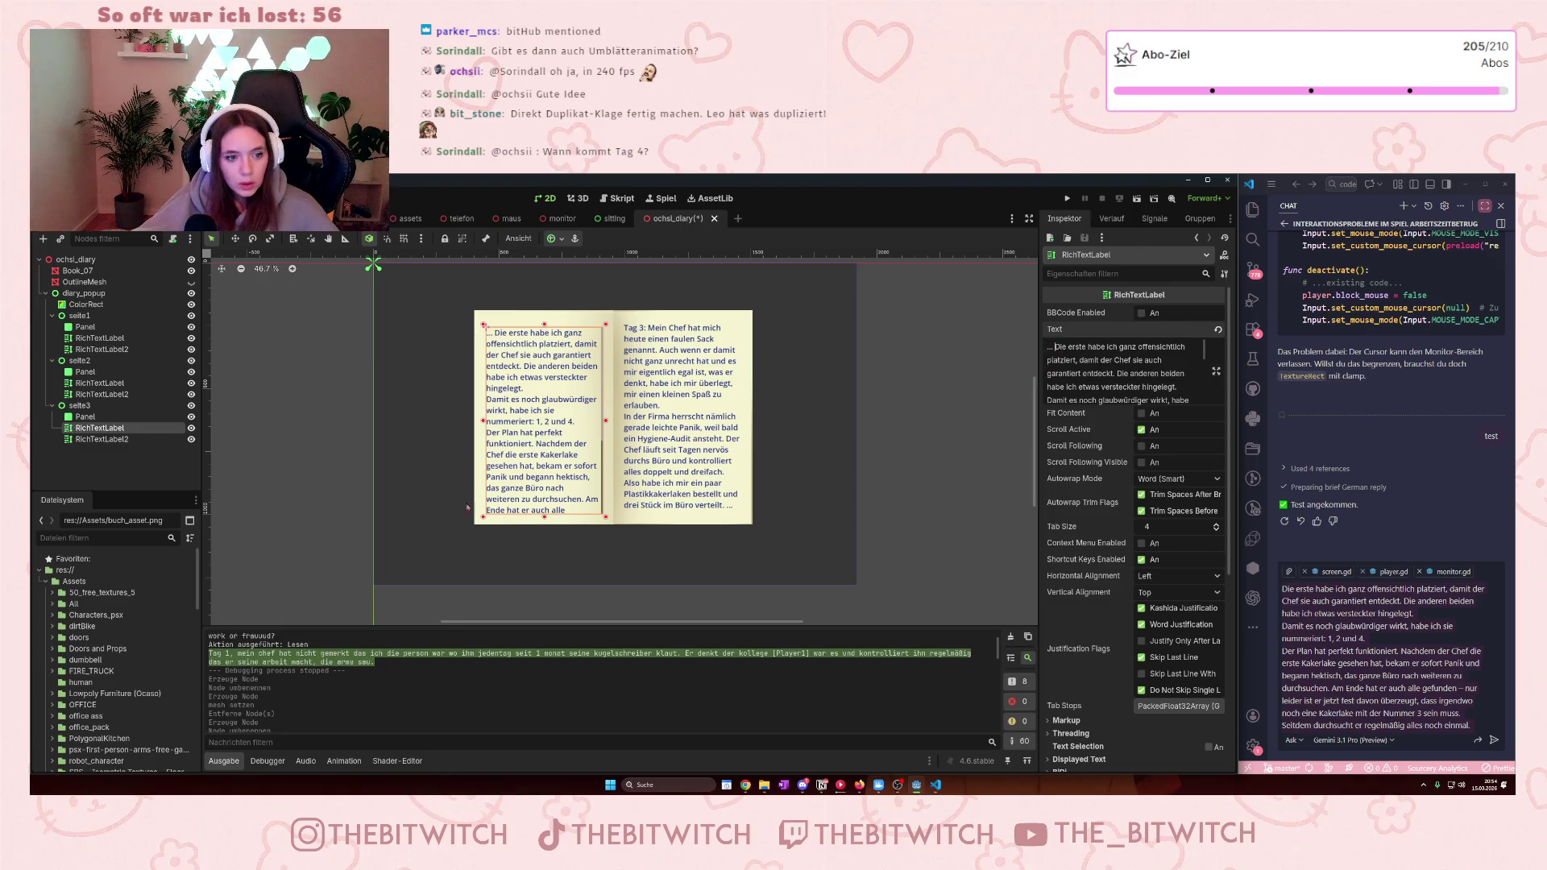
pyautogui.scroll(-5, 1147, 376)
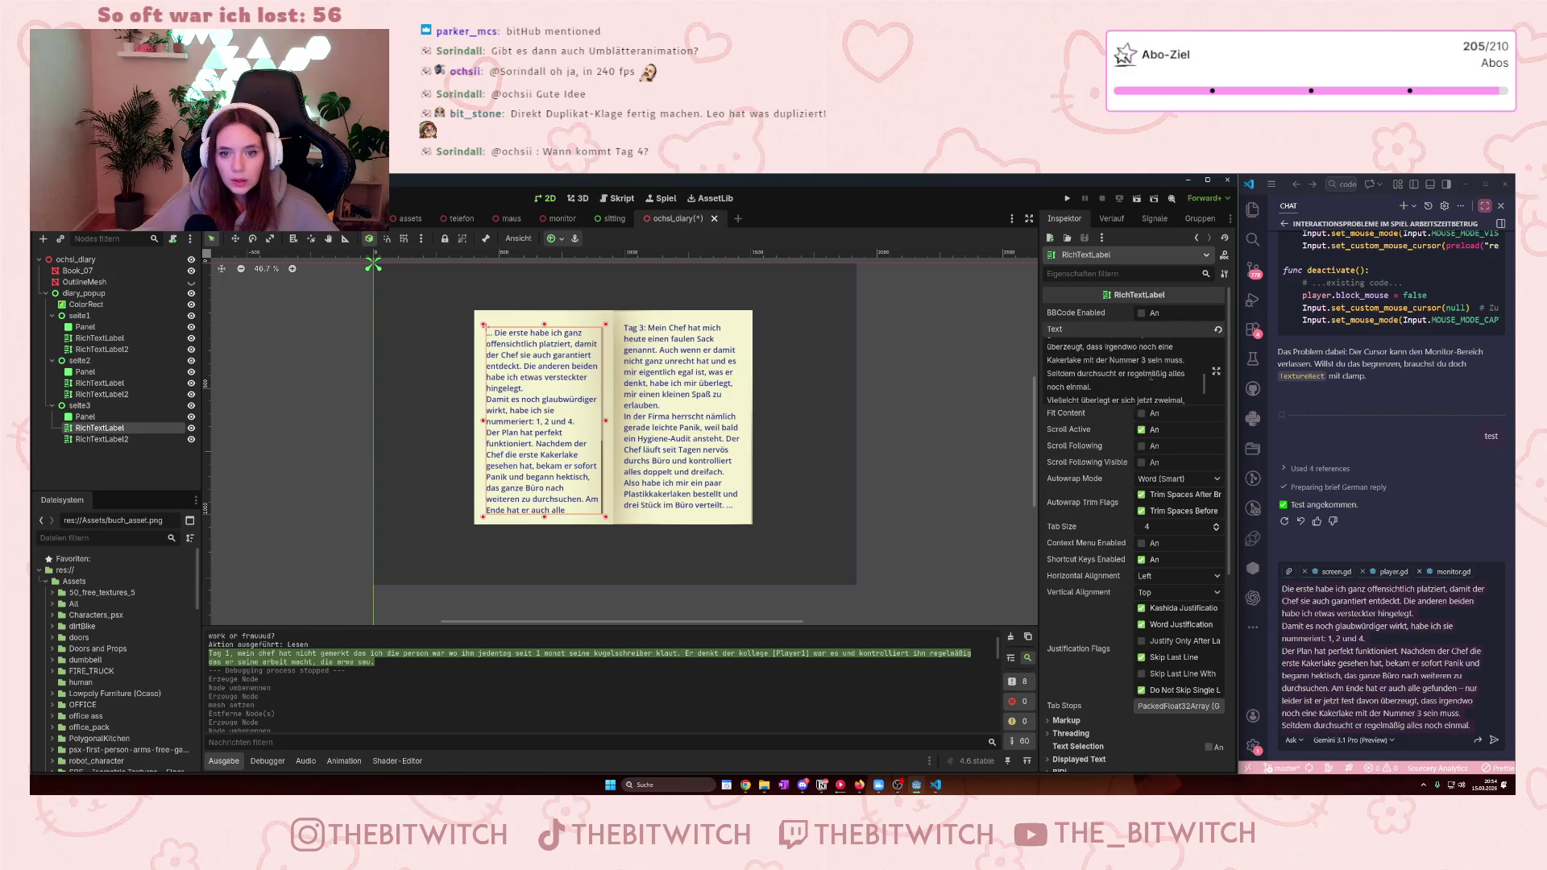
pyautogui.scroll(-1, 1116, 399)
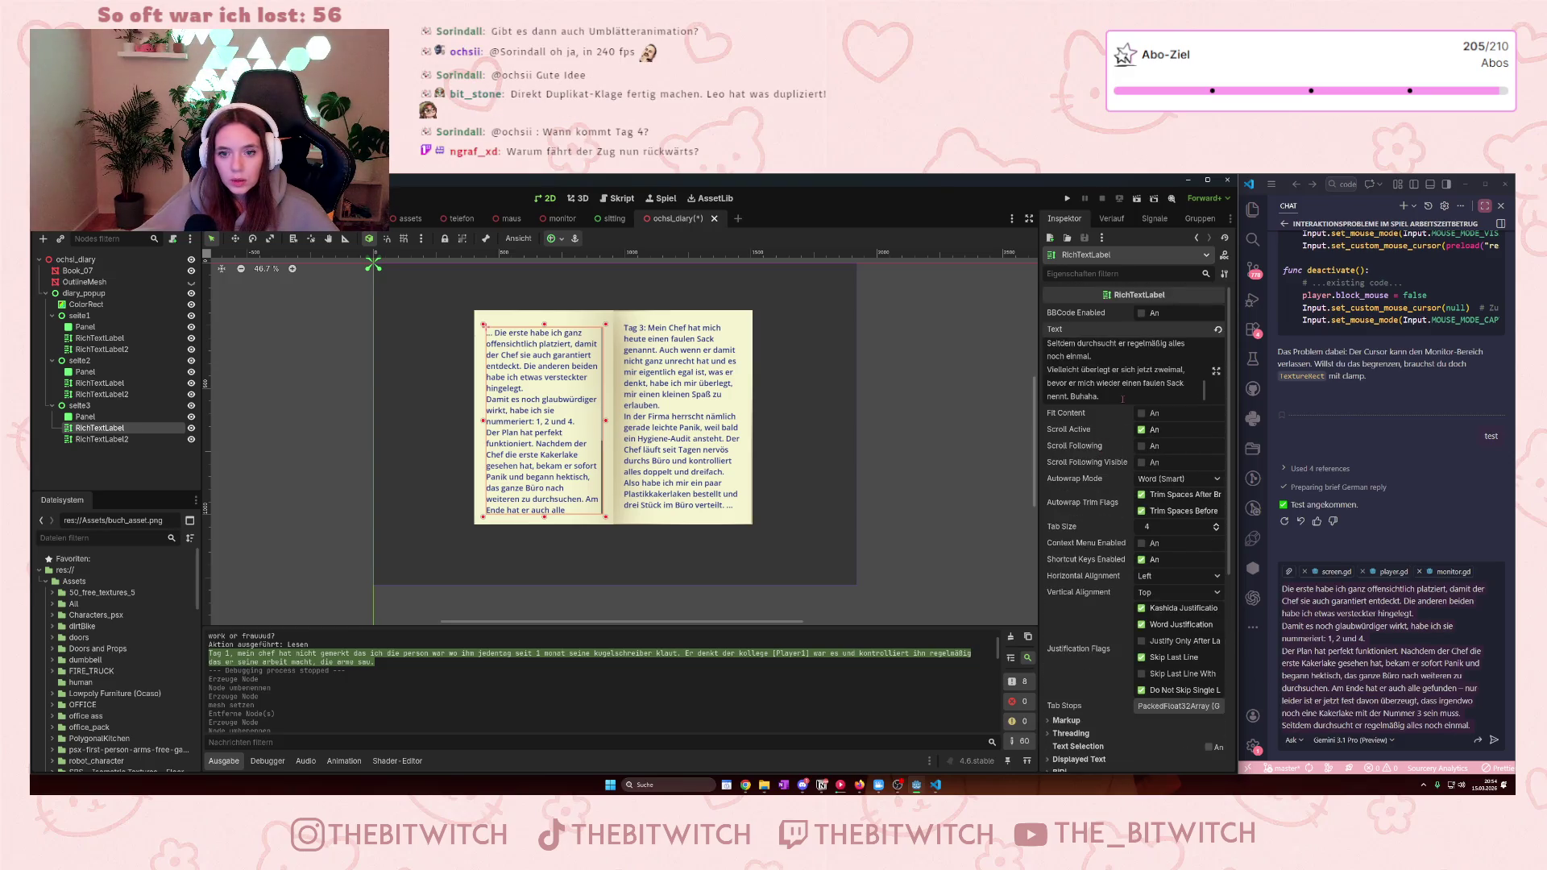
# - Cut the text that no longer fits the left page back into the chat input
pyautogui.moveTo(1119, 397)
pyautogui.mouseDown()
pyautogui.moveTo(1124, 344)
pyautogui.moveTo(1129, 369)
pyautogui.moveTo(1099, 384)
pyautogui.moveTo(1169, 369)
pyautogui.mouseUp()
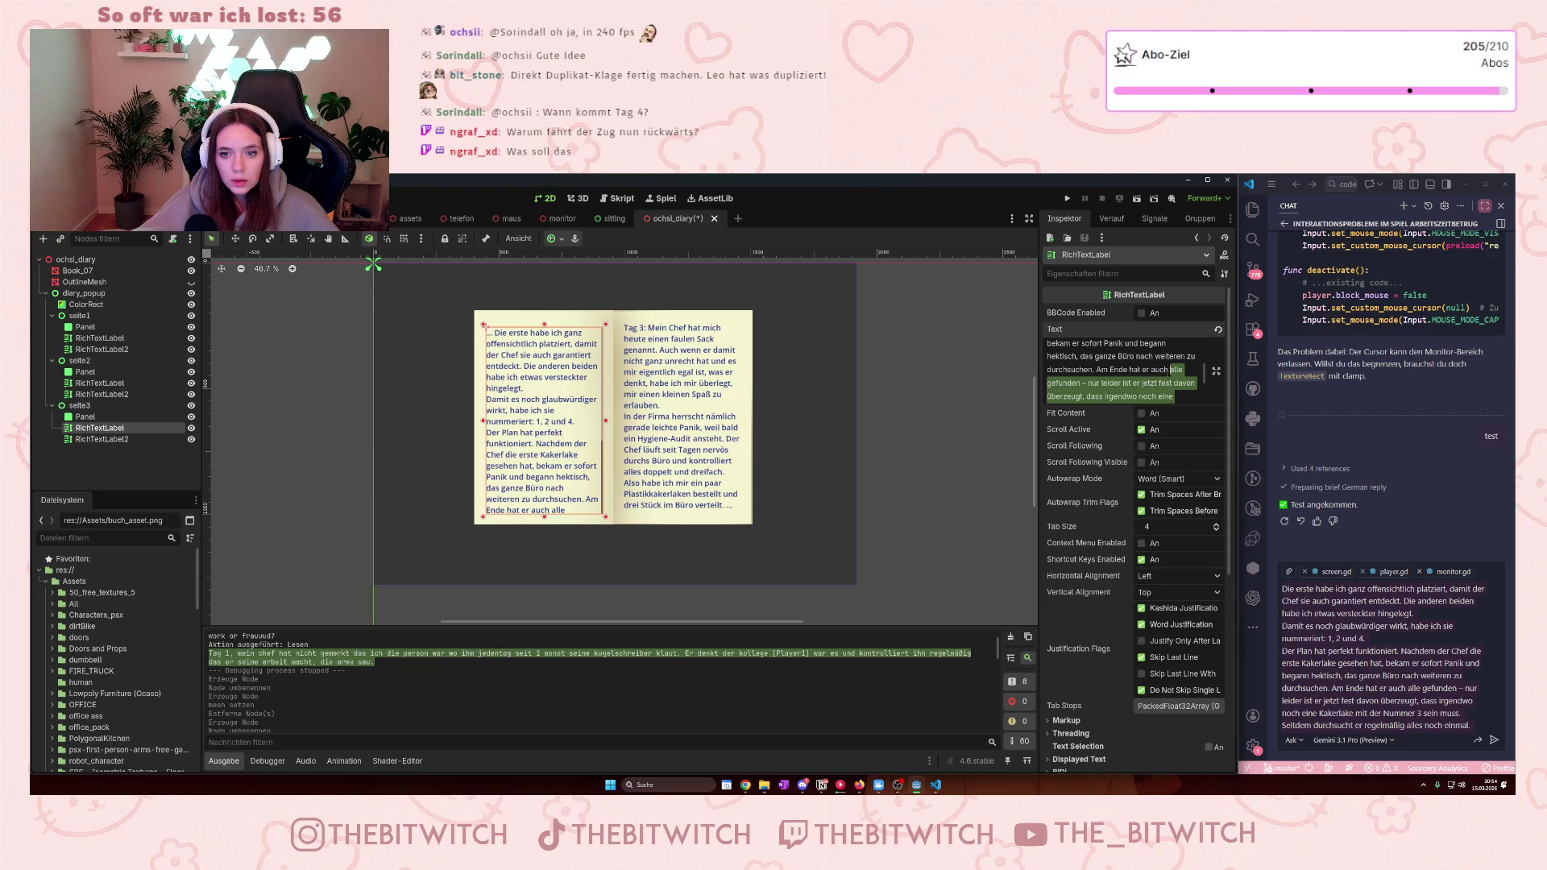
pyautogui.hotkey('ctrl', 'x')
pyautogui.click(1332, 647)
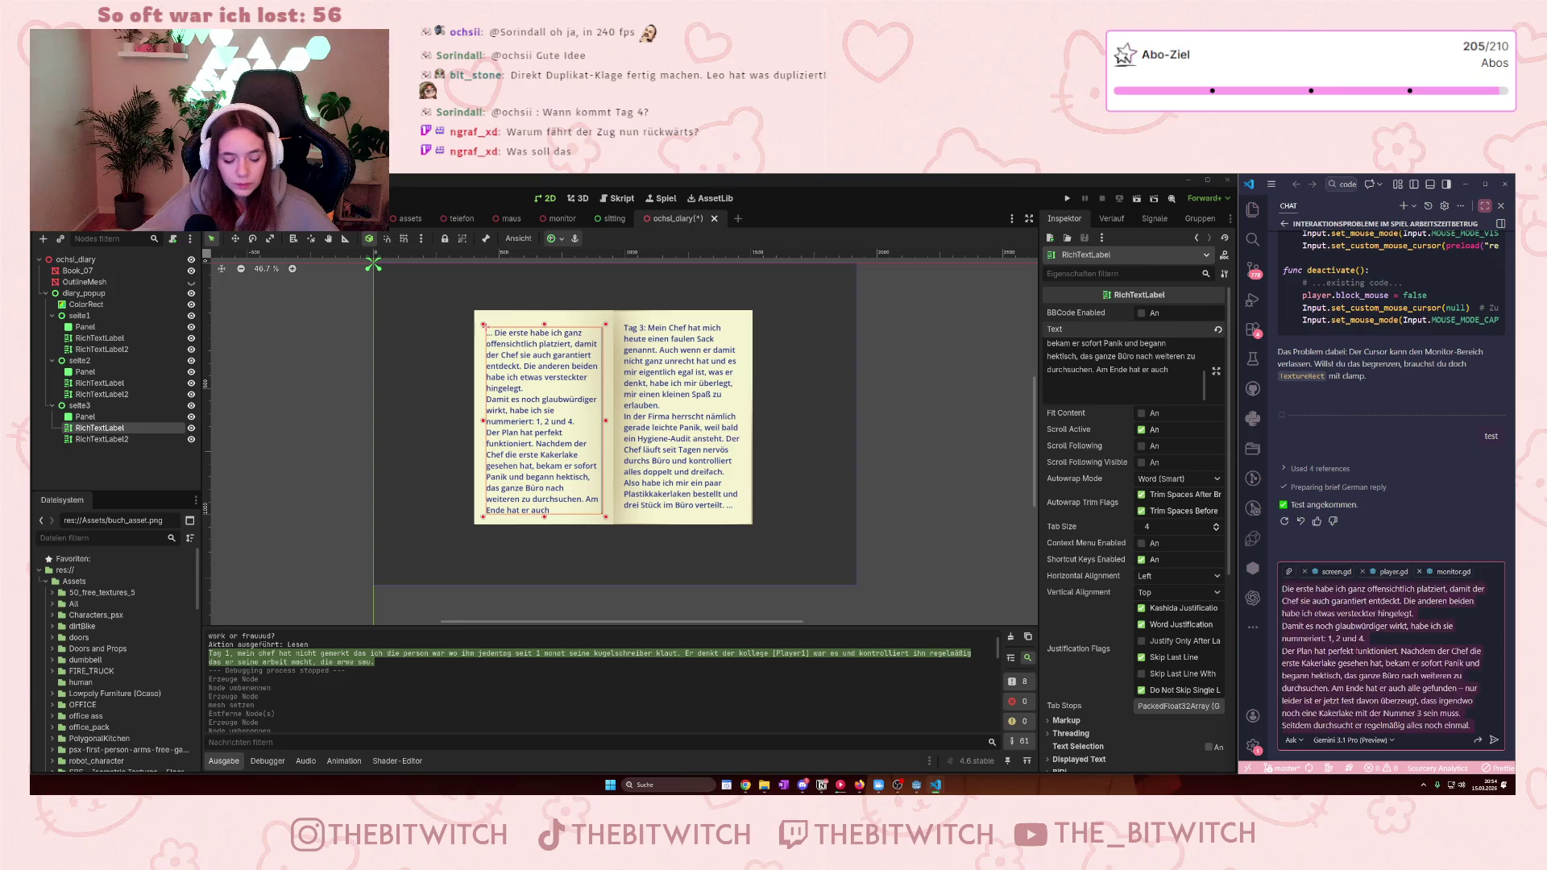
pyautogui.hotkey('ctrl', 'v')
pyautogui.click(1176, 369)
pyautogui.write('..')
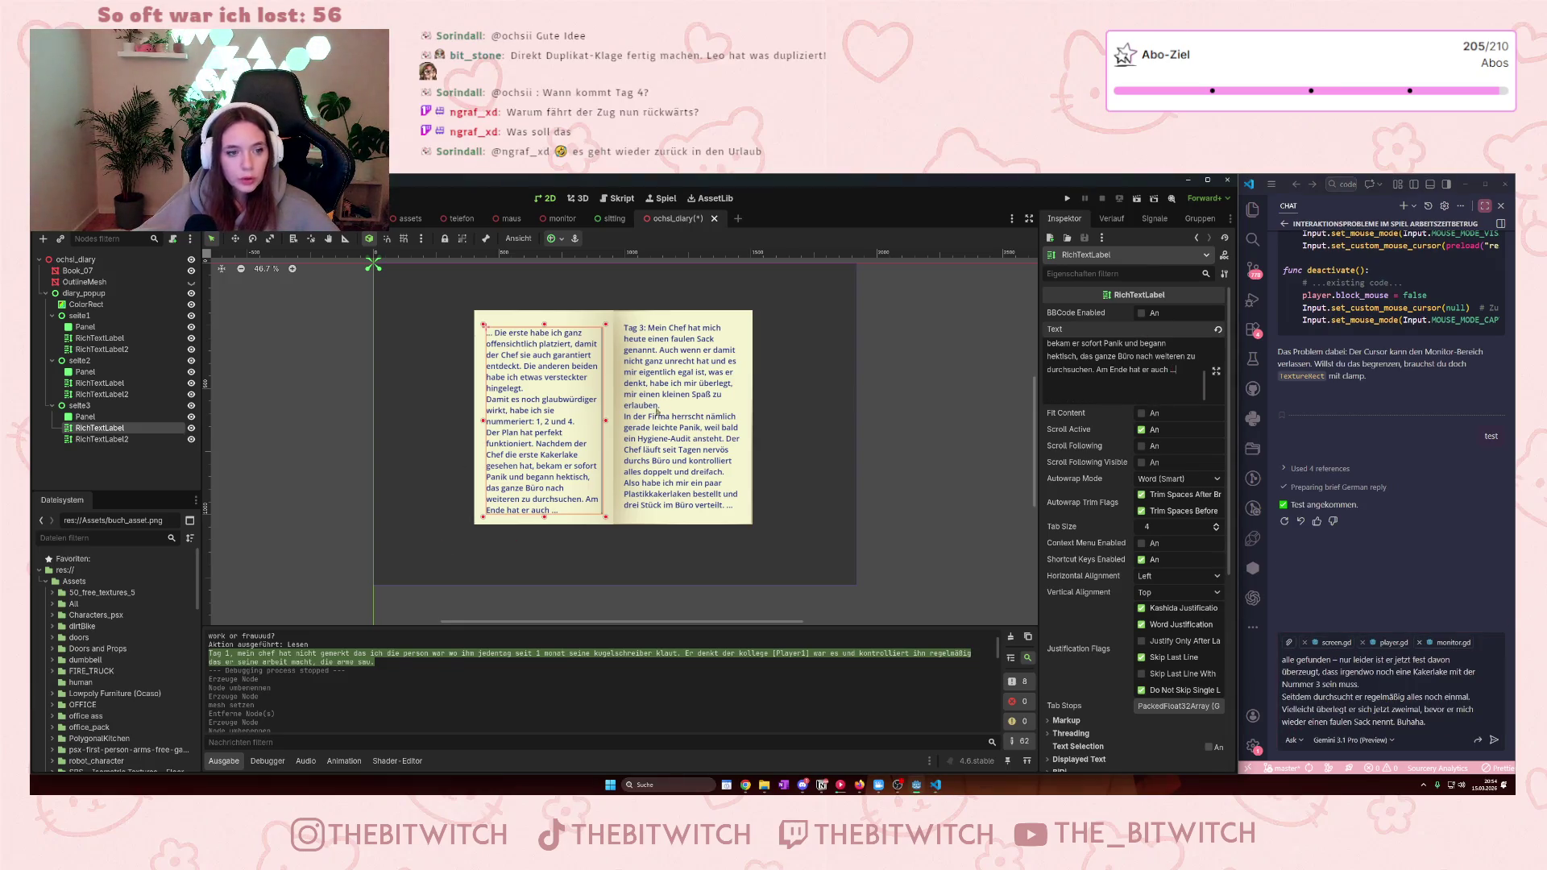
# - Remove the trailing dots from the left page and copy the remaining overflow text
pyautogui.click(665, 409)
pyautogui.click(541, 419)
pyautogui.scroll(-5, 1178, 380)
pyautogui.moveTo(1081, 342); pyautogui.dragTo(1095, 332)
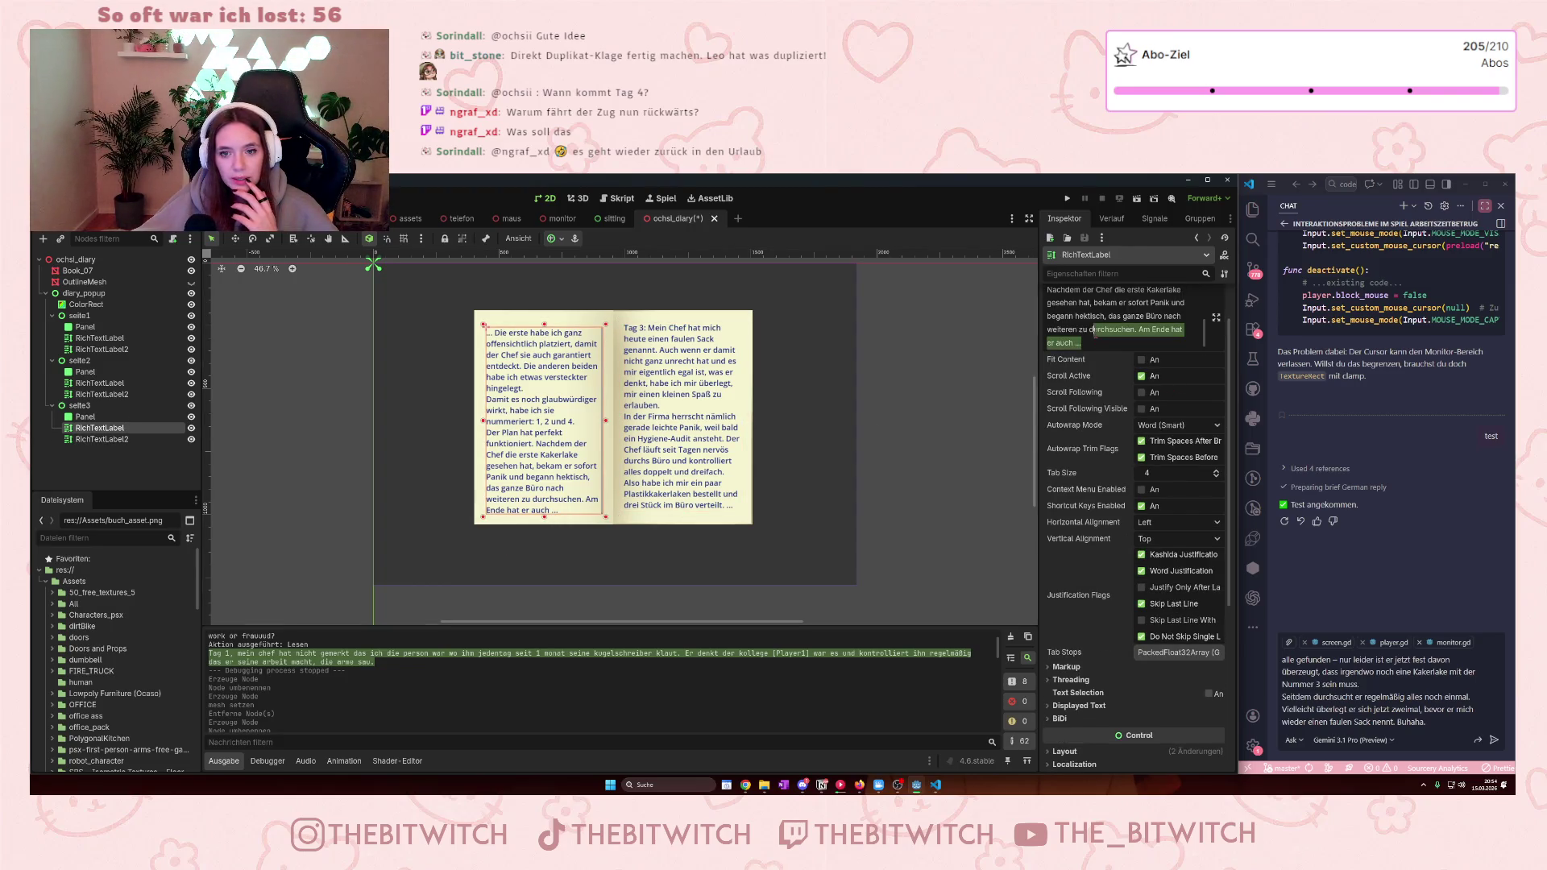
pyautogui.click(1085, 344)
pyautogui.press('BackSpace')
pyautogui.press('BackSpace')
pyautogui.press('BackSpace')
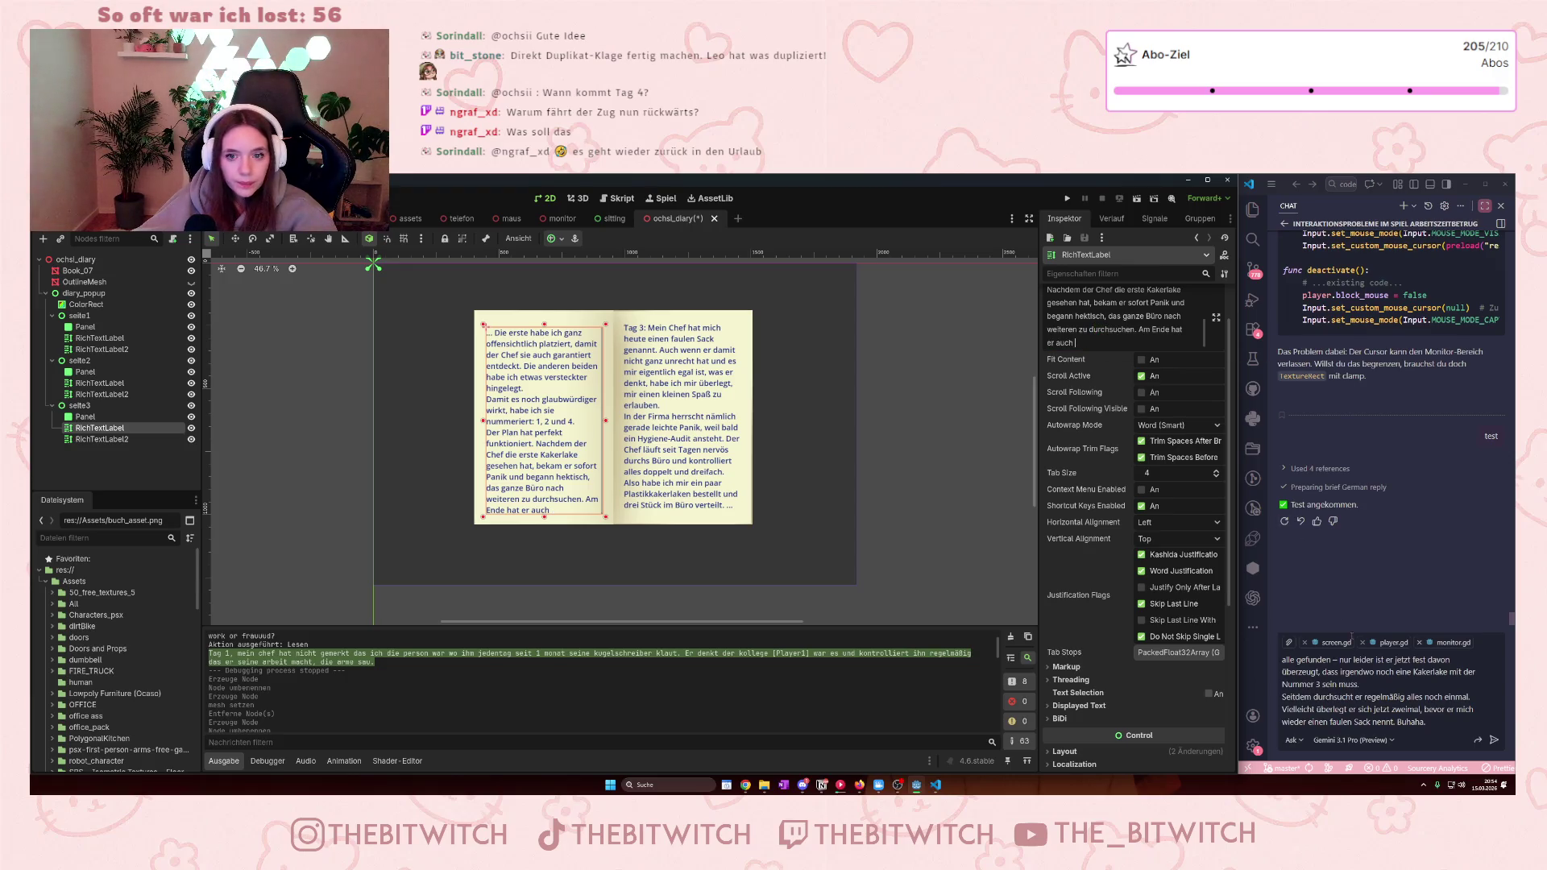
pyautogui.click(1392, 710)
pyautogui.hotkey('ctrl', 'a')
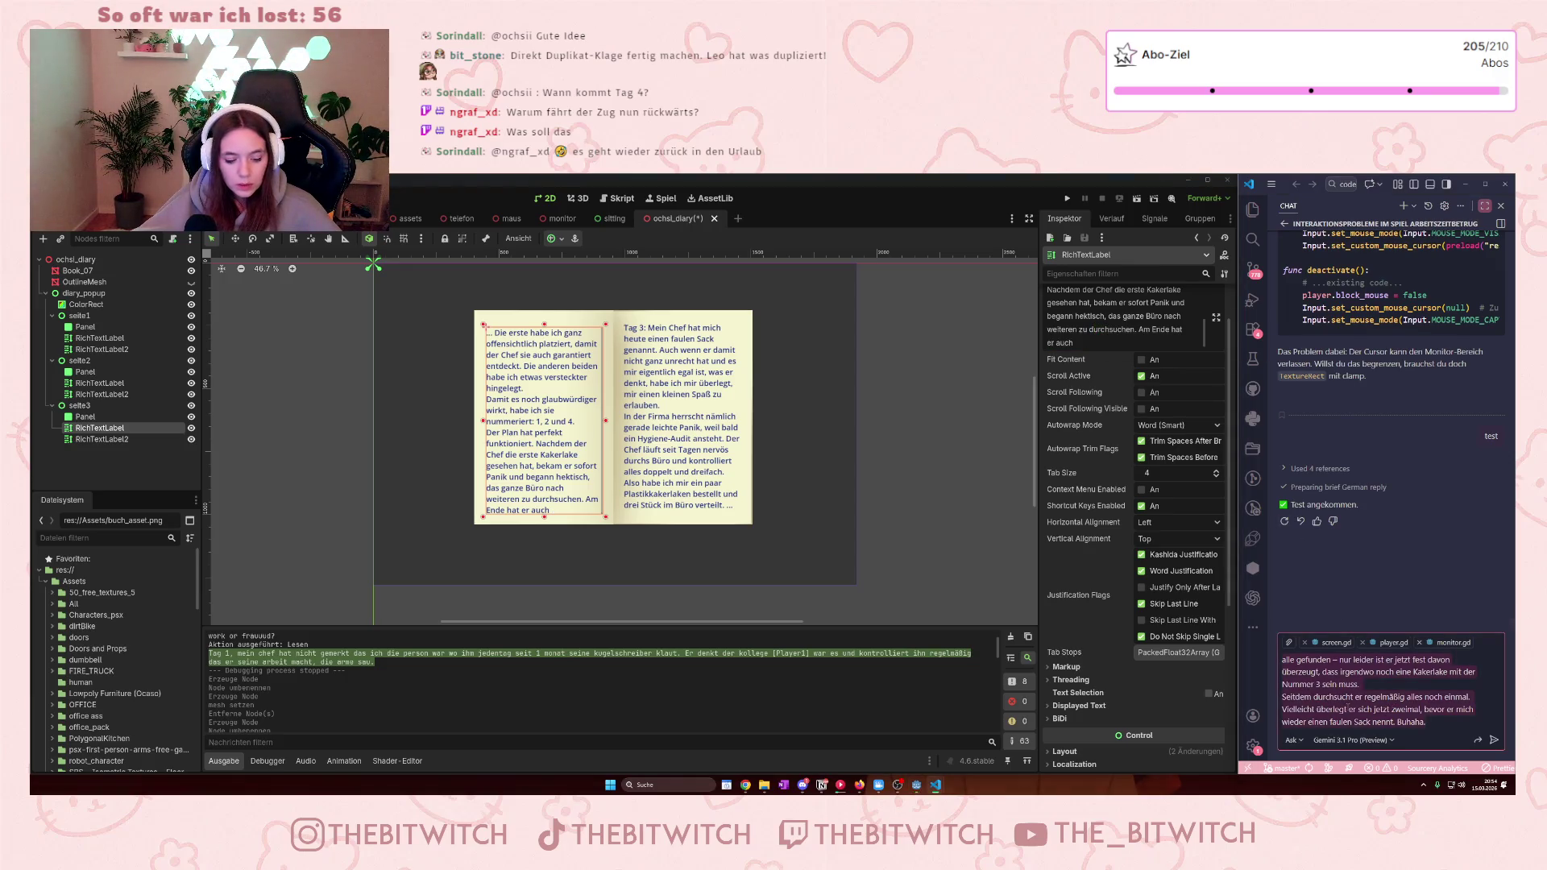
# - Fill seite3's right page RichTextLabel2 with the remaining Tag 3 text, ending 'Buhaha.'
pyautogui.click(683, 419)
pyautogui.click(1184, 374)
pyautogui.hotkey('ctrl', 'a')
pyautogui.hotkey('ctrl', 'v')
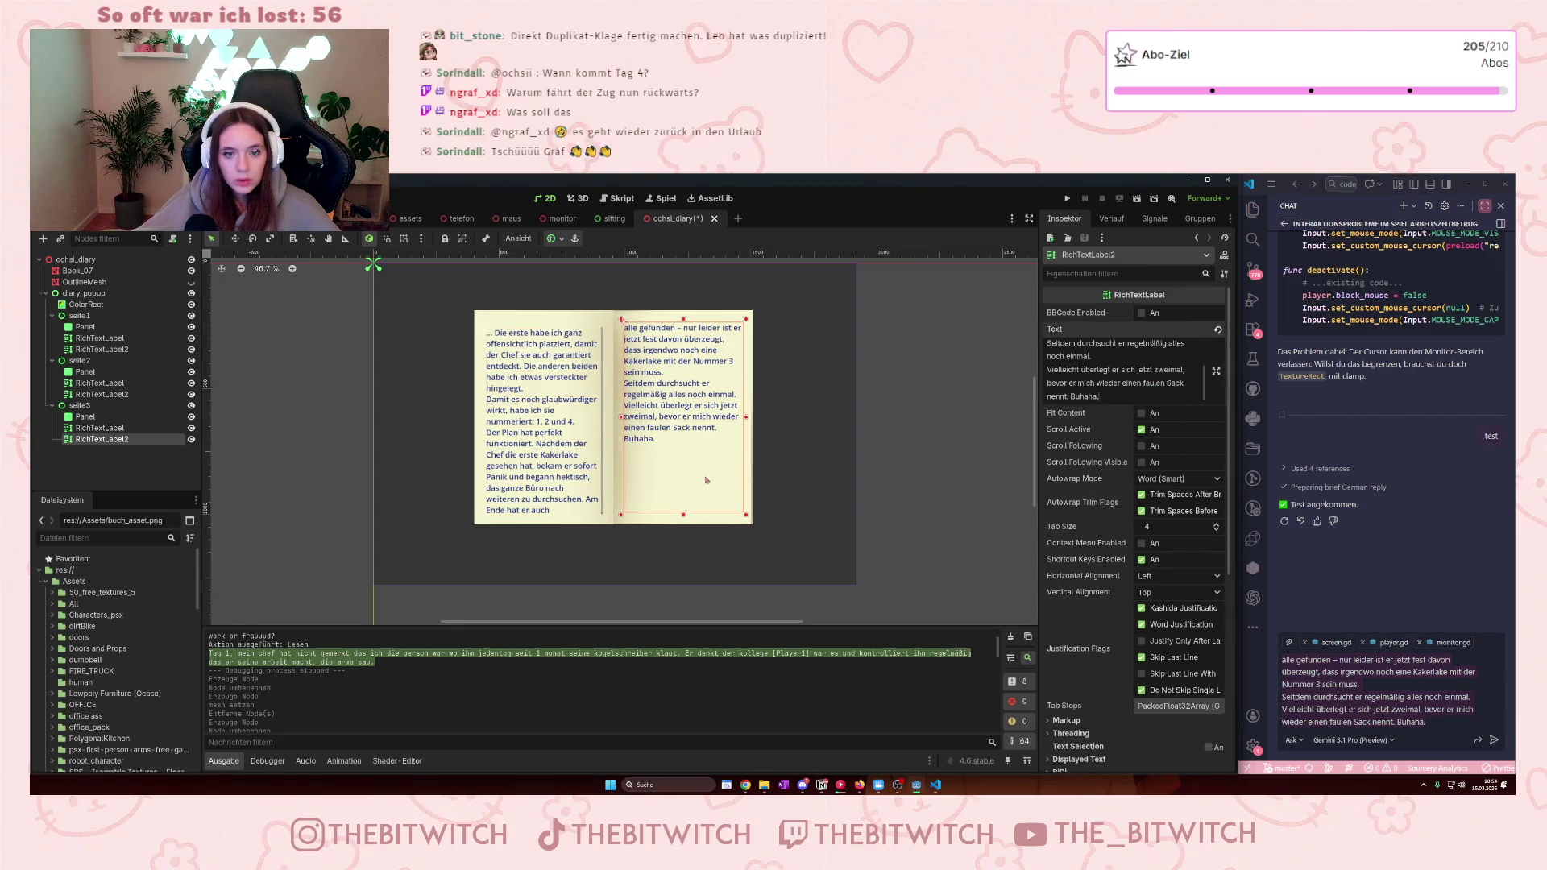
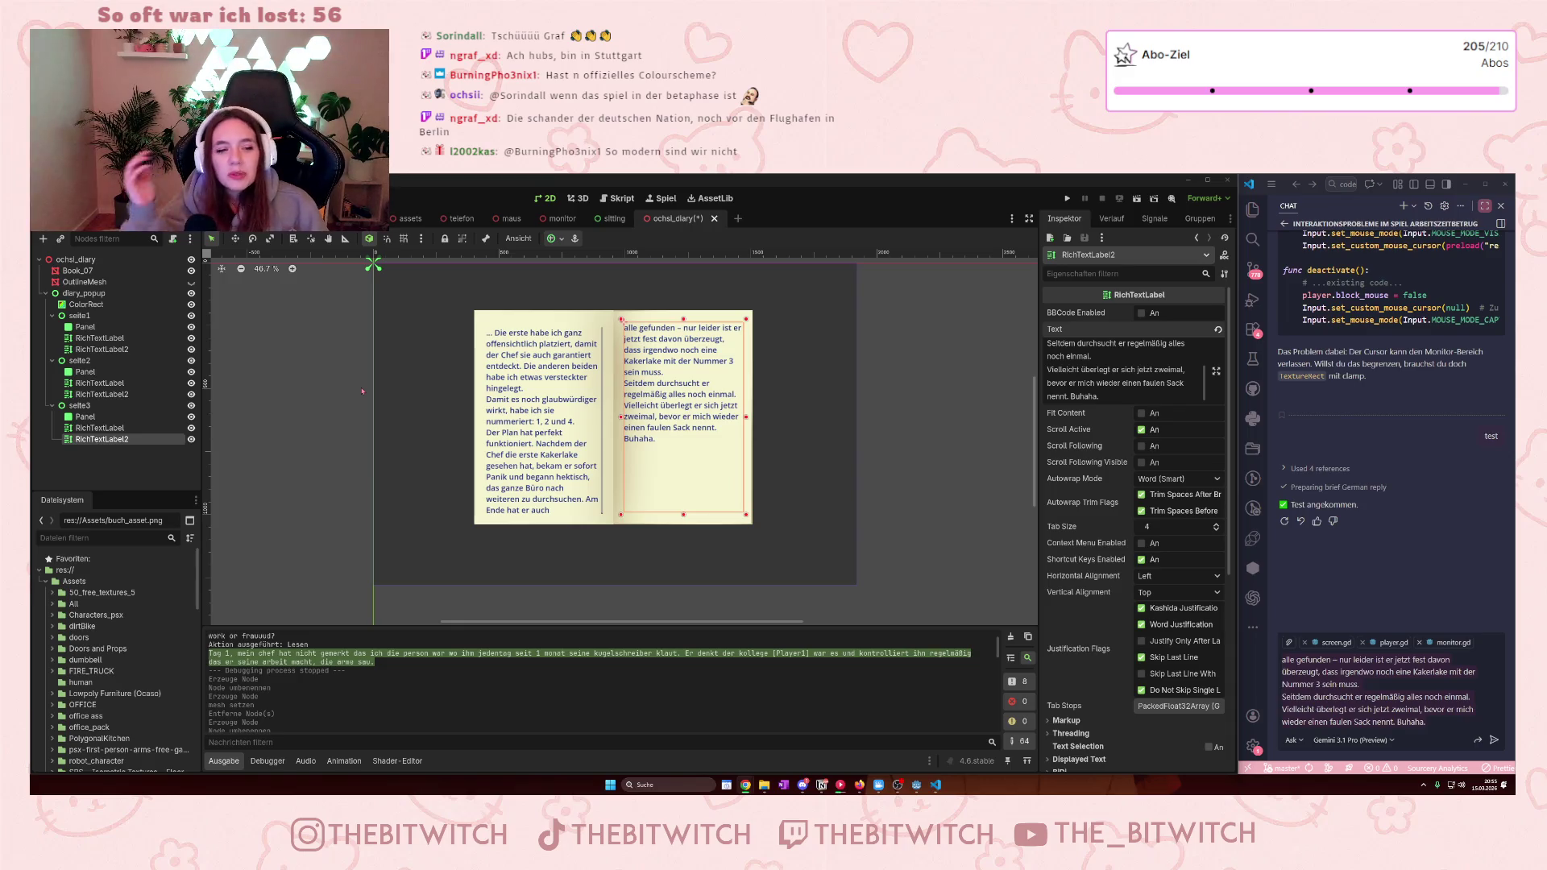
# - Move the left-page RichTextLabel up about 9 px and drag its bottom edge down so the text rewraps
pyautogui.scroll(-1, 588, 437)
pyautogui.scroll(2, 589, 437)
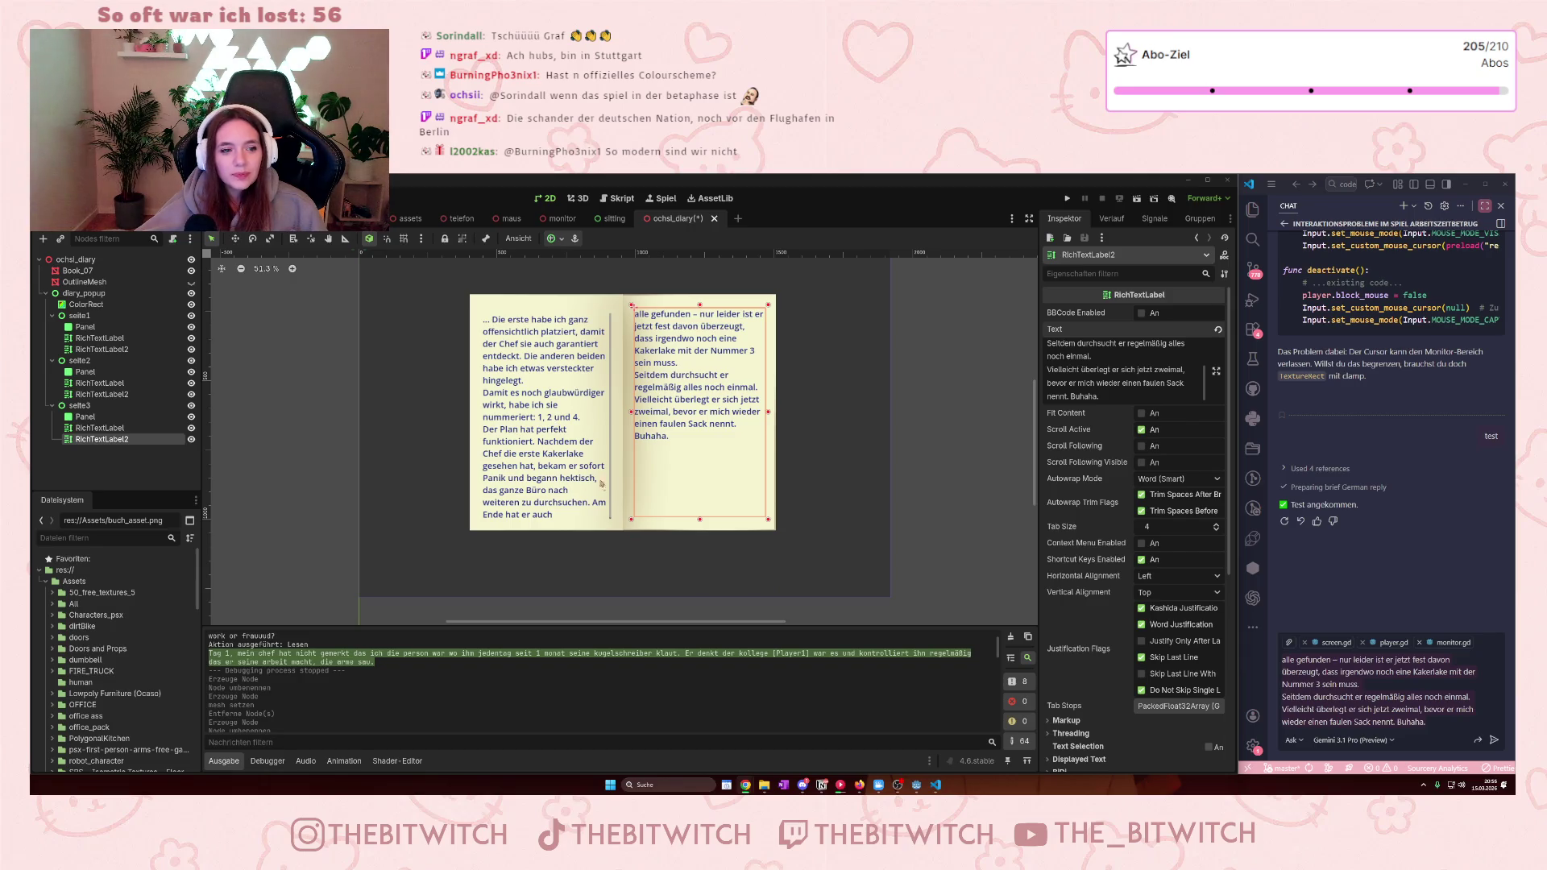
pyautogui.moveTo(613, 501); pyautogui.dragTo(610, 499)
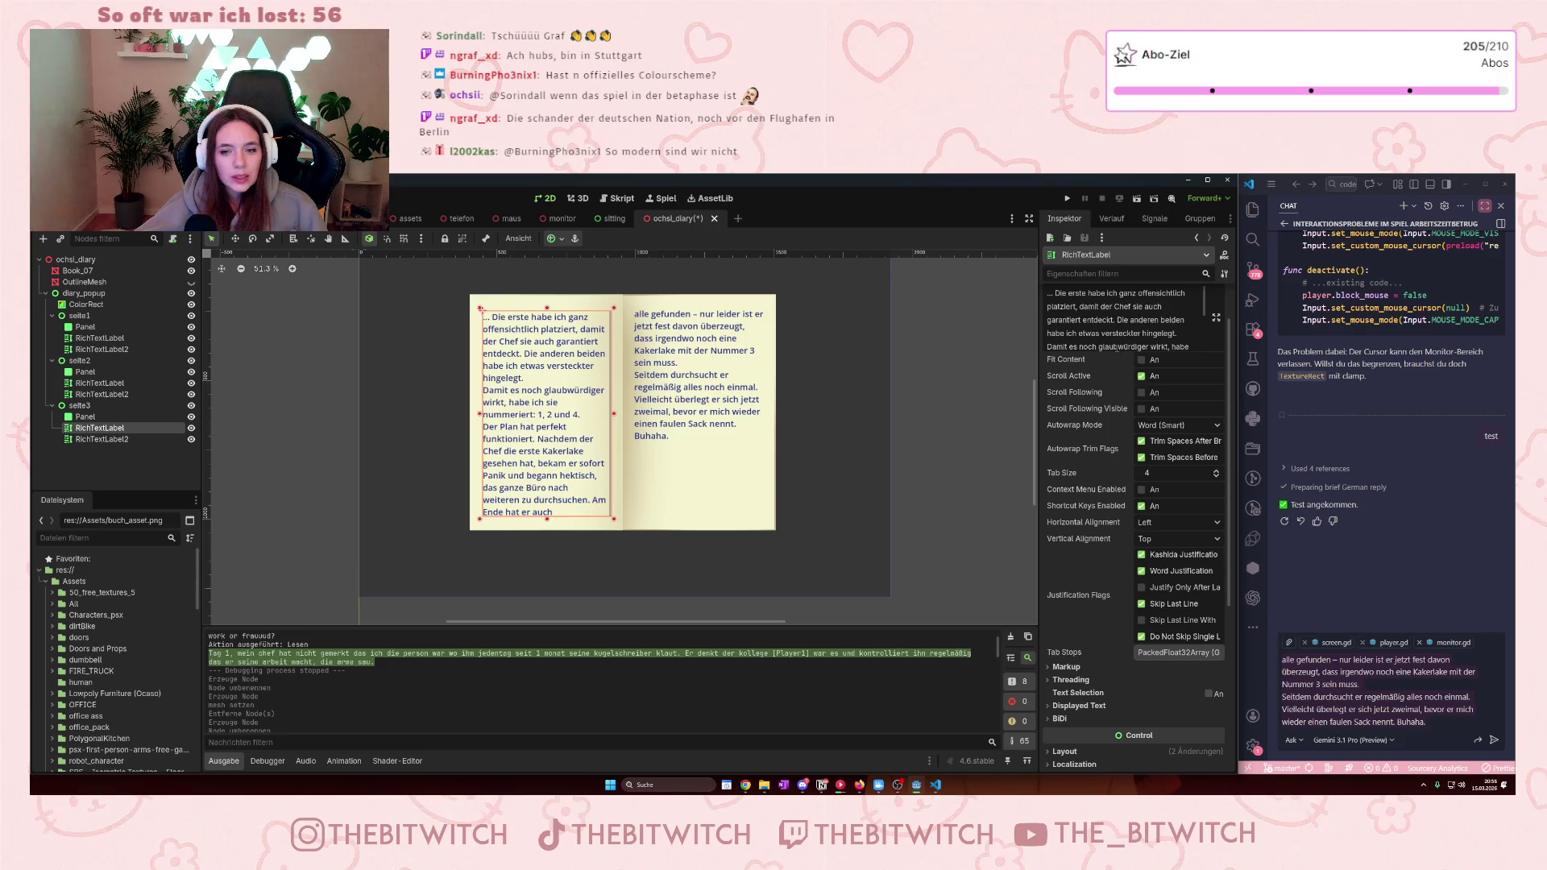
pyautogui.scroll(-3, 1119, 348)
pyautogui.scroll(2, 1169, 295)
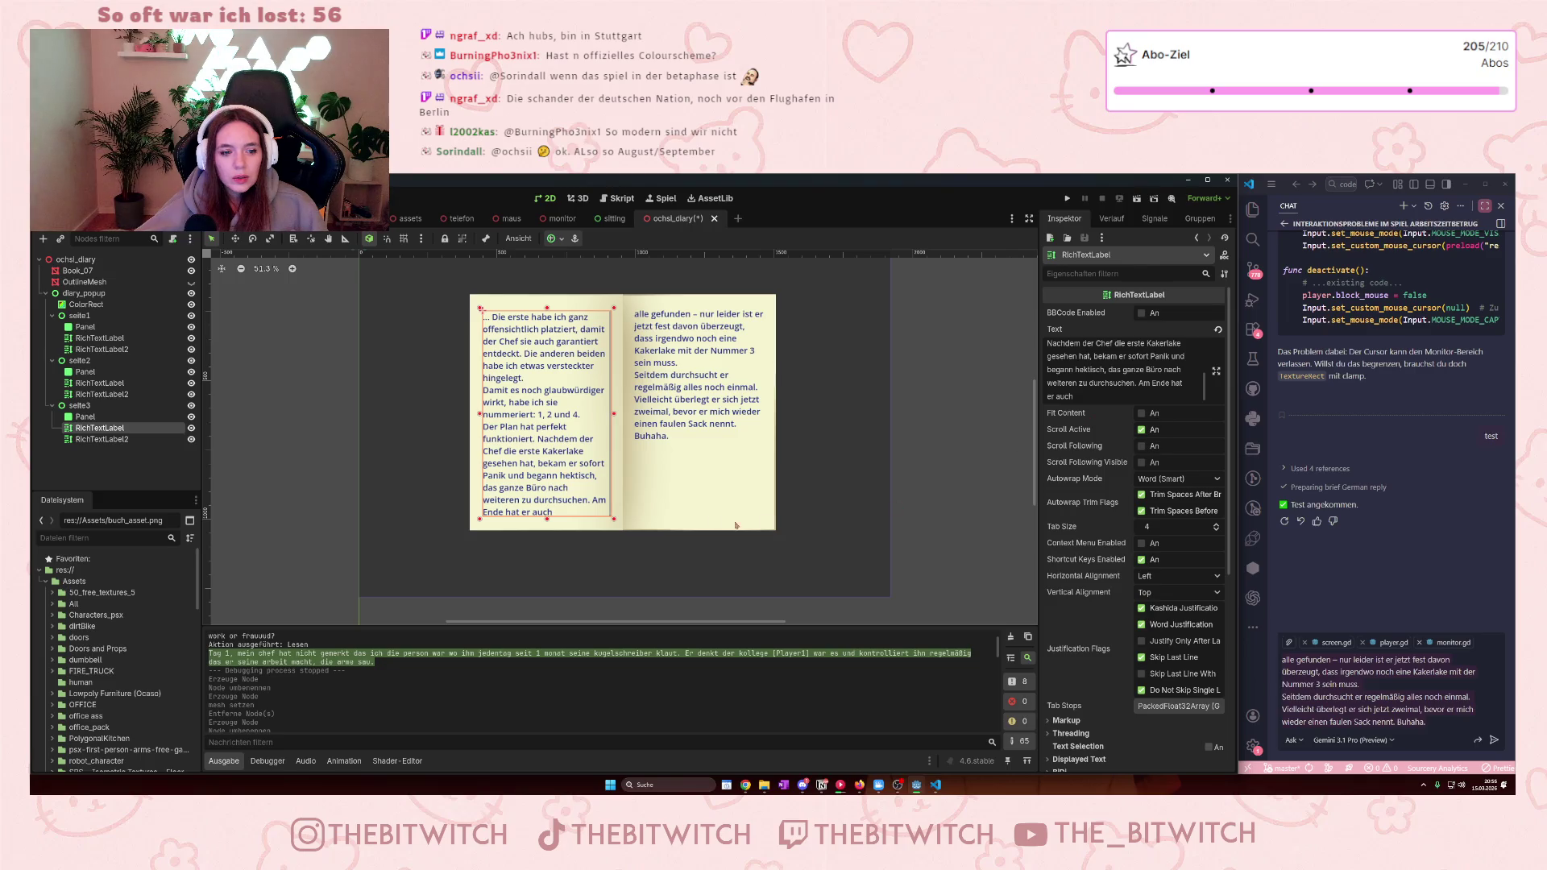
pyautogui.moveTo(547, 522); pyautogui.dragTo(546, 523)
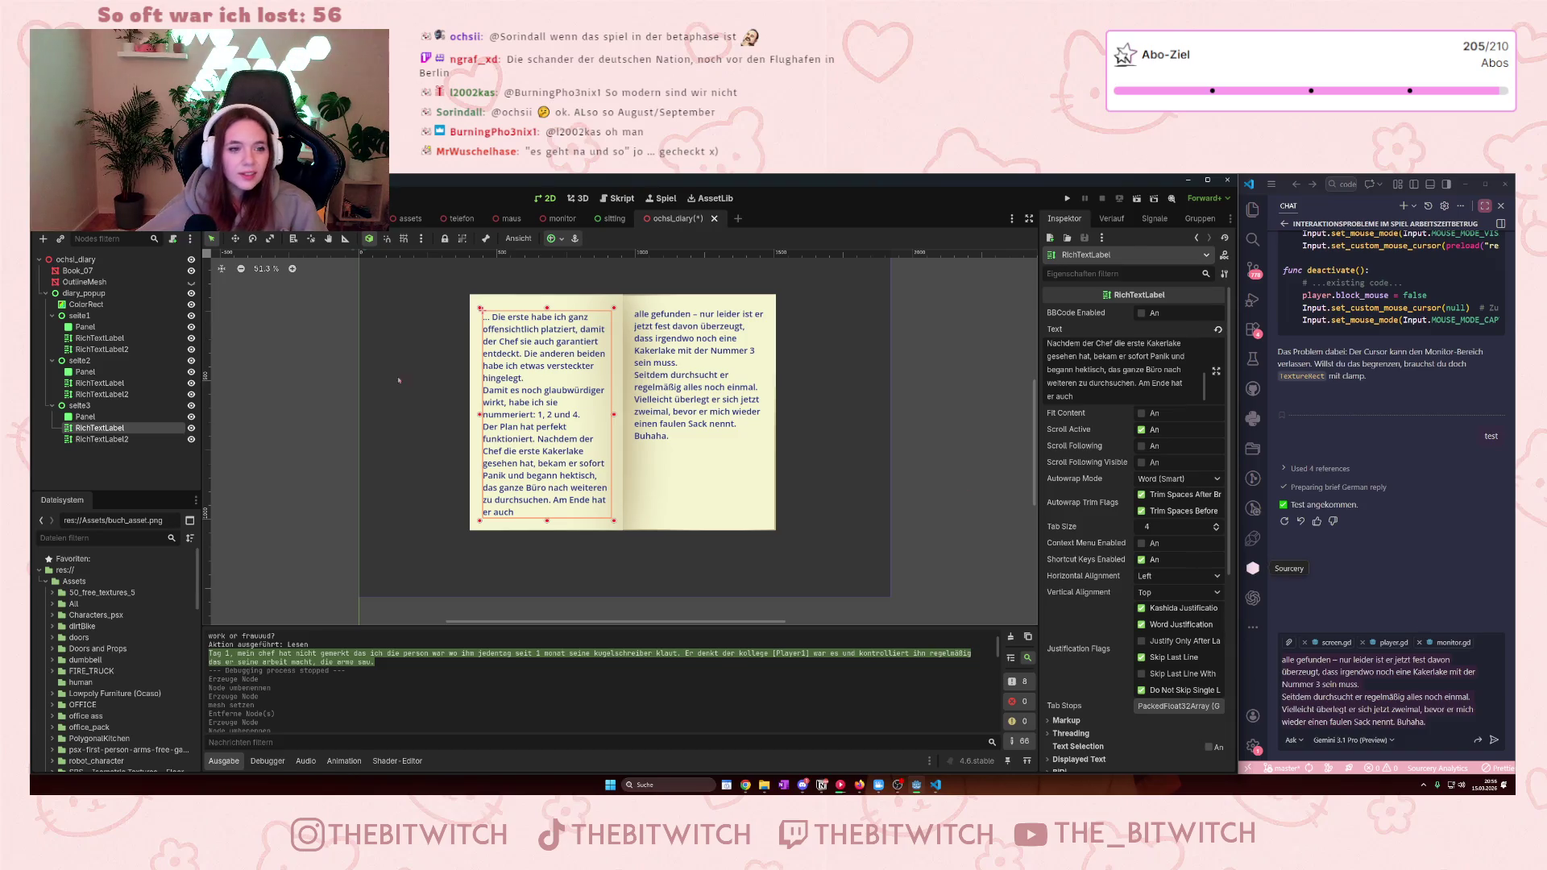
# - Clear the draft message in the assistant chat box
pyautogui.click(1405, 697)
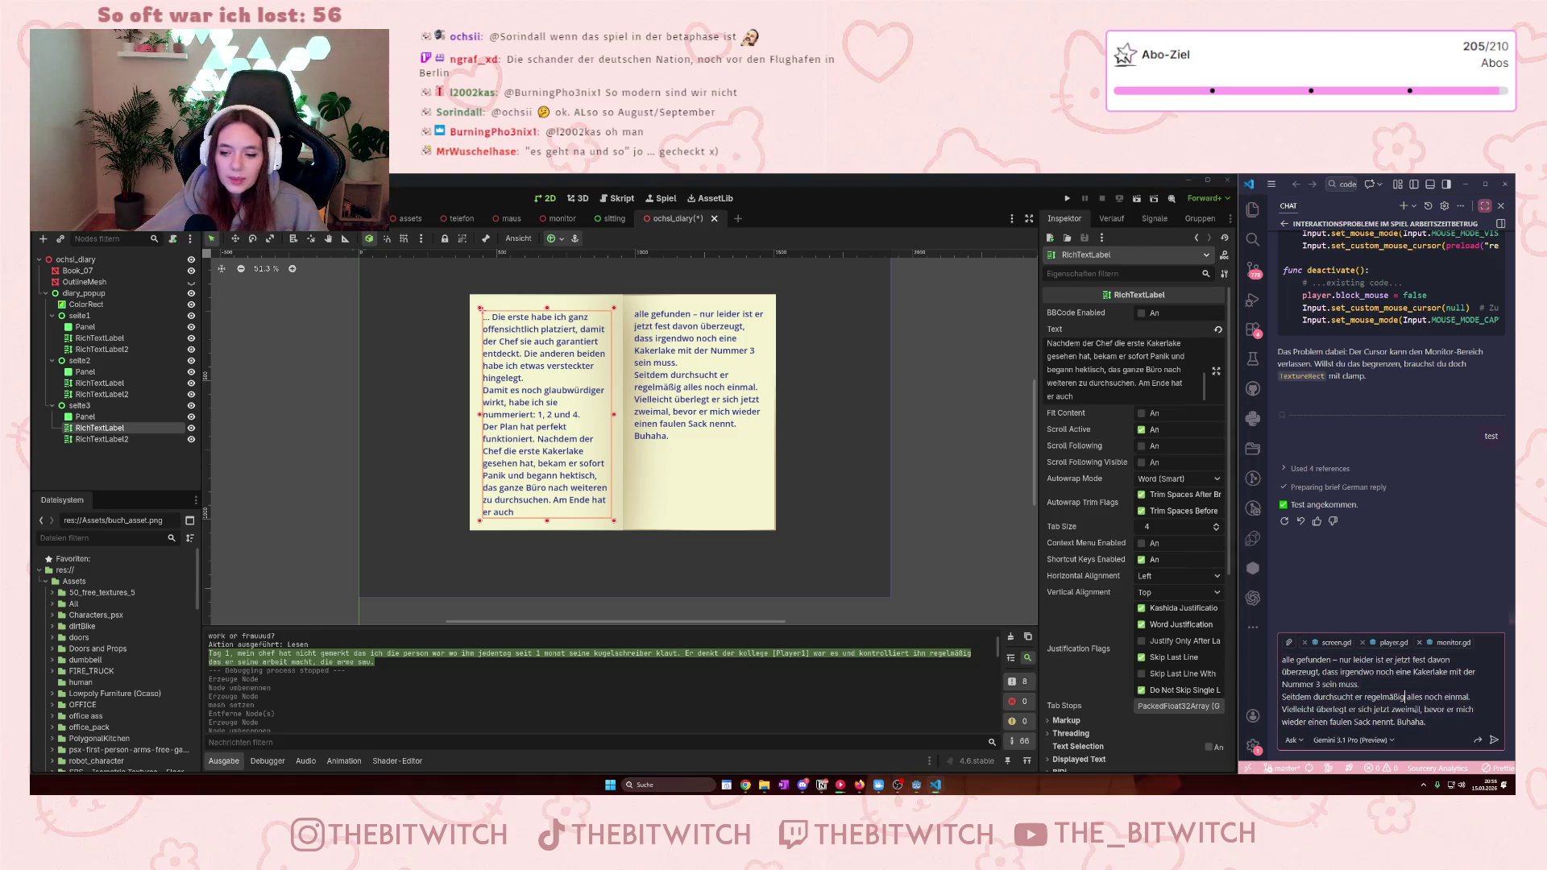
pyautogui.hotkey('ctrl', 'a')
pyautogui.press('BackSpace')
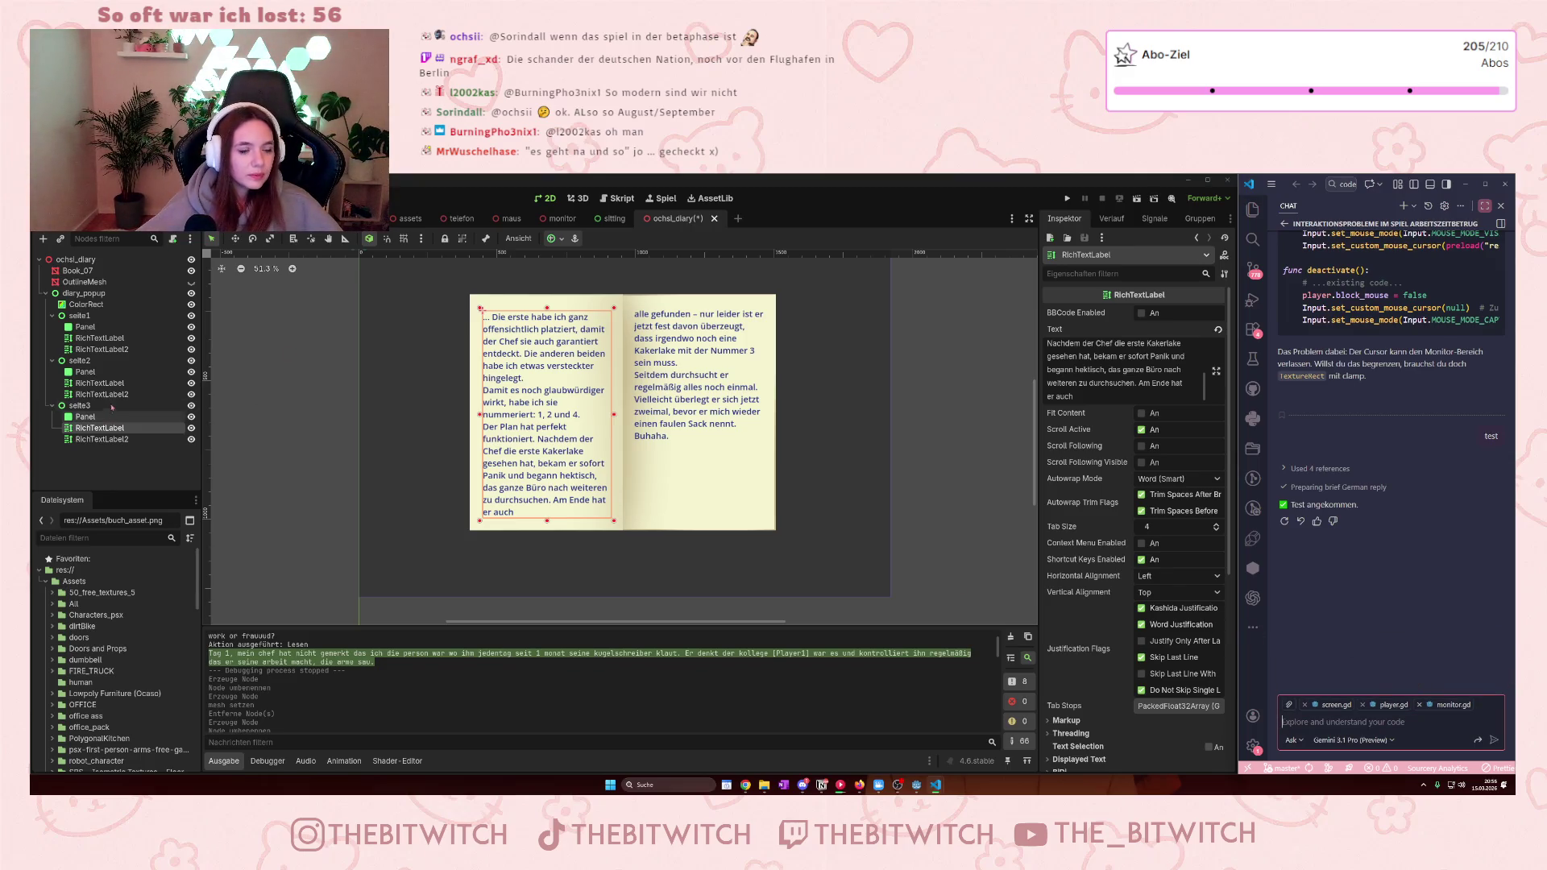
# - Hide seite3 and seite2 to preview the first diary pages, then show both again
pyautogui.click(191, 405)
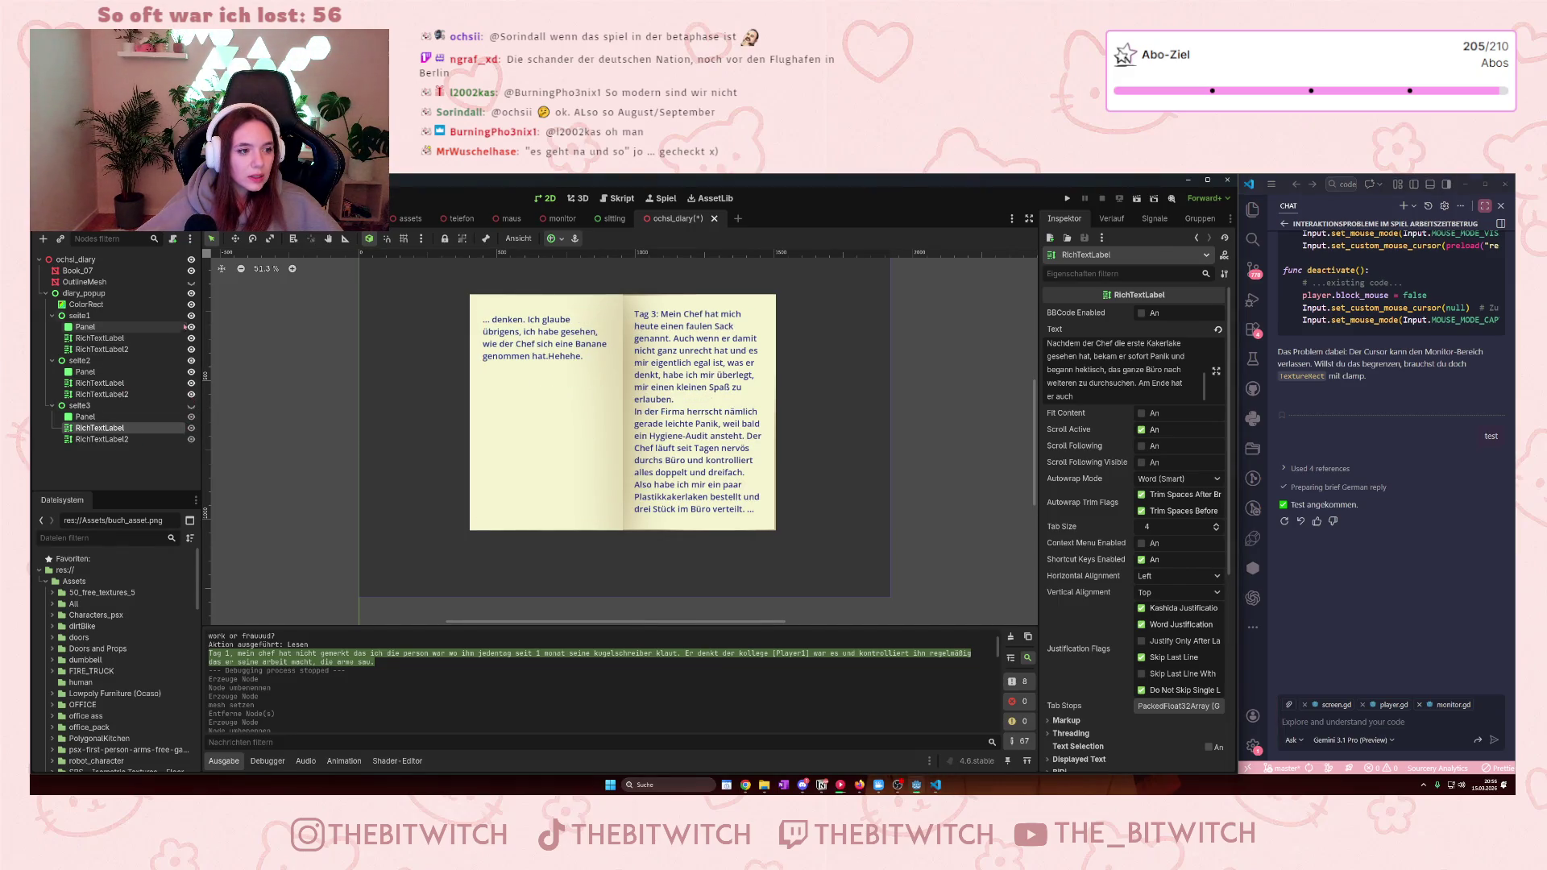
pyautogui.click(191, 360)
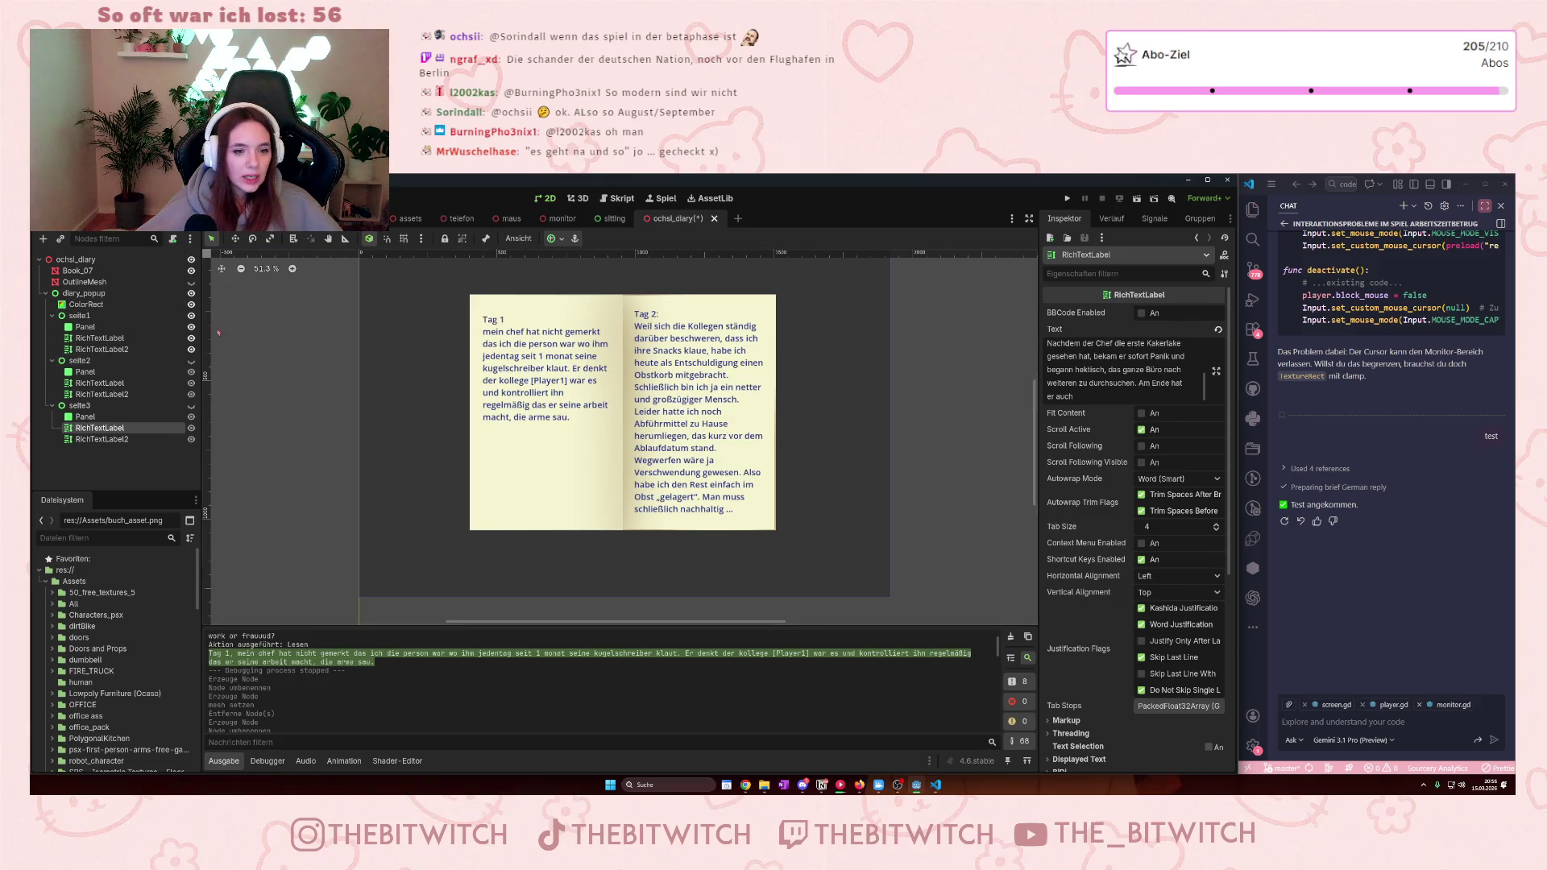
pyautogui.click(191, 360)
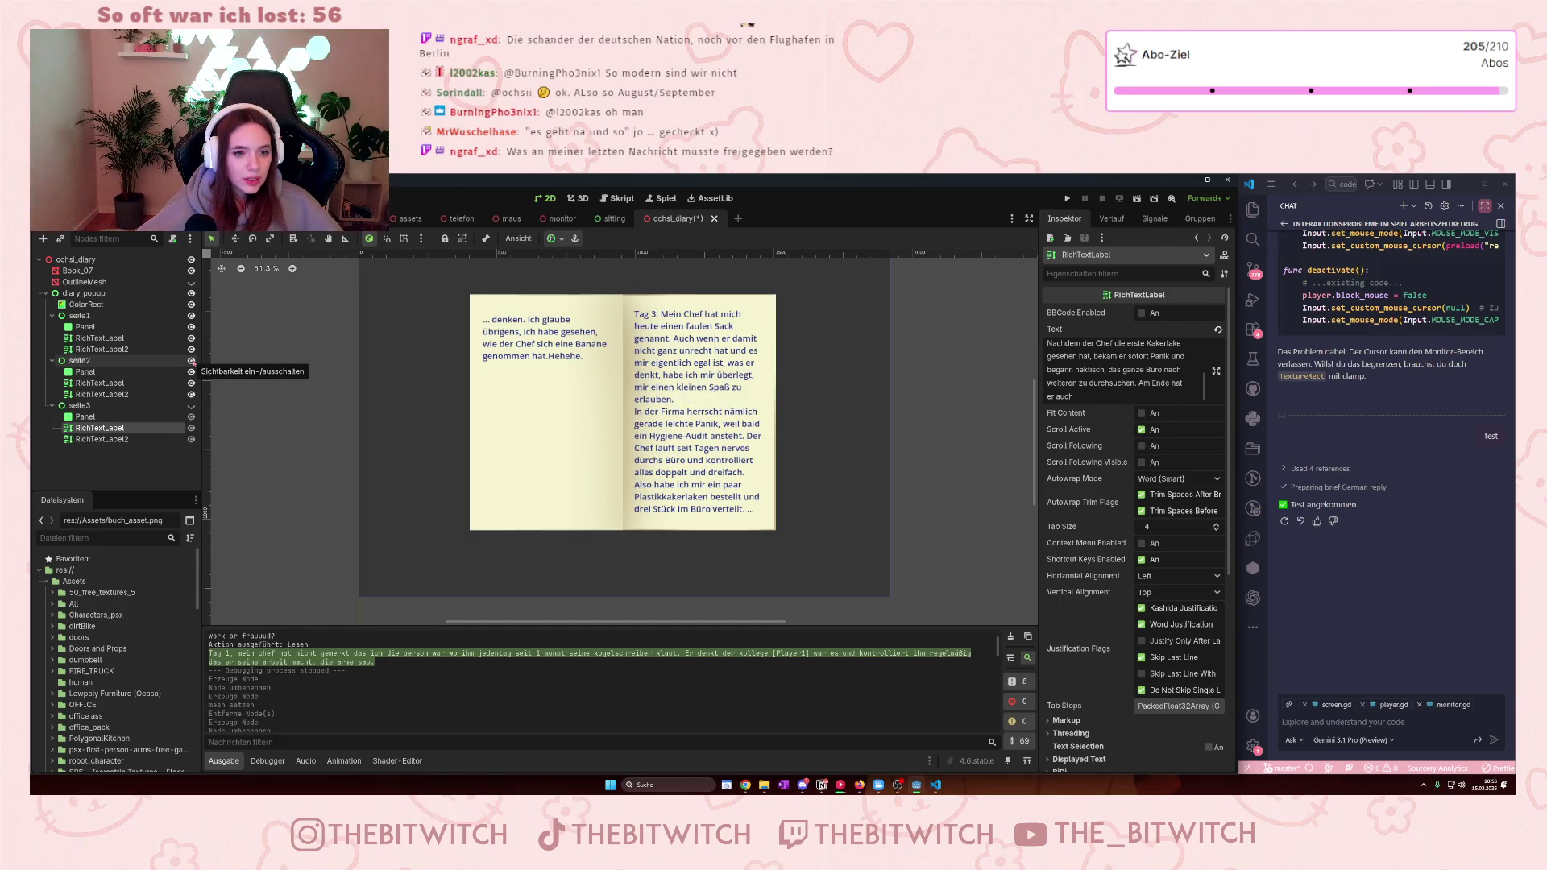
pyautogui.click(191, 405)
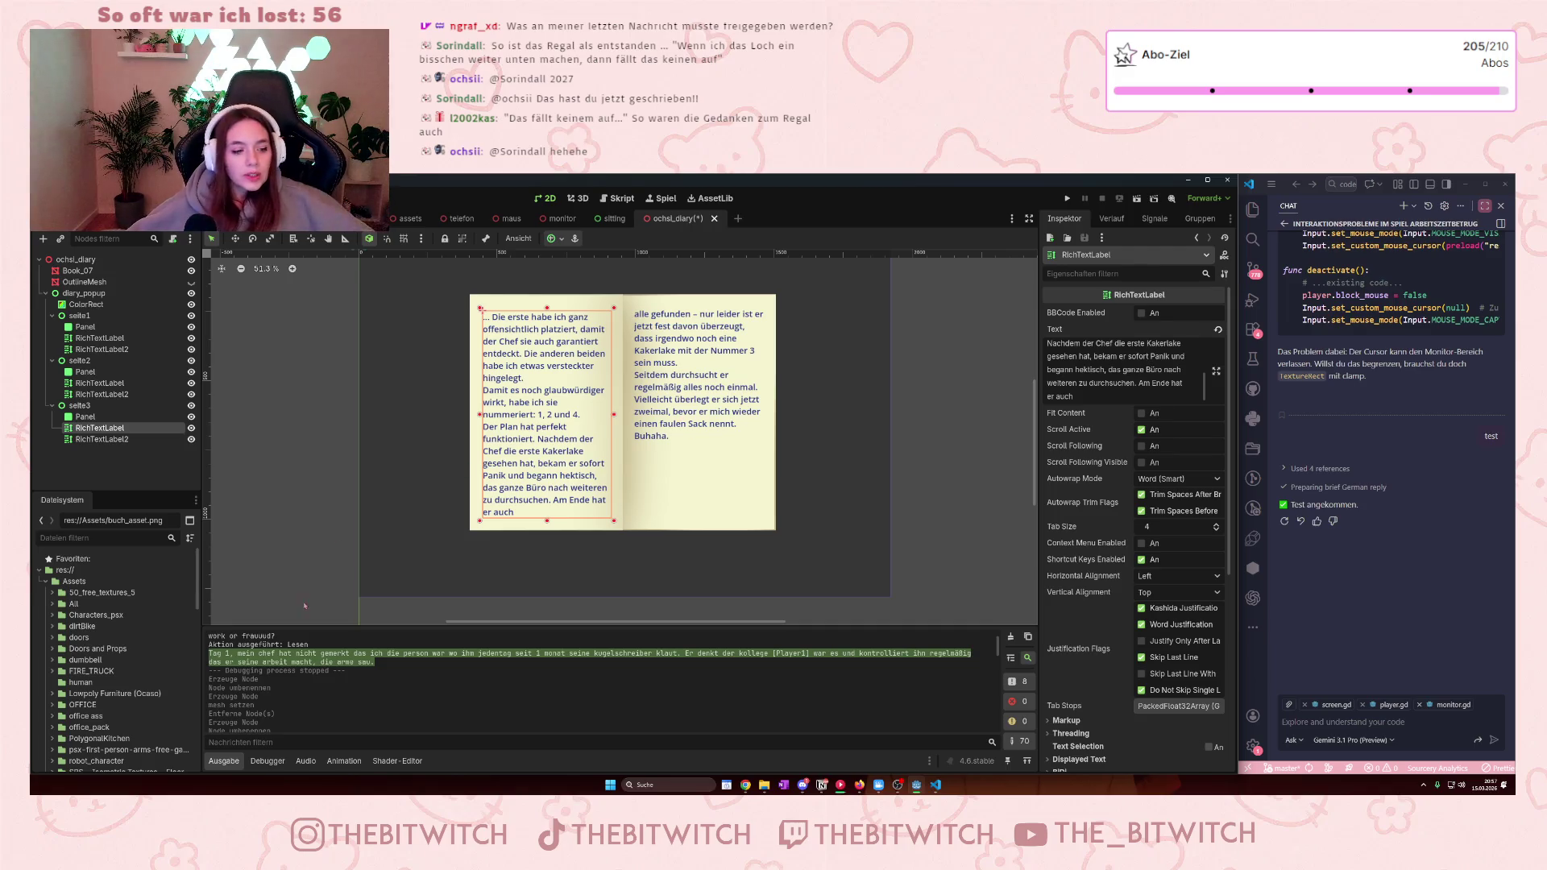
pyautogui.scroll(-10, 339, 654)
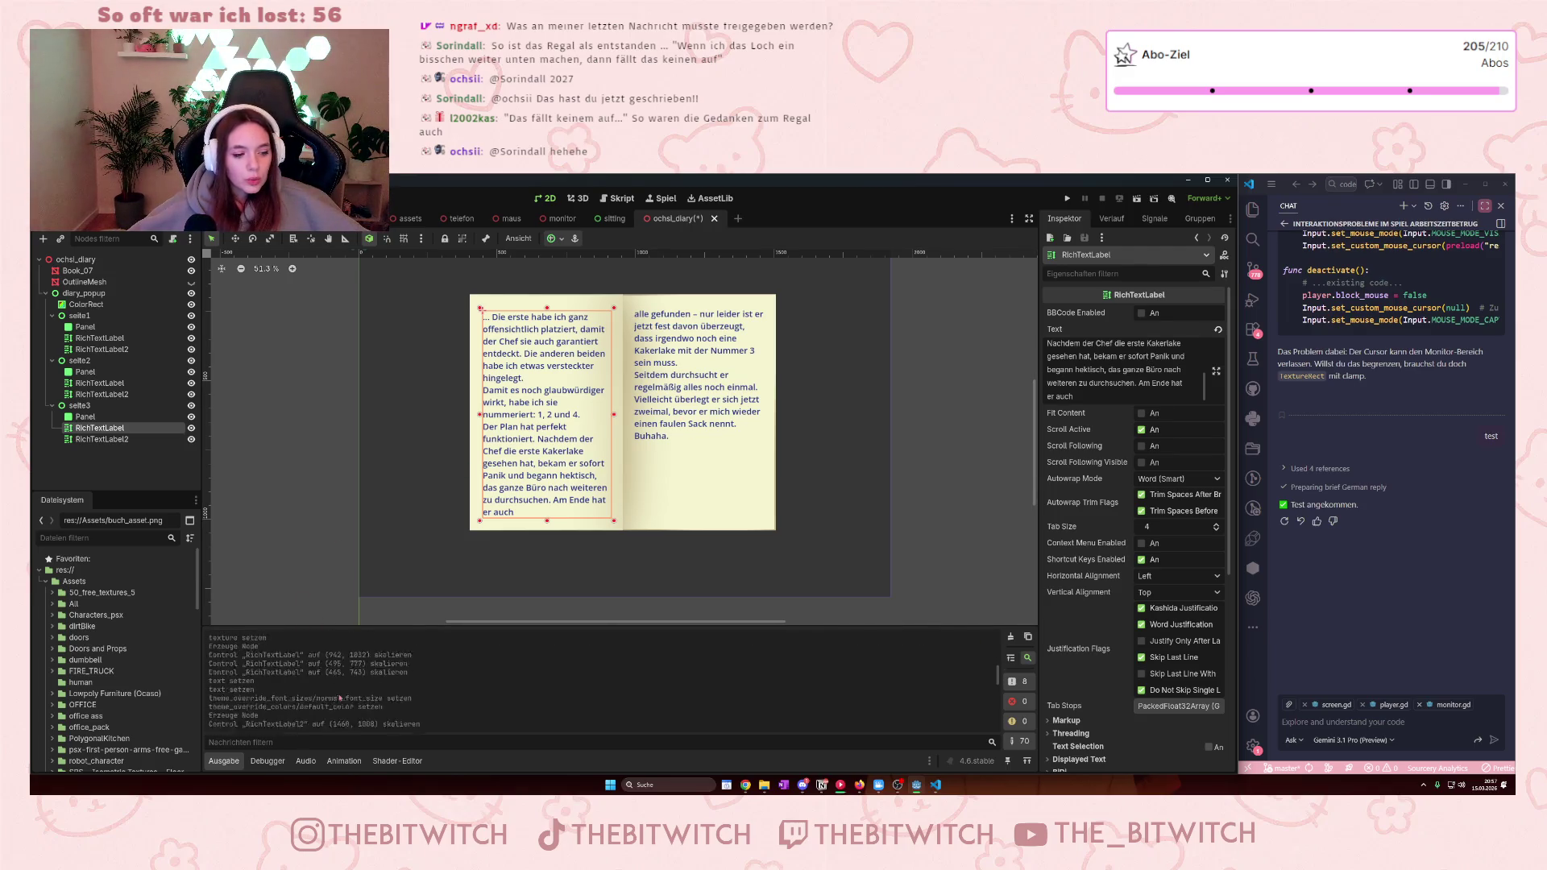
pyautogui.scroll(-2, 369, 669)
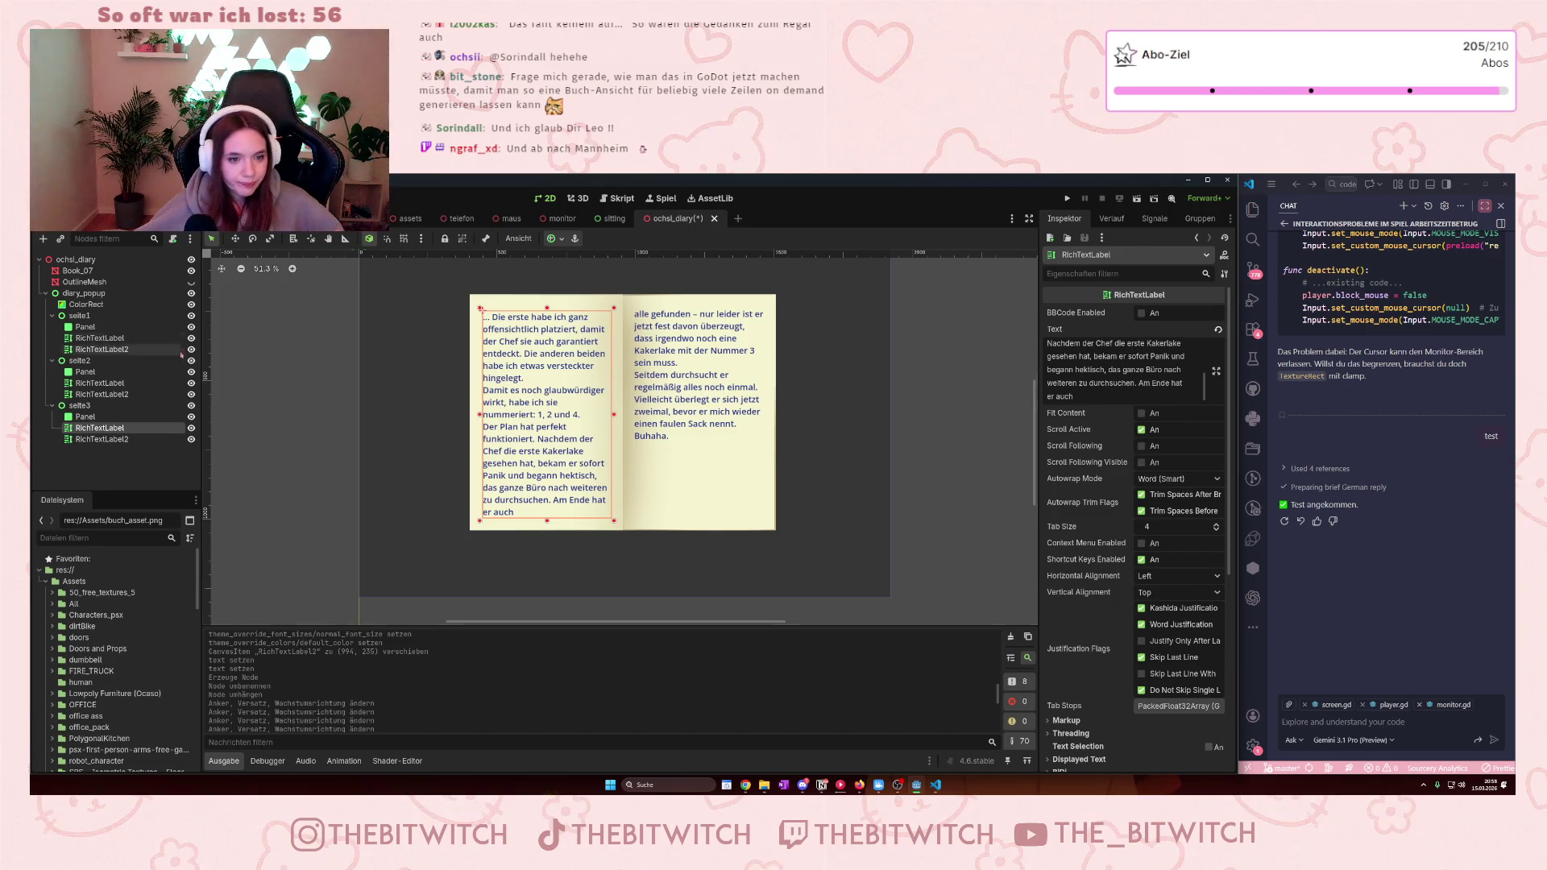
pyautogui.scroll(-1, 612, 429)
pyautogui.scroll(2, 1027, 455)
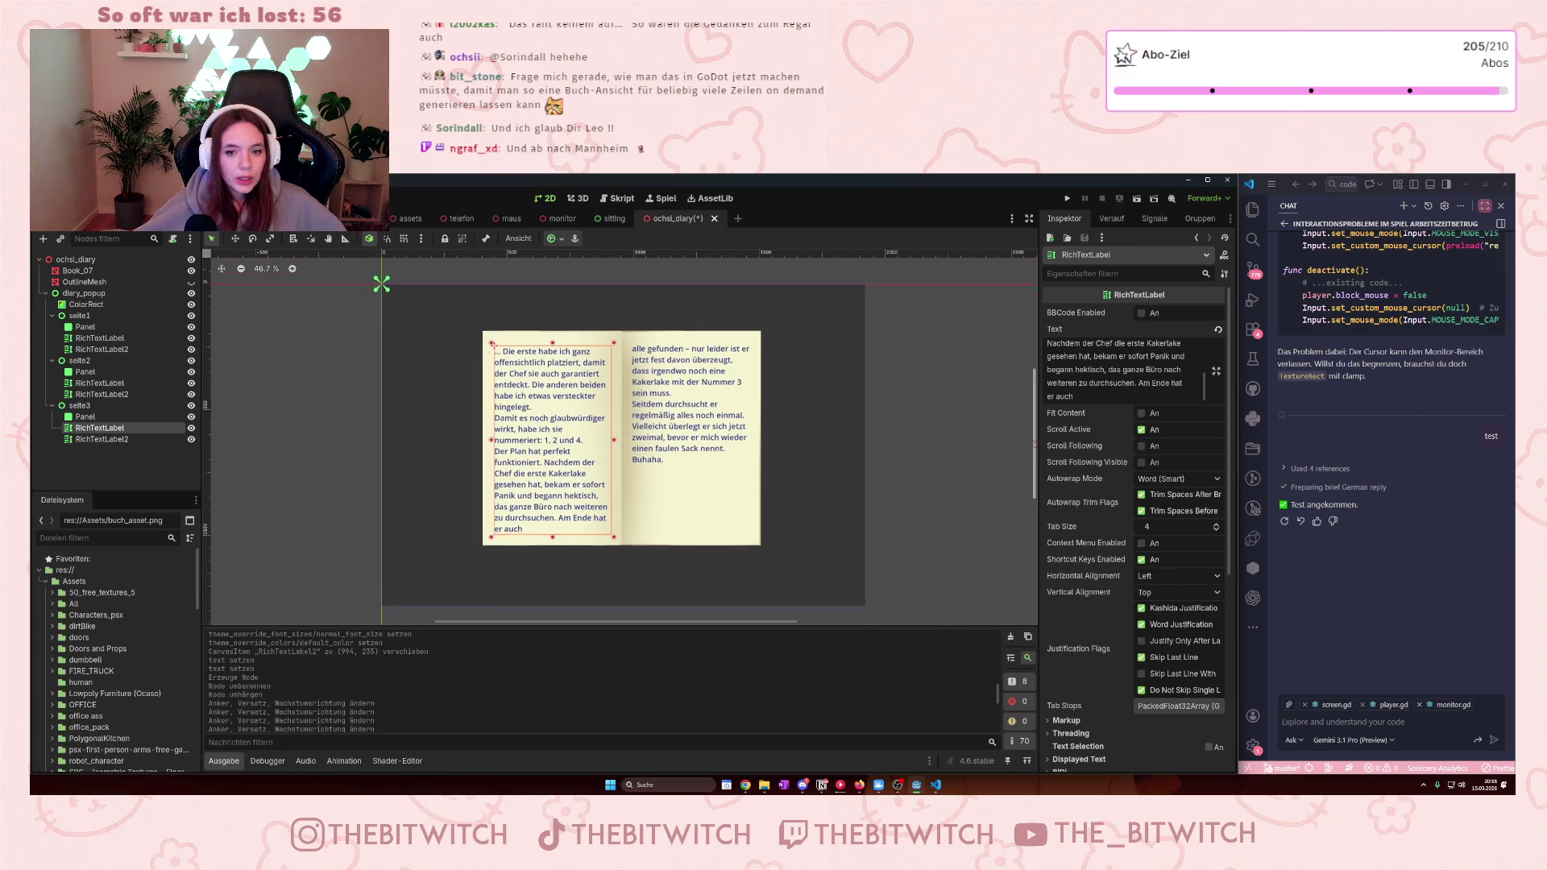
# - Add a Label child under seite1, size it into a small box, then switch to the ESC: Beenden scene
pyautogui.click(101, 329)
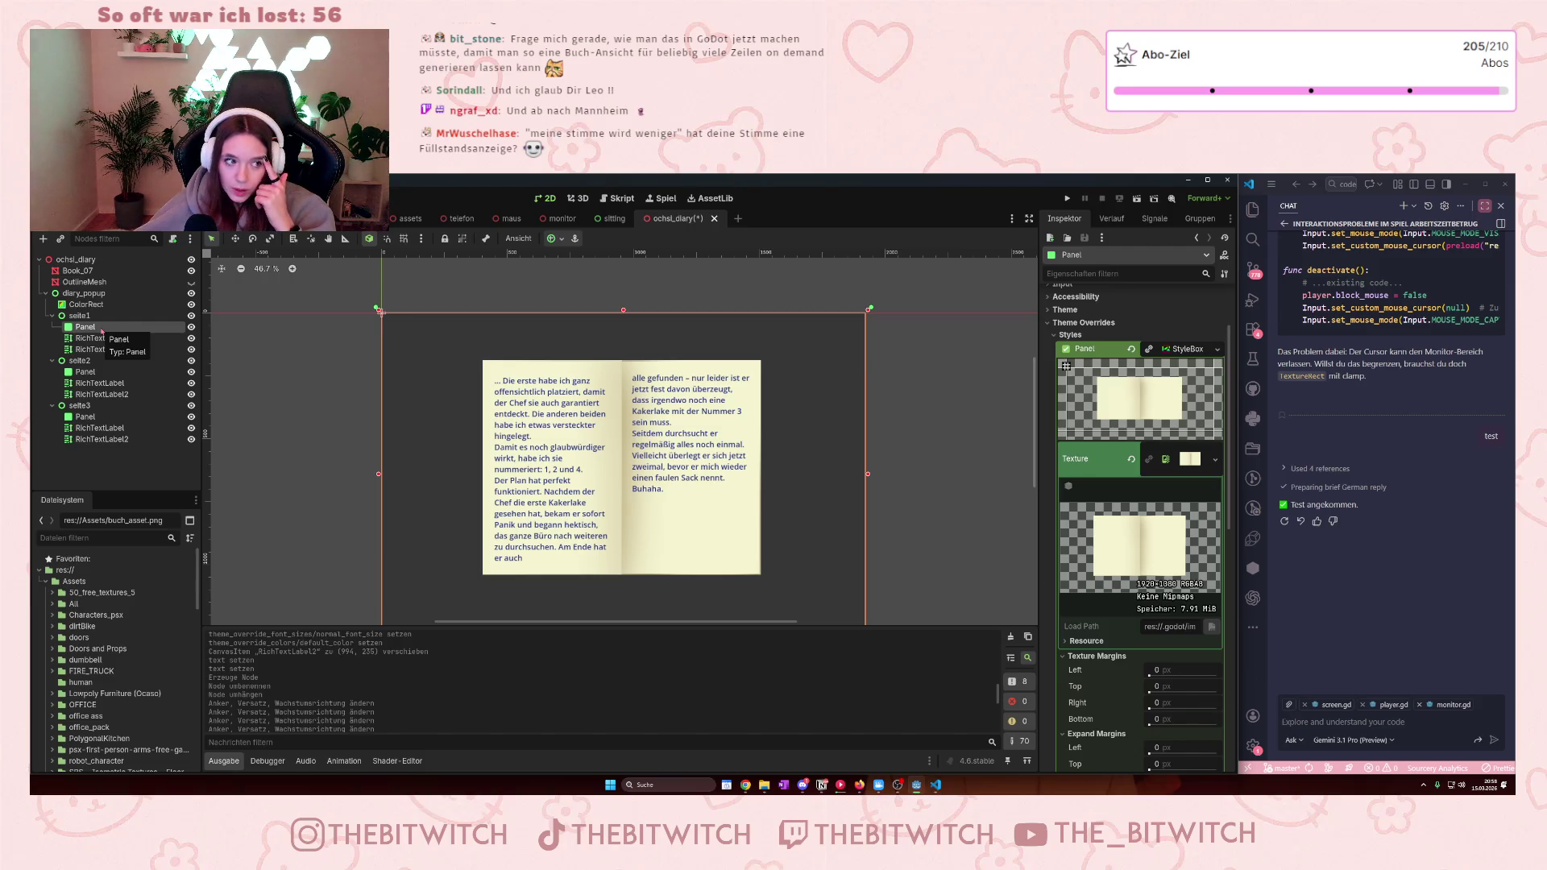
pyautogui.click(101, 315)
pyautogui.rightClick(105, 316)
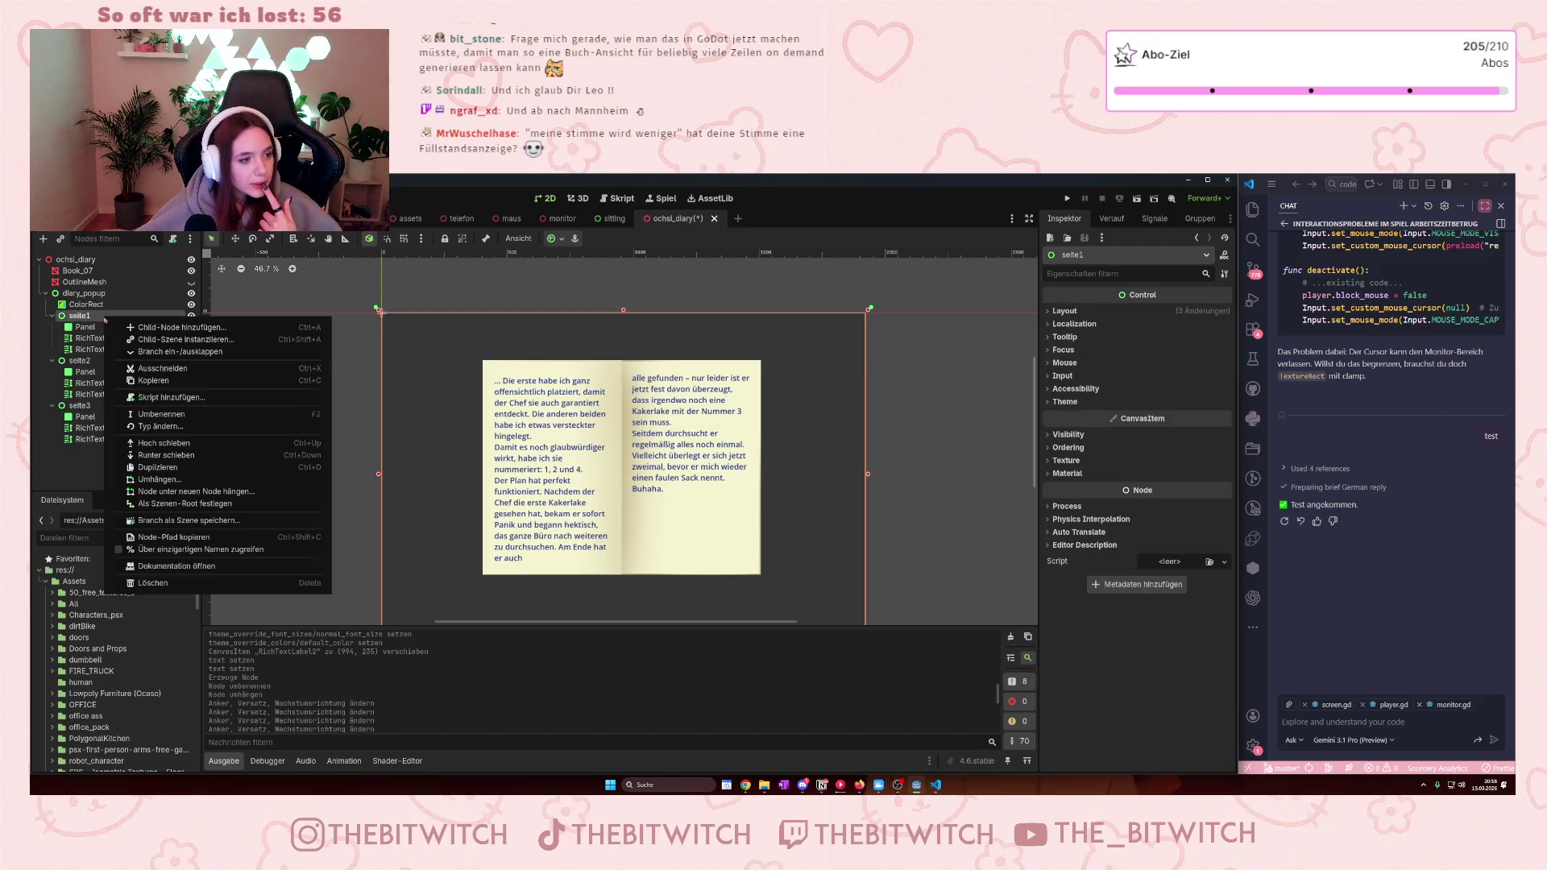
pyautogui.click(141, 327)
pyautogui.write('label')
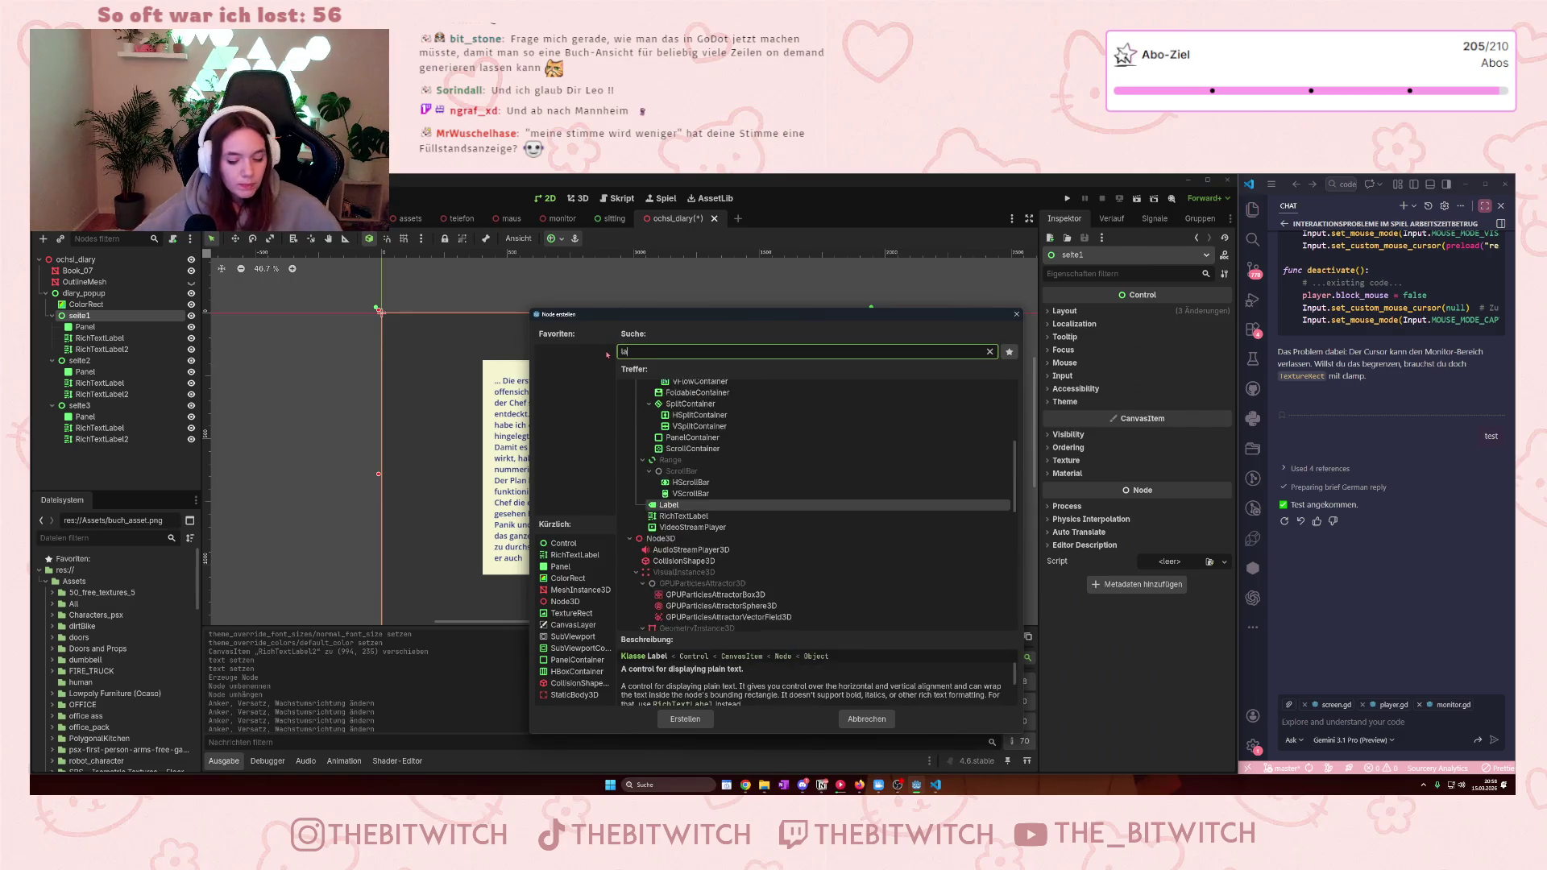
pyautogui.click(677, 422)
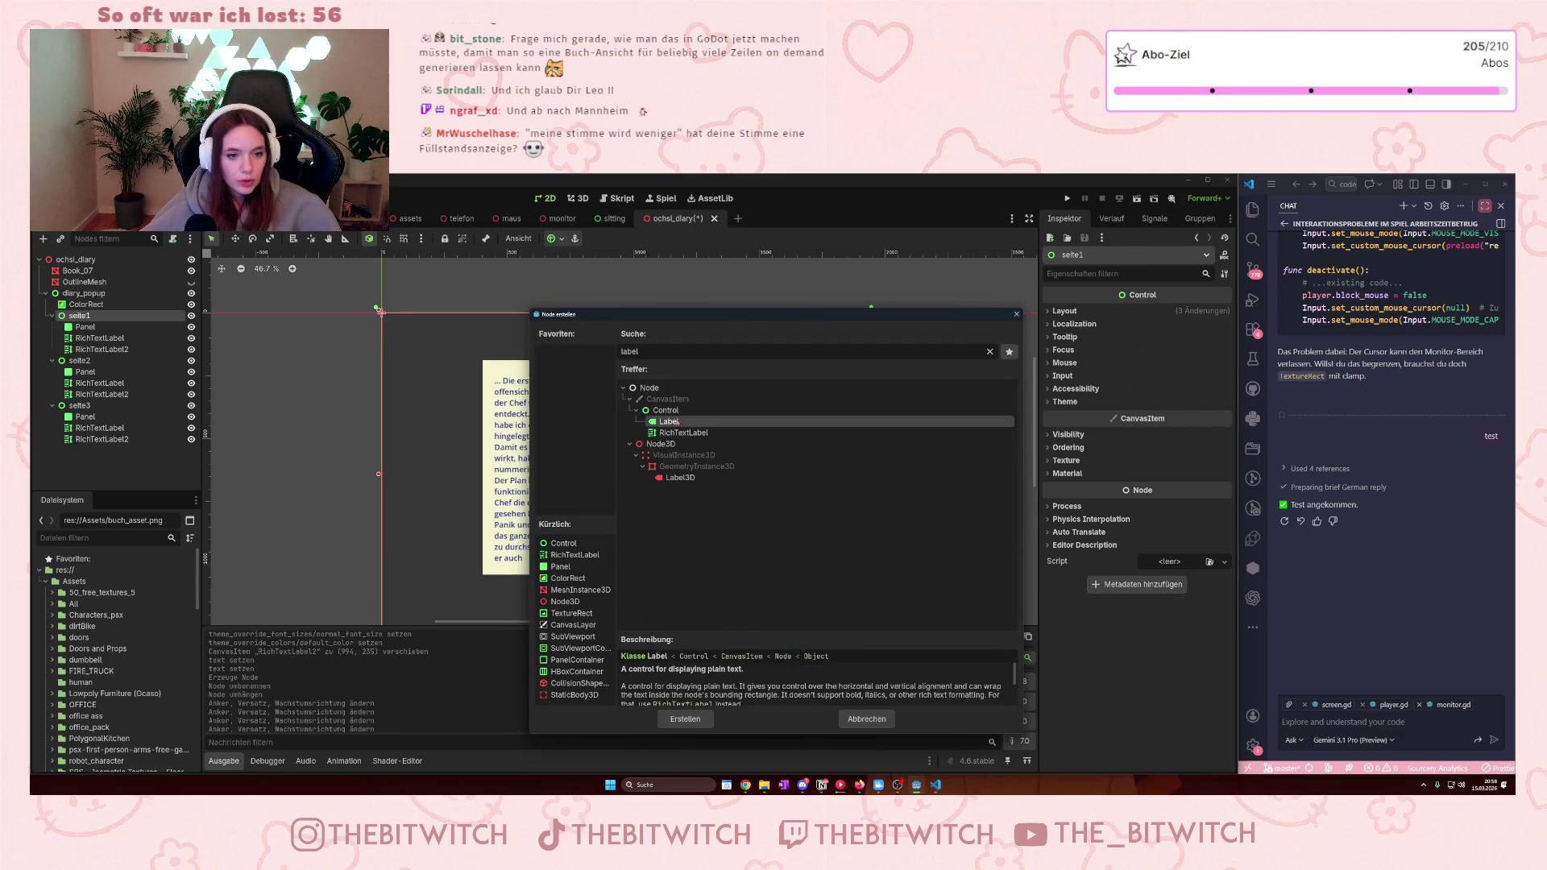
pyautogui.click(684, 719)
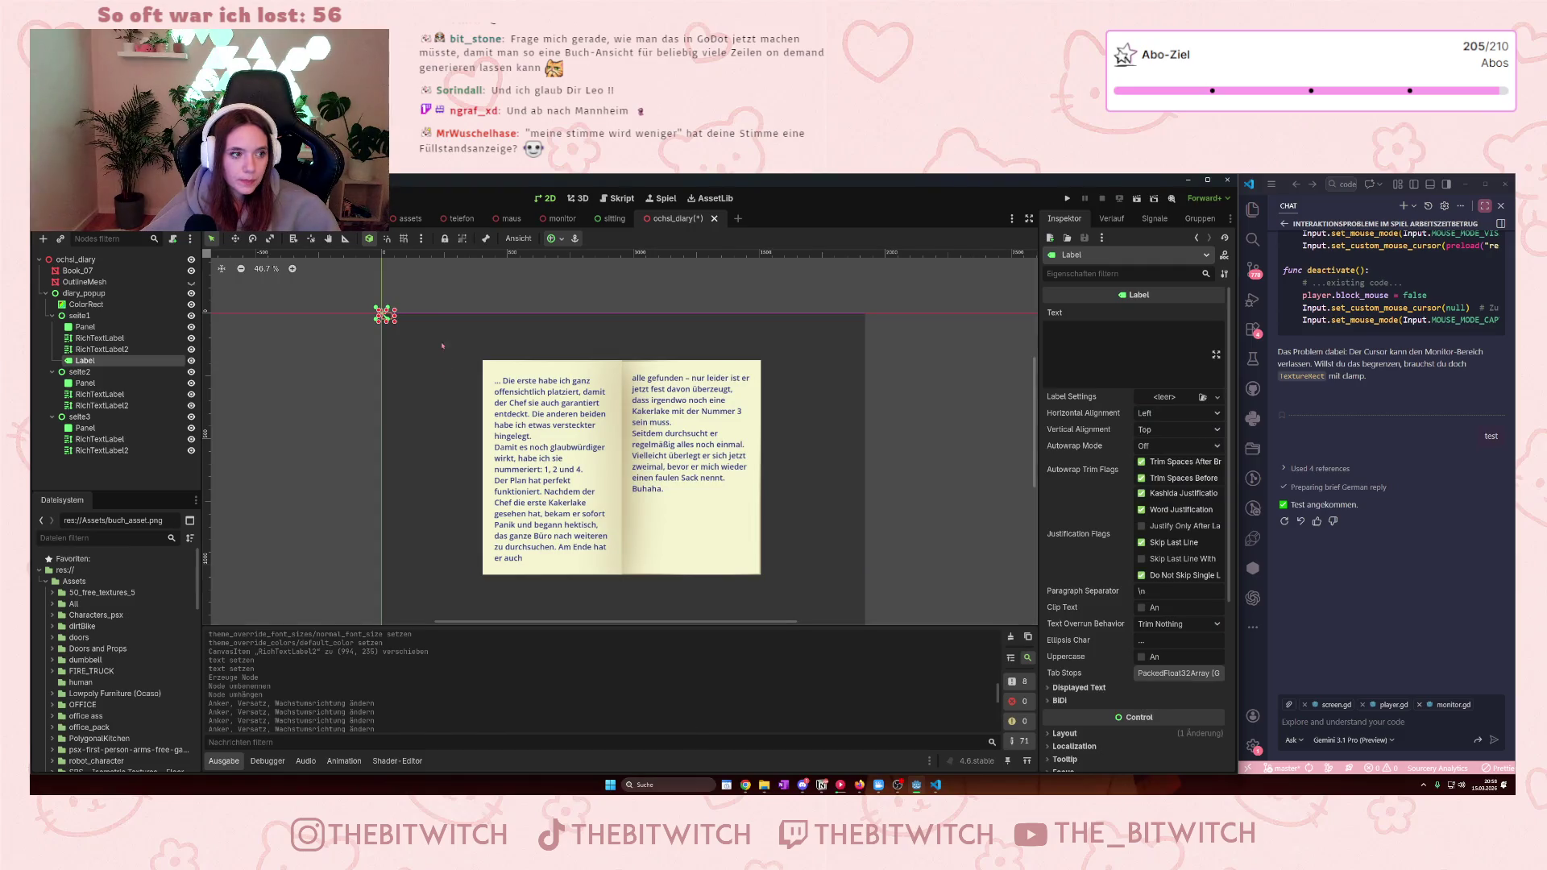
pyautogui.moveTo(385, 315); pyautogui.dragTo(464, 340)
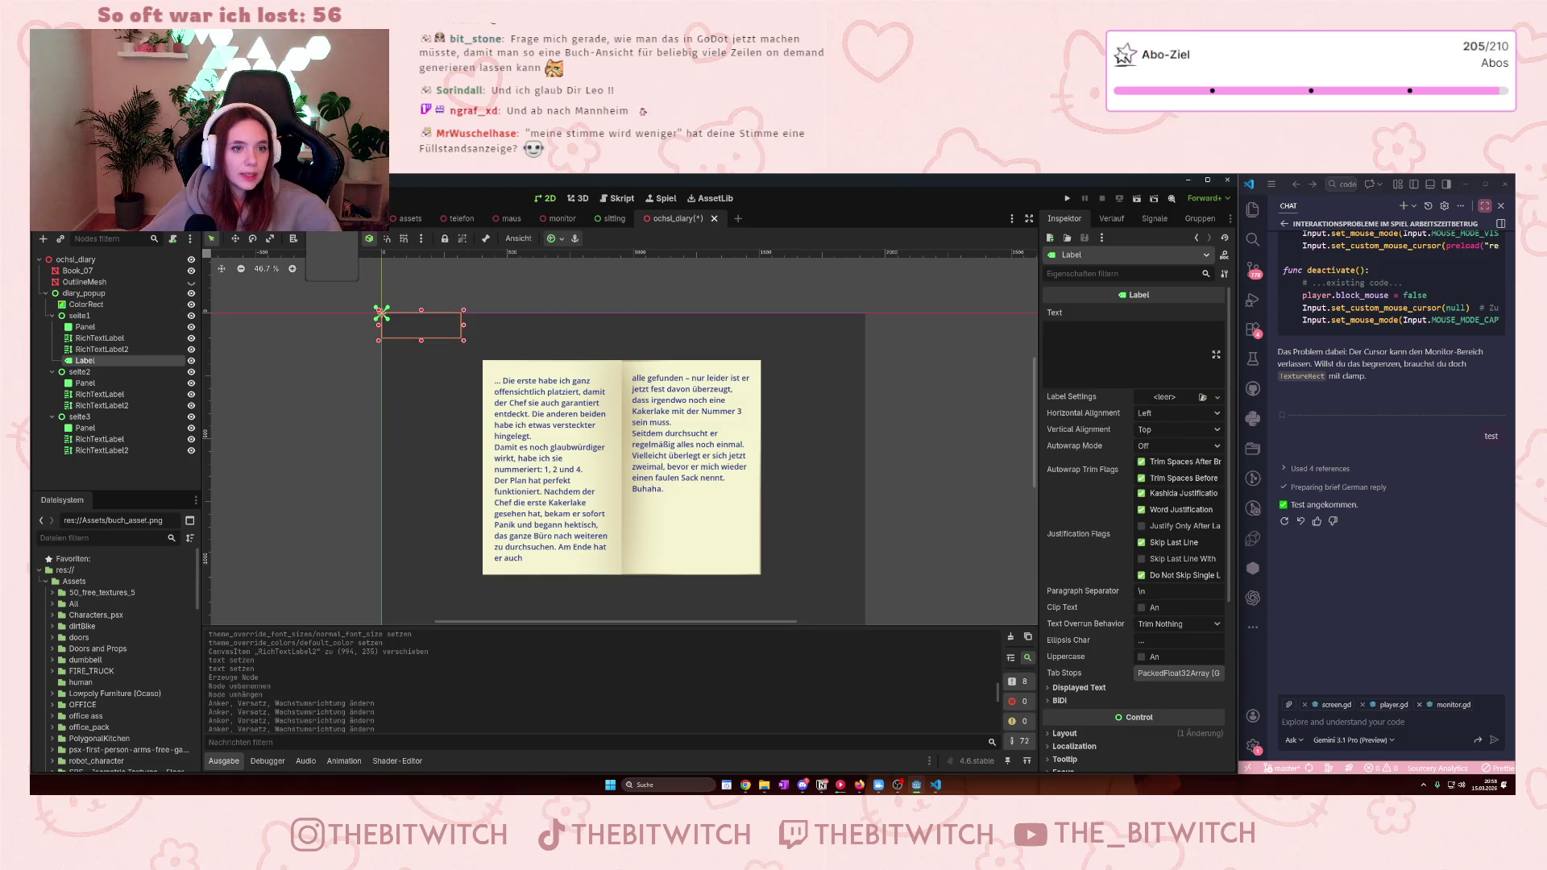
pyautogui.click(306, 218)
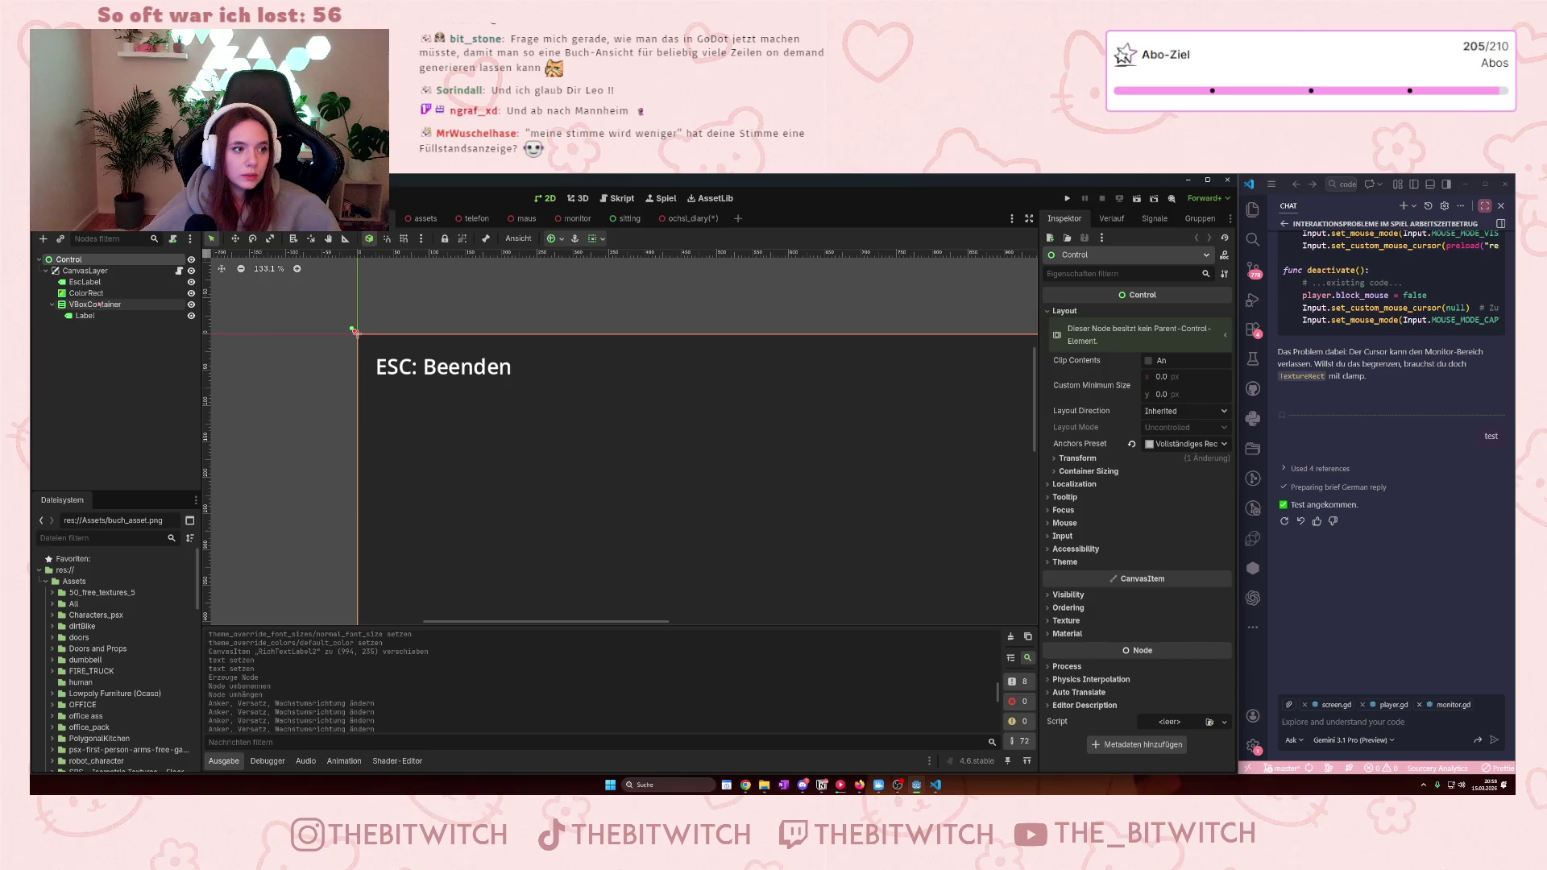
# - Copy EscLabel into the diary scene's diary_popup and place it above the ColorRect background
pyautogui.click(100, 282)
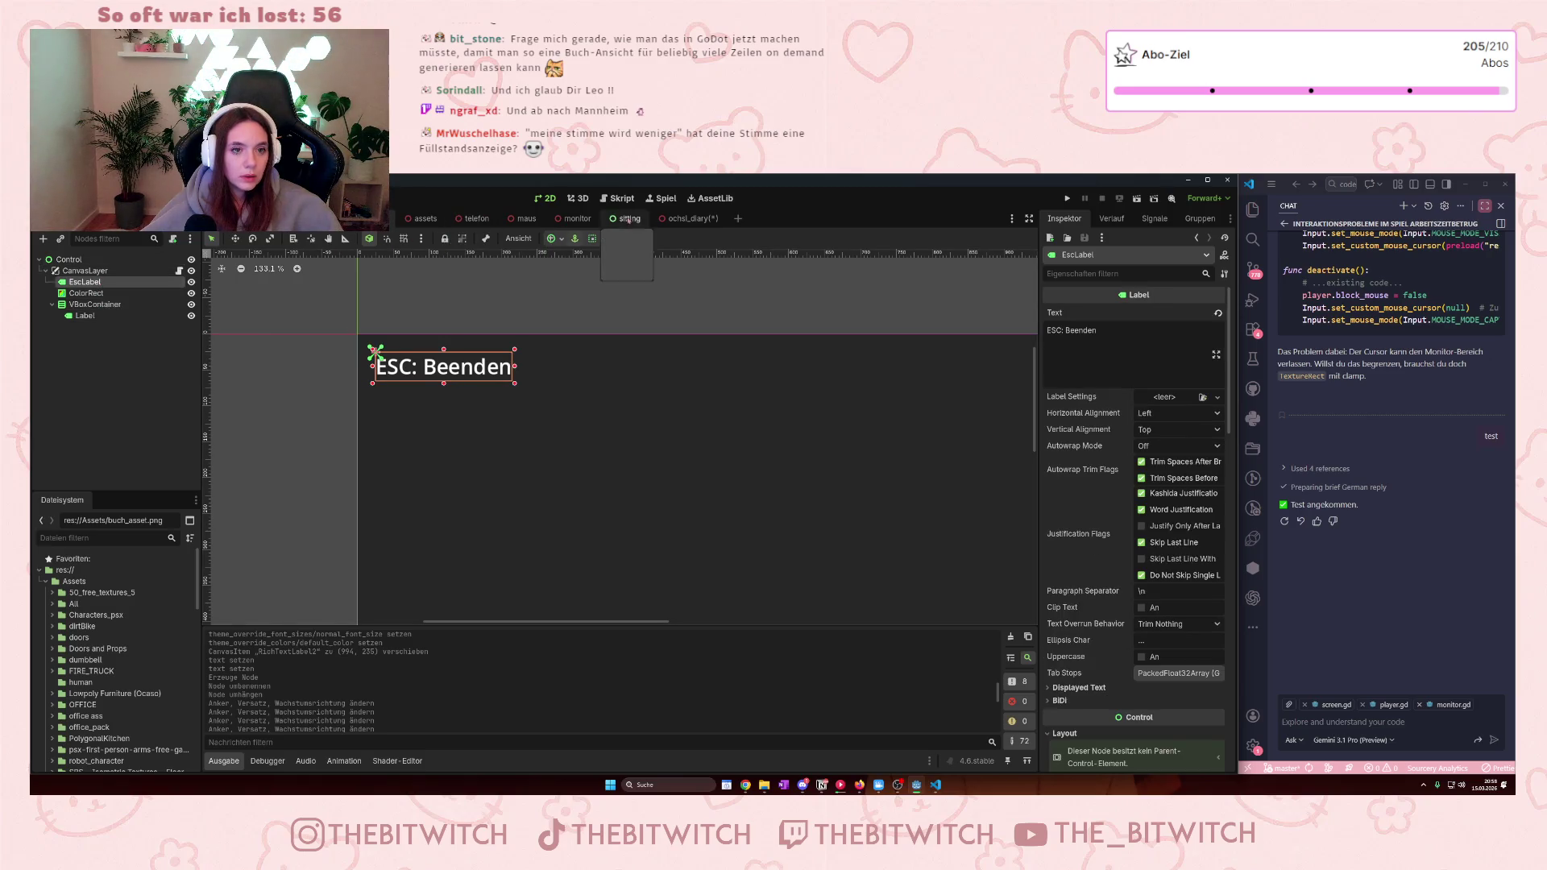
pyautogui.click(666, 217)
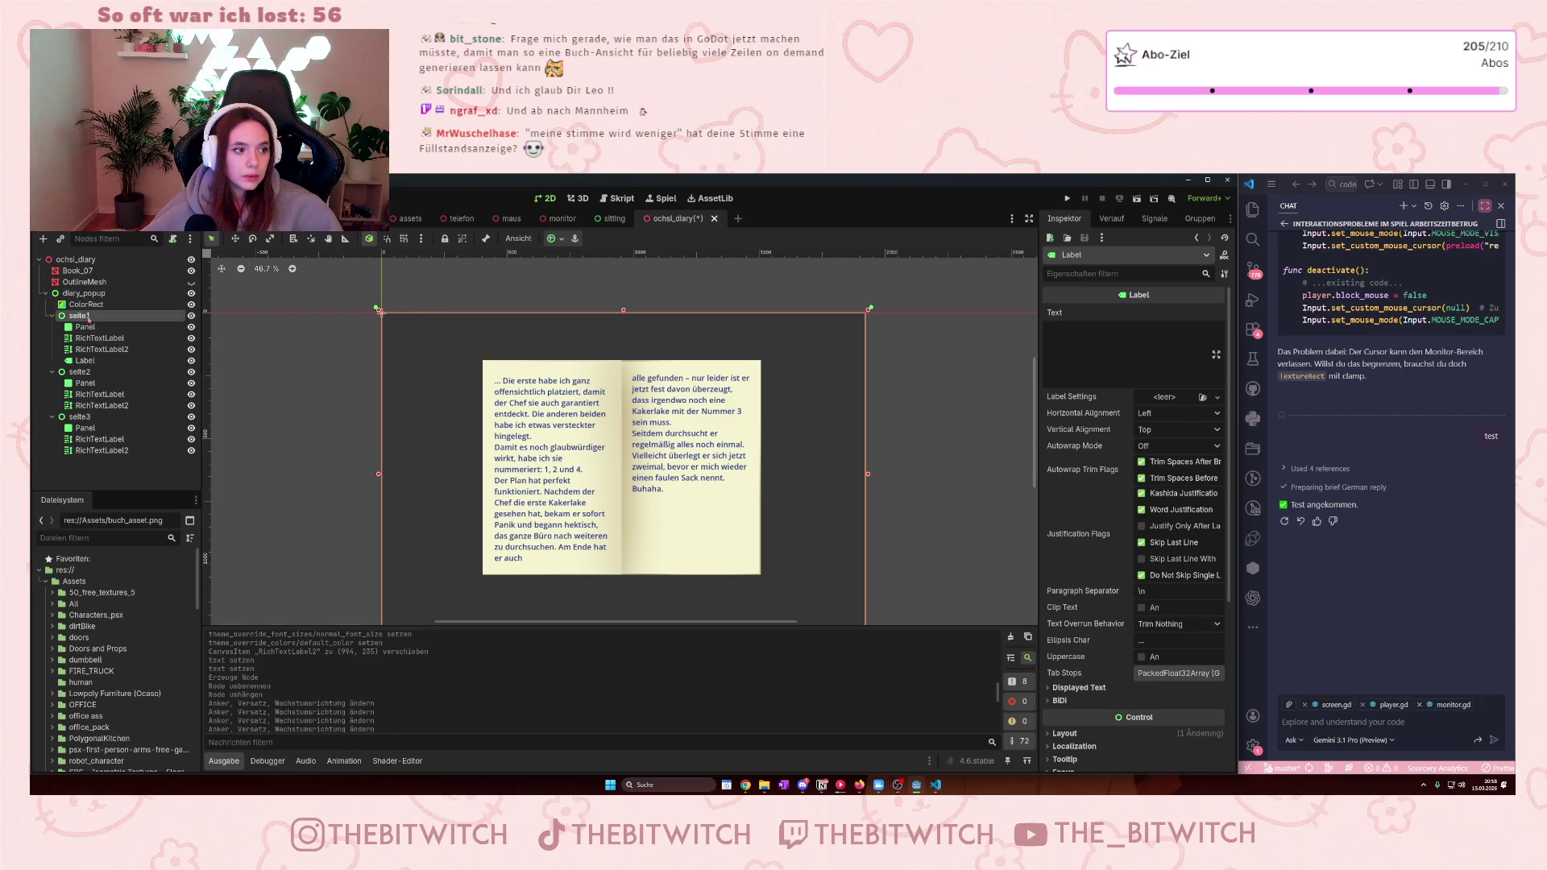
pyautogui.click(81, 315)
pyautogui.click(87, 294)
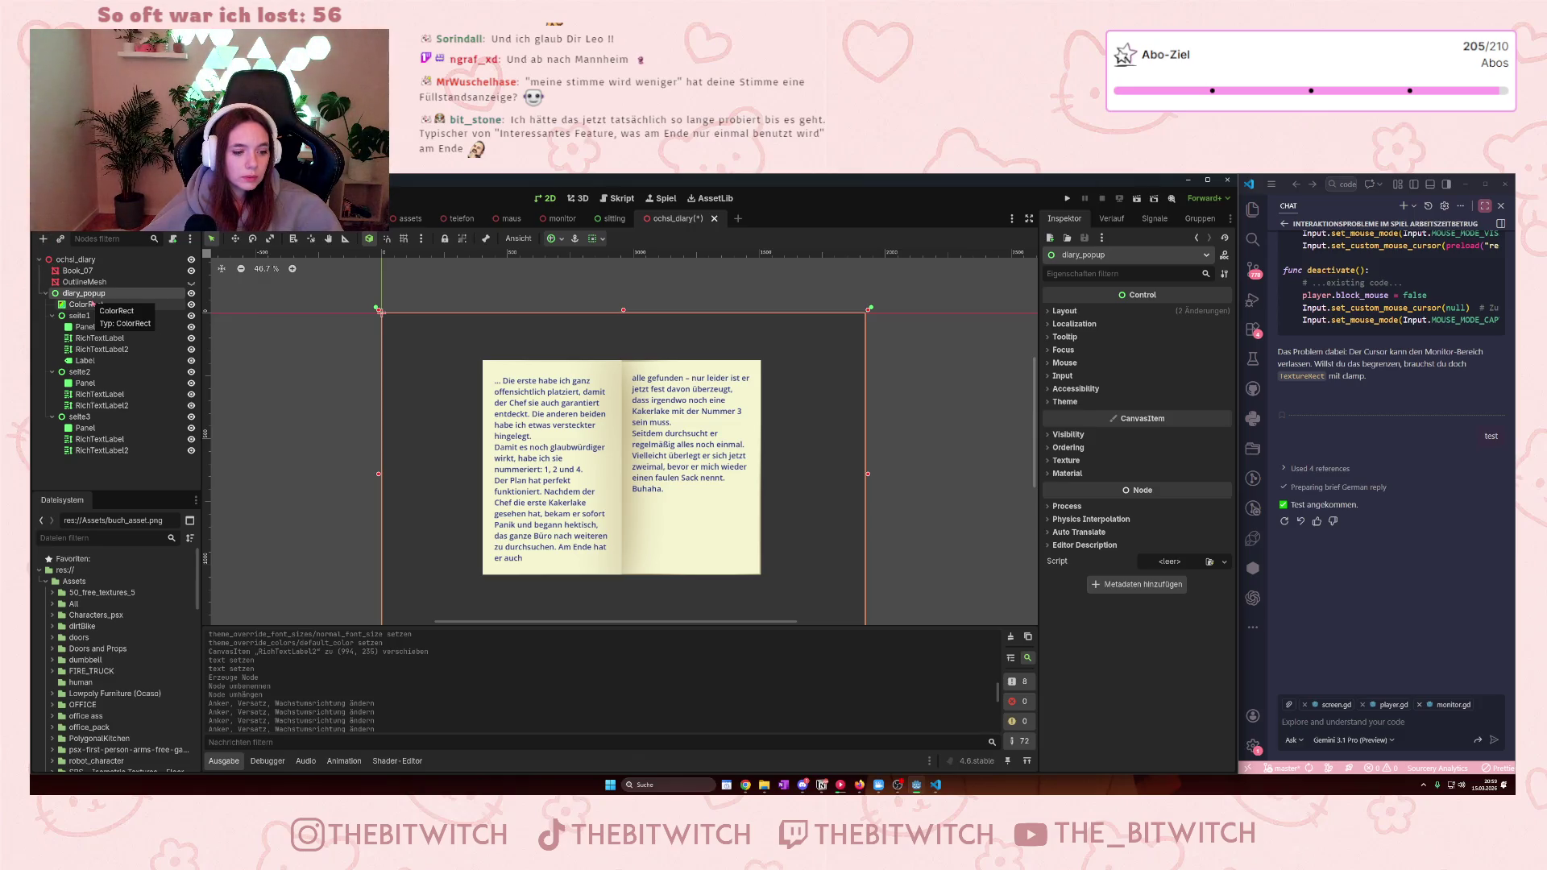
pyautogui.click(92, 305)
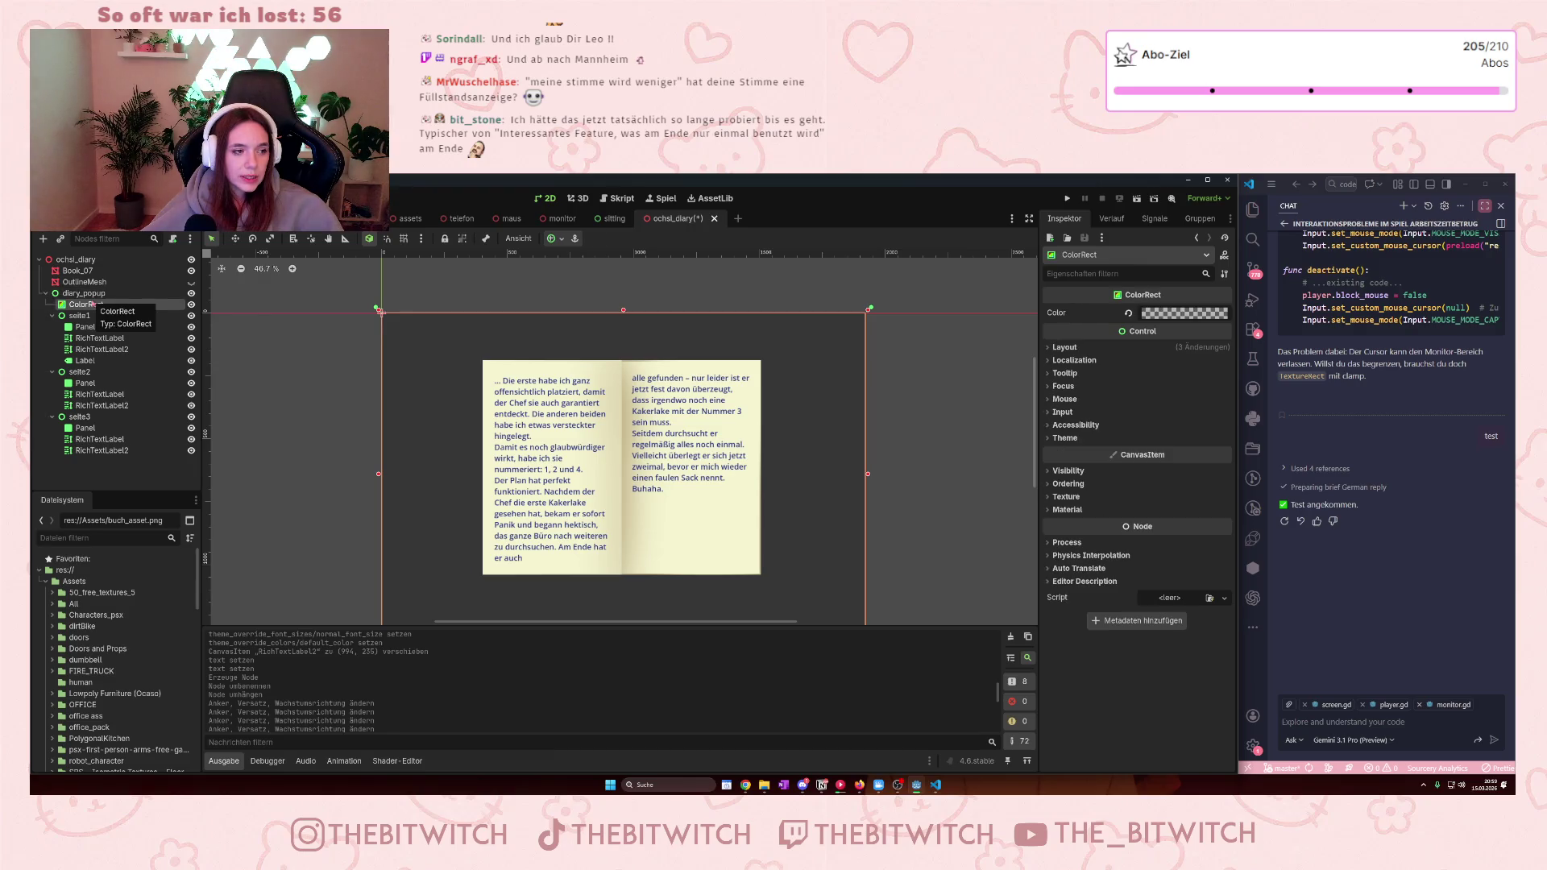
pyautogui.click(95, 294)
pyautogui.hotkey('ctrl', 'v')
pyautogui.moveTo(85, 461); pyautogui.dragTo(107, 300)
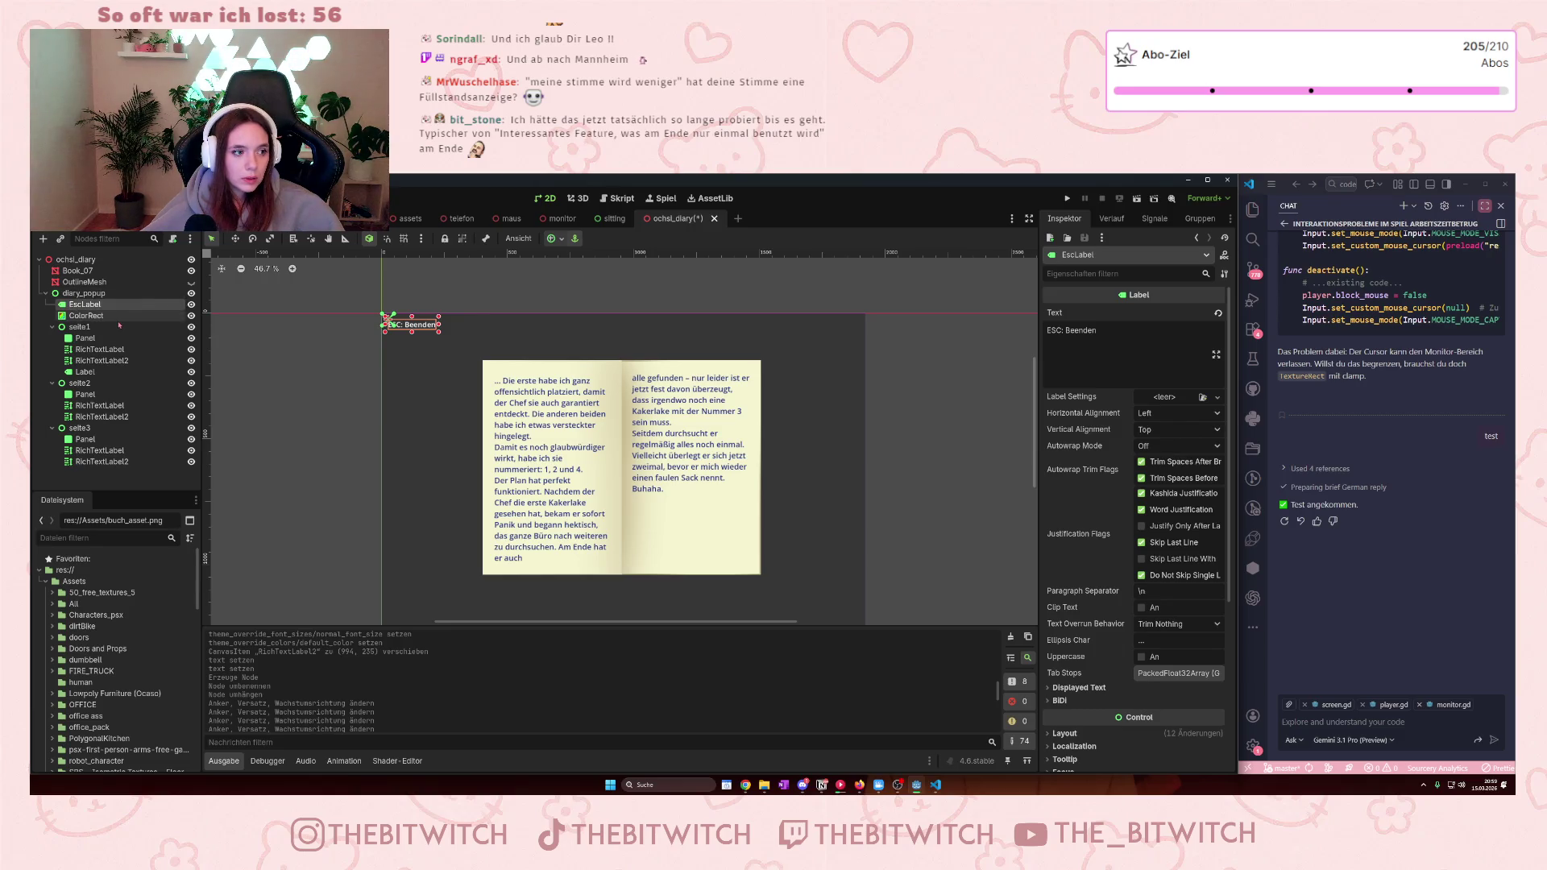
# - Resize the seite1 Label into a thin strip below the book and begin editing its text
pyautogui.click(85, 371)
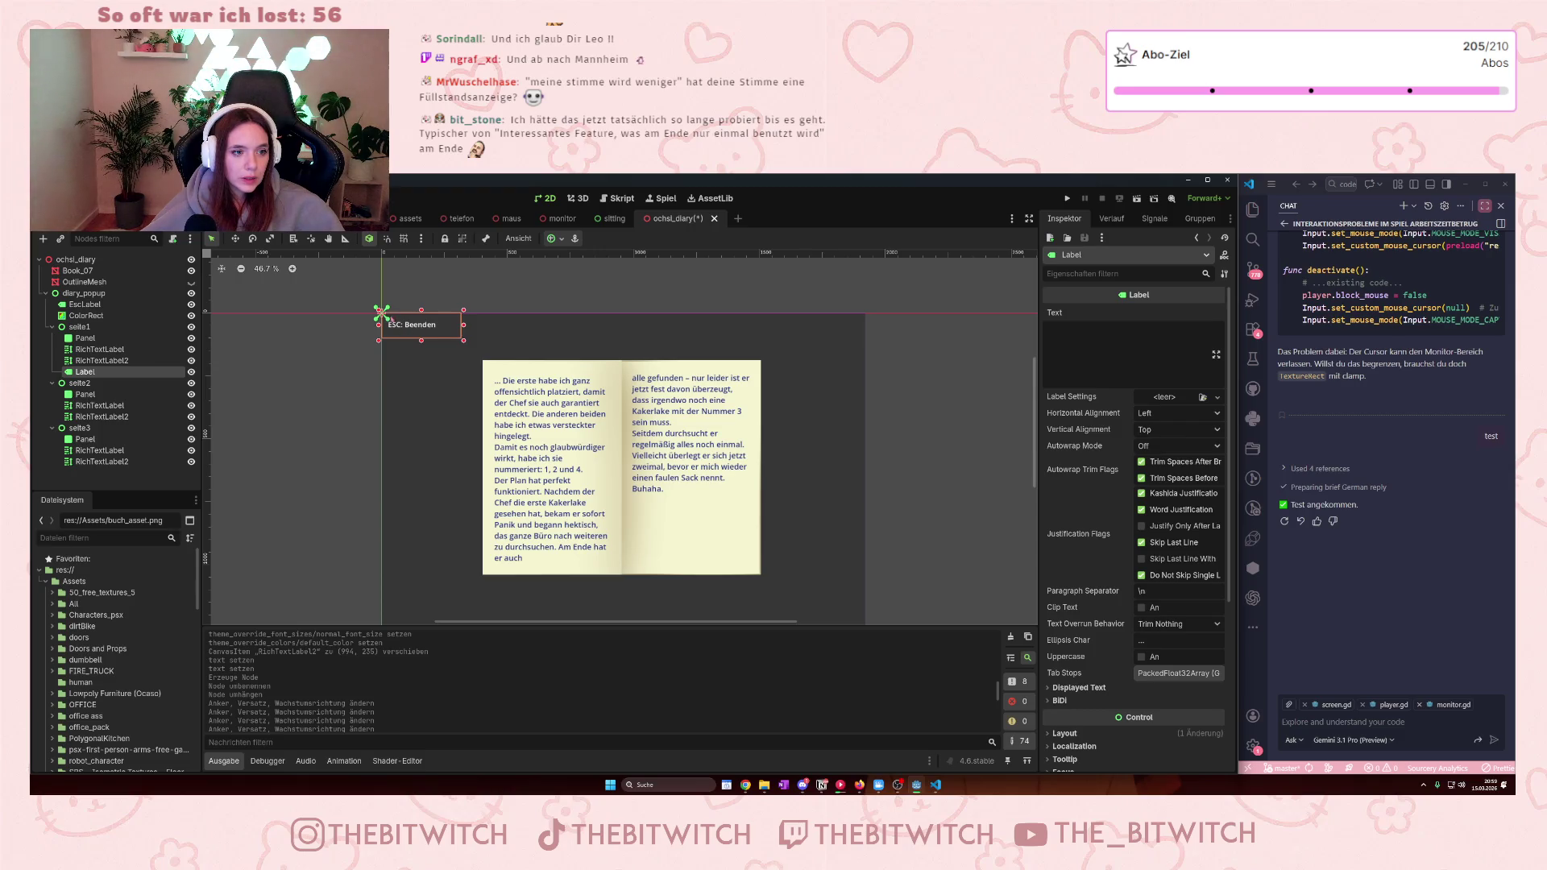
pyautogui.moveTo(381, 312)
pyautogui.mouseDown()
pyautogui.moveTo(439, 363)
pyautogui.moveTo(427, 333)
pyautogui.moveTo(390, 321)
pyautogui.moveTo(620, 579)
pyautogui.moveTo(763, 601)
pyautogui.mouseUp()
pyautogui.moveTo(393, 324)
pyautogui.mouseDown()
pyautogui.moveTo(483, 483)
pyautogui.moveTo(482, 573)
pyautogui.mouseUp()
pyautogui.click(1095, 356)
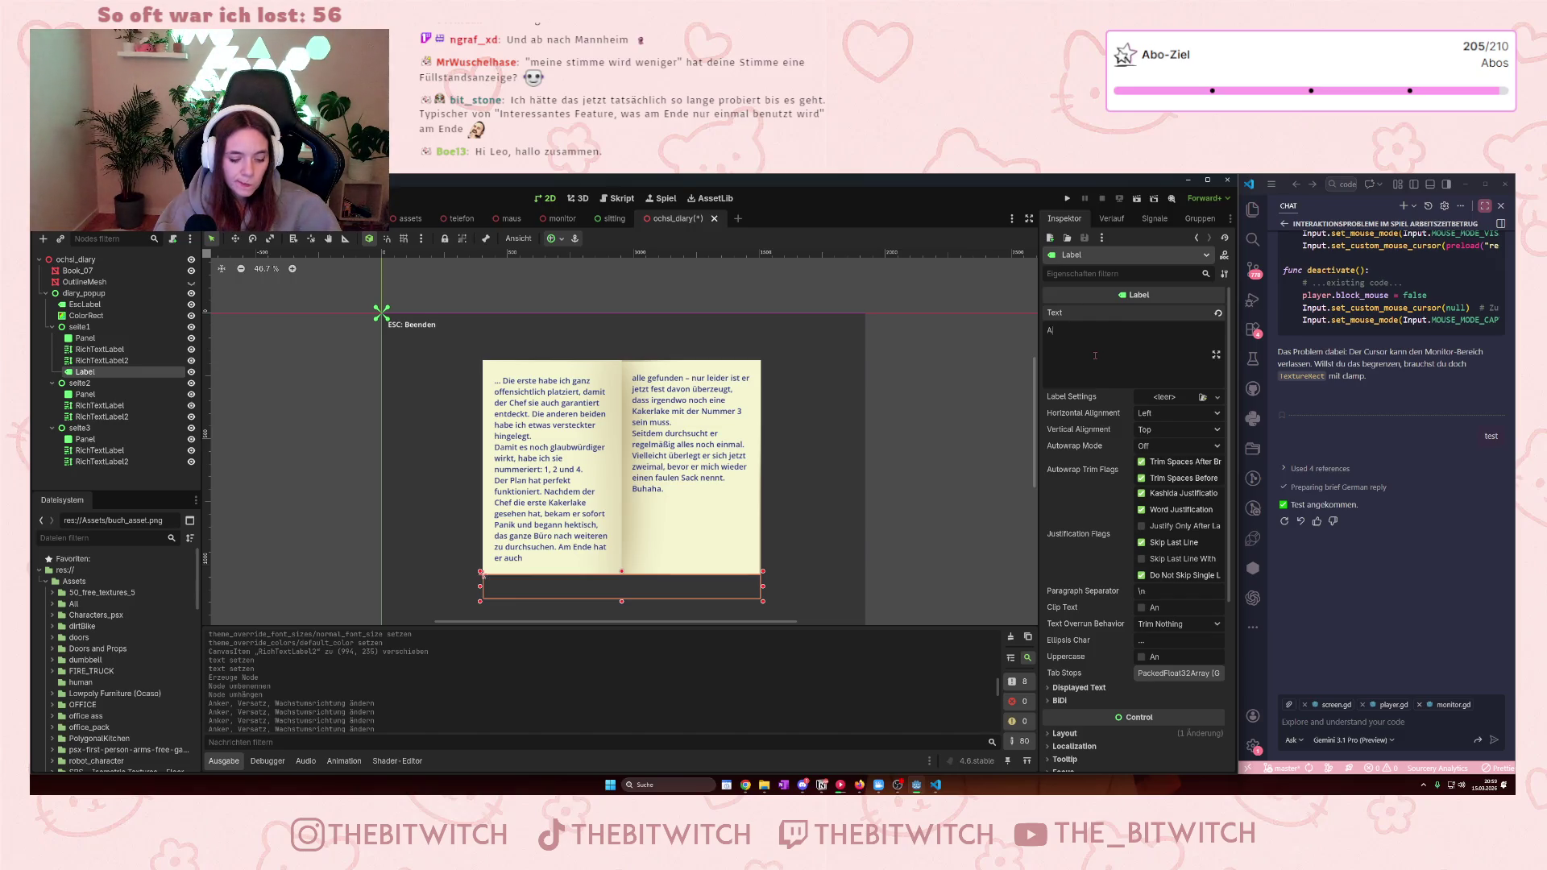
# - Finish the hint text 'A: Zurückblättern' and enable a larger Font Size theme override
pyautogui.write(': Zurückb')
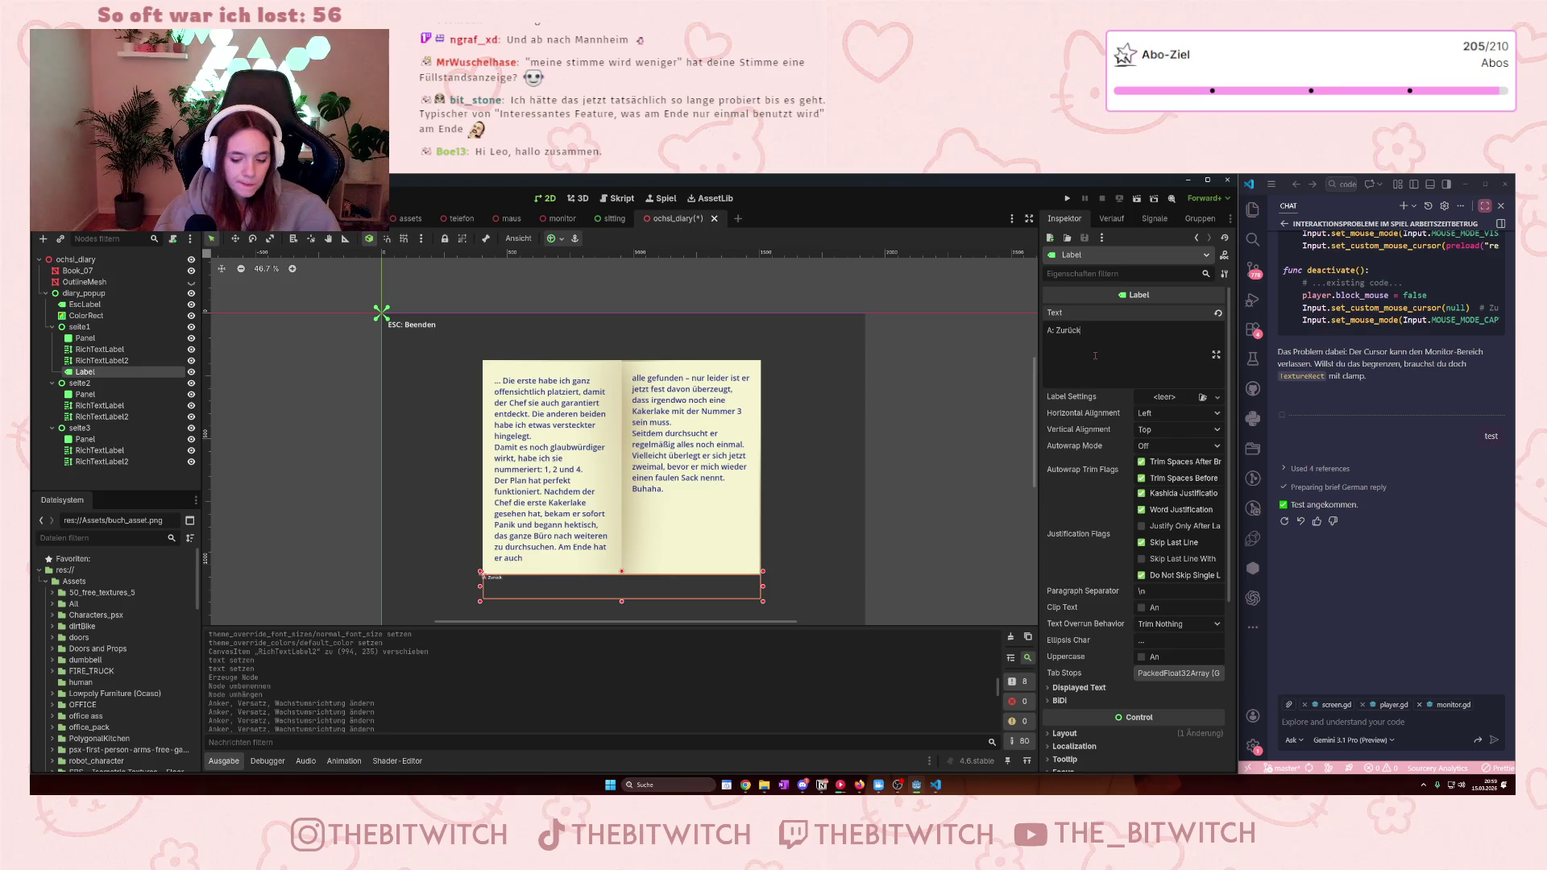
pyautogui.write('lättern')
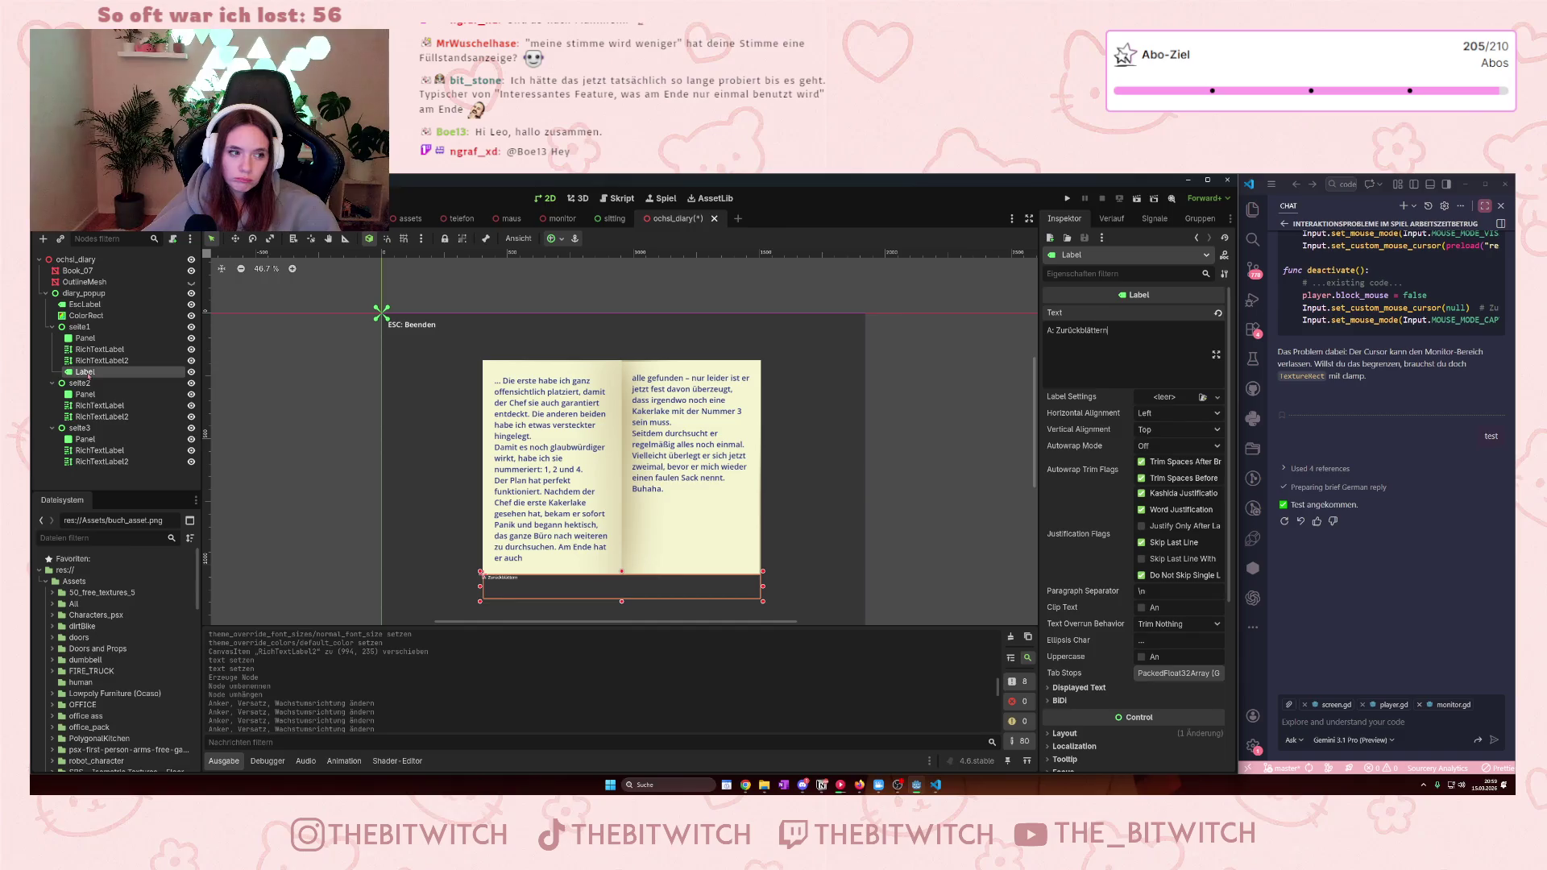
pyautogui.scroll(-3, 1143, 537)
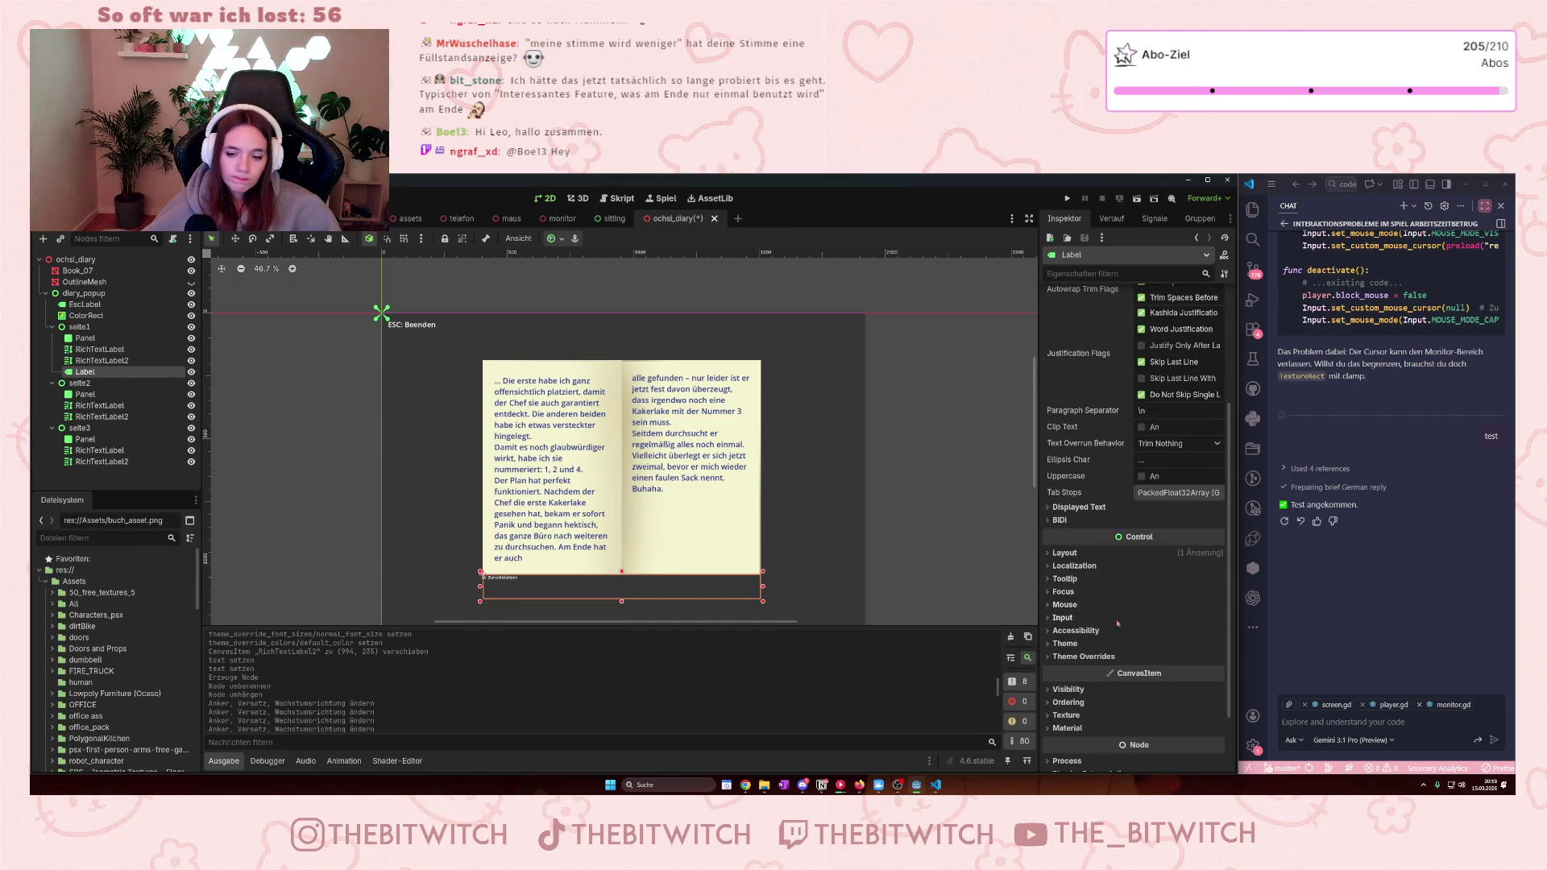
pyautogui.click(1062, 657)
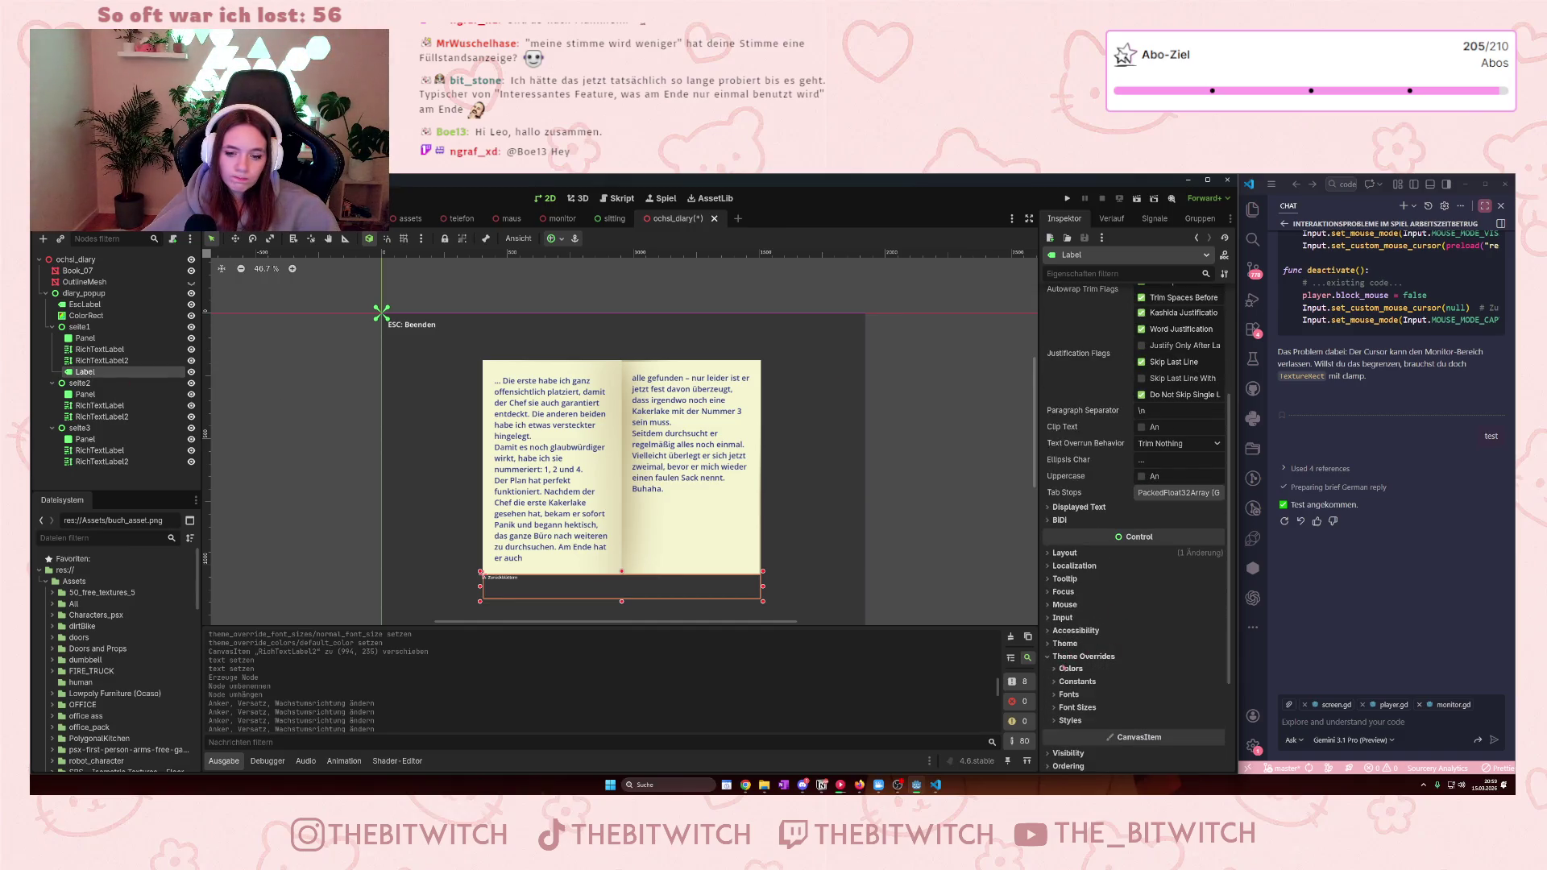
pyautogui.click(1063, 695)
pyautogui.click(1060, 723)
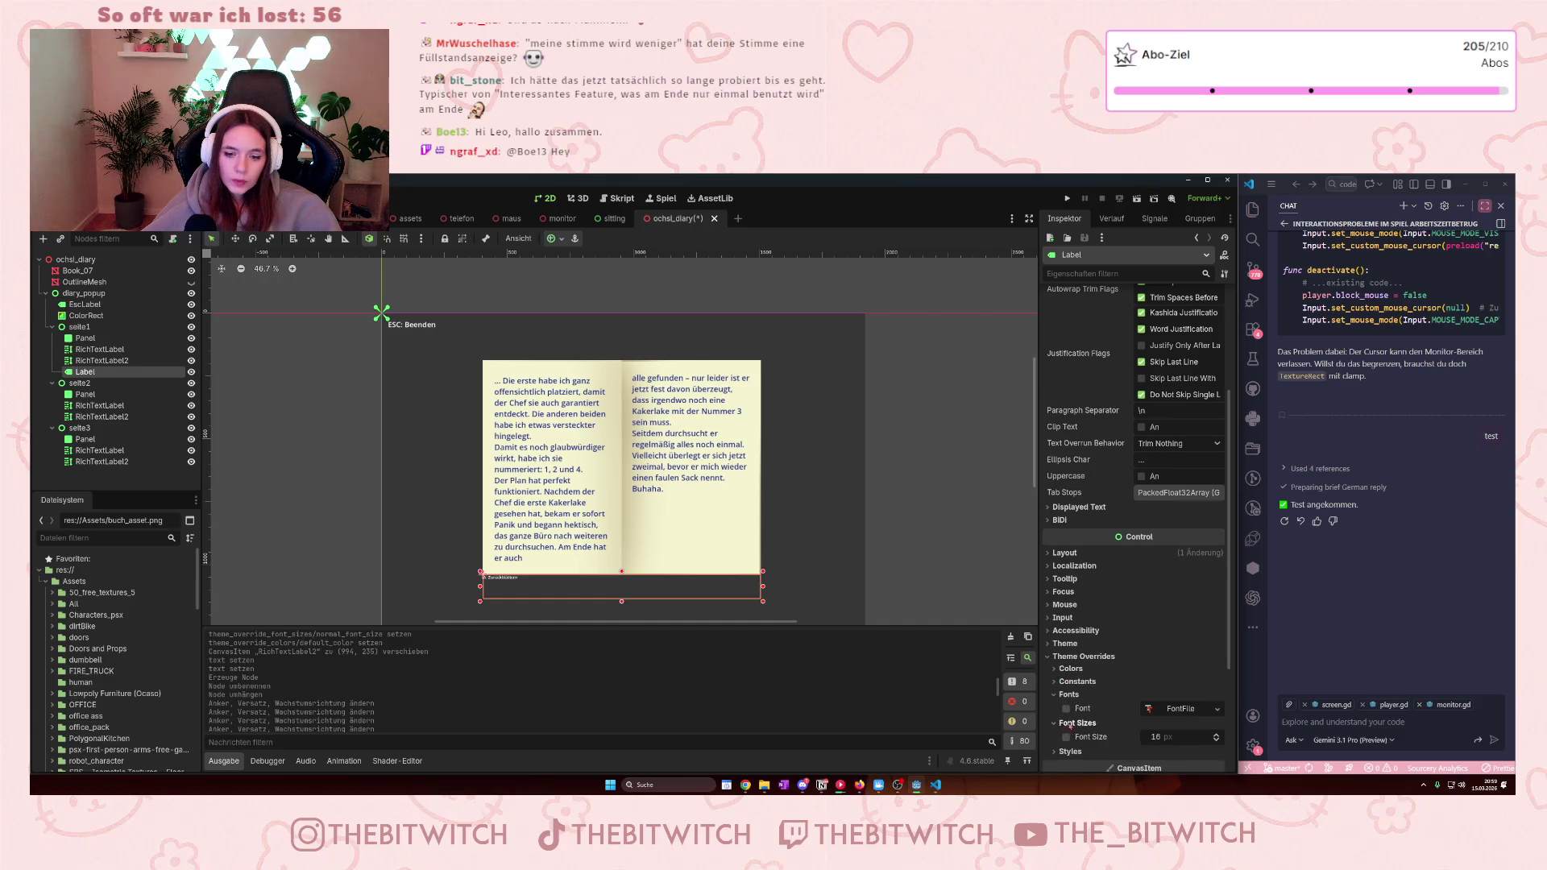
pyautogui.scroll(-1, 1190, 705)
pyautogui.moveTo(1221, 679); pyautogui.dragTo(1216, 677)
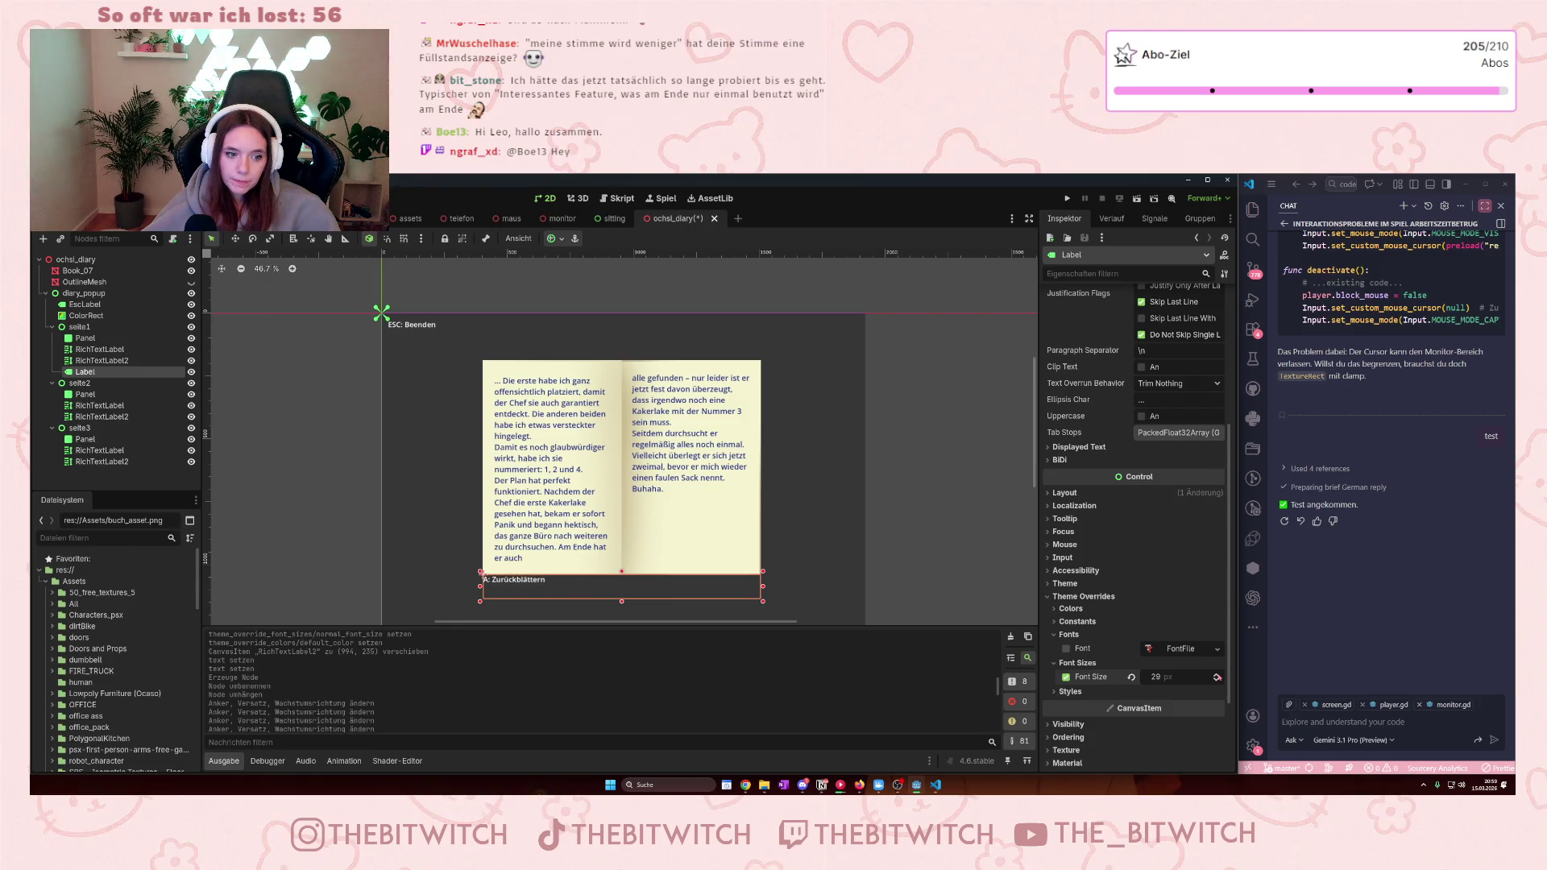
# - Duplicate the Zurückblättern label as Label2 and select the copy's text
pyautogui.click(85, 394)
pyautogui.click(99, 373)
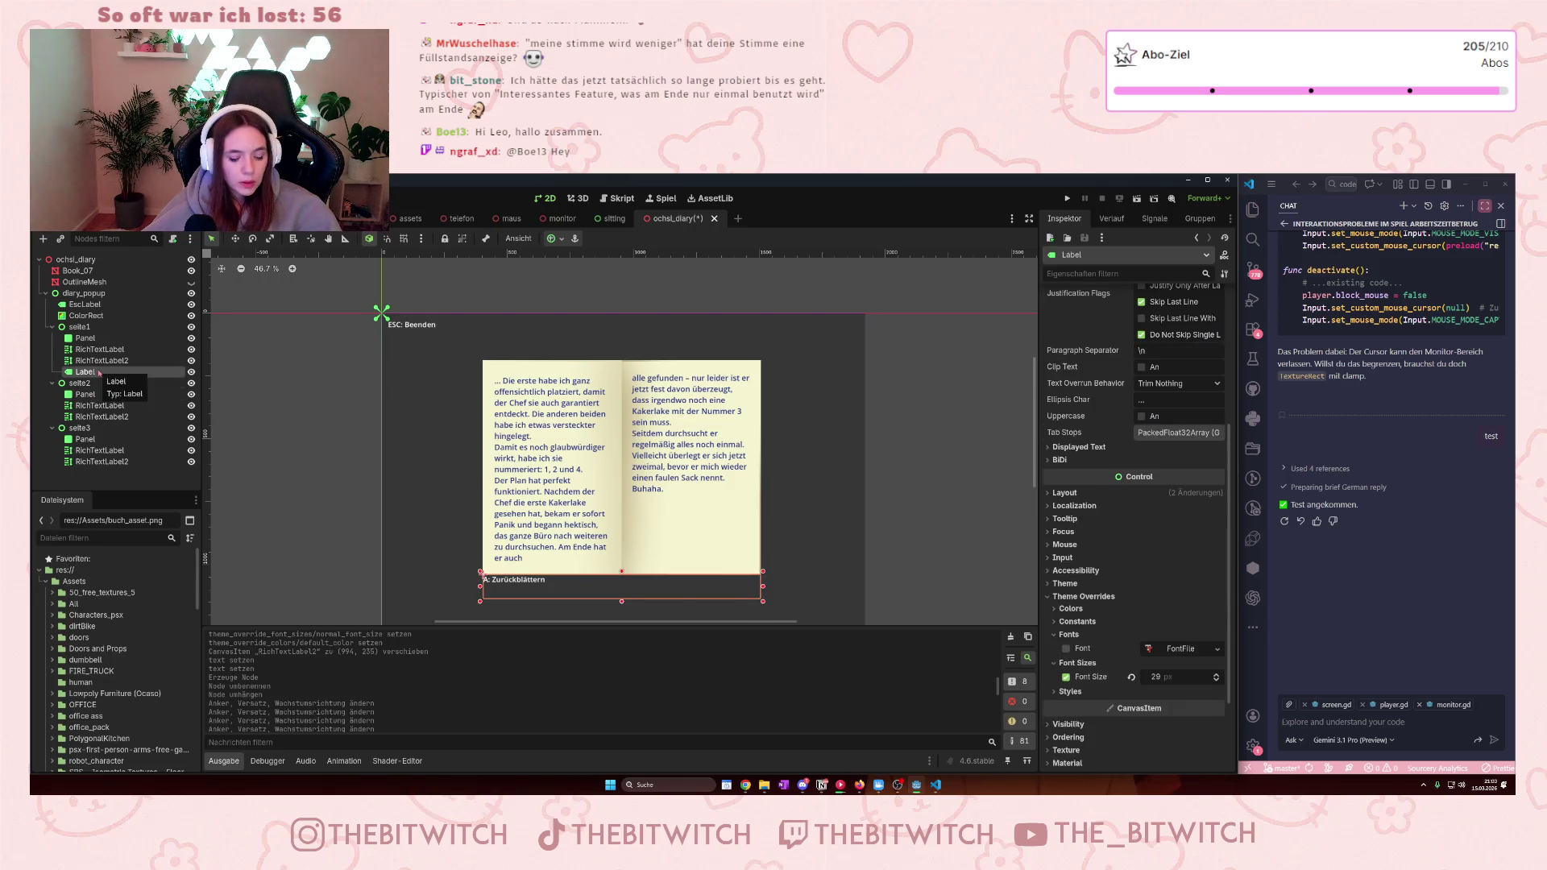
pyautogui.hotkey('ctrl', 'd')
pyautogui.tripleClick(1048, 332)
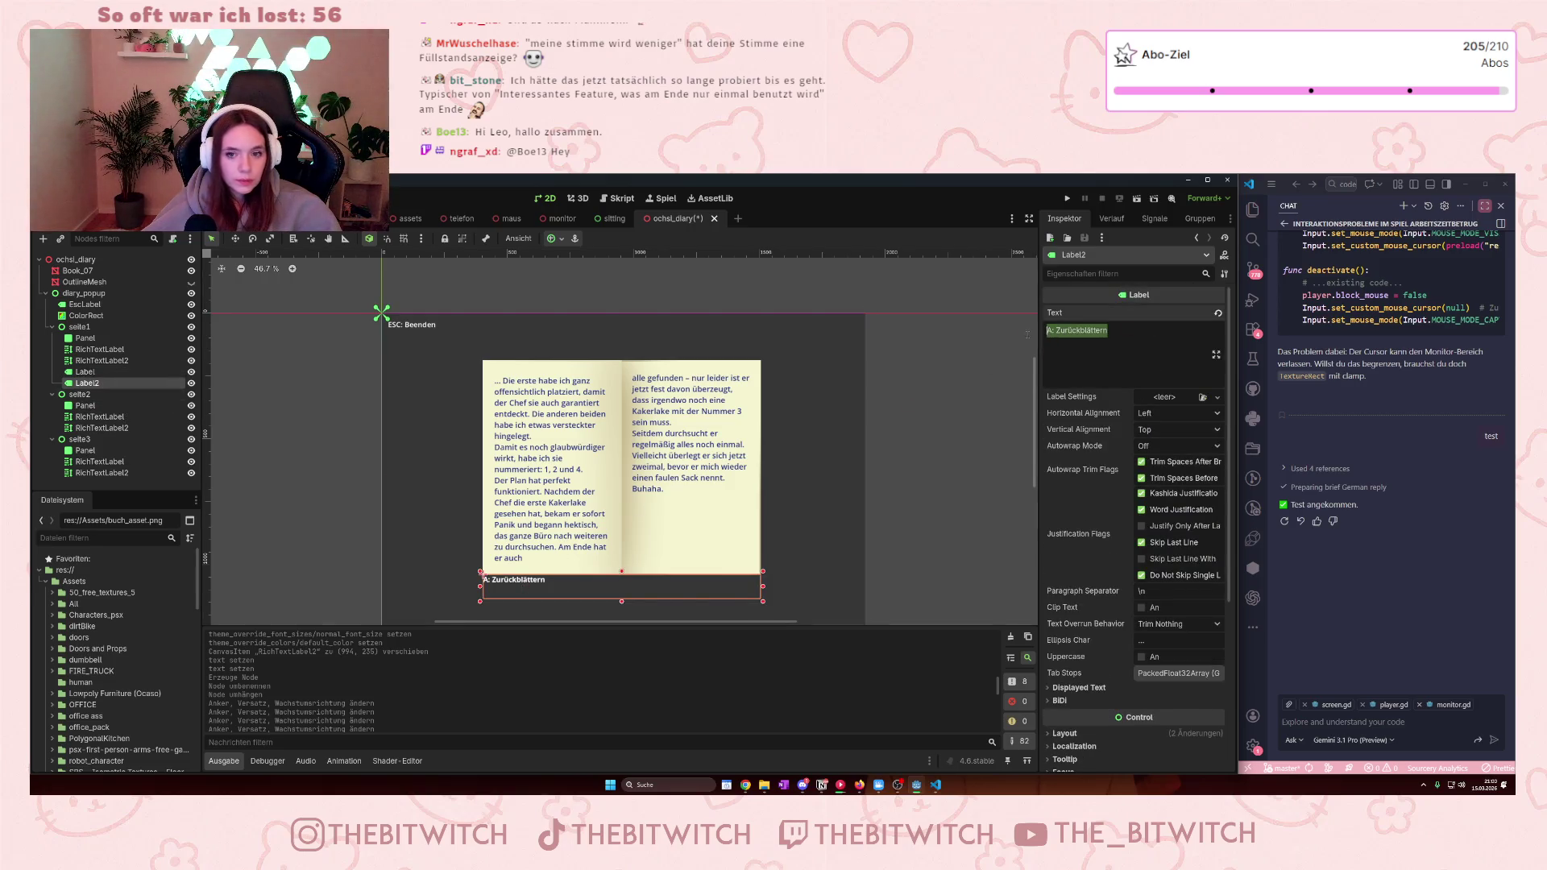
# - Change Label2's text to 'D: Vorblättern' and set its horizontal alignment to Right
pyautogui.write('B')
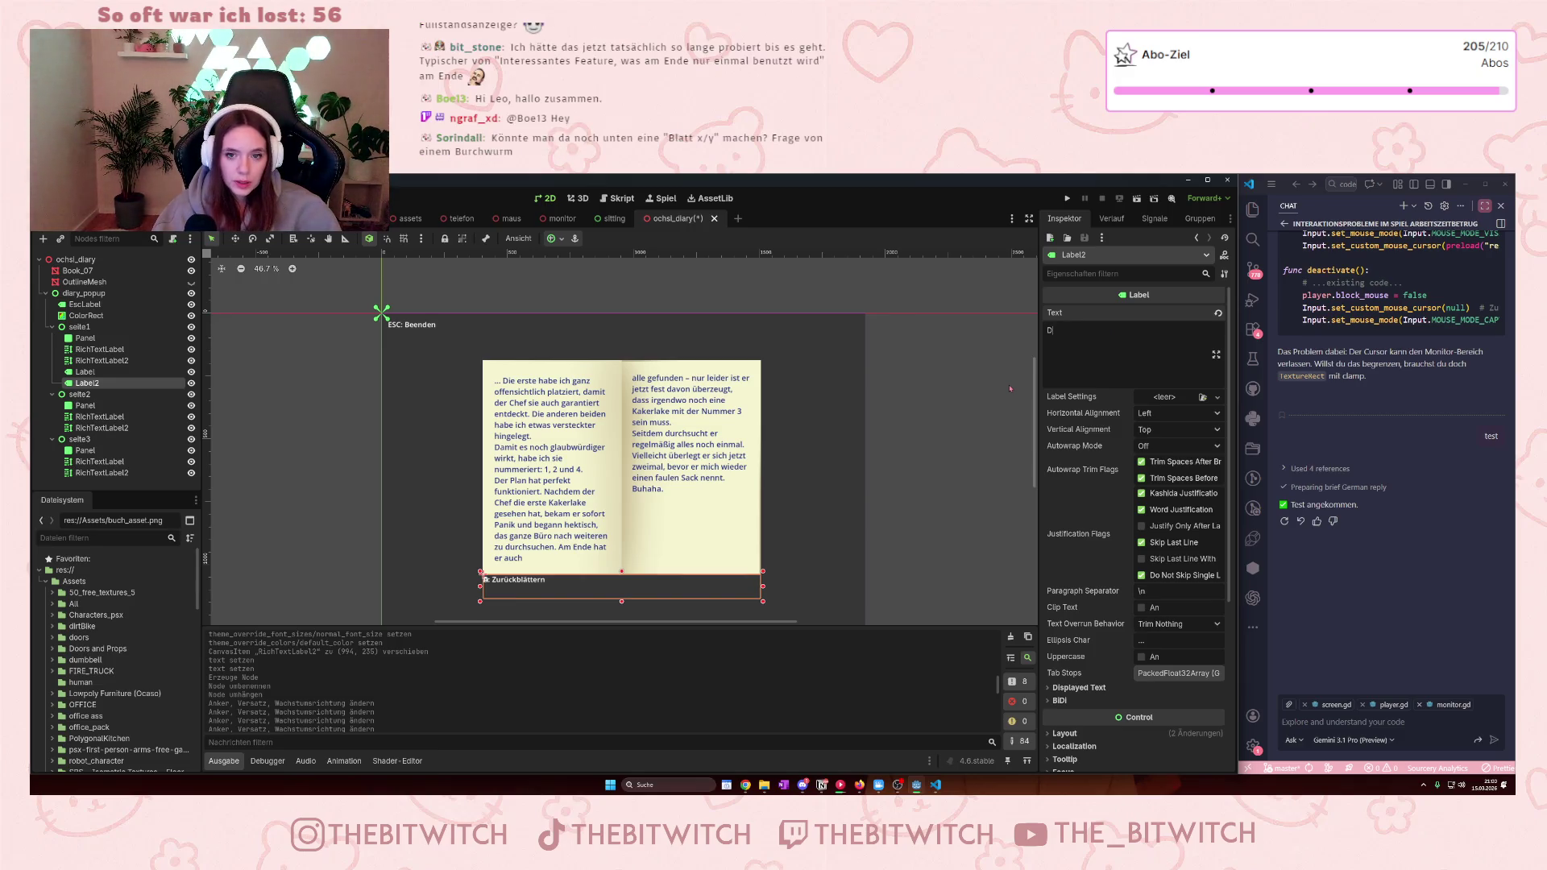
pyautogui.write(': Vorblättern')
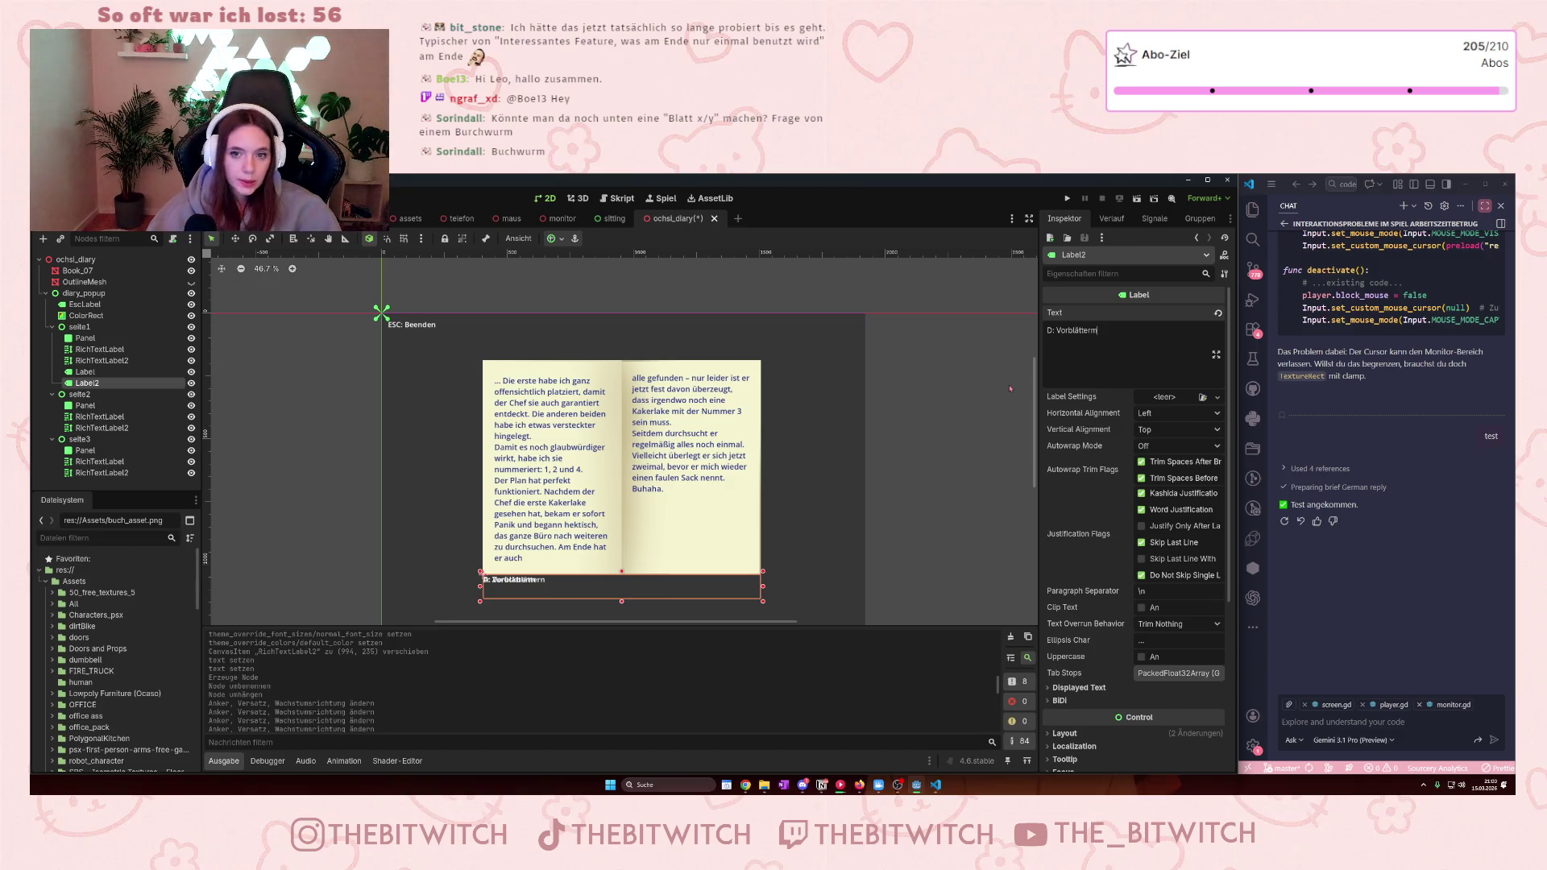
pyautogui.click(1183, 417)
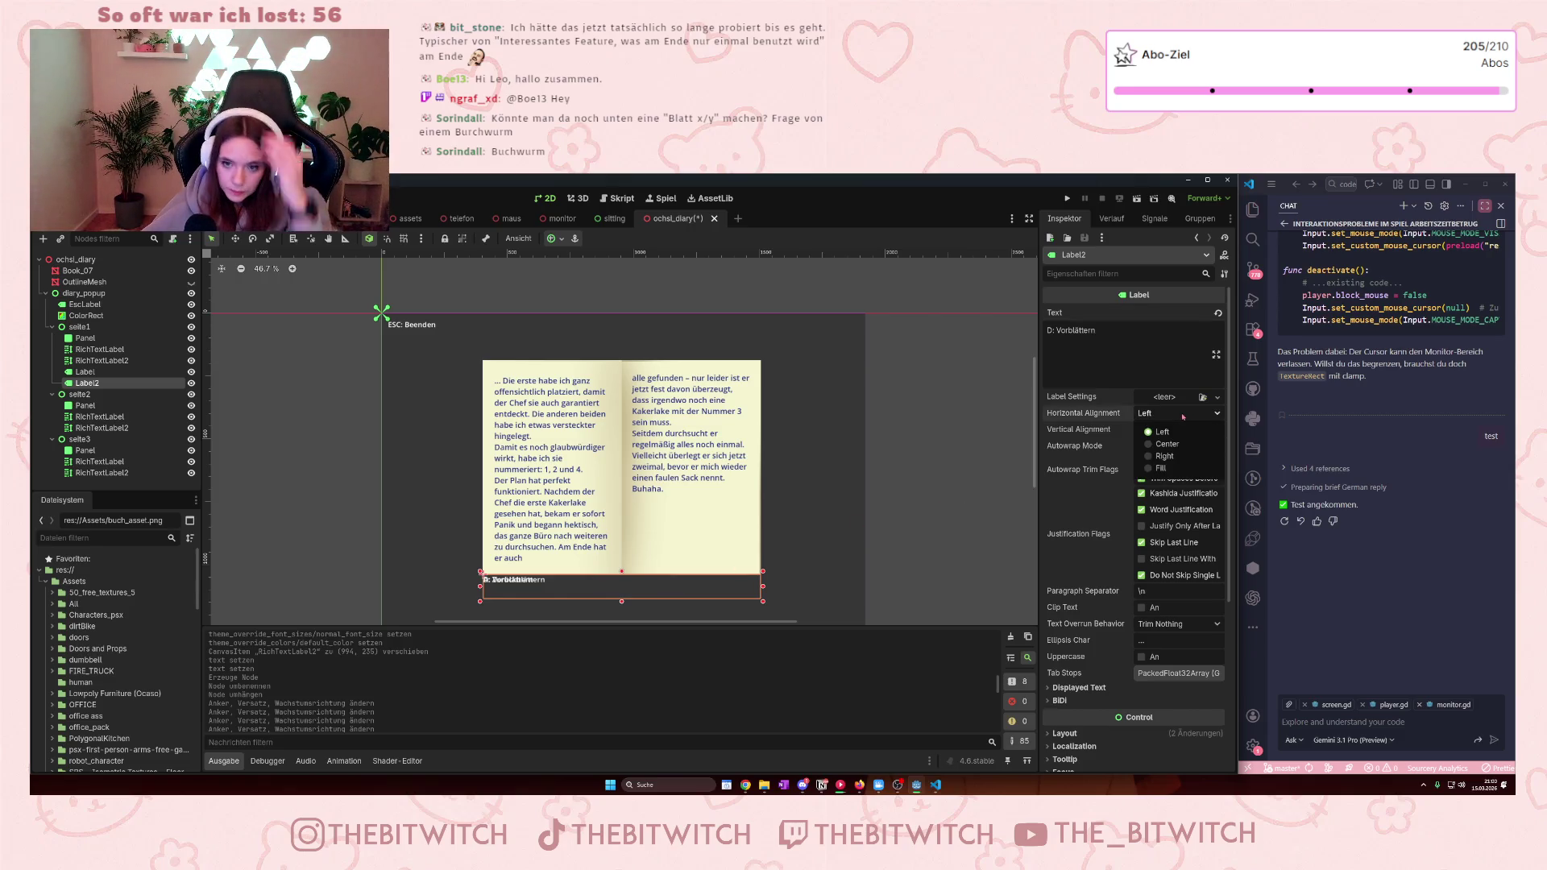
pyautogui.click(1164, 456)
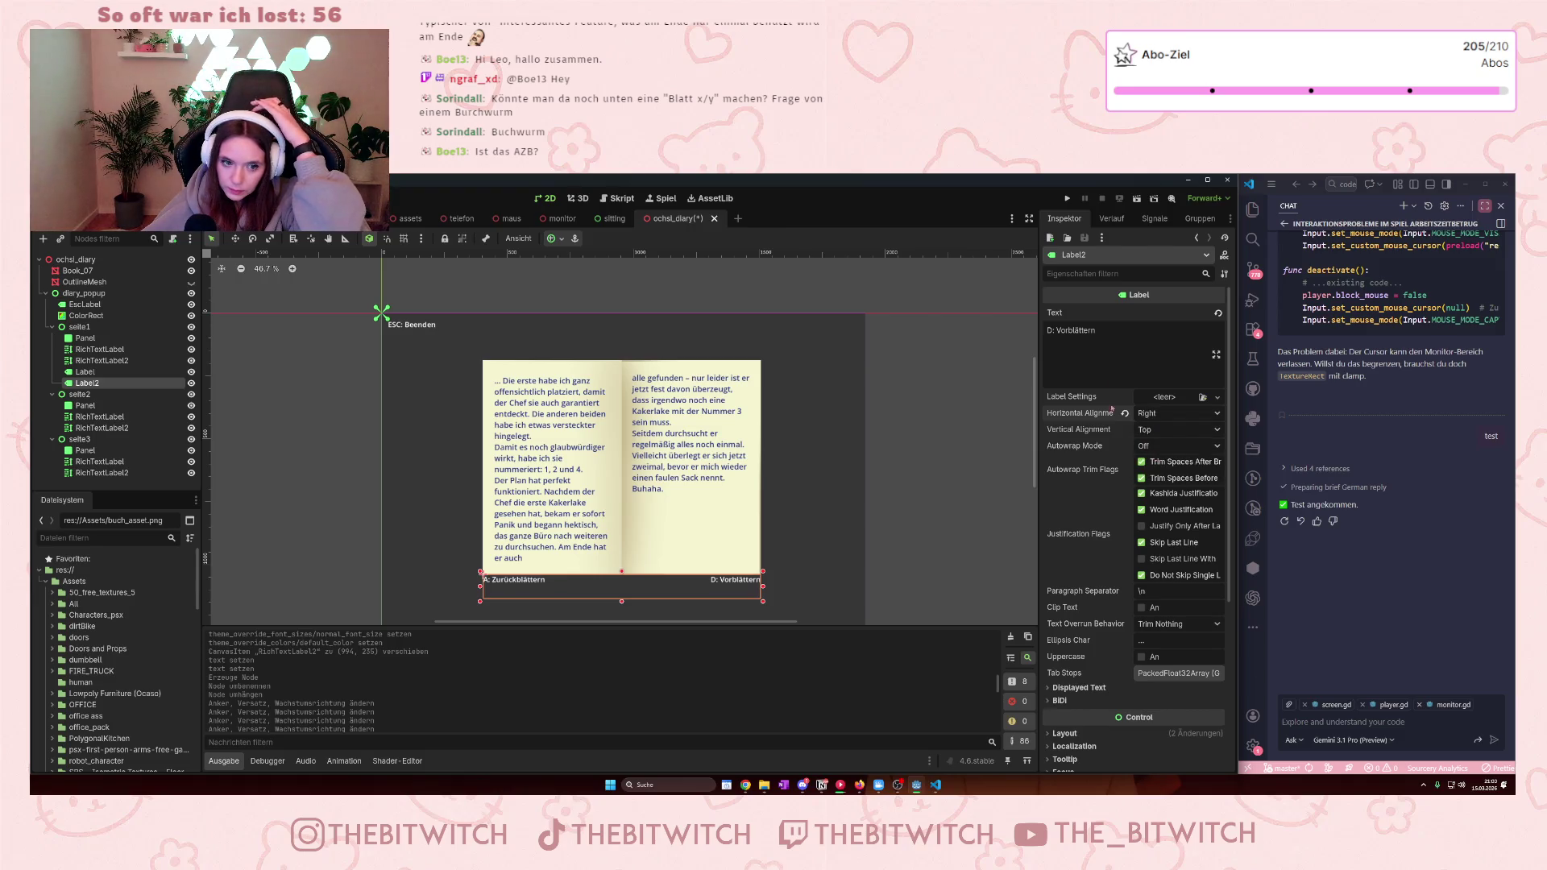
pyautogui.click(1113, 371)
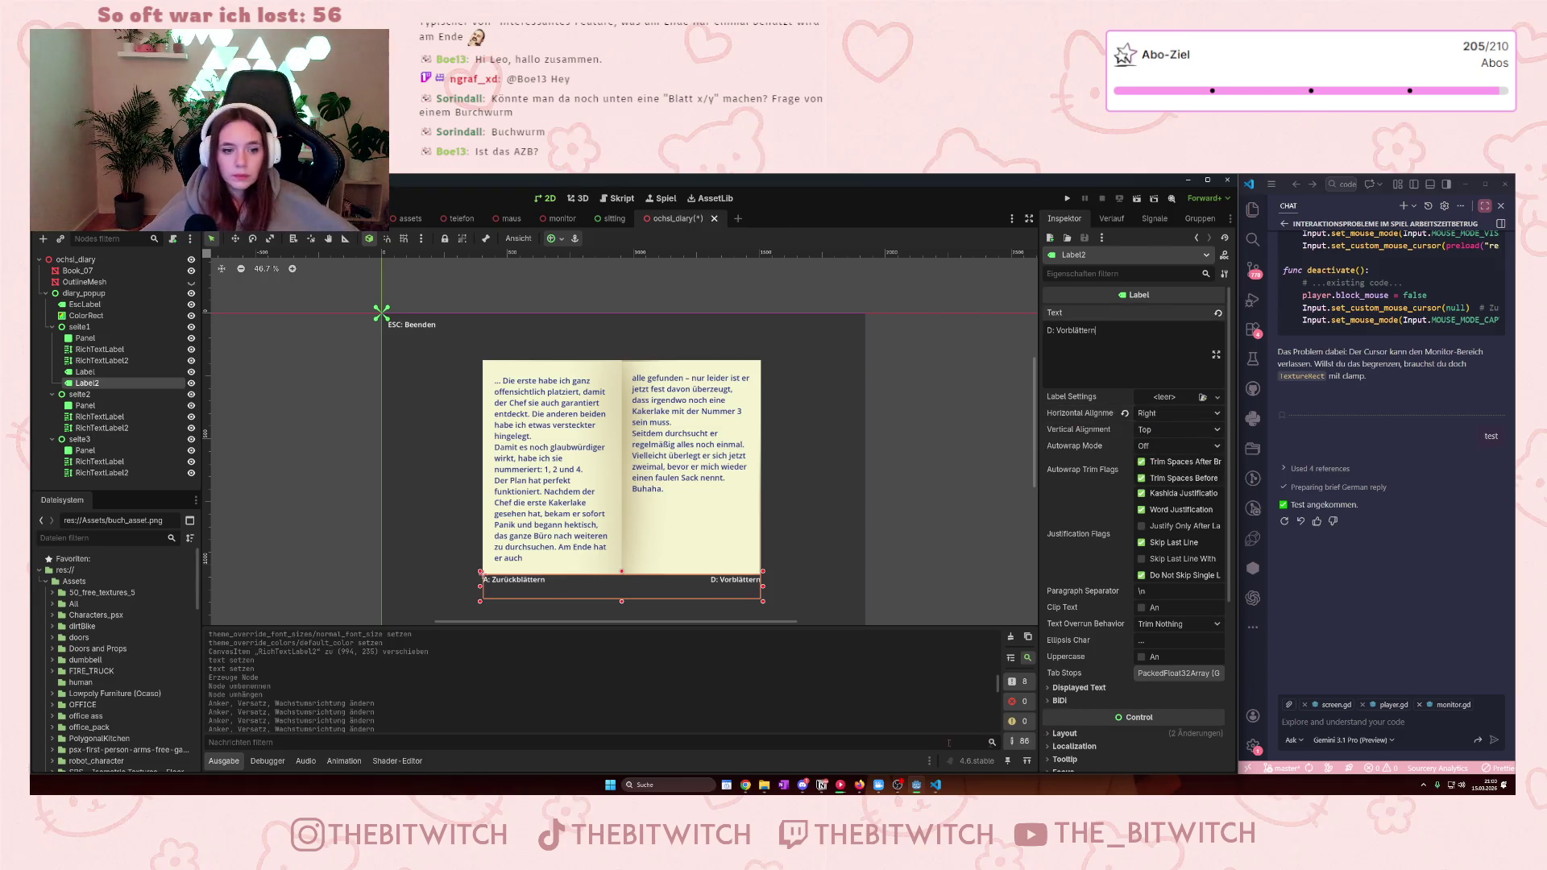
# - Select Label and Label2 on seite1 and paste copies of them into seite2 and seite3
pyautogui.click(85, 371)
pyautogui.keyDown('ctrl'); pyautogui.click(87, 384); pyautogui.keyUp('ctrl')
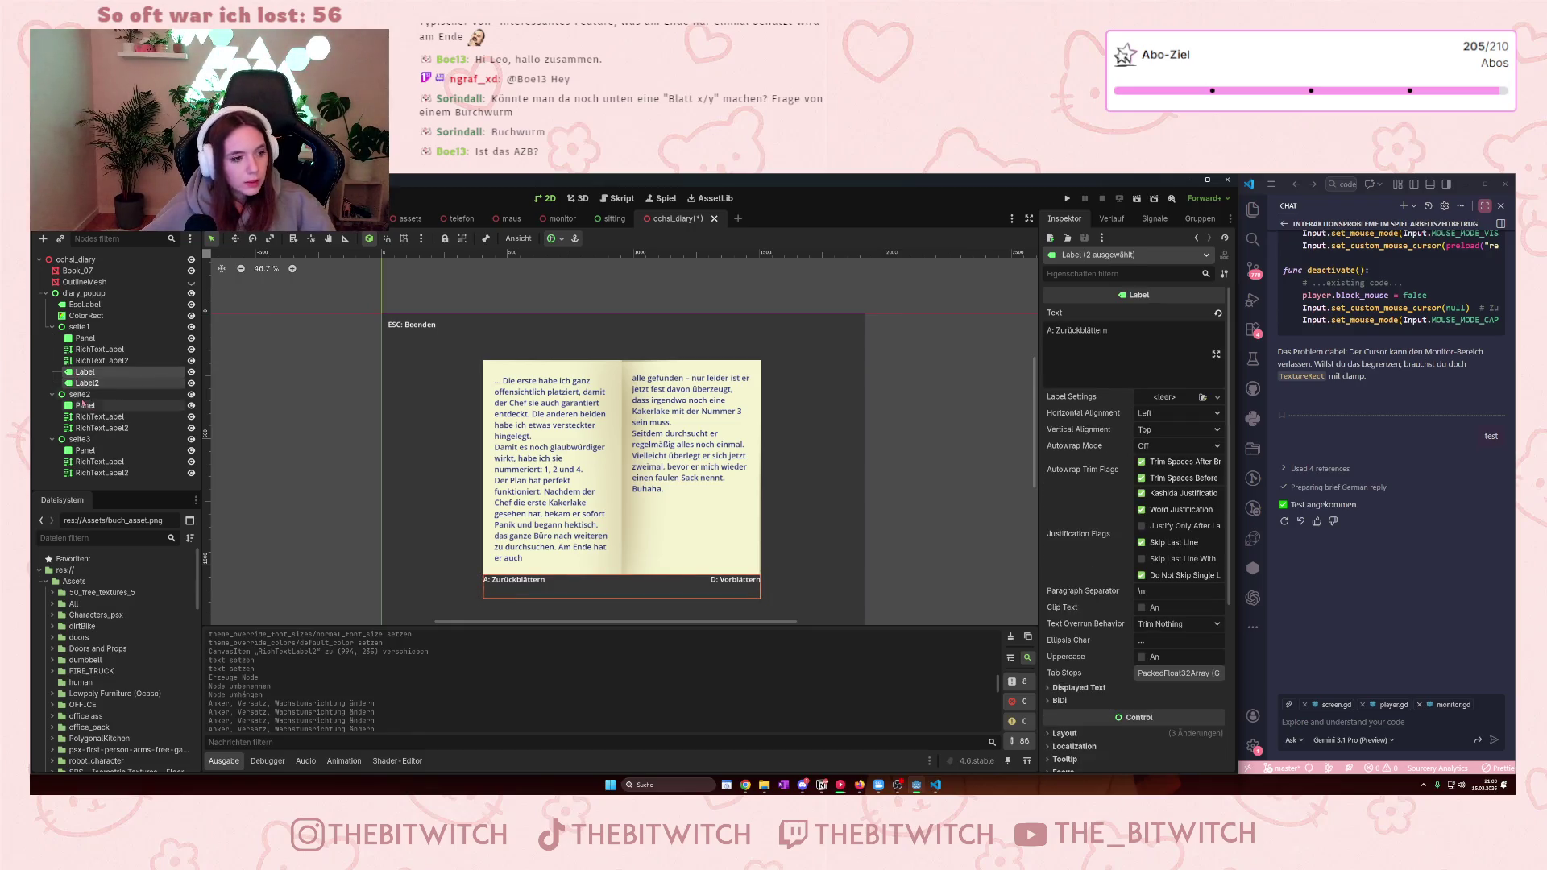
pyautogui.click(83, 405)
pyautogui.scroll(-1, 80, 403)
pyautogui.click(79, 445)
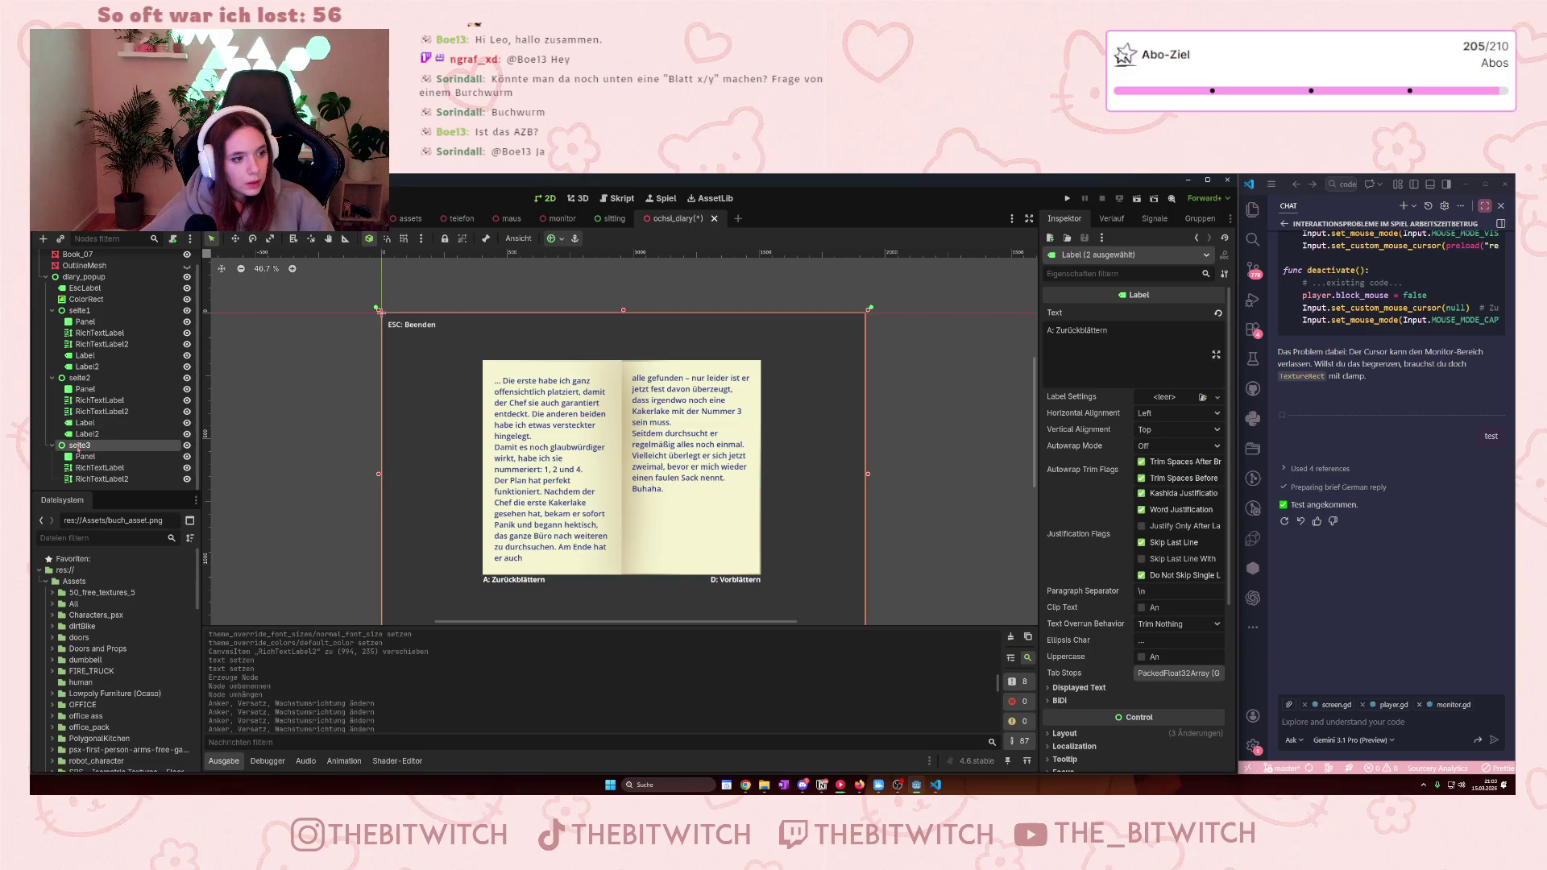
pyautogui.click(84, 490)
pyautogui.scroll(-1, 120, 451)
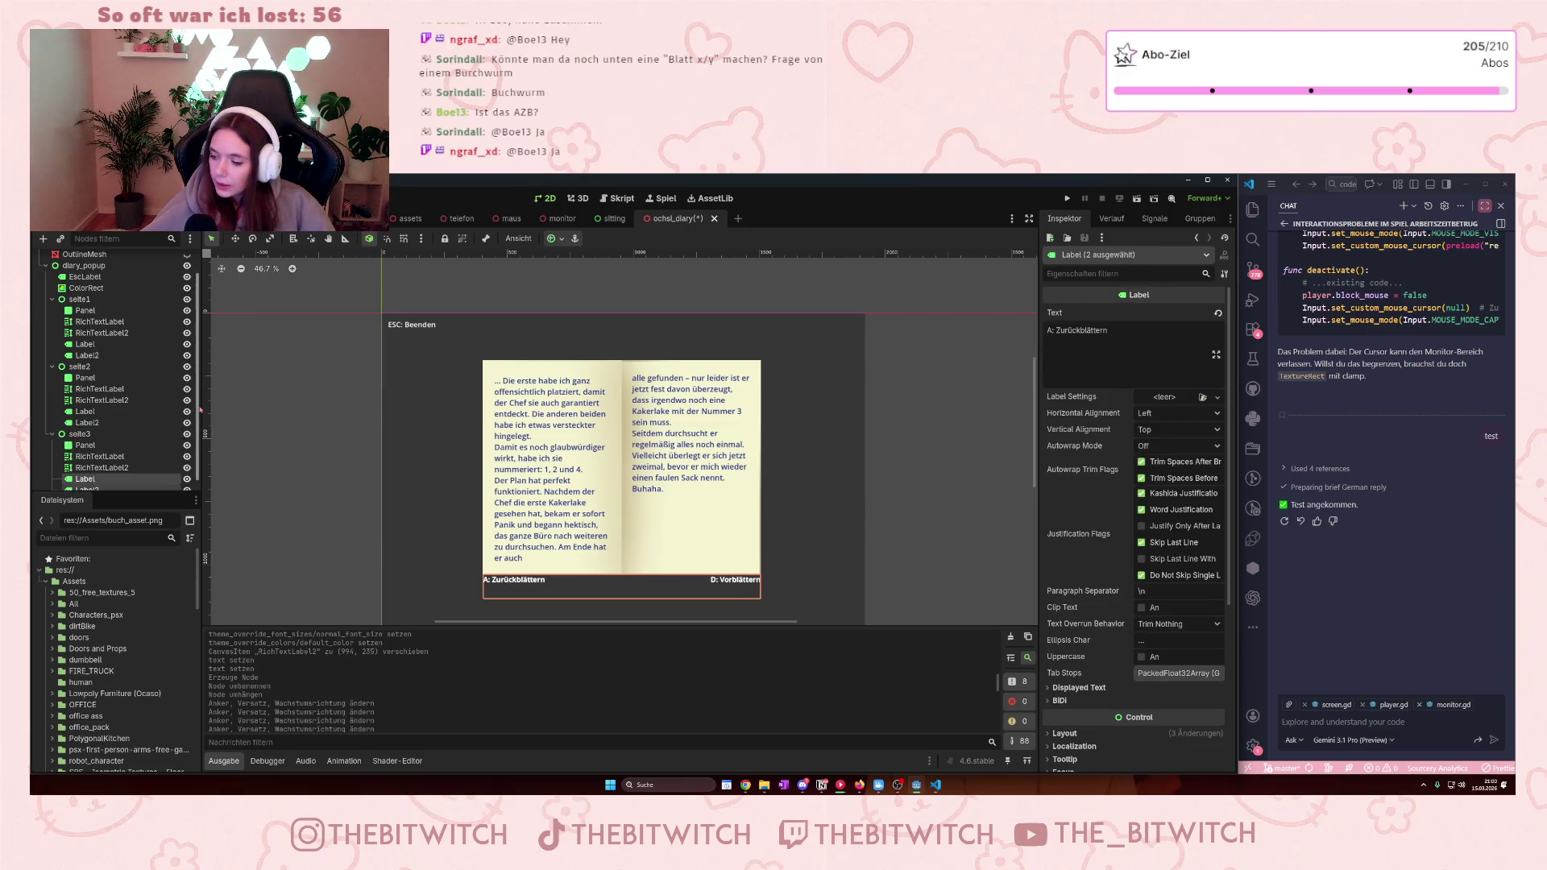
pyautogui.scroll(-1, 162, 410)
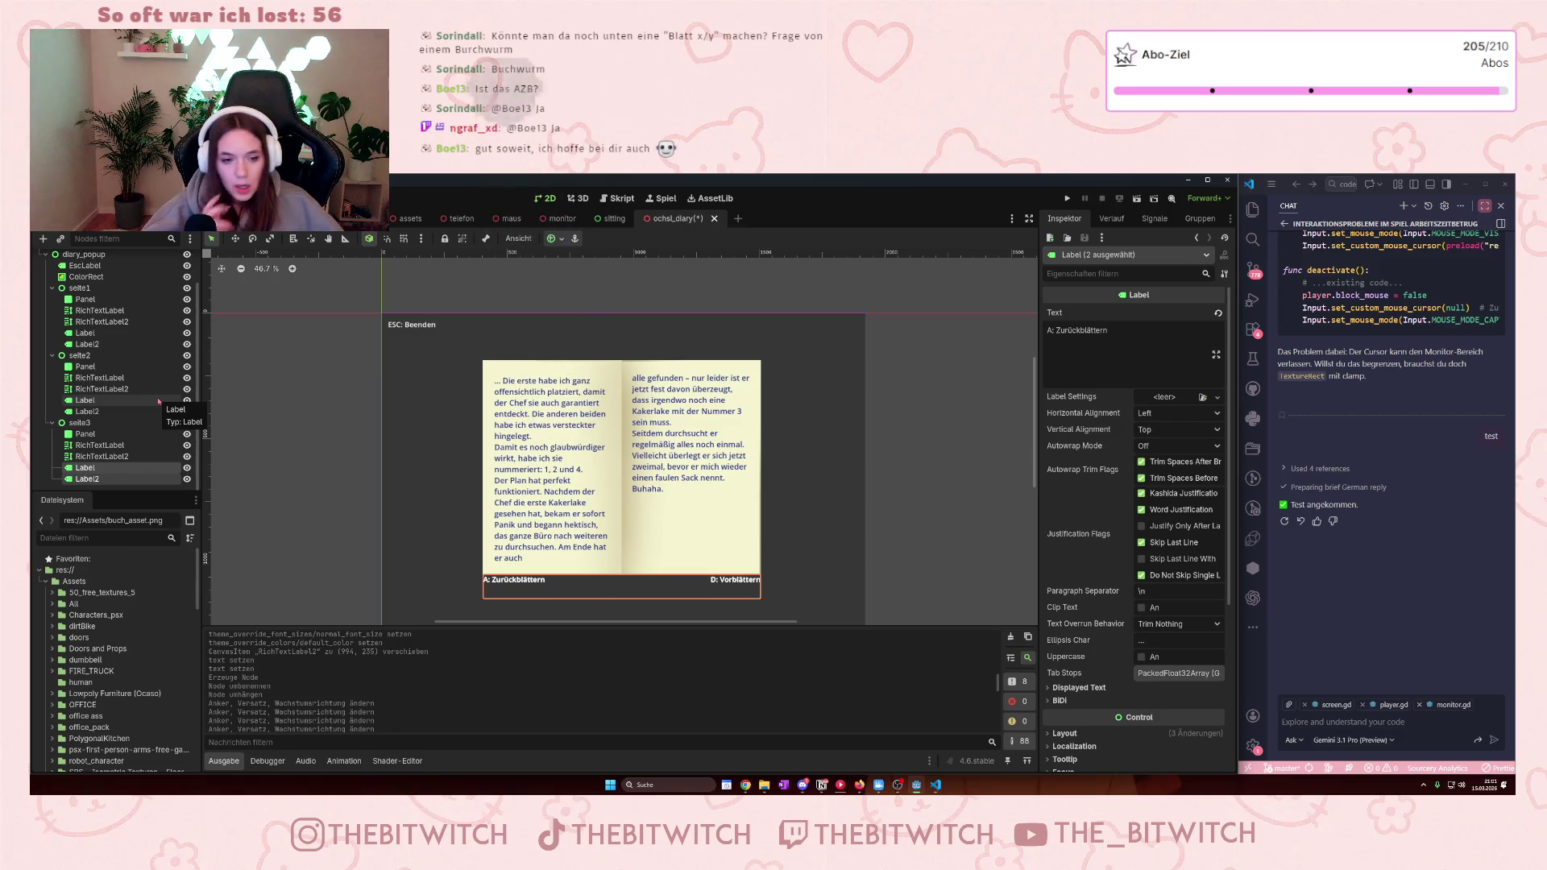
pyautogui.scroll(1, 113, 363)
# - Duplicate the Zurückblättern label as a centred page number reading 'Seite 1/3'
pyautogui.click(97, 361)
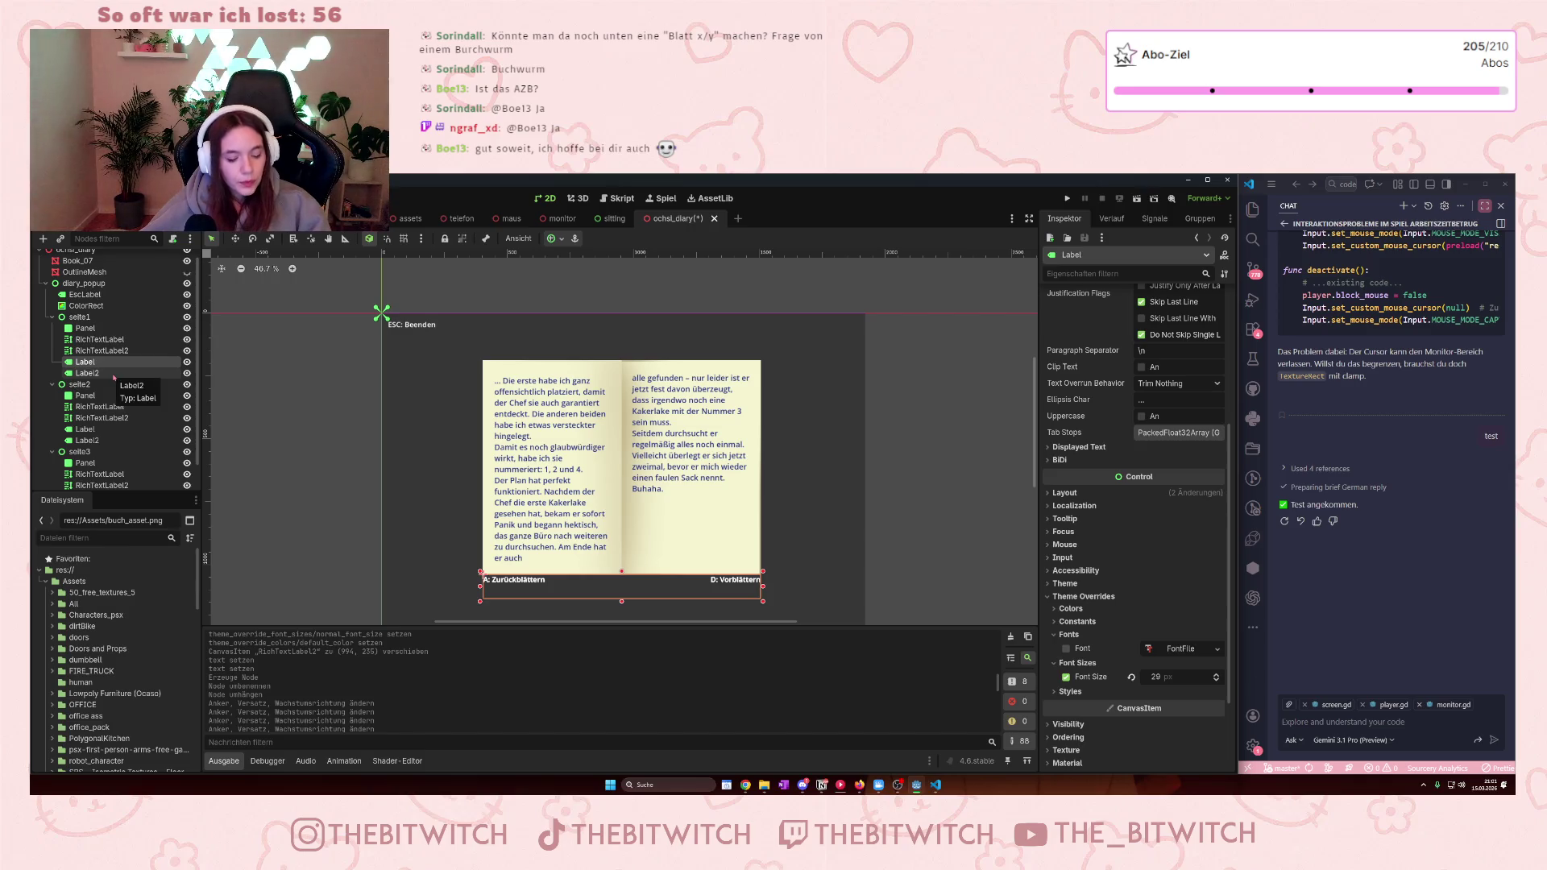
pyautogui.hotkey('ctrl', 'd')
pyautogui.click(1113, 336)
pyautogui.moveTo(1131, 331); pyautogui.dragTo(1043, 331)
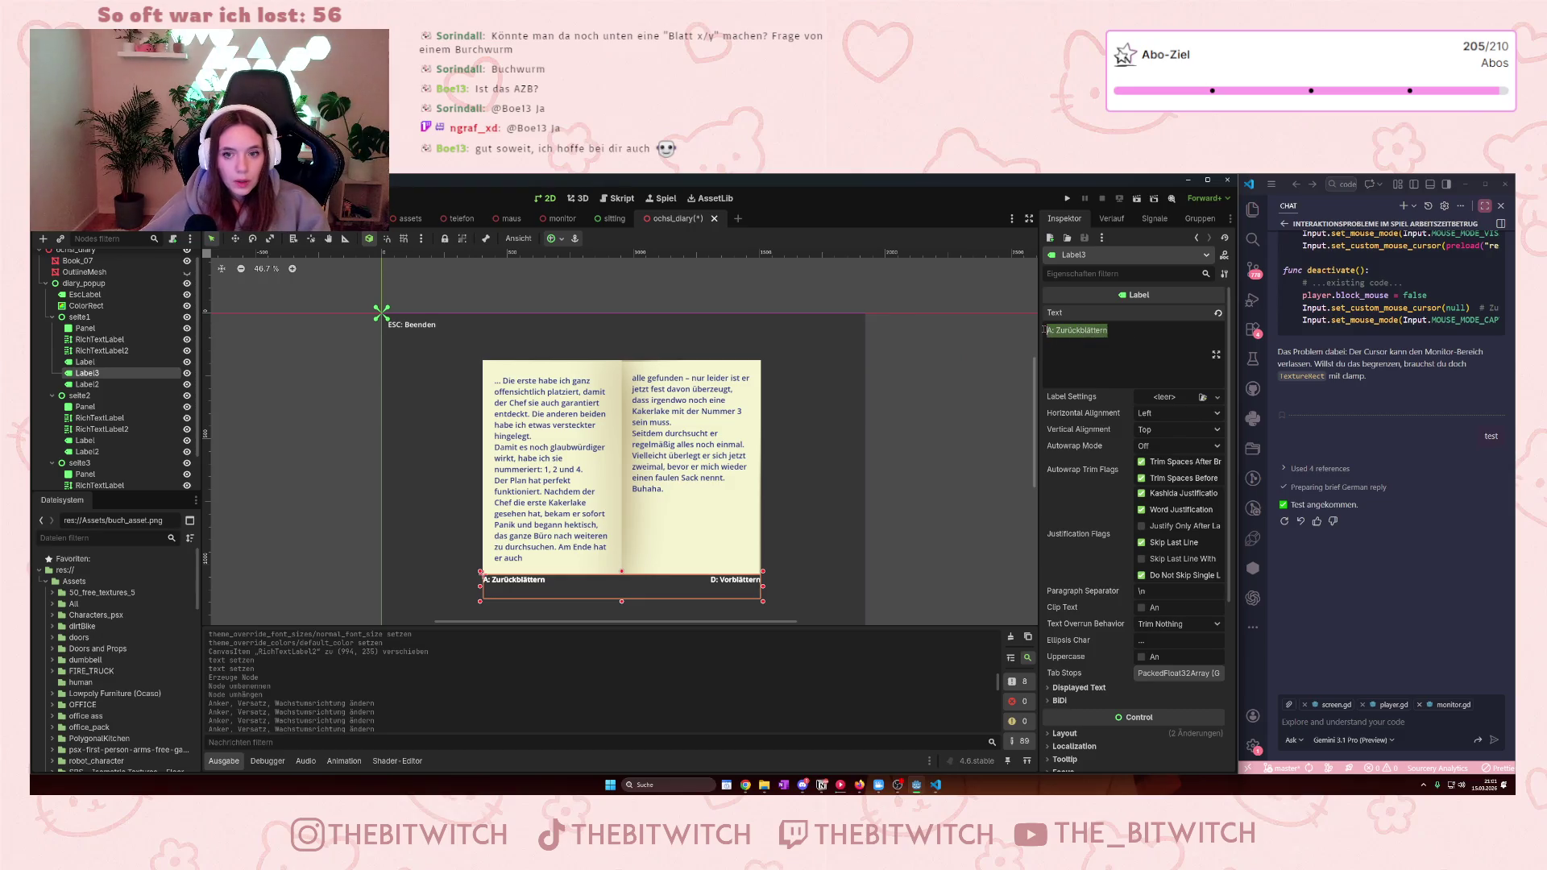
pyautogui.write('Seite')
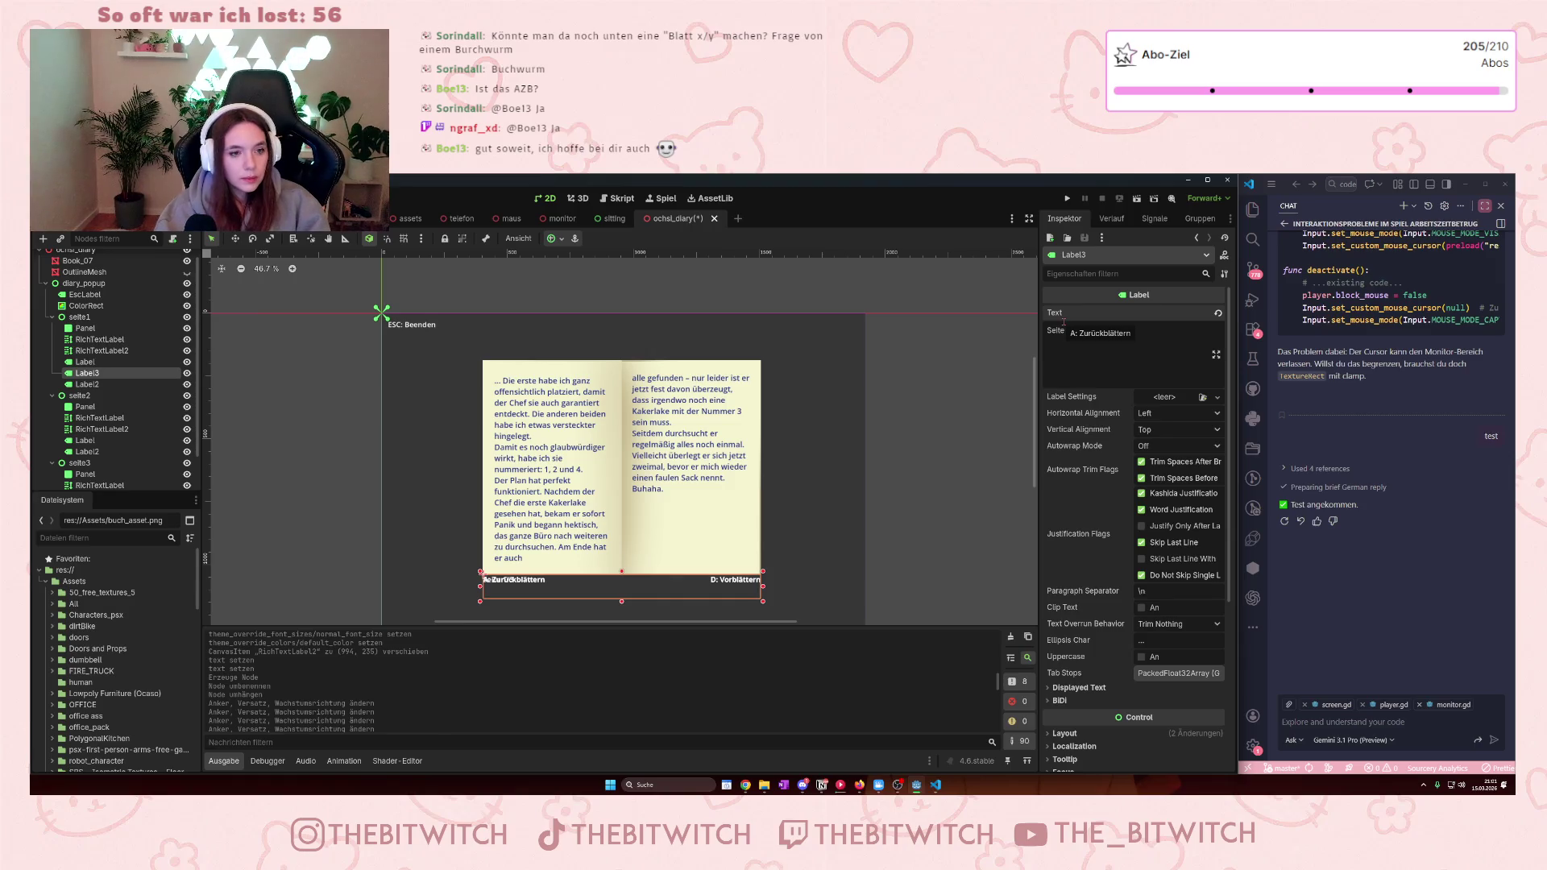
pyautogui.write(' 1/3')
pyautogui.click(1176, 414)
pyautogui.click(1169, 443)
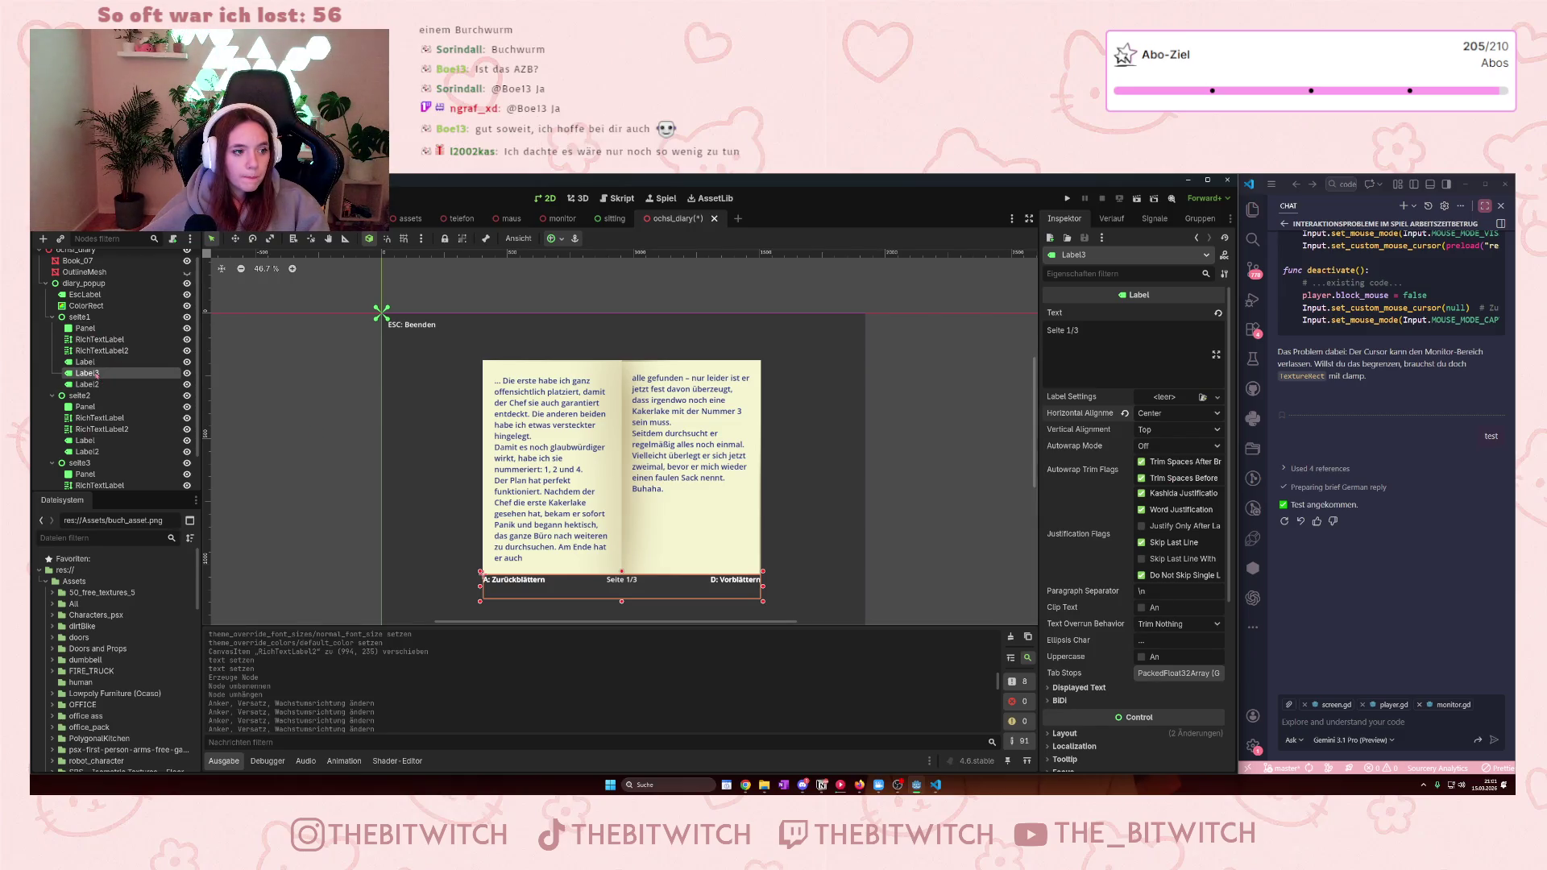
# - Paste the page number into seite2 and seite3 and change their digits to 2/3 and 3/3
pyautogui.click(81, 396)
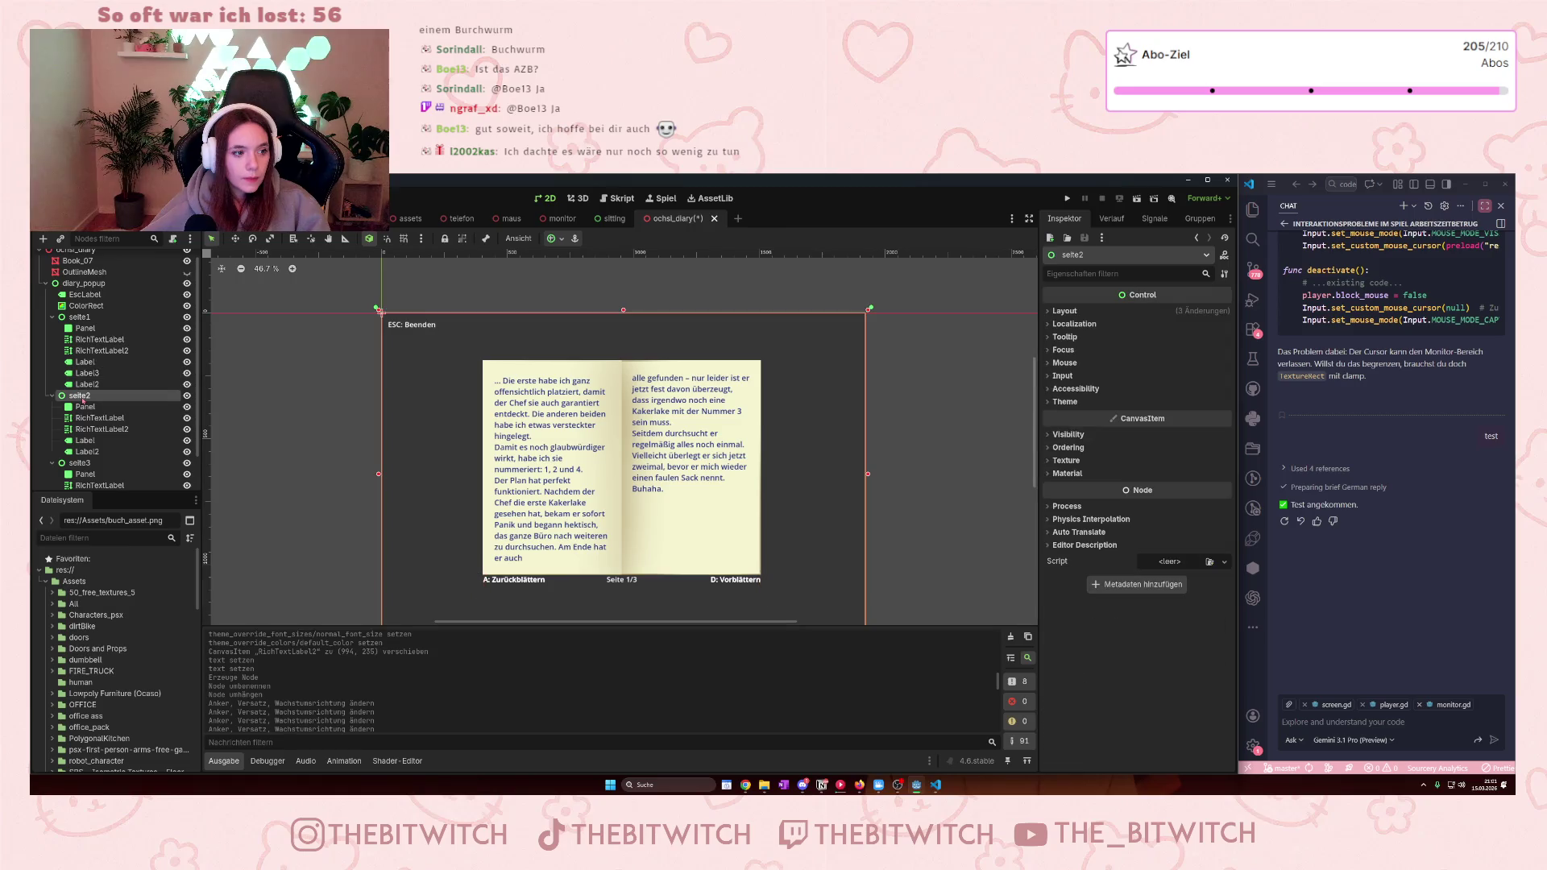
pyautogui.hotkey('ctrl', 'v')
pyautogui.doubleClick(1069, 330)
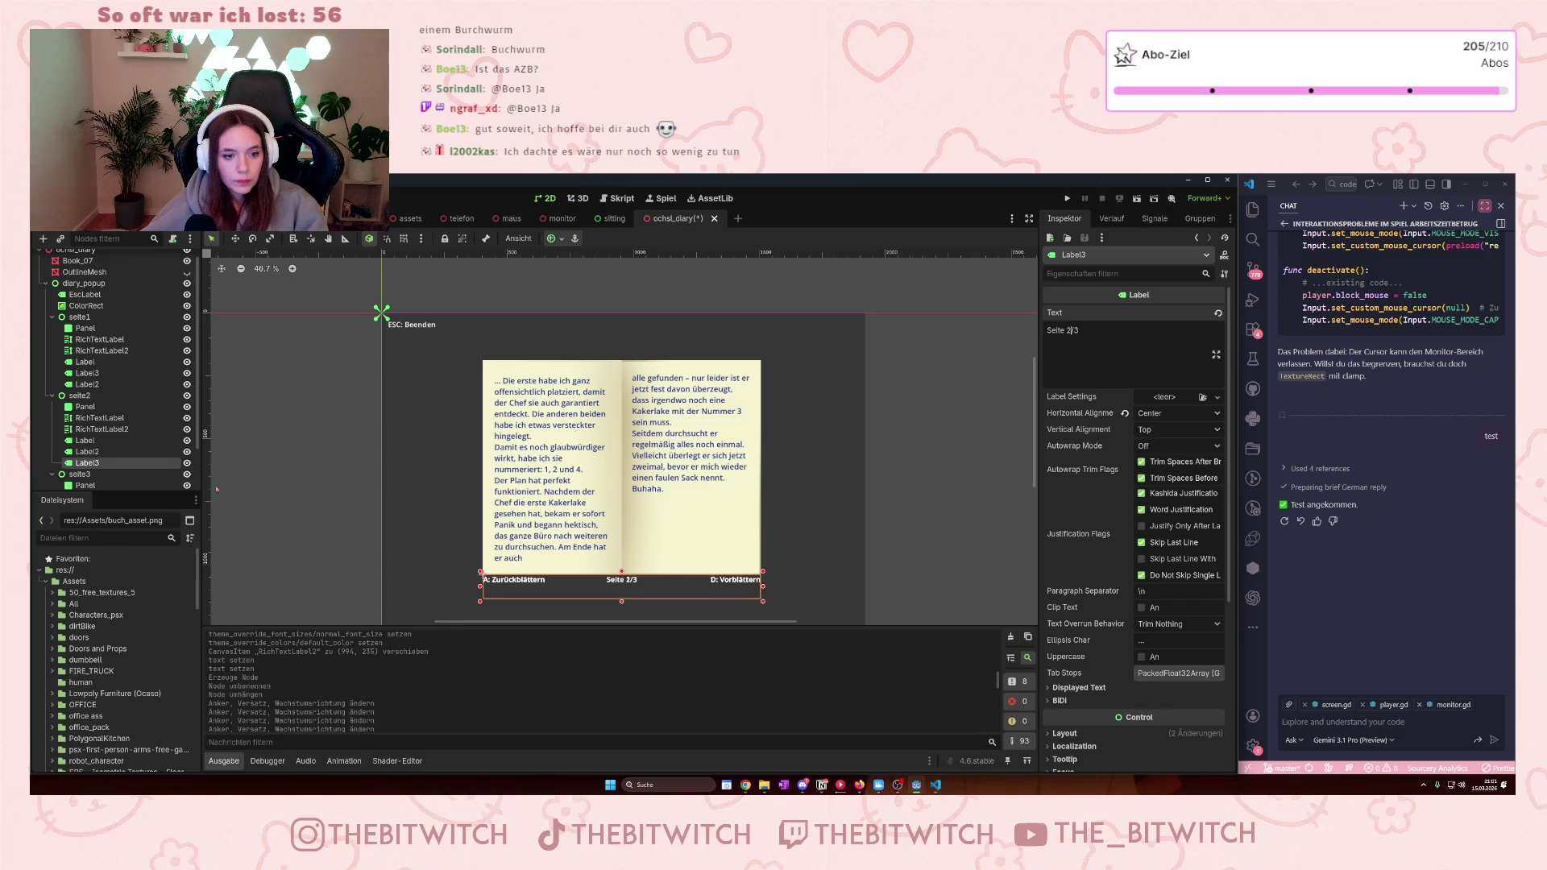
pyautogui.scroll(-2, 113, 451)
pyautogui.click(112, 434)
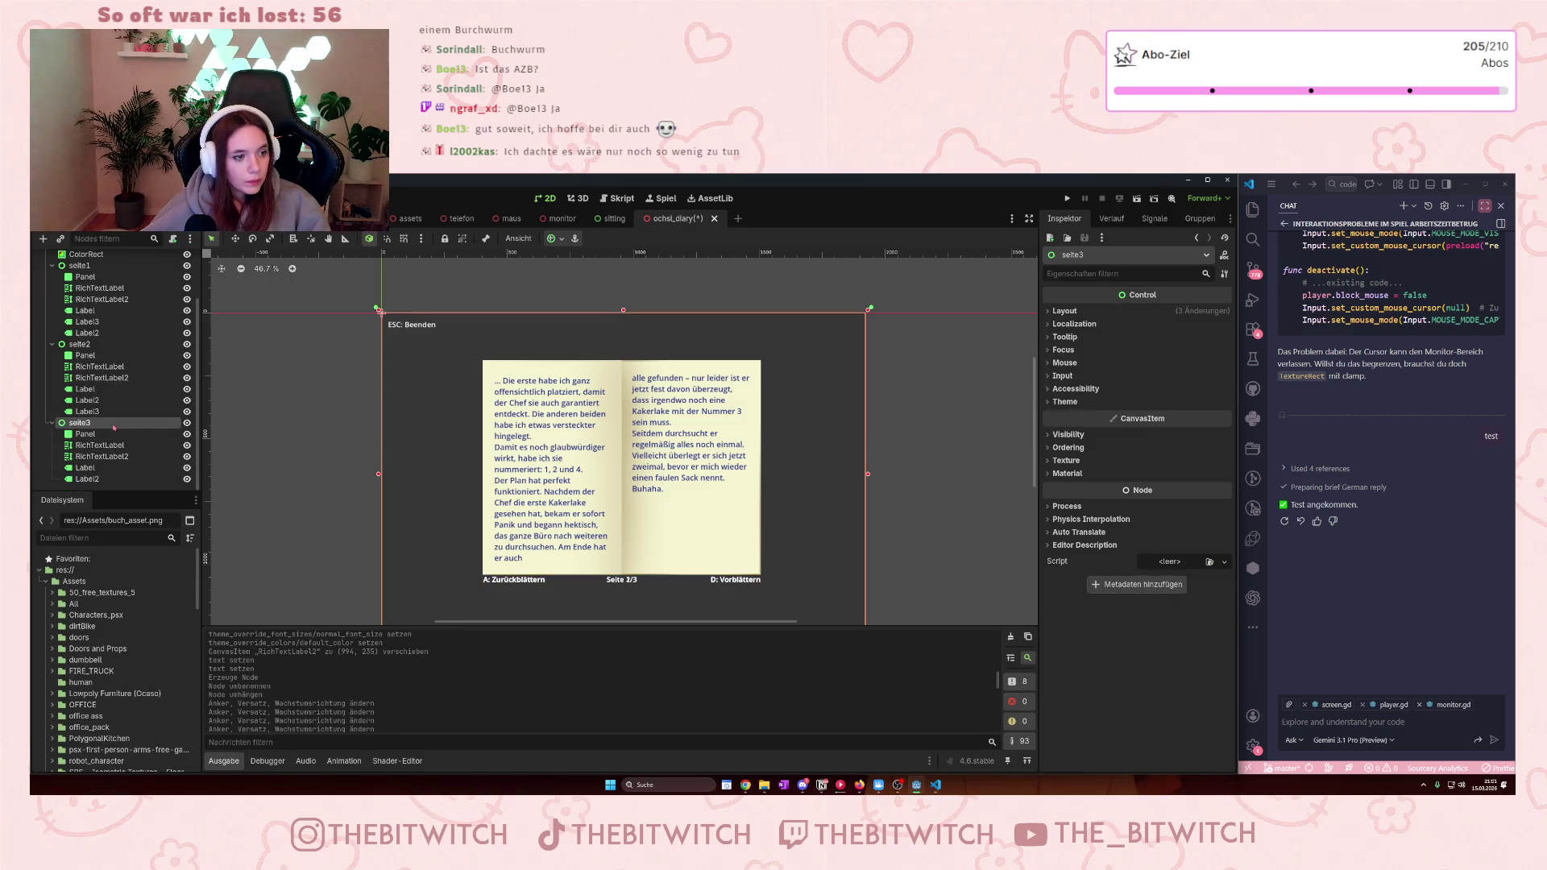
pyautogui.click(621, 586)
pyautogui.doubleClick(1069, 330)
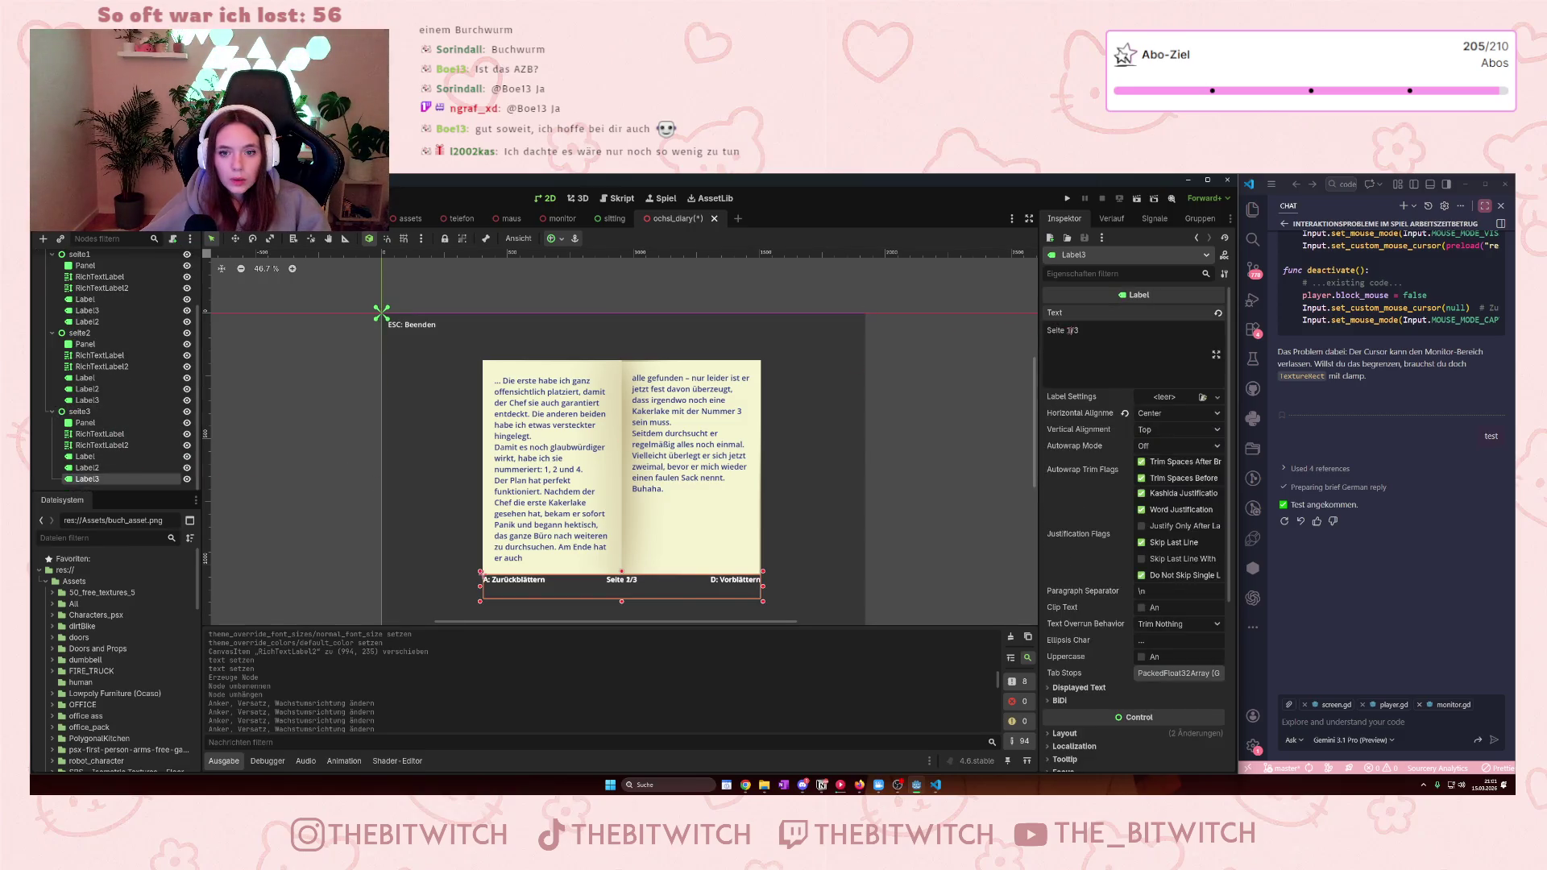
pyautogui.write('3')
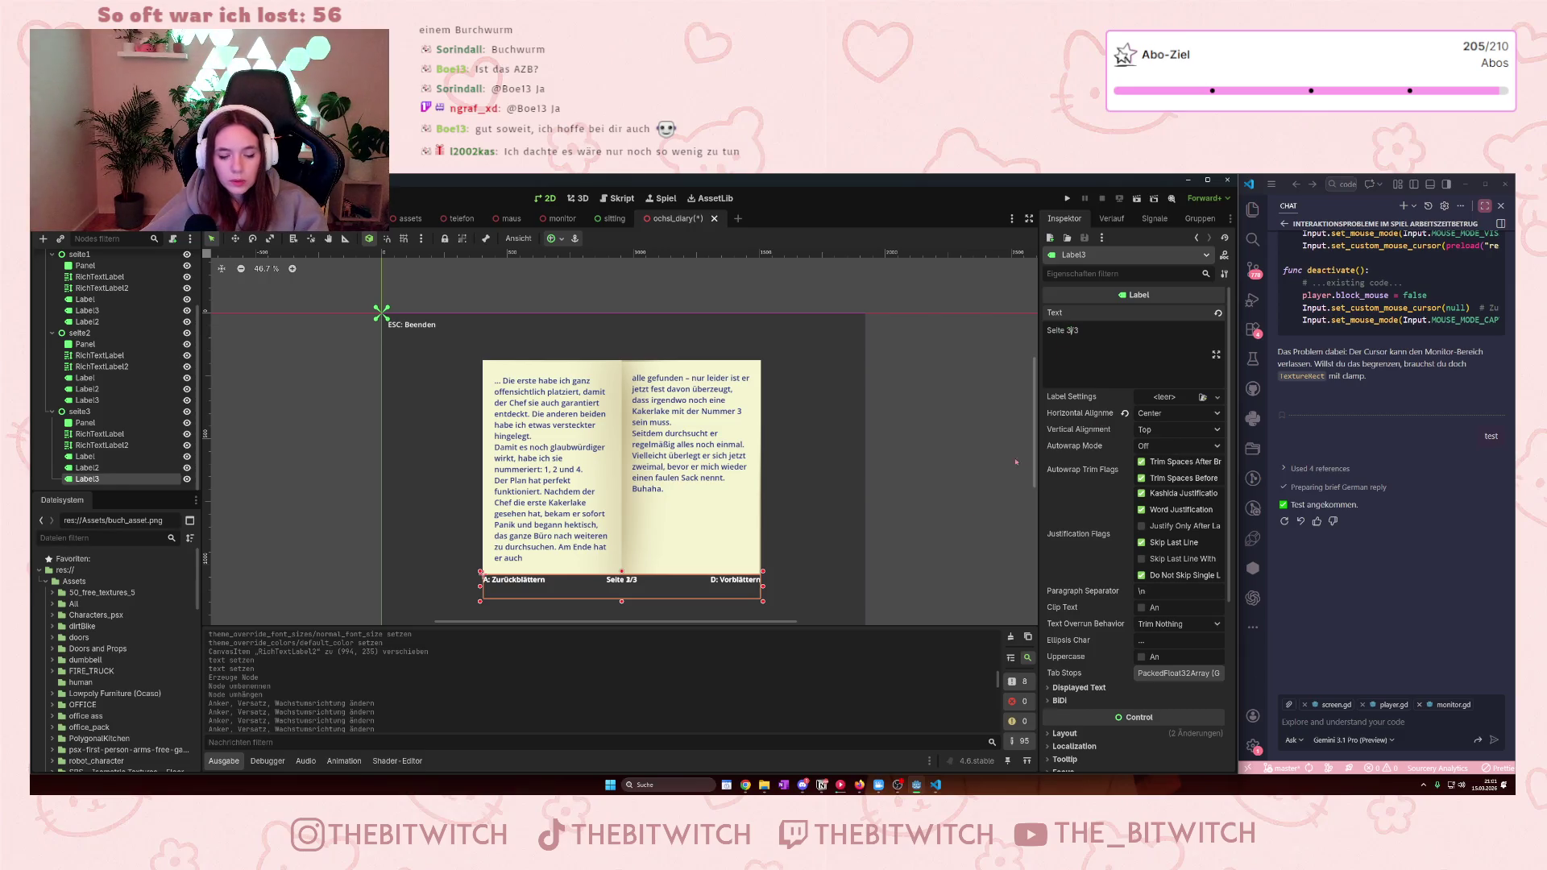
pyautogui.click(978, 544)
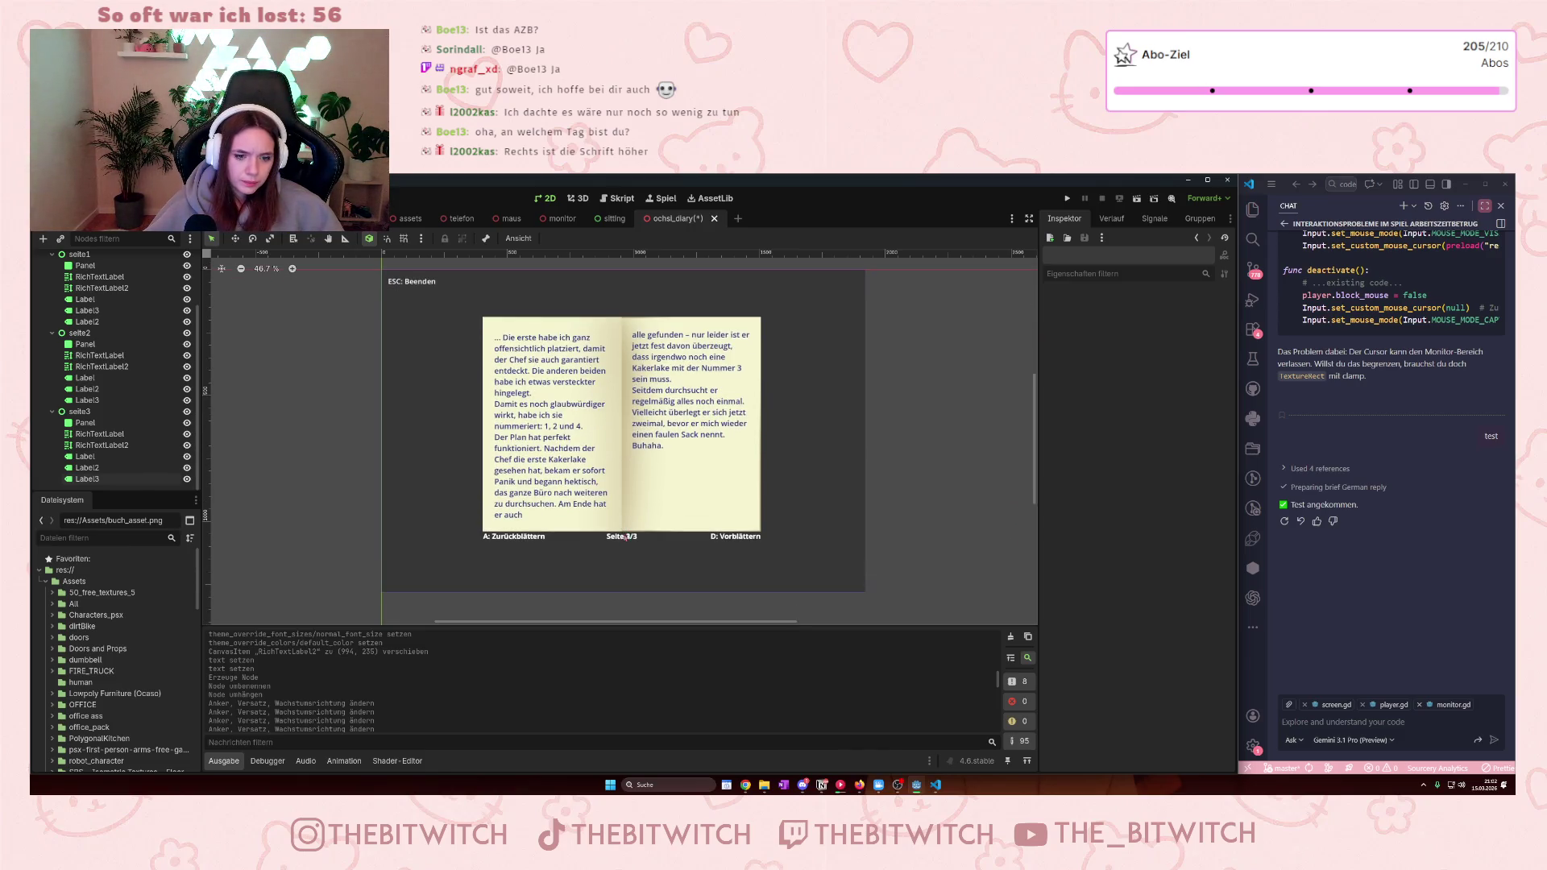
# - Select page 3's right-hand RichTextLabel2 and compare its position with the left-page text
pyautogui.scroll(5, 622, 560)
pyautogui.scroll(-3, 622, 560)
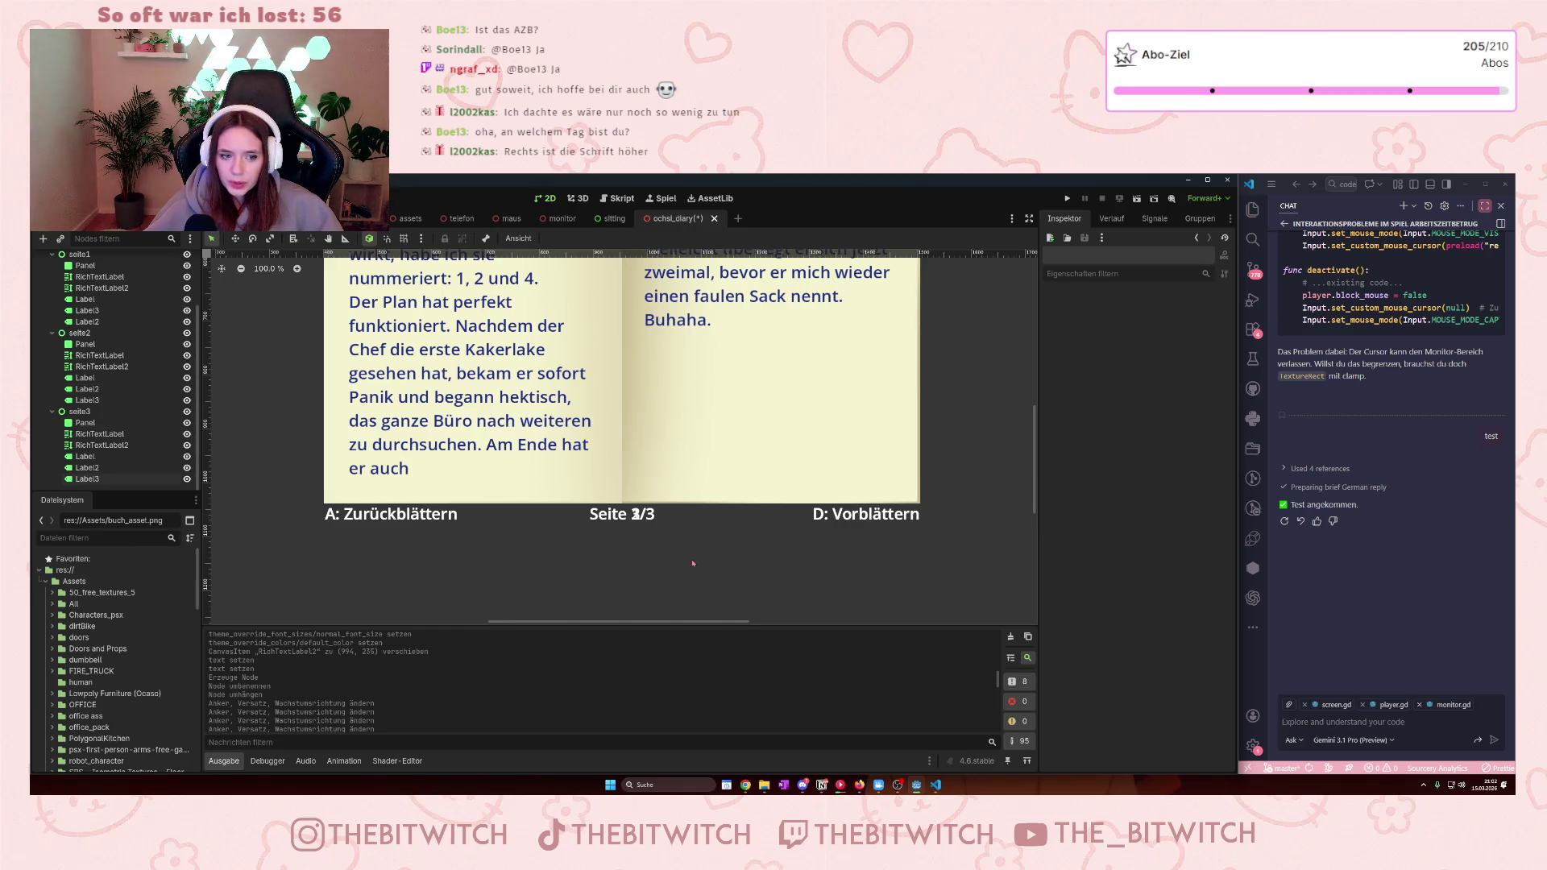
pyautogui.scroll(-1, 690, 563)
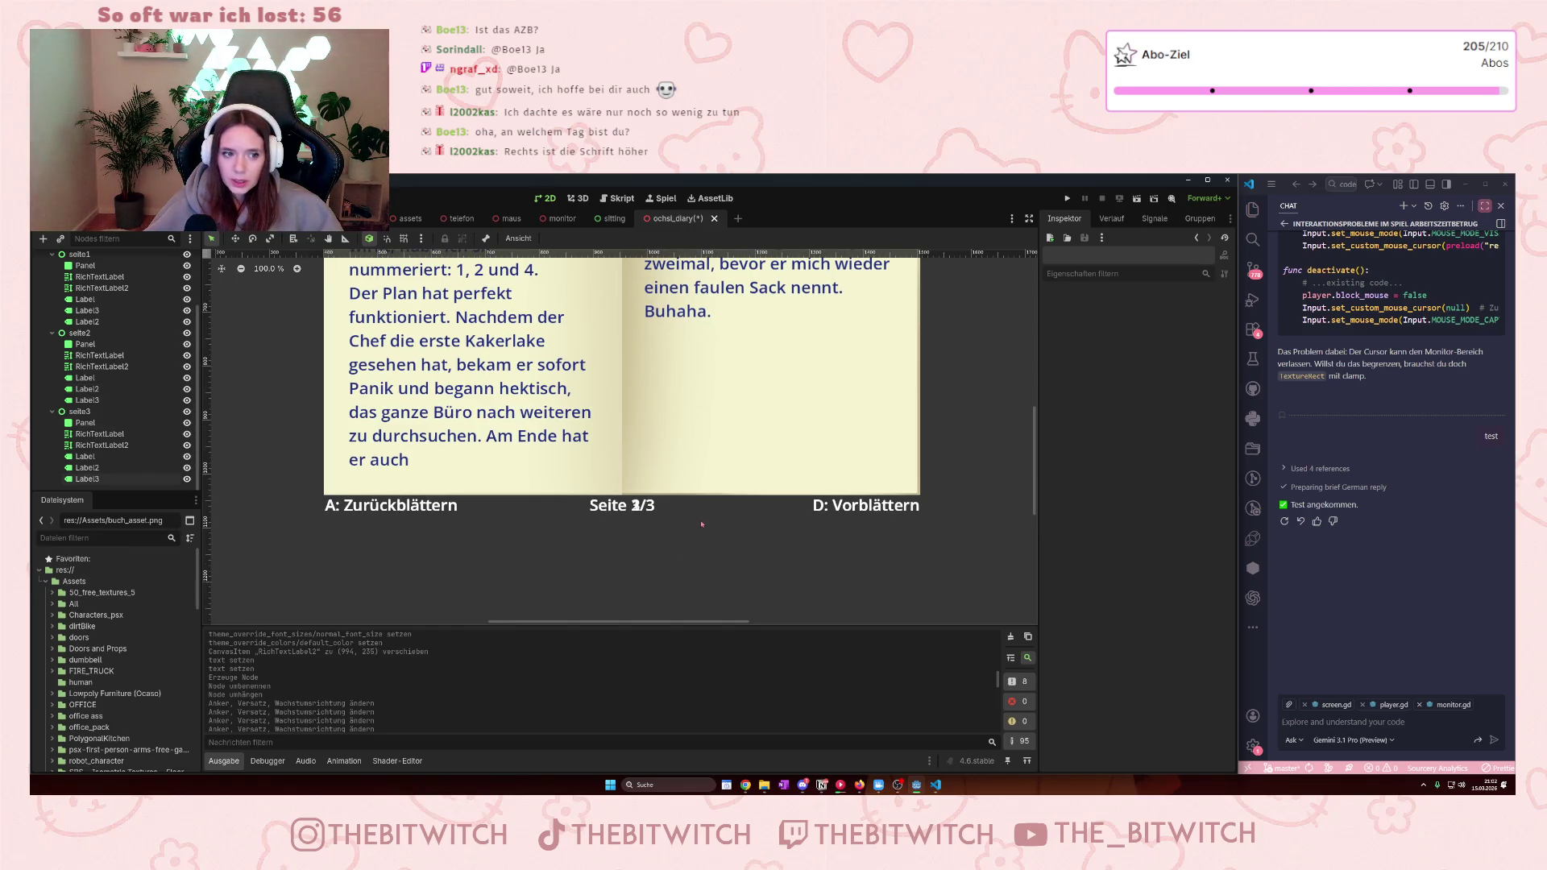
pyautogui.scroll(-3, 702, 524)
pyautogui.scroll(1, 702, 483)
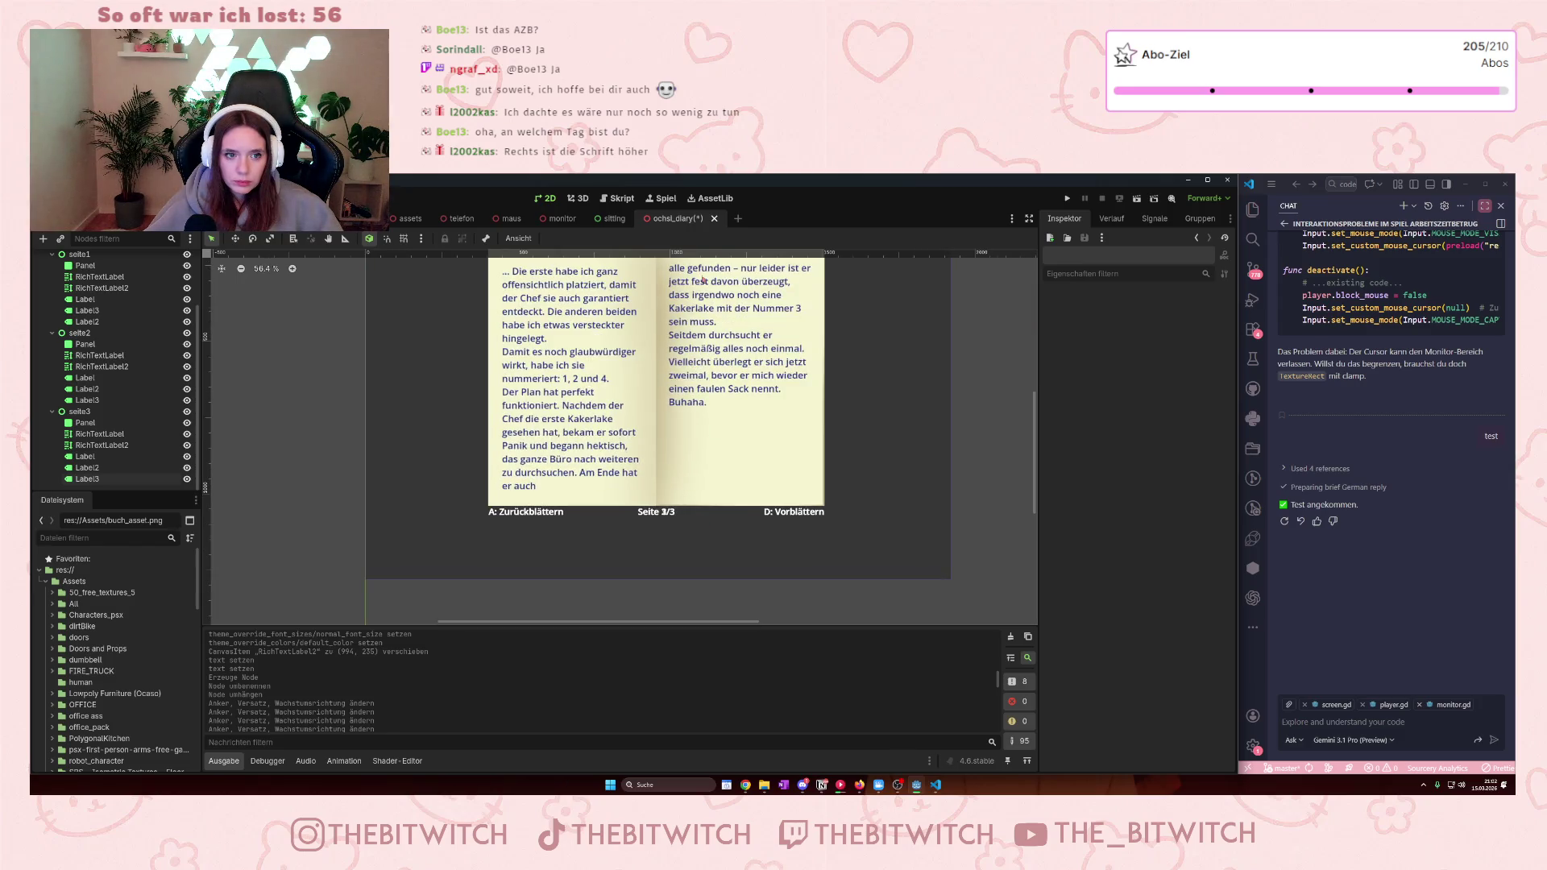
pyautogui.click(701, 284)
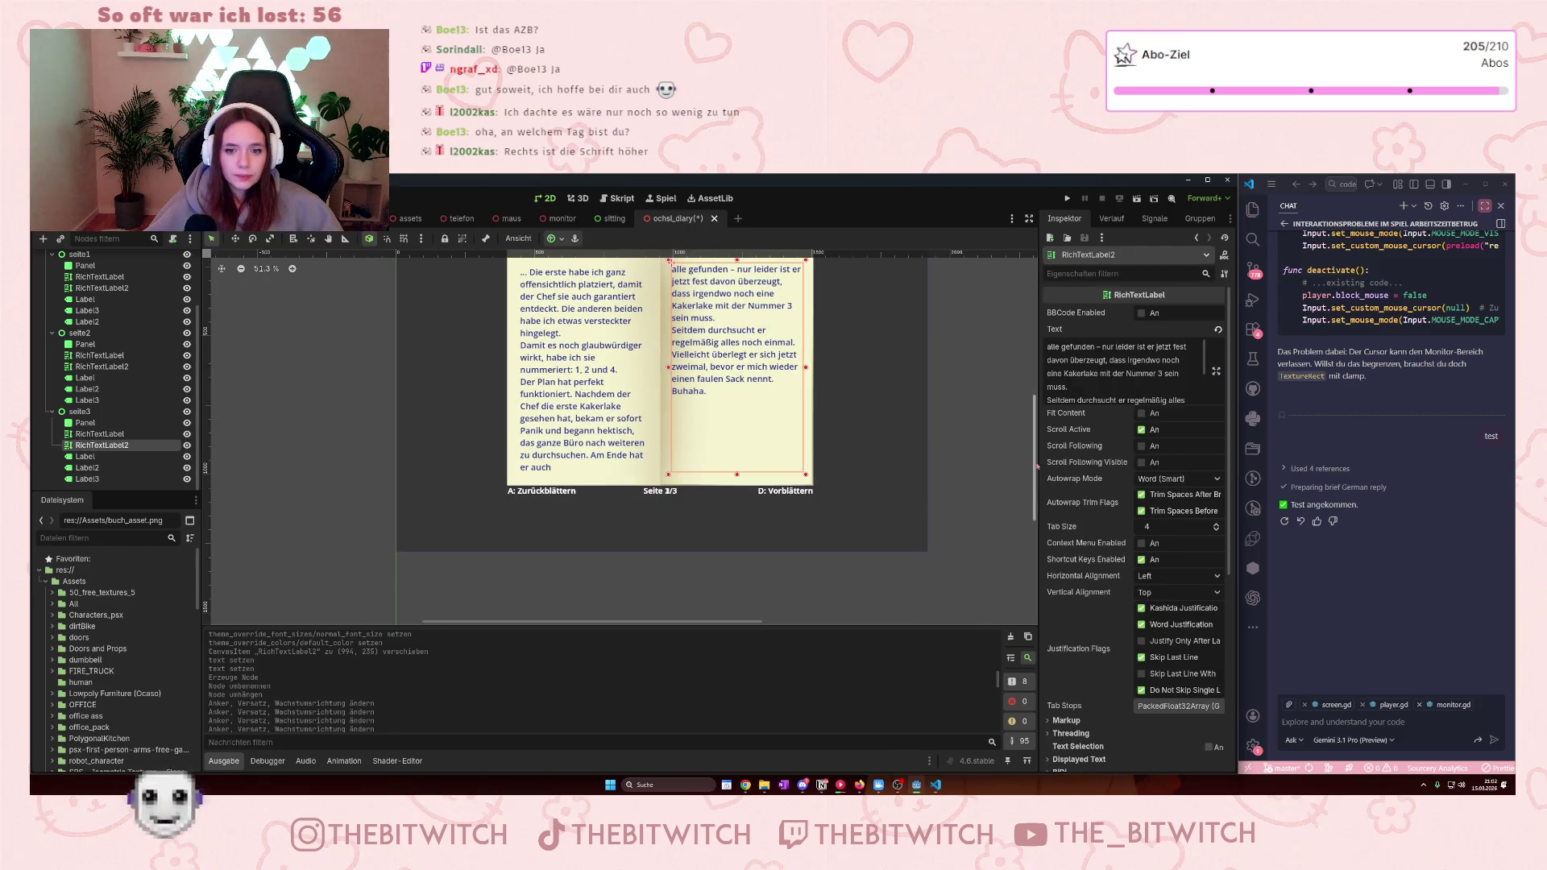
pyautogui.scroll(3, 610, 438)
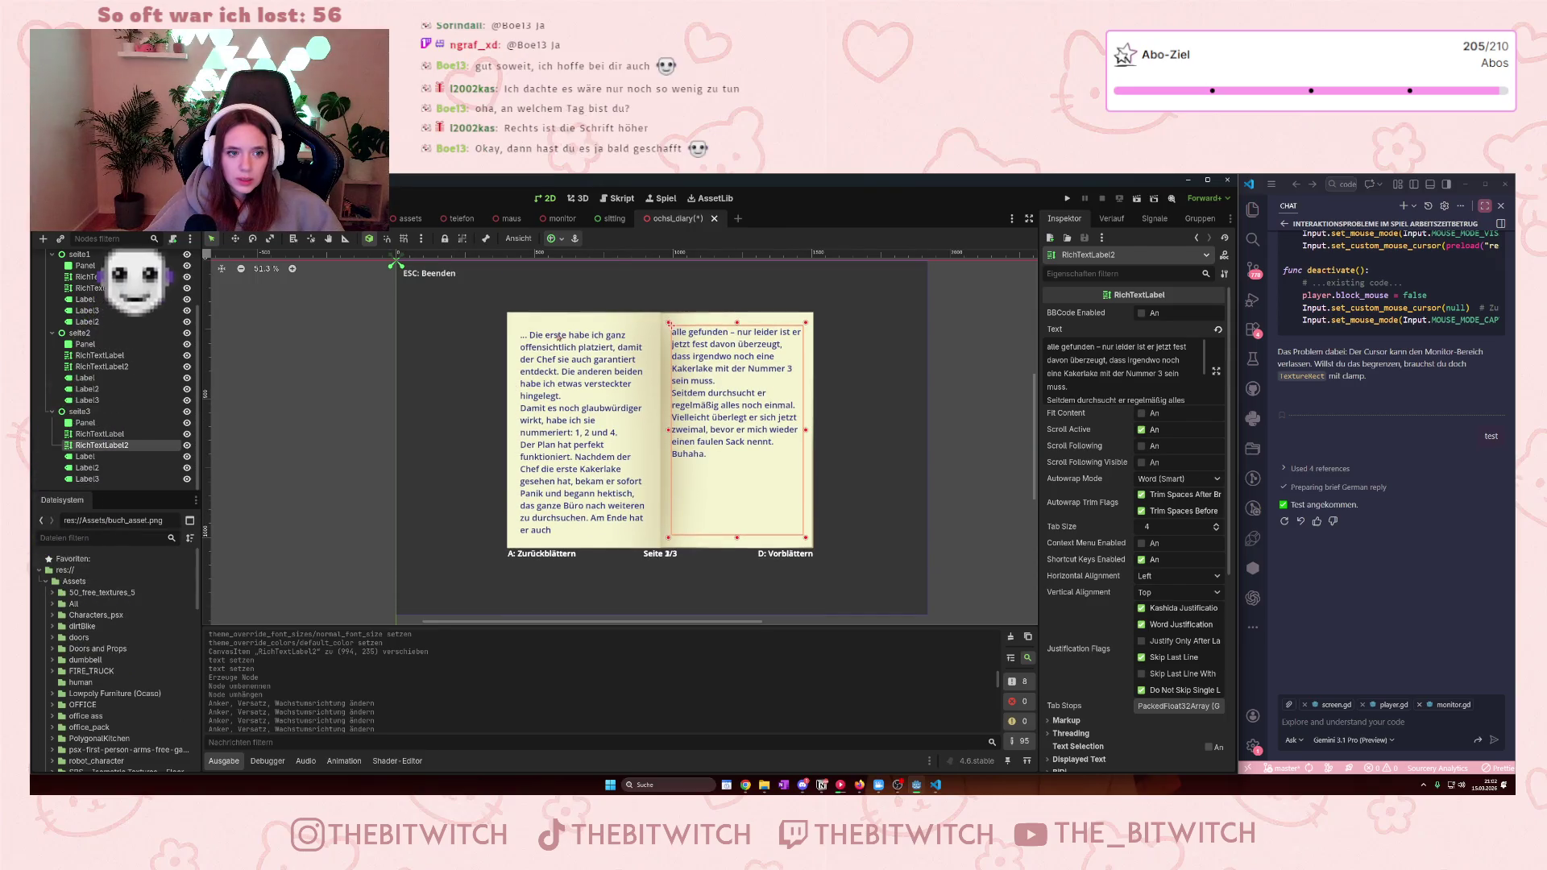
pyautogui.click(566, 333)
pyautogui.click(725, 352)
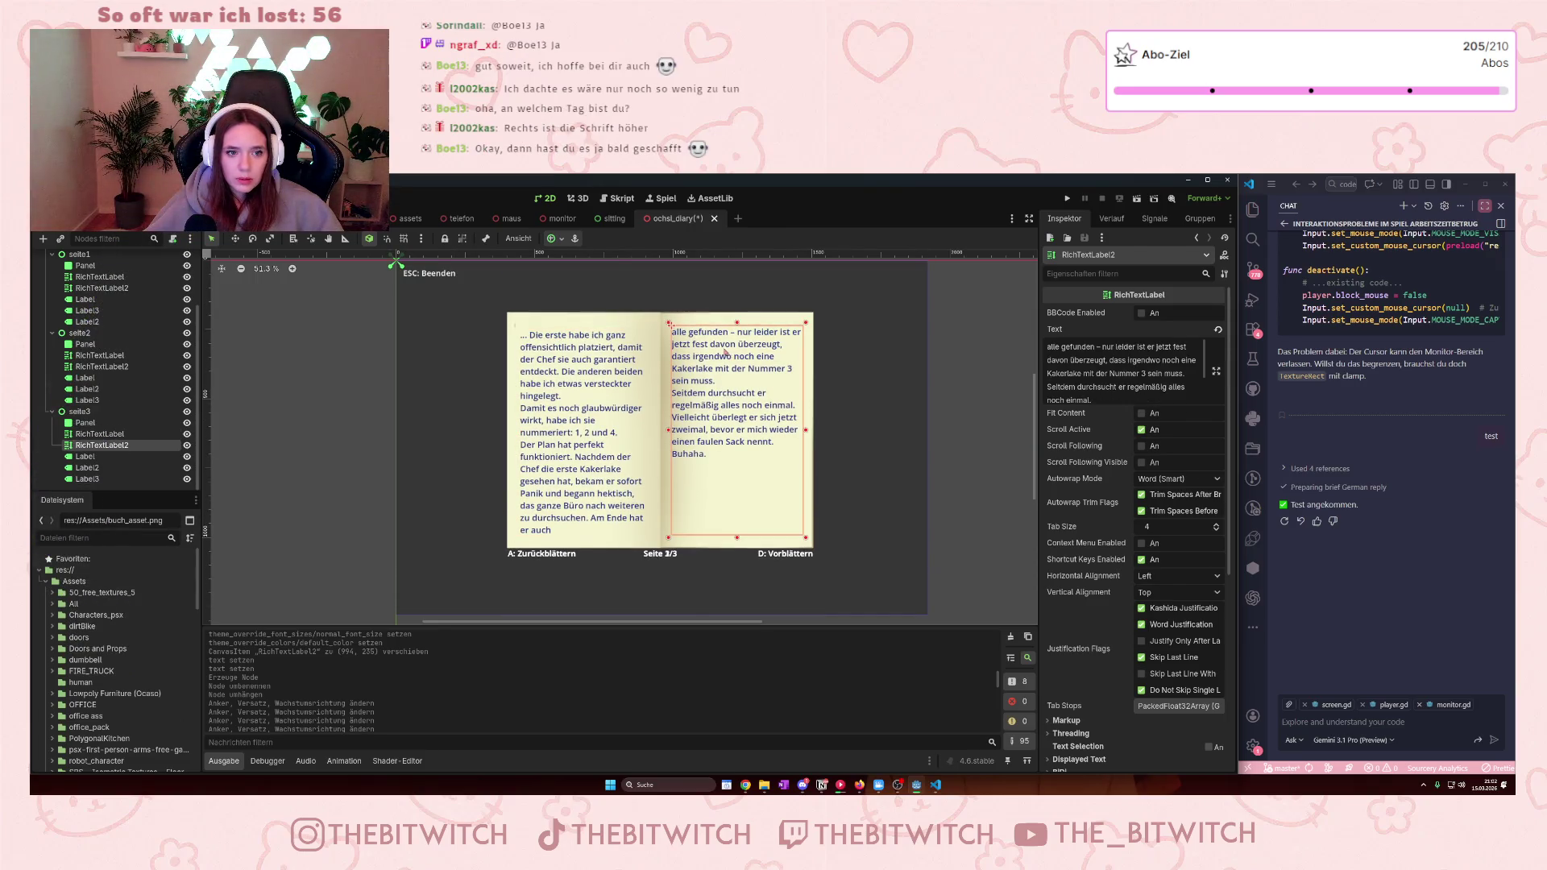
pyautogui.keyDown('shift'); pyautogui.click(617, 372); pyautogui.keyUp('shift')
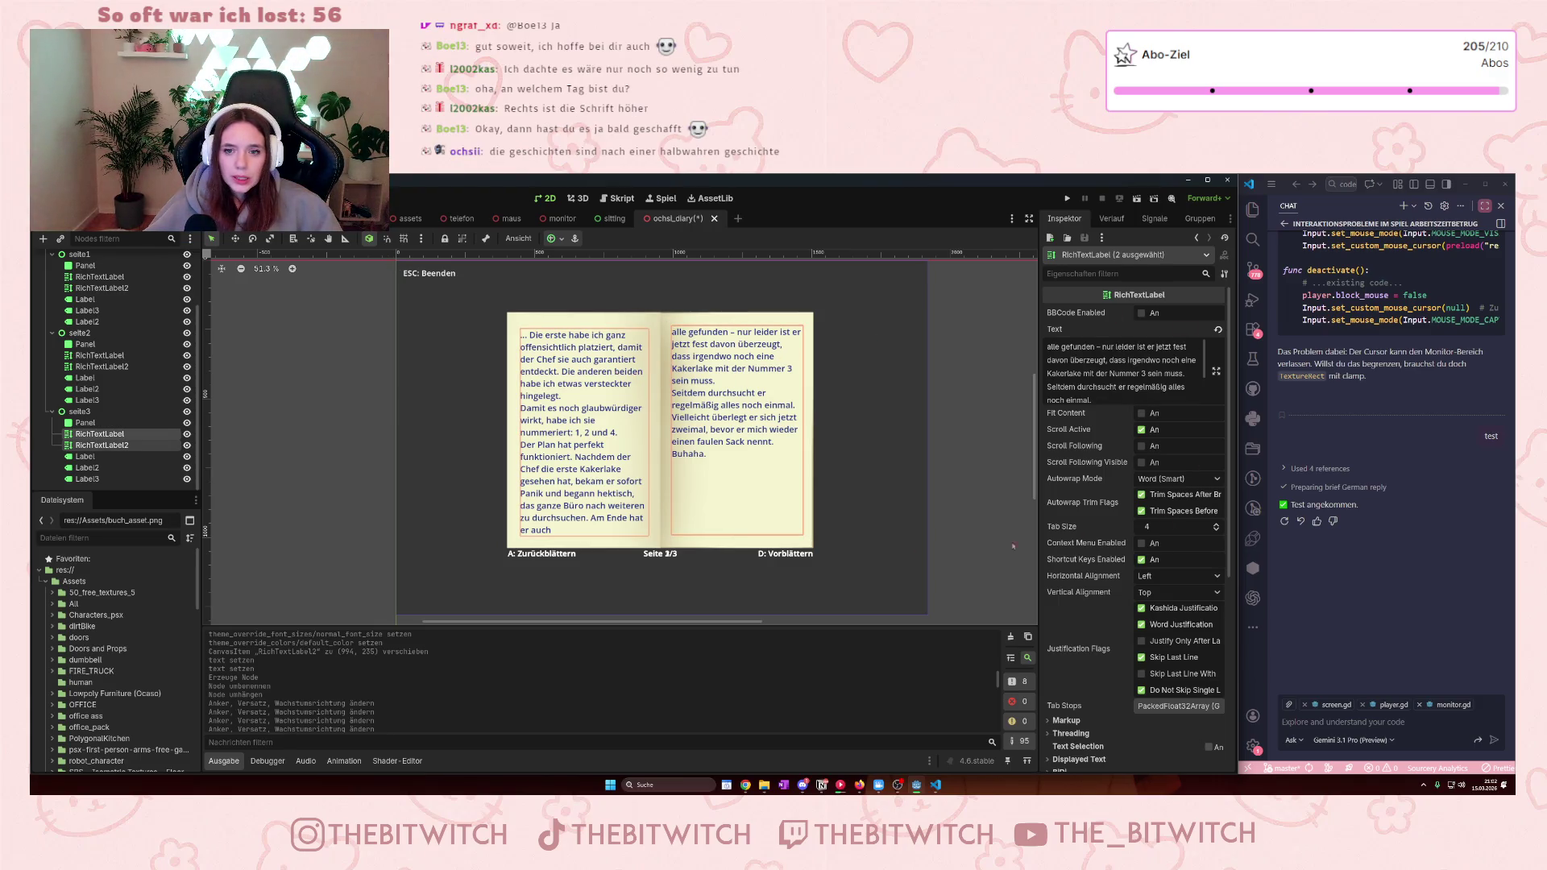
# - Nudge page 3's right-hand text down 1 px, recheck its alignment, and hide seite3
pyautogui.rightClick(597, 382)
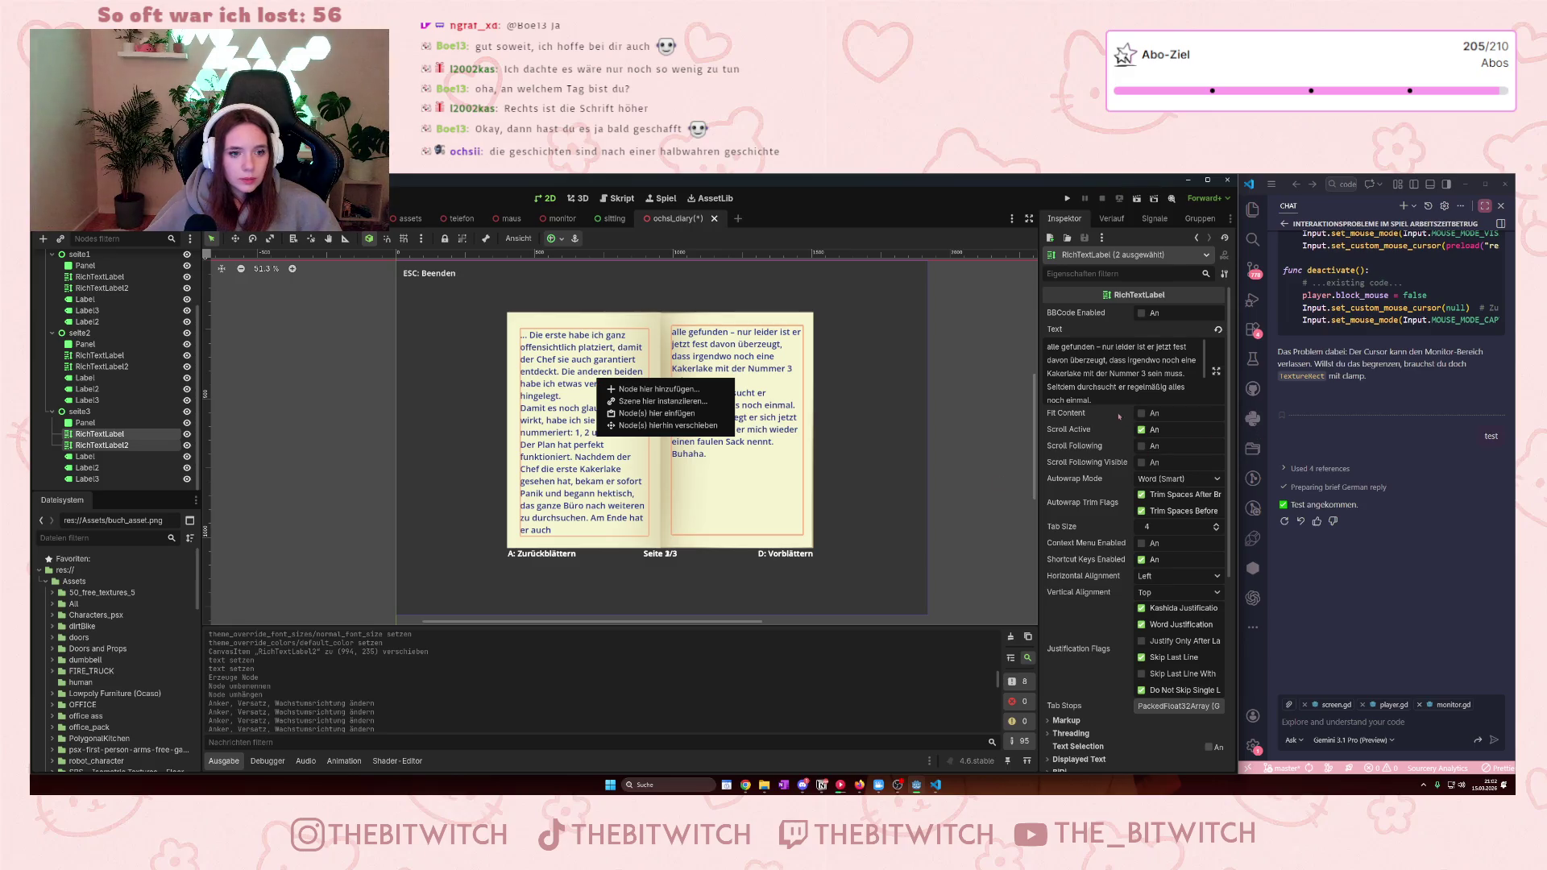
pyautogui.click(1111, 325)
pyautogui.click(753, 420)
pyautogui.press('Down')
pyautogui.press('Down')
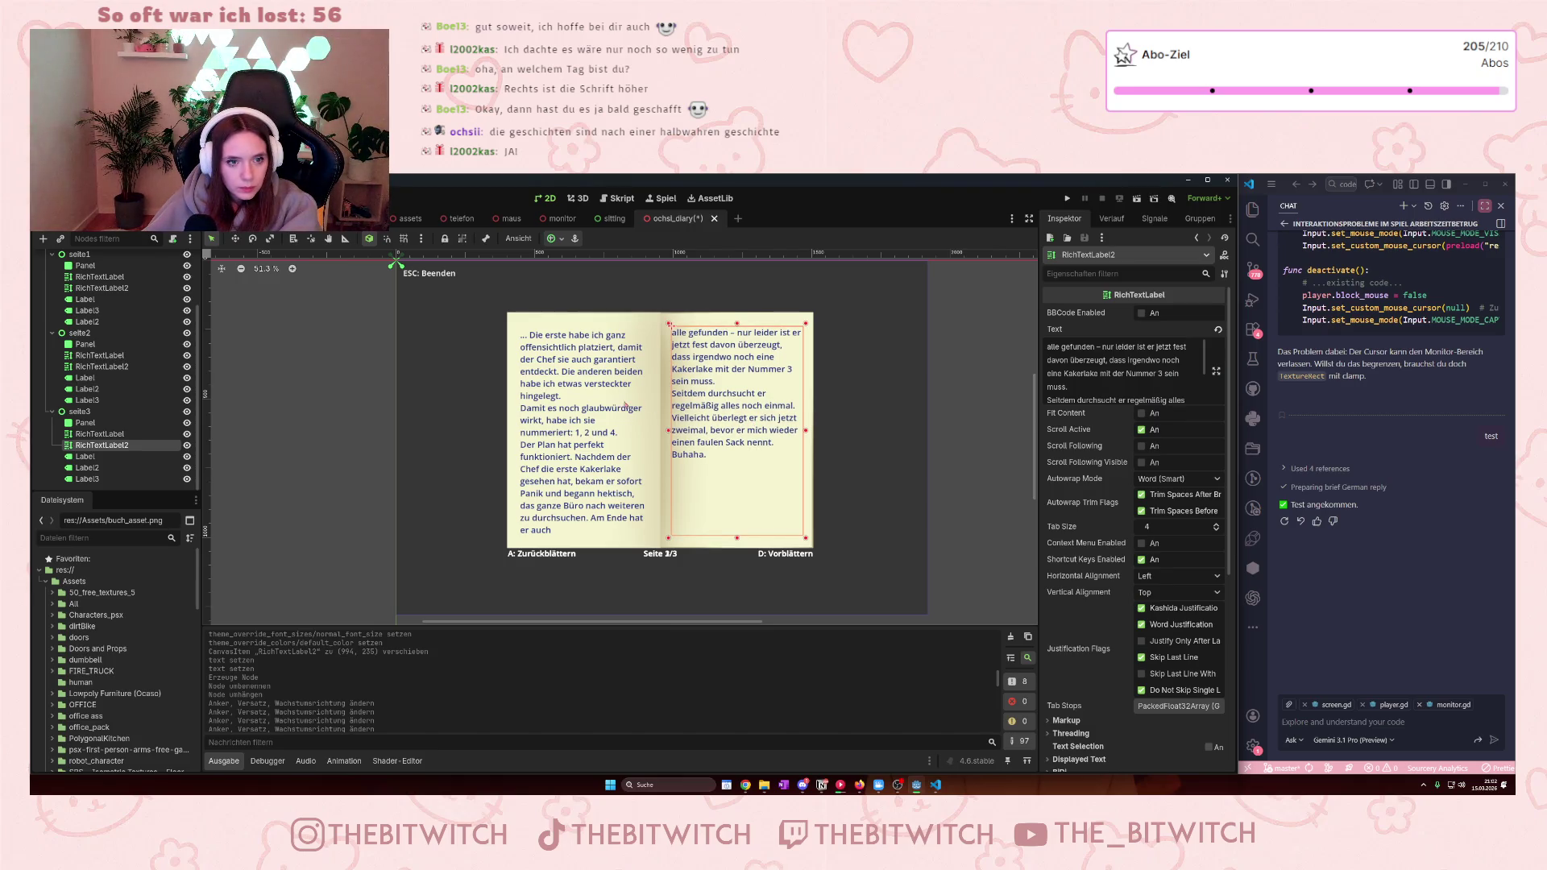
pyautogui.keyDown('shift'); pyautogui.click(626, 405); pyautogui.keyUp('shift')
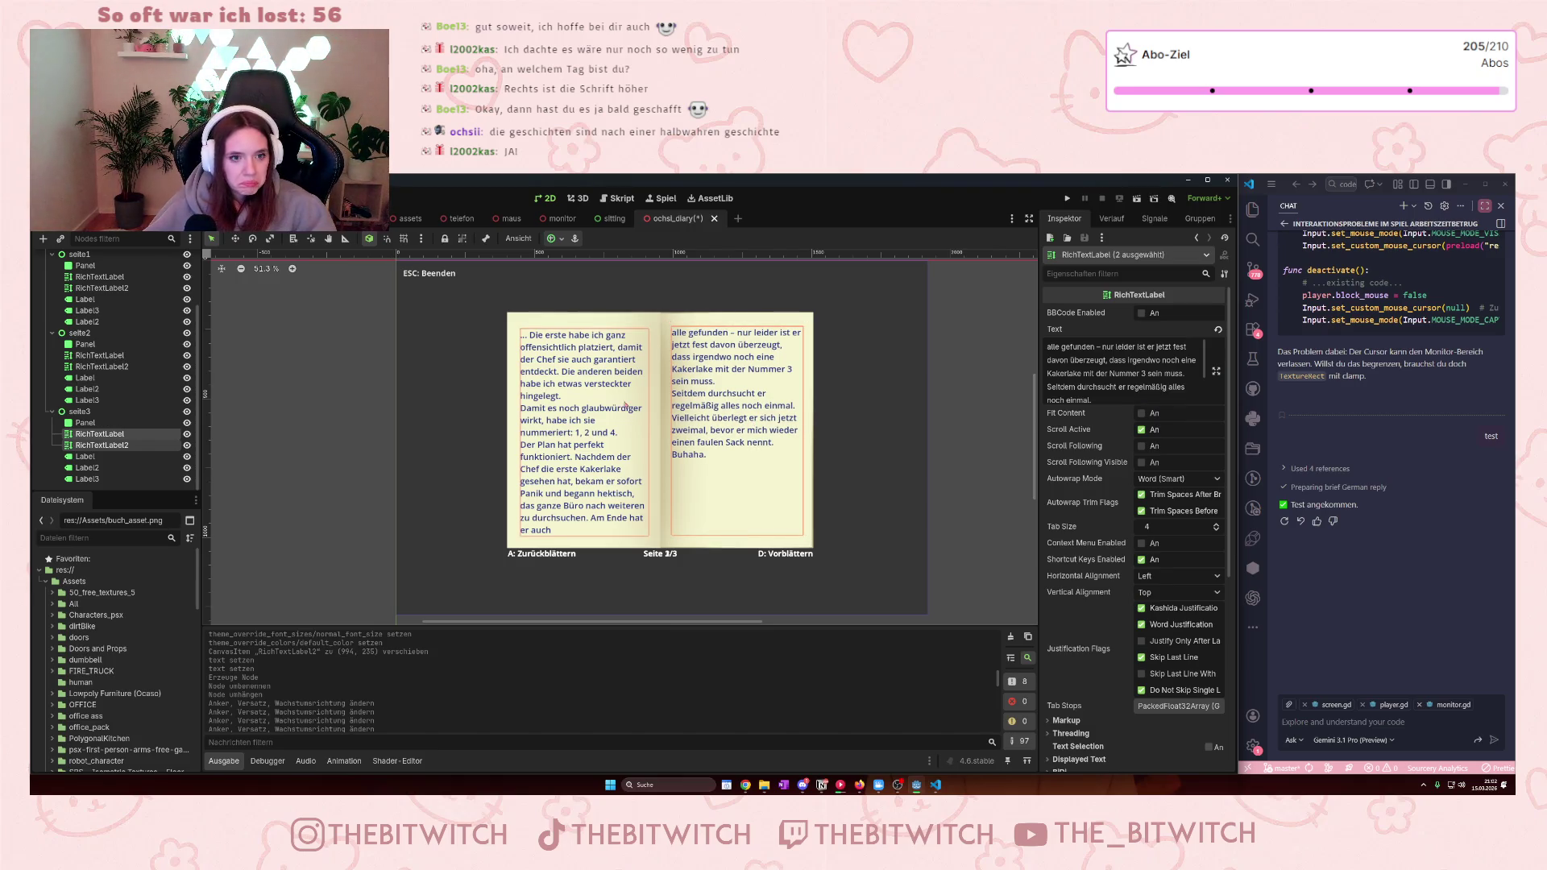
pyautogui.click(719, 400)
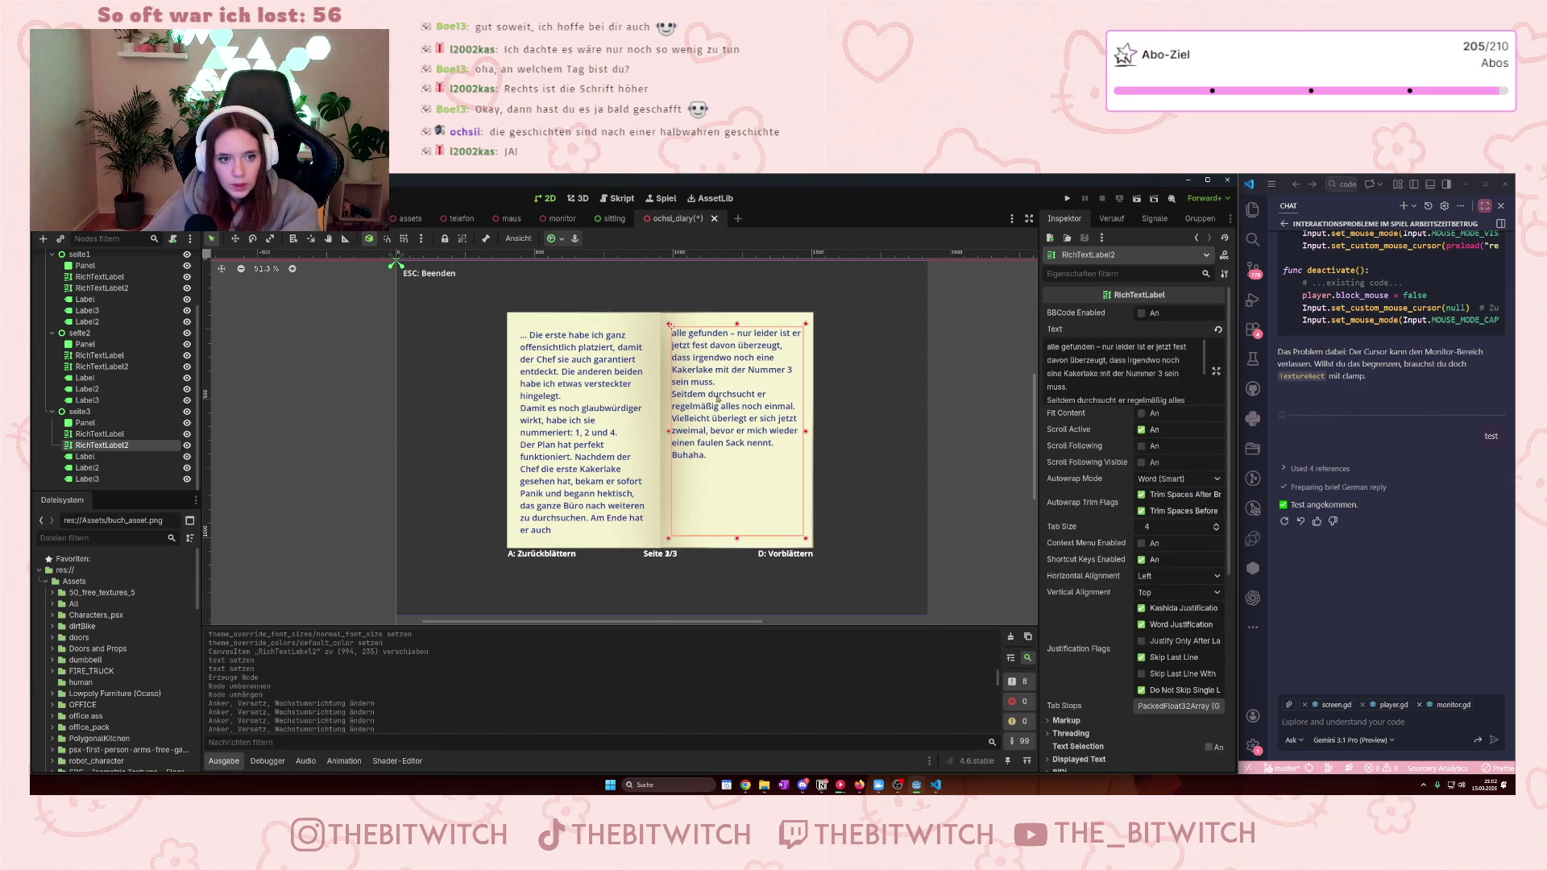
pyautogui.keyDown('shift'); pyautogui.click(572, 383); pyautogui.keyUp('shift')
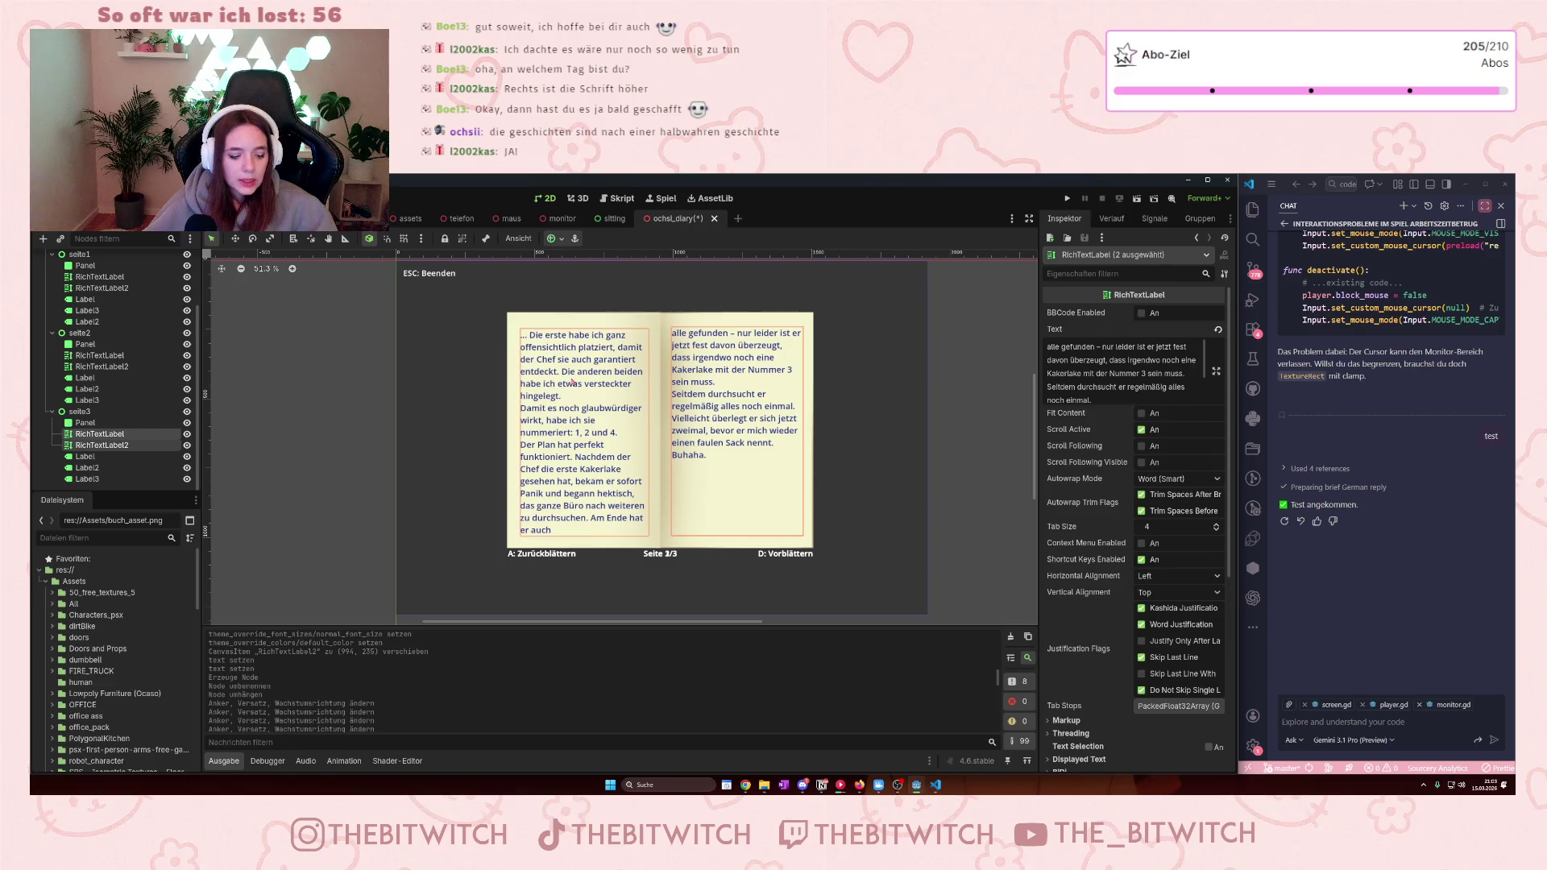
pyautogui.click(725, 433)
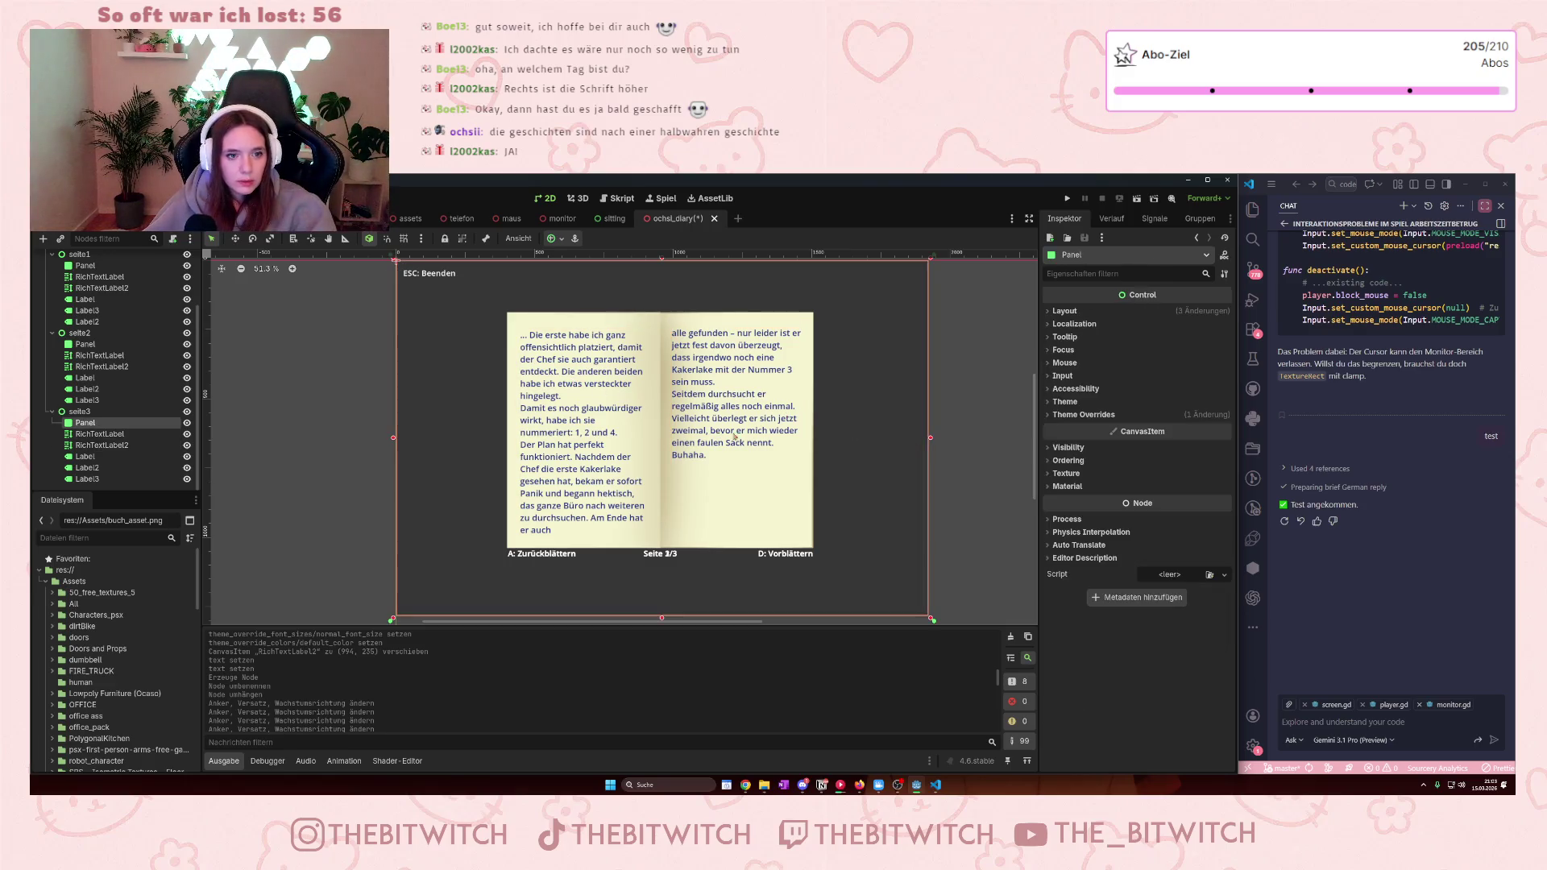
pyautogui.click(725, 433)
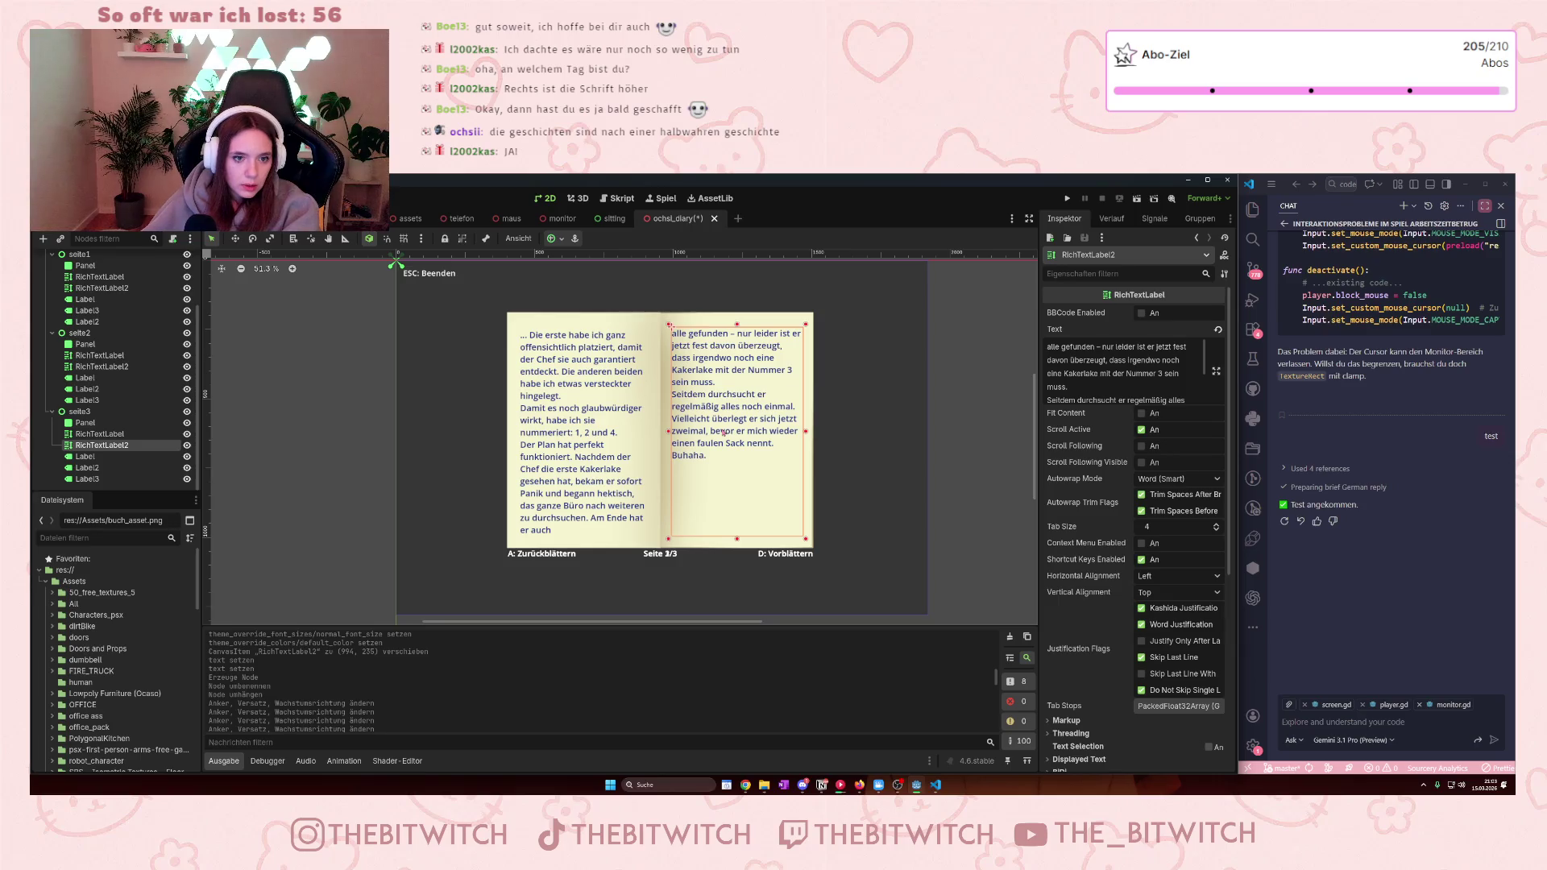
pyautogui.keyDown('shift'); pyautogui.click(572, 402); pyautogui.keyUp('shift')
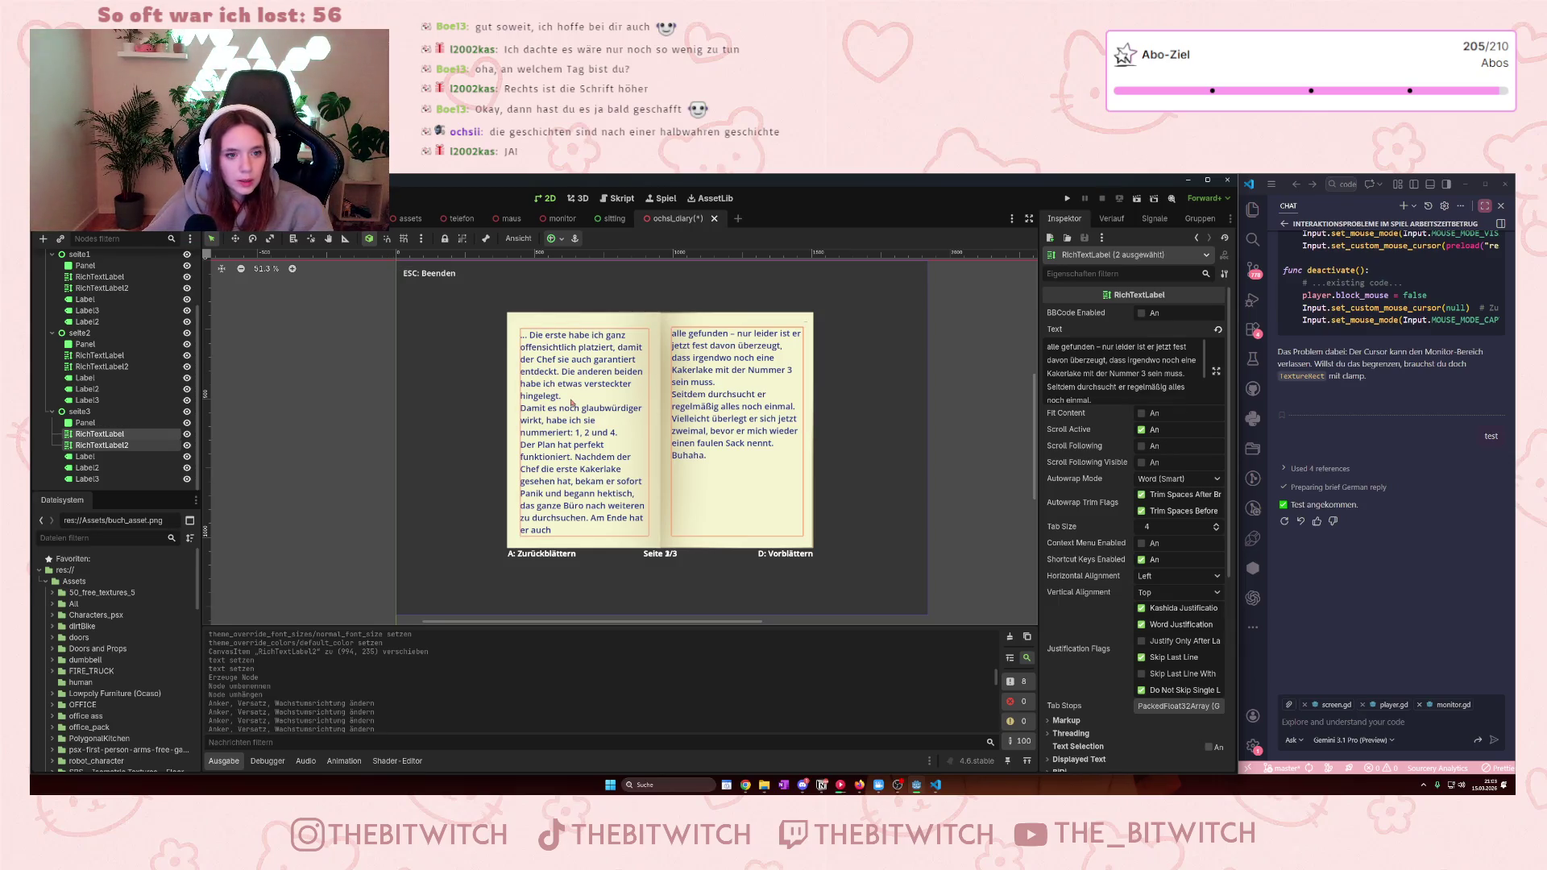
pyautogui.click(750, 420)
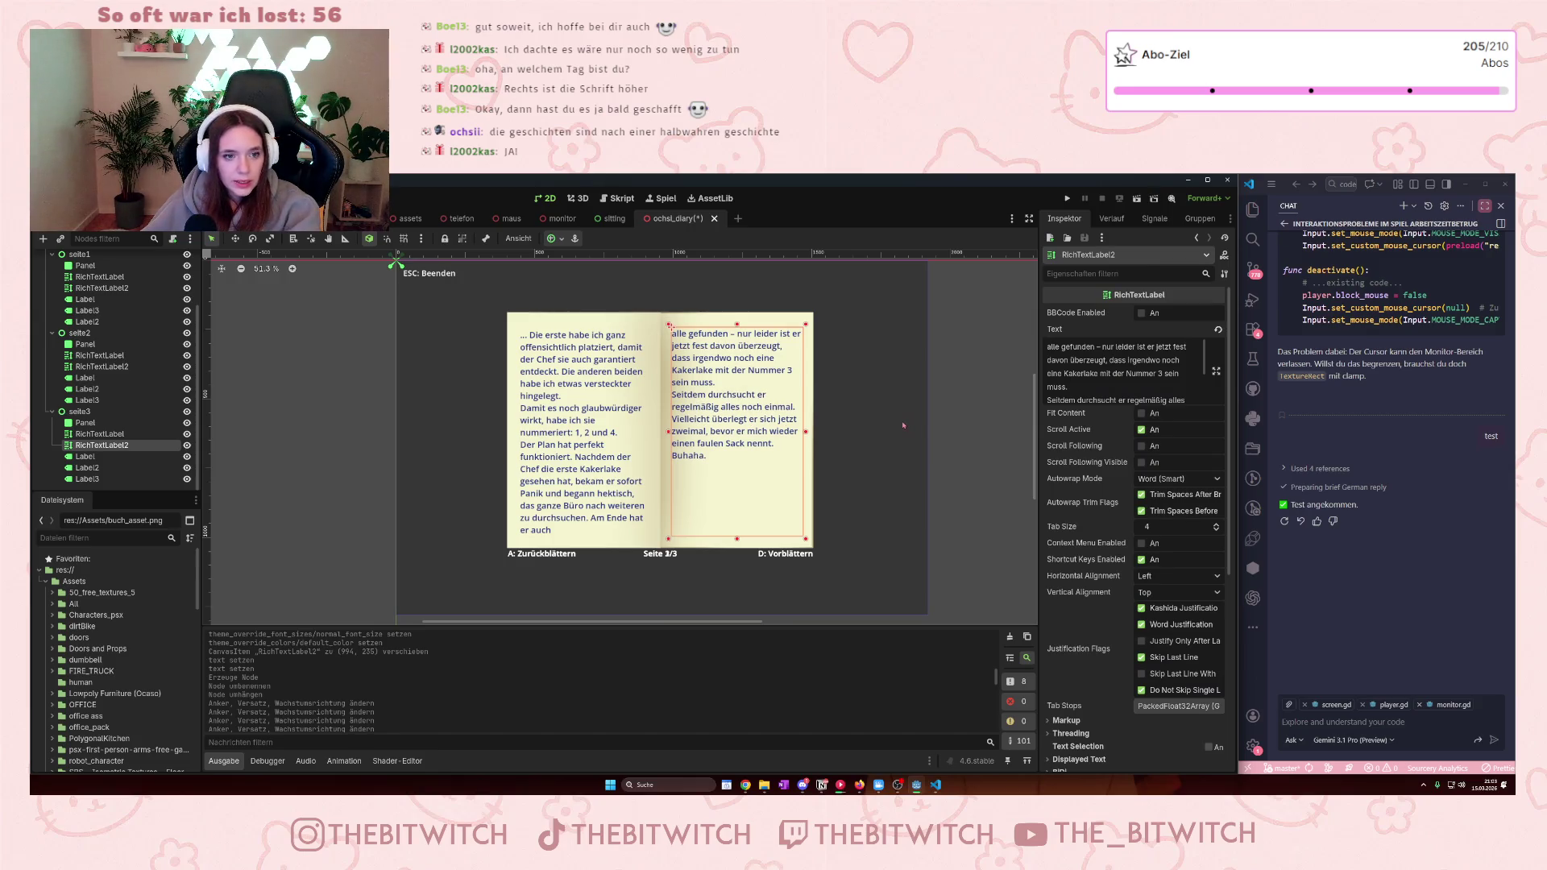
pyautogui.click(187, 411)
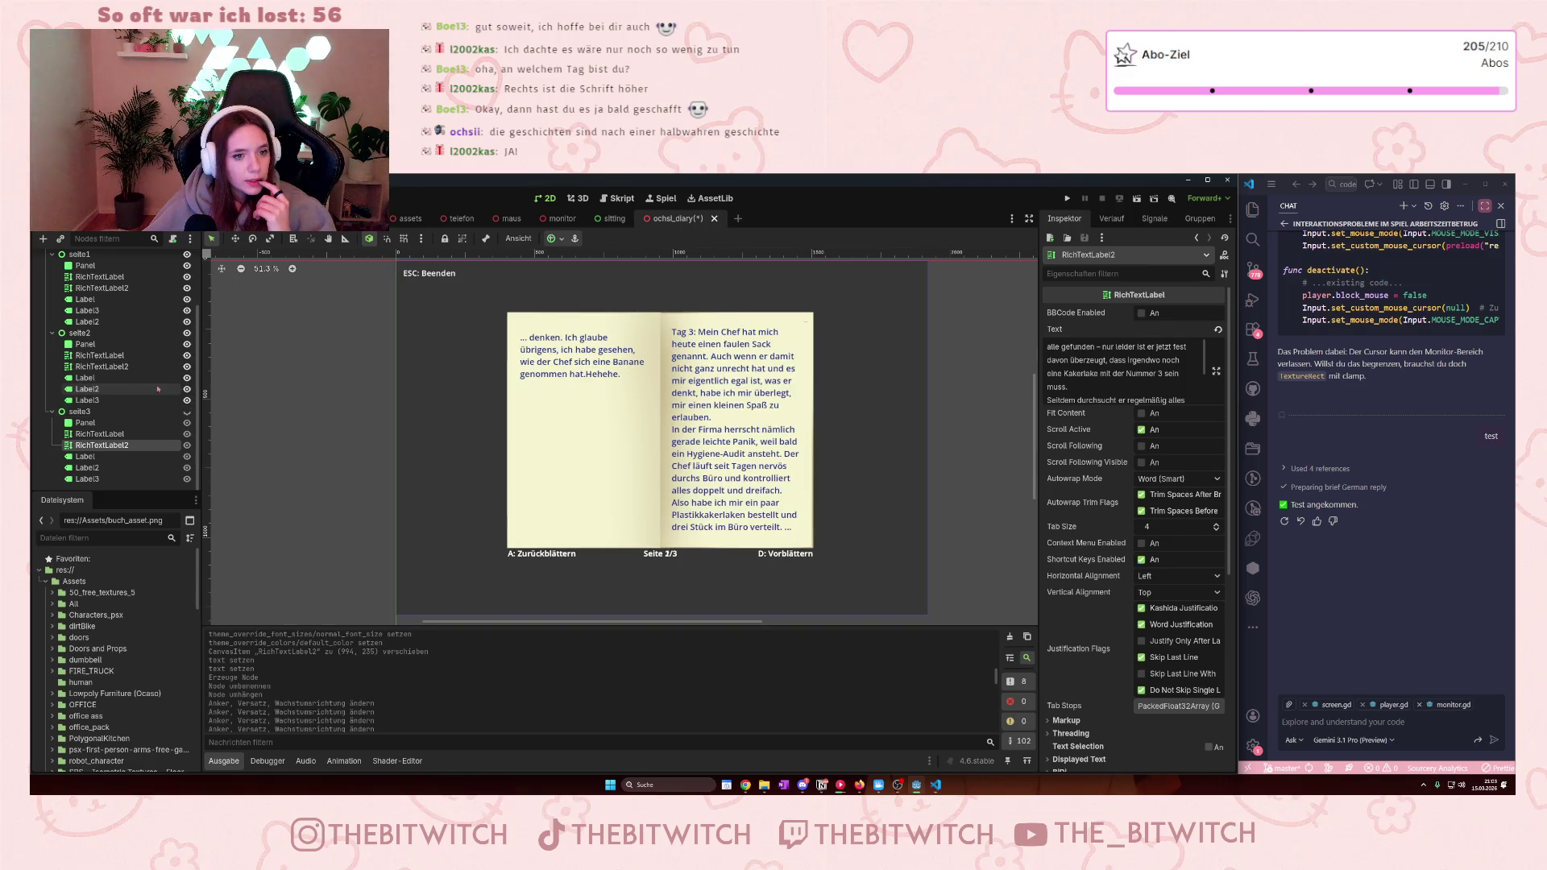
# - Nudge seite2's RichTextLabel2 down three pixels, checking its alignment against the left-page text
pyautogui.click(114, 366)
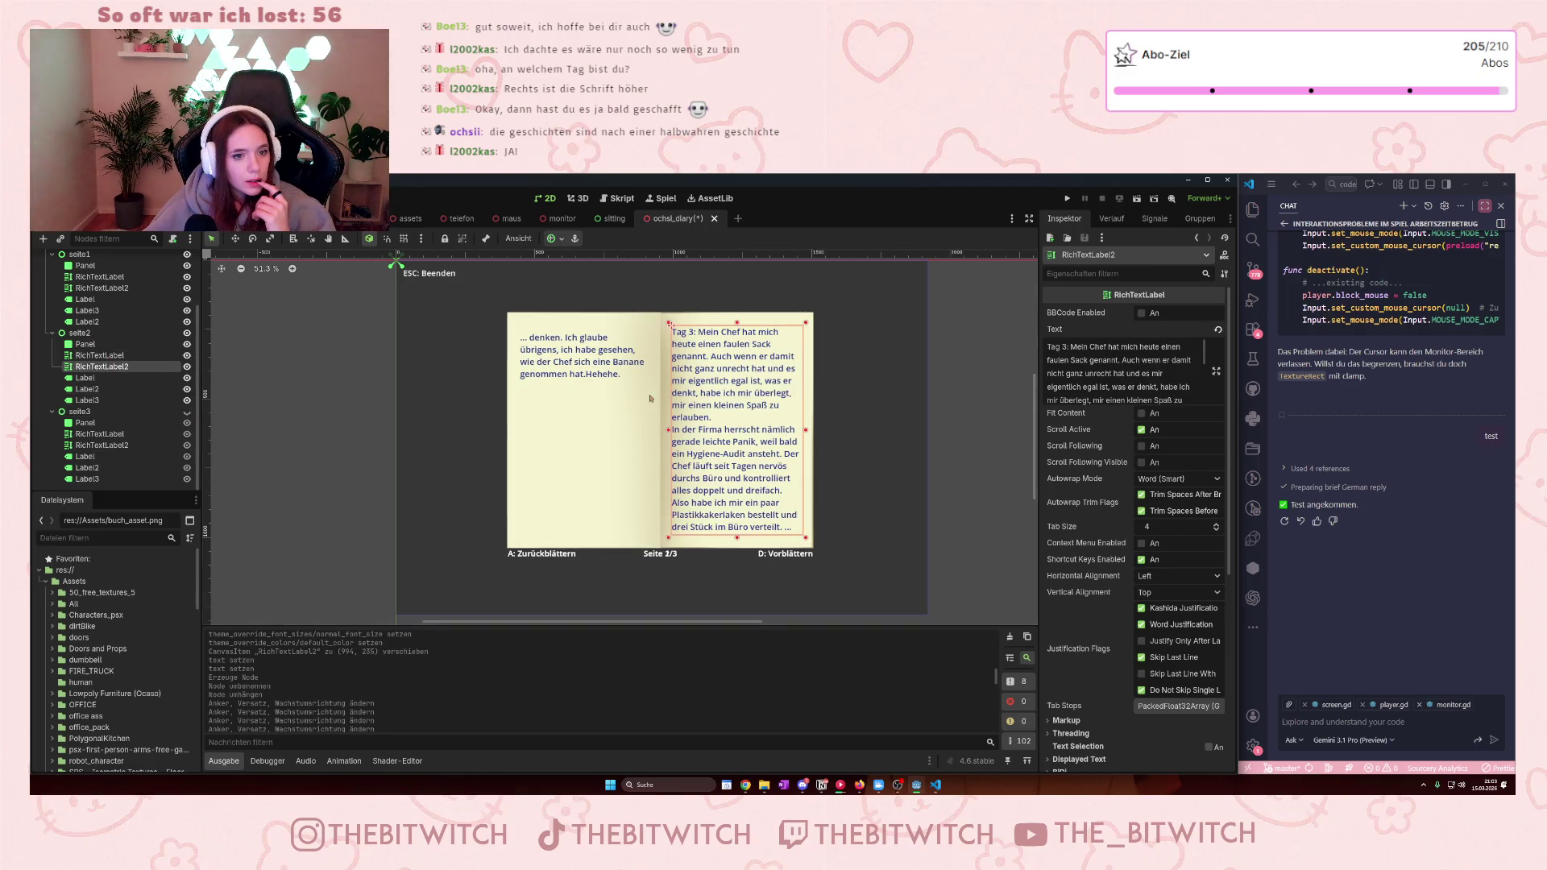
pyautogui.press('Down')
pyautogui.press('Down')
pyautogui.press('Down')
pyautogui.press('Down')
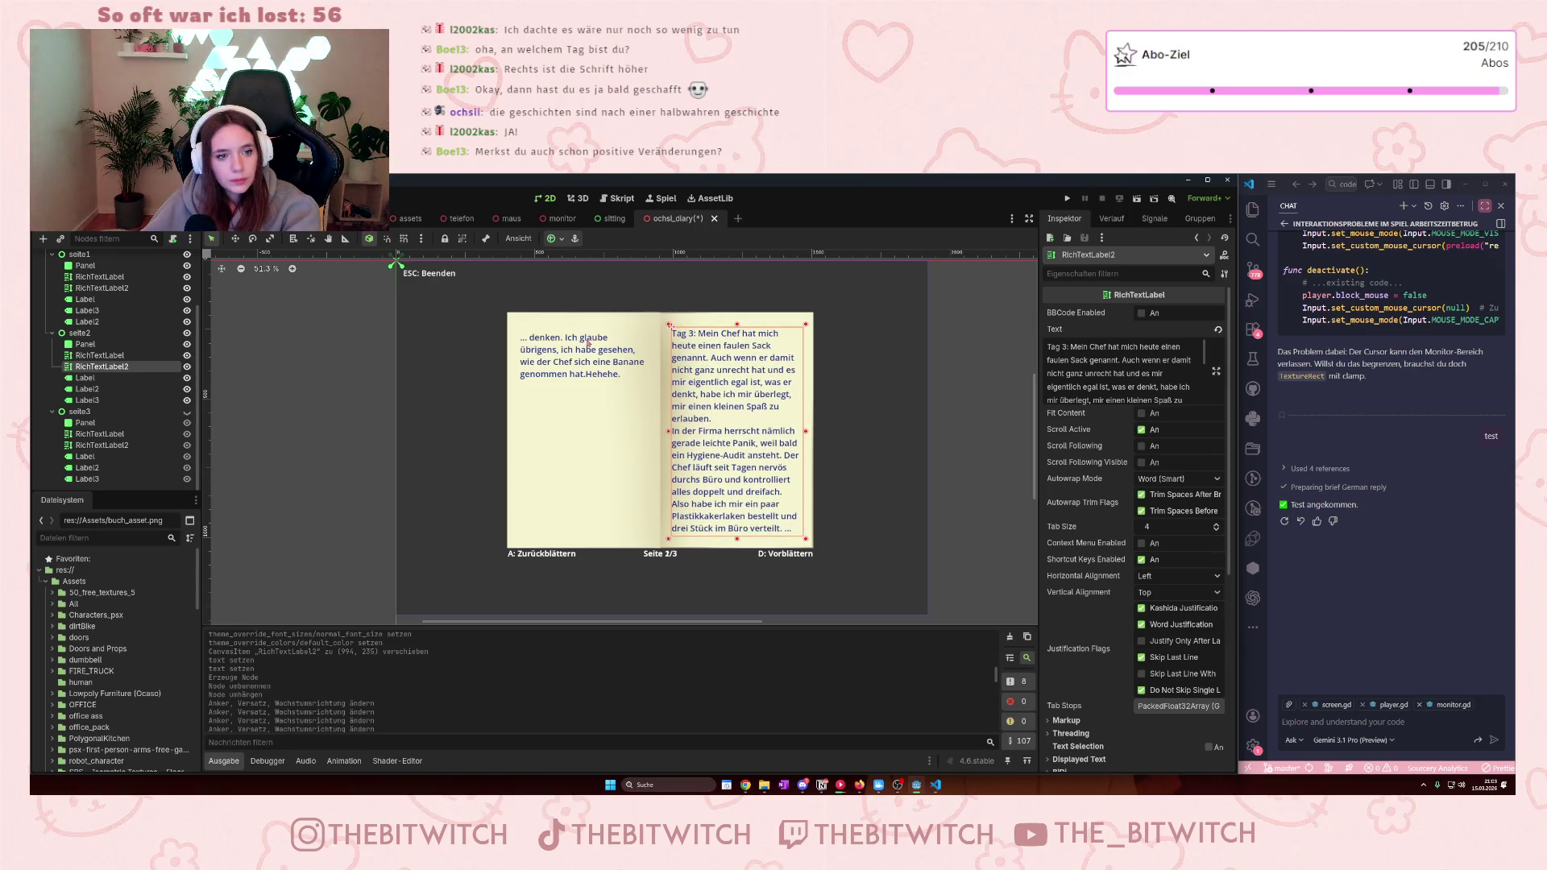
pyautogui.keyDown('shift'); pyautogui.click(612, 352); pyautogui.keyUp('shift')
pyautogui.click(732, 411)
pyautogui.press('Down')
pyautogui.keyDown('shift'); pyautogui.click(572, 363); pyautogui.keyUp('shift')
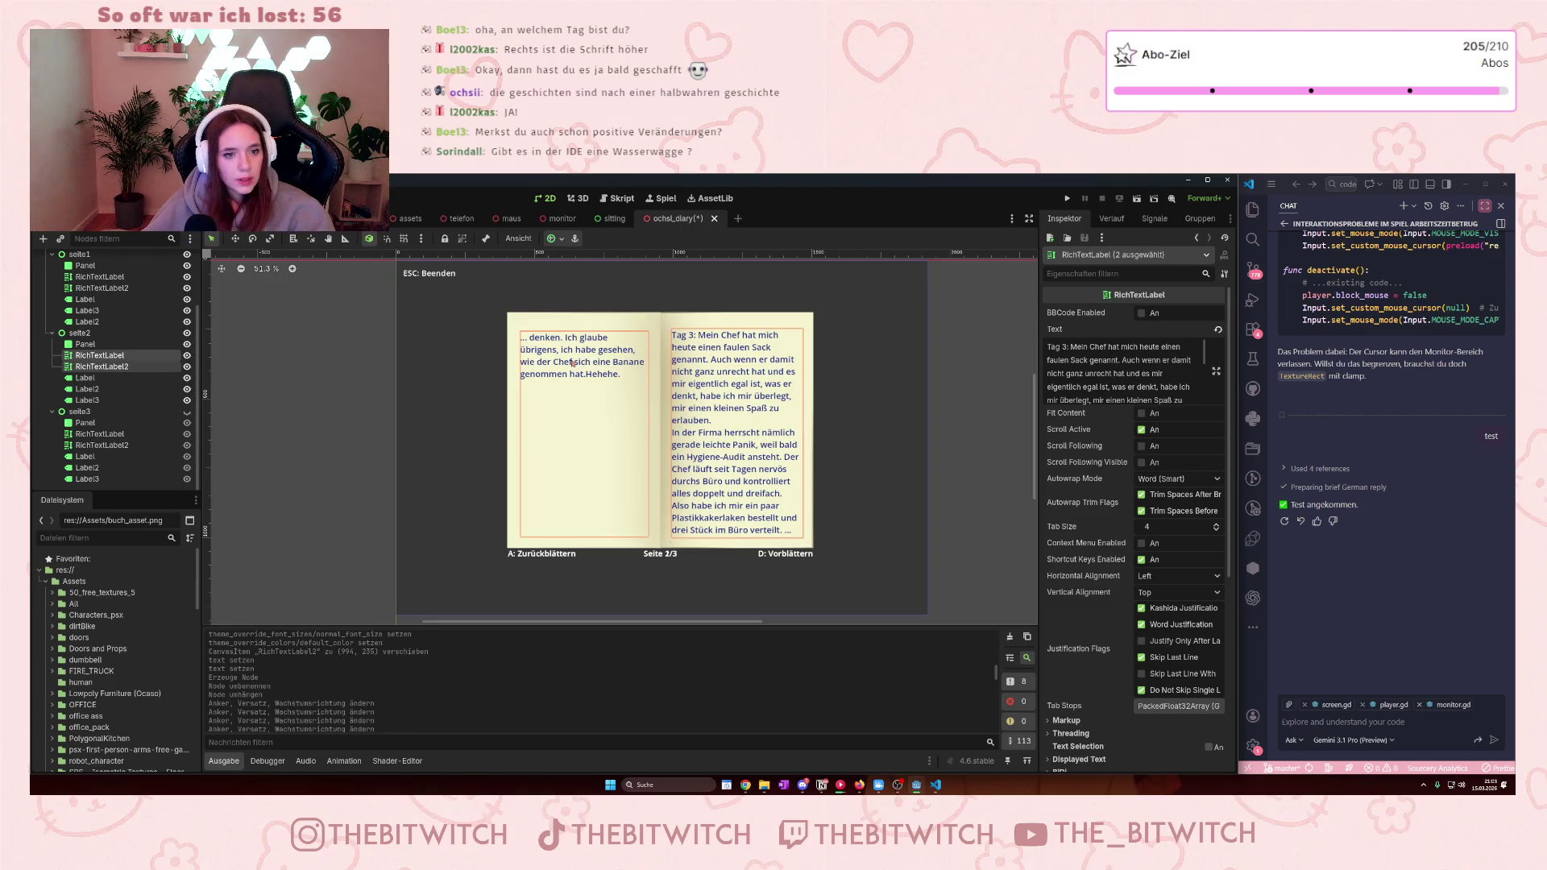
pyautogui.click(751, 422)
pyautogui.press('Down')
pyautogui.press('Down')
pyautogui.press('Down')
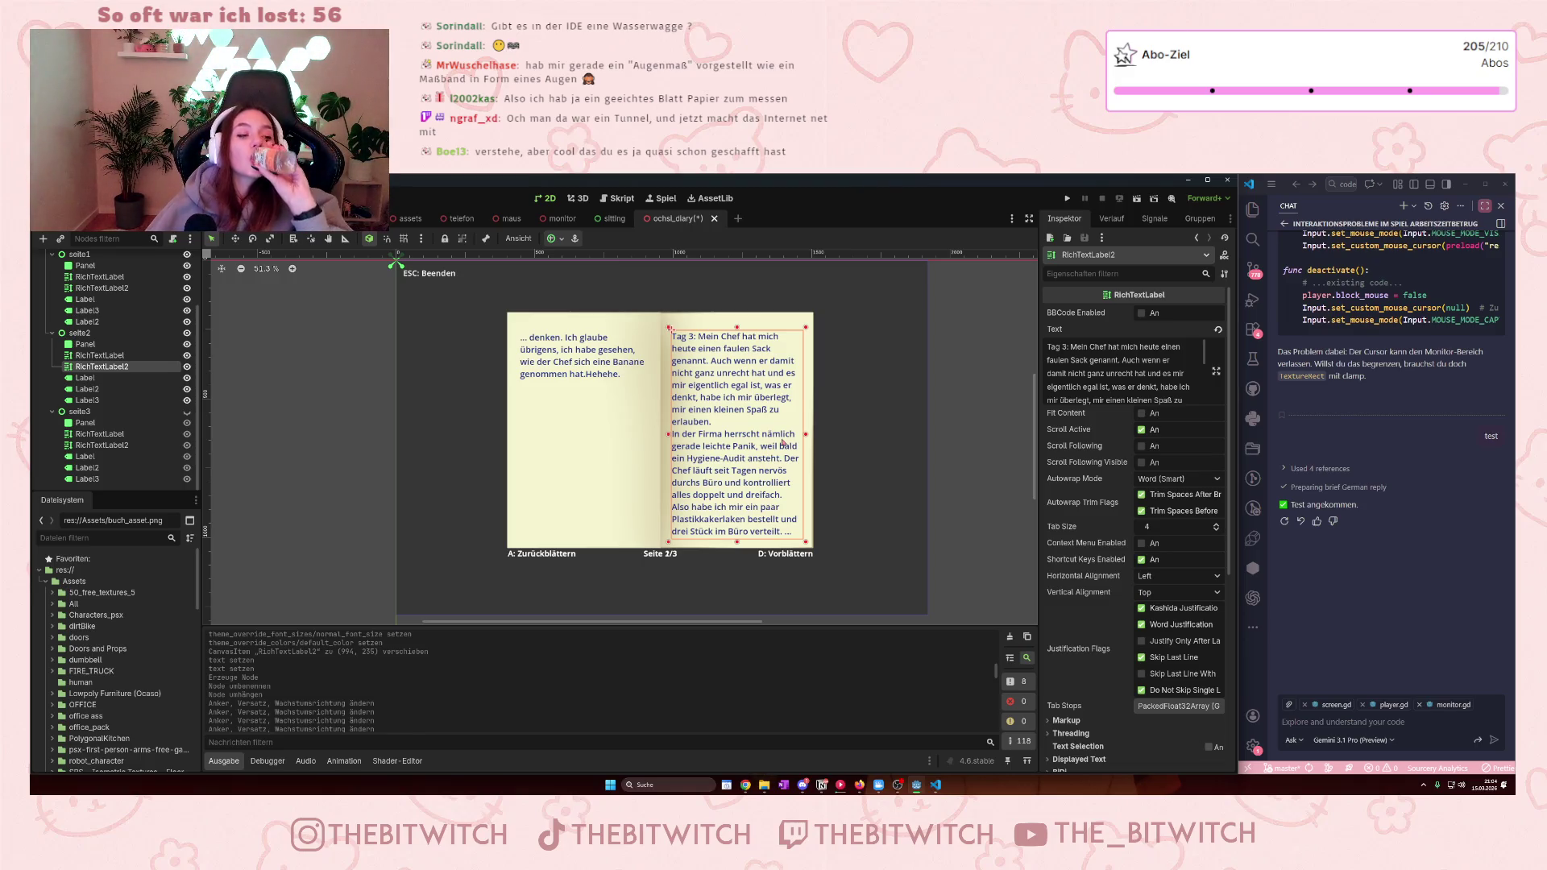
# - Hide seite2 and nudge seite1's RichTextLabel2 down three pixels to line up with the left-page text
pyautogui.click(187, 332)
pyautogui.scroll(2, 98, 284)
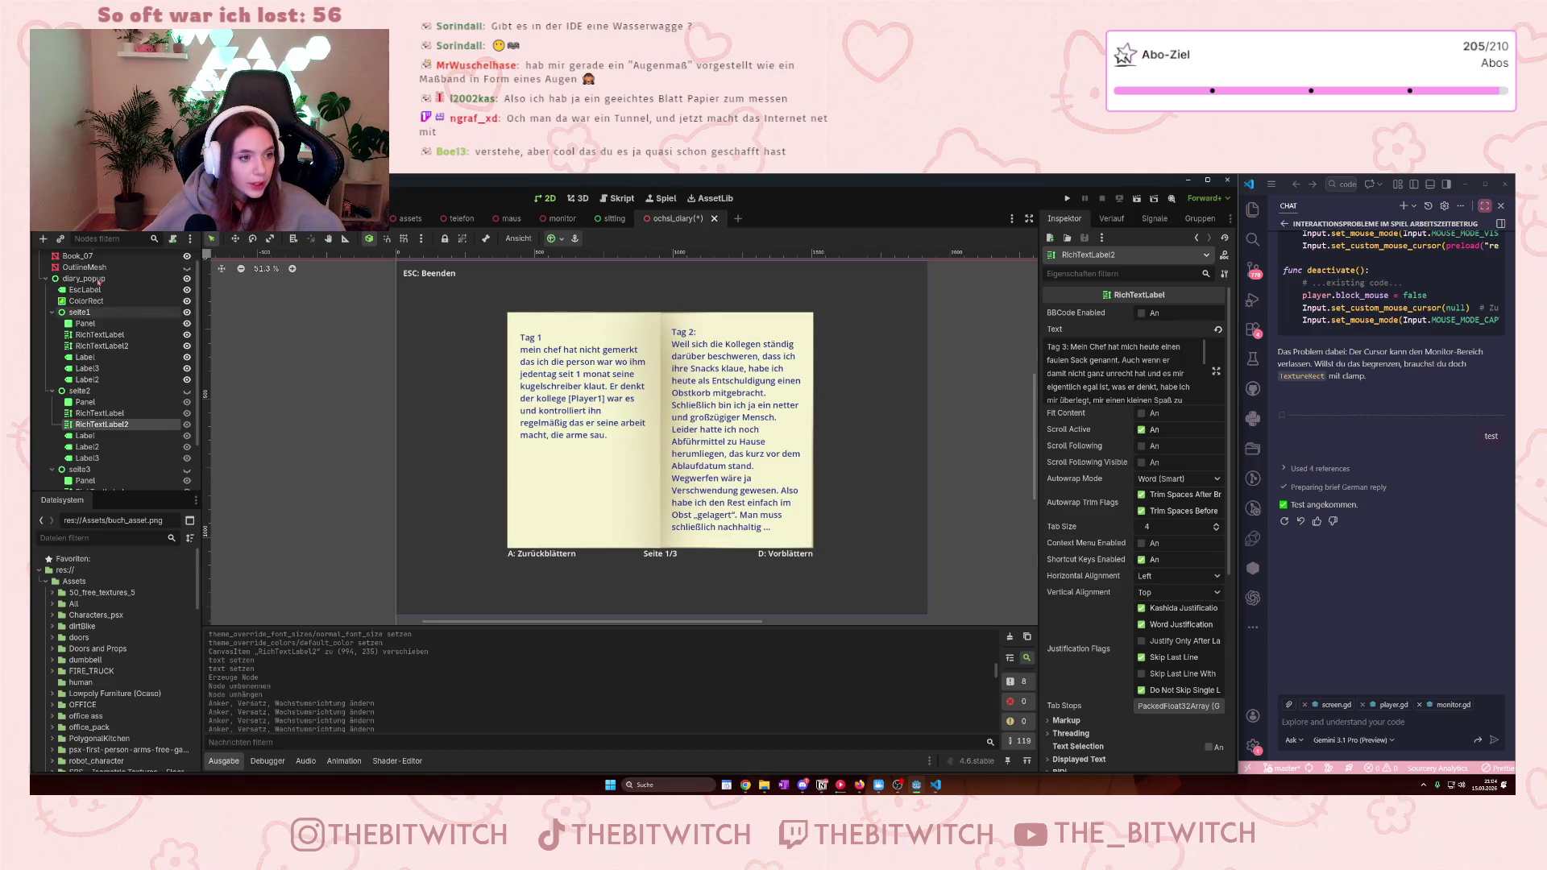
pyautogui.click(101, 345)
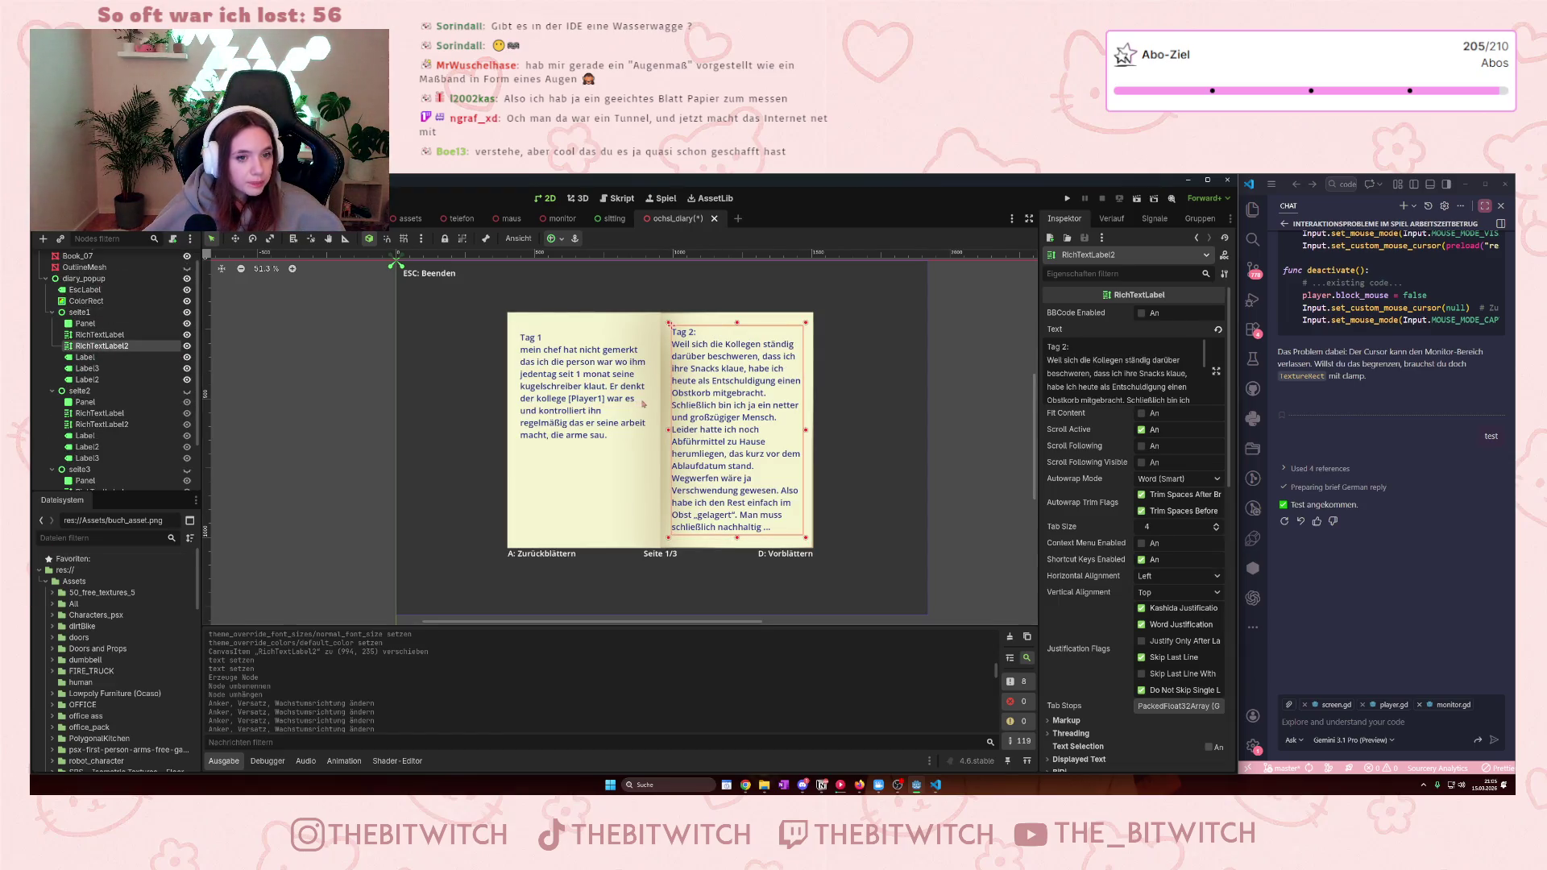
pyautogui.press('Down')
pyautogui.press('Down')
pyautogui.press('Down')
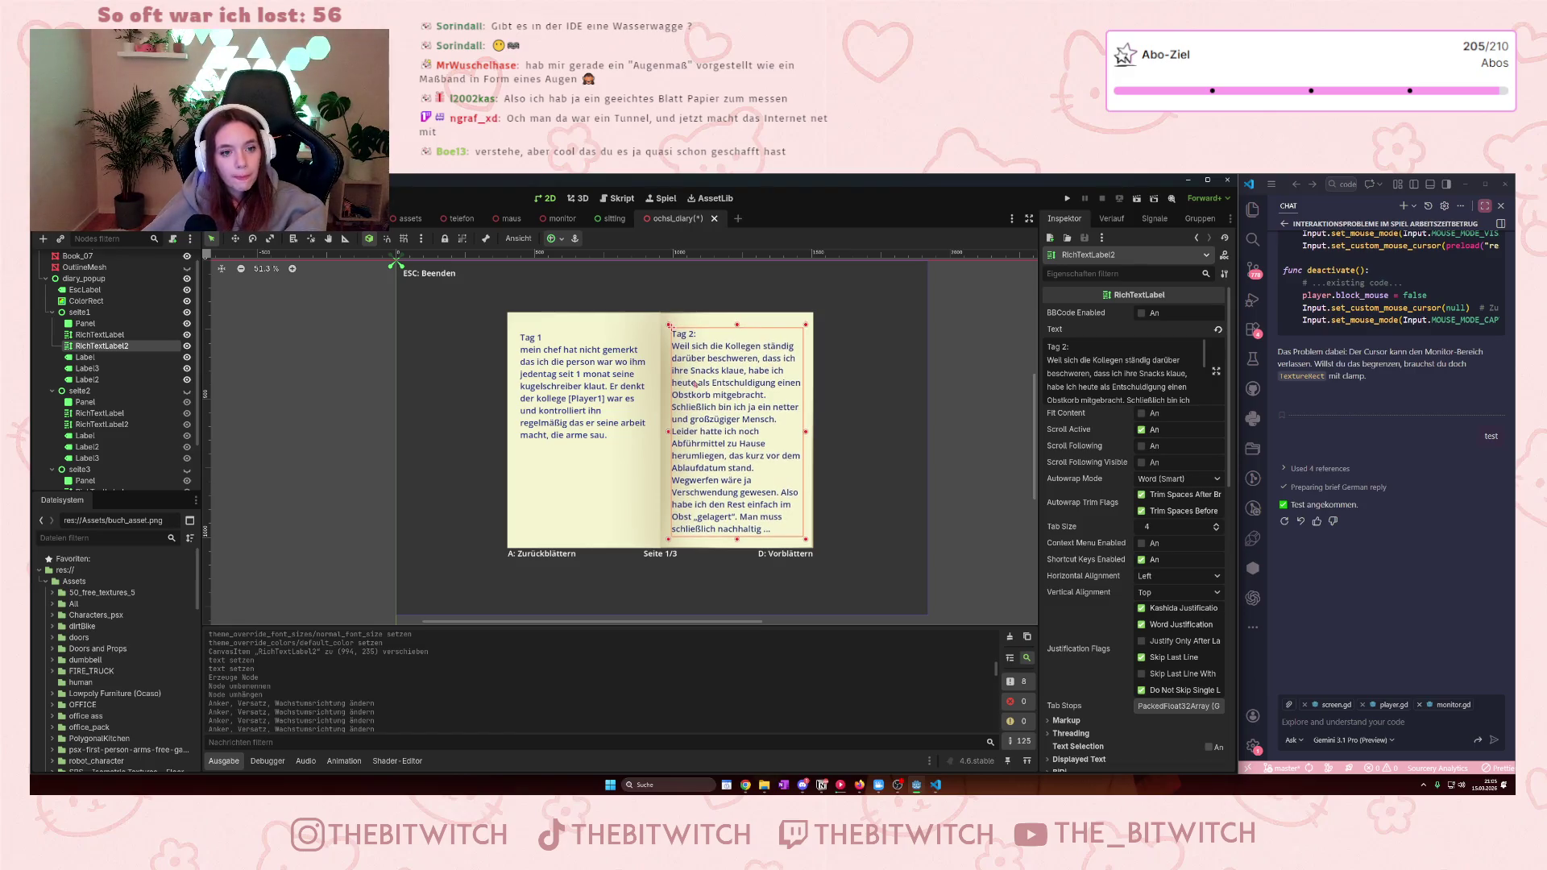
pyautogui.keyDown('shift'); pyautogui.click(558, 397); pyautogui.keyUp('shift')
pyautogui.click(593, 420)
pyautogui.click(101, 345)
pyautogui.press('Down')
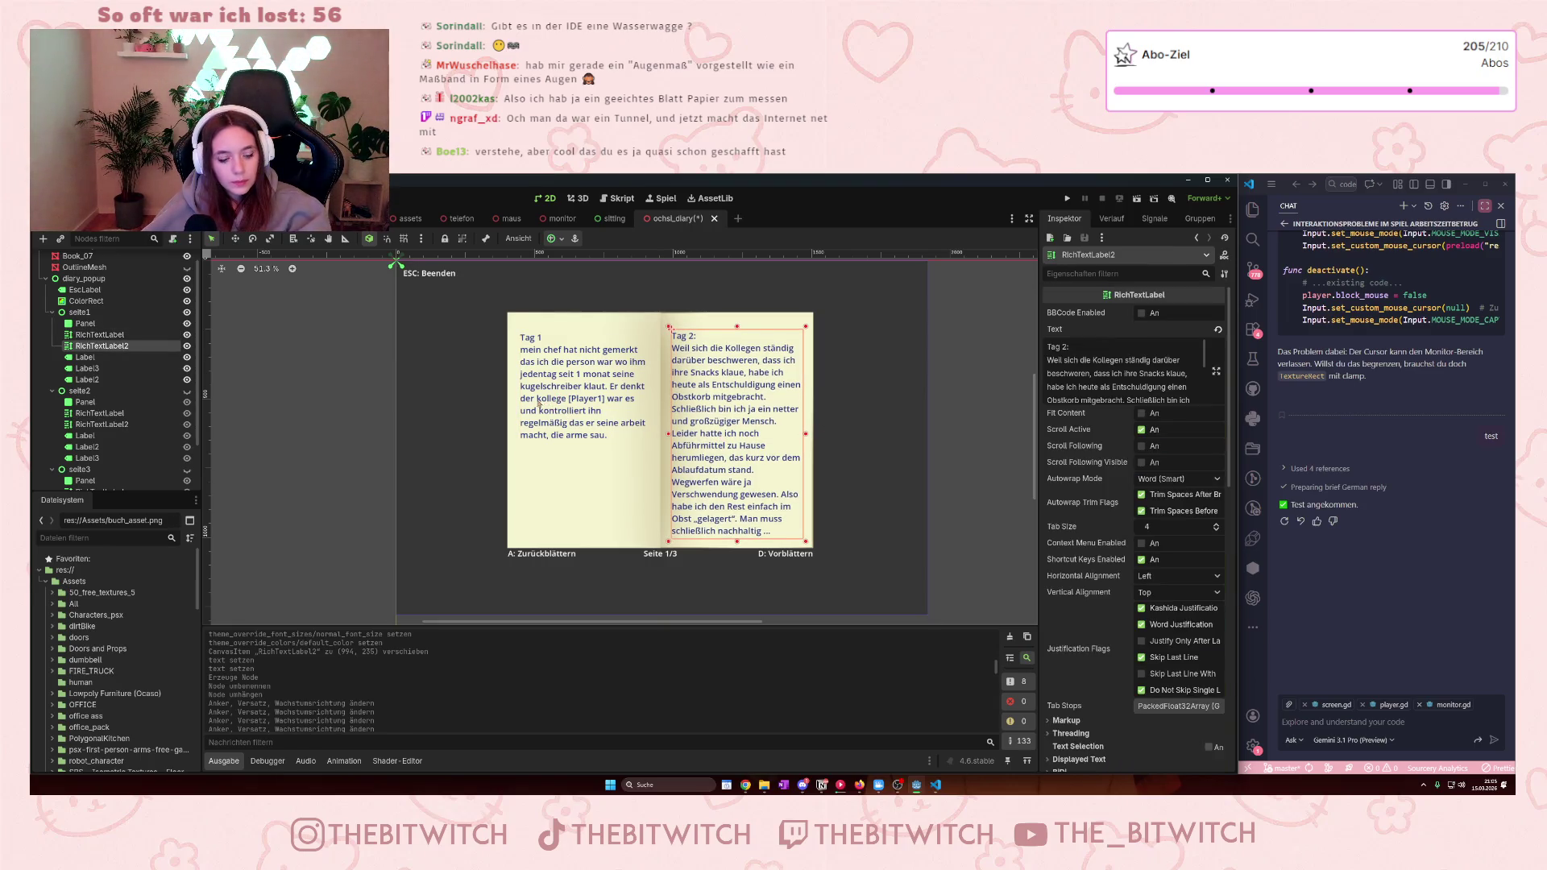
pyautogui.keyDown('shift'); pyautogui.click(538, 404); pyautogui.keyUp('shift')
pyautogui.click(838, 433)
pyautogui.click(101, 346)
pyautogui.press('Down')
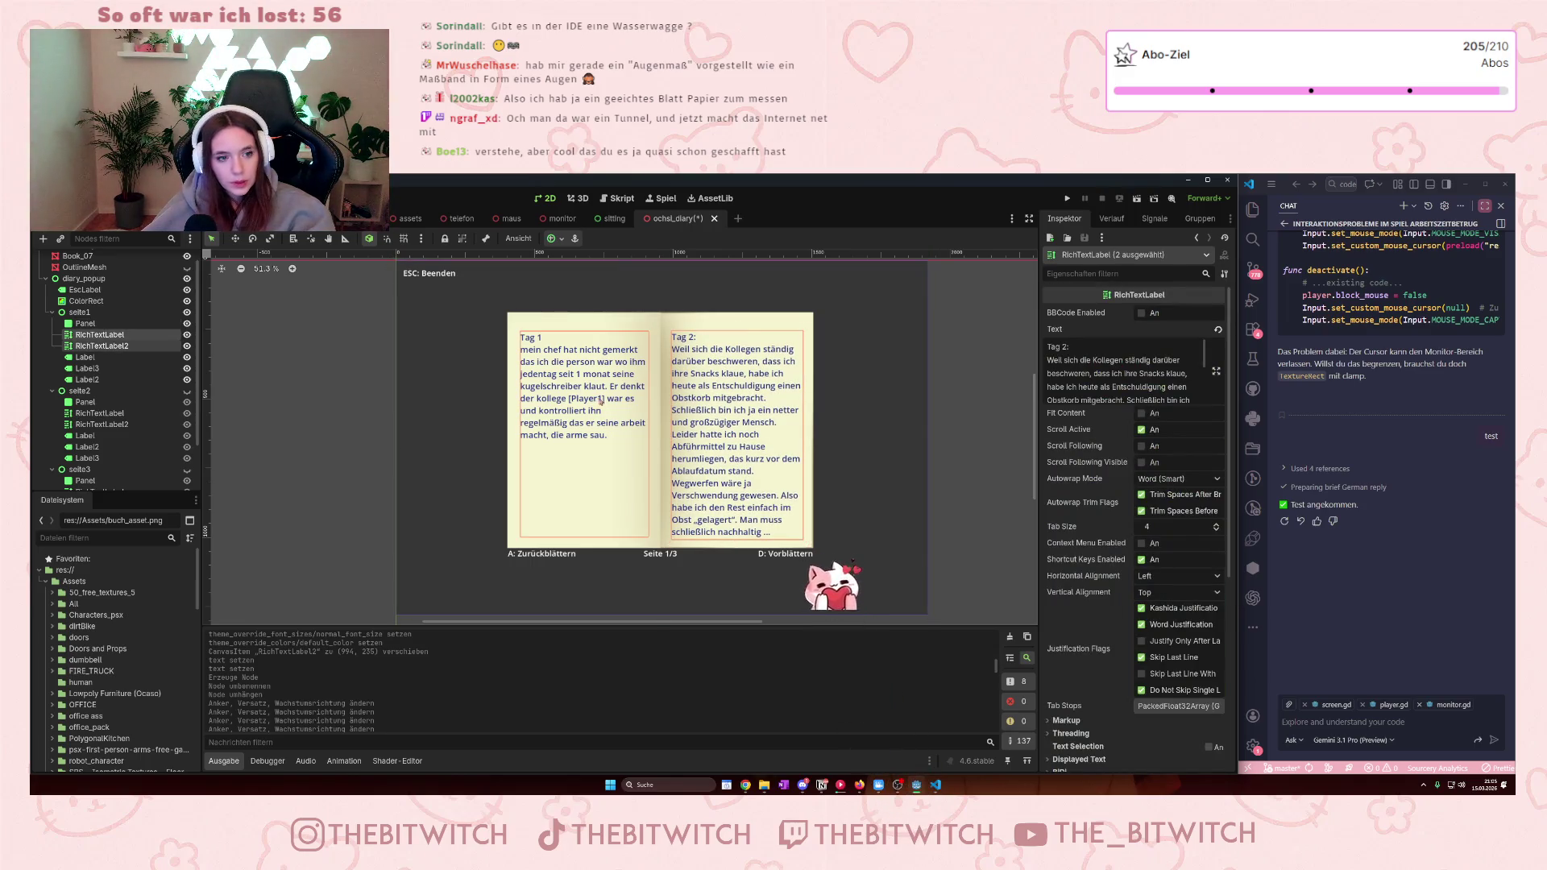
# - Make seite2 and seite3 visible again
pyautogui.click(101, 323)
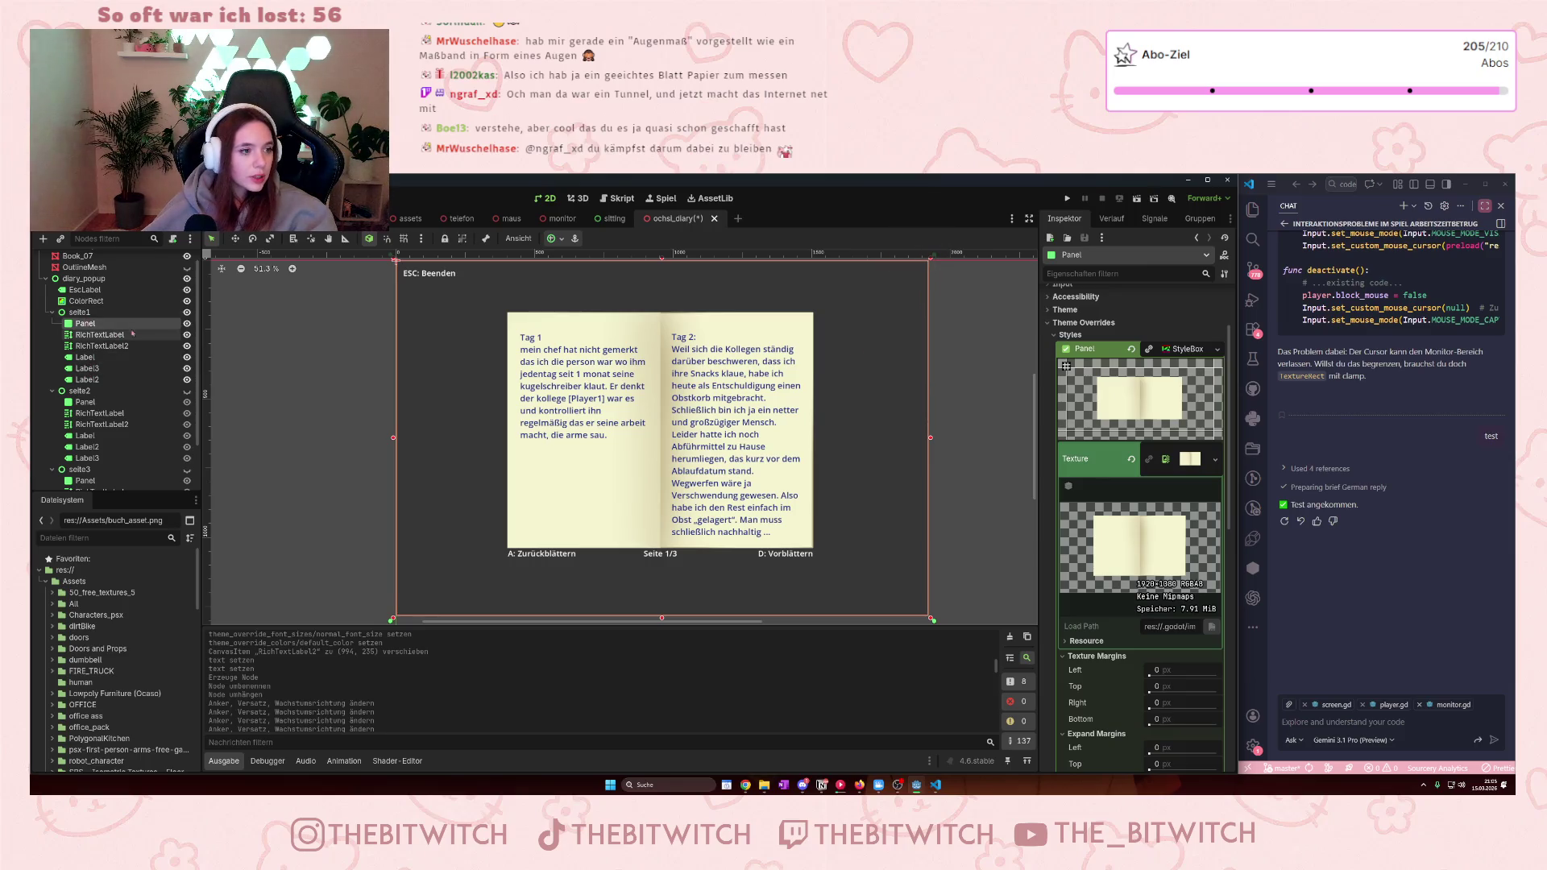
pyautogui.click(187, 391)
pyautogui.click(187, 469)
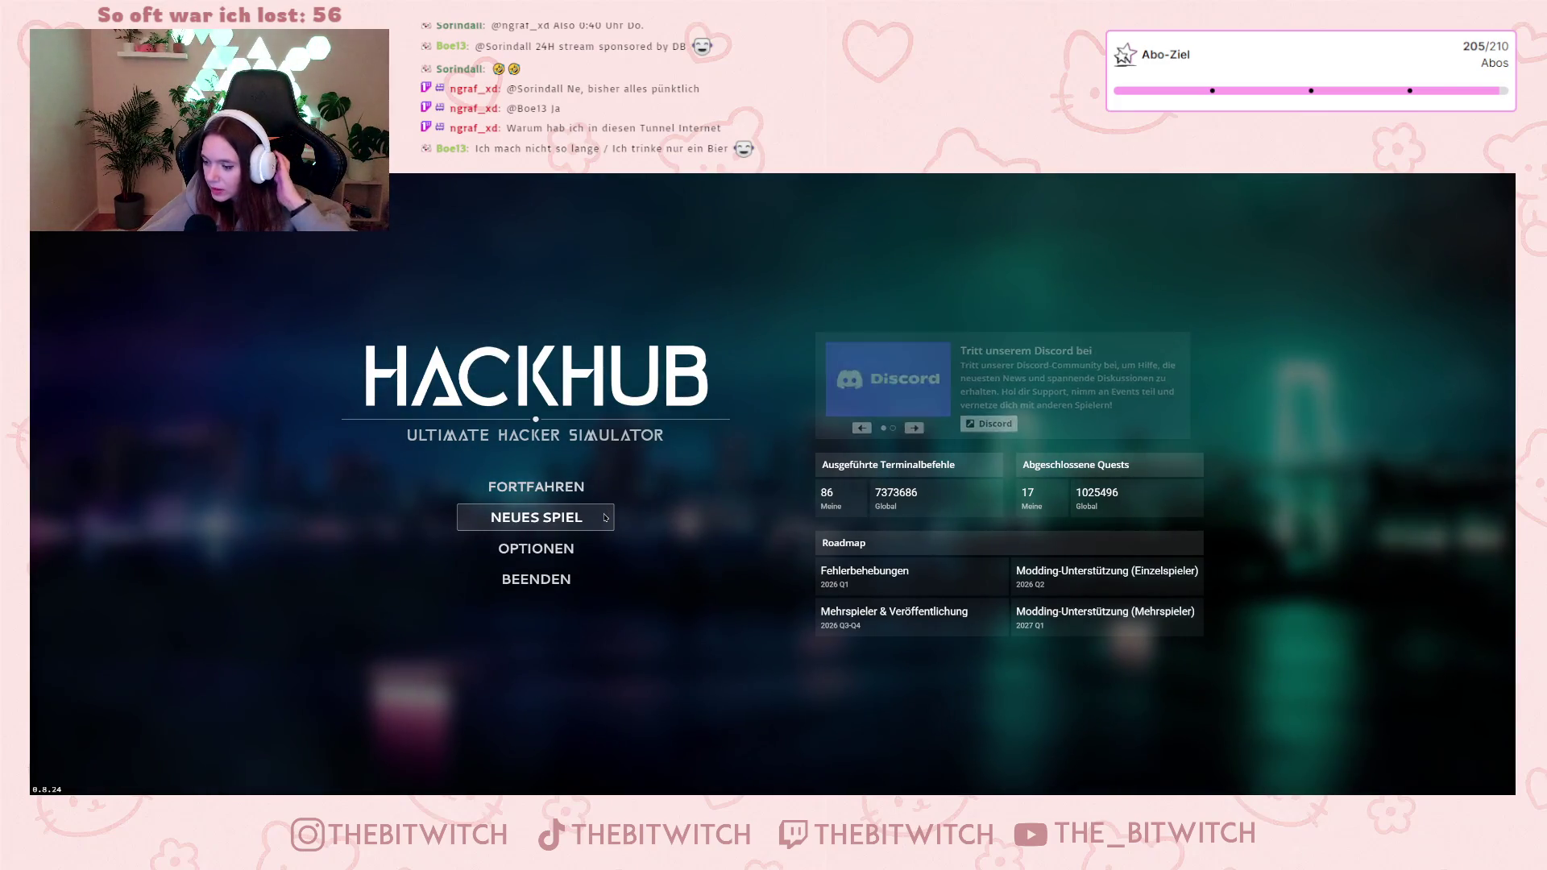
# - Continue the saved game and close the notification saying one job is available on Hackhub
pyautogui.click(572, 490)
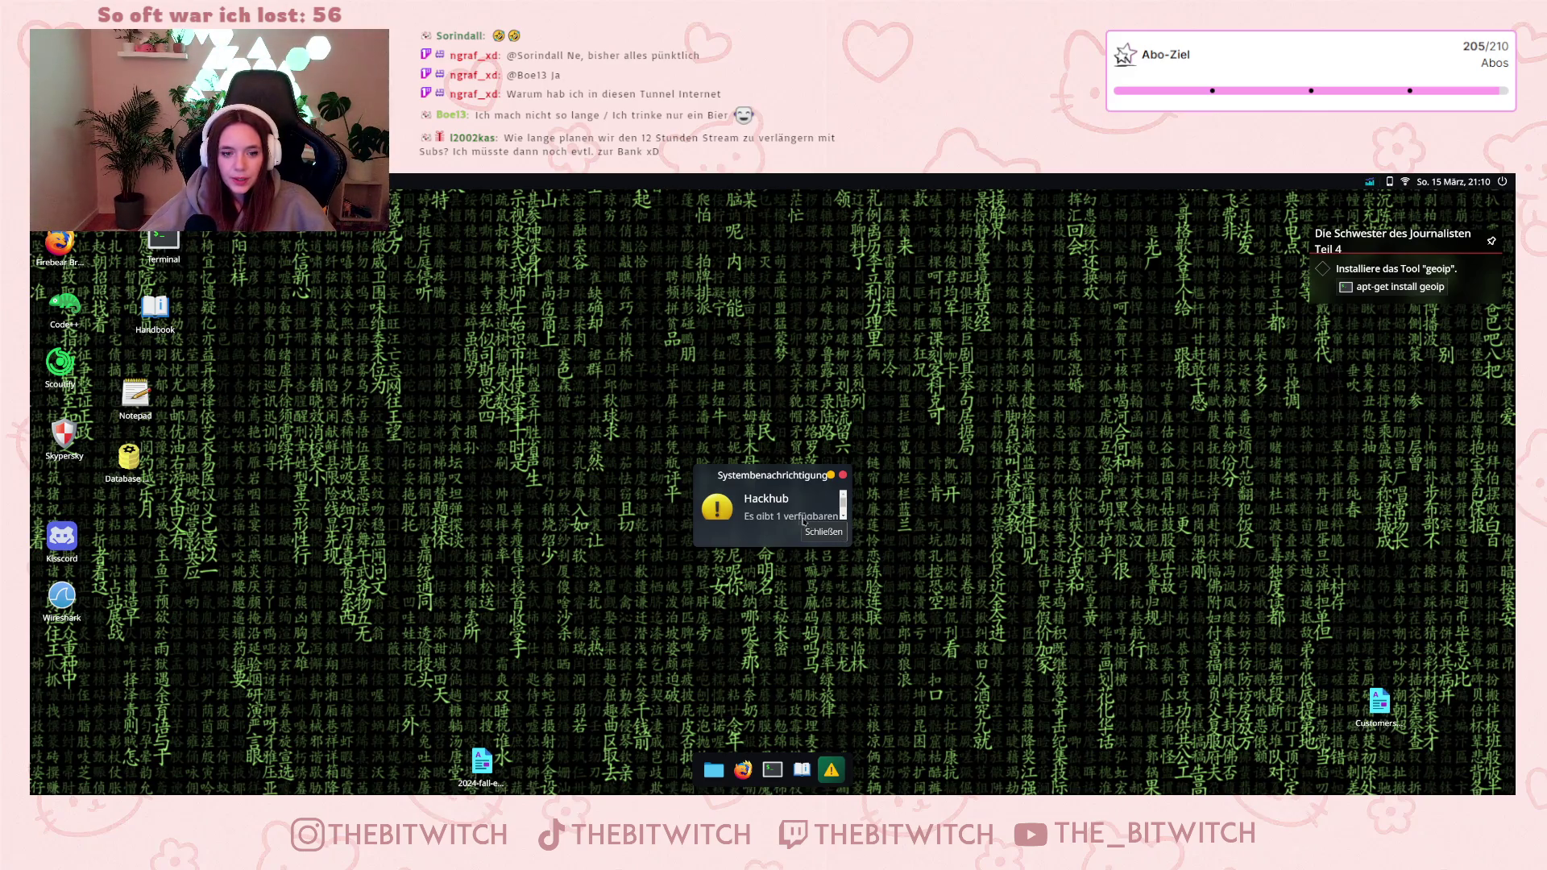
pyautogui.scroll(-2, 843, 507)
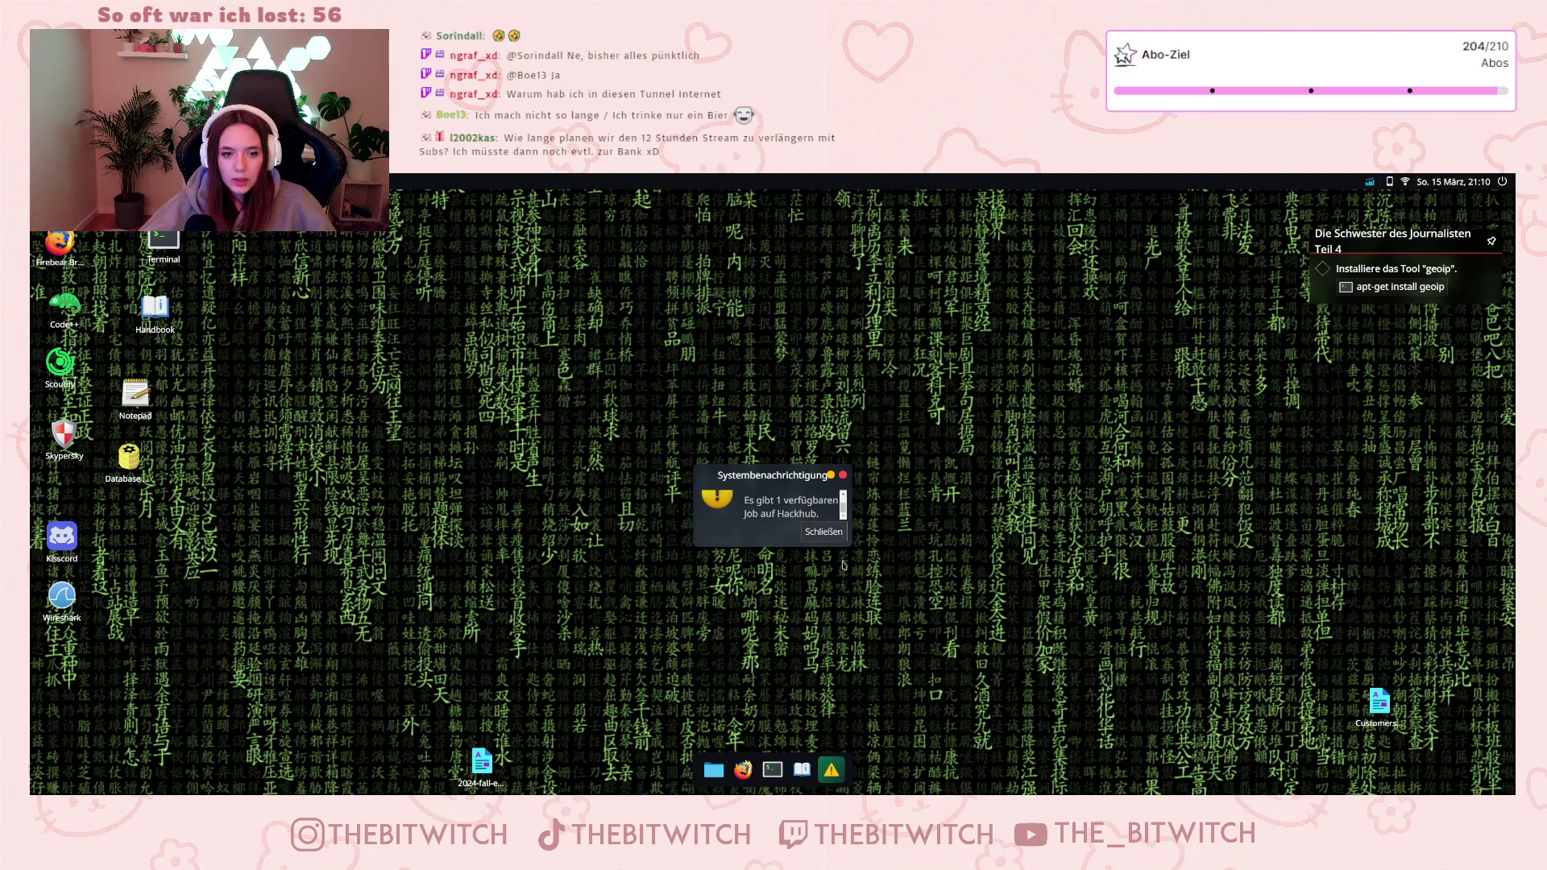
pyautogui.click(824, 534)
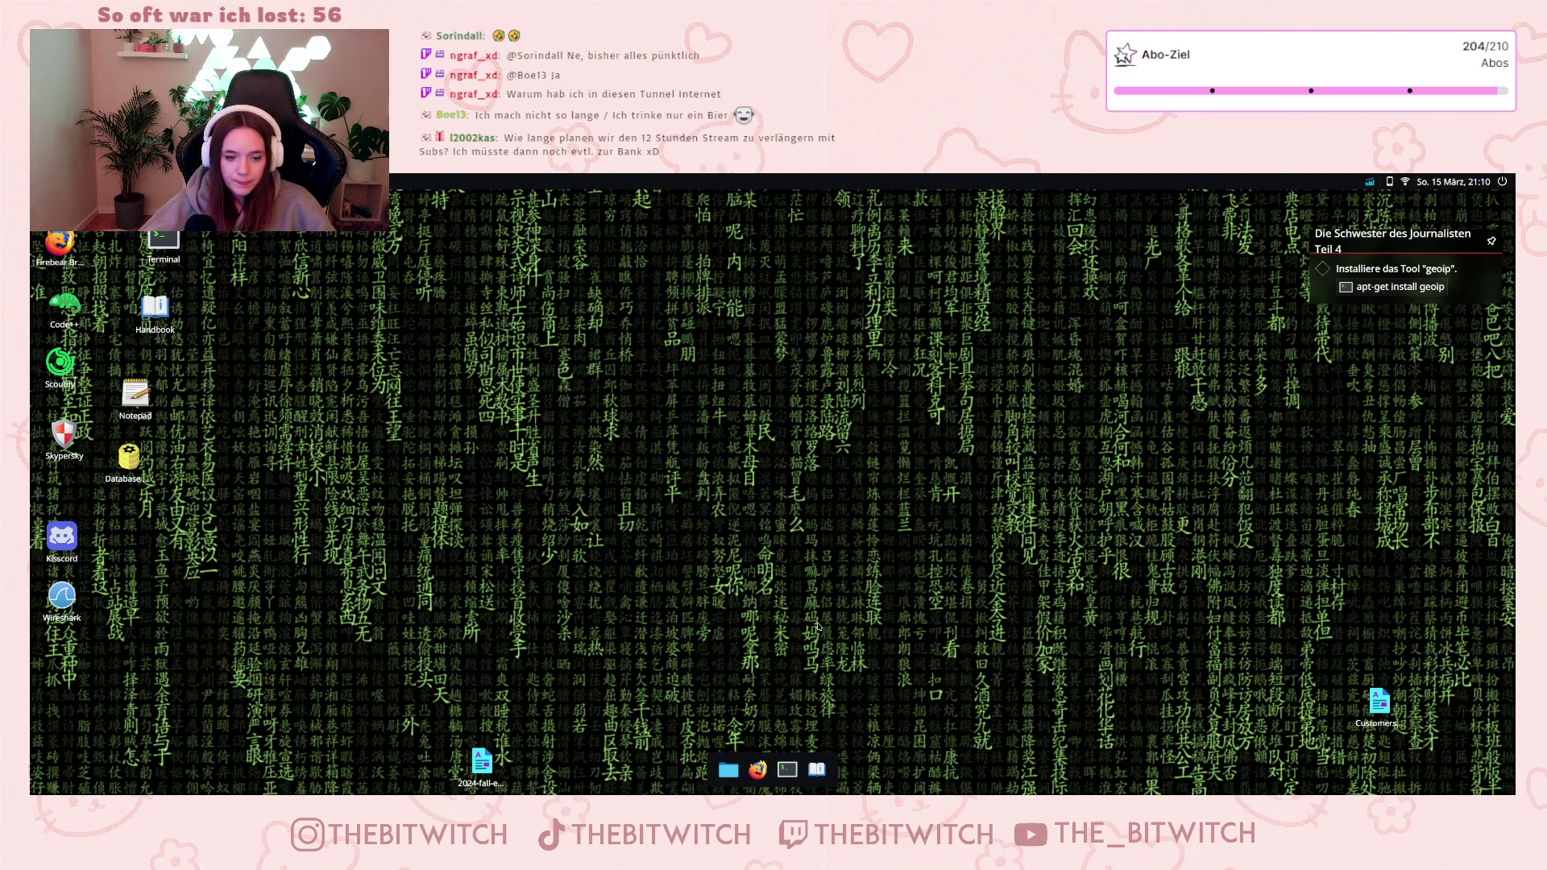
pyautogui.click(757, 770)
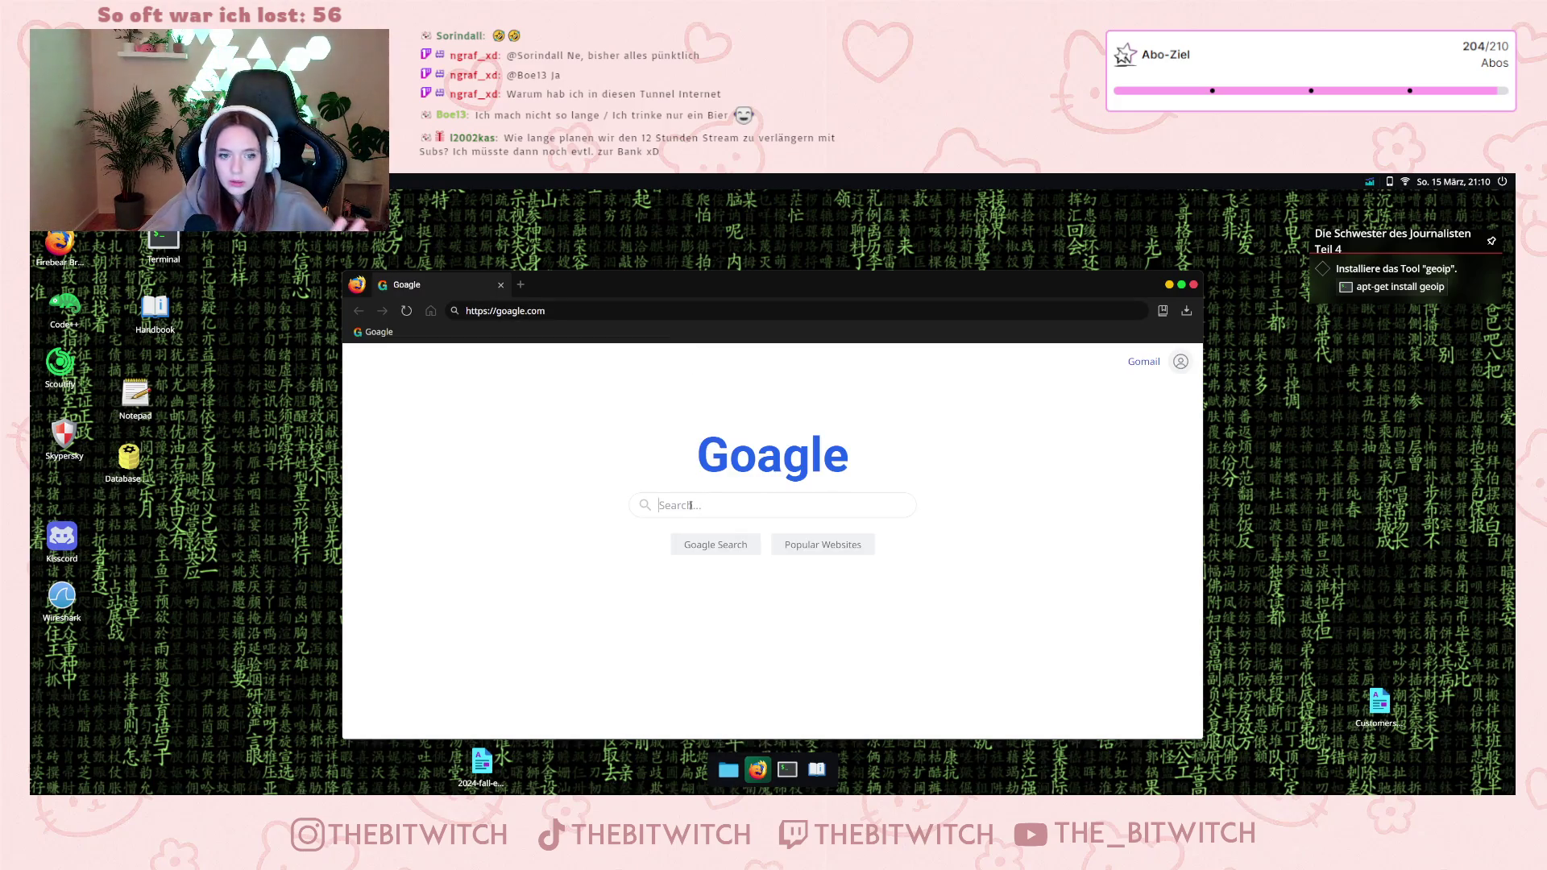
# - Search Goagle for 'mail' and open the GoMail inbox
pyautogui.click(690, 505)
pyautogui.write('mail')
pyautogui.press('Return')
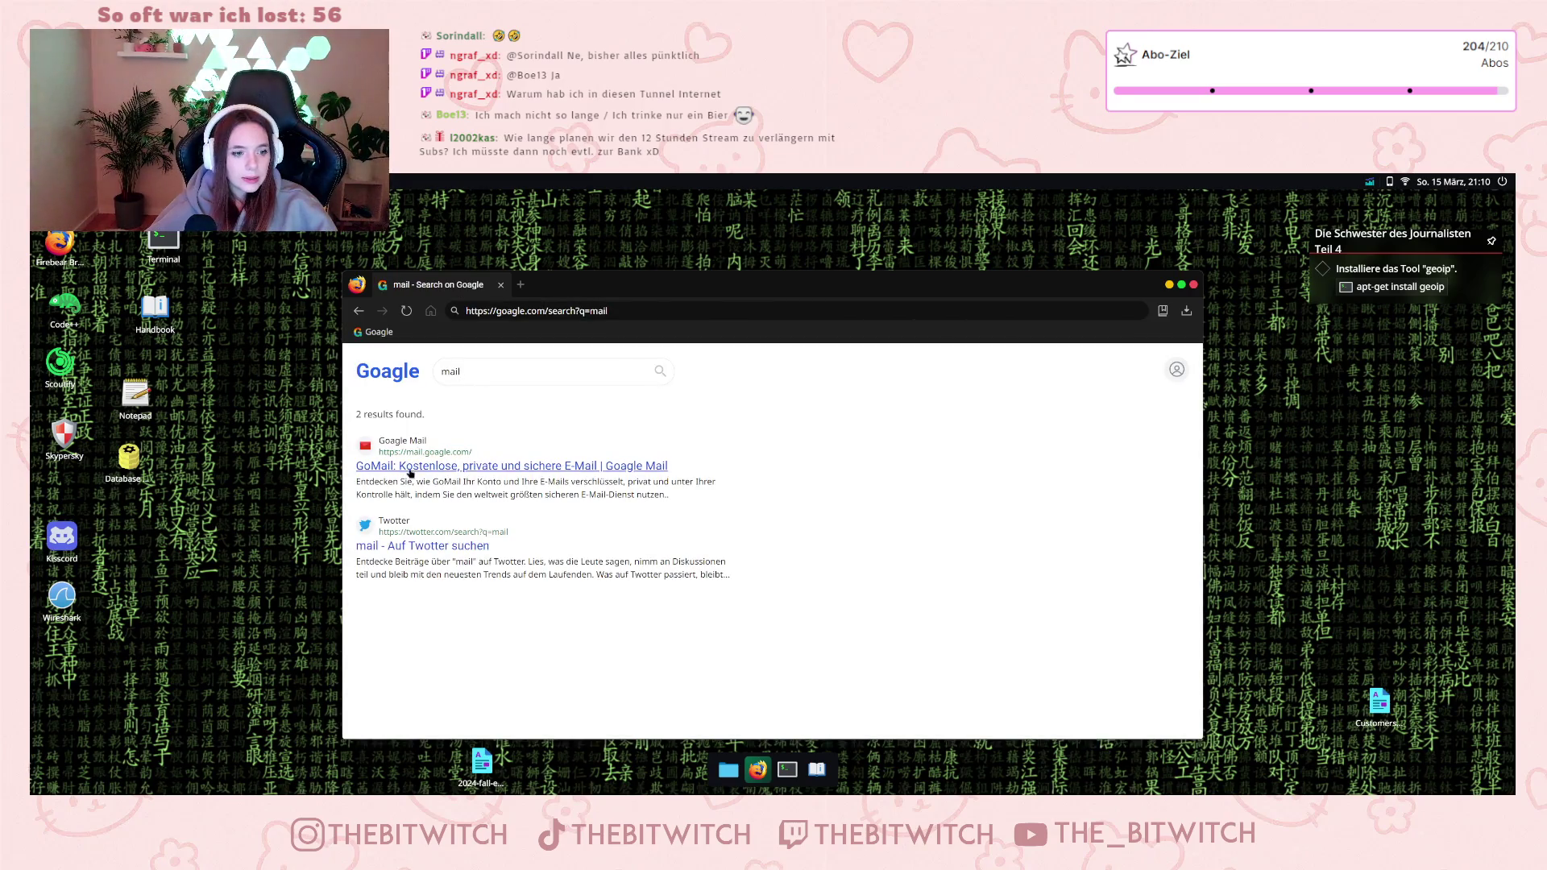
pyautogui.click(645, 466)
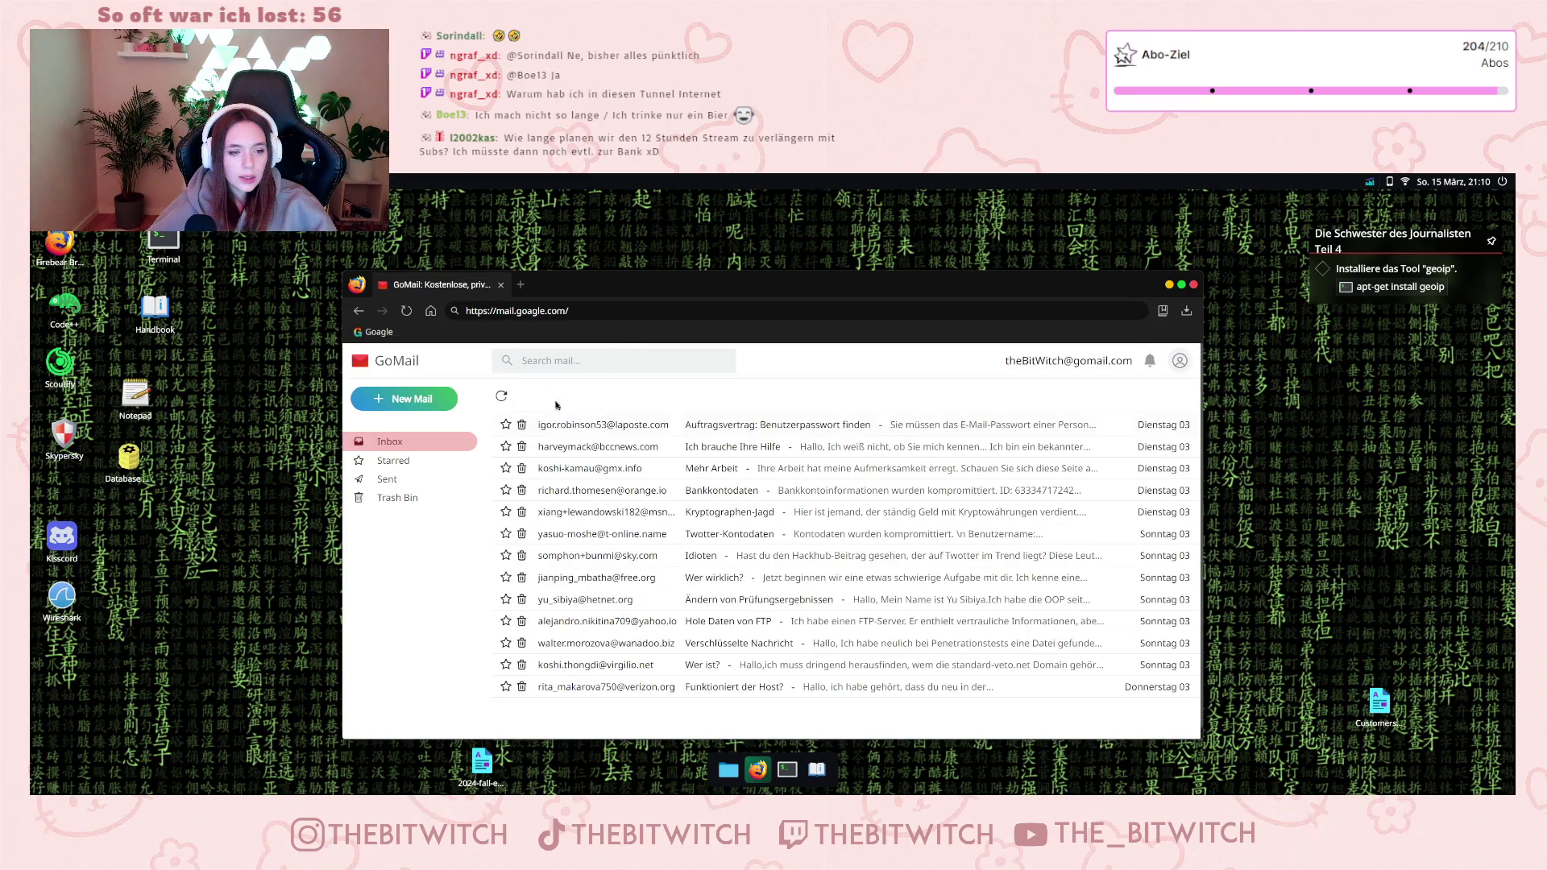
# - In a new tab, search for 'hackhub' and open the HackHub website
pyautogui.click(523, 285)
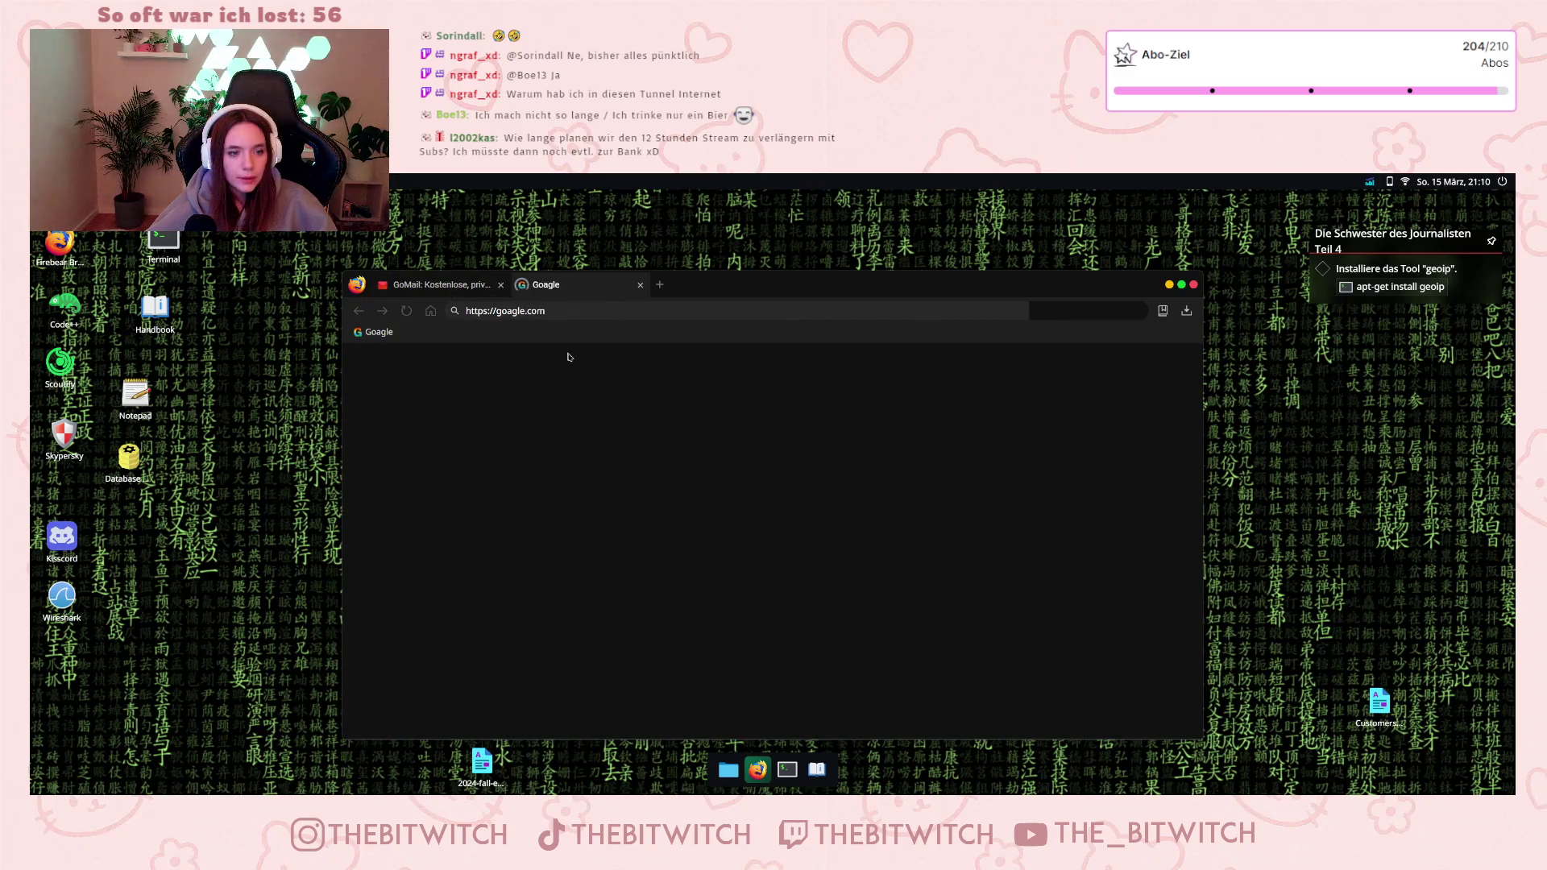
pyautogui.write('hackhub')
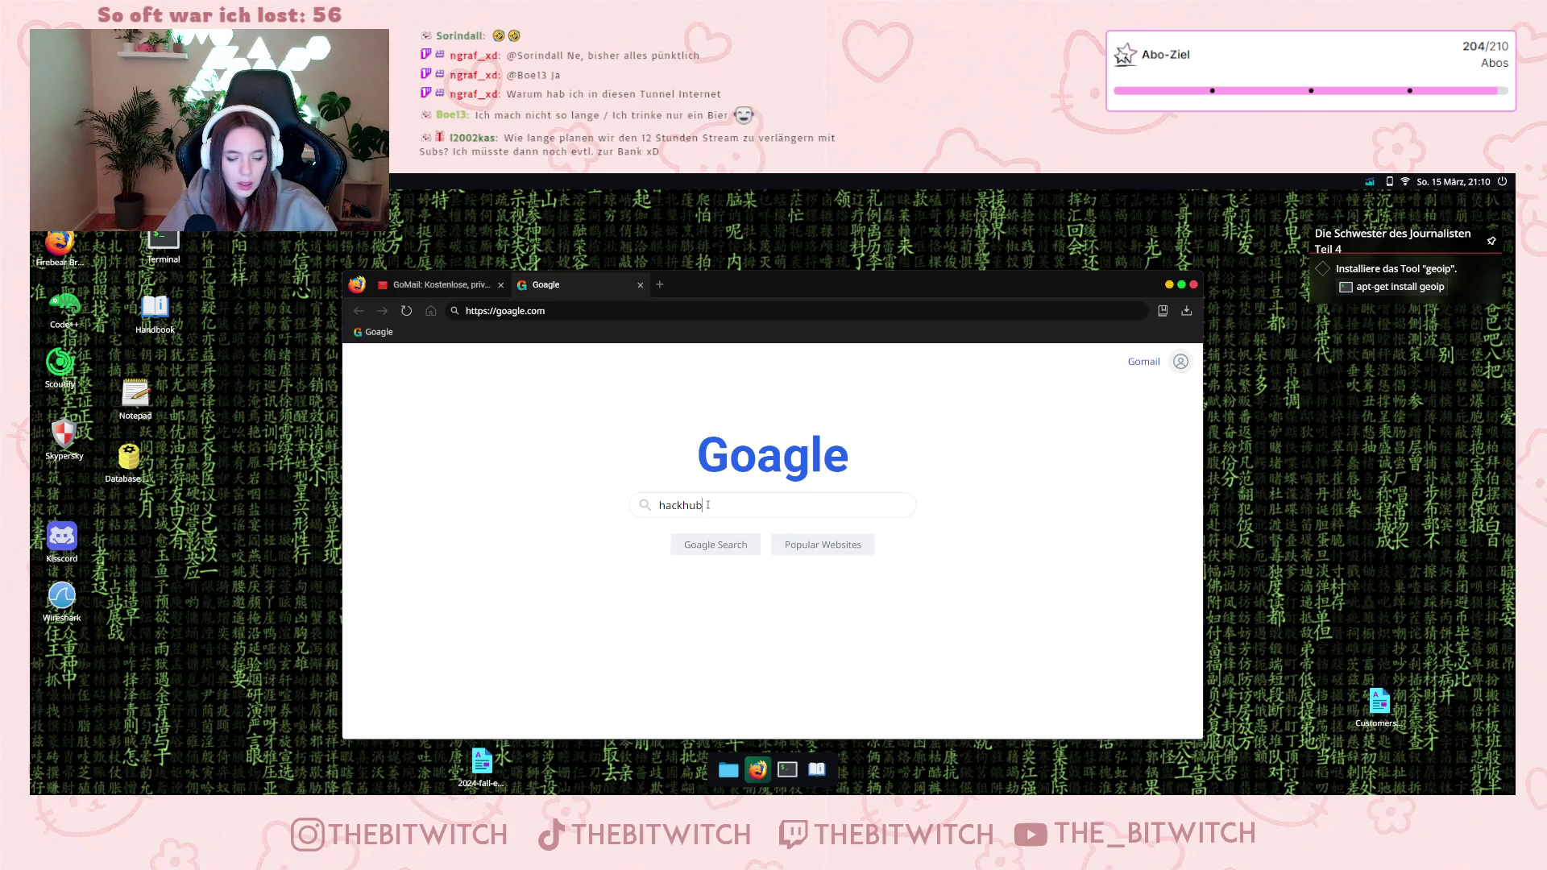
pyautogui.press('Return')
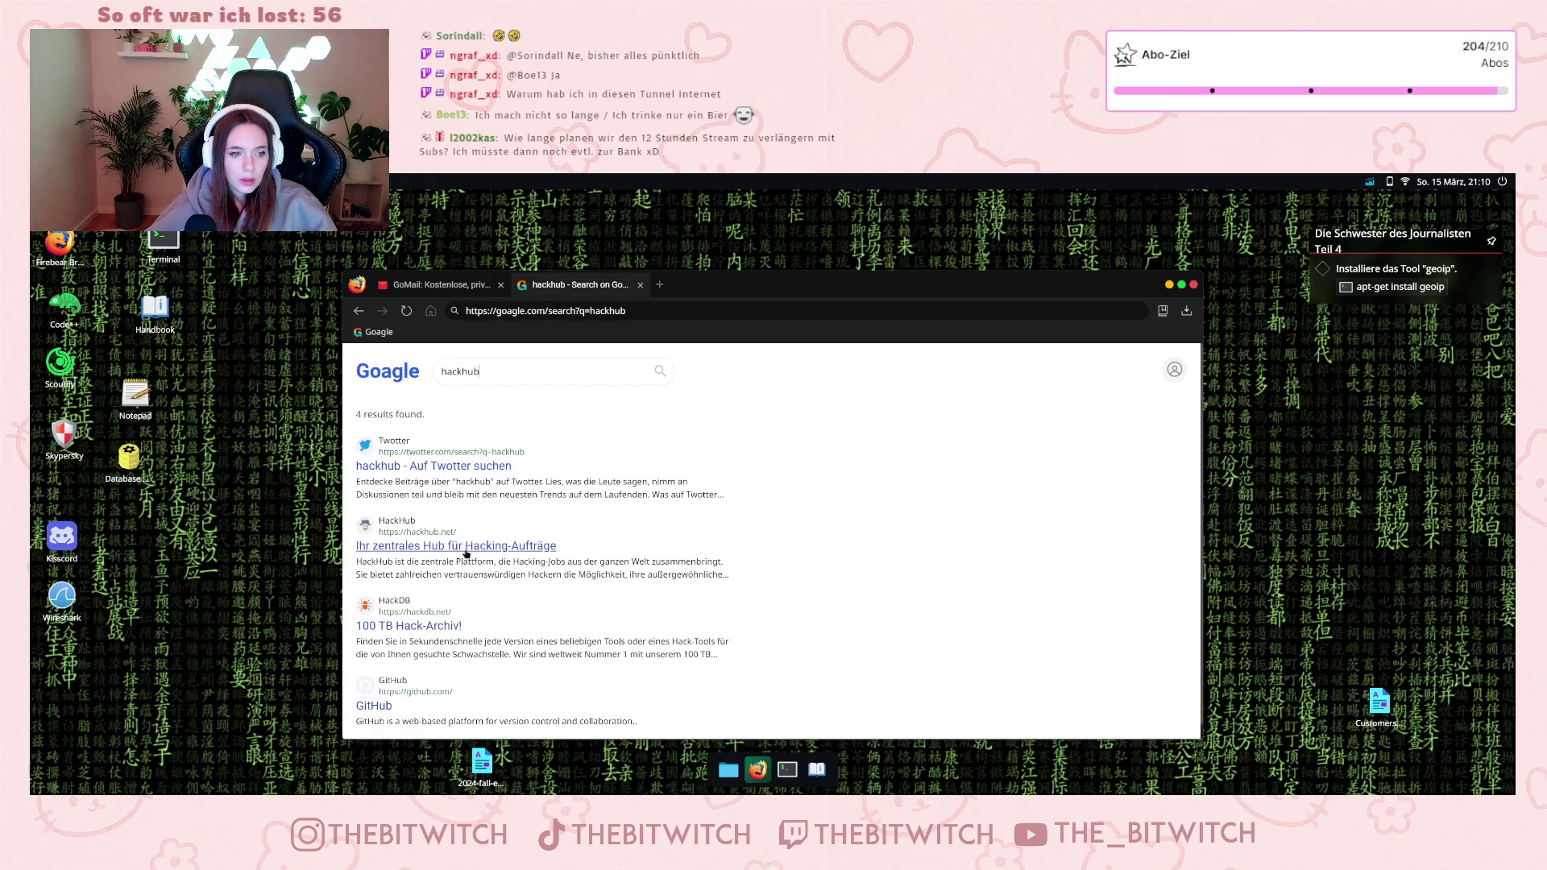
pyautogui.click(466, 552)
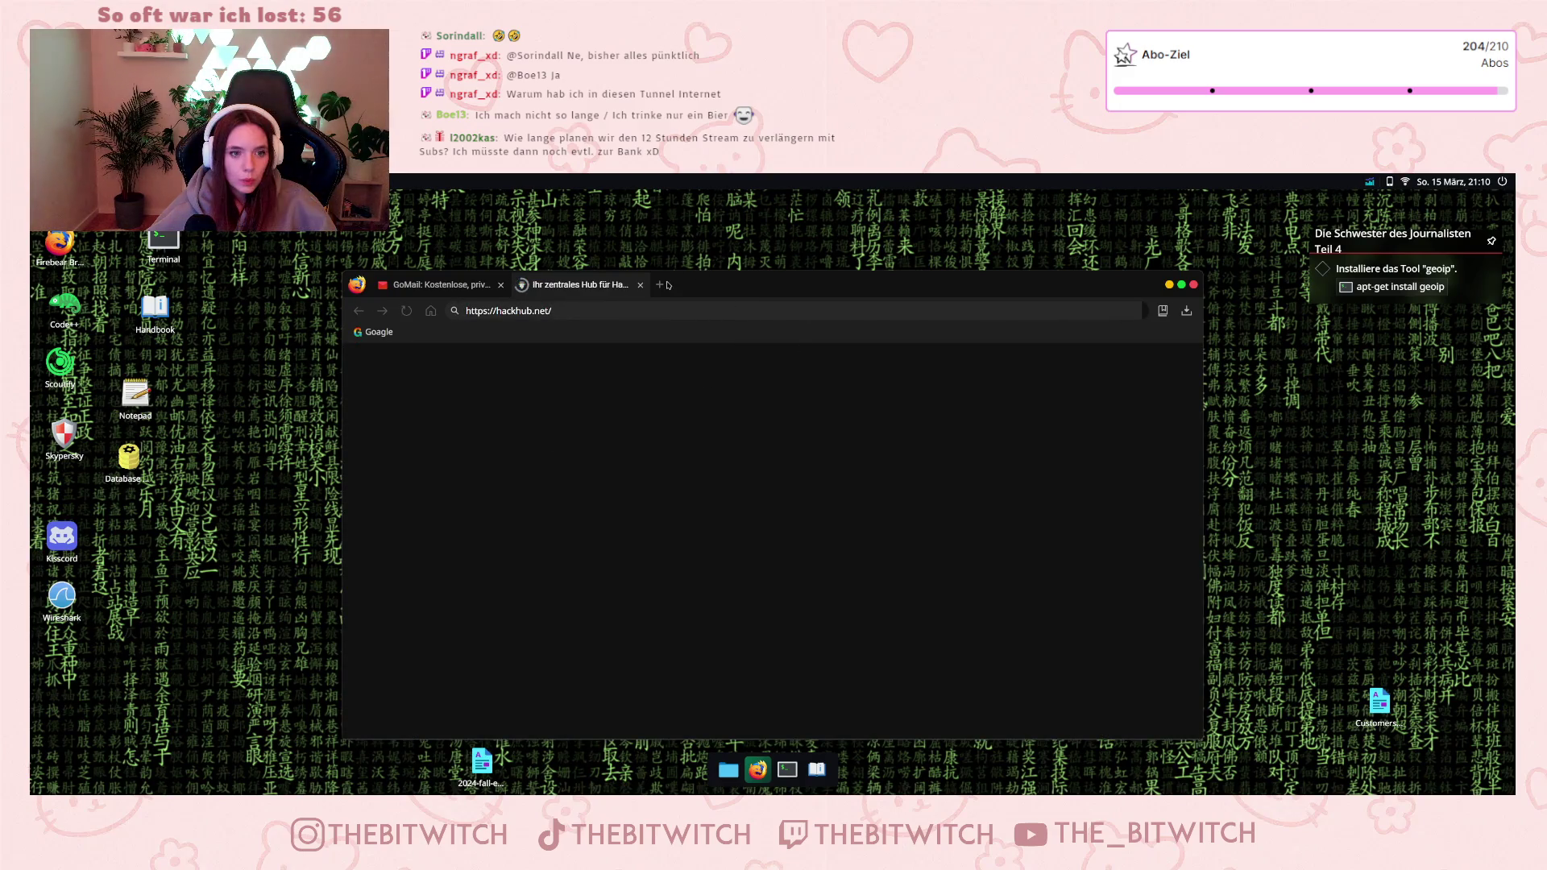
# - In another new tab, search for 'bank' and open the Liberty Central Bank client area
pyautogui.click(660, 284)
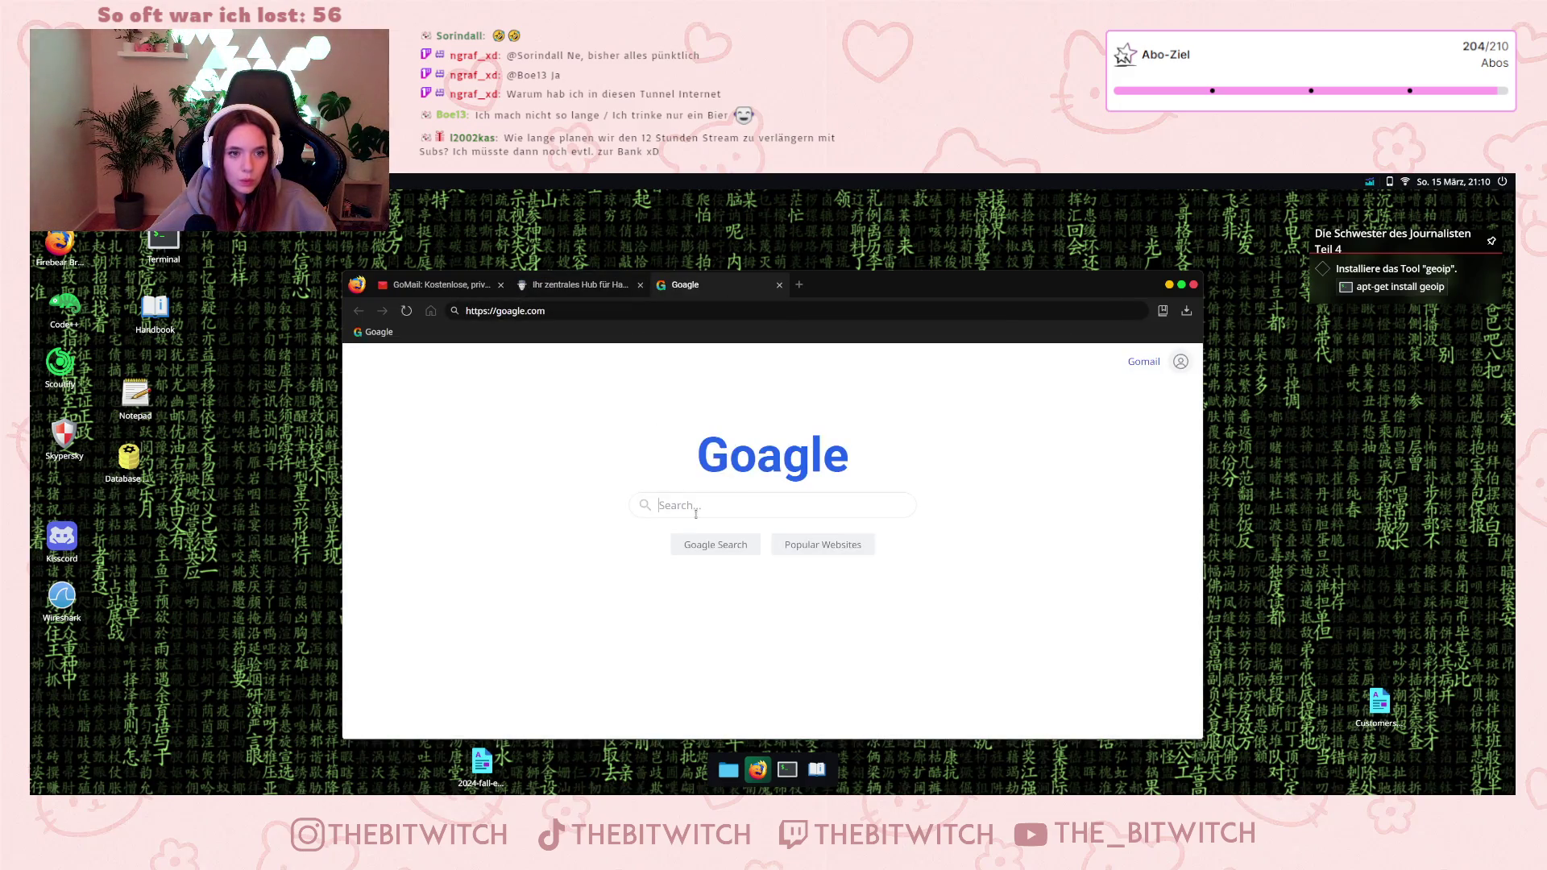
pyautogui.write('bank')
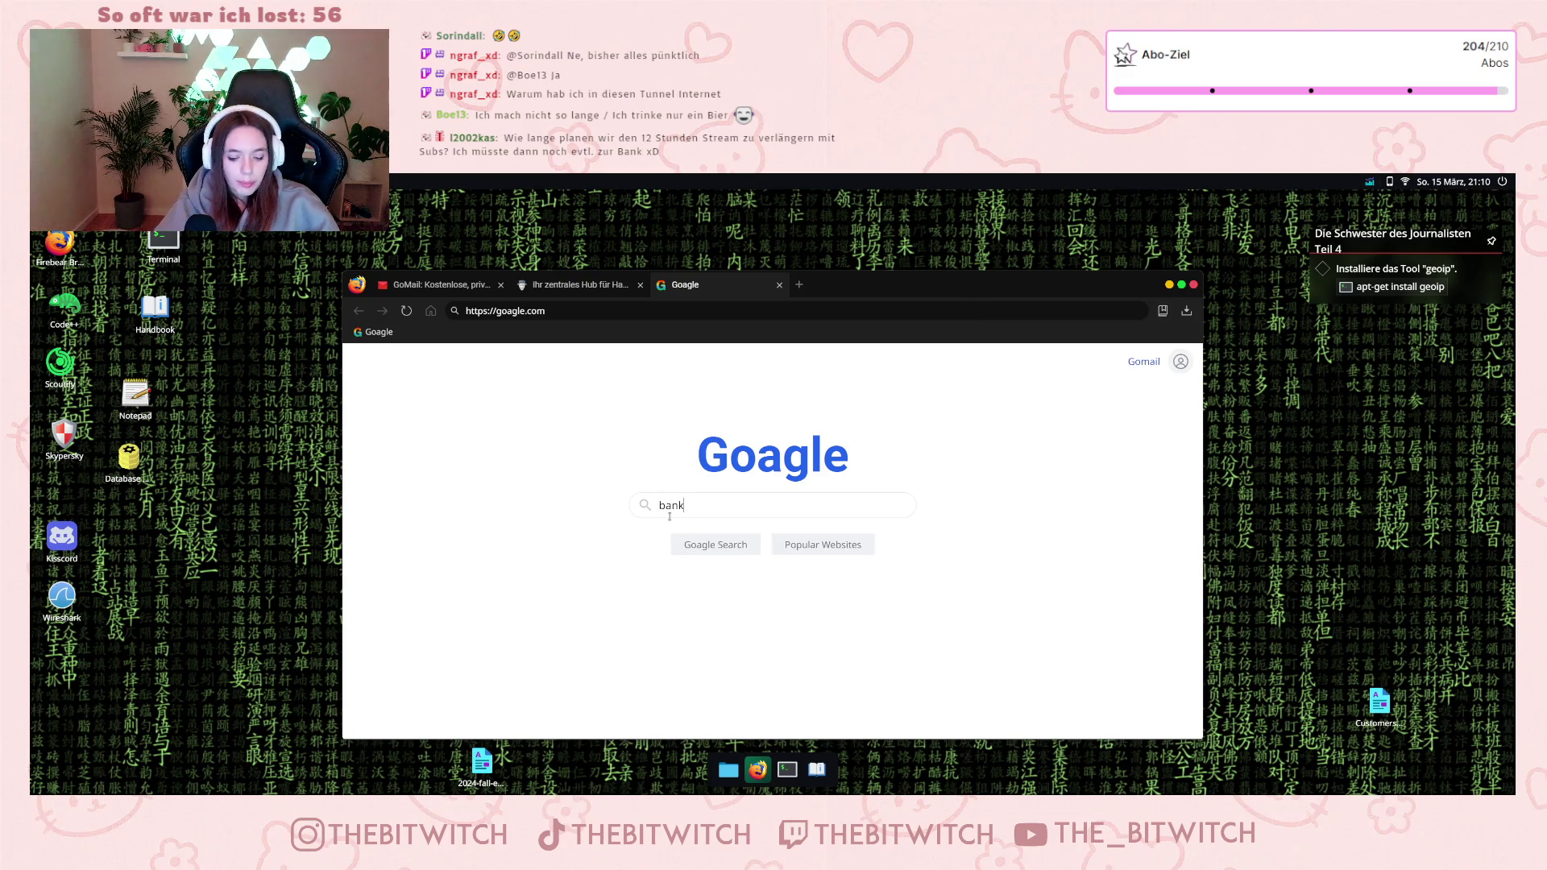
pyautogui.press('Return')
pyautogui.click(568, 466)
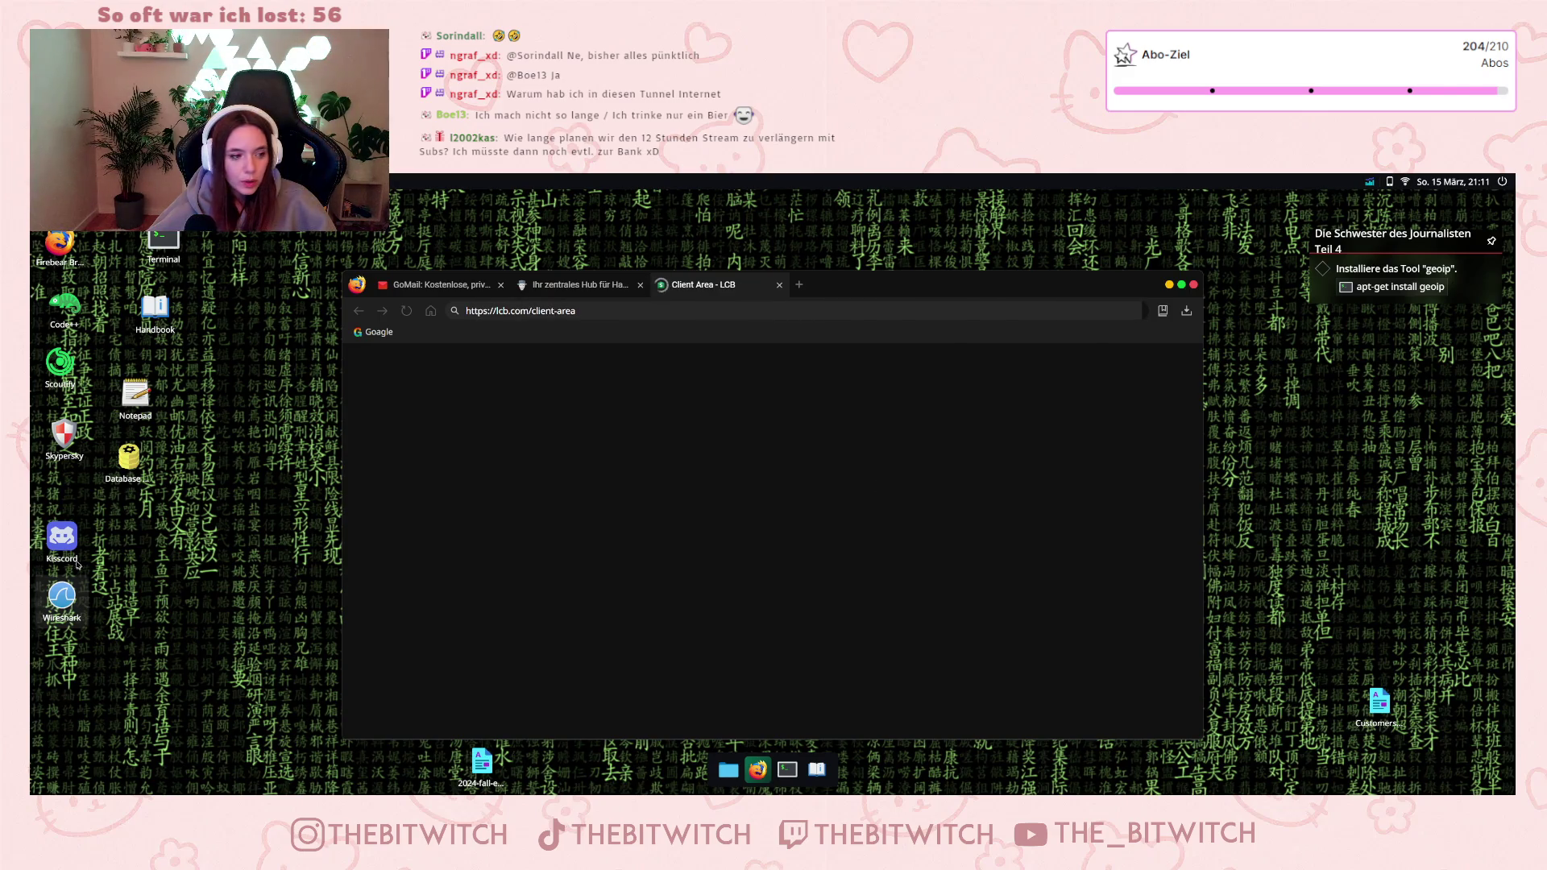
# - Turn on Skypersky protection, then launch Kisscord and minimize it
pyautogui.doubleClick(63, 436)
pyautogui.click(775, 522)
pyautogui.doubleClick(78, 563)
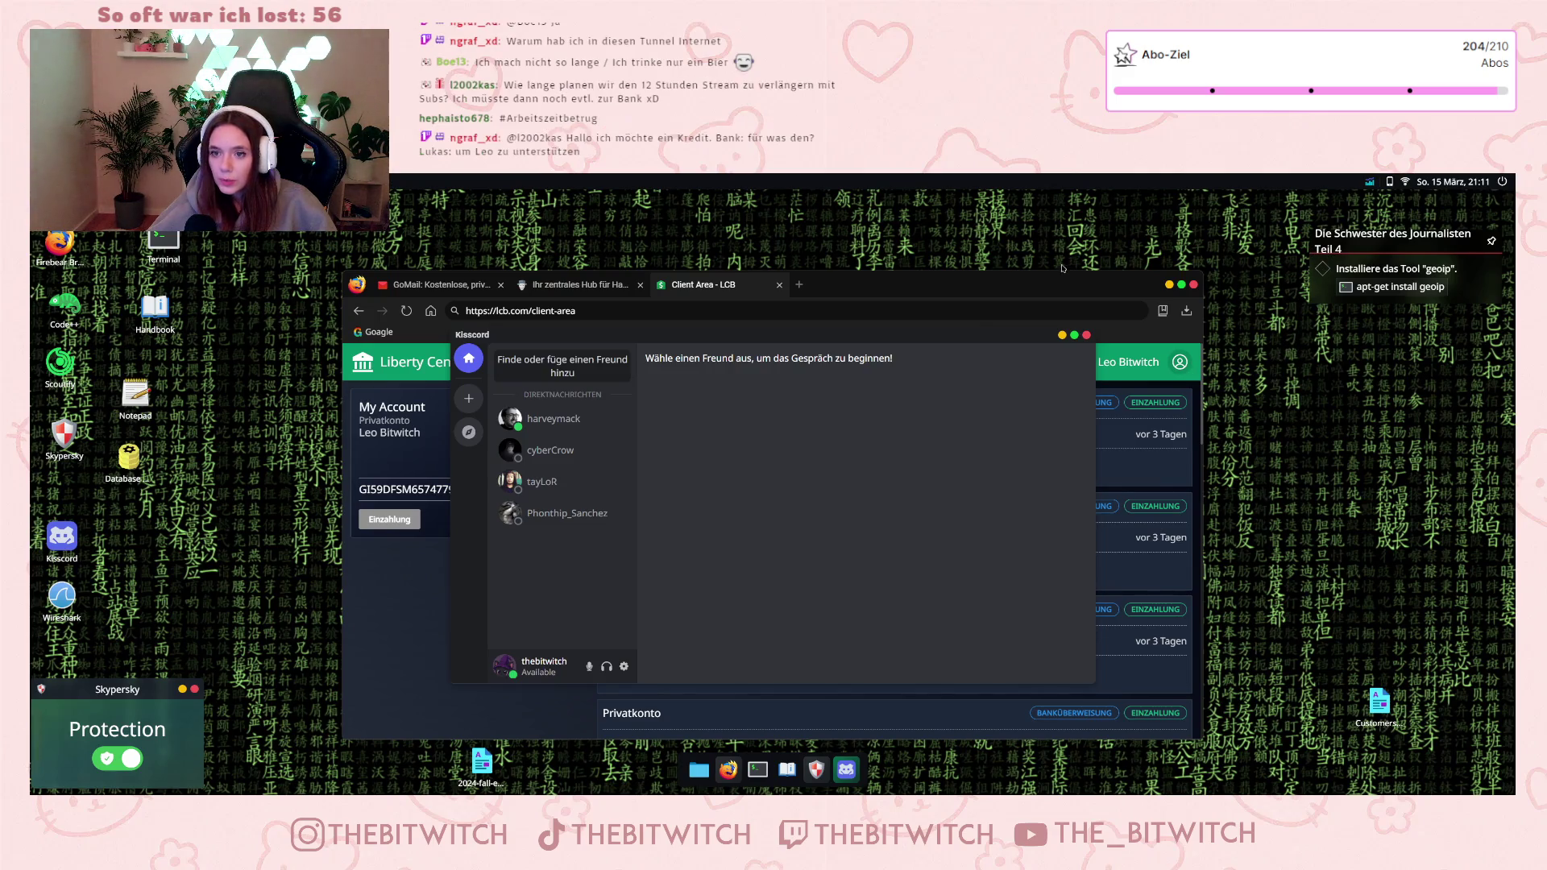
pyautogui.click(1062, 337)
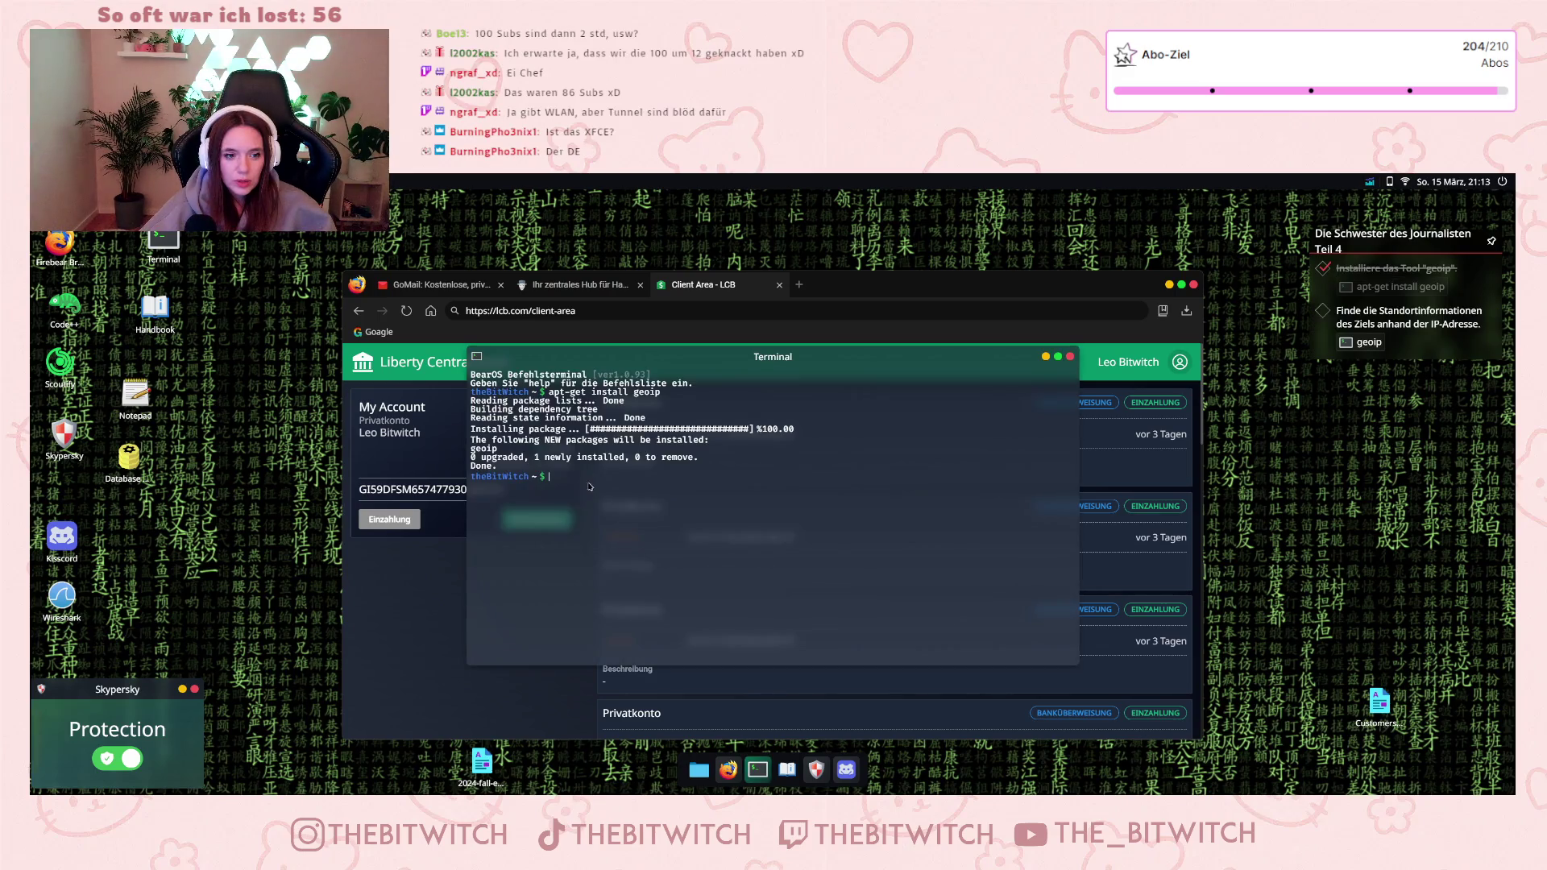
# - Run 'geoip 60.211.141.67' to locate the target in Al-Qahir, Jilvania, then begin a python3 command
pyautogui.write('geoip ')
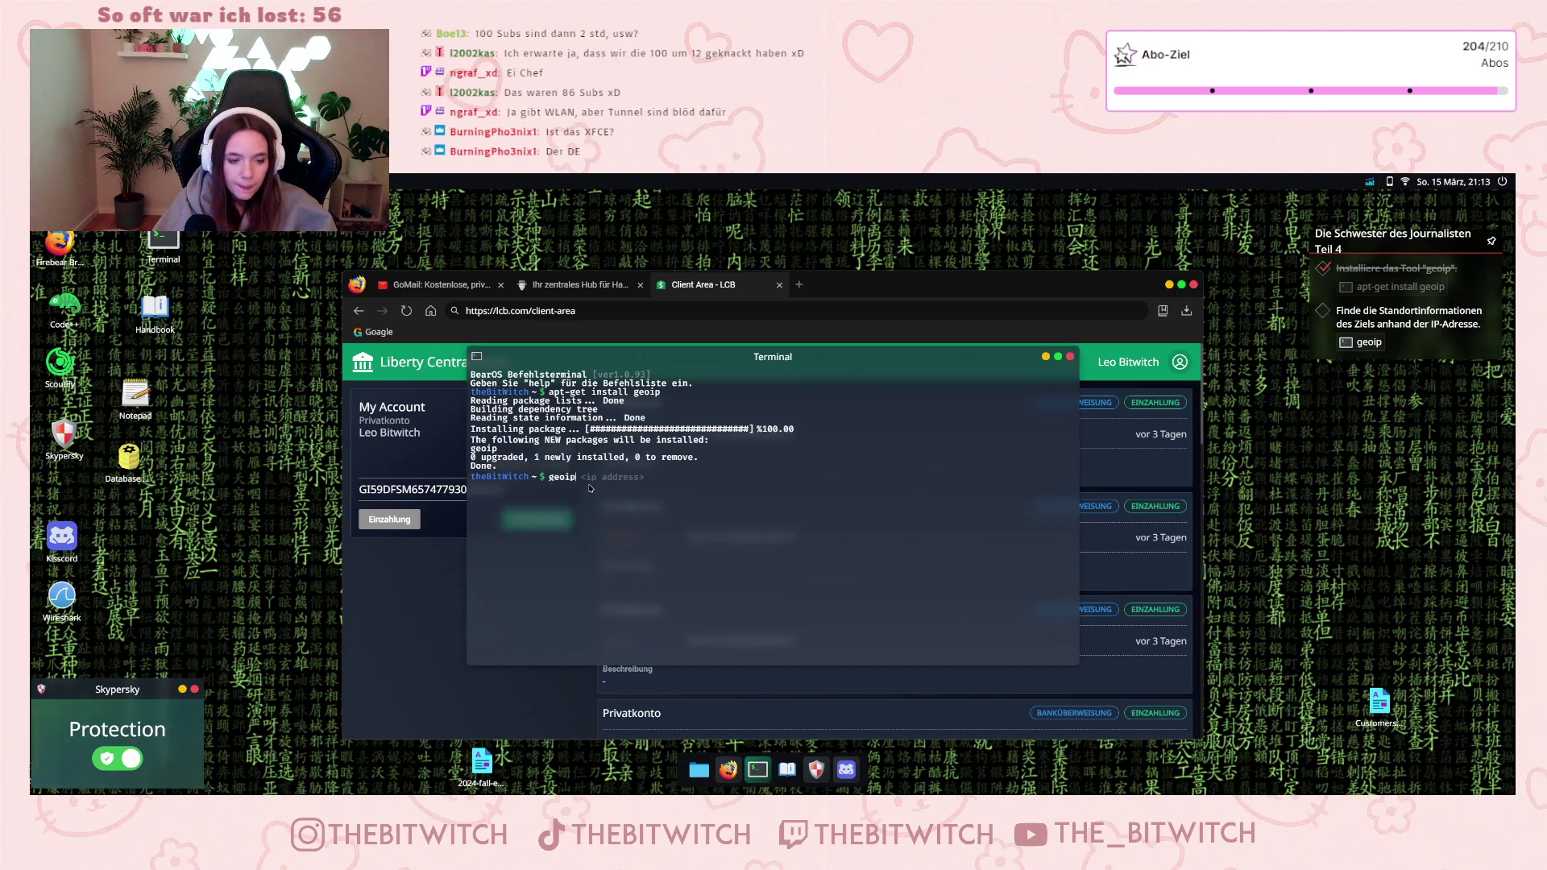
pyautogui.write('60.211.141.67')
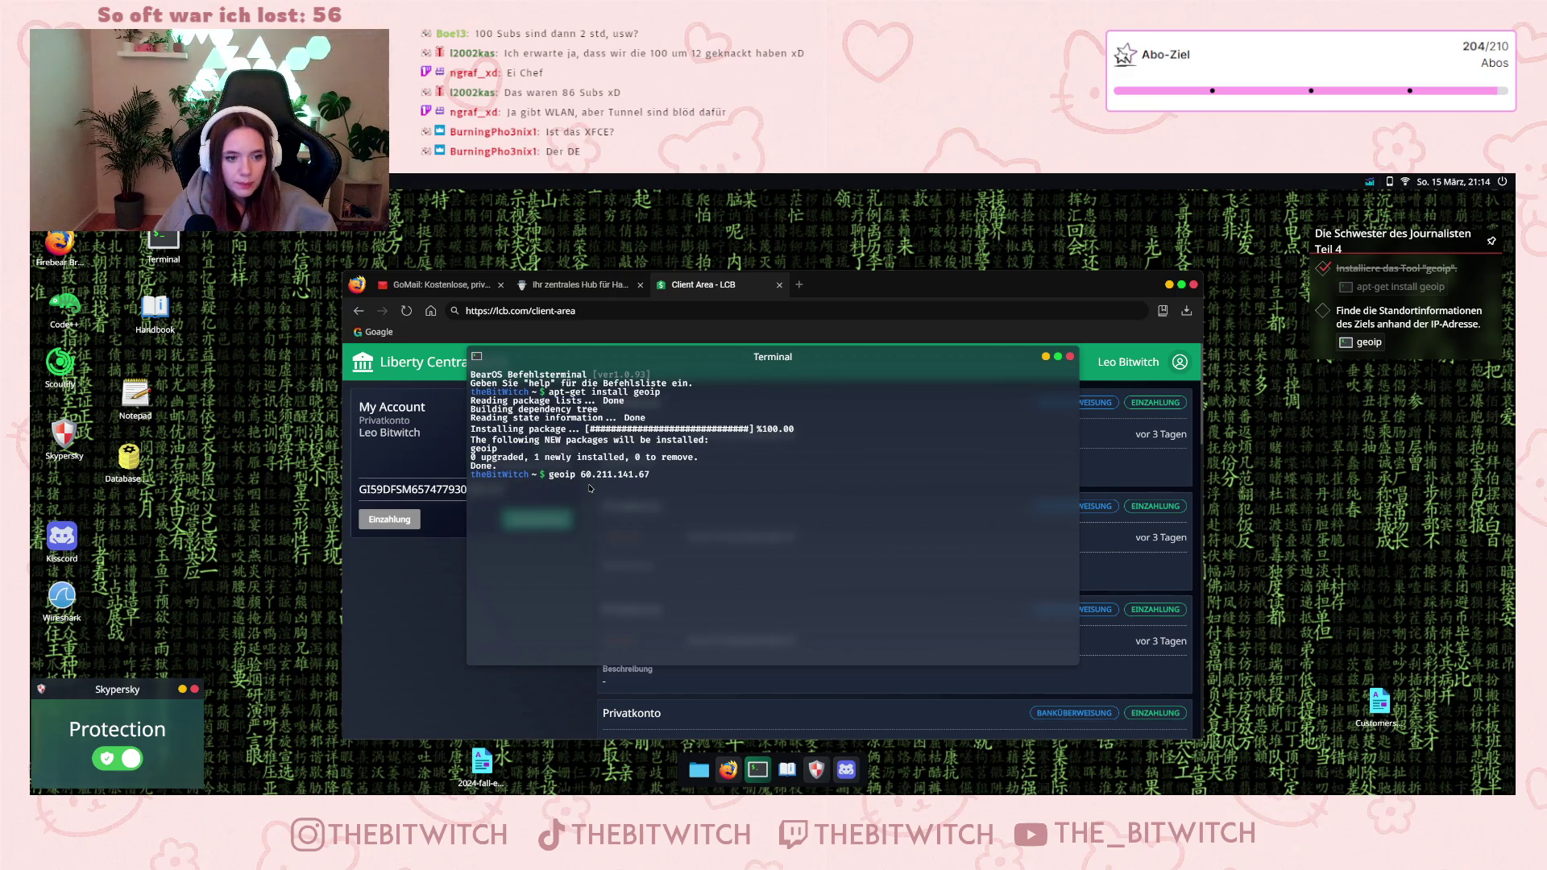
pyautogui.press('Return')
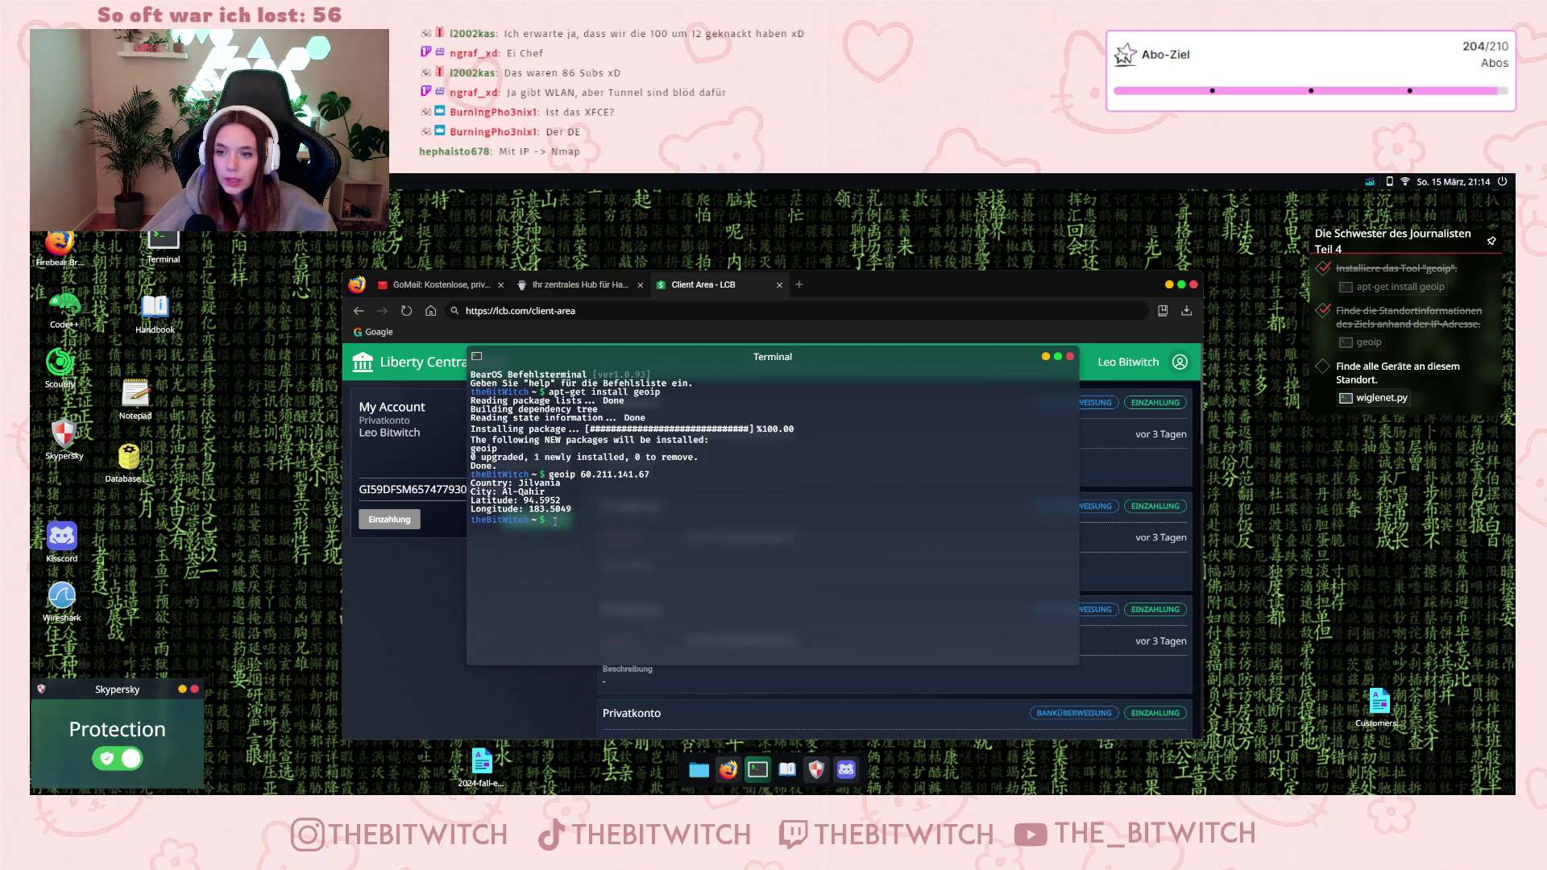
pyautogui.write('wig')
pyautogui.press('BackSpace')
pyautogui.press('BackSpace')
pyautogui.press('BackSpace')
pyautogui.write('python3')
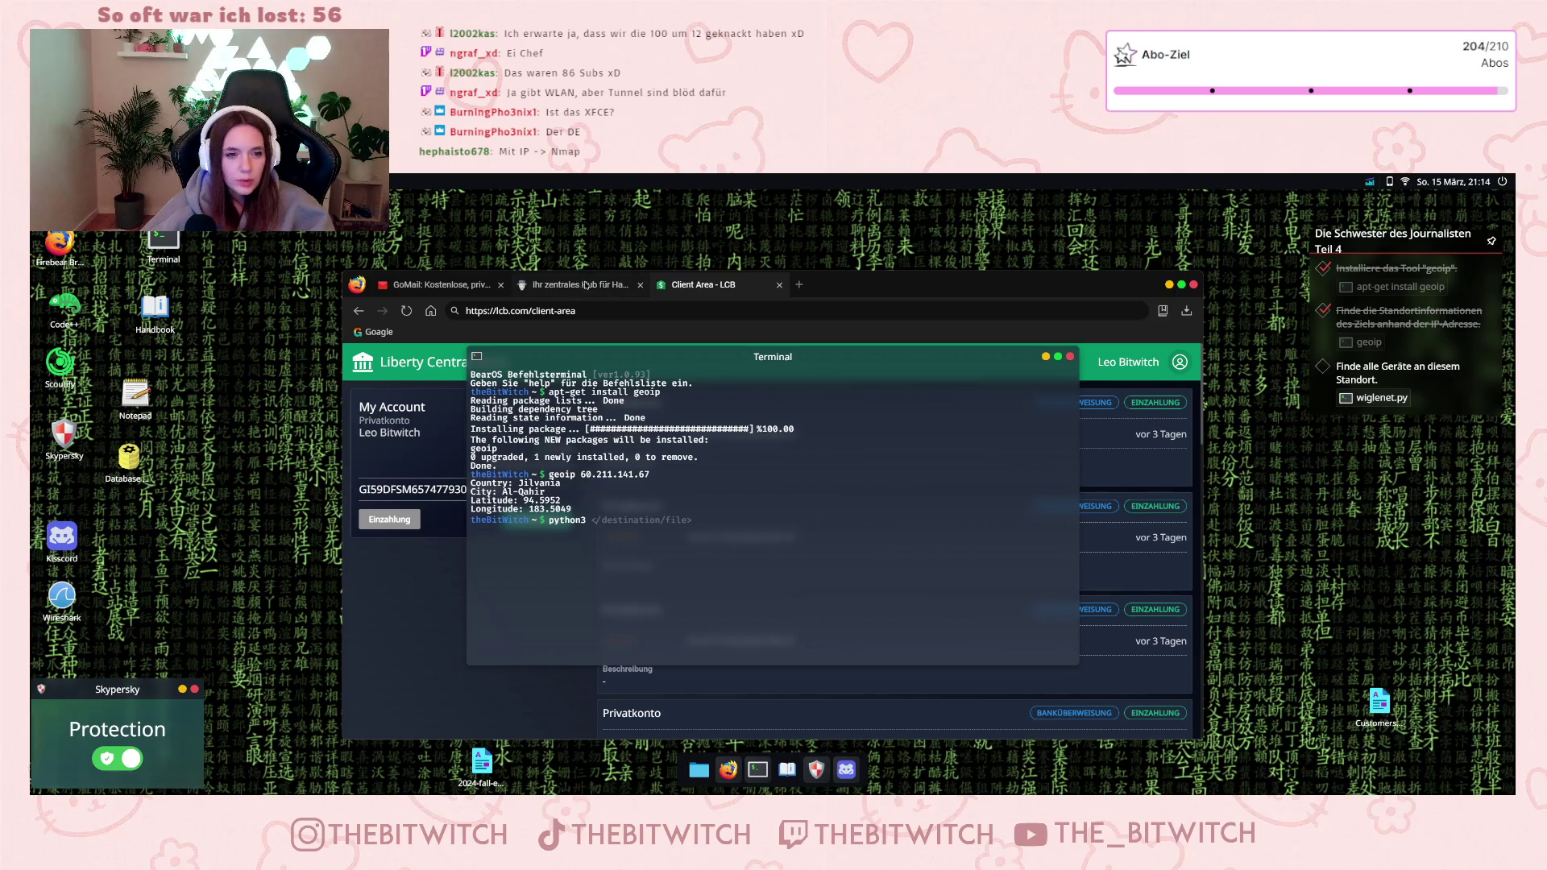
pyautogui.click(611, 286)
# - Search 'hackdb' in a new tab, open the HackDB archive and download the WigleNet tool
pyautogui.click(798, 284)
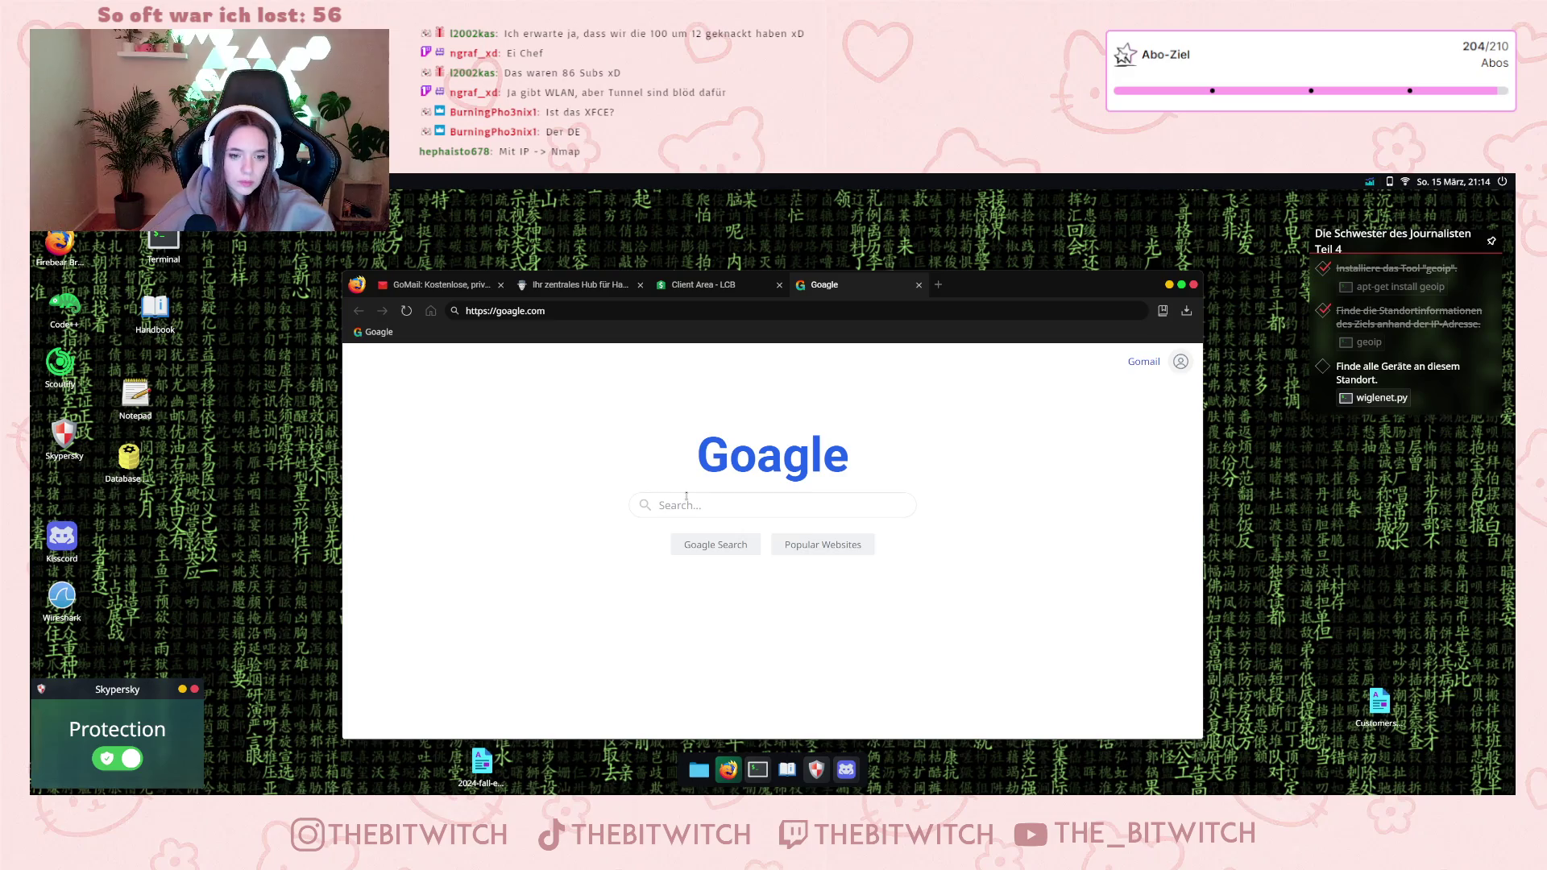
pyautogui.write('hackdb')
pyautogui.press('Return')
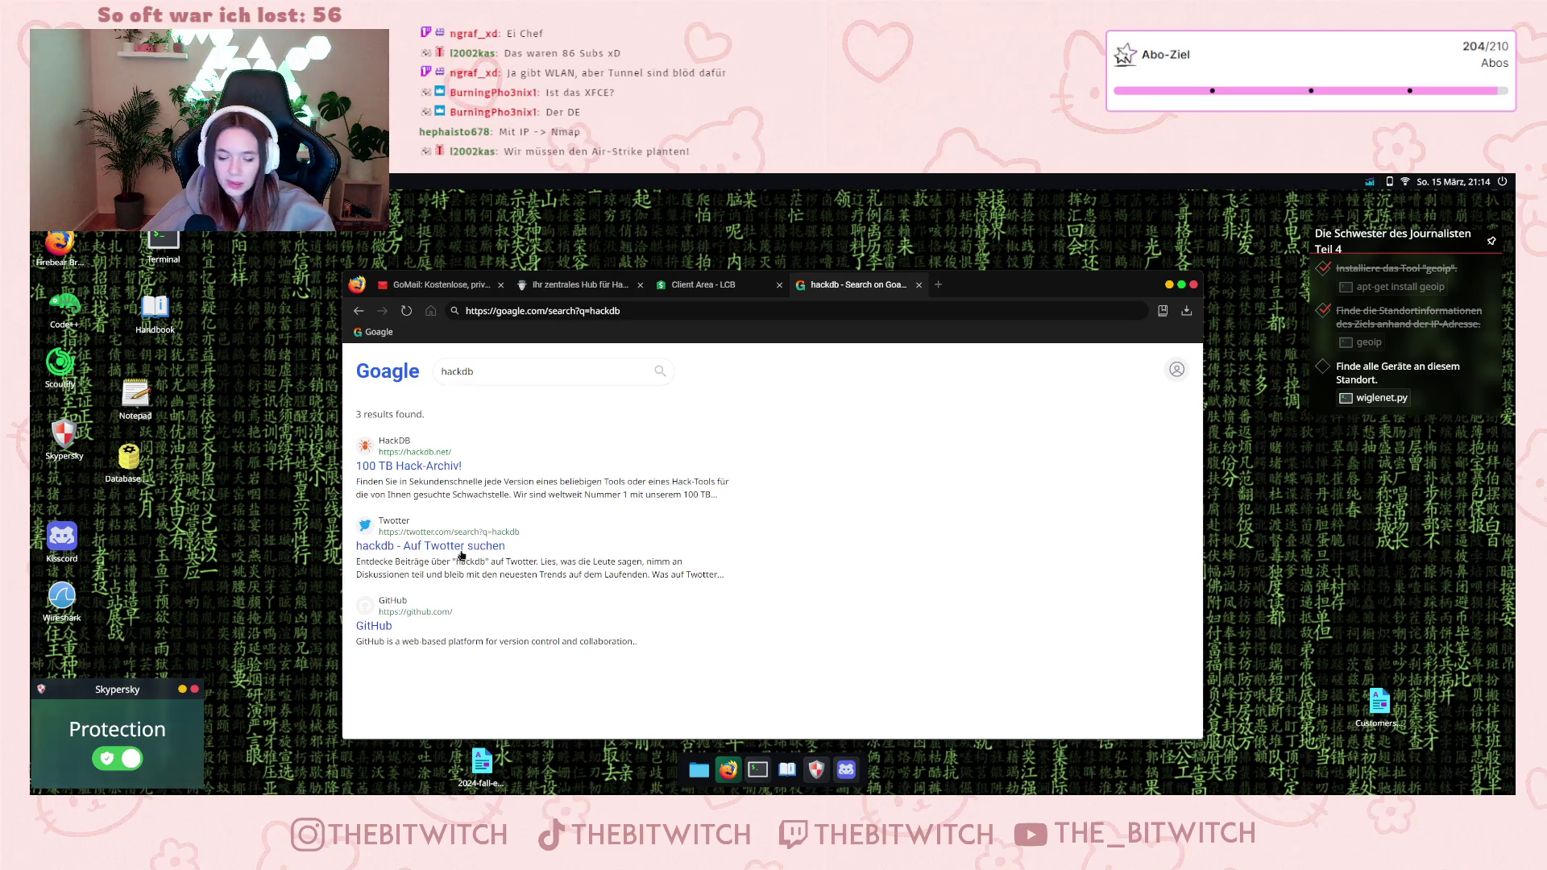
pyautogui.click(410, 467)
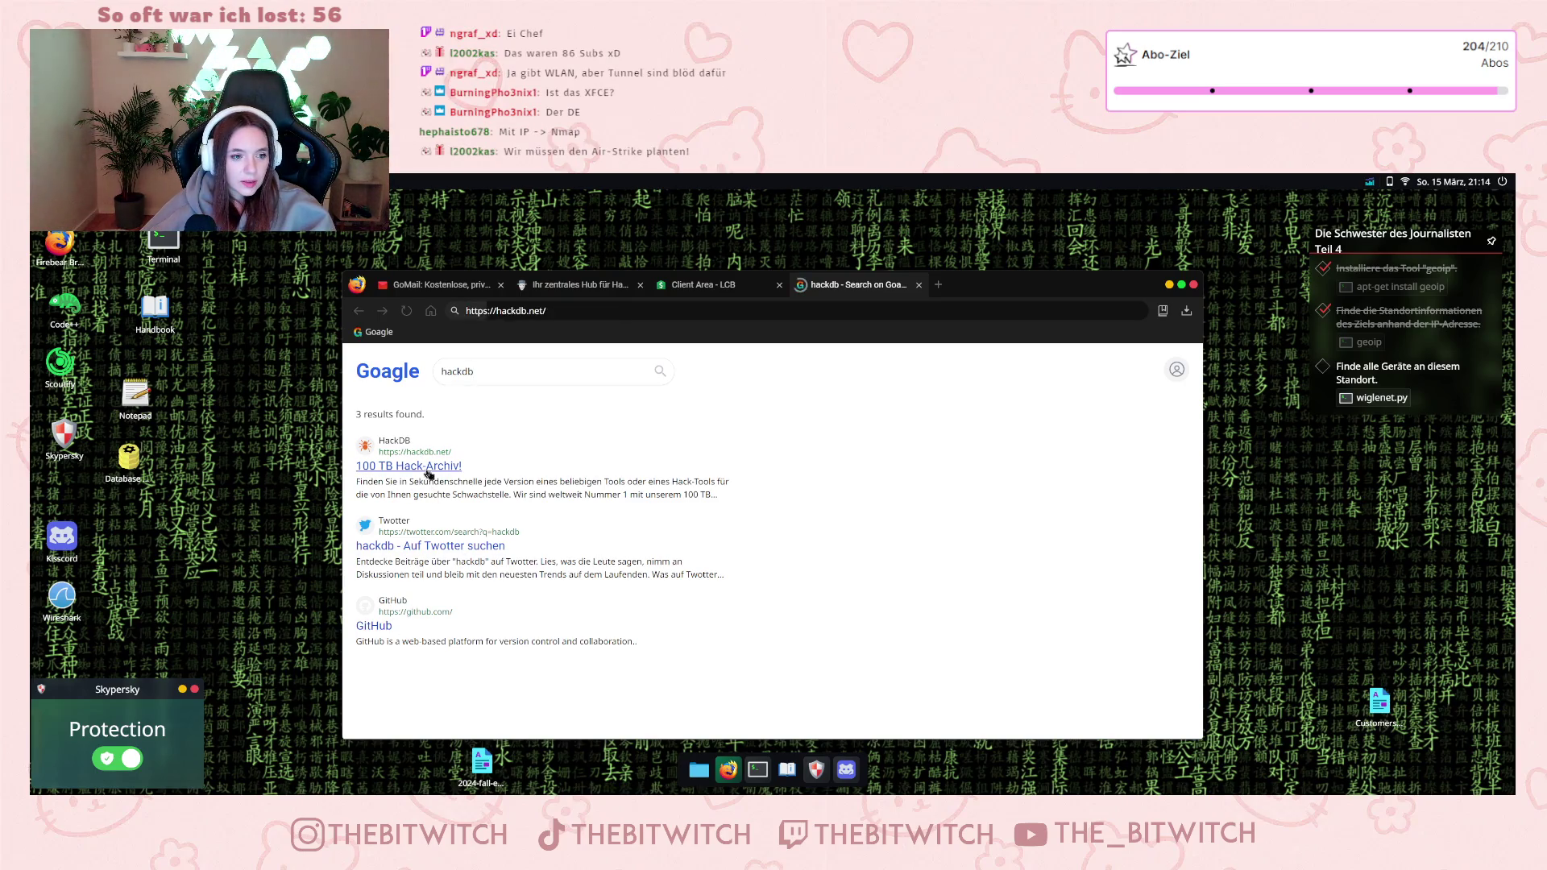
pyautogui.scroll(-1, 785, 592)
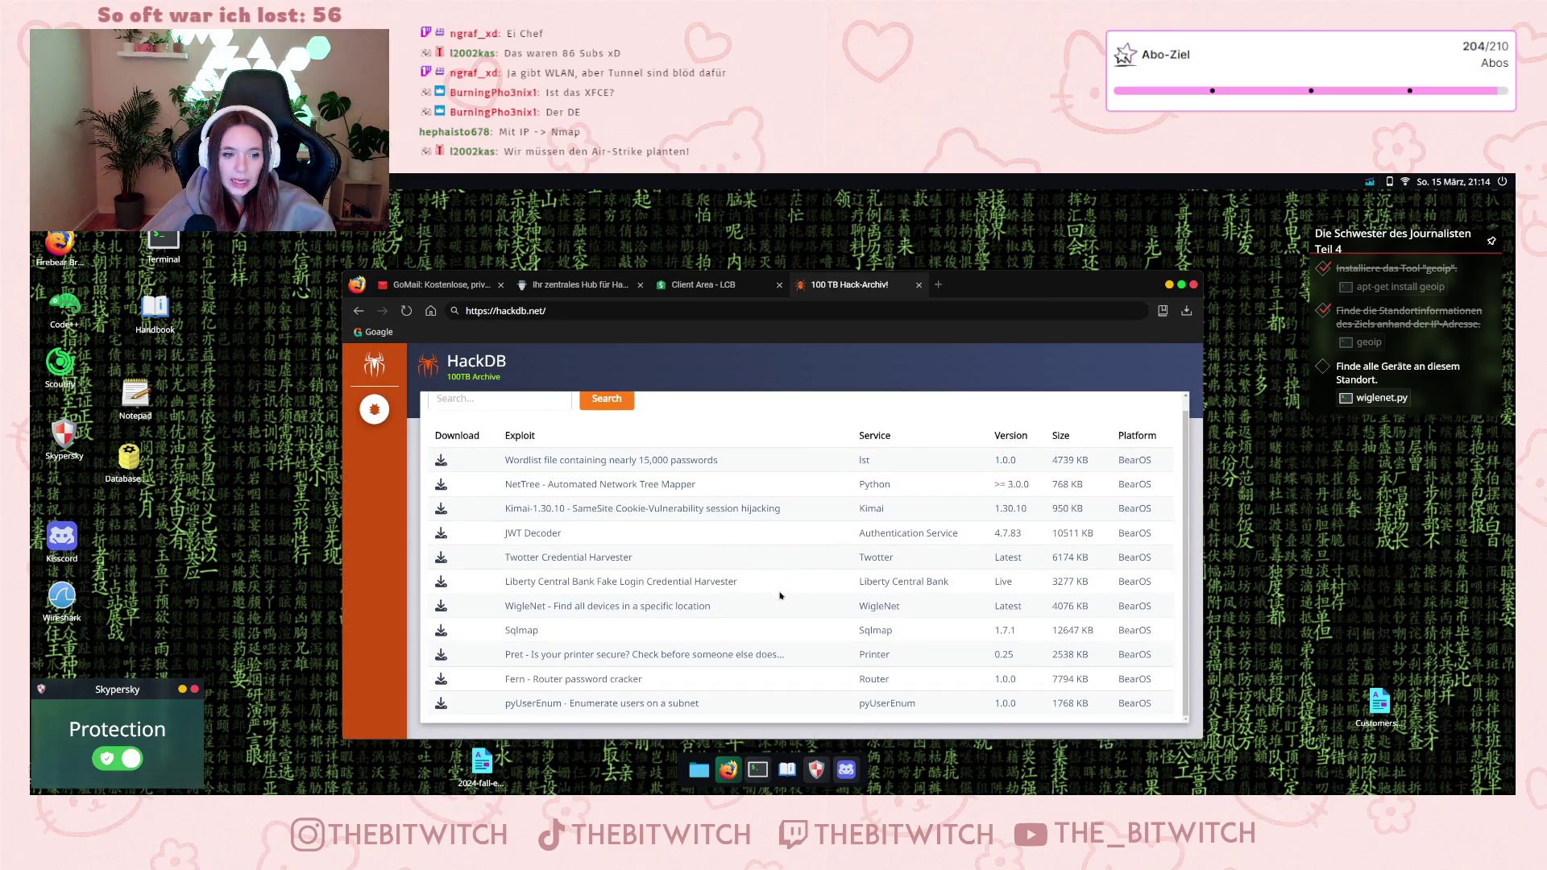
pyautogui.click(525, 608)
pyautogui.click(910, 625)
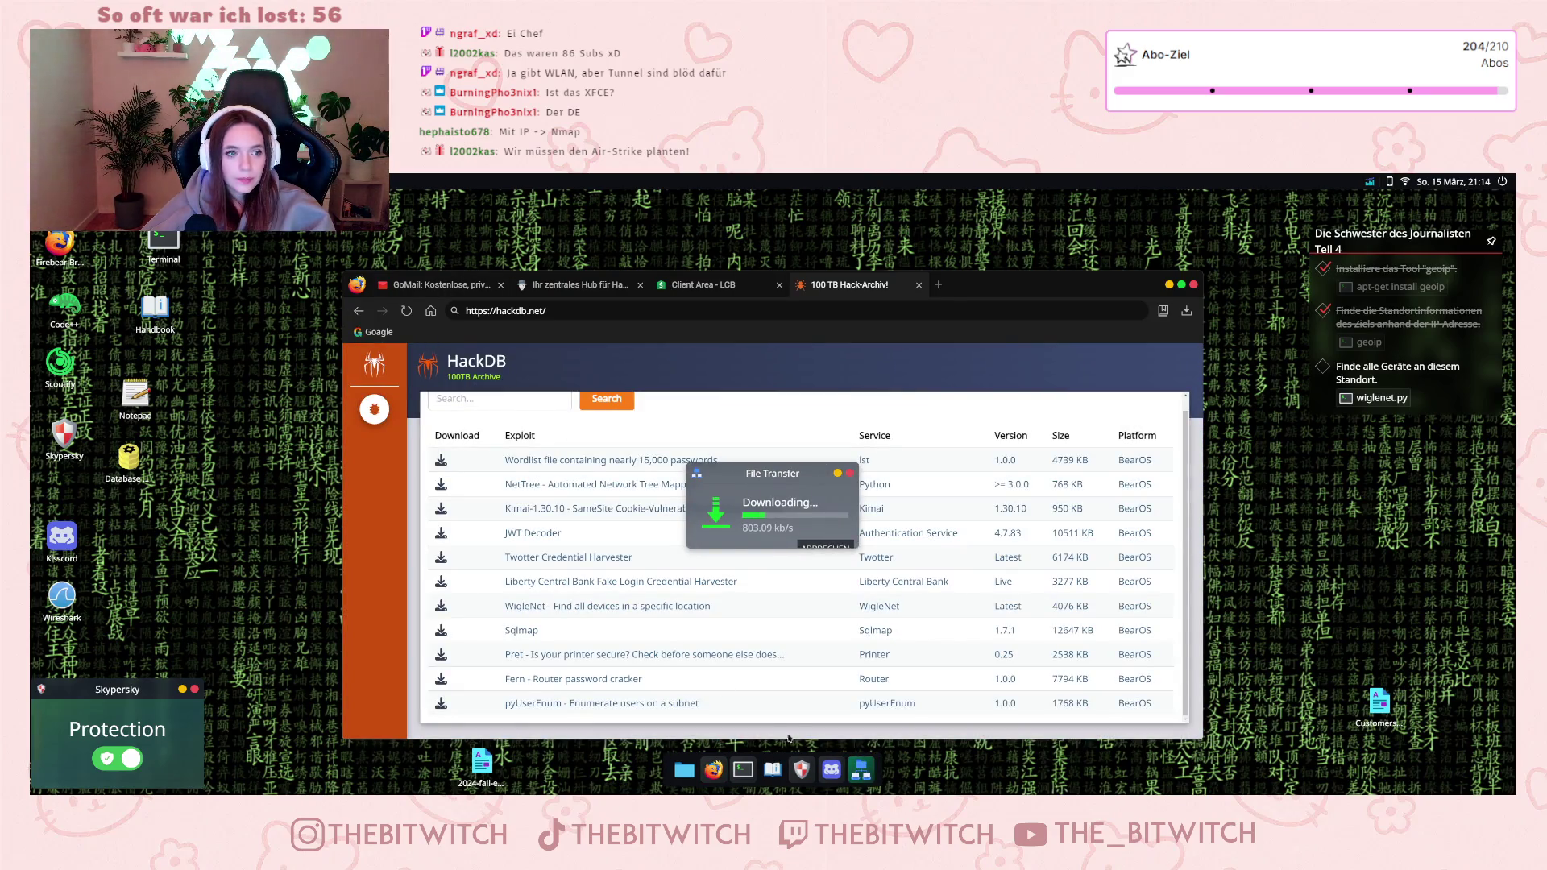
pyautogui.click(743, 770)
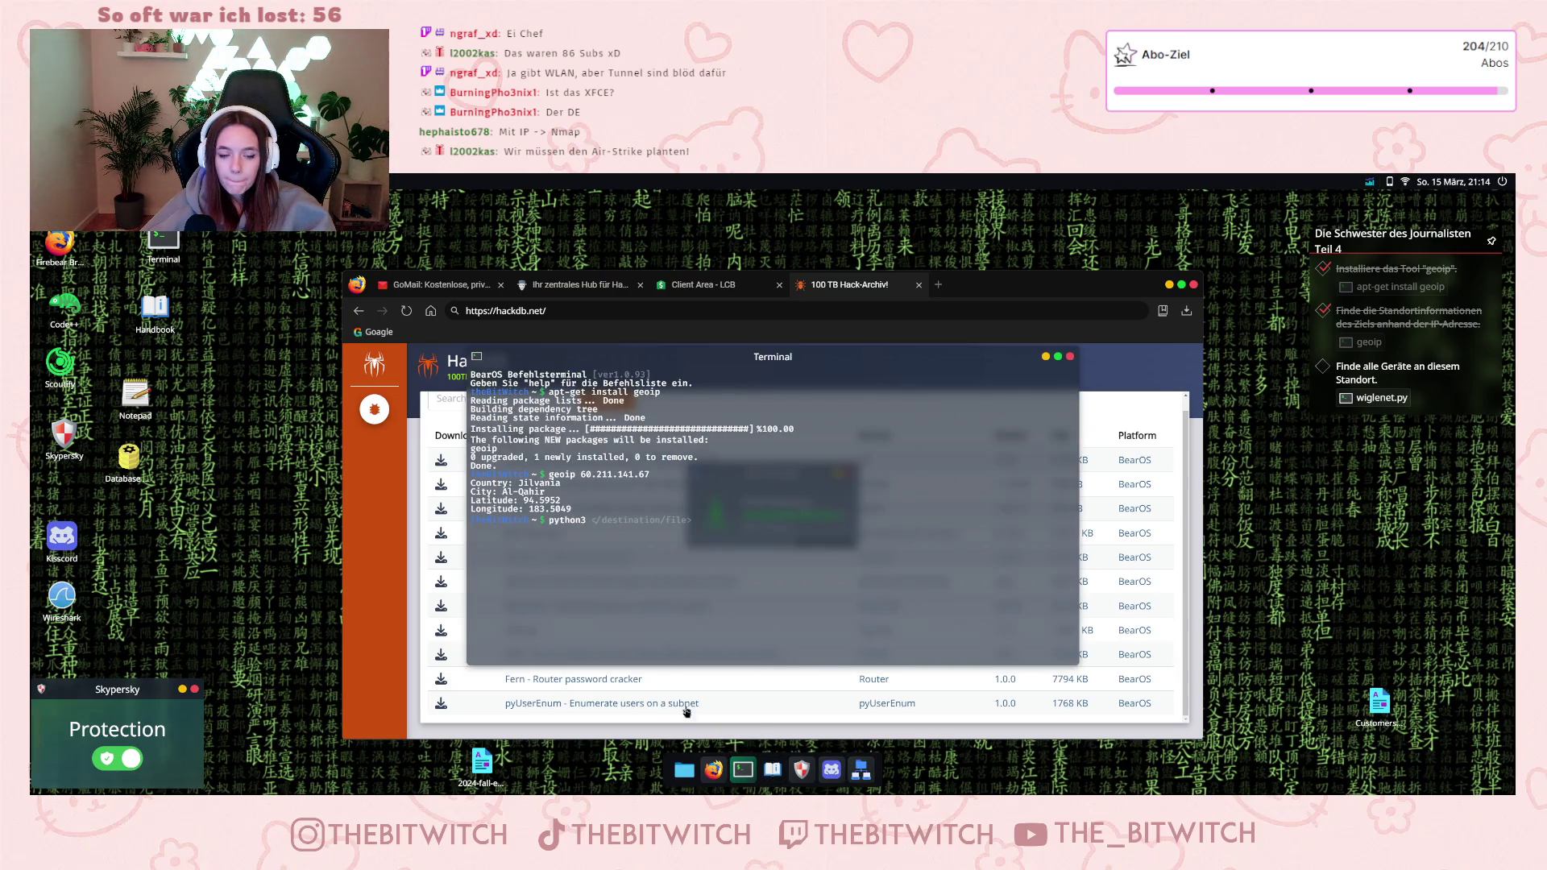
pyautogui.click(685, 769)
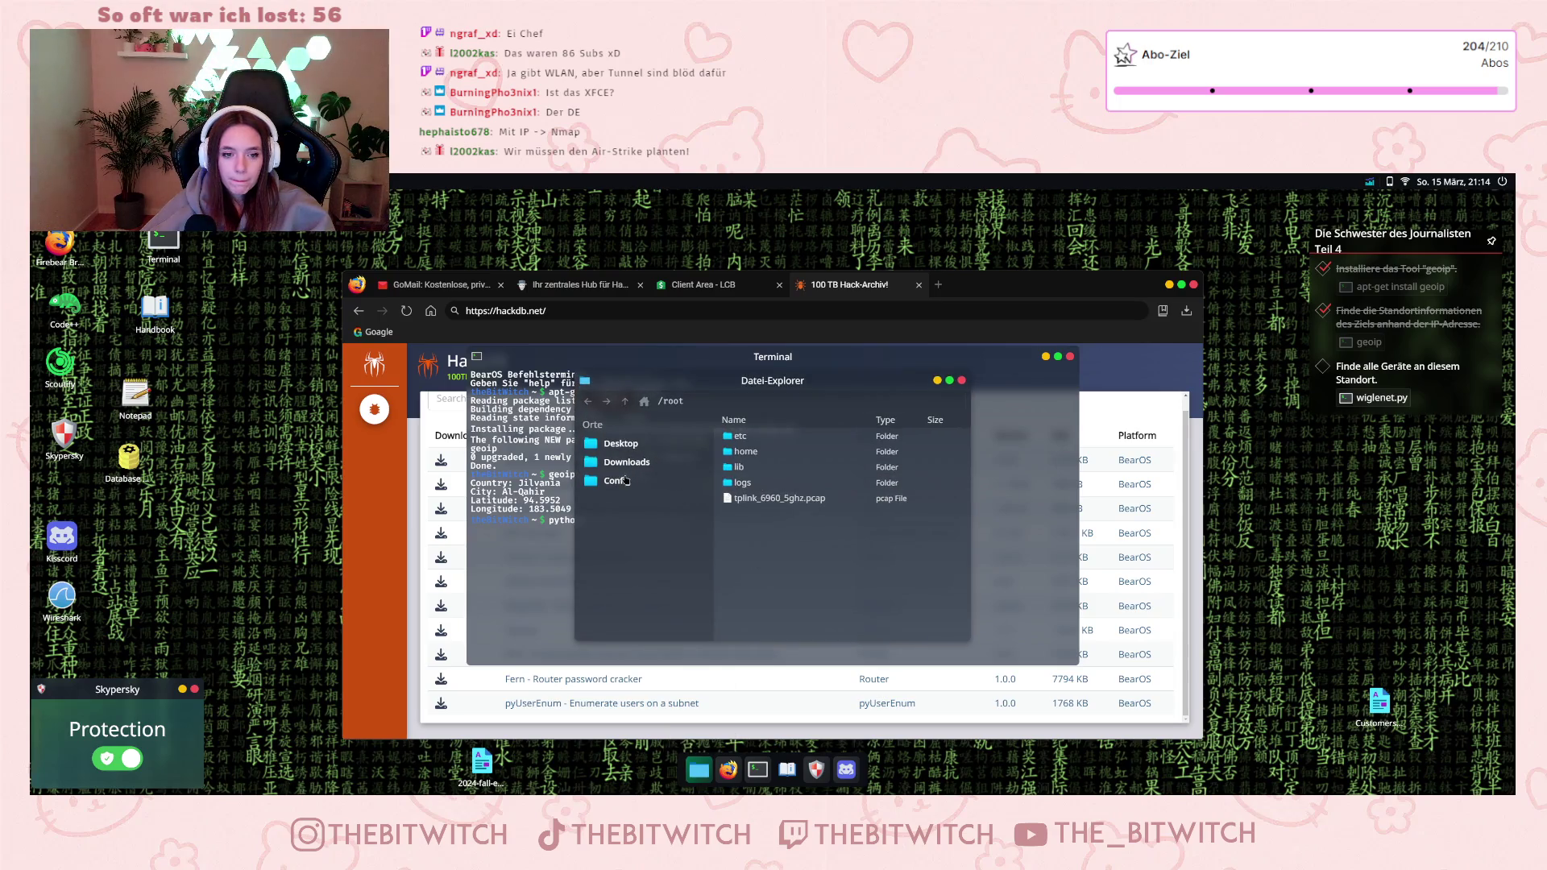
# - Copy wiglenet.py's path from the downloads folder and run it with python3
pyautogui.click(627, 462)
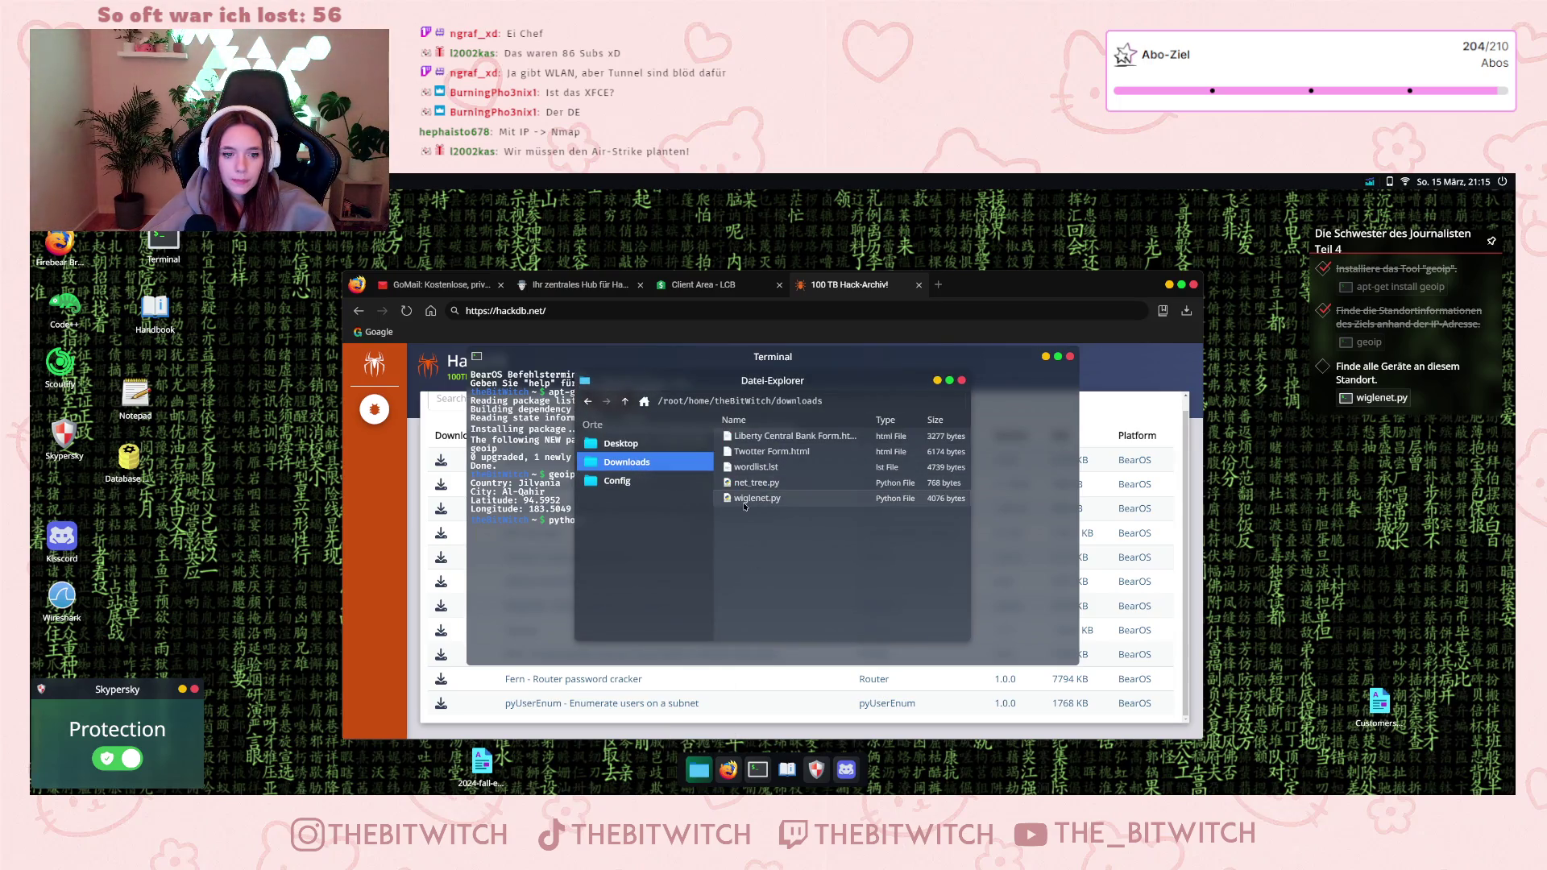
pyautogui.rightClick(761, 498)
pyautogui.click(778, 541)
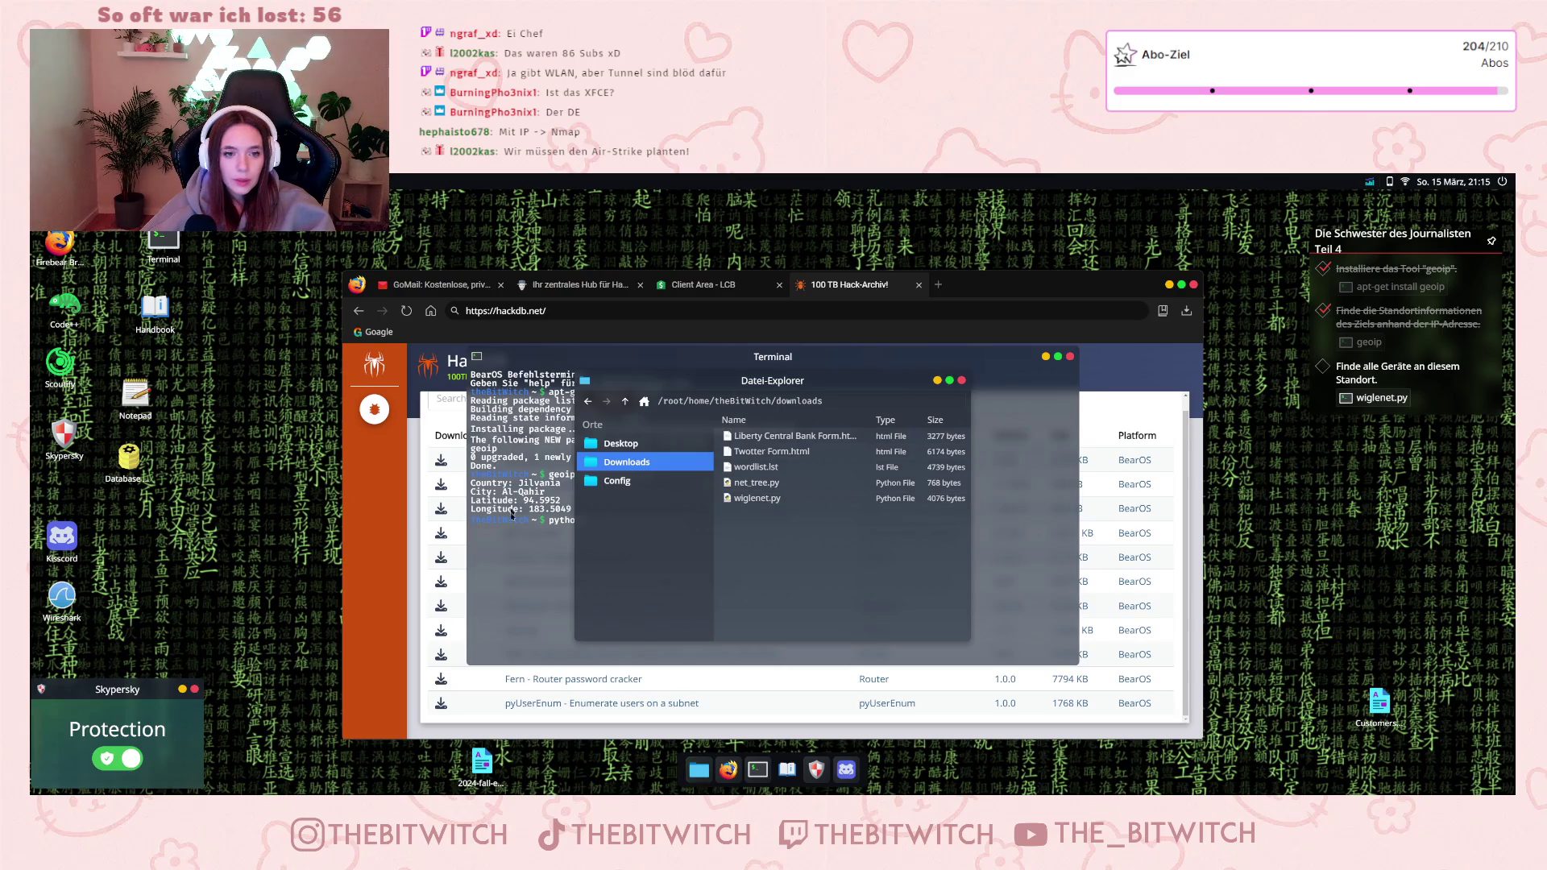
pyautogui.click(729, 356)
pyautogui.write('/home/theBitWitch/downloads/wiglenet.py')
pyautogui.press('Return')
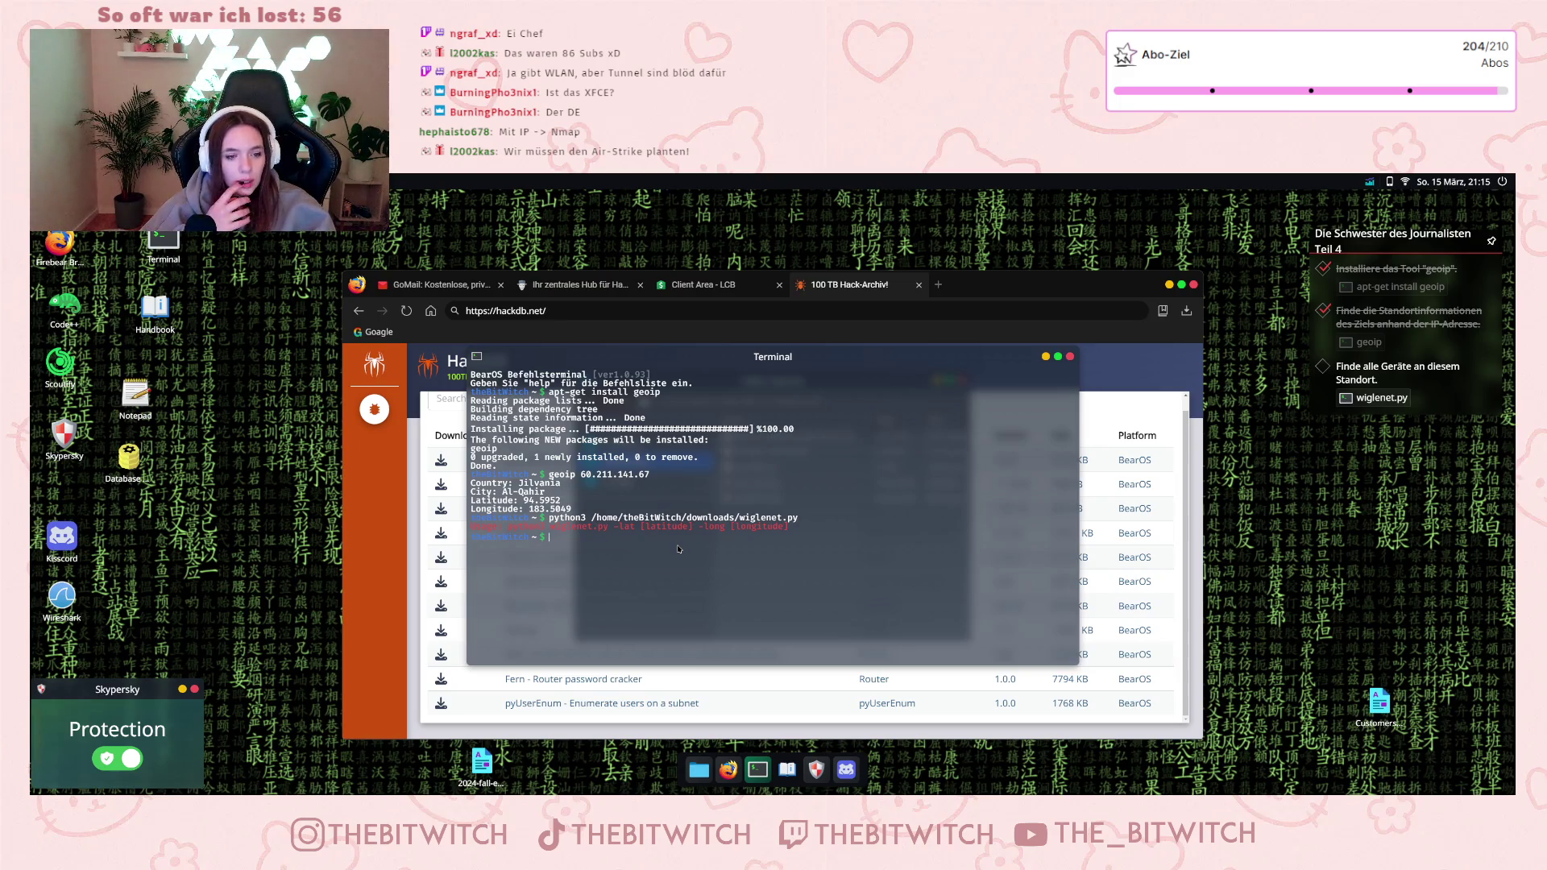
# - Run wiglenet.py with -lat 94.5952 -long 183.5049, fixing the 'python 3' typo and rerunning
pyautogui.write('python 3')
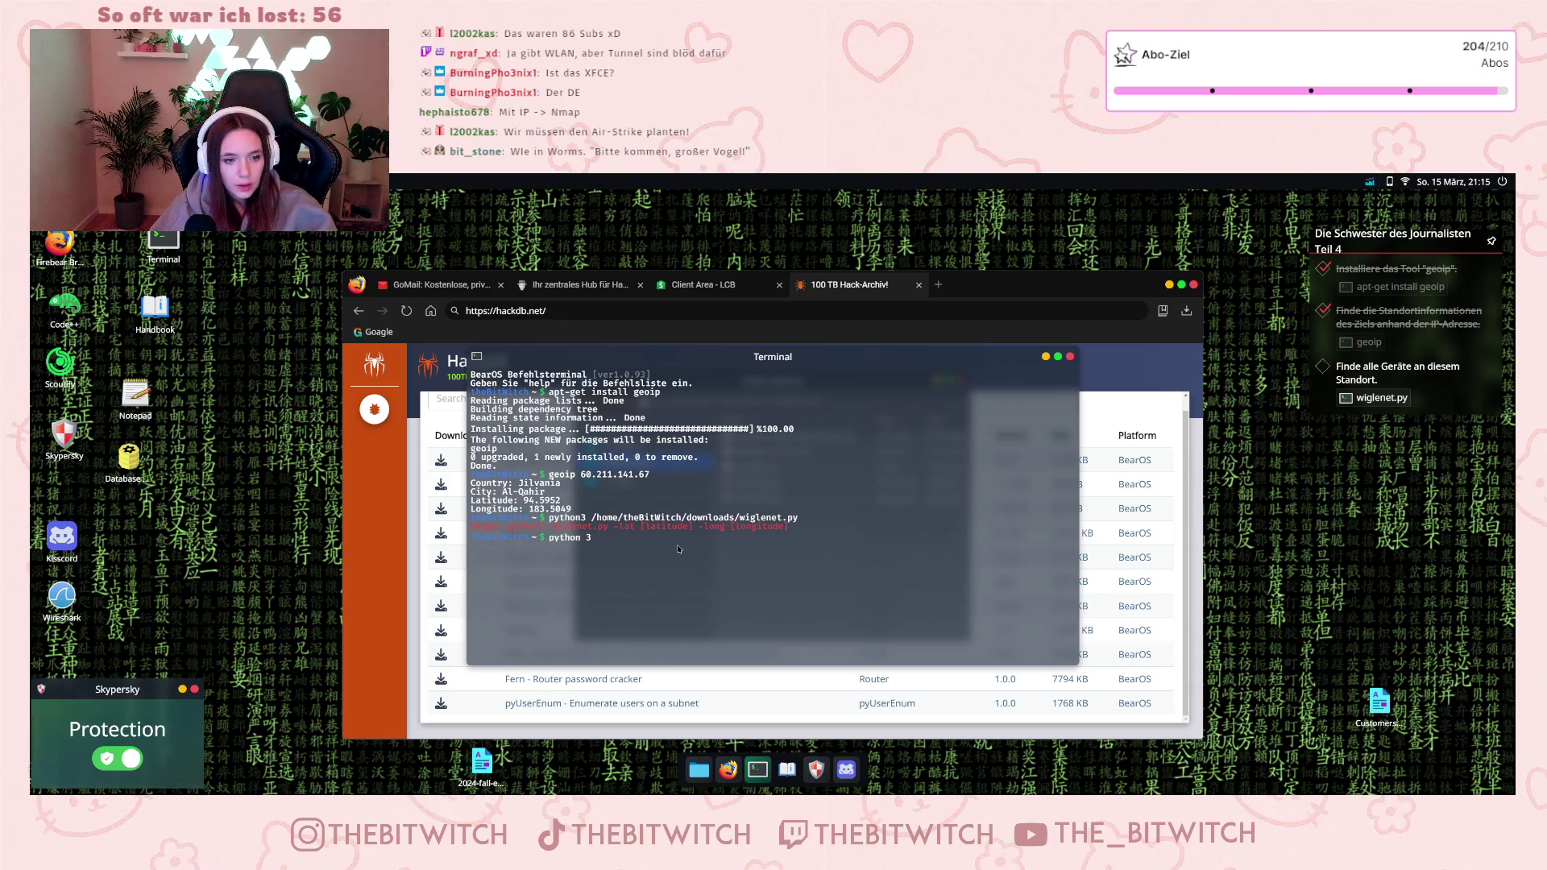
pyautogui.write(' /home/theBitWitch/downloads/wiglenet.py')
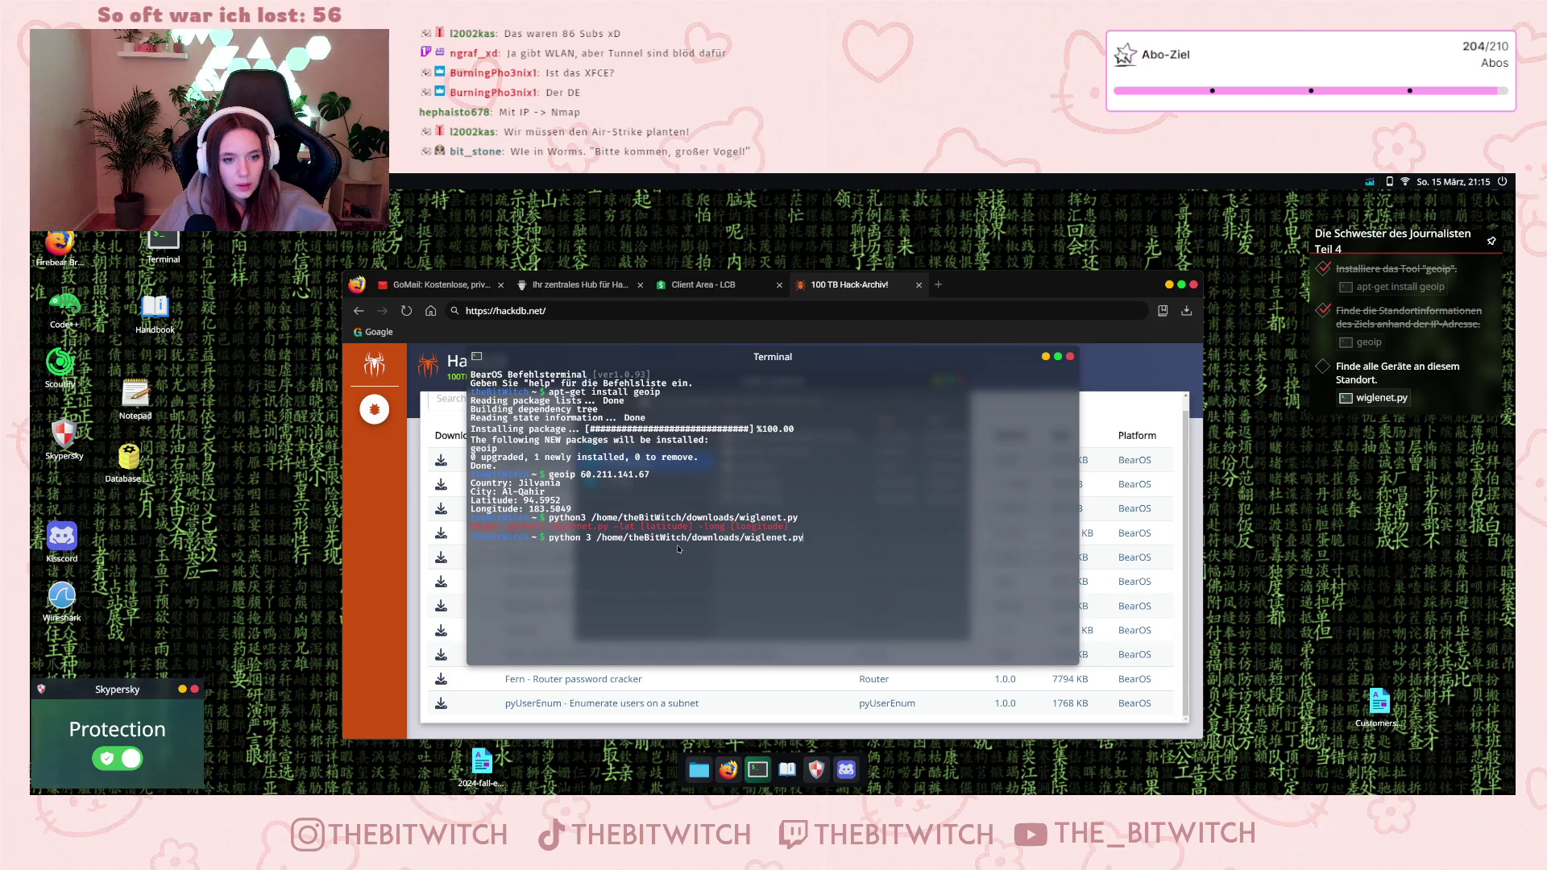
pyautogui.write(' -lat')
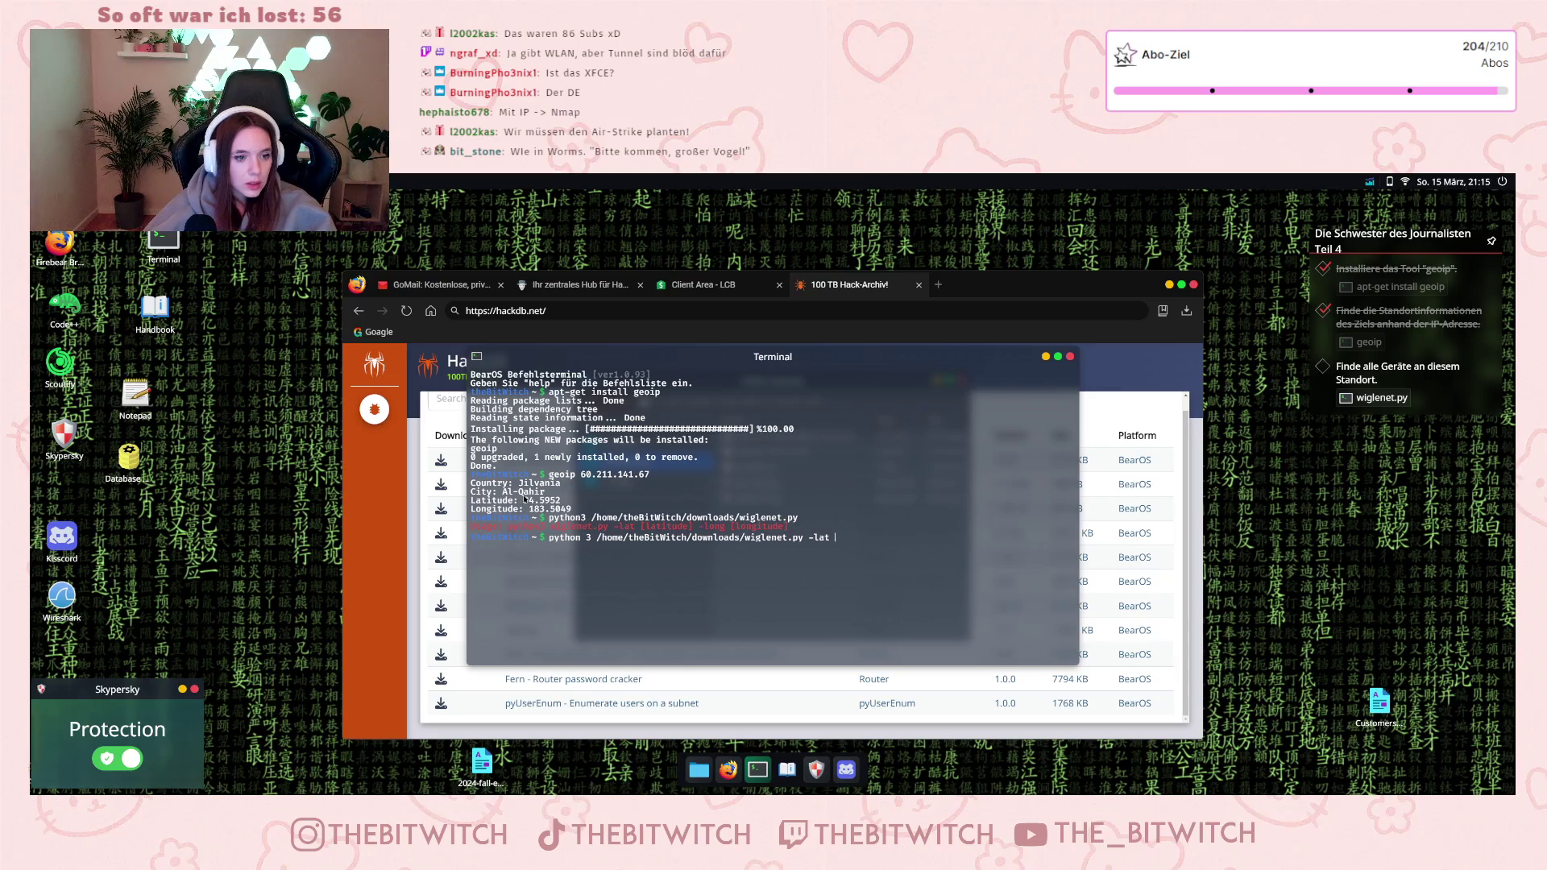
pyautogui.moveTo(536, 504); pyautogui.dragTo(558, 504)
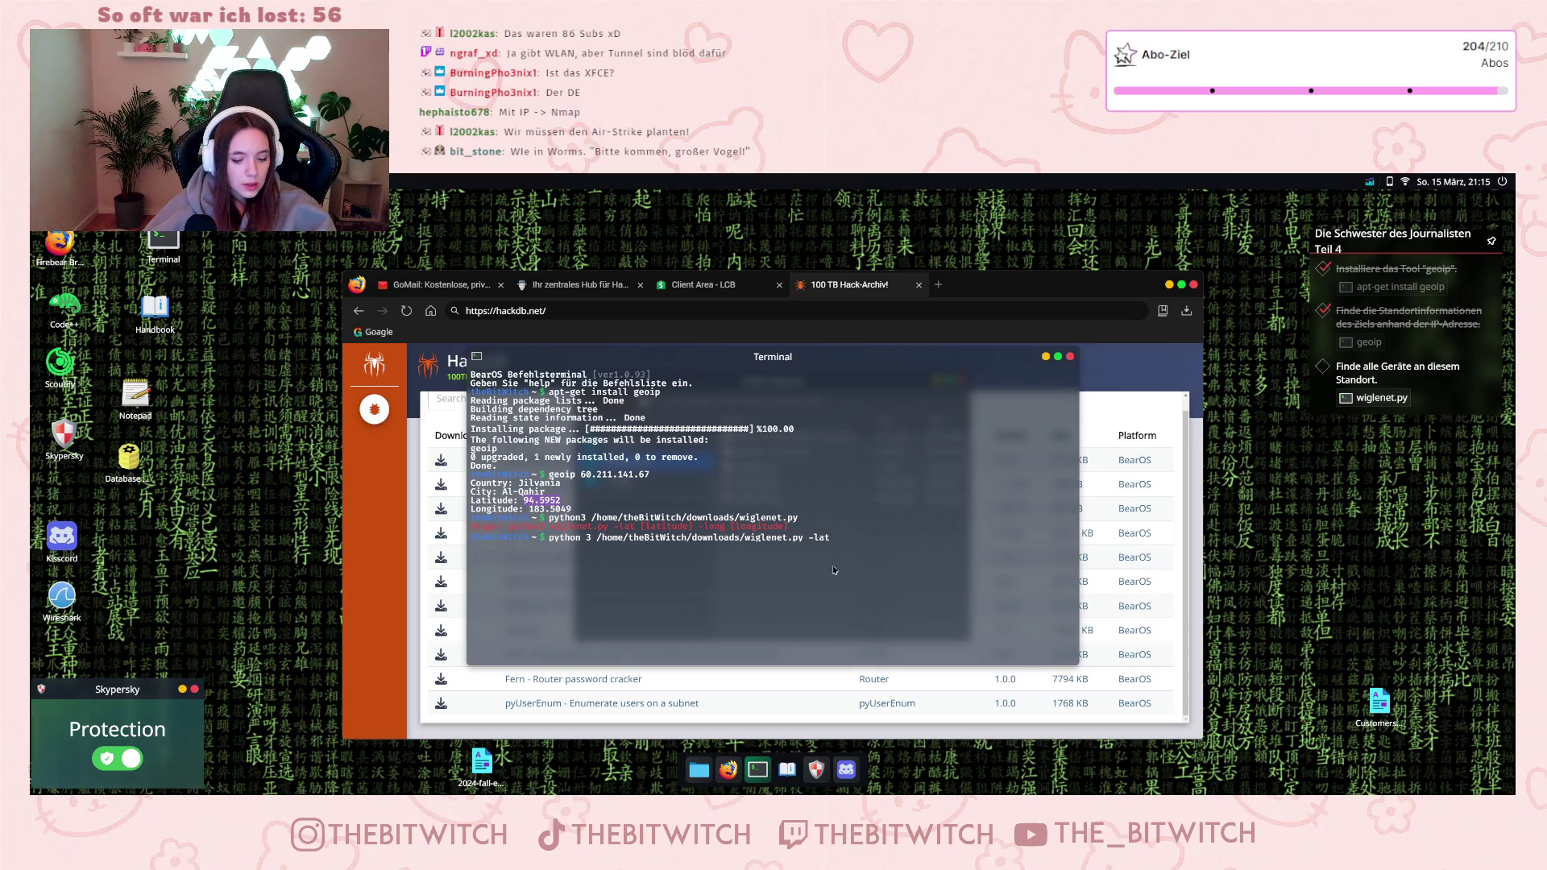
pyautogui.click(879, 541)
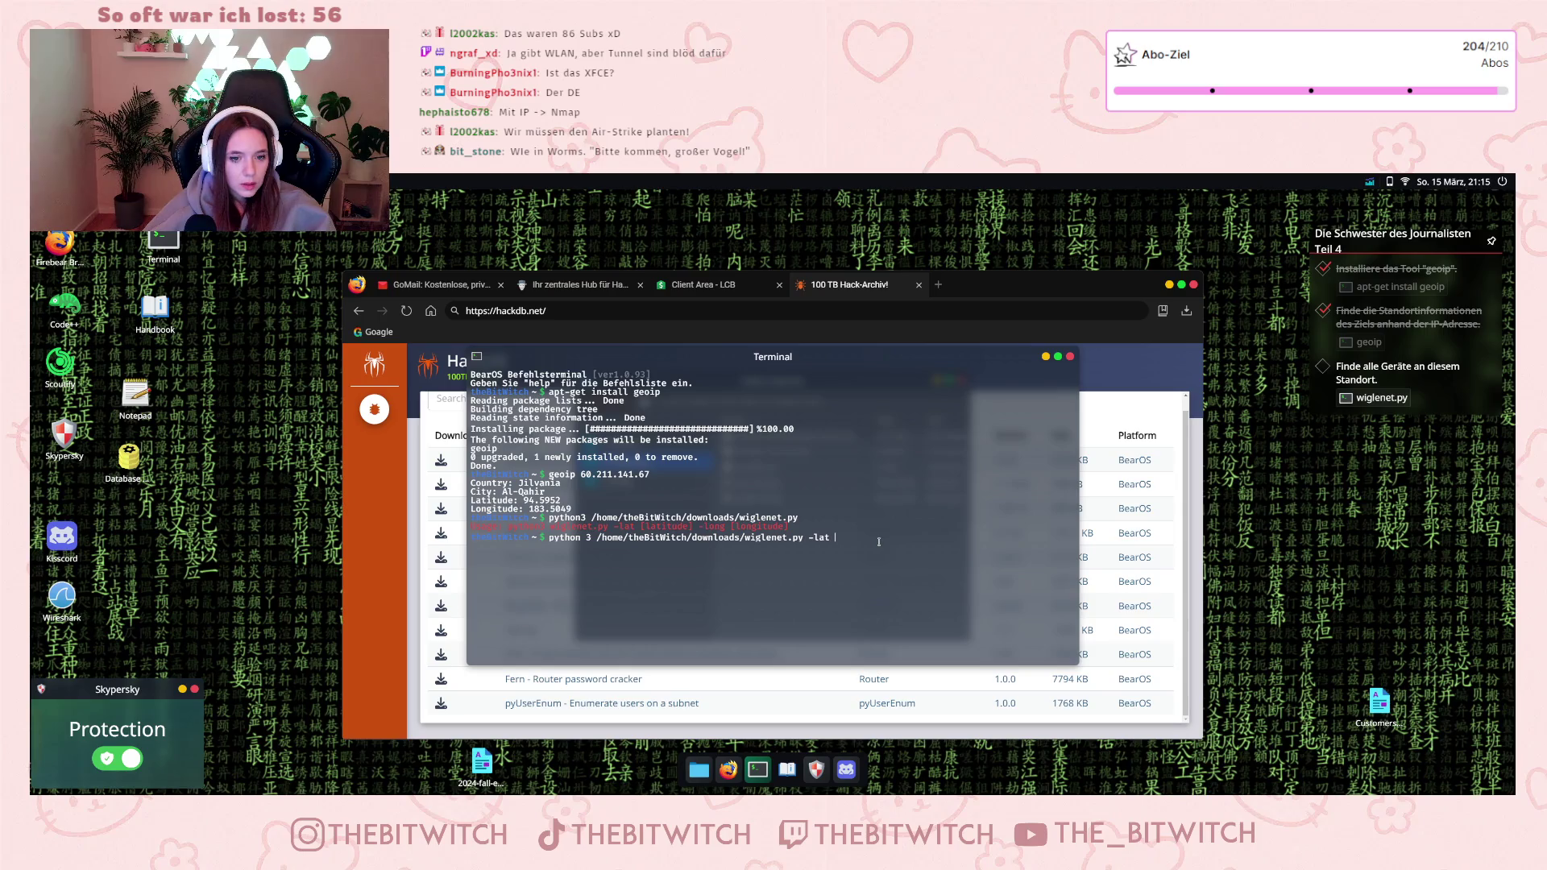
pyautogui.write('94.5952 -long')
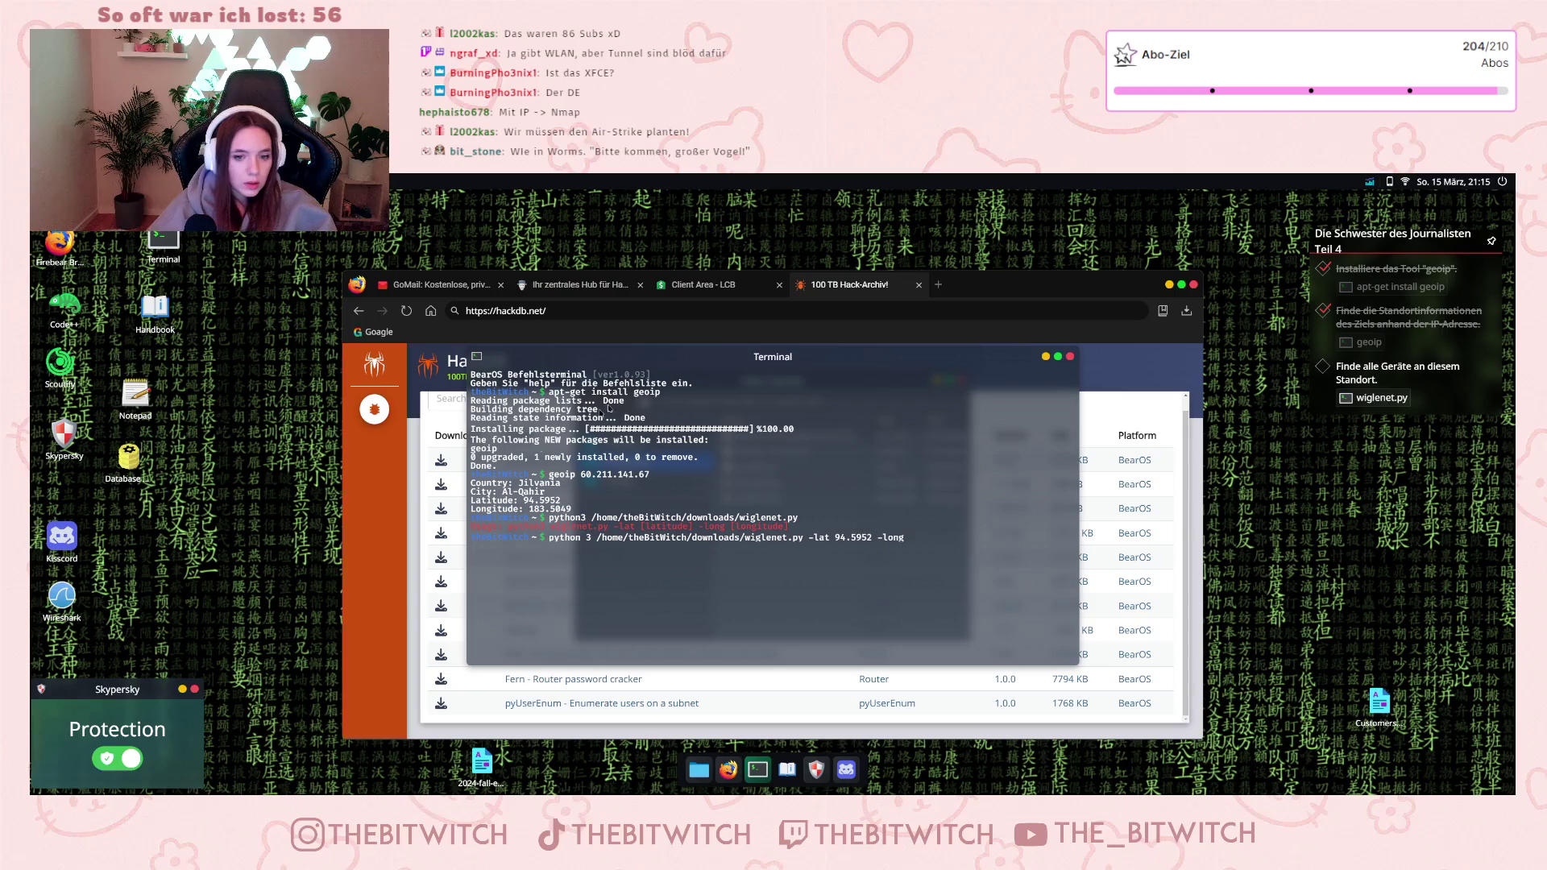
pyautogui.write(' 183.5049')
pyautogui.press('Return')
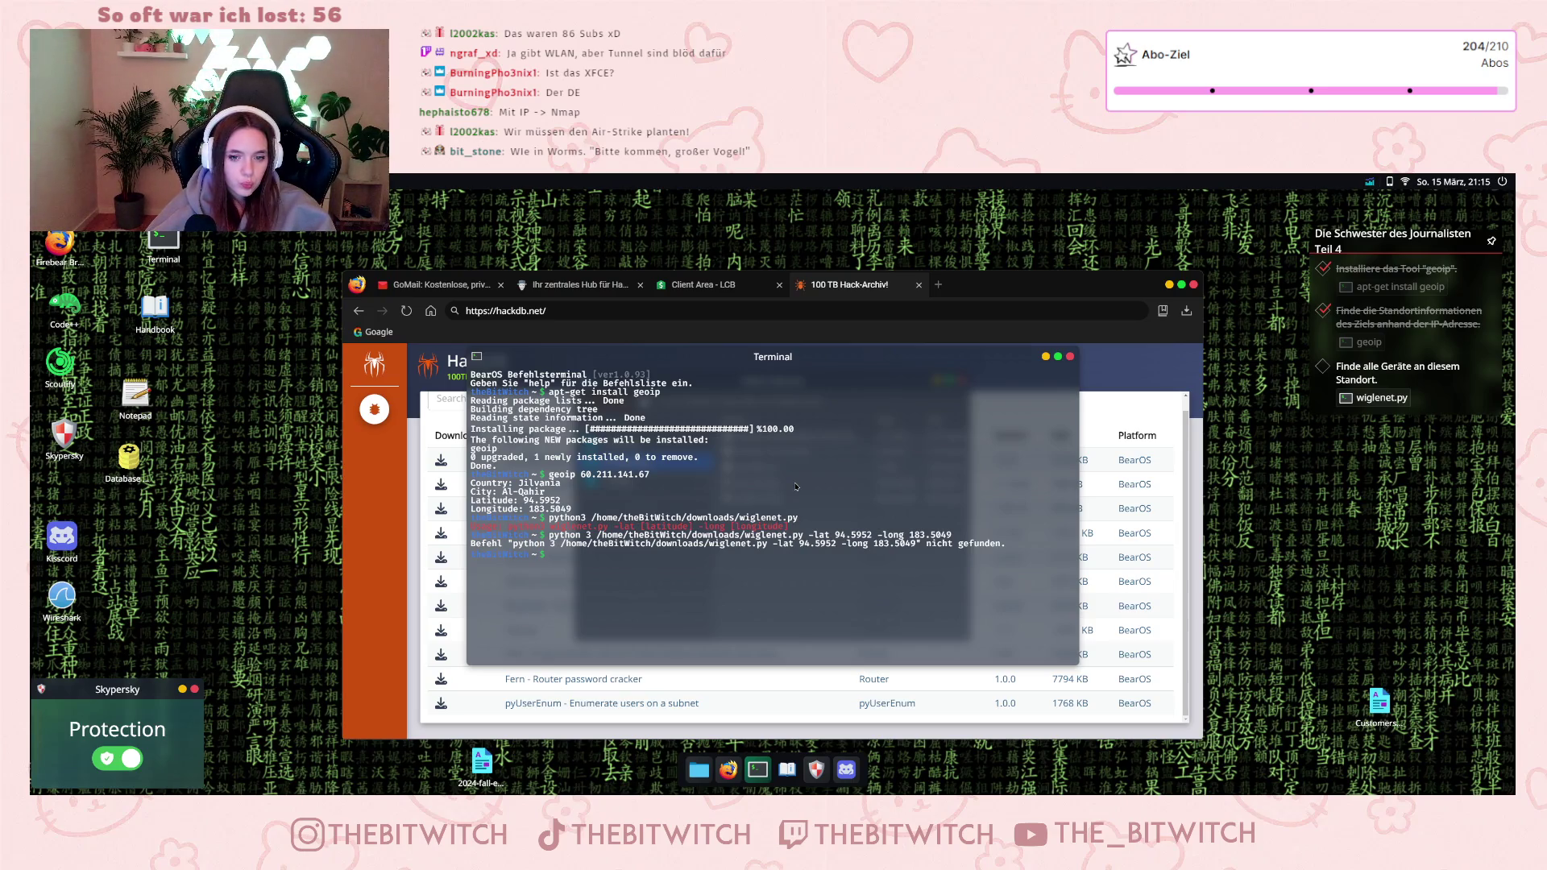
pyautogui.press('Up')
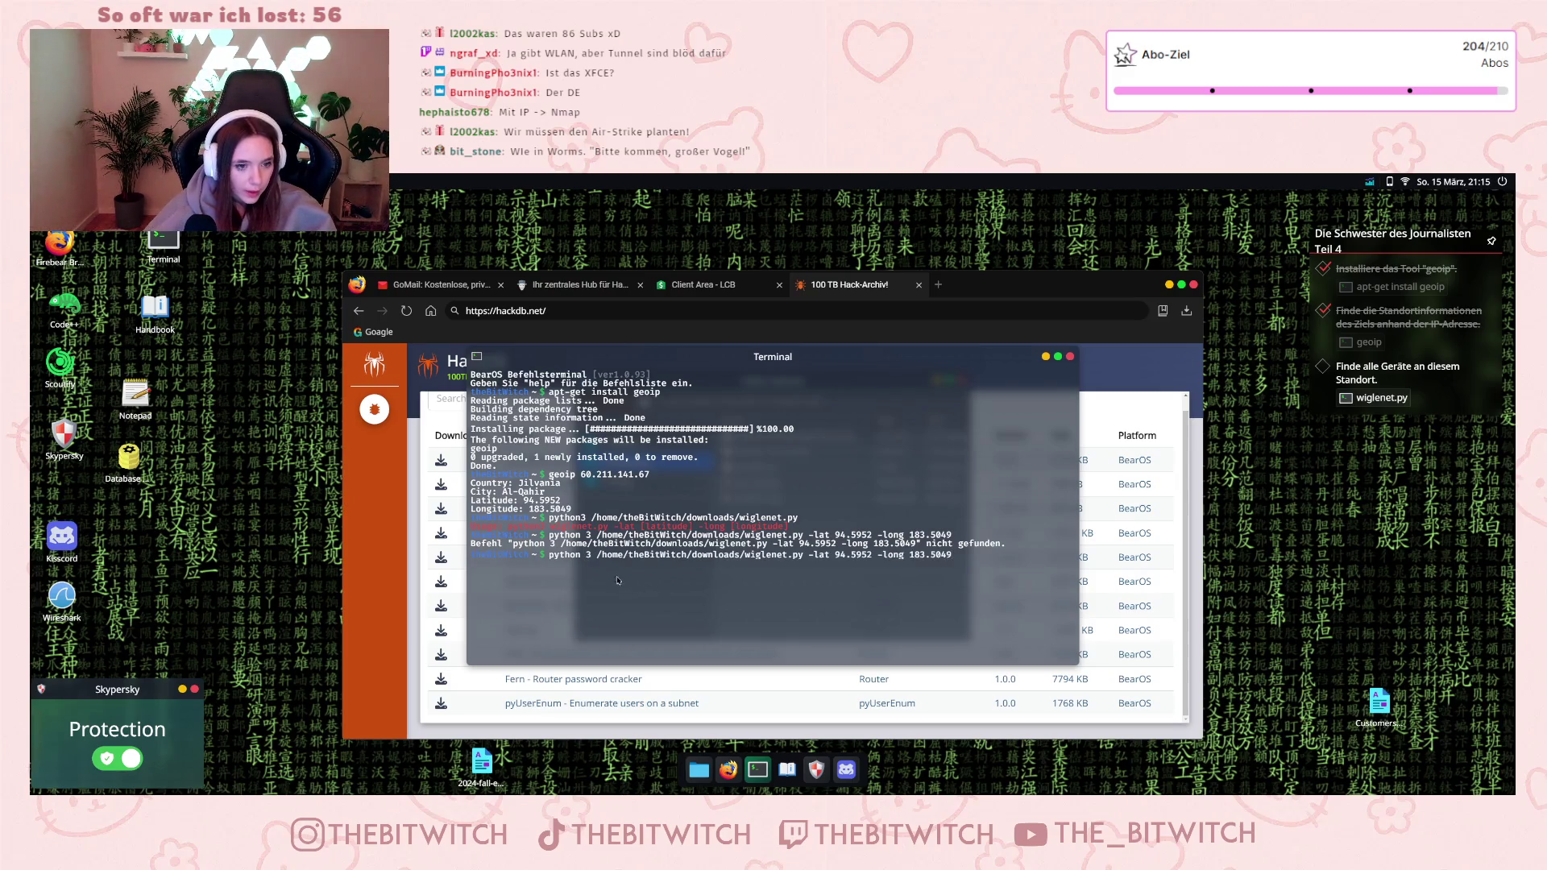
pyautogui.click(585, 556)
pyautogui.press('BackSpace')
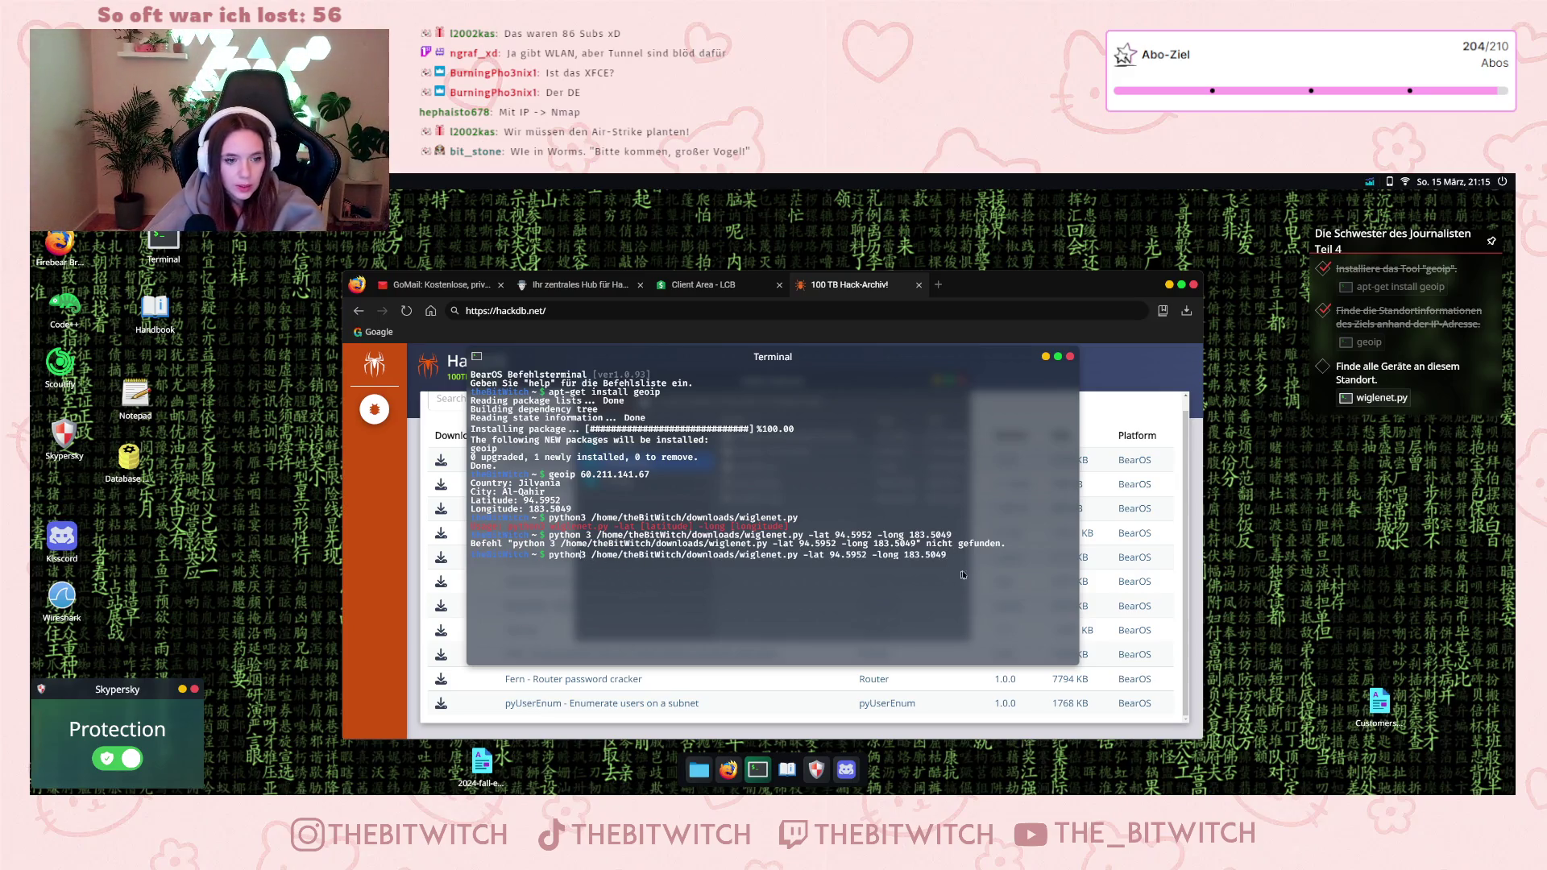
pyautogui.press('Return')
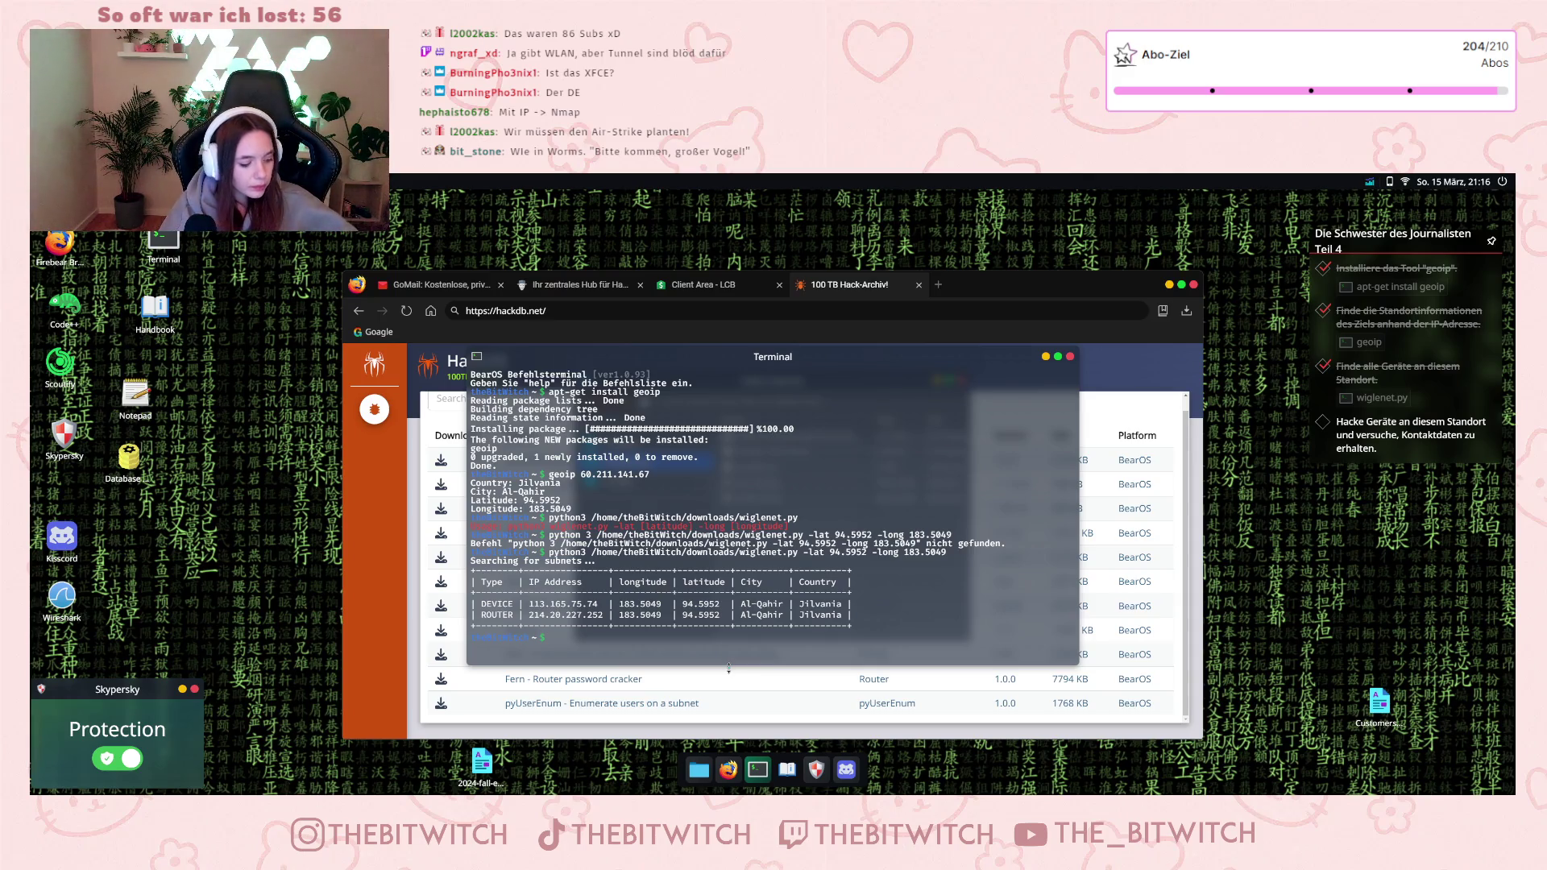
pyautogui.write('nmap')
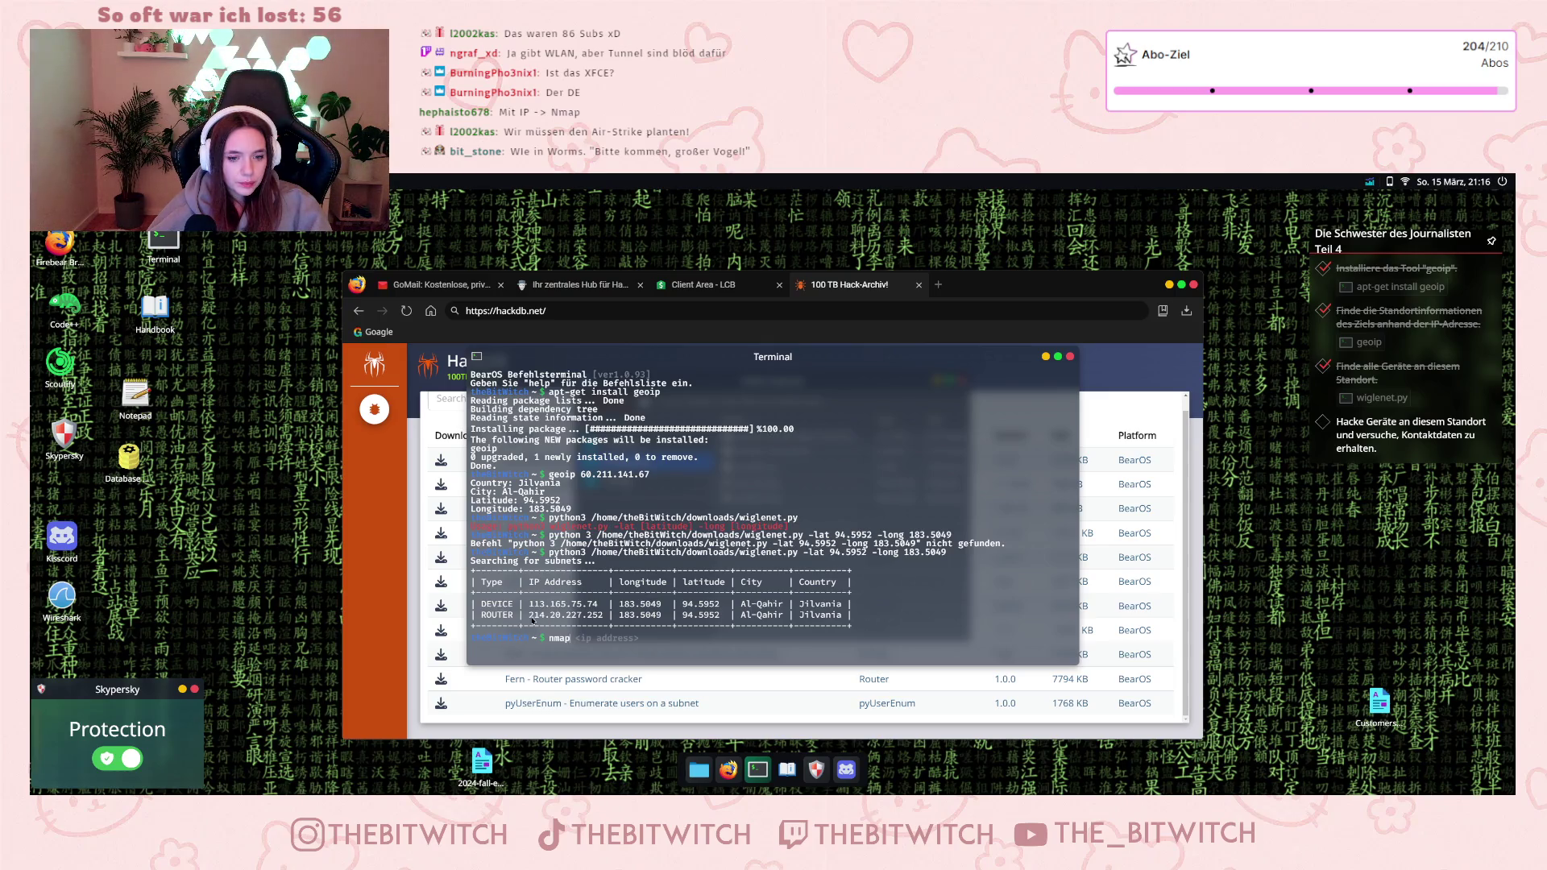
pyautogui.moveTo(530, 617); pyautogui.dragTo(606, 616)
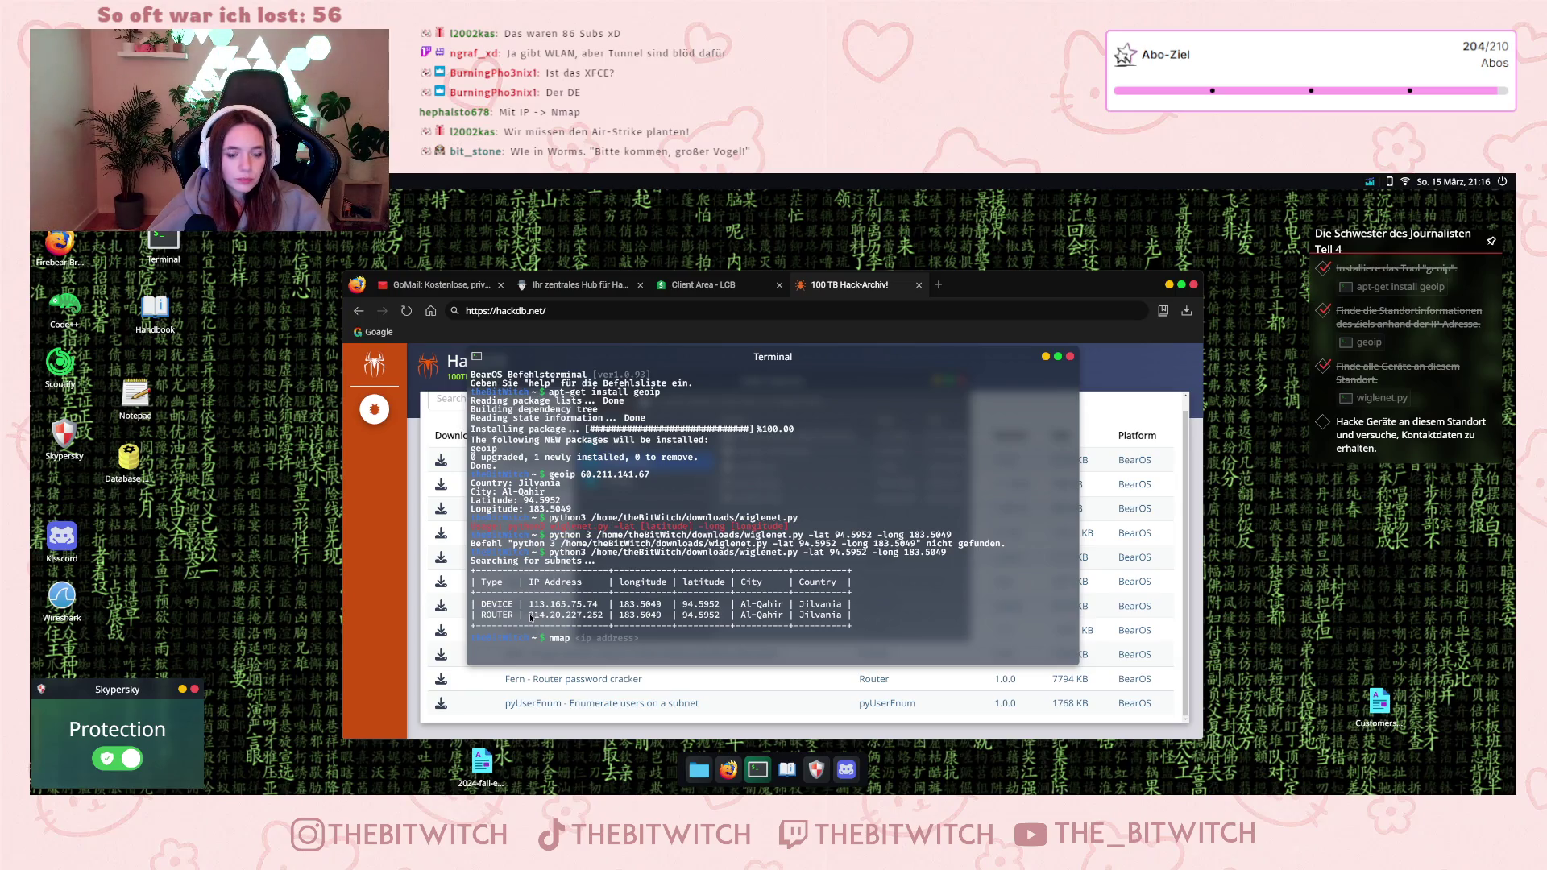
pyautogui.moveTo(542, 618); pyautogui.dragTo(609, 619)
pyautogui.click(609, 618)
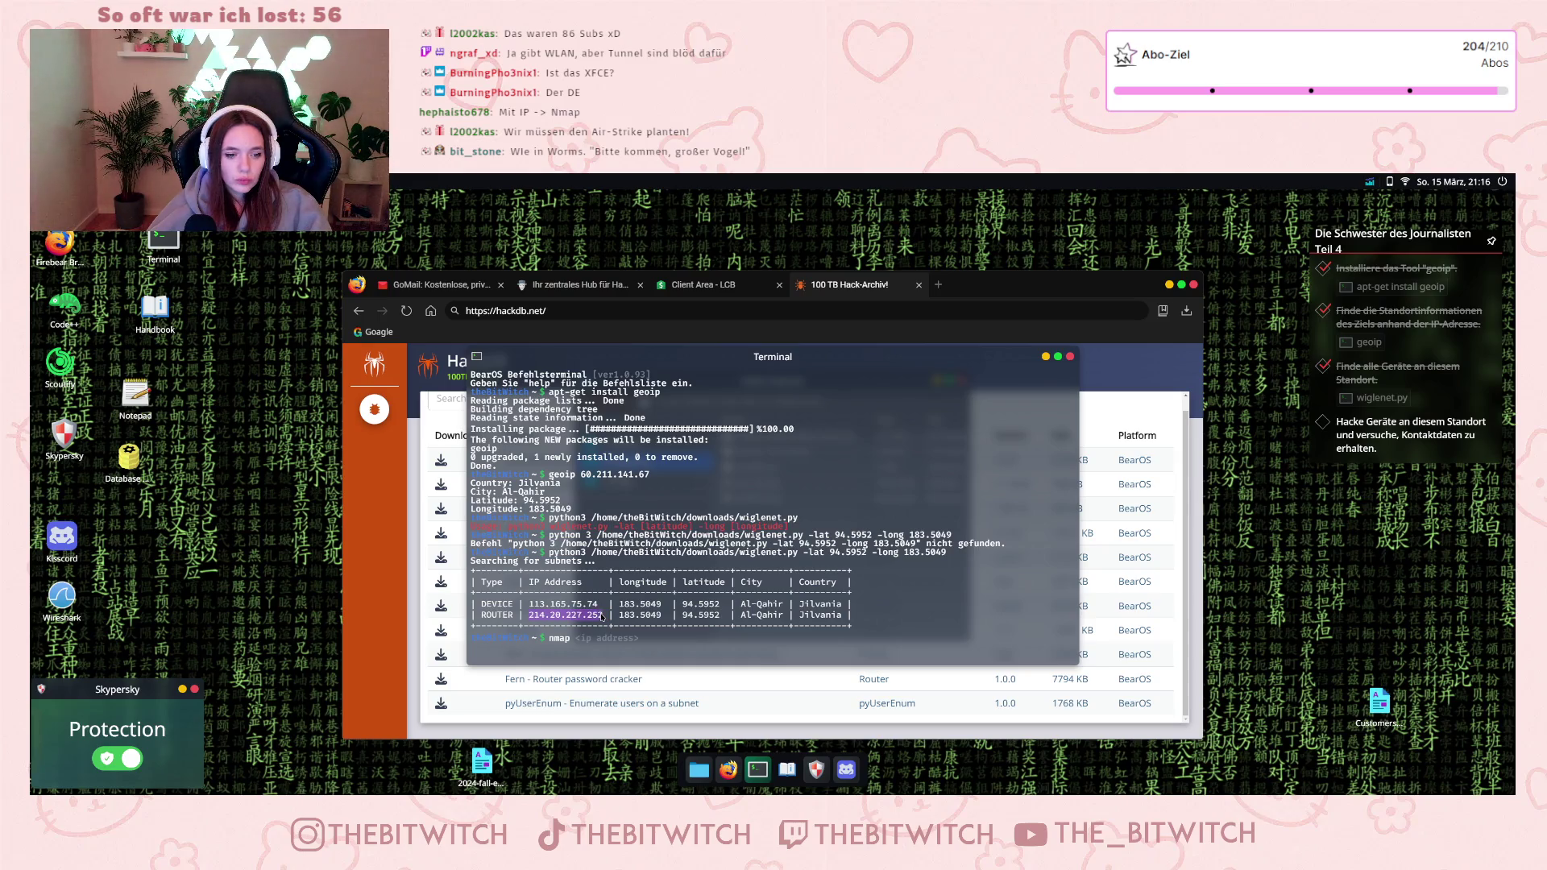
pyautogui.moveTo(528, 605); pyautogui.dragTo(598, 606)
pyautogui.click(634, 637)
pyautogui.write('113.165.75.74')
pyautogui.press('Return')
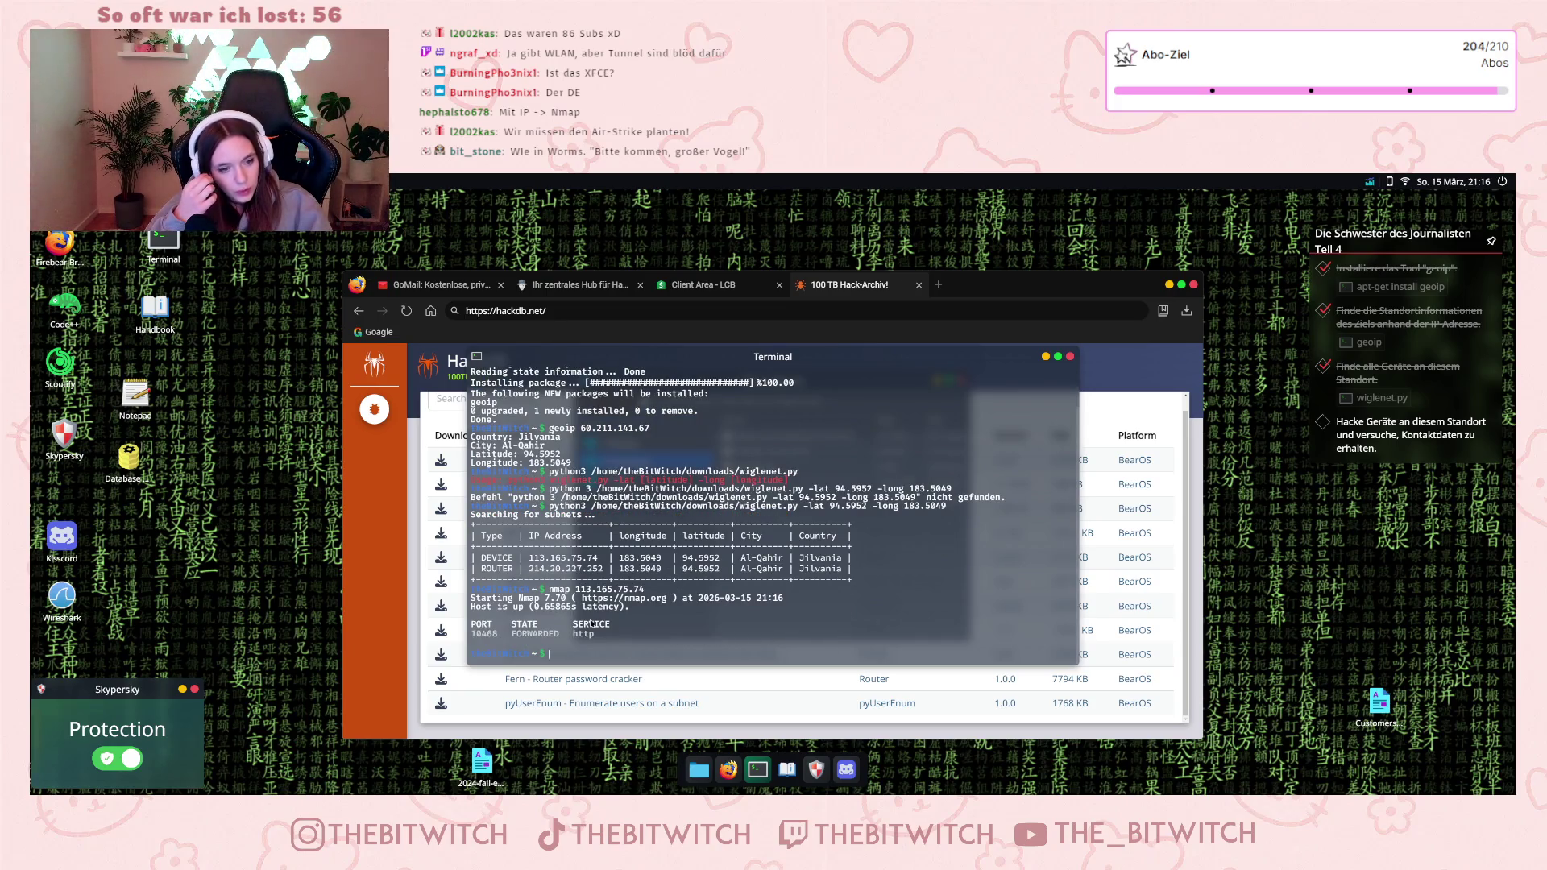
pyautogui.doubleClick(587, 569)
pyautogui.click(578, 653)
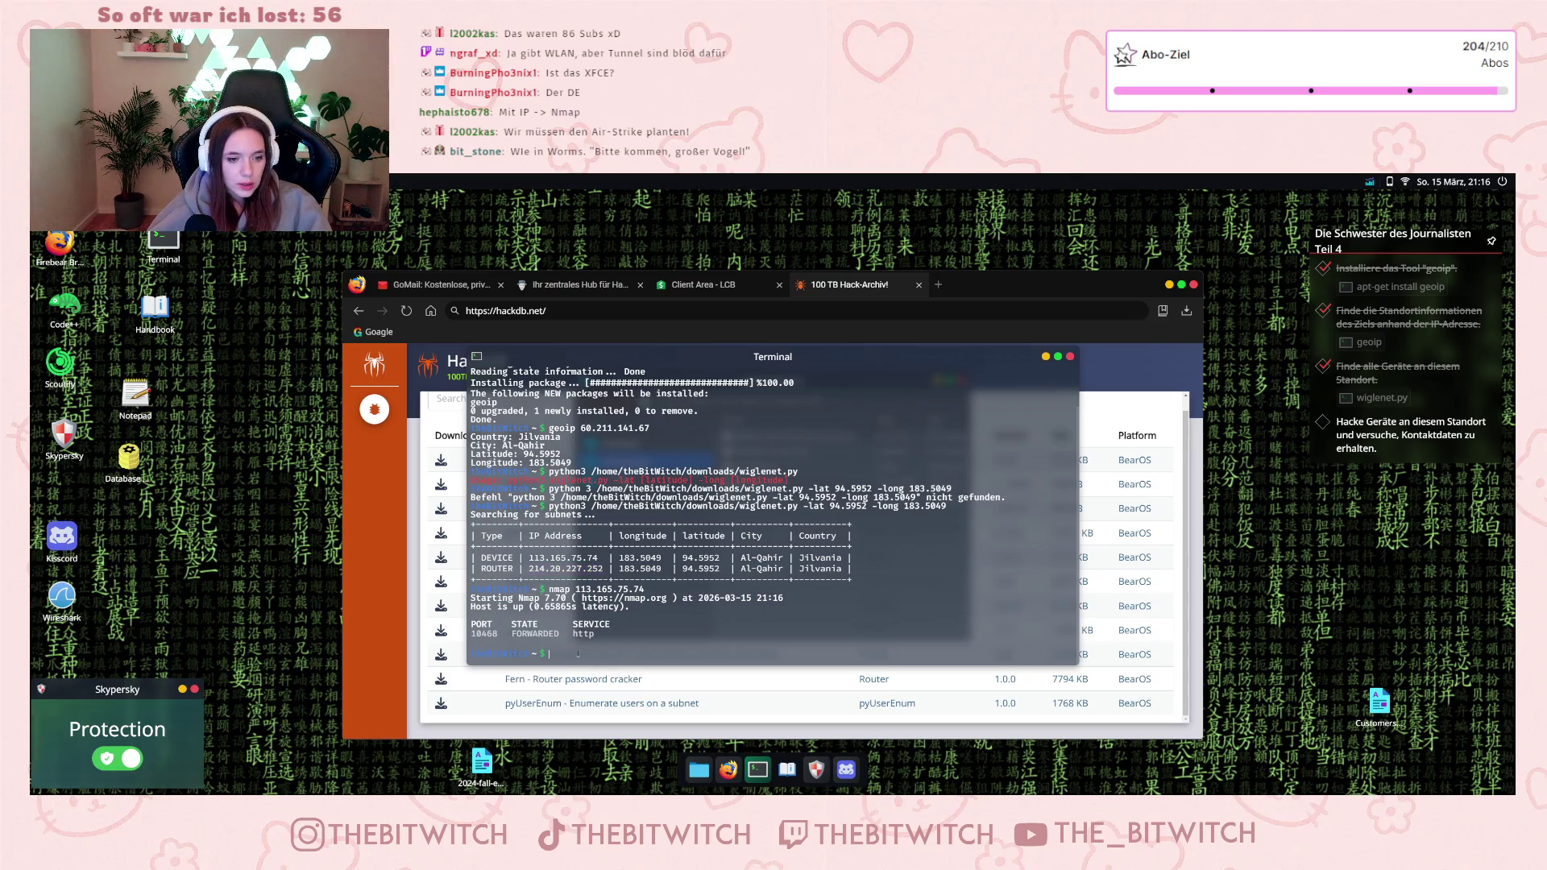
pyautogui.write('nmap')
pyautogui.middleClick(540, 639)
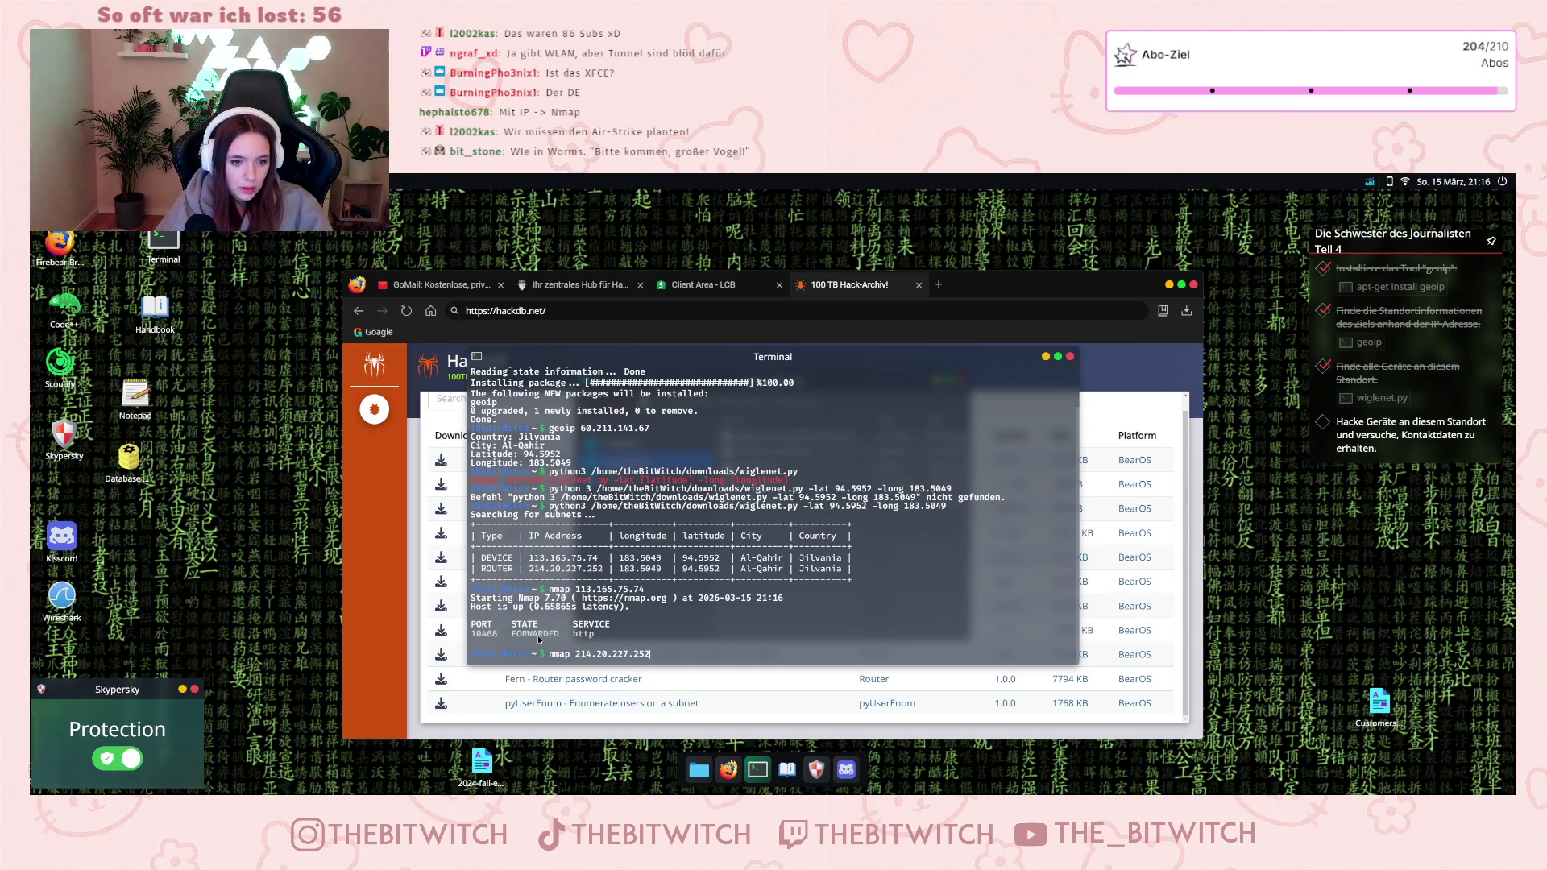
pyautogui.press('Return')
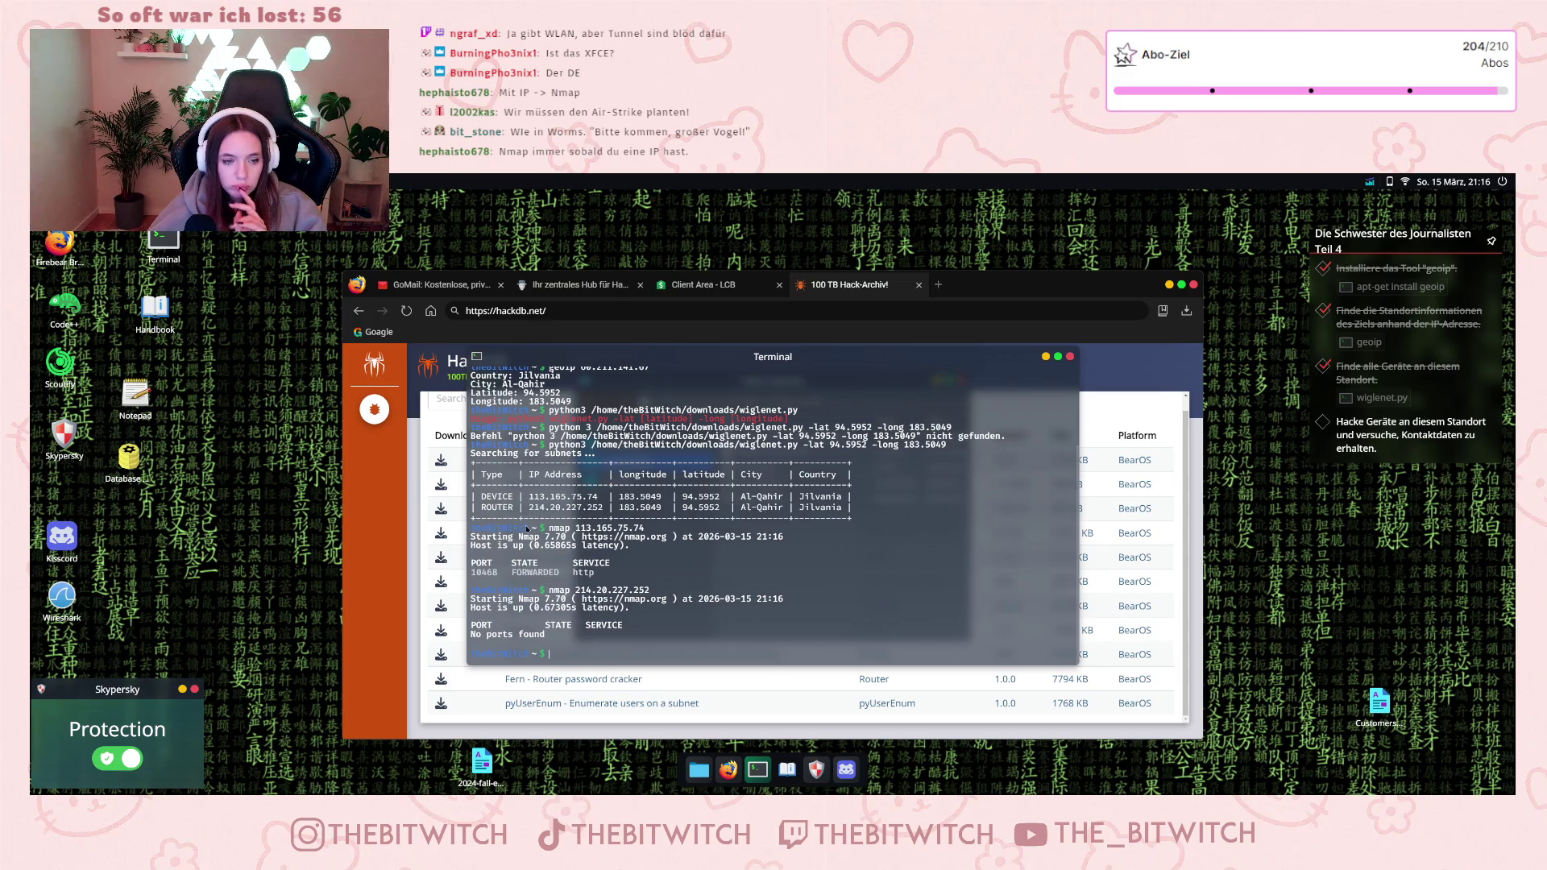
# - Highlight the device's open port 10468 http line in the scan output
pyautogui.moveTo(472, 573); pyautogui.dragTo(605, 573)
pyautogui.click(604, 574)
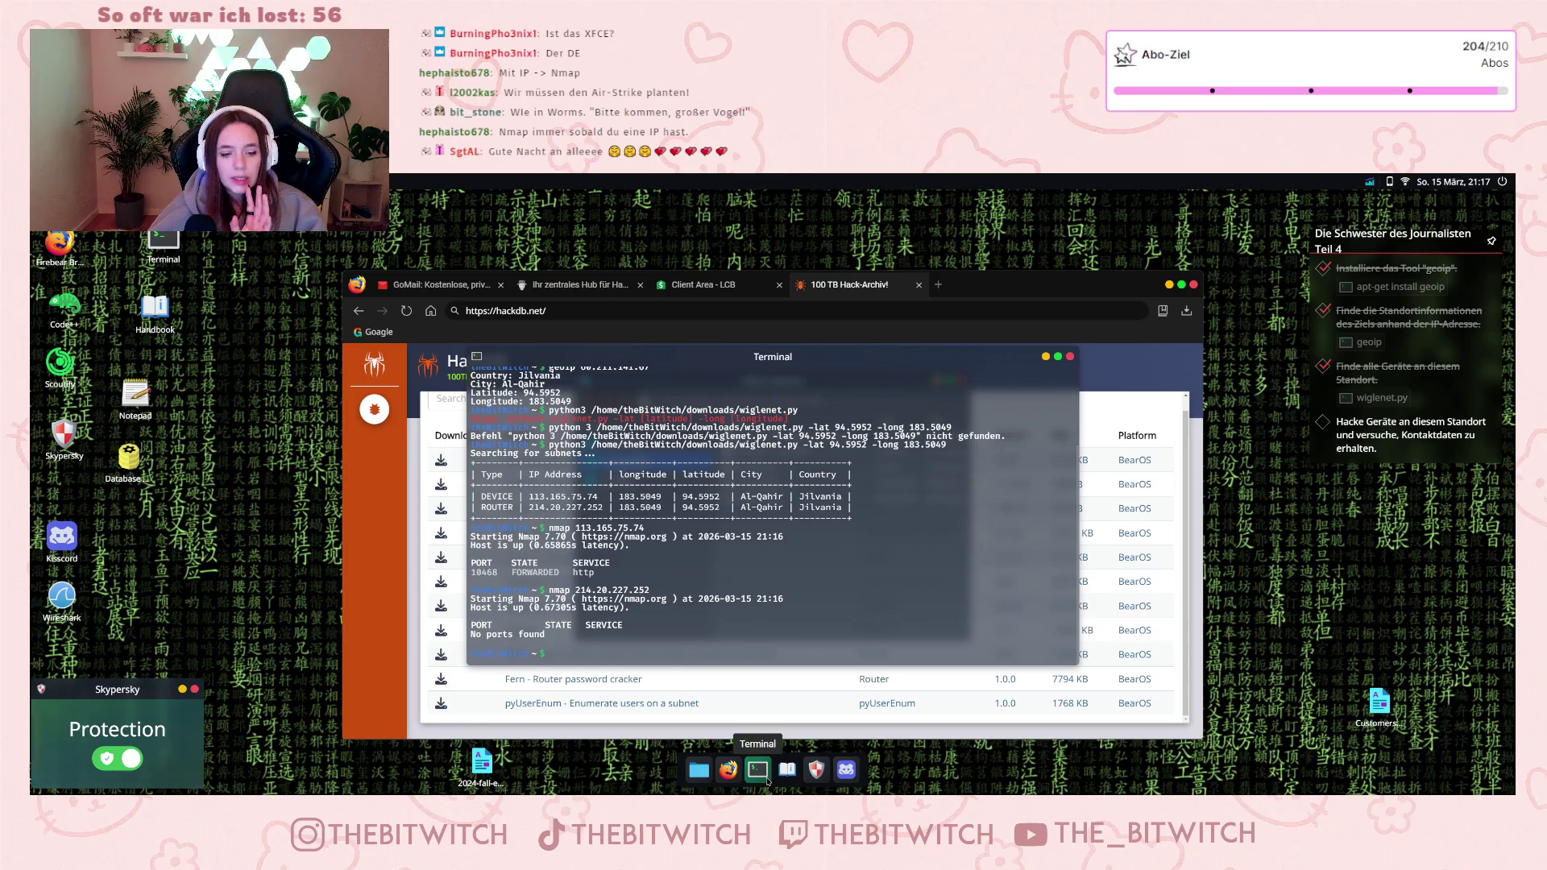
pyautogui.click(787, 770)
# - Open the Handbook's Metasploit guide at the Beispiel Hacking scanning example
pyautogui.click(891, 464)
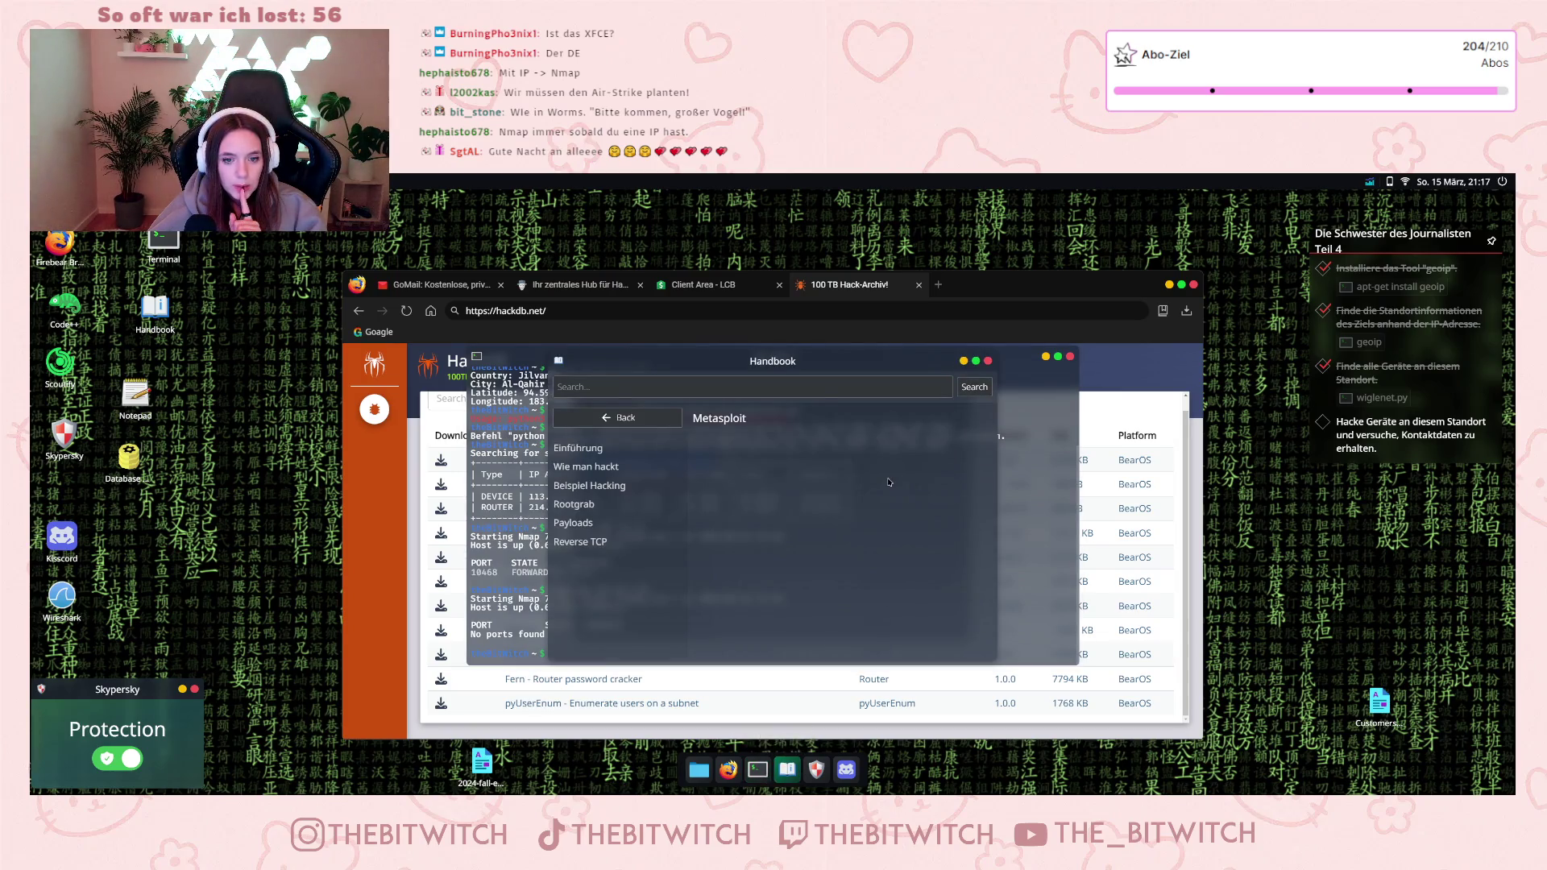
pyautogui.click(607, 475)
pyautogui.click(565, 489)
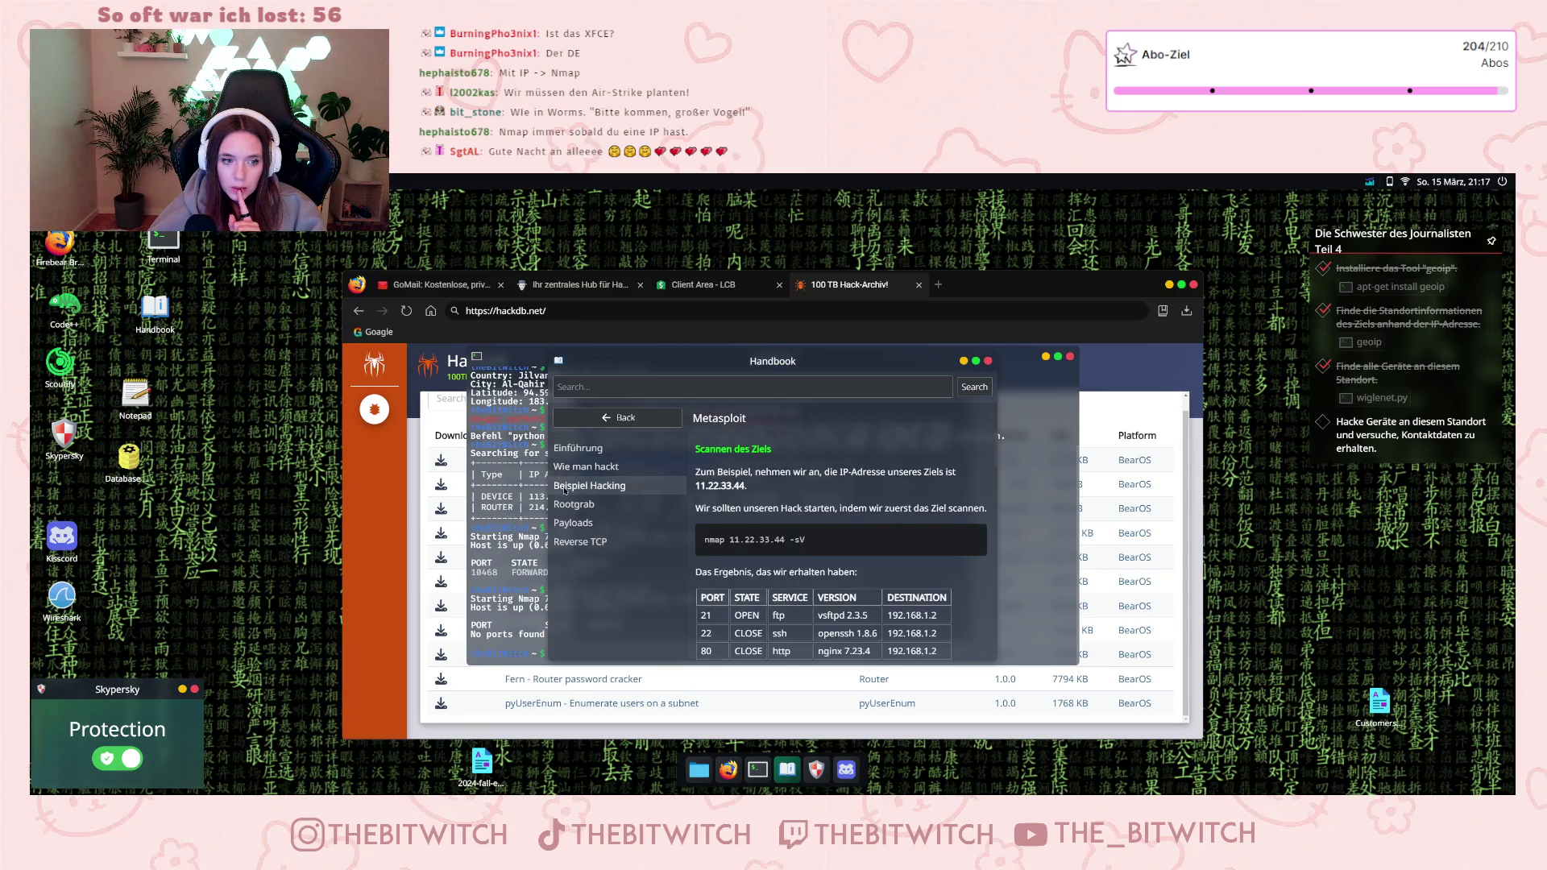
pyautogui.scroll(-1, 861, 571)
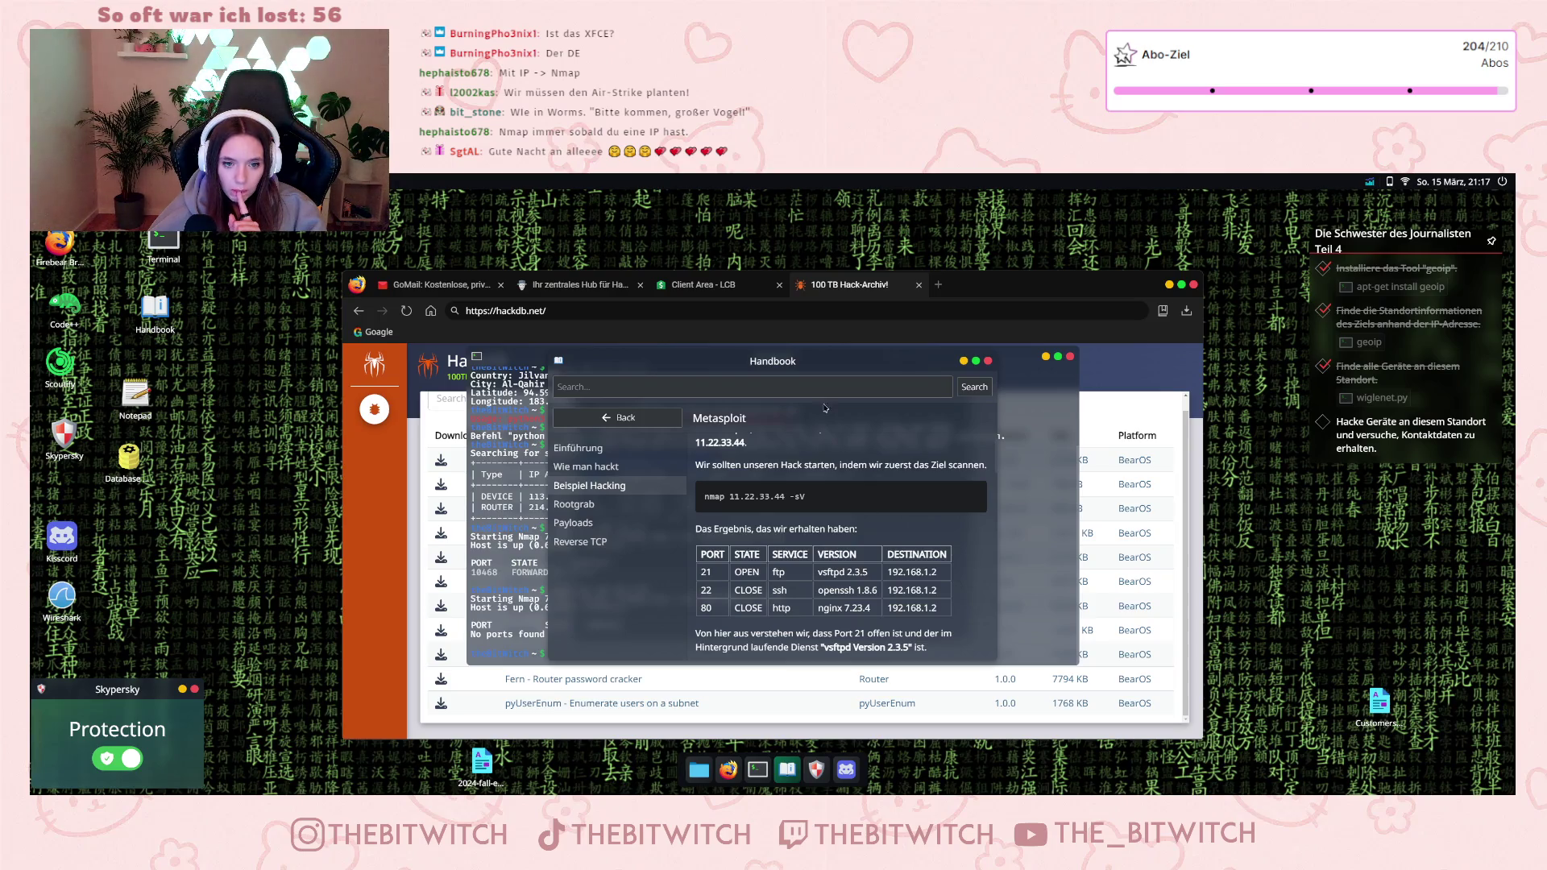
# - Rerun the router and device nmap commands with the -sV version option added
pyautogui.click(536, 652)
pyautogui.press('Up')
pyautogui.write('sV')
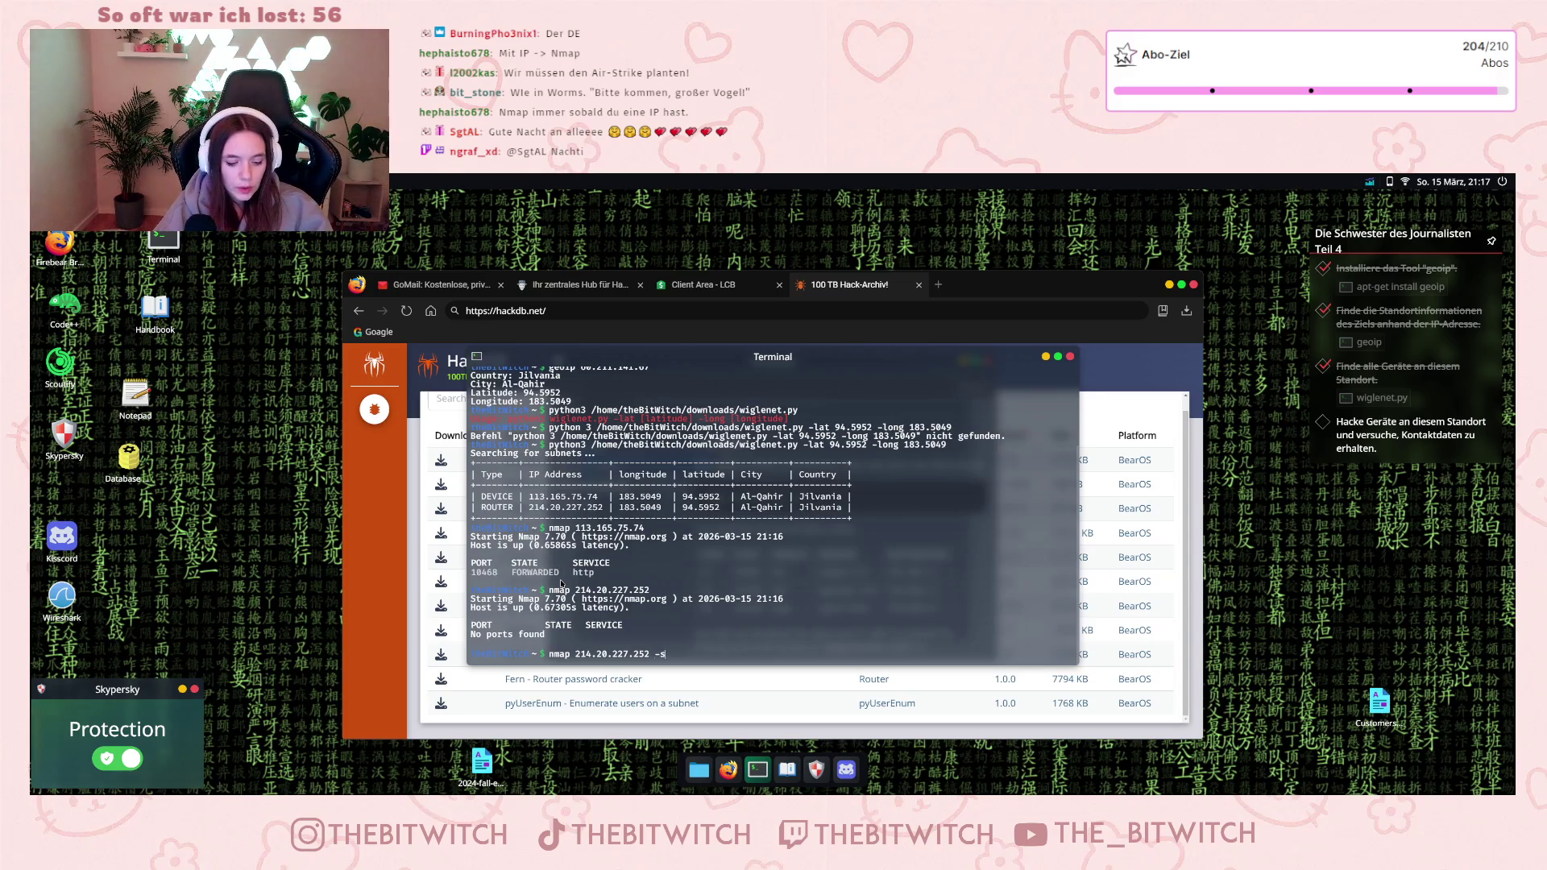
pyautogui.press('Return')
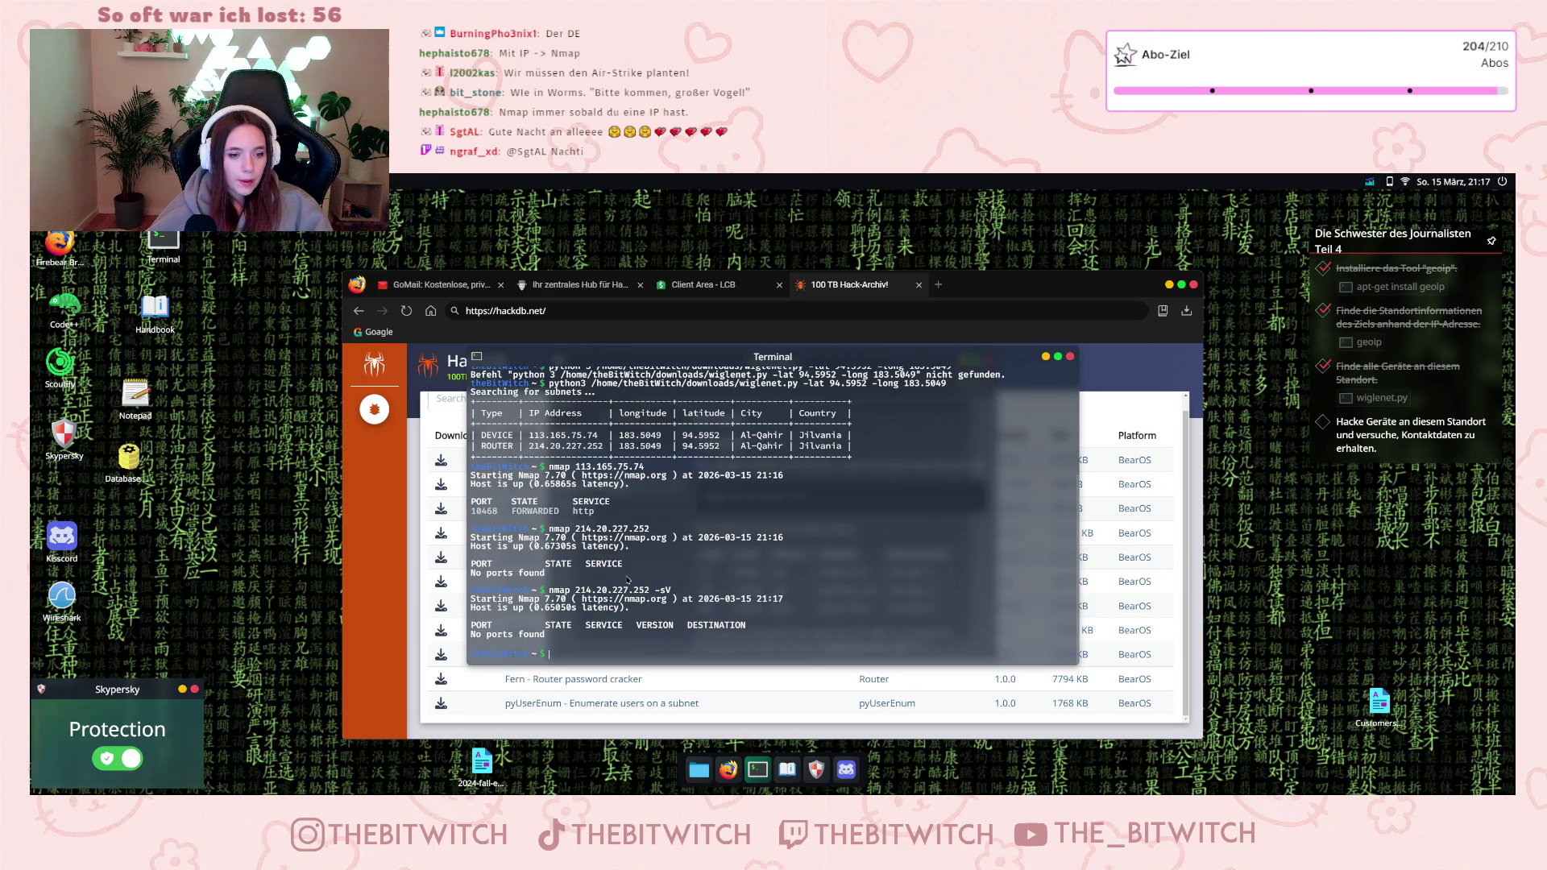
pyautogui.press('Up')
pyautogui.press('Up')
pyautogui.press('Up')
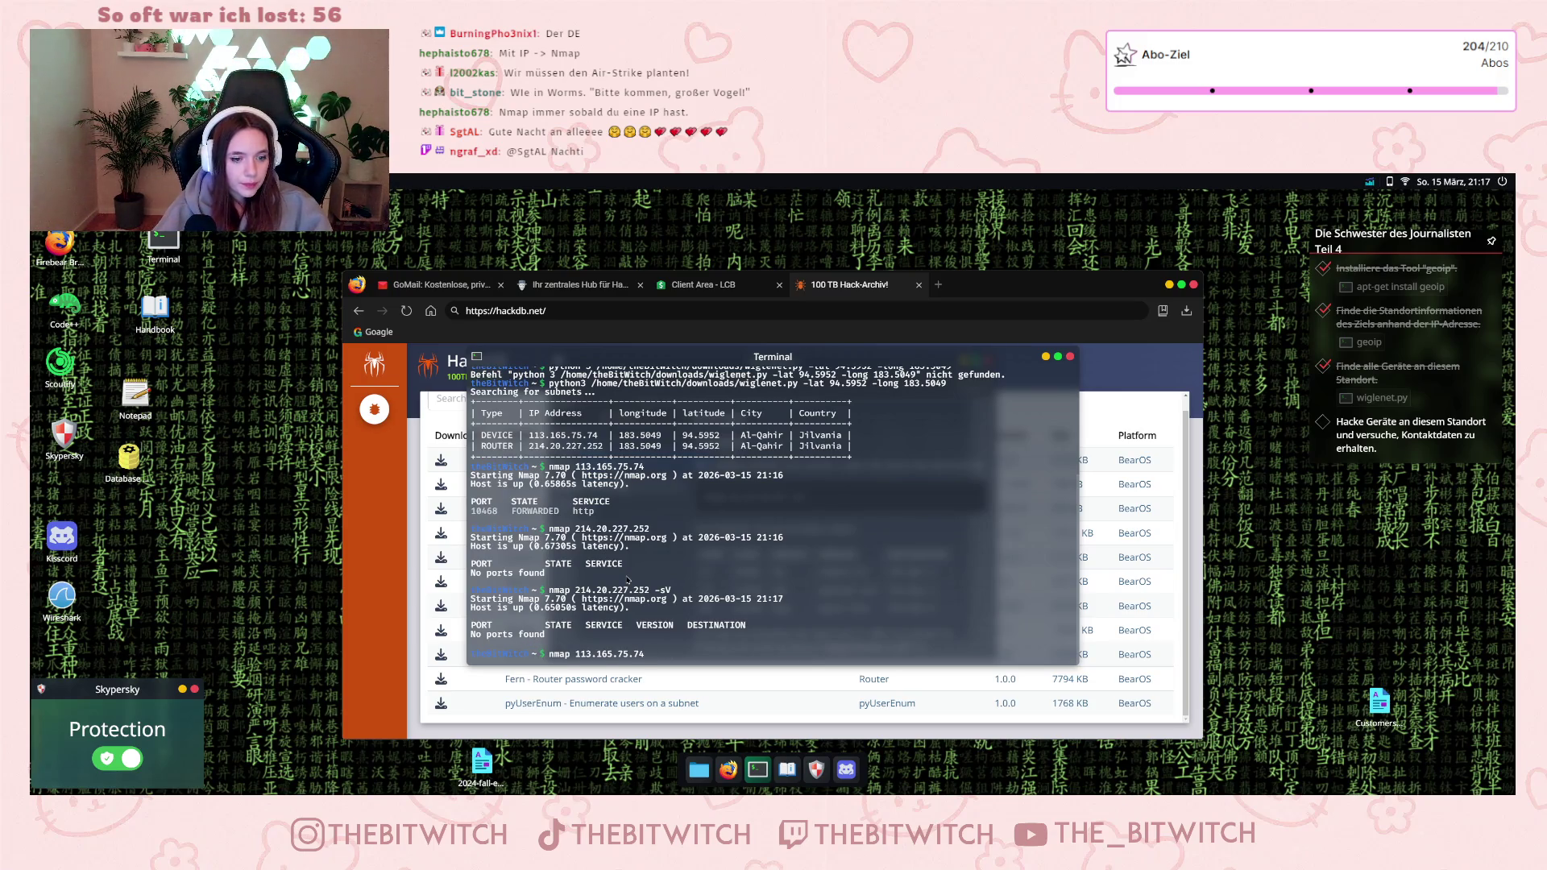
pyautogui.write(' -s214.20.227.252')
pyautogui.press('Return')
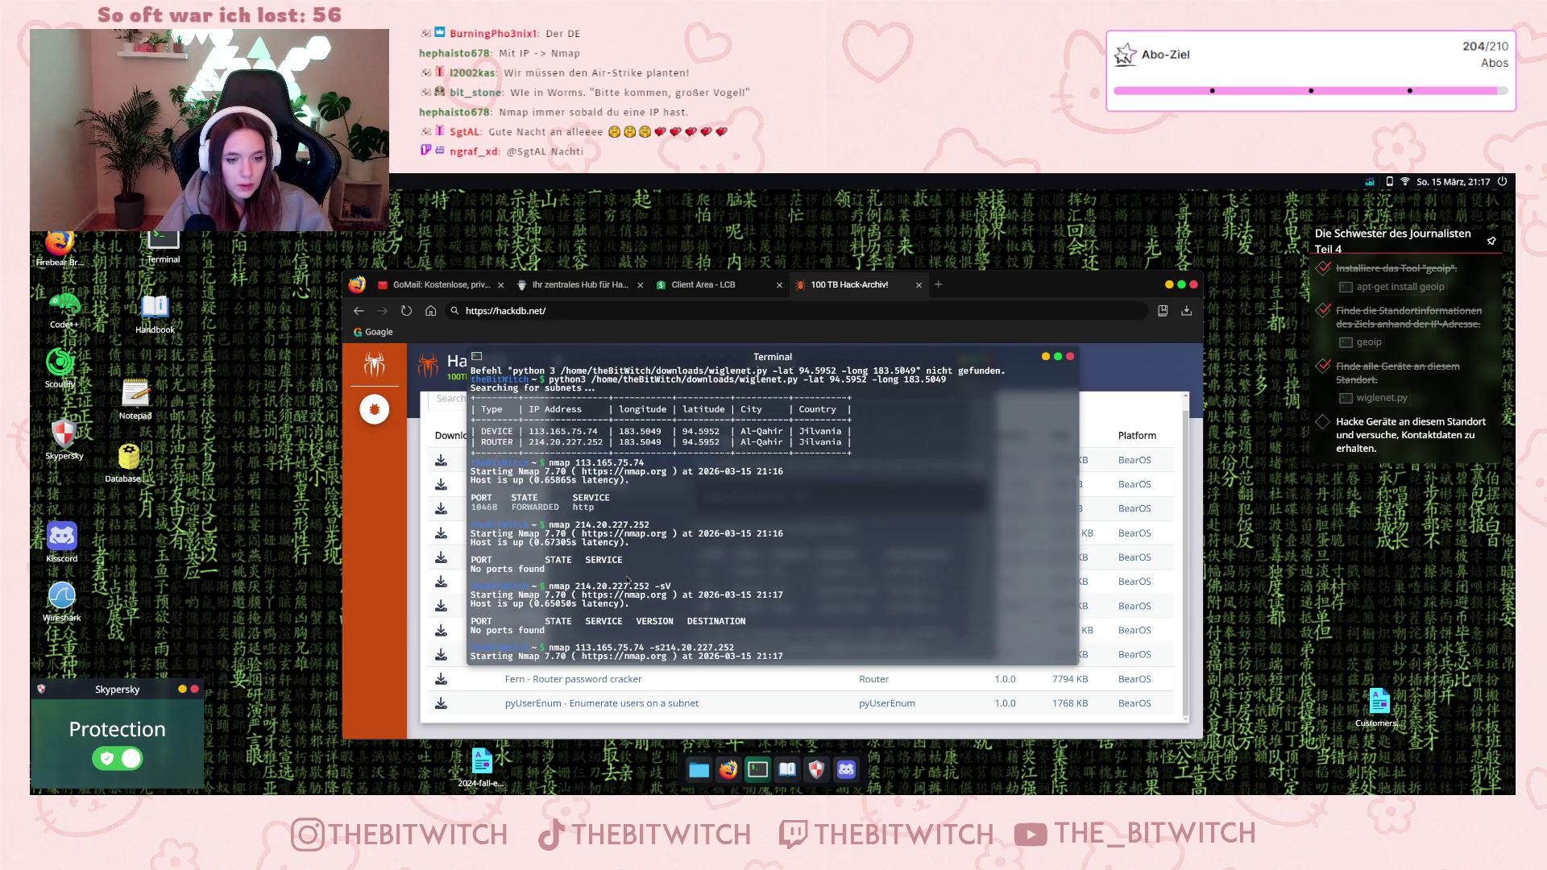
# - Fix the device command into a clean -sV scan showing Apache 9.24.18, and move the terminal upper-left
pyautogui.press('Up')
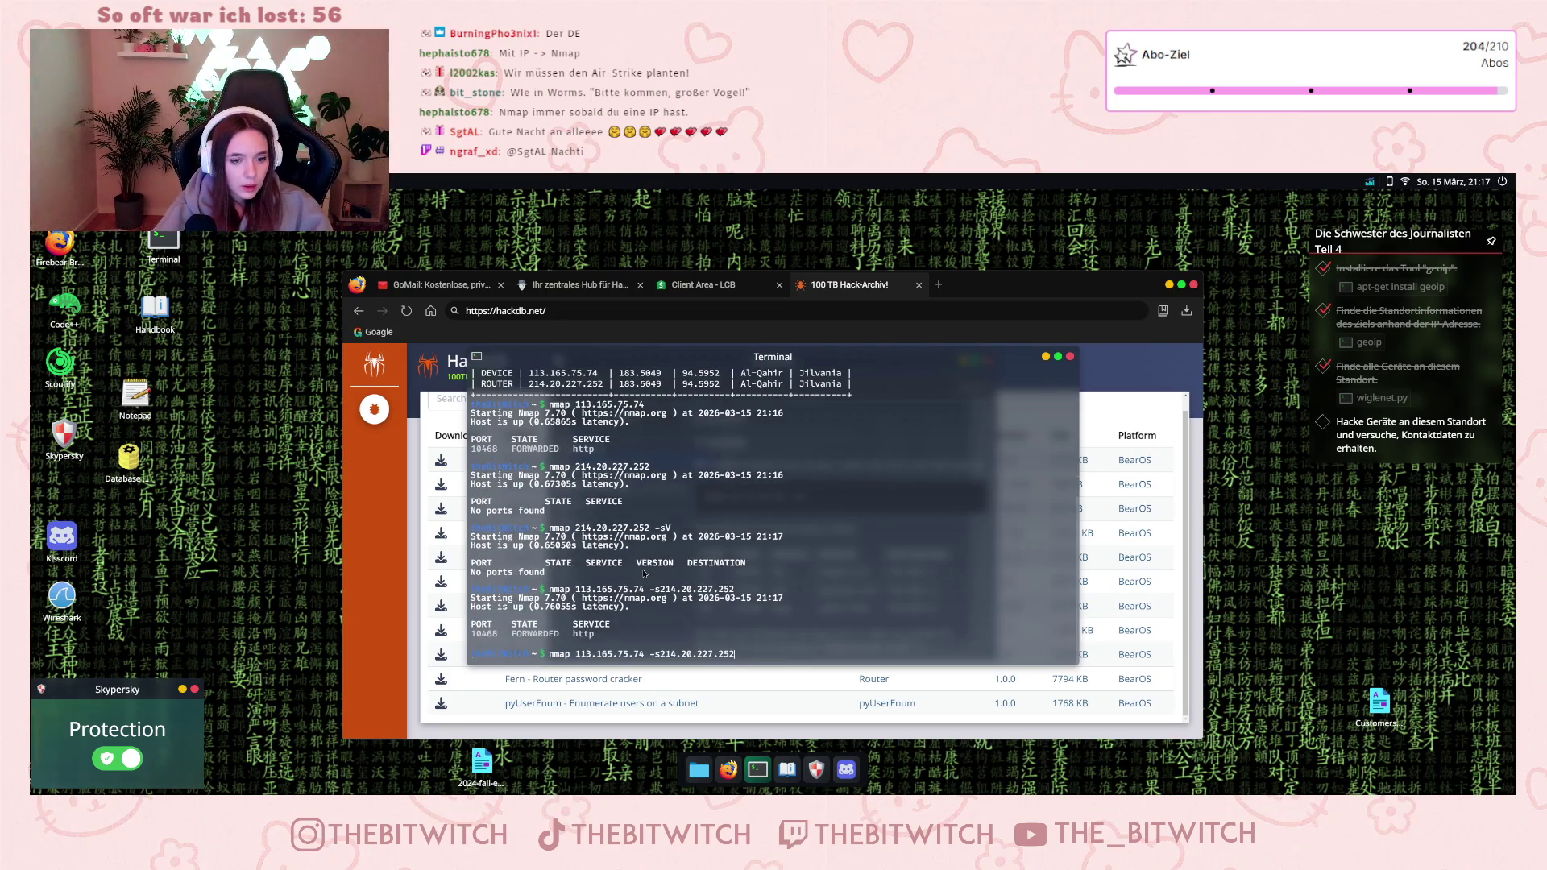
pyautogui.press('BackSpace')
pyautogui.press('BackSpace')
pyautogui.press('BackSpace')
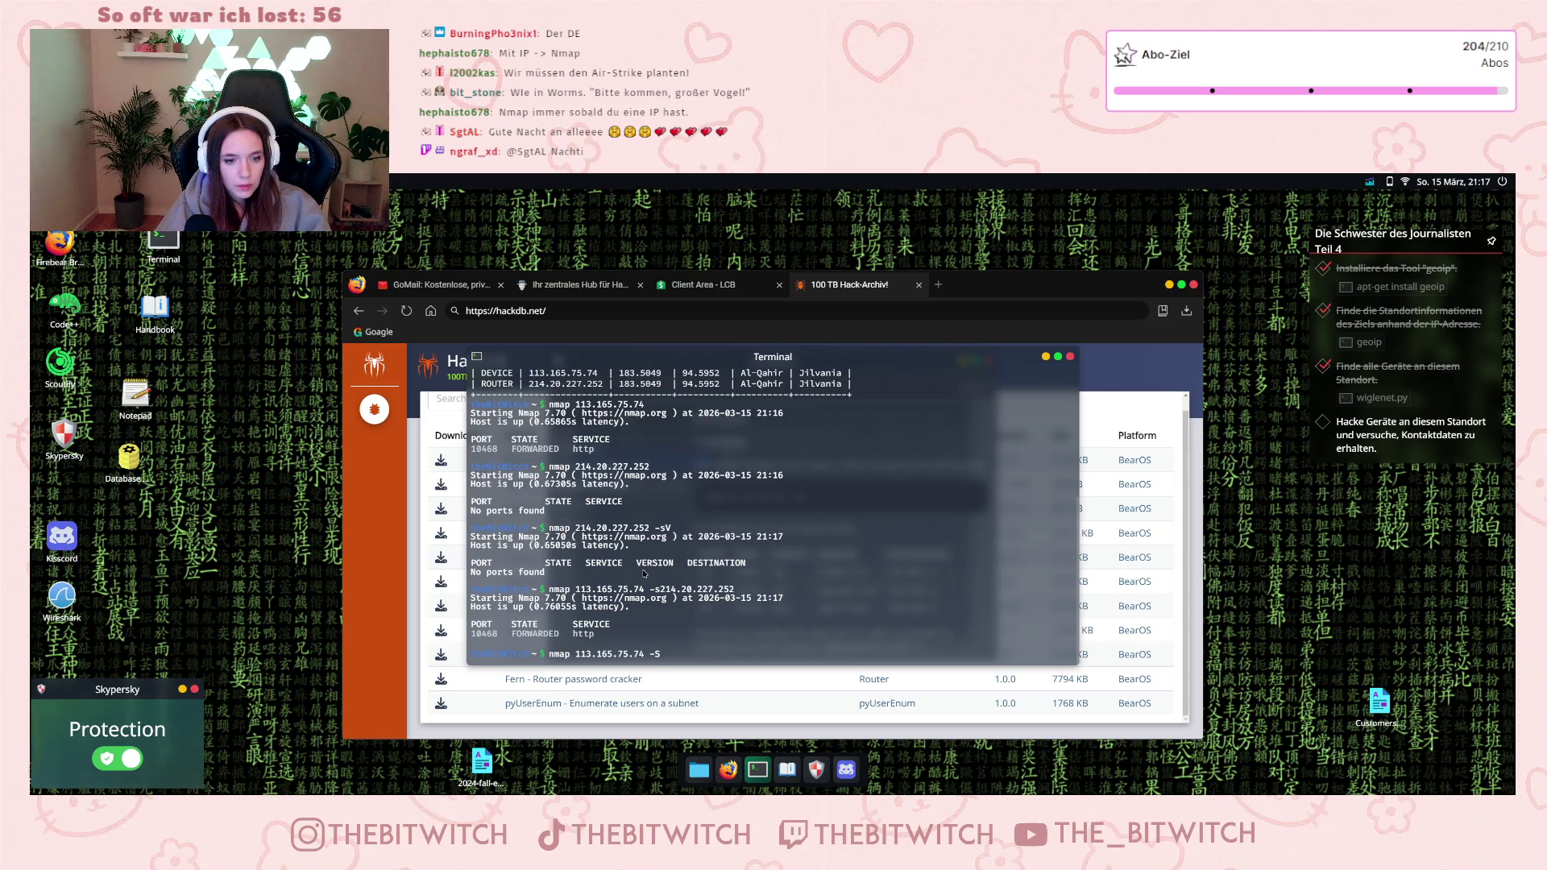
pyautogui.write('sV')
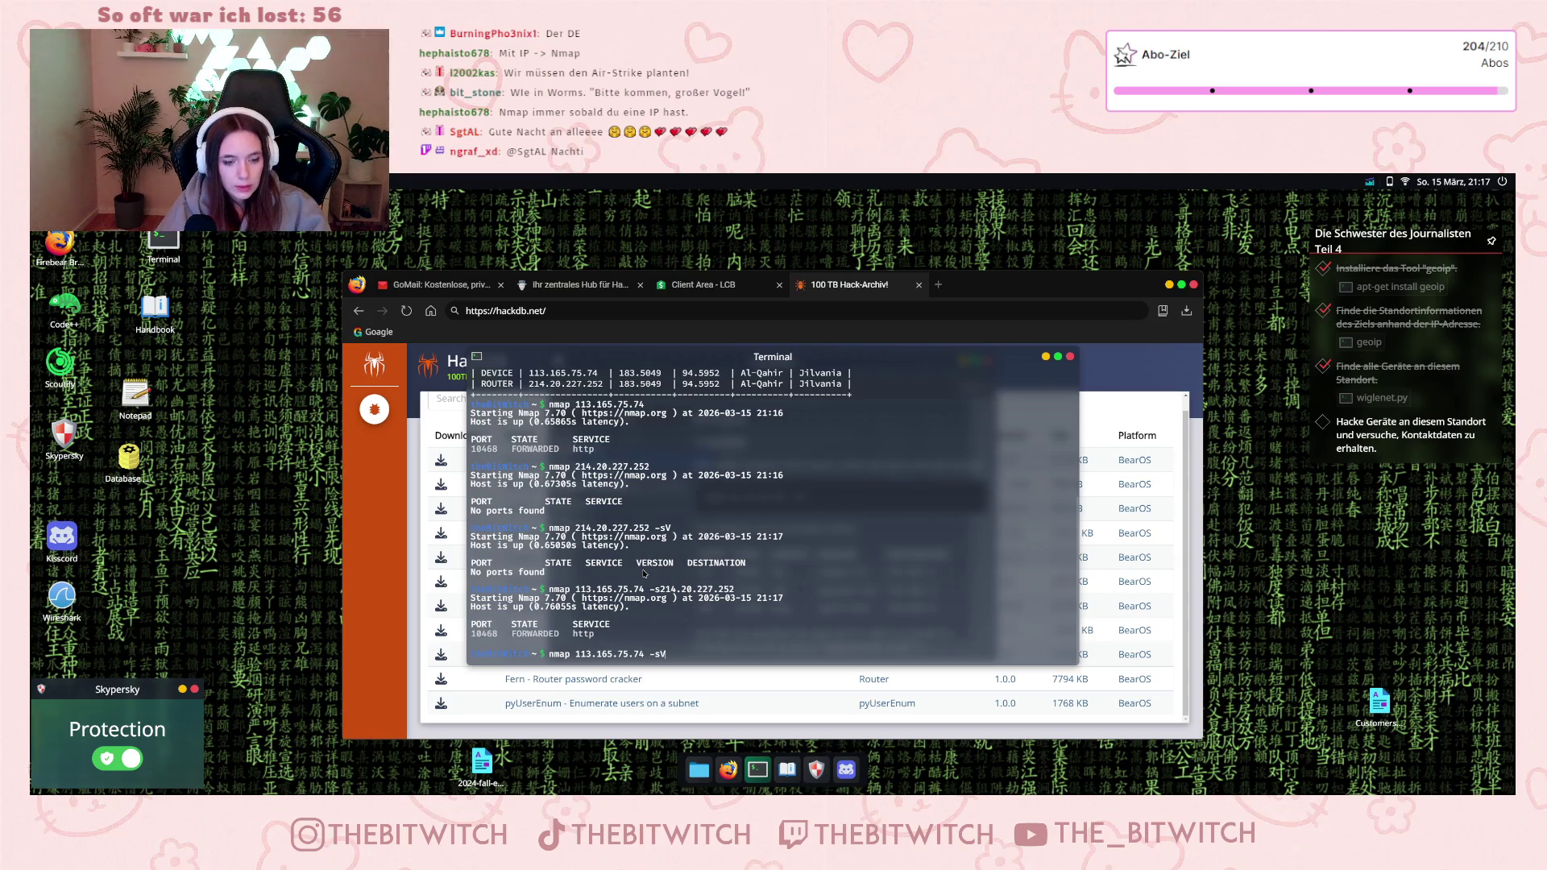
pyautogui.press('Return')
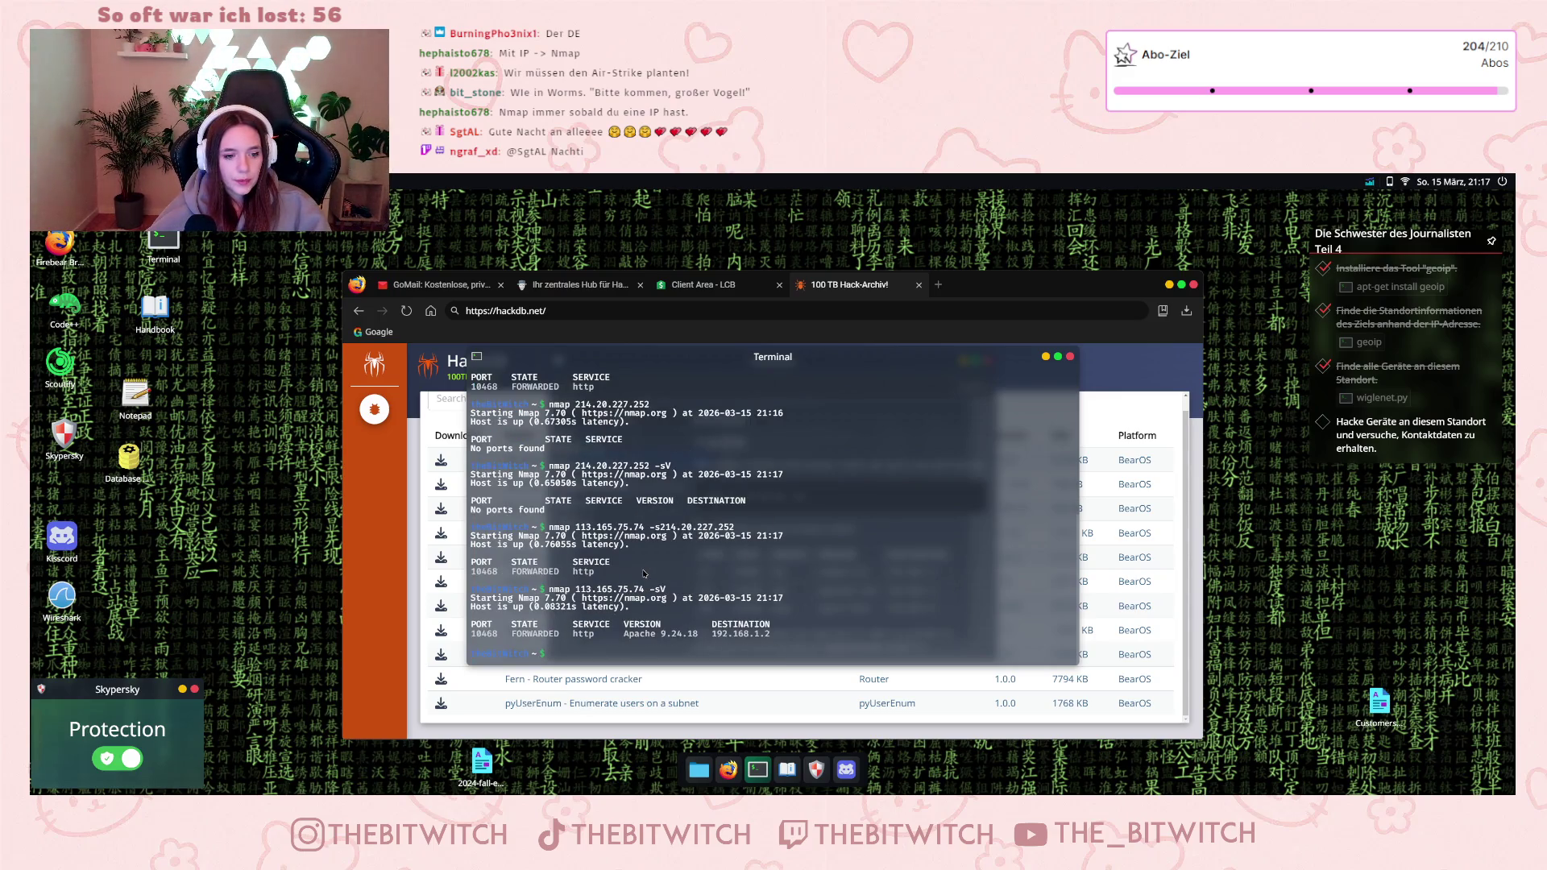
pyautogui.moveTo(788, 357); pyautogui.dragTo(546, 235)
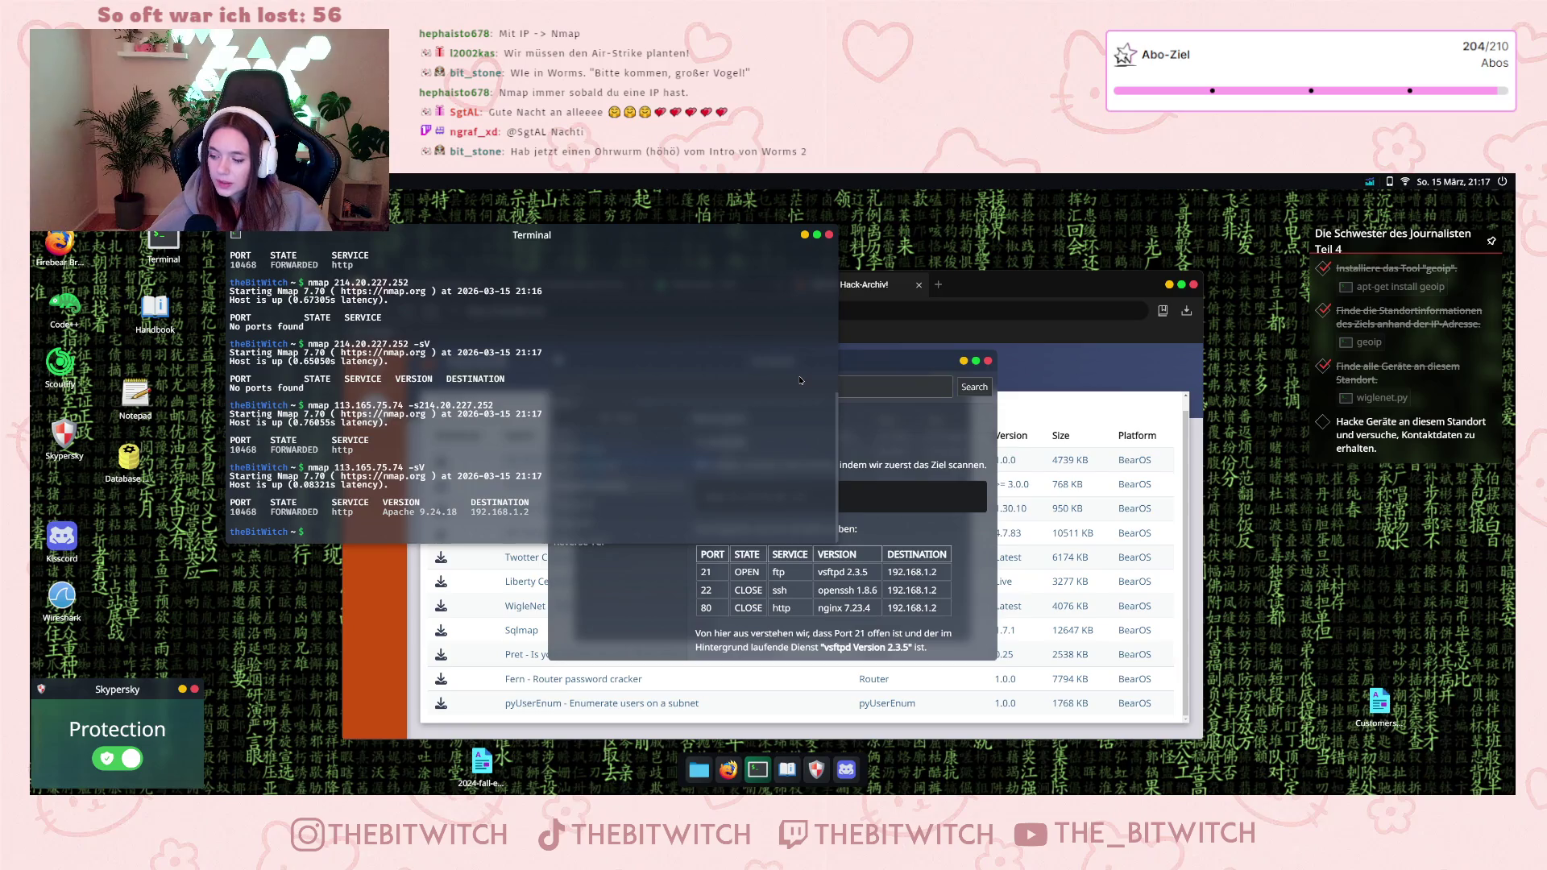
# - Move the Handbook up-right and pick out destination IP 192.168.1.2 in the terminal output
pyautogui.moveTo(903, 367)
pyautogui.mouseDown()
pyautogui.moveTo(1220, 326)
pyautogui.moveTo(1225, 274)
pyautogui.moveTo(1204, 252)
pyautogui.mouseUp()
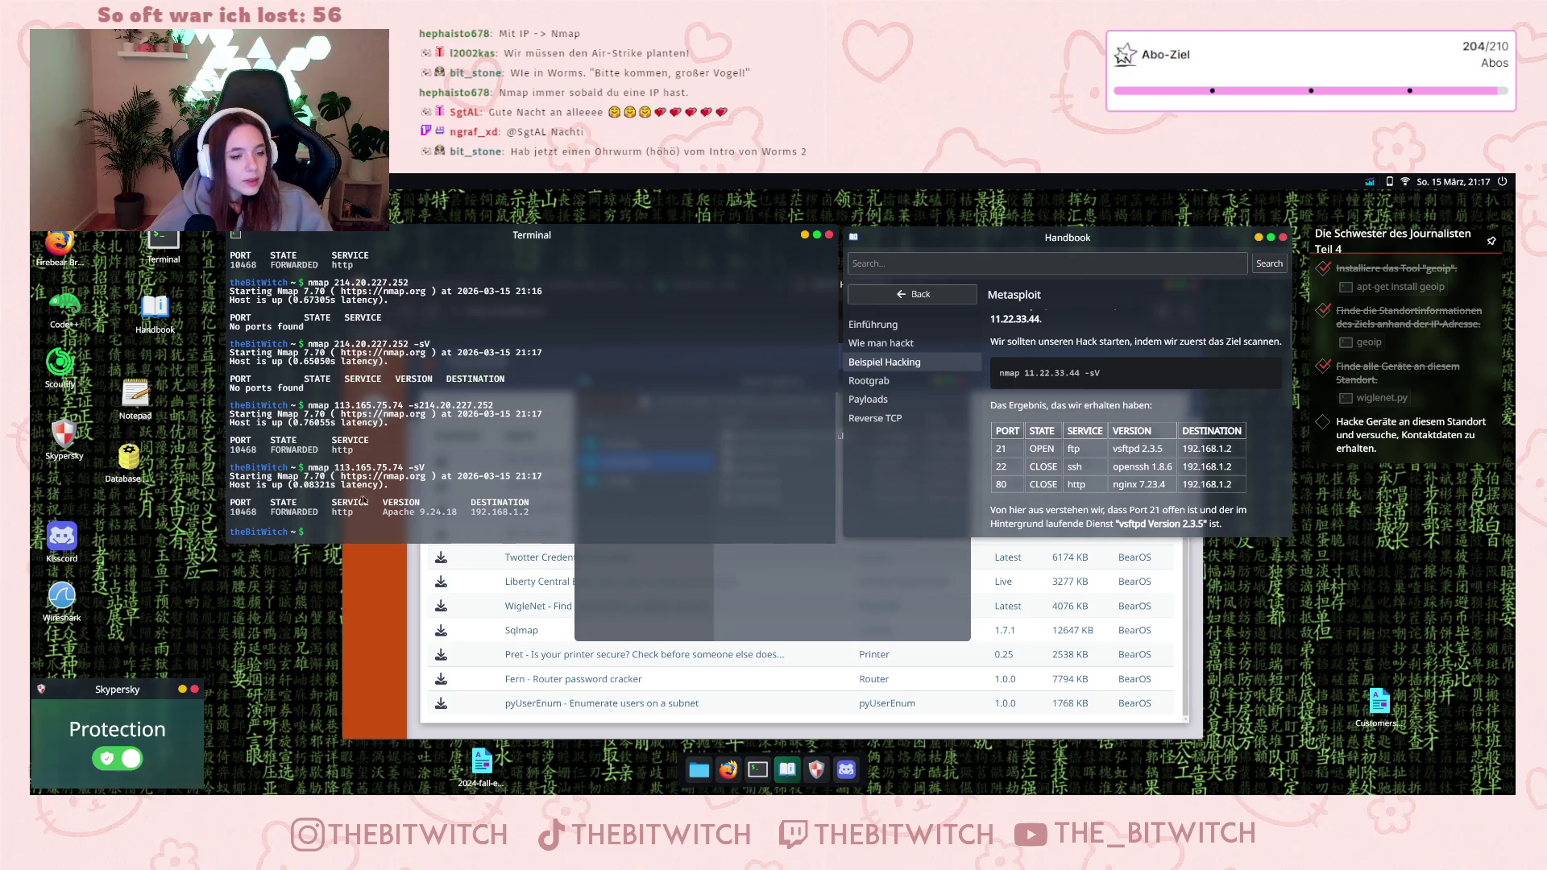
pyautogui.click(279, 517)
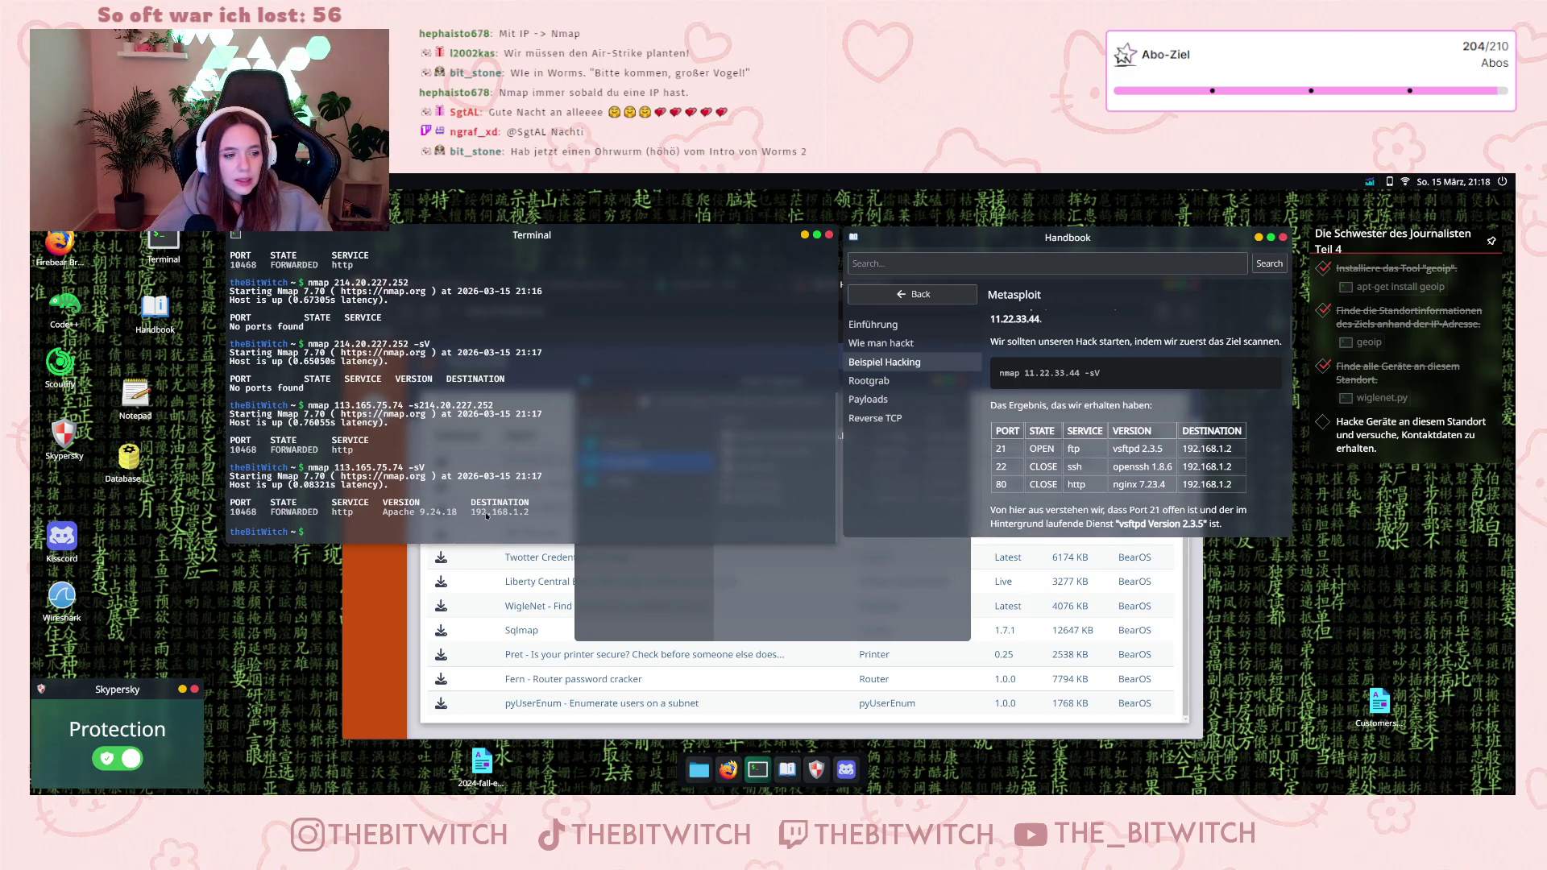
pyautogui.moveTo(484, 517); pyautogui.dragTo(536, 516)
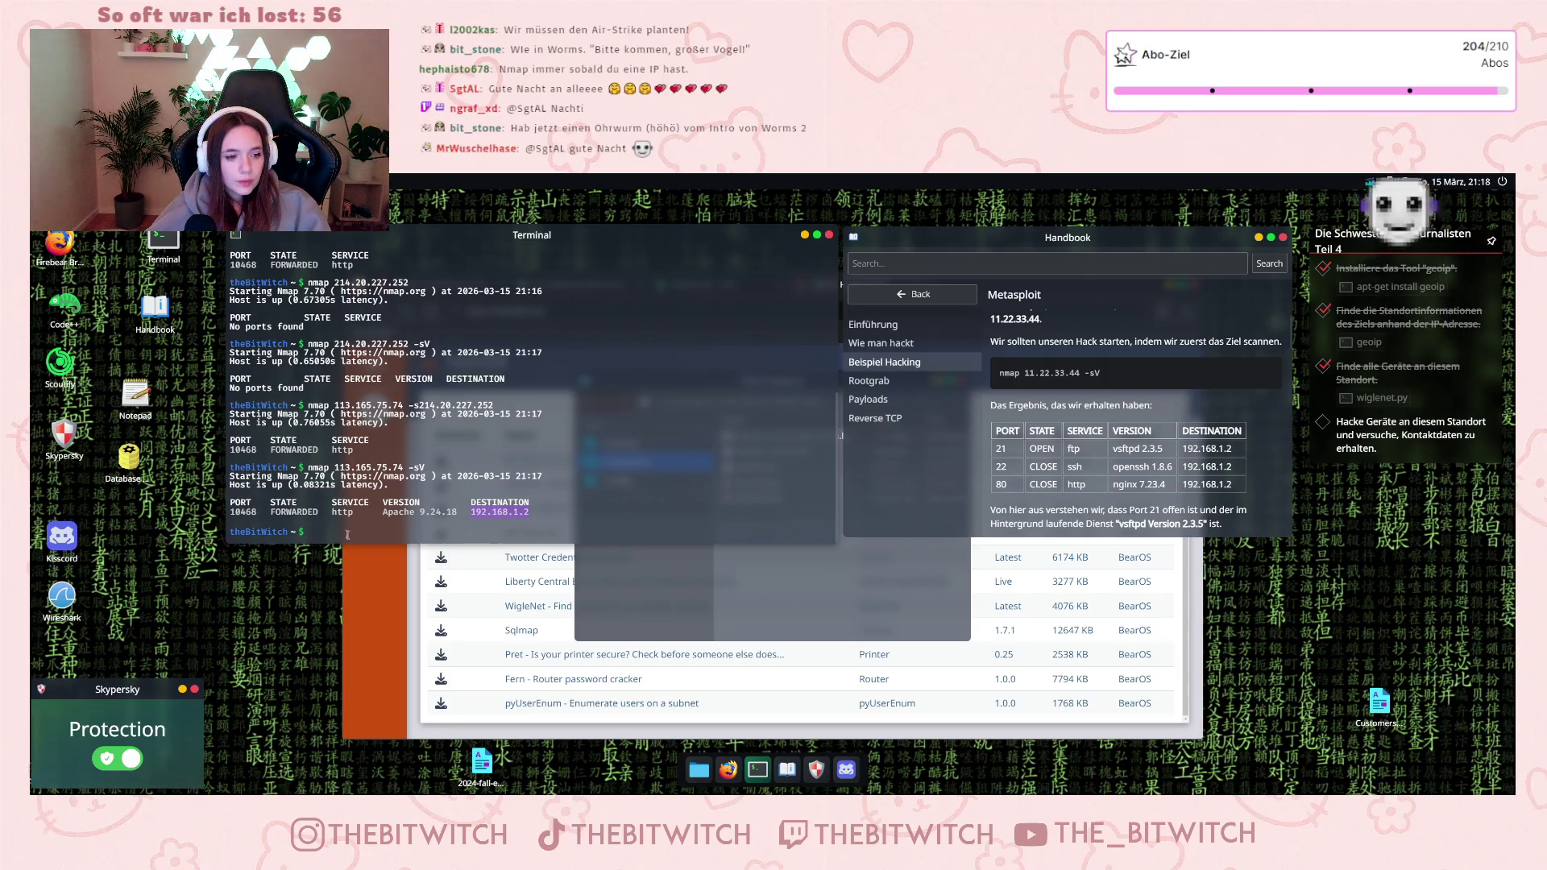
pyautogui.click(334, 505)
# - Run 'nmap 192.168.1.2' and review the output reporting the host down with no ports
pyautogui.write('nm')
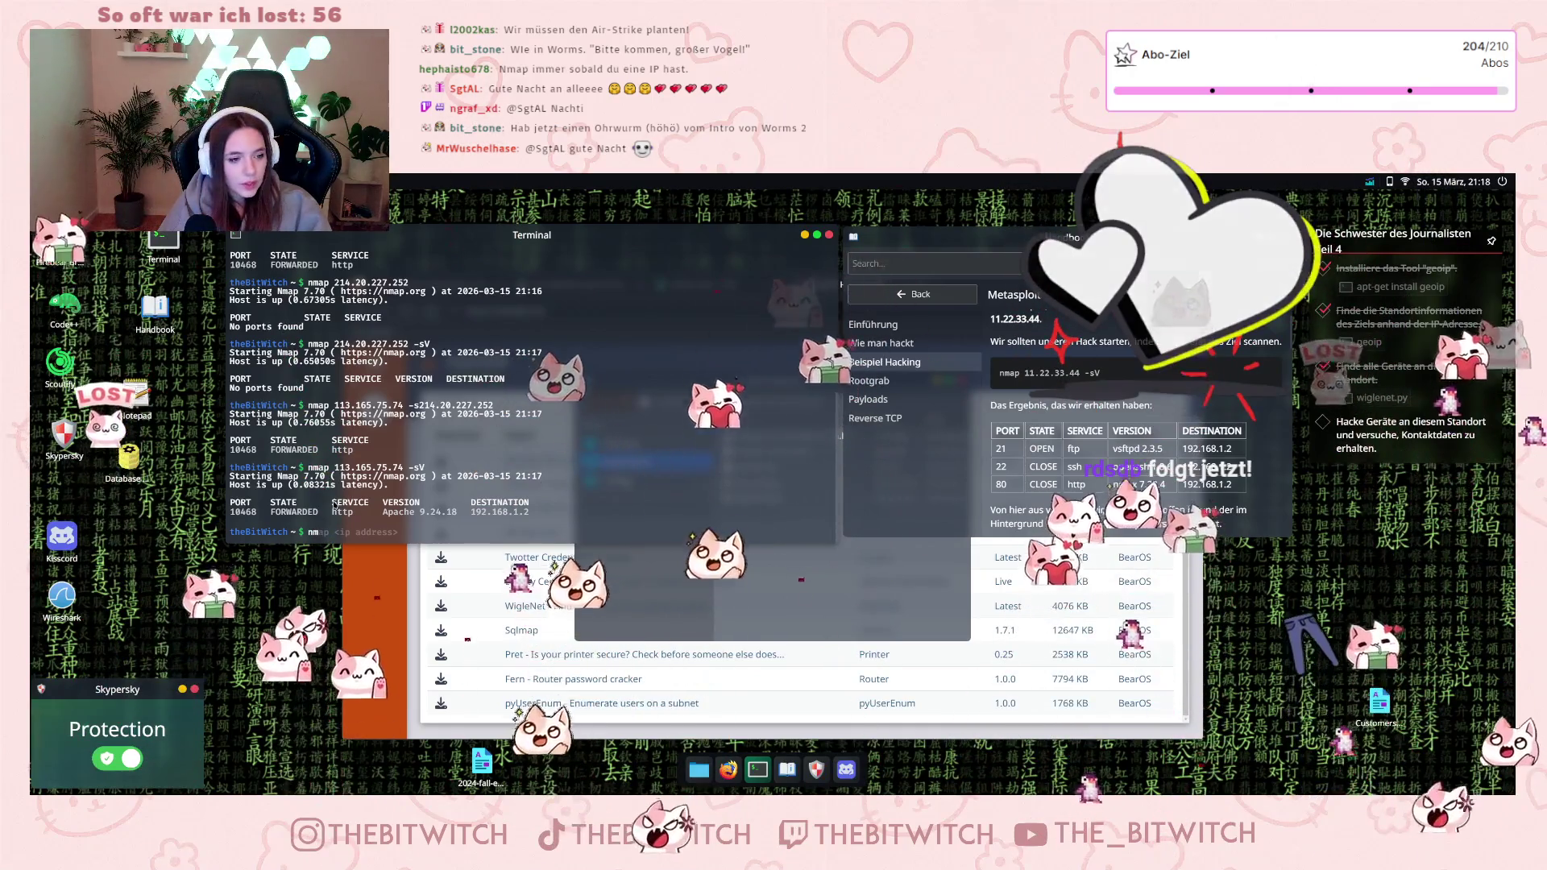
pyautogui.write('ap 192.168.1.2')
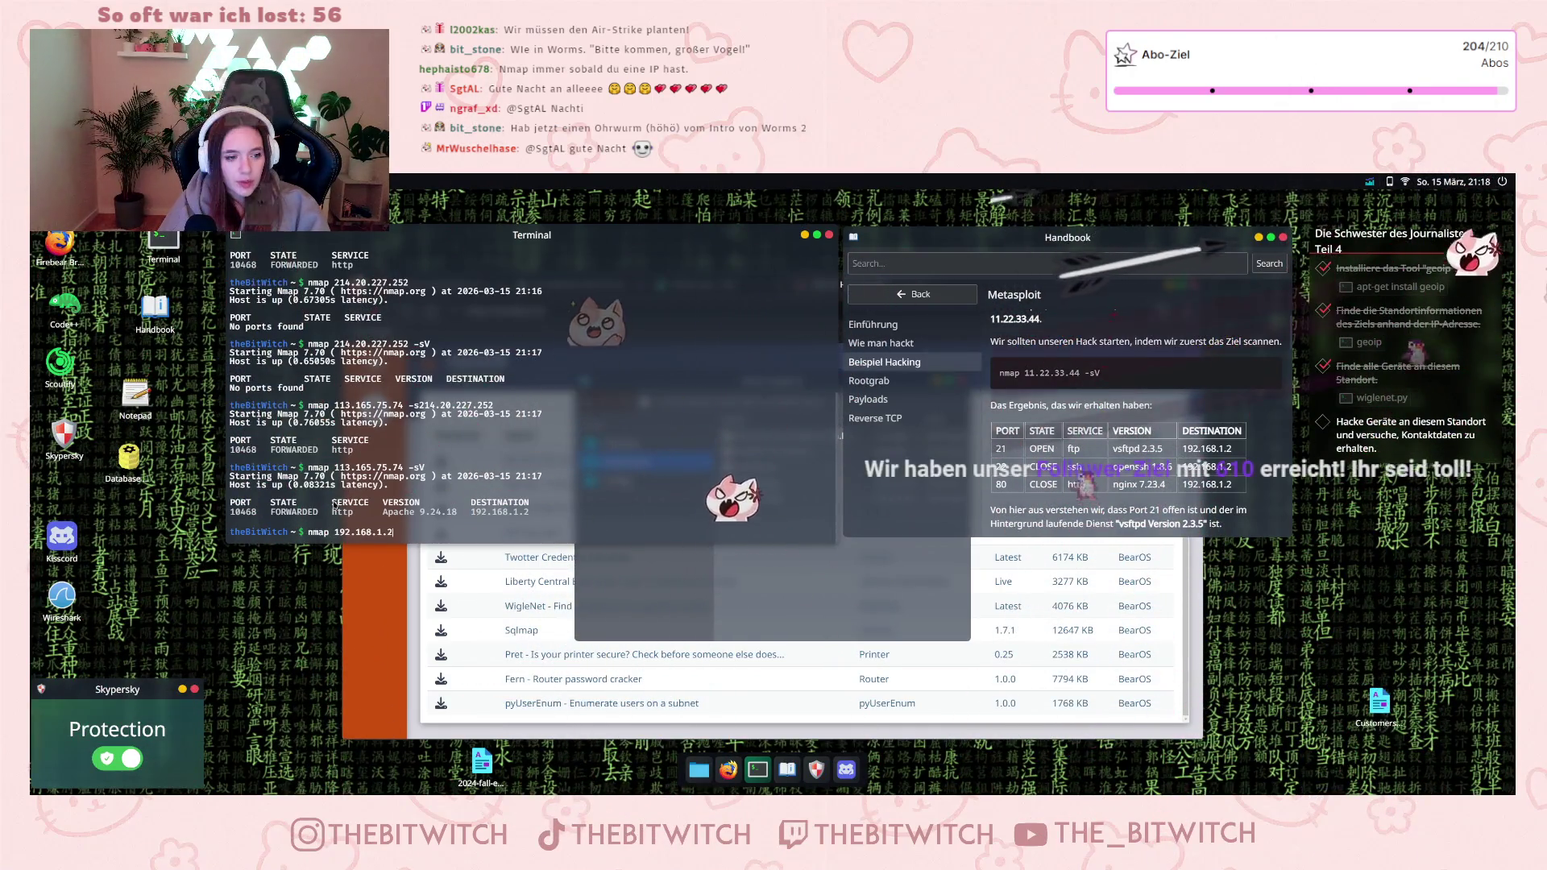
pyautogui.press('Return')
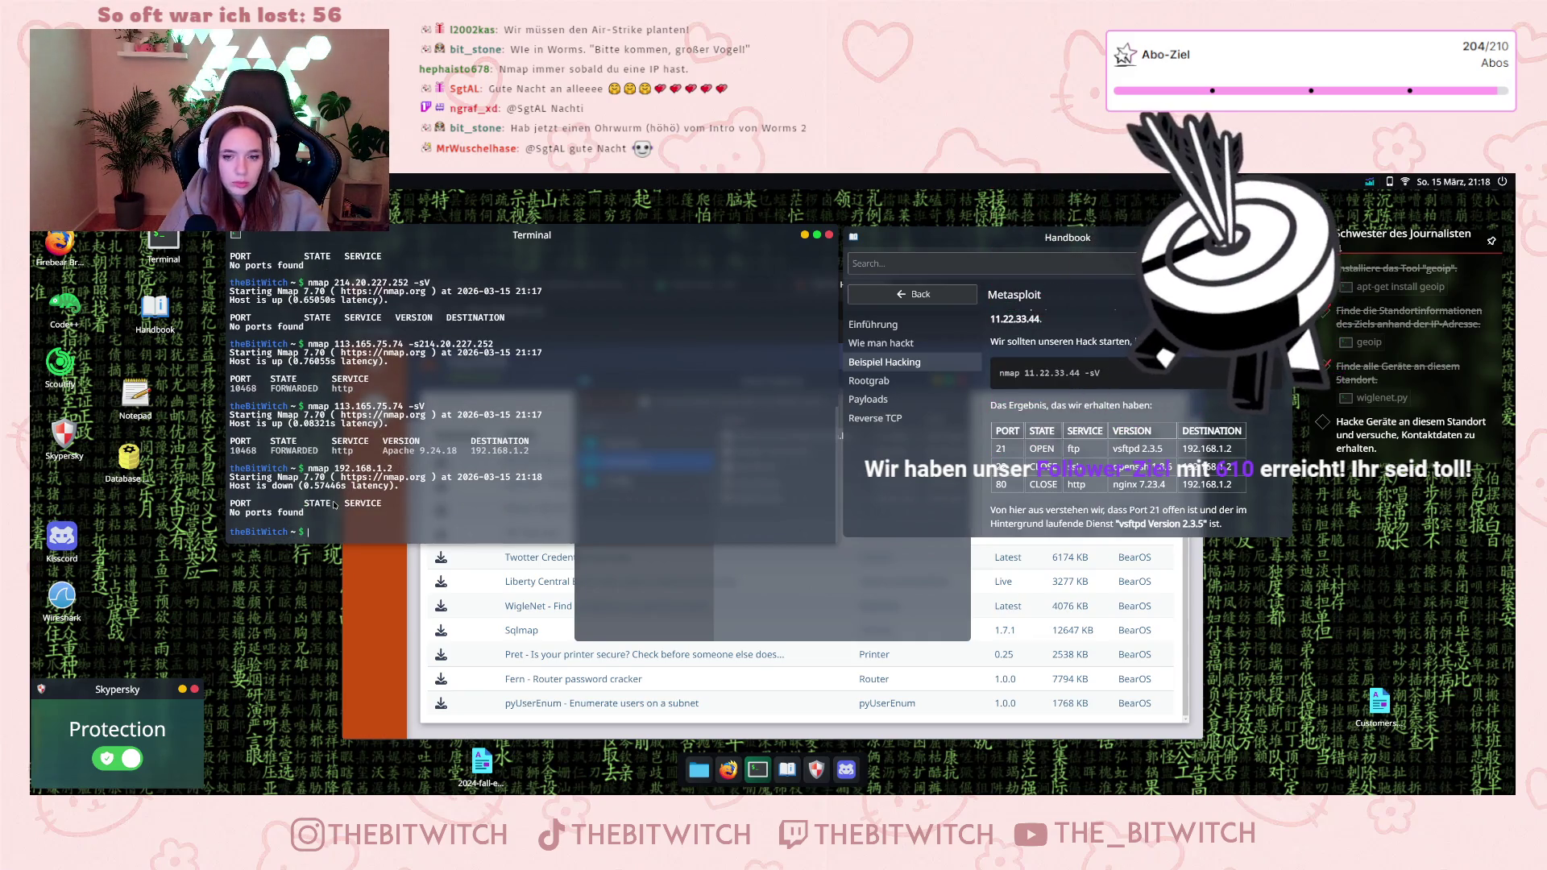
pyautogui.scroll(6, 338, 483)
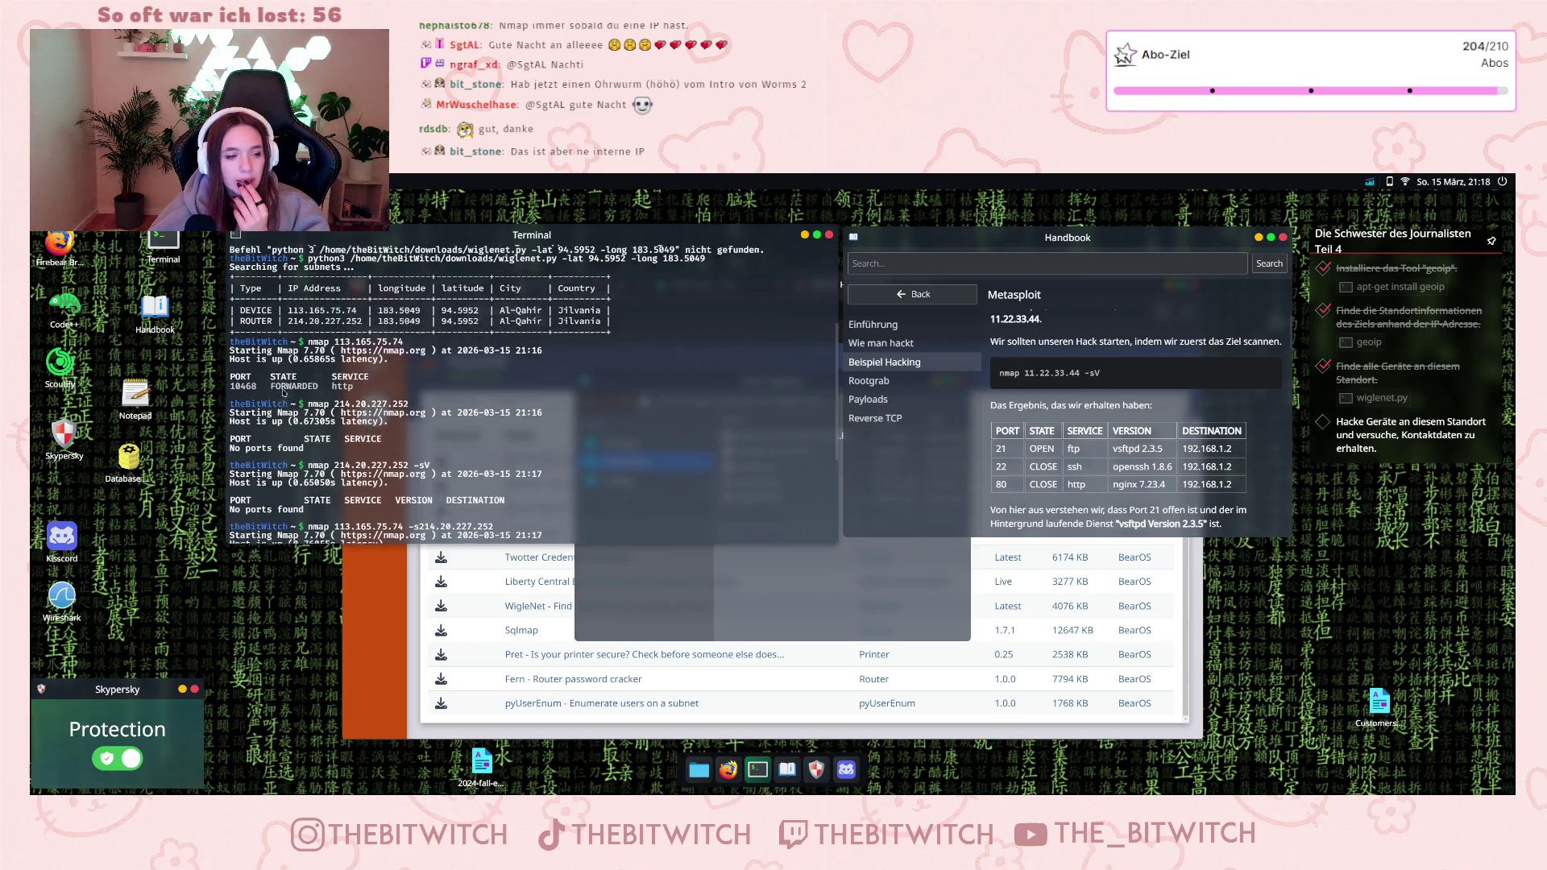
pyautogui.scroll(2, 266, 375)
pyautogui.scroll(-8, 290, 394)
pyautogui.scroll(-1, 295, 396)
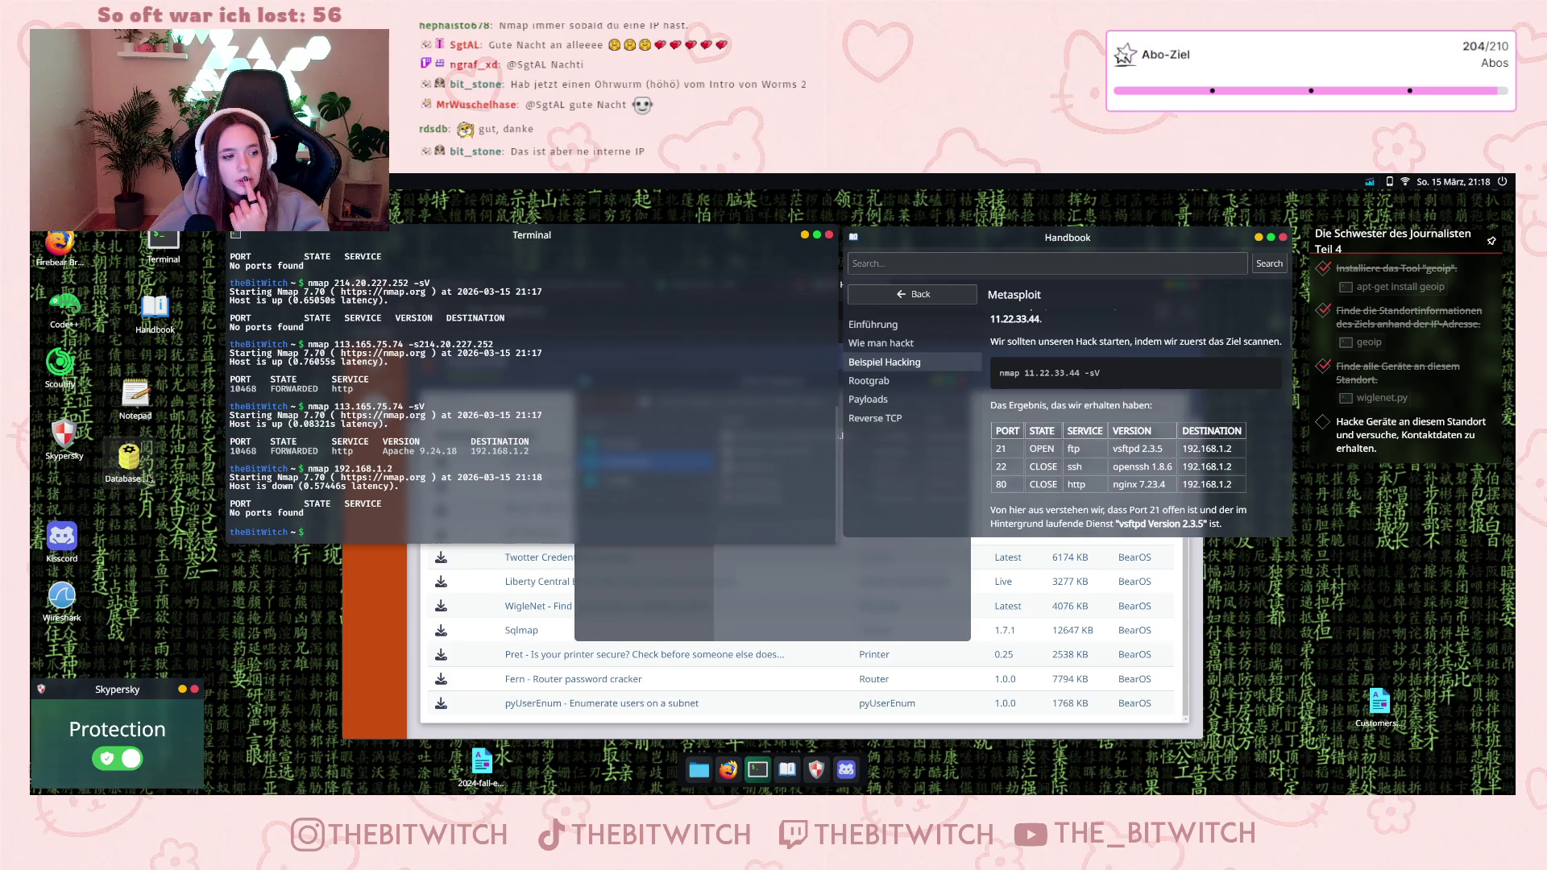
pyautogui.doubleClick(63, 596)
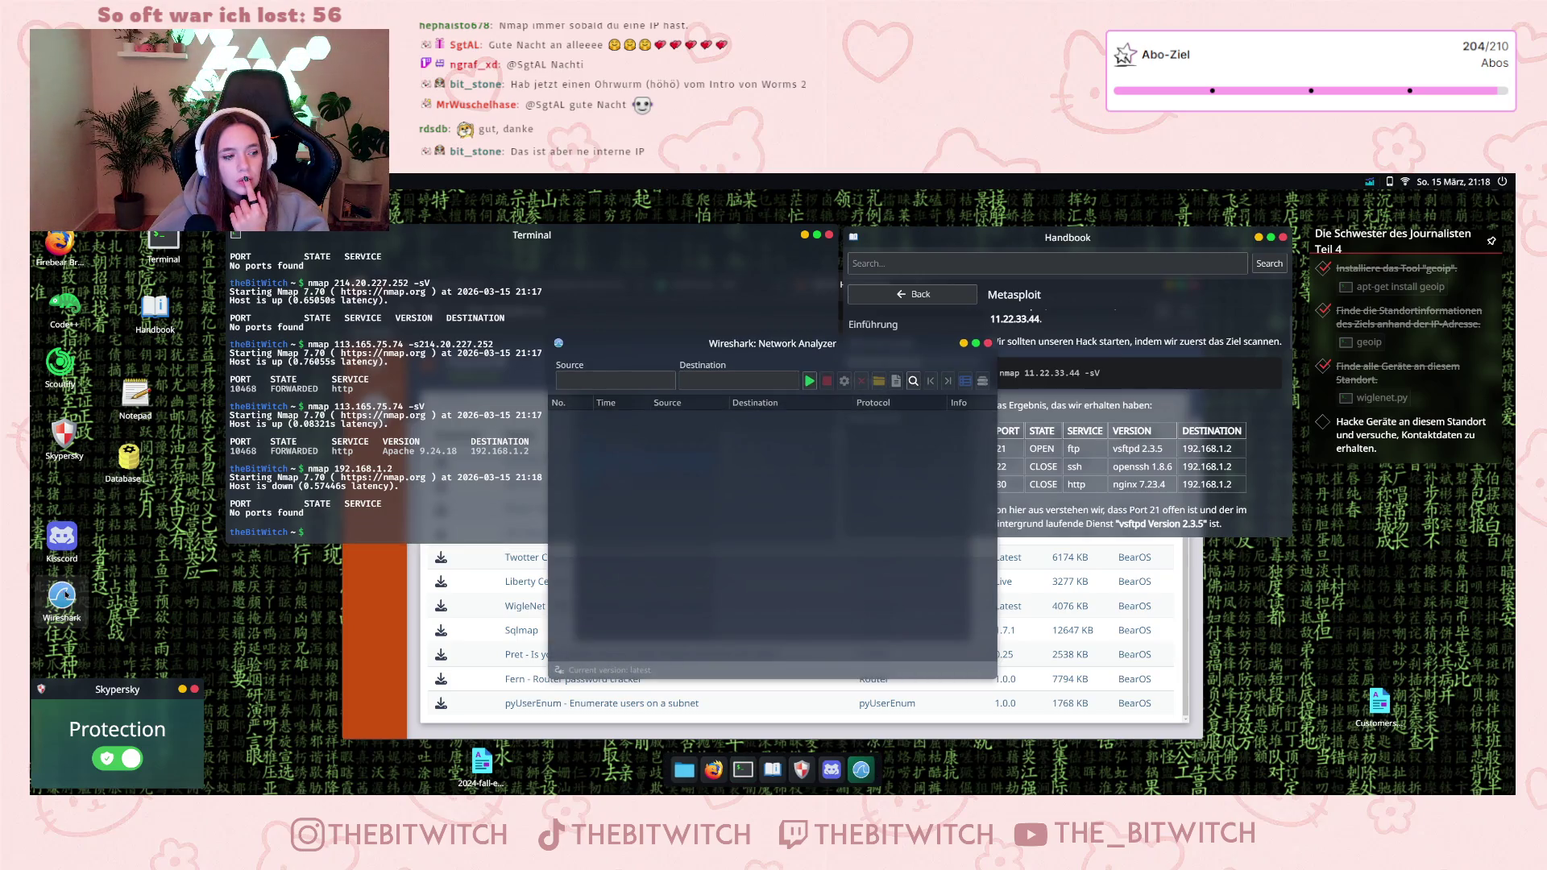
# - Run and stop a Wireshark capture with the source filter set to router IP 214.20.227.252
pyautogui.click(597, 382)
pyautogui.moveTo(682, 355); pyautogui.dragTo(1008, 353)
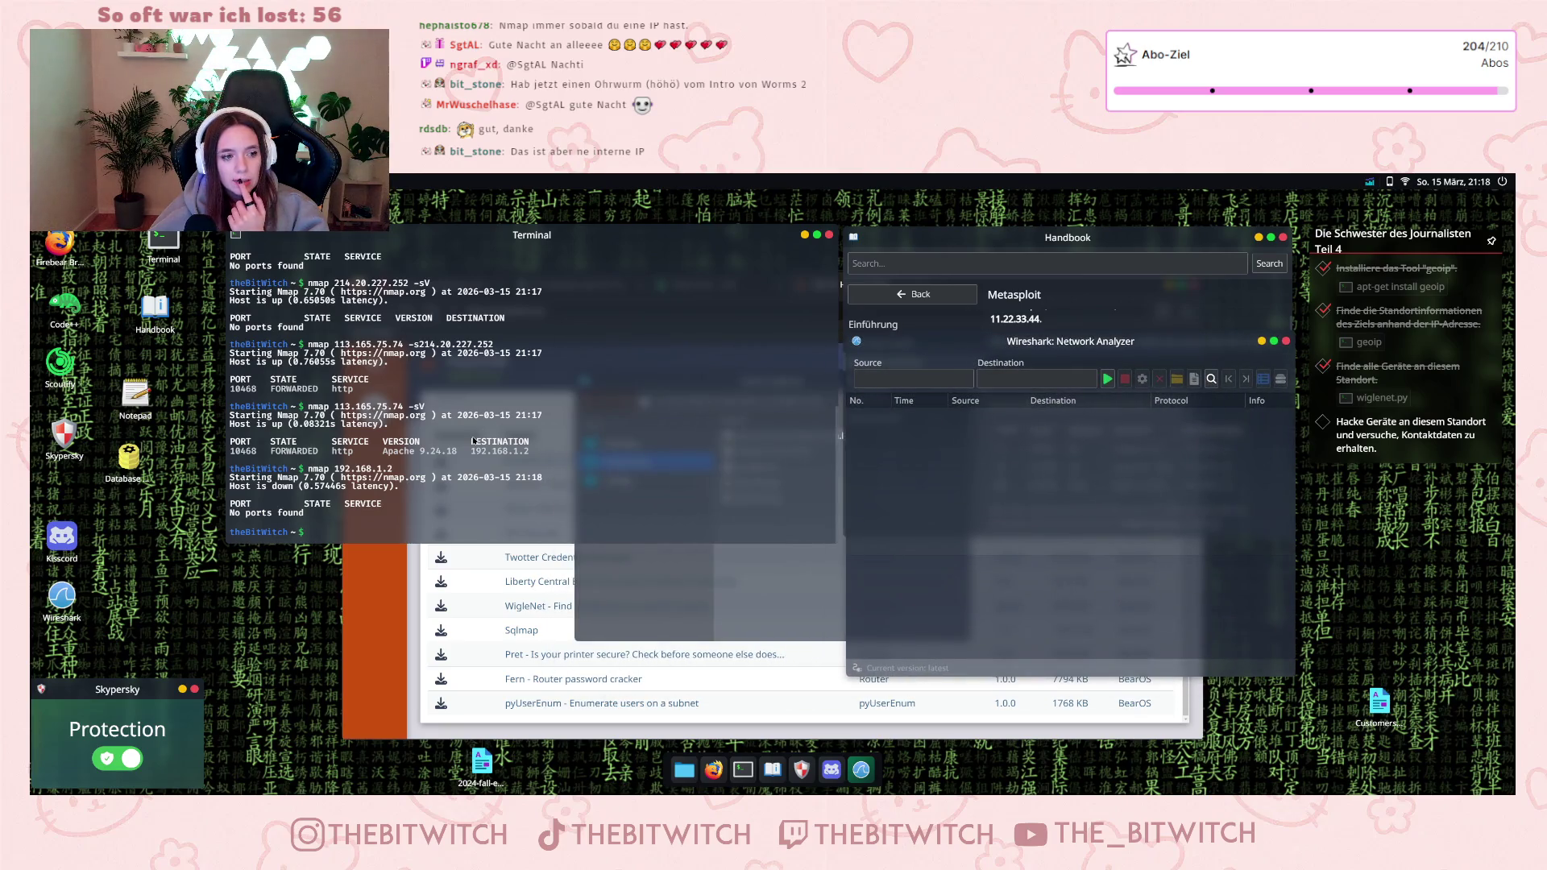
pyautogui.scroll(5, 473, 441)
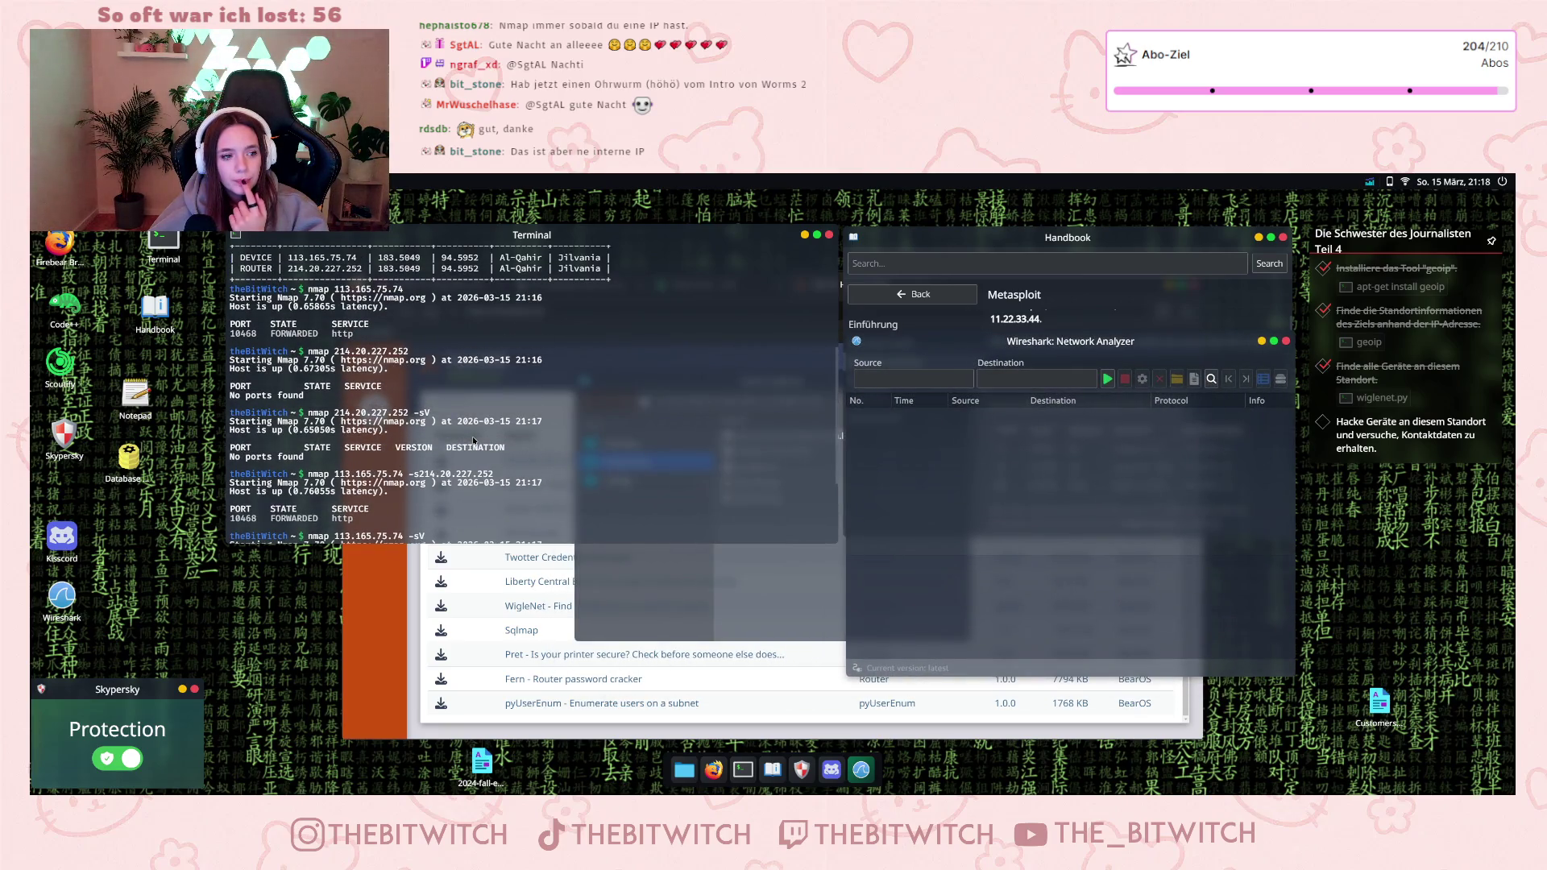
pyautogui.scroll(5, 474, 441)
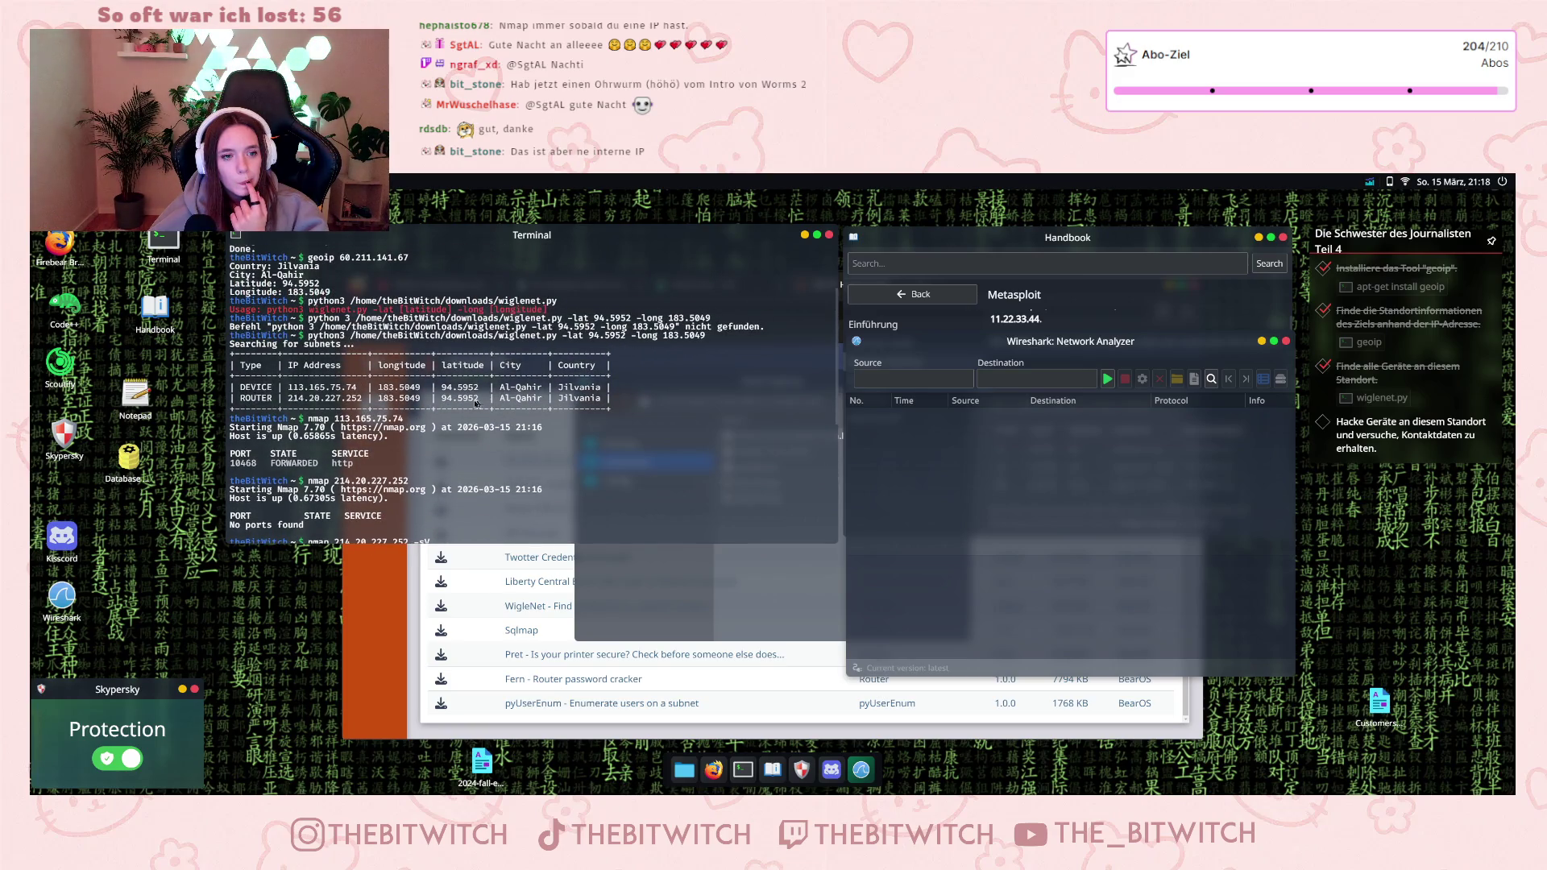
pyautogui.doubleClick(323, 398)
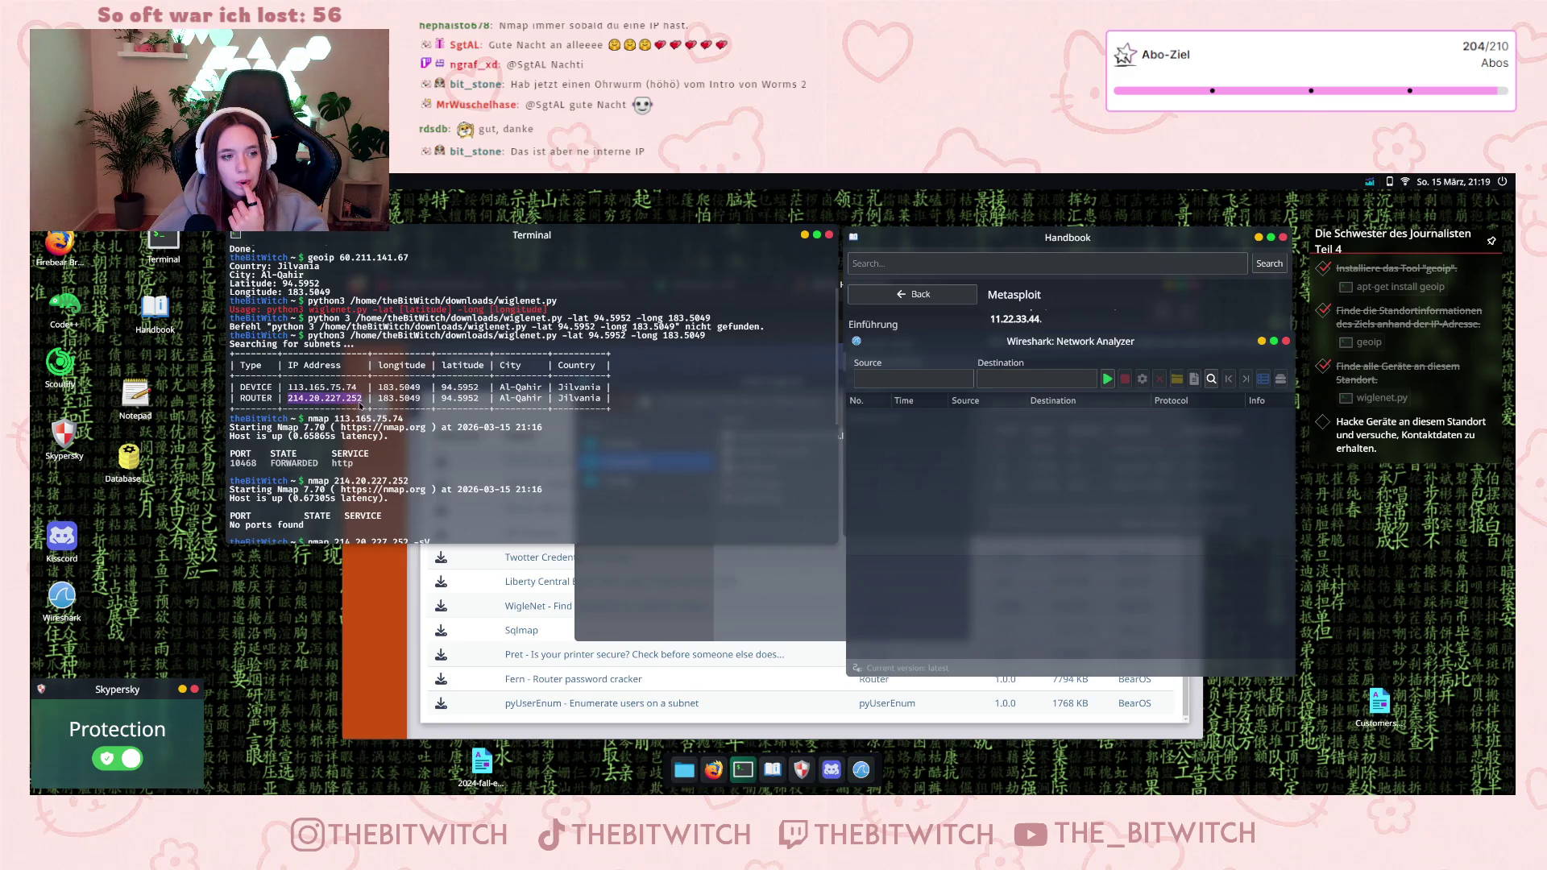
pyautogui.click(909, 380)
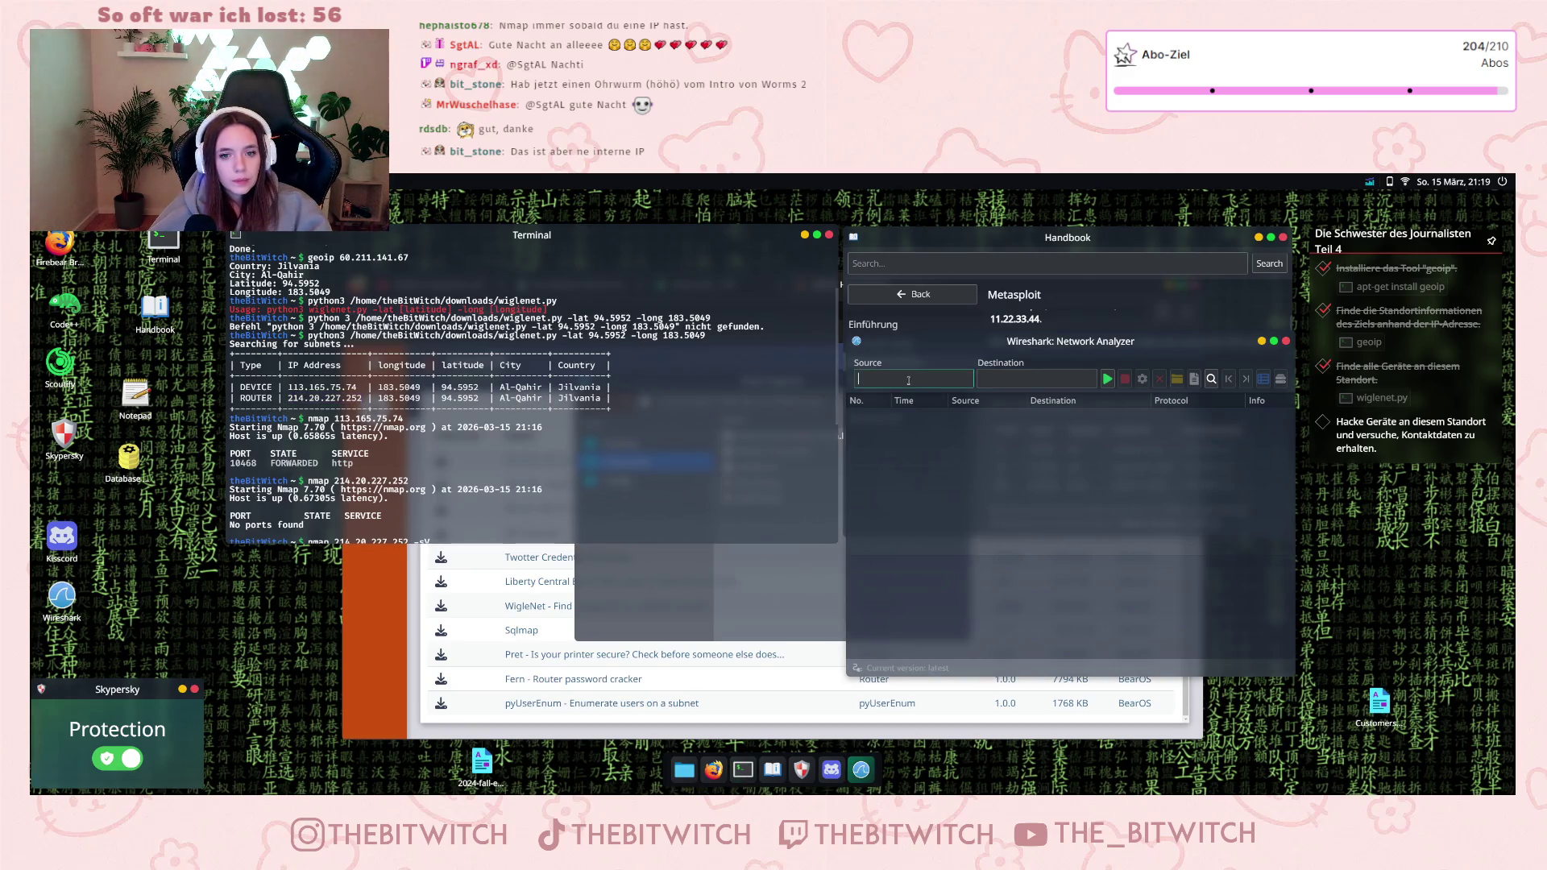
pyautogui.write('214.20.227.252')
pyautogui.click(1107, 379)
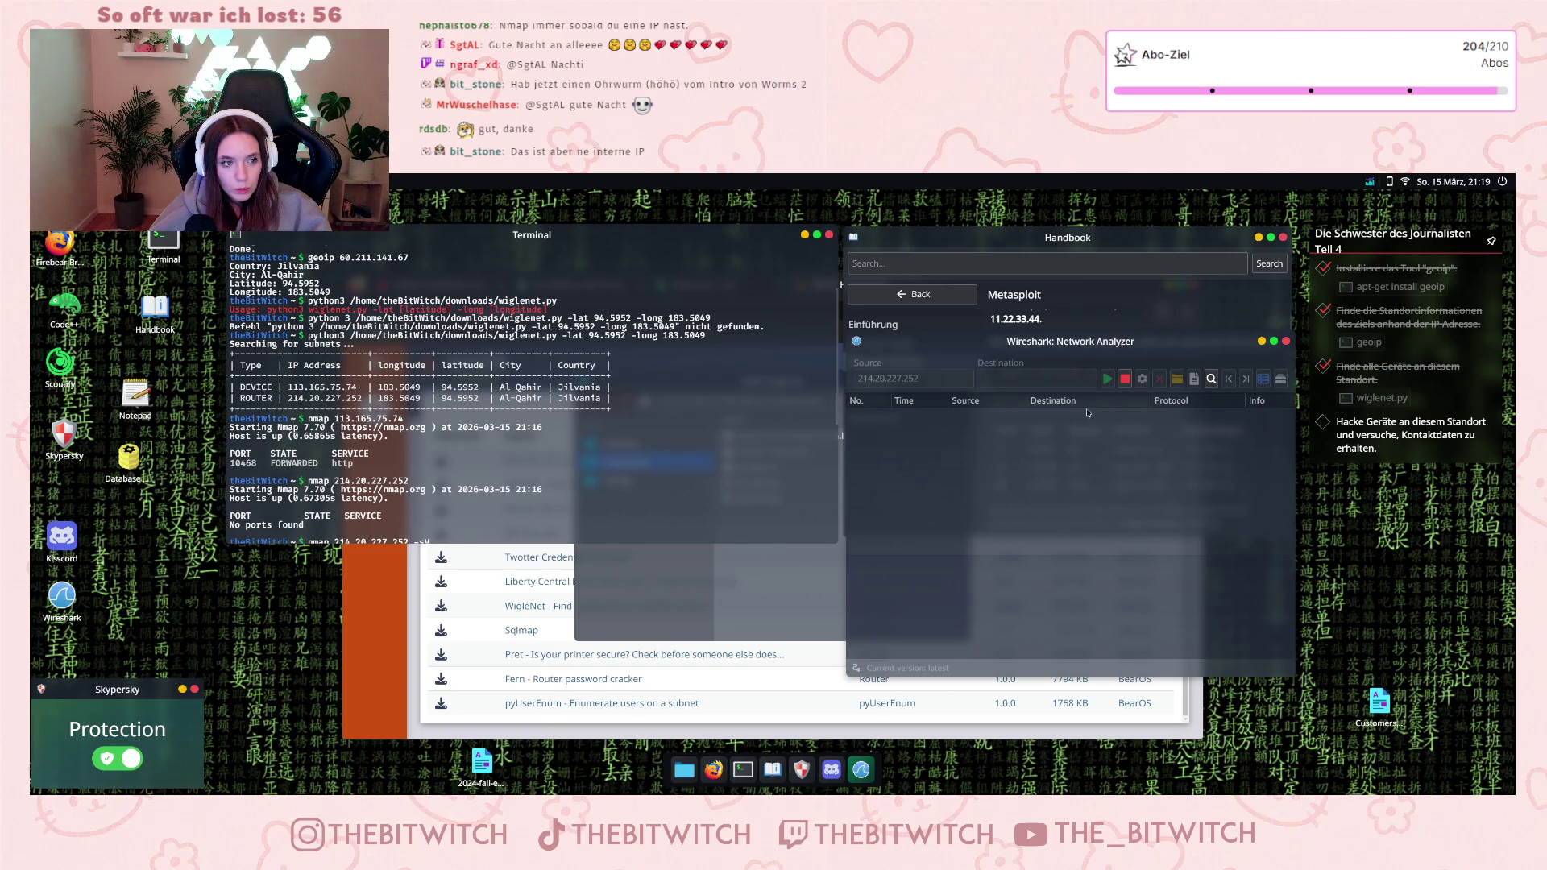
pyautogui.click(1125, 378)
# - Repeat the capture with source 113.165.75.74, then close the network analyzer
pyautogui.moveTo(289, 387); pyautogui.dragTo(359, 388)
pyautogui.click(880, 379)
pyautogui.hotkey('ctrl', 'v')
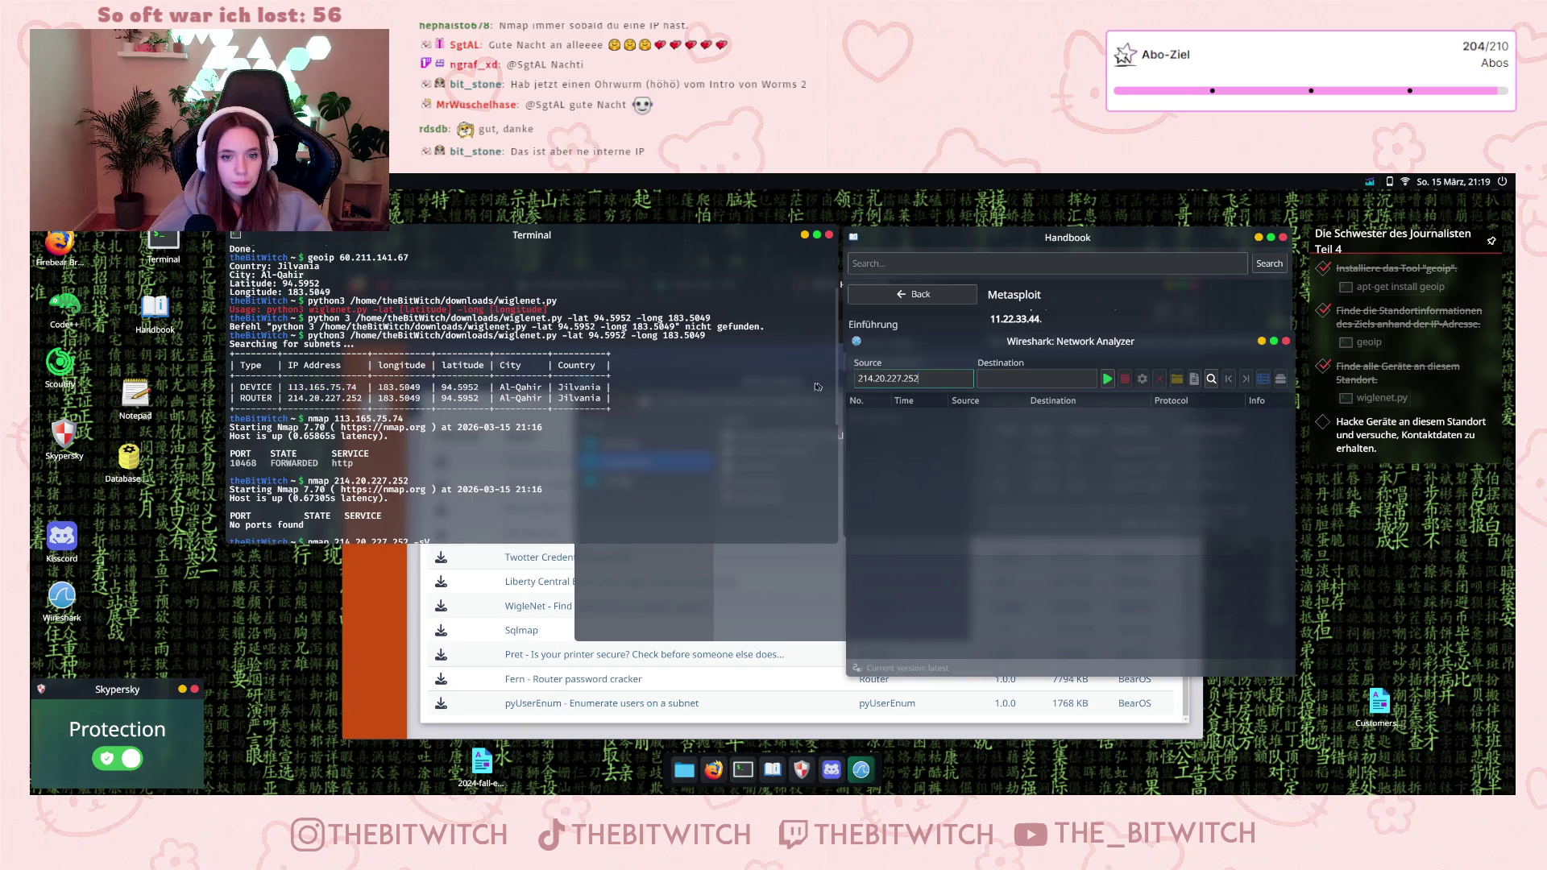
pyautogui.hotkey('ctrl', 'a')
pyautogui.write('113.165.75.74')
pyautogui.click(1107, 379)
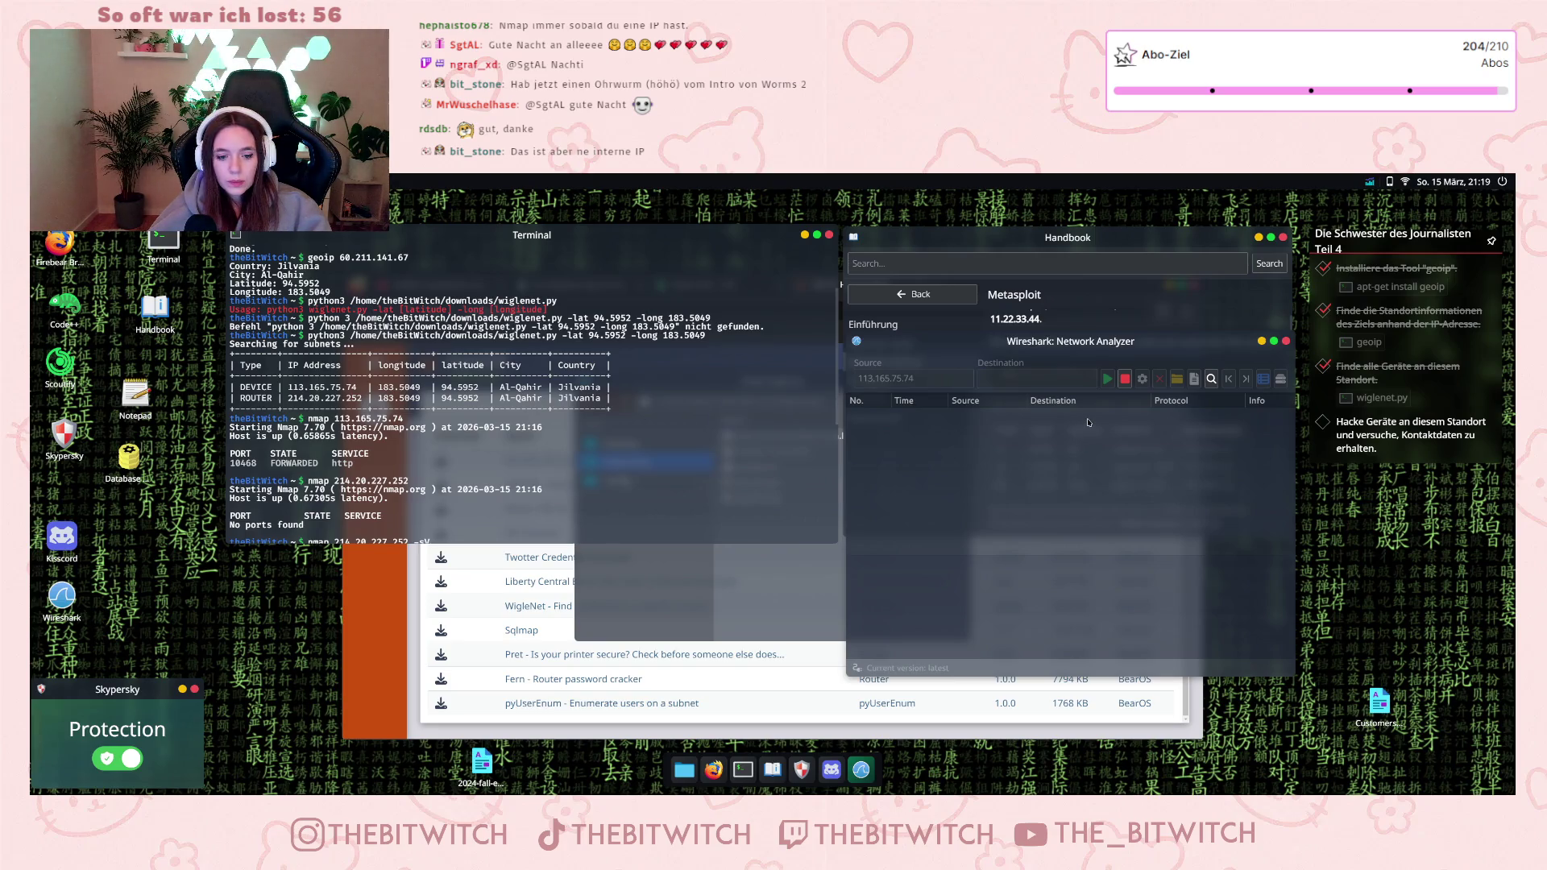
pyautogui.click(1125, 380)
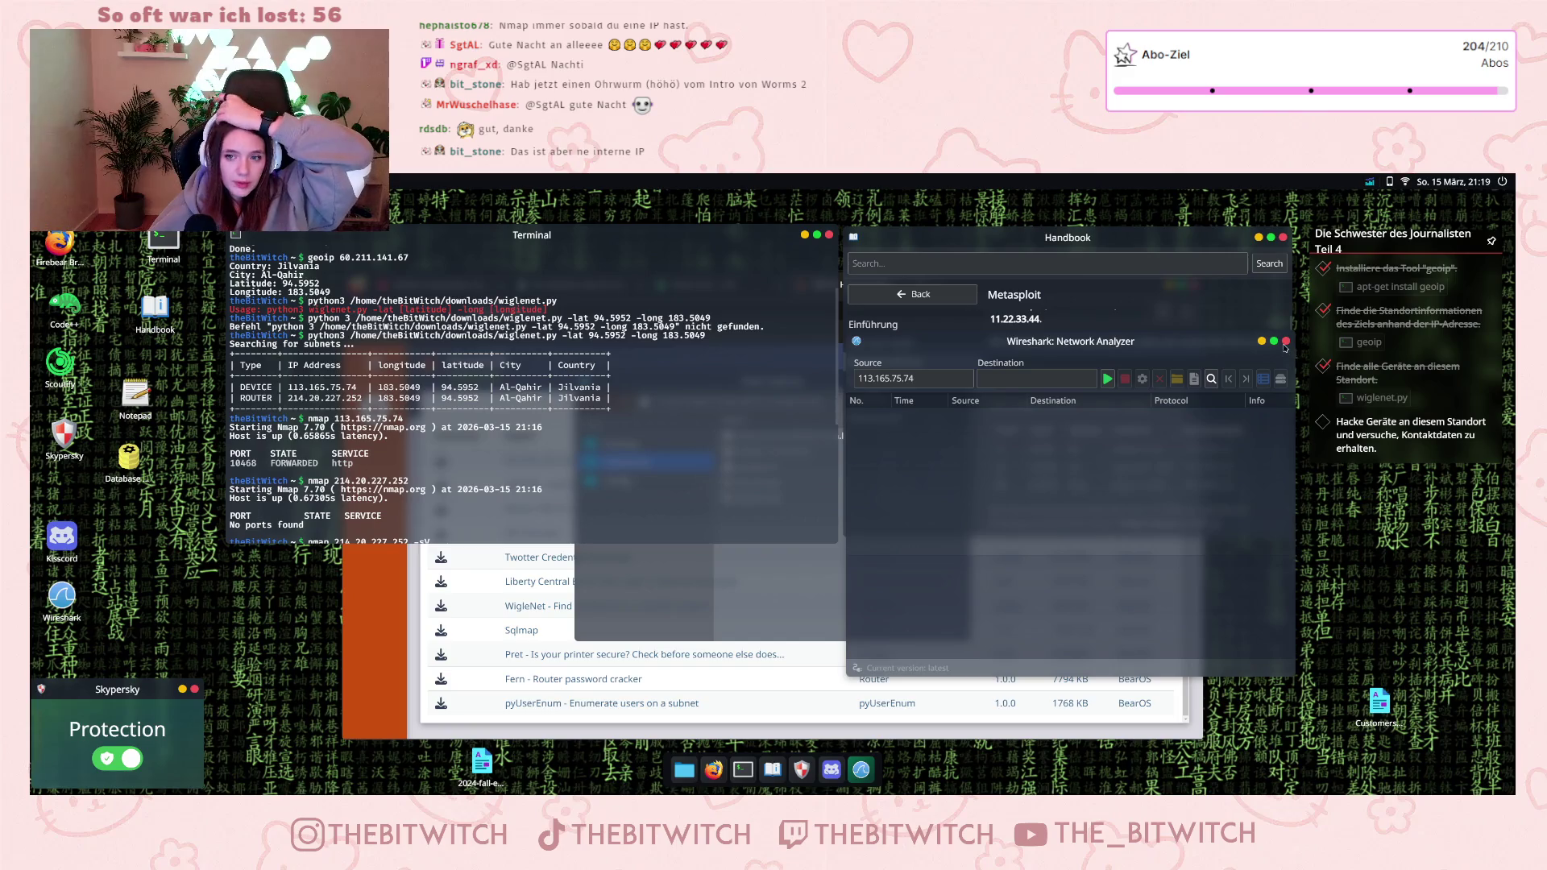
pyautogui.click(1286, 342)
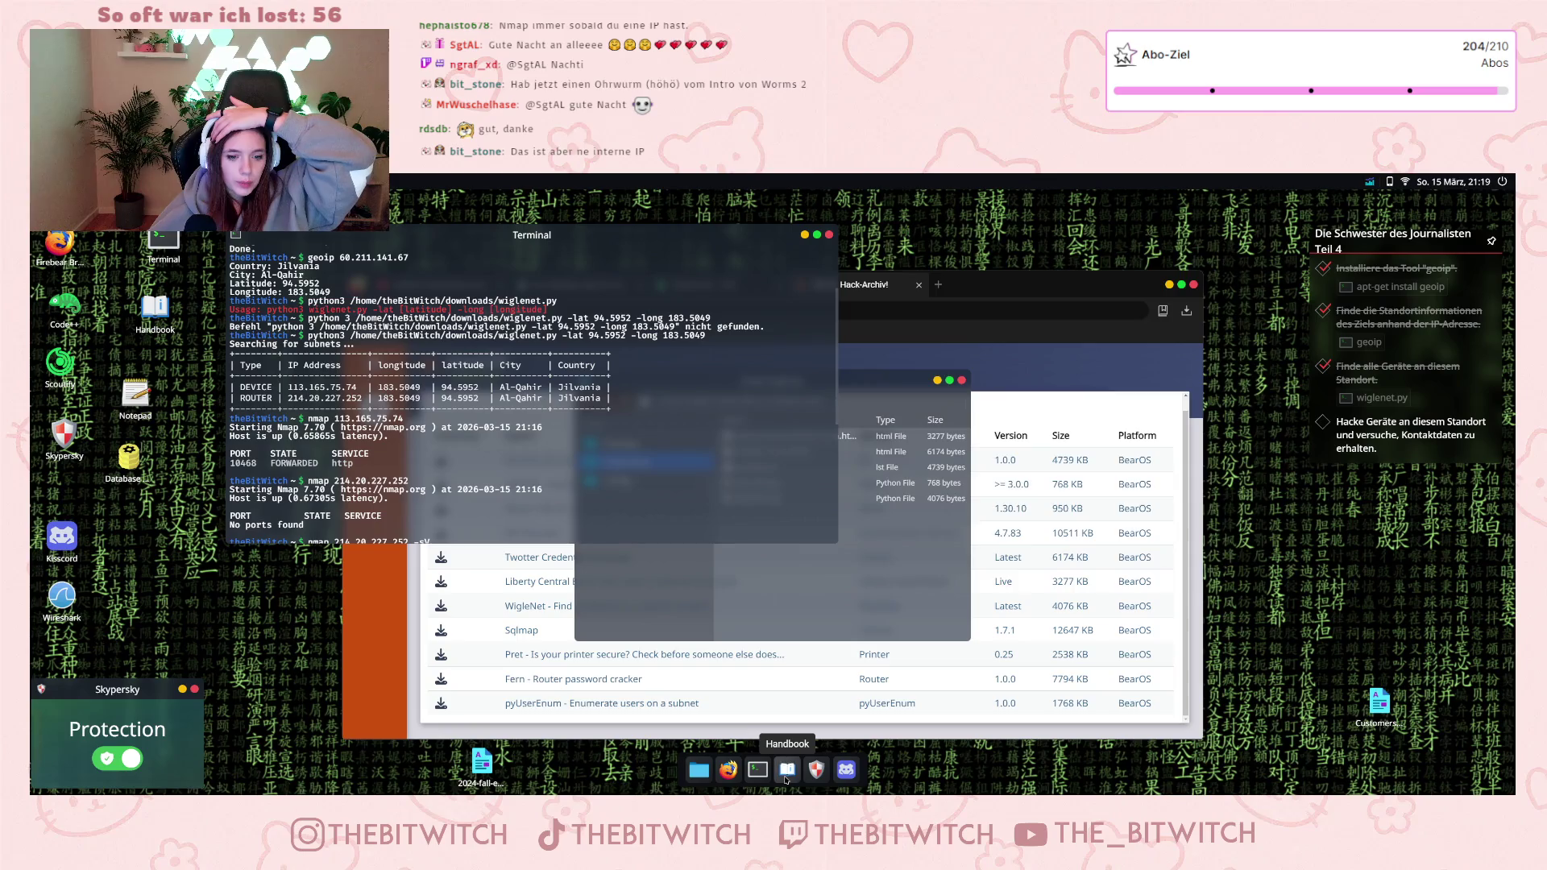
# - Read the Handbook's Metasploit Rootgrab, Payloads and Reverse TCP guides, then return to the categories
pyautogui.click(786, 775)
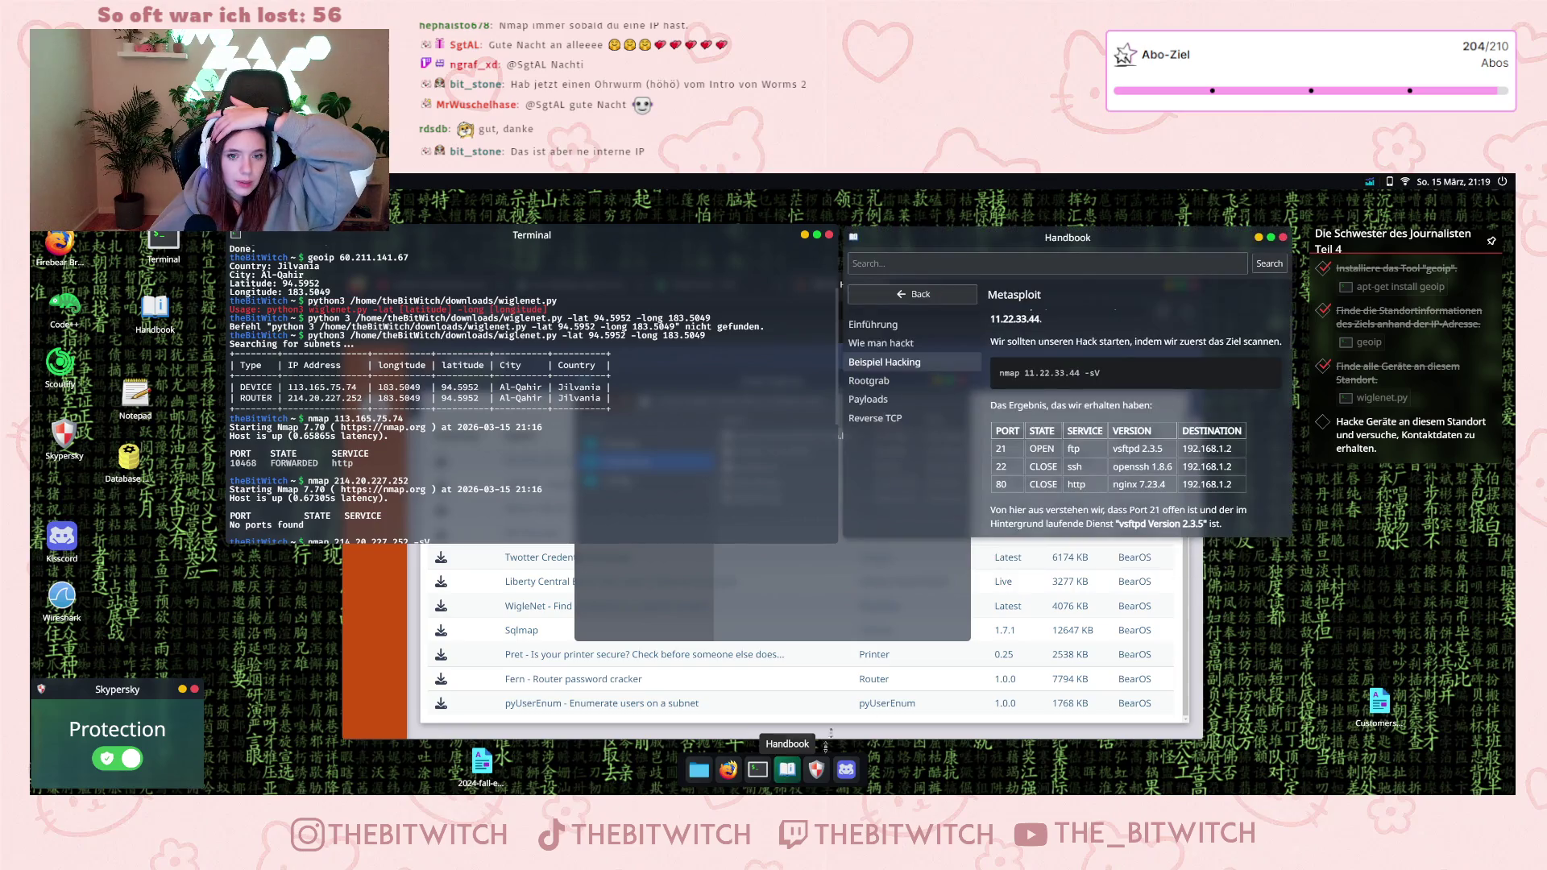
pyautogui.click(910, 381)
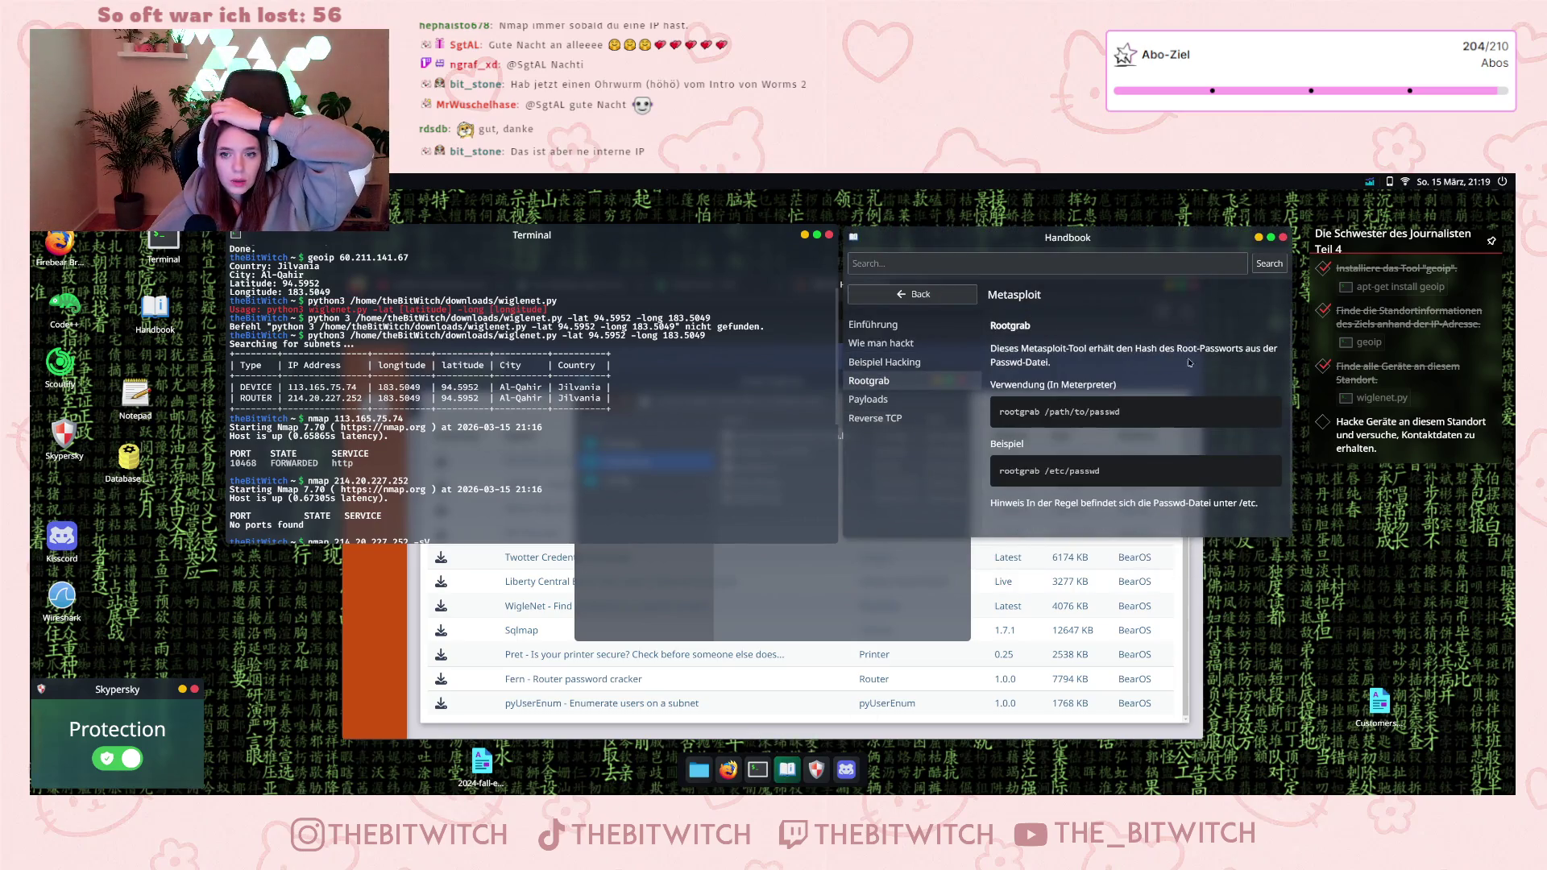
pyautogui.scroll(-1, 1179, 396)
pyautogui.click(883, 398)
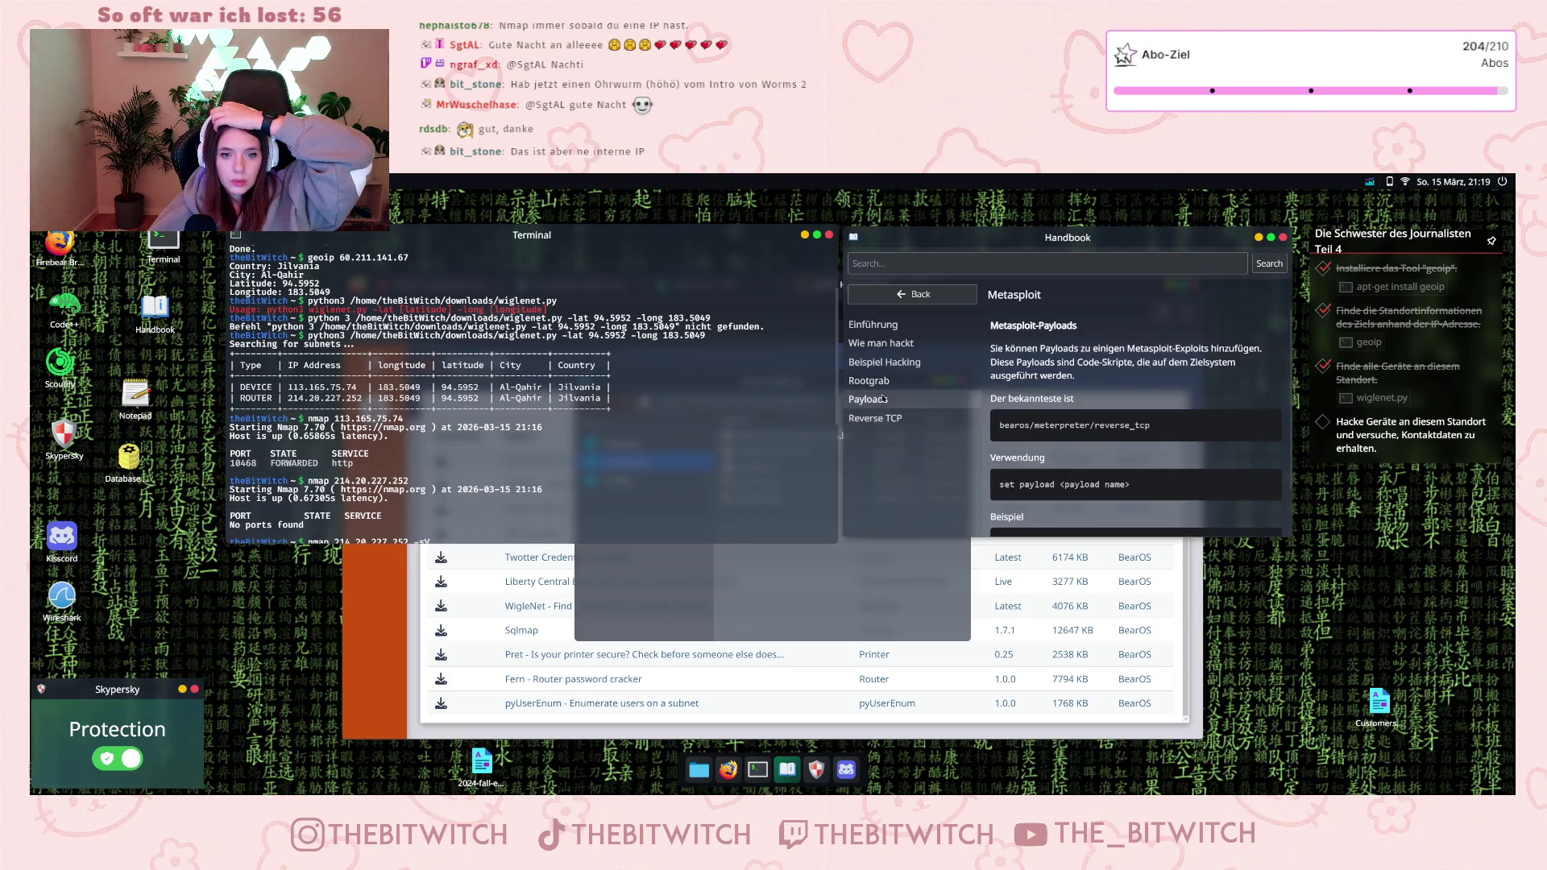
pyautogui.click(918, 418)
pyautogui.click(900, 294)
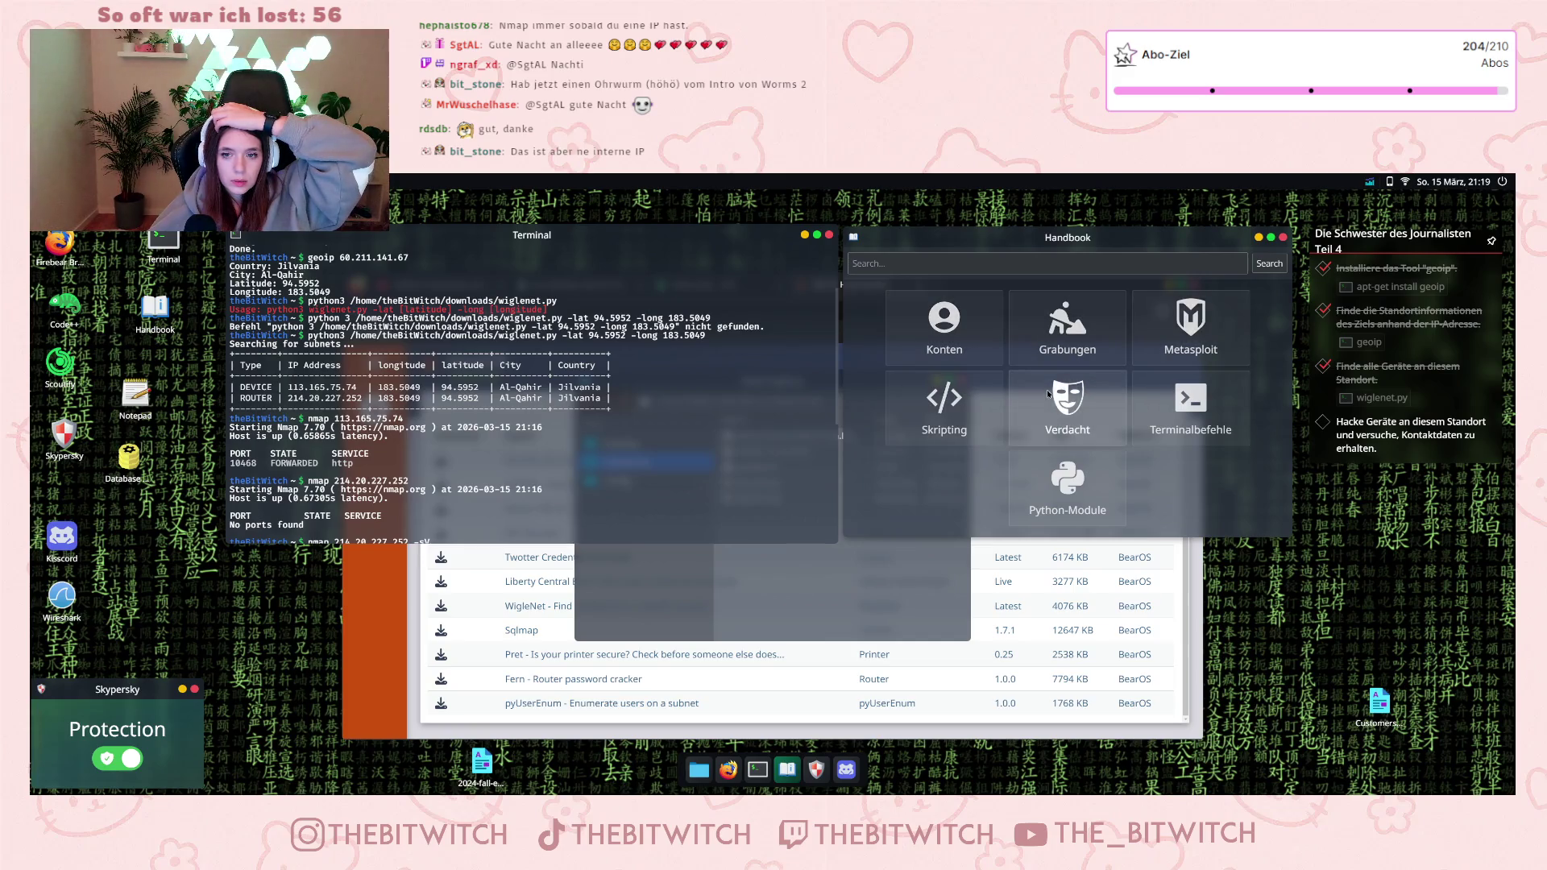
# - Look up the hydra and dig entries in the Terminalbefehle reference
pyautogui.click(1177, 421)
pyautogui.scroll(-2, 945, 435)
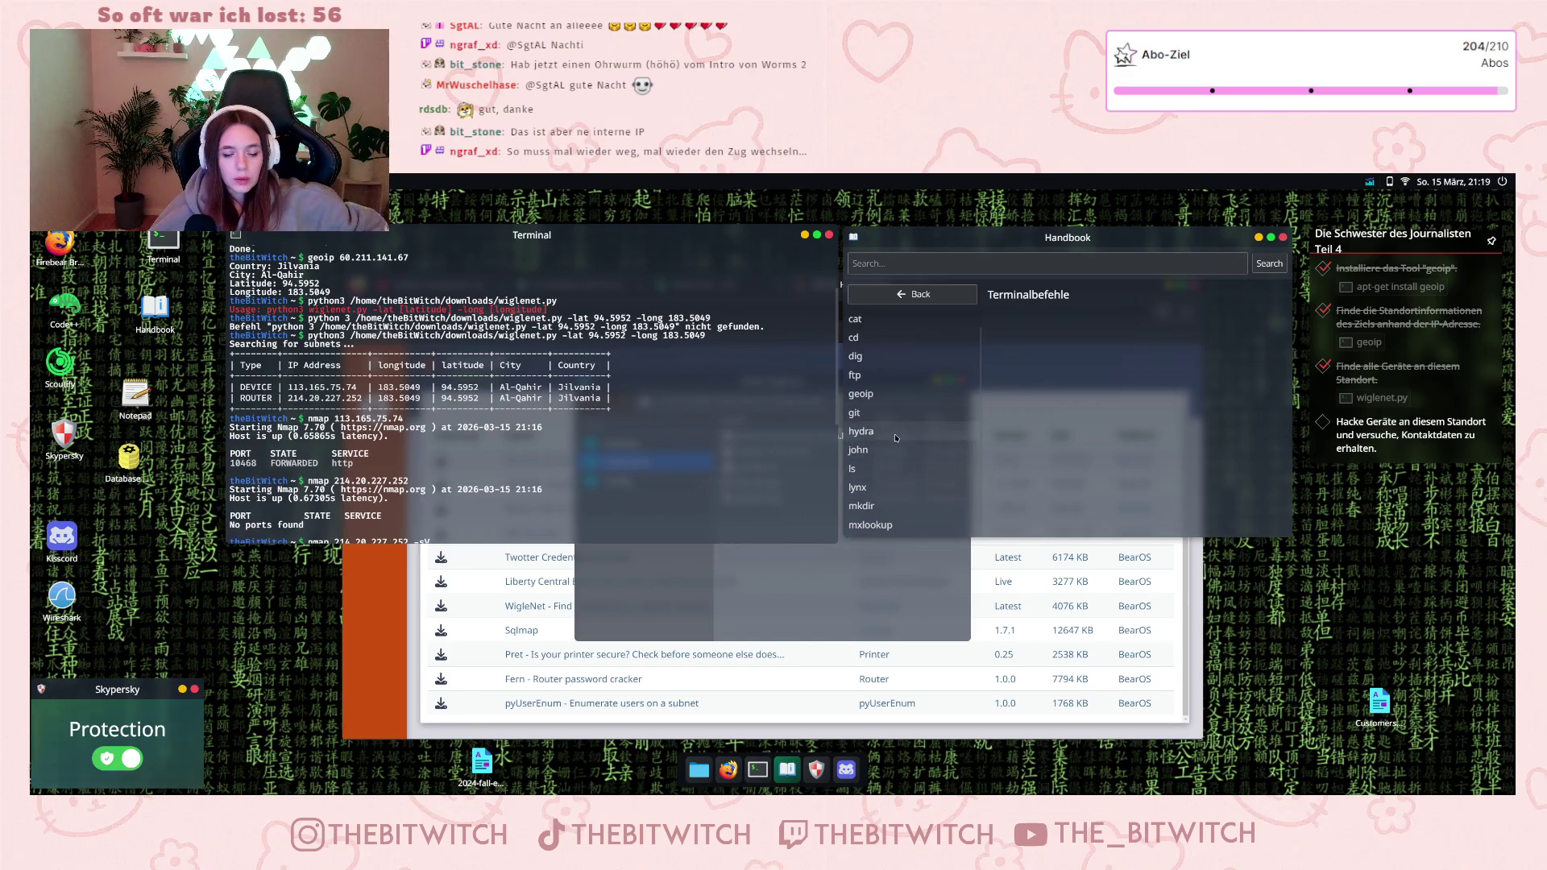
pyautogui.click(896, 435)
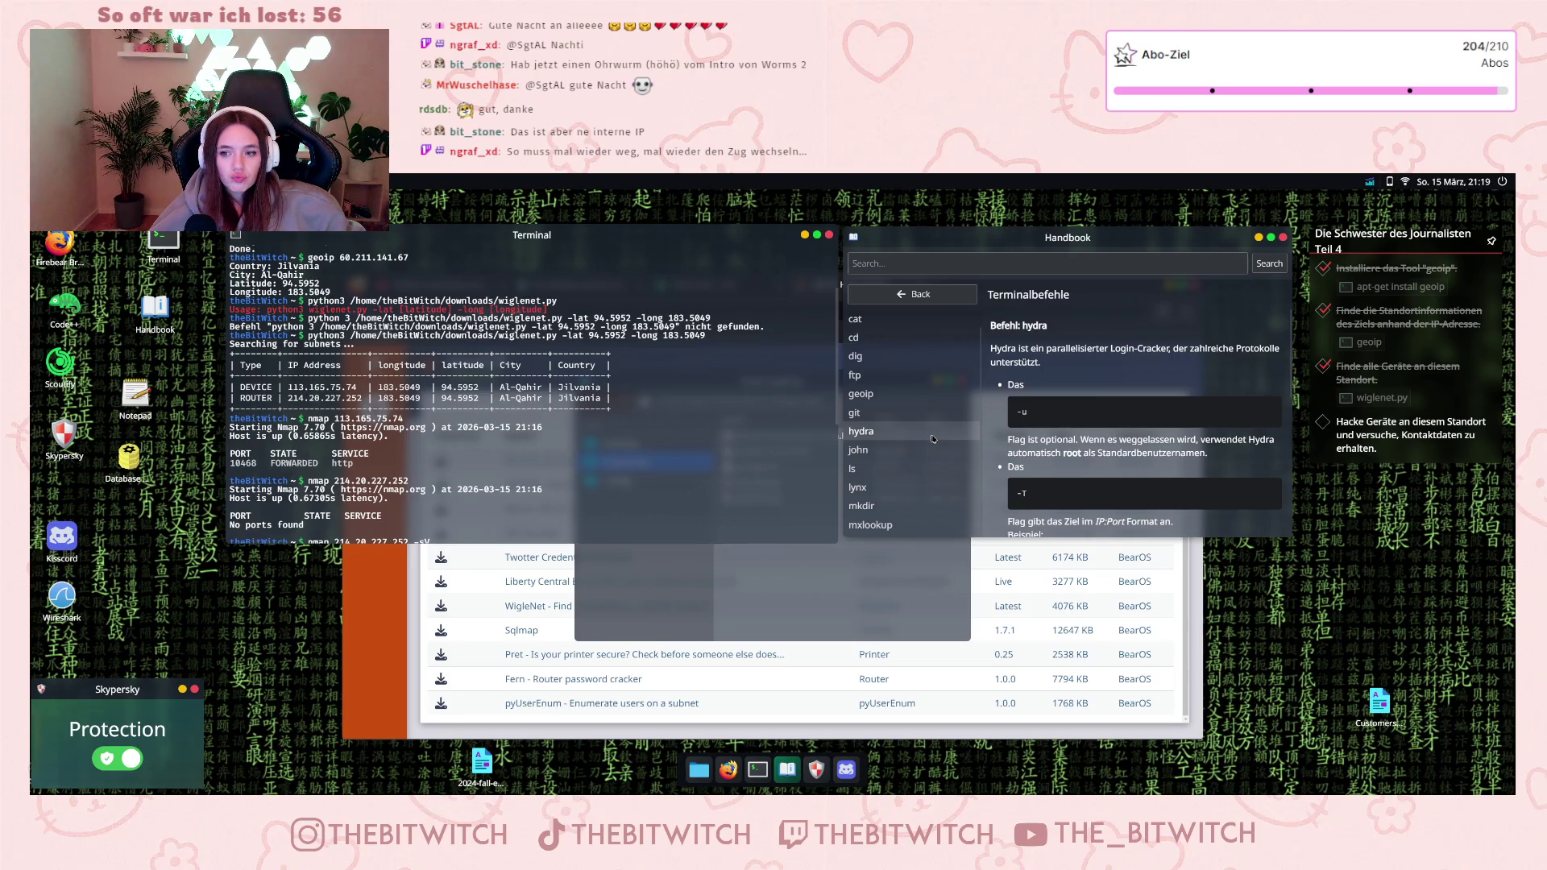
pyautogui.scroll(2, 909, 469)
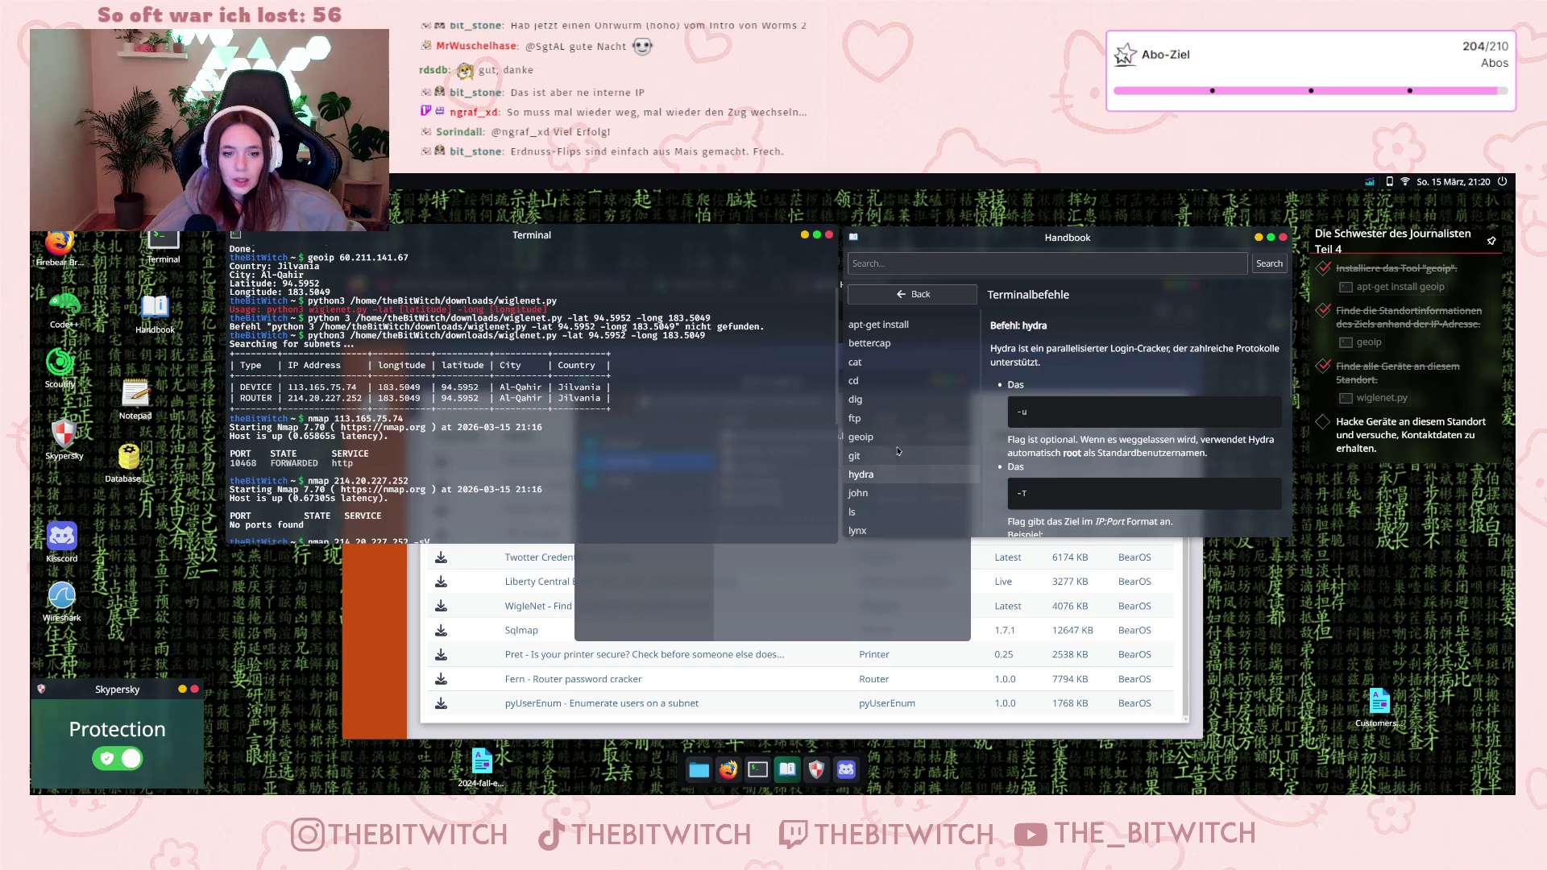
pyautogui.click(905, 404)
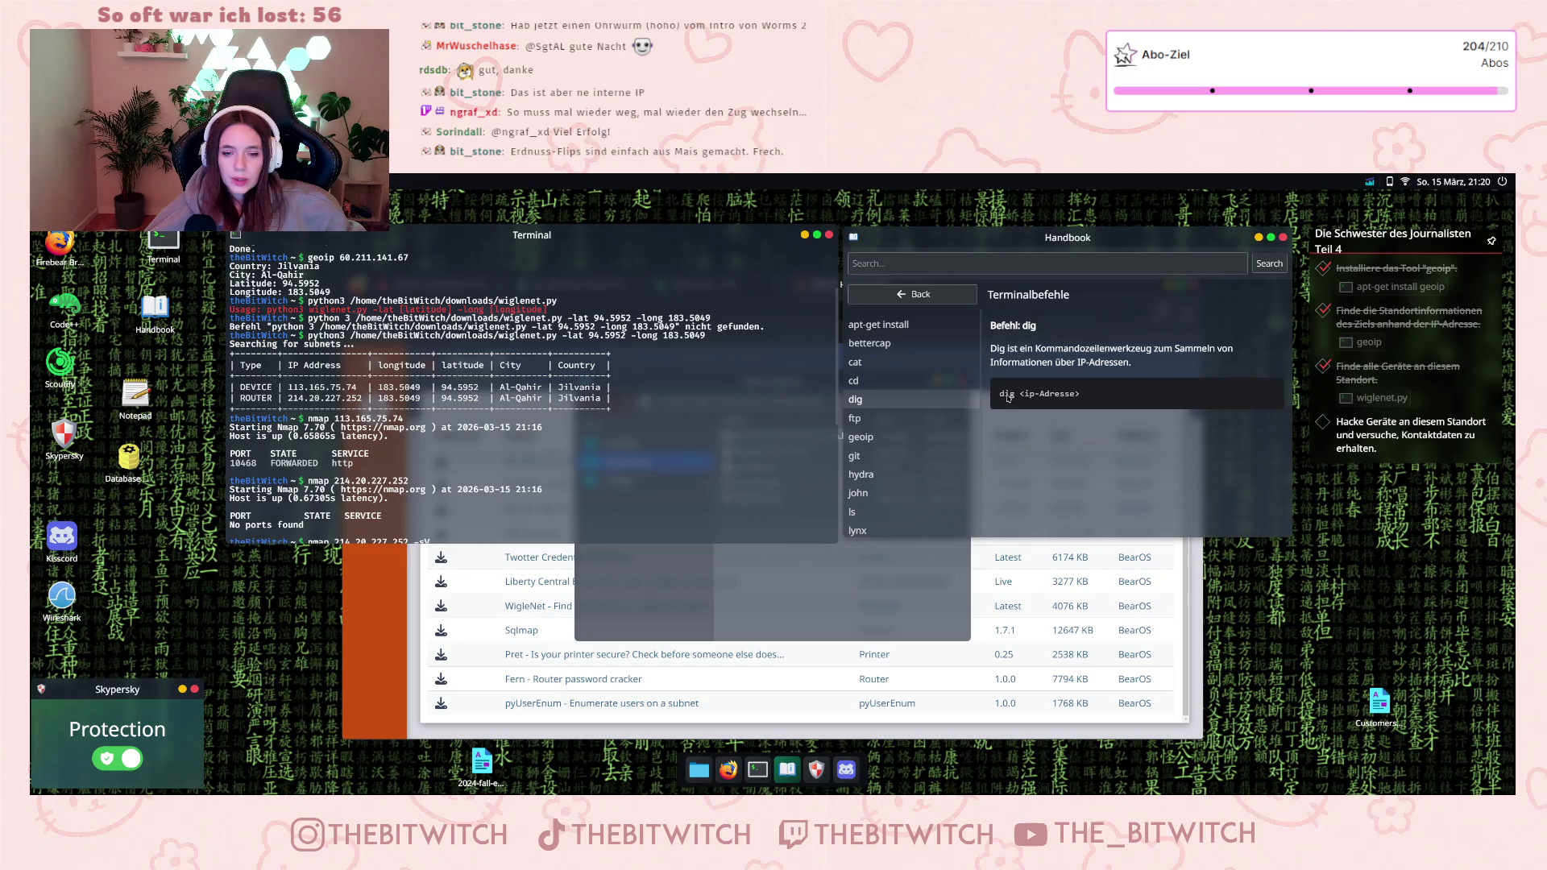
pyautogui.click(460, 493)
pyautogui.scroll(-6, 460, 494)
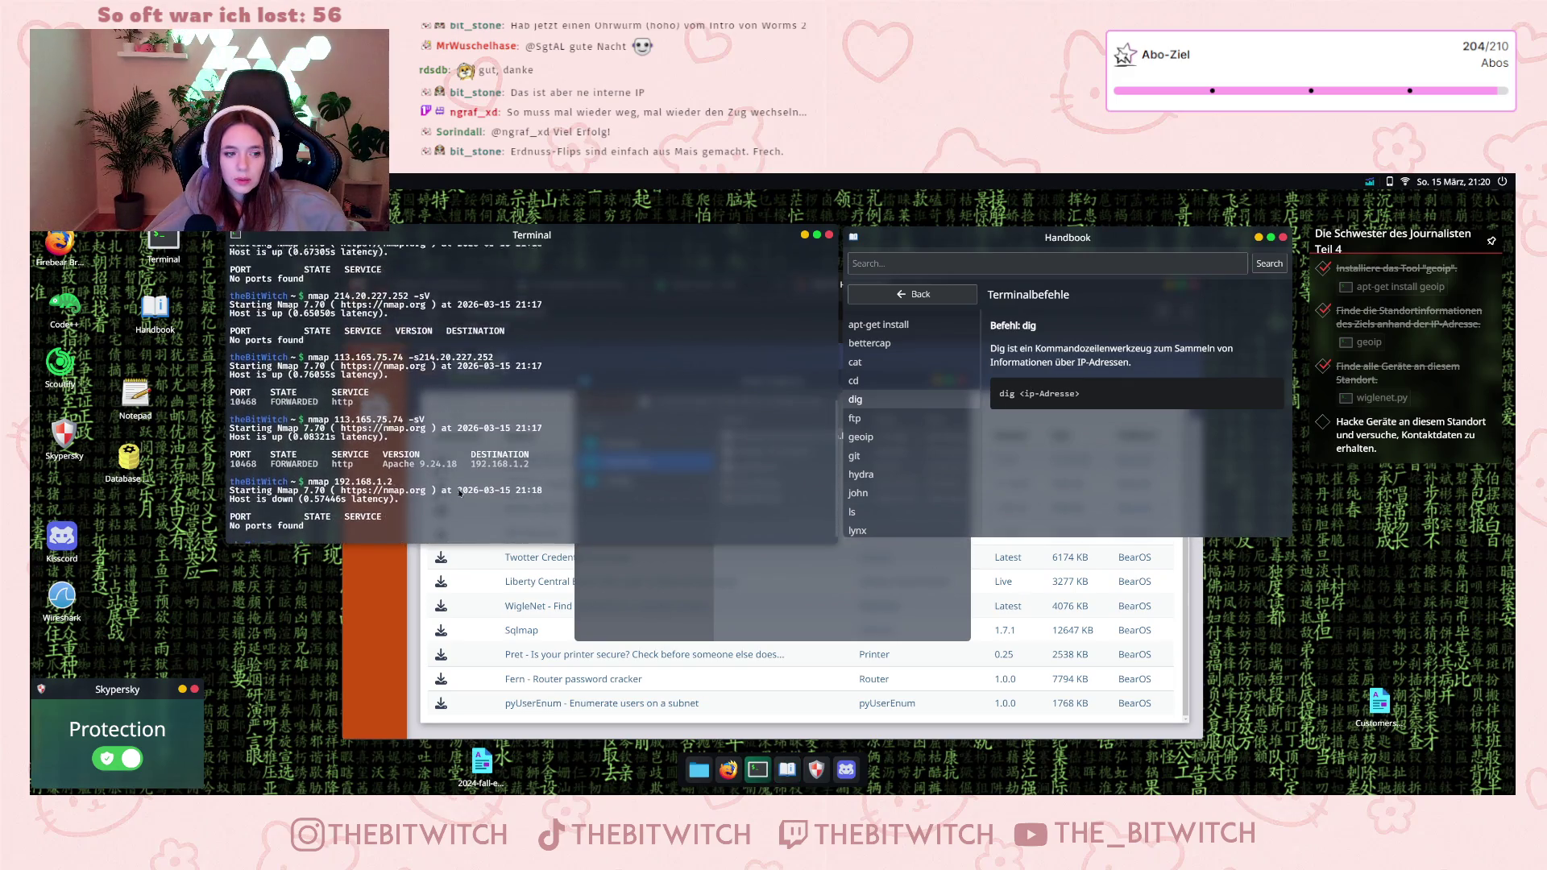
pyautogui.scroll(8, 371, 437)
pyautogui.moveTo(287, 476); pyautogui.dragTo(352, 477)
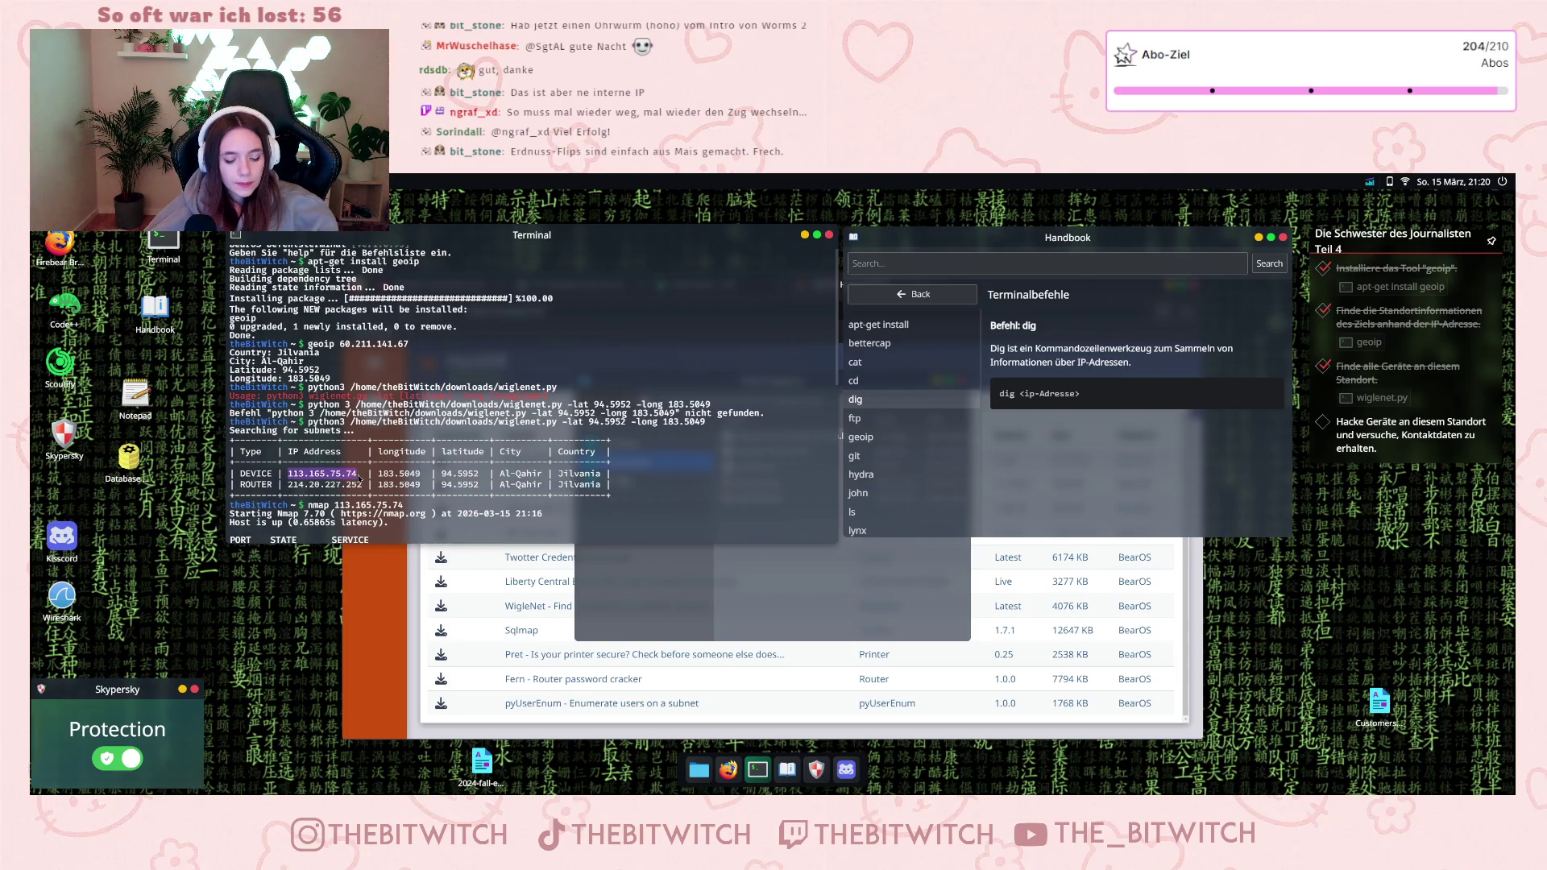
pyautogui.scroll(-8, 367, 487)
pyautogui.scroll(-1, 379, 498)
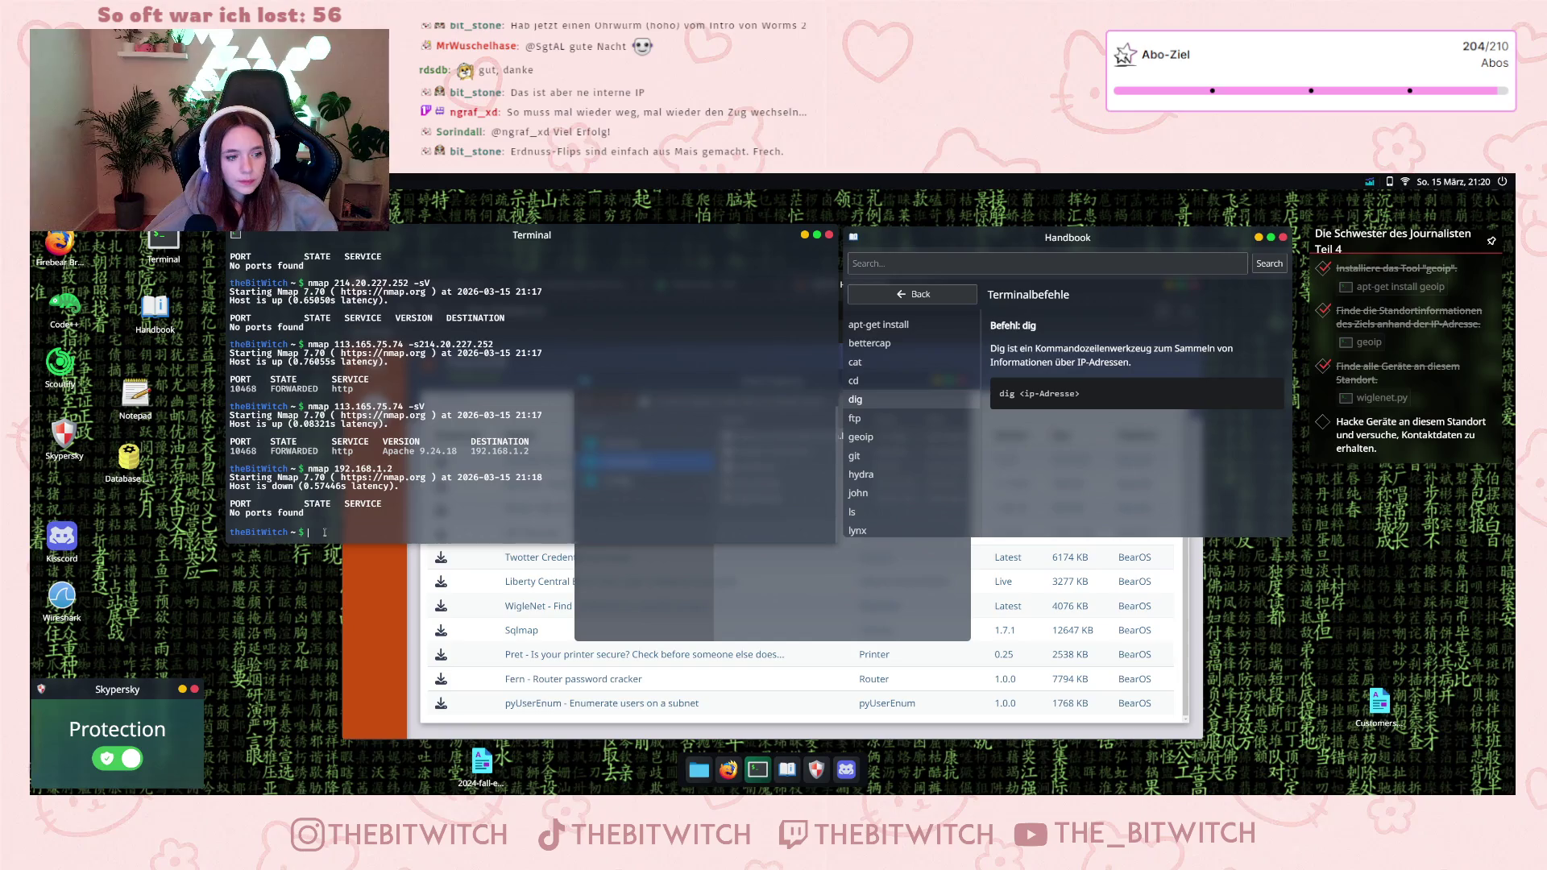
pyautogui.write('dig ')
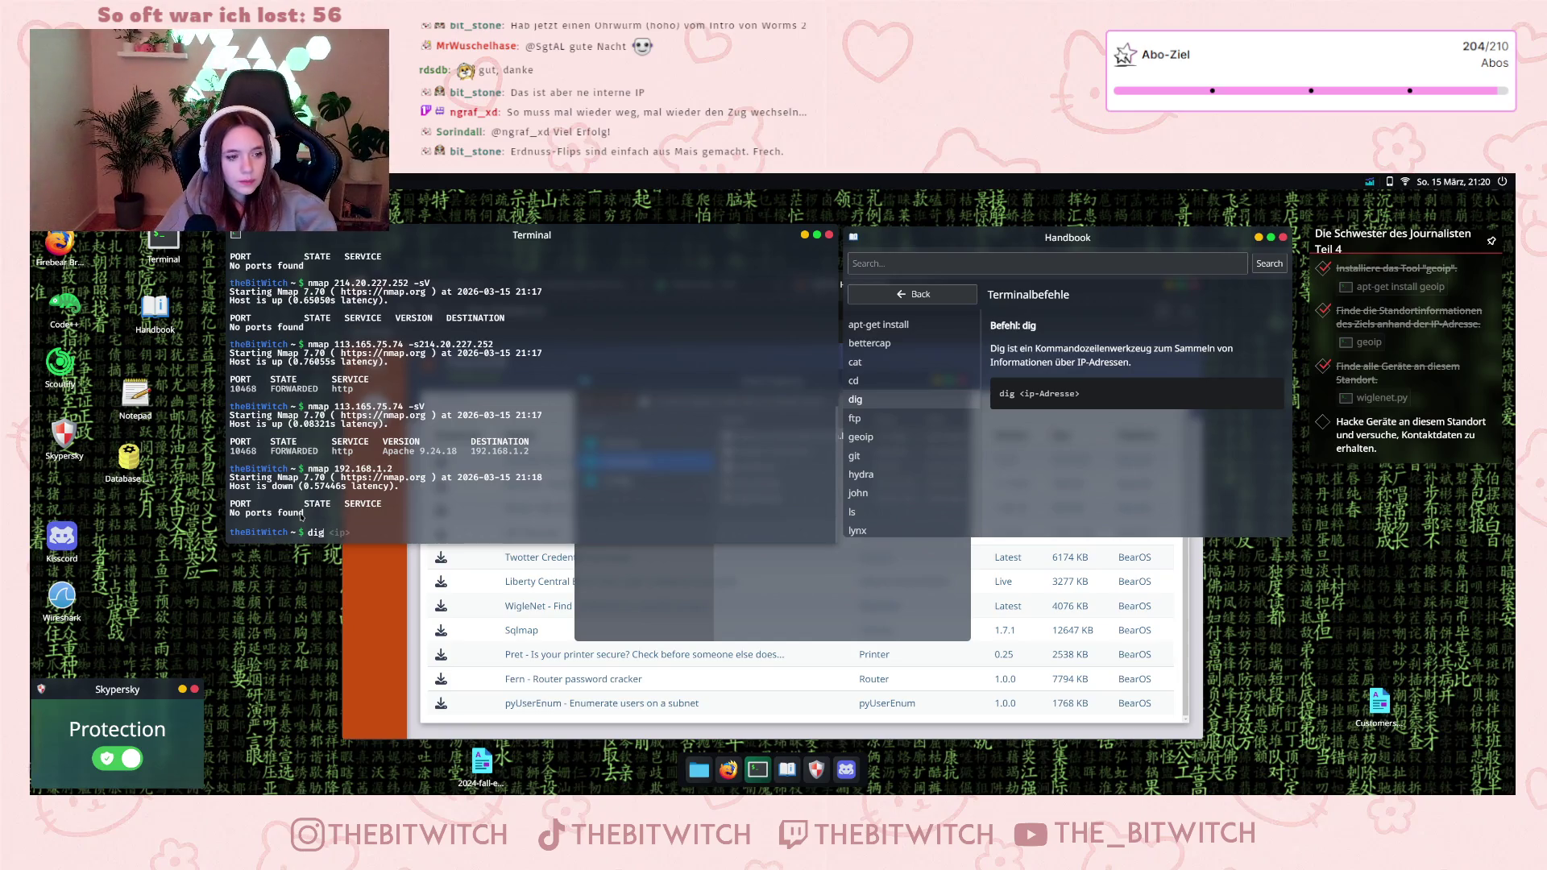
pyautogui.write('113.165.75.74')
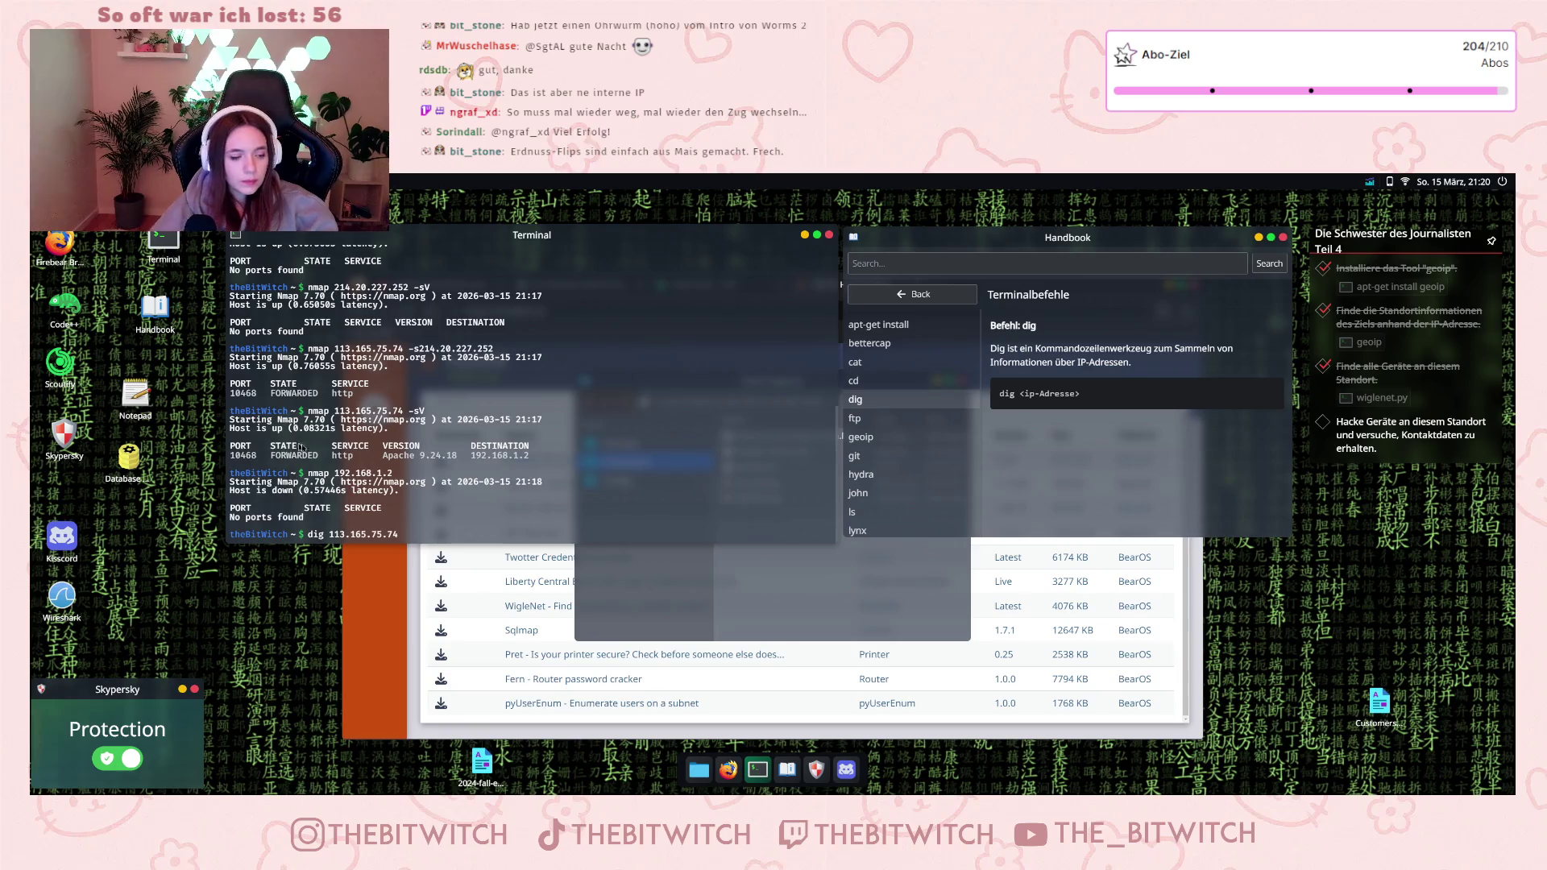
pyautogui.press('Return')
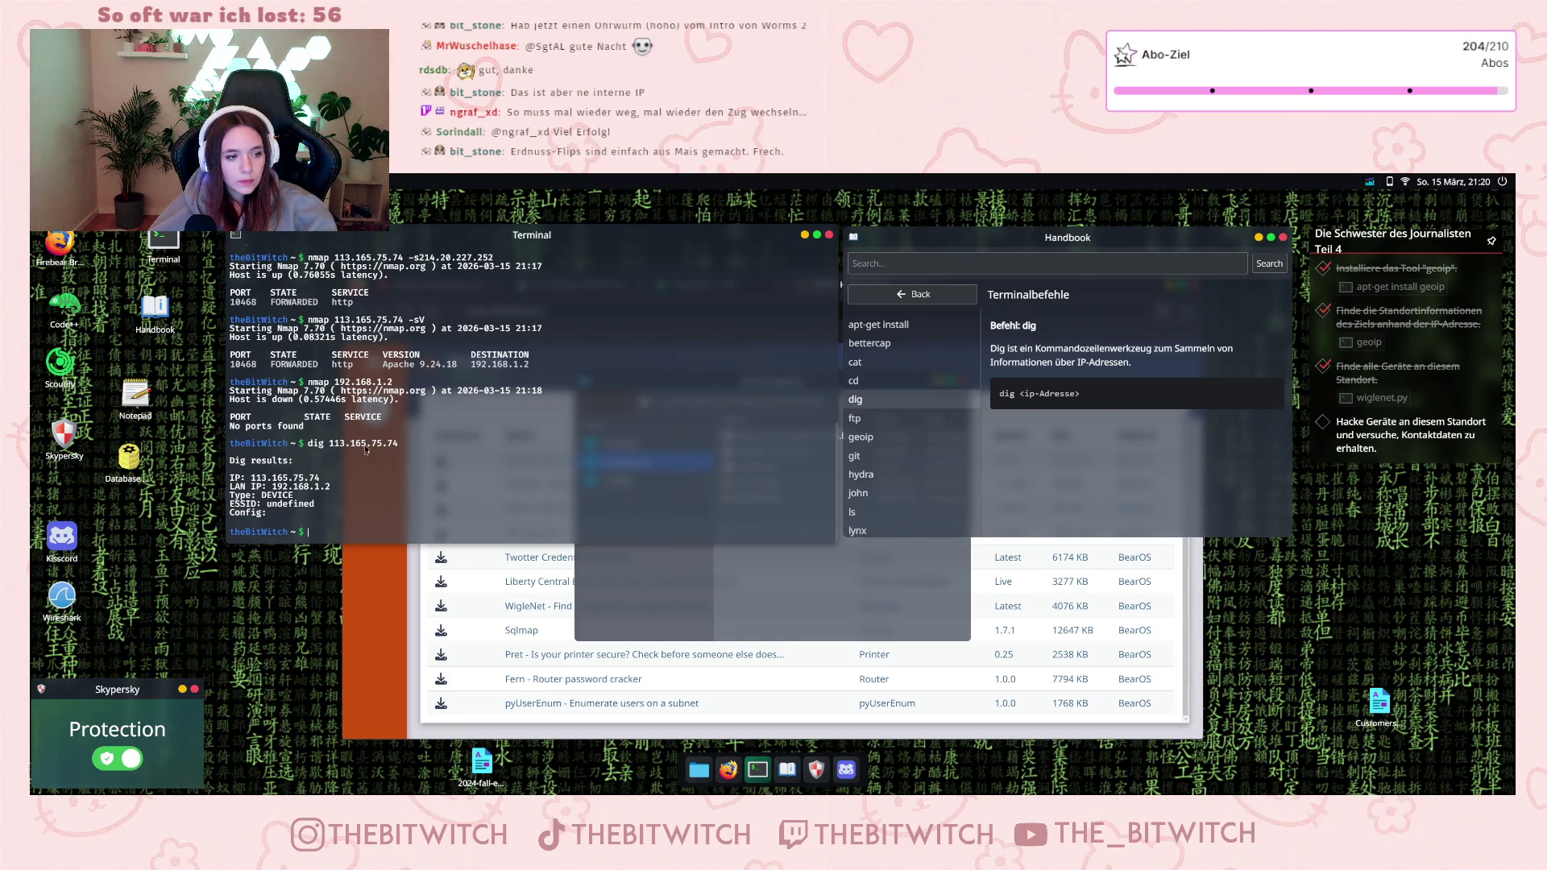
# - Run 'dig 214.20.227.252' to identify the router's LAN IP
pyautogui.scroll(10, 365, 449)
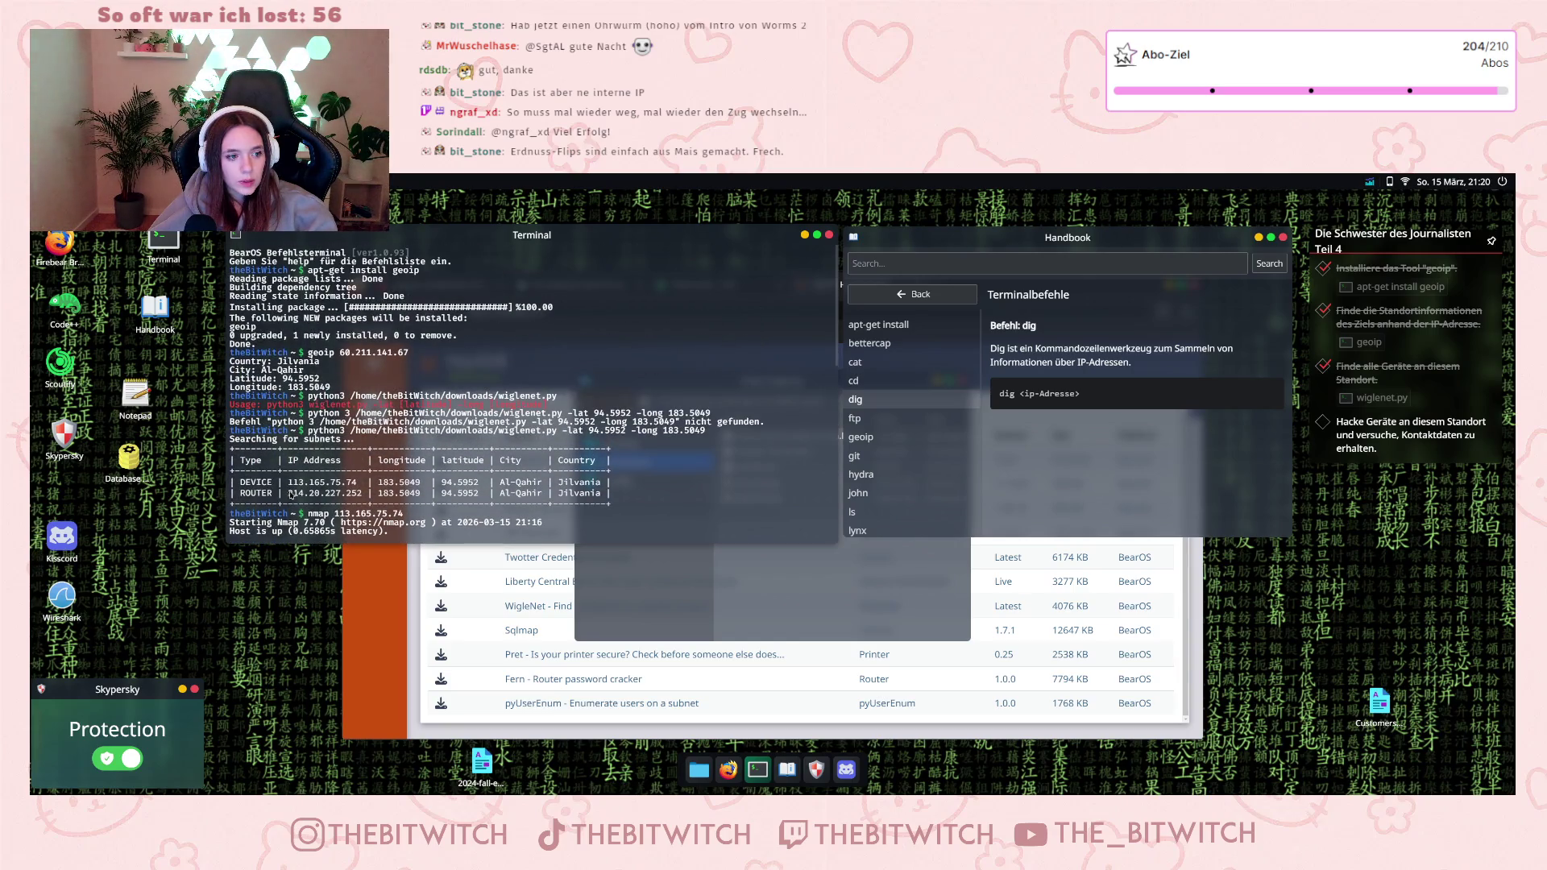
pyautogui.scroll(-10, 350, 513)
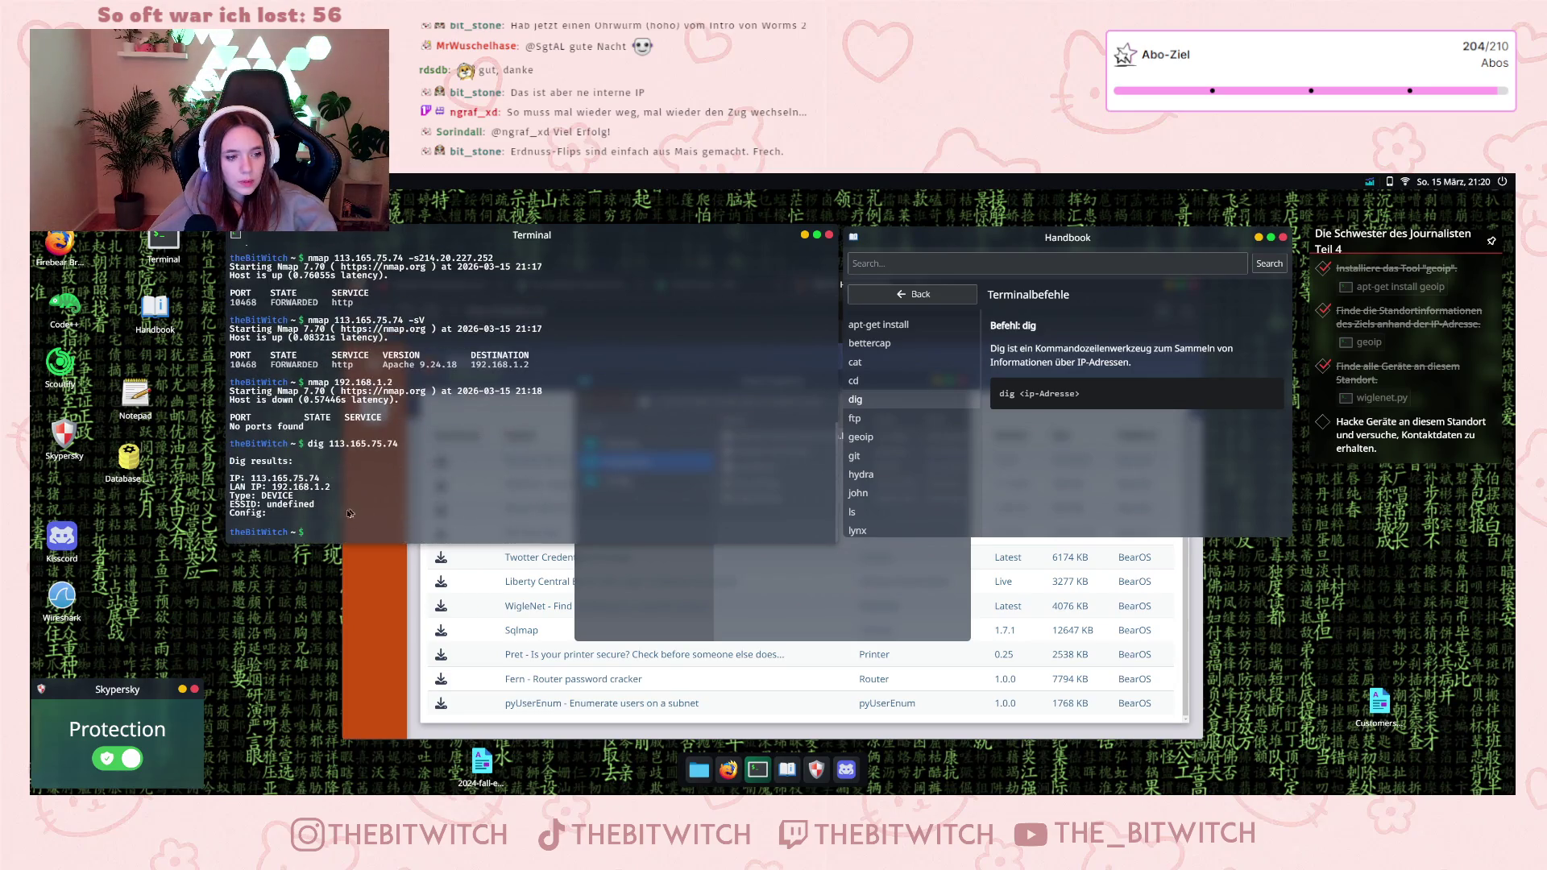
pyautogui.write('dig 214.20.227.252')
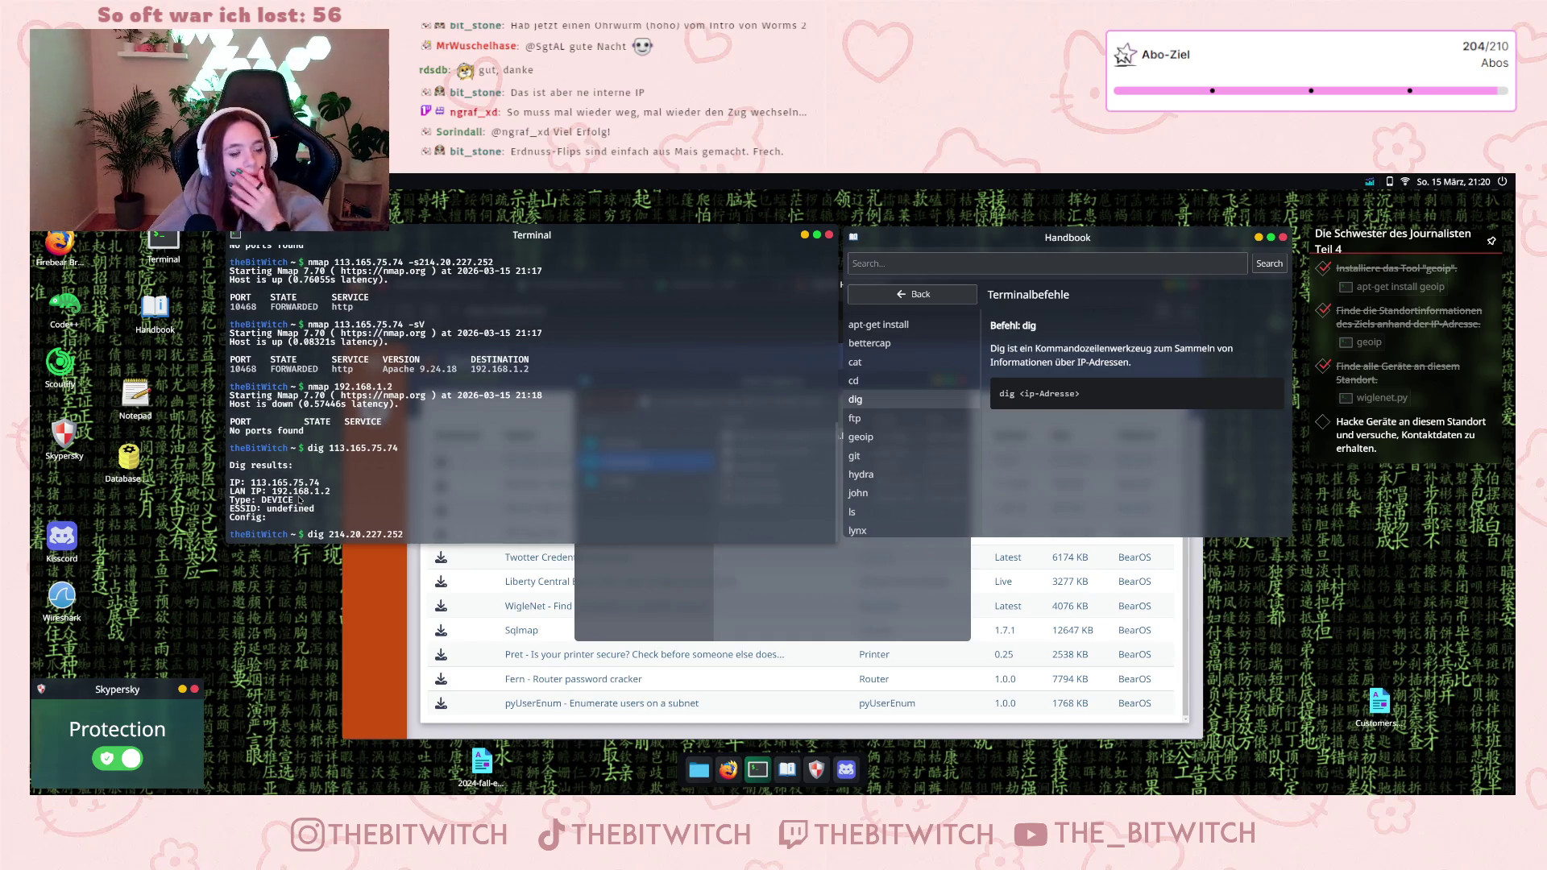
pyautogui.press('Return')
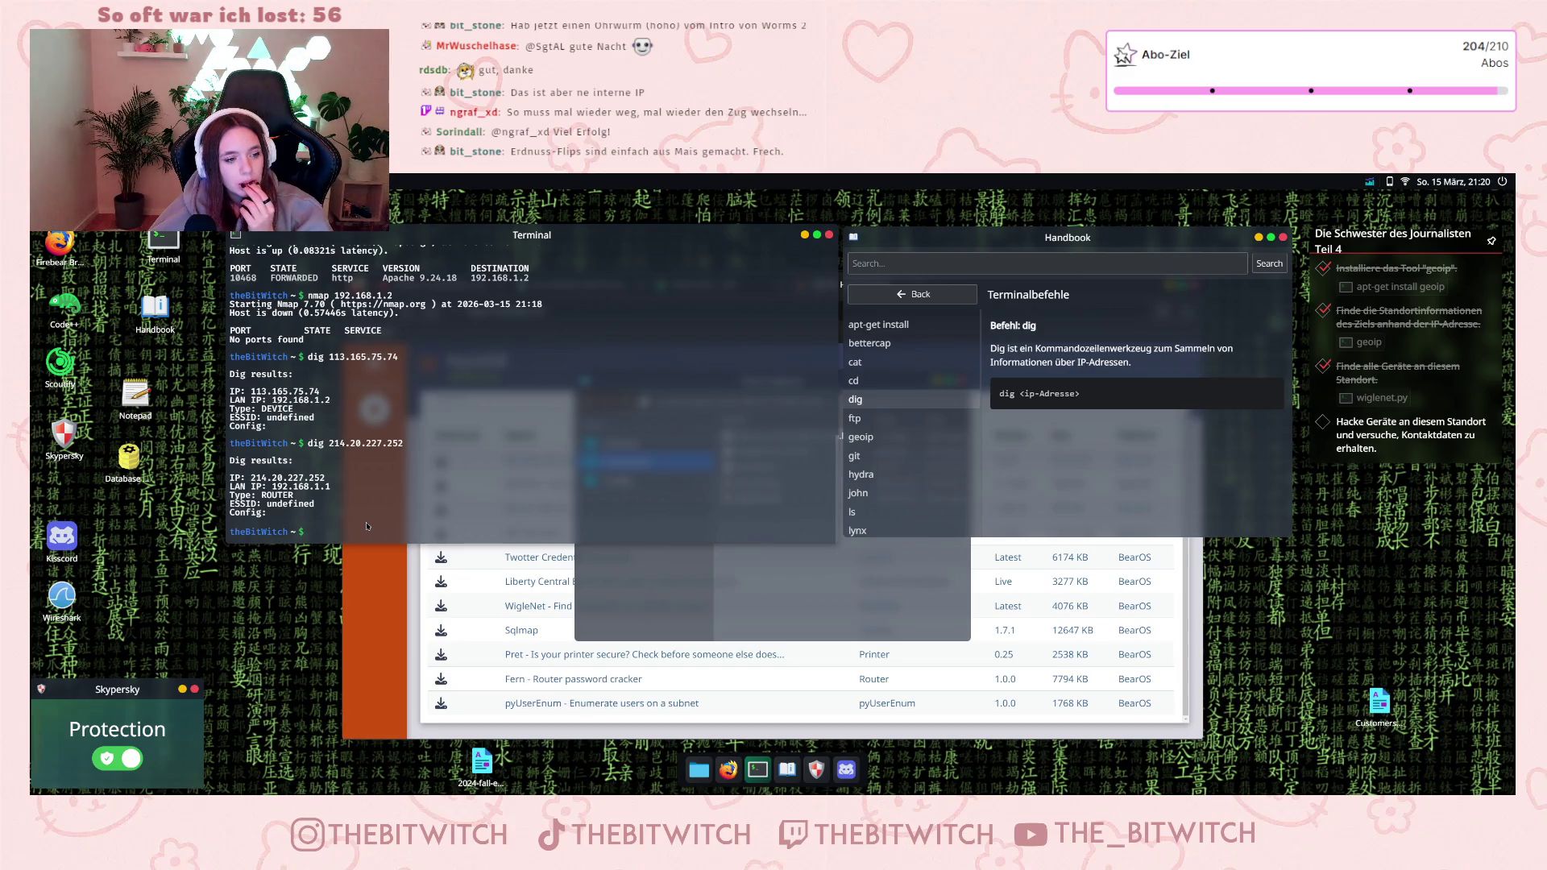
pyautogui.click(861, 490)
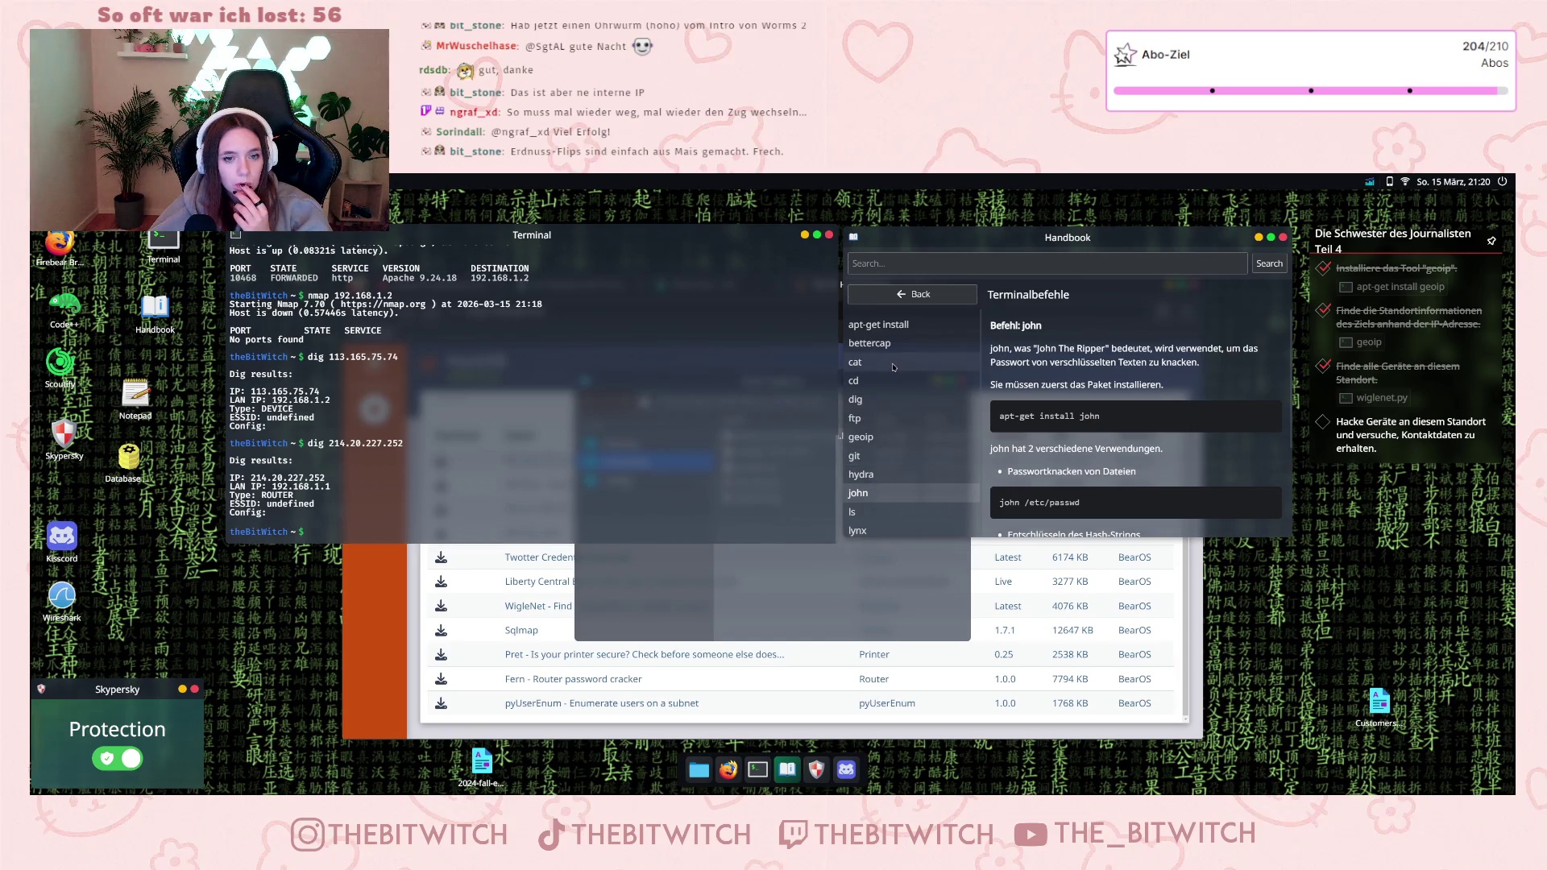
# - Read the Handbook entries for nuclei, ssh, subfinder, sudo, weechat and whois
pyautogui.scroll(-5, 893, 368)
pyautogui.click(884, 390)
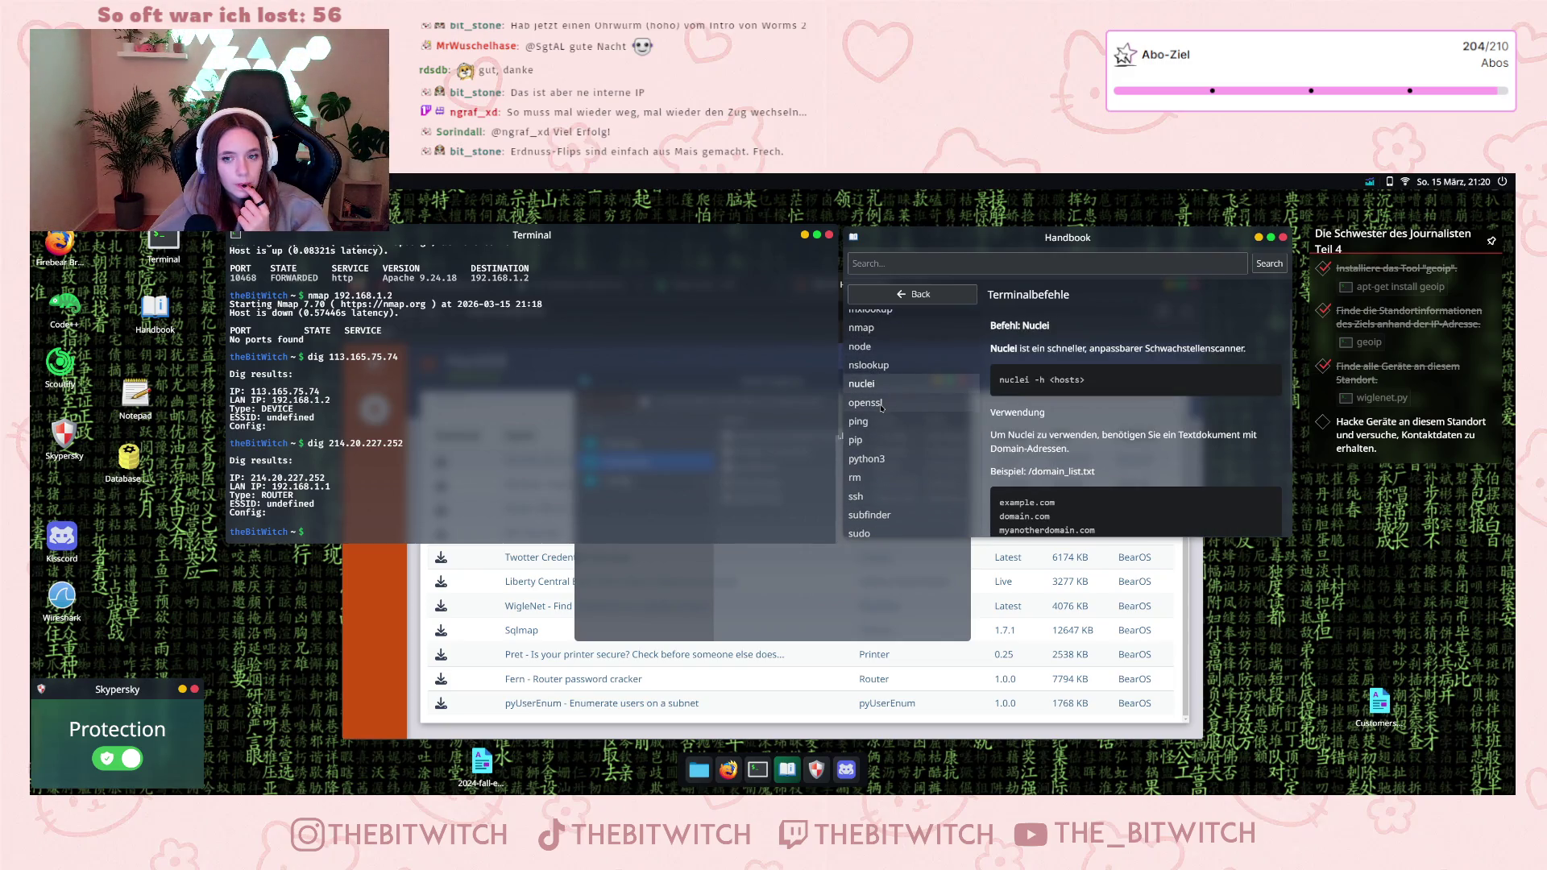
pyautogui.scroll(-2, 881, 409)
pyautogui.click(871, 447)
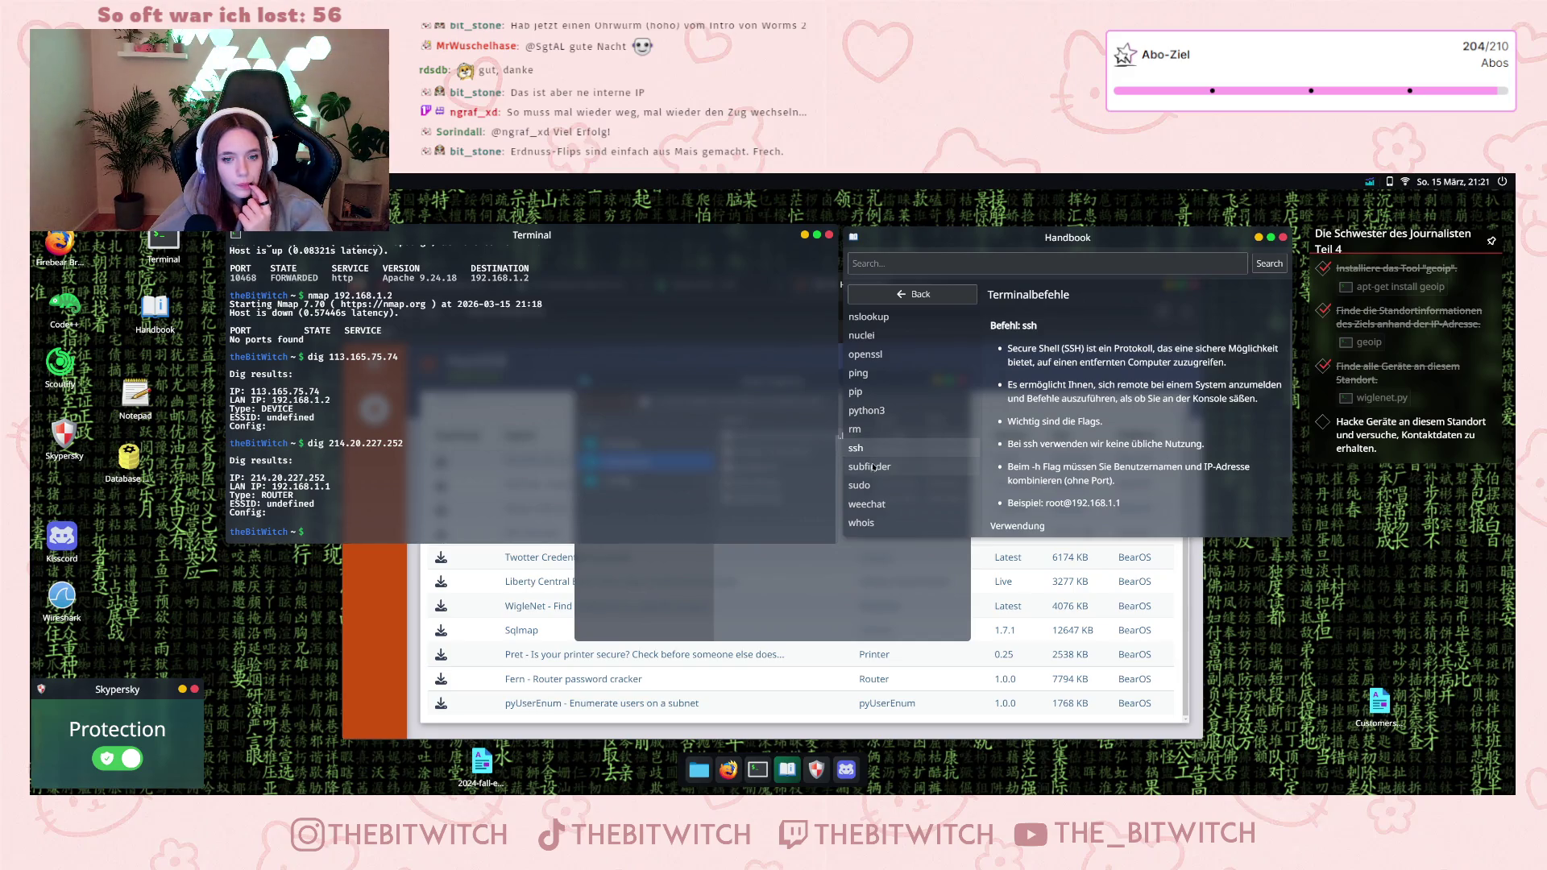
pyautogui.click(874, 469)
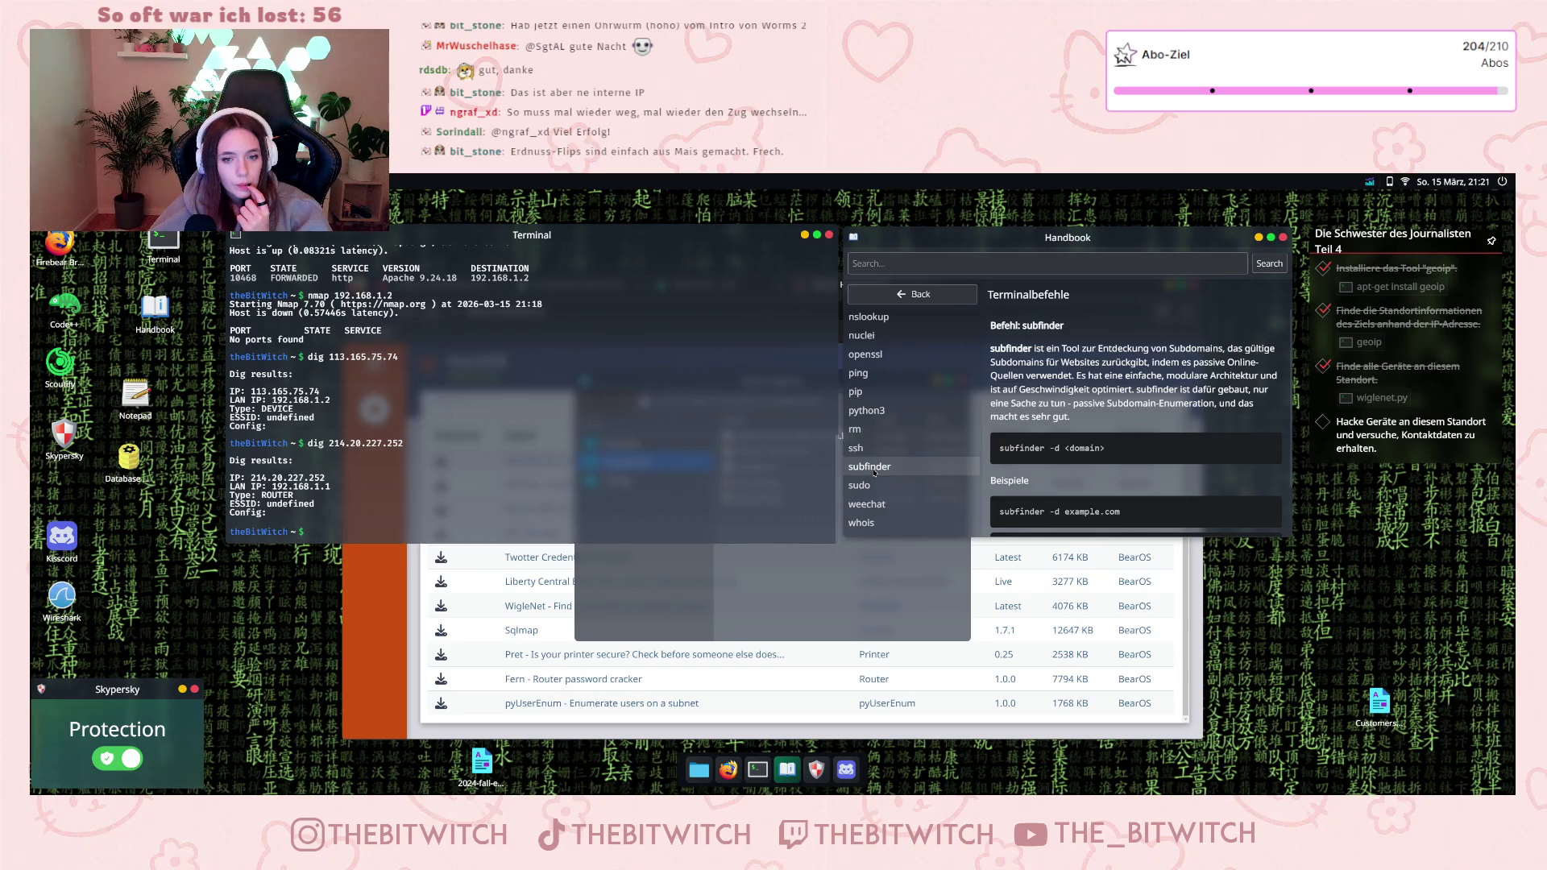
pyautogui.click(877, 488)
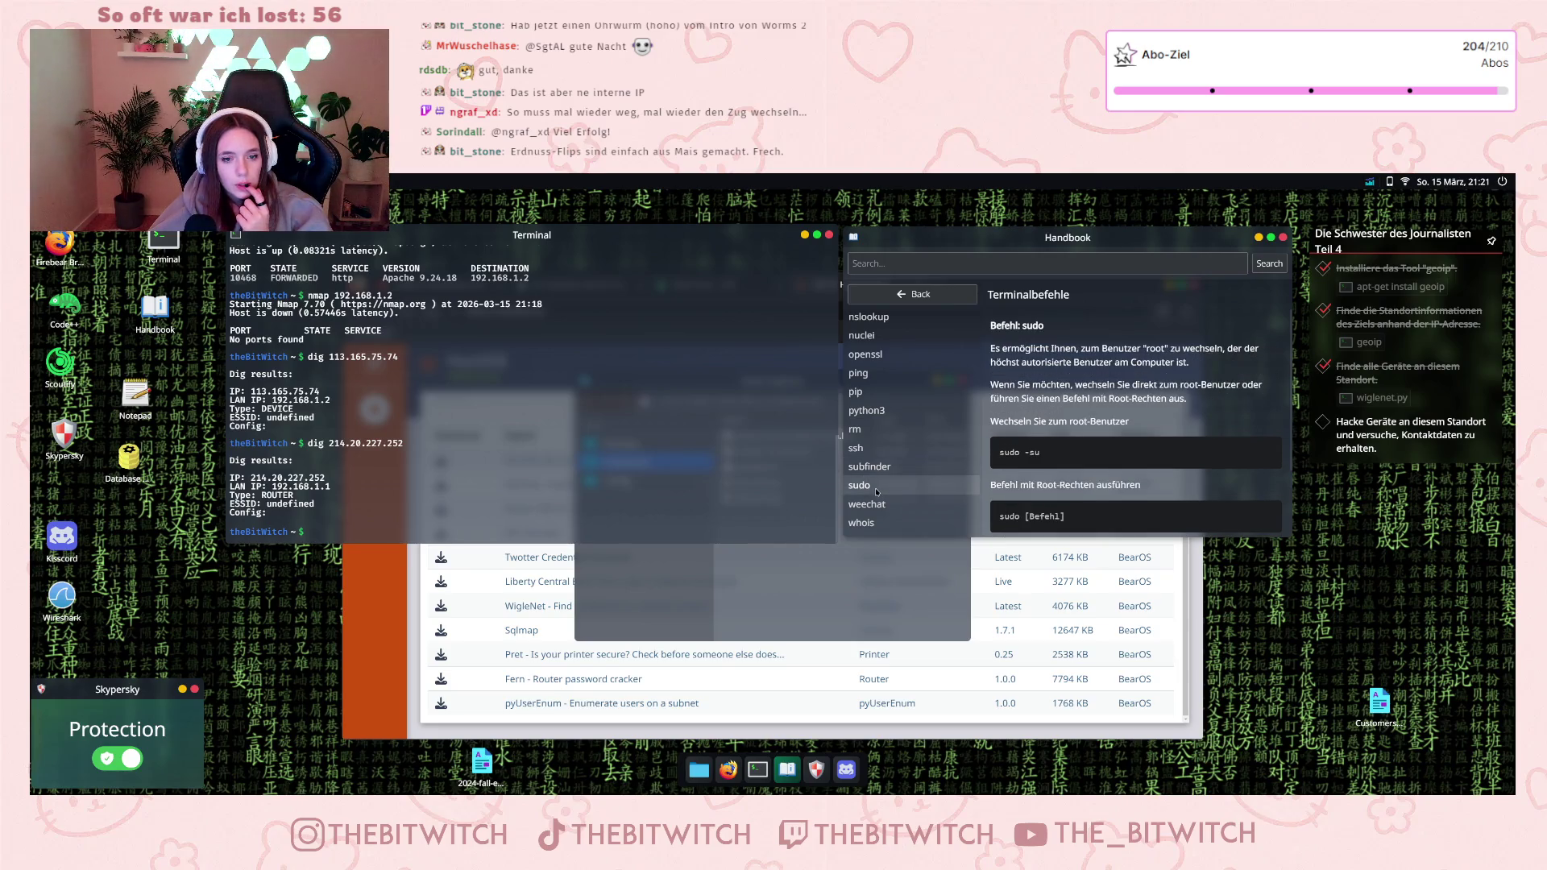
pyautogui.click(903, 504)
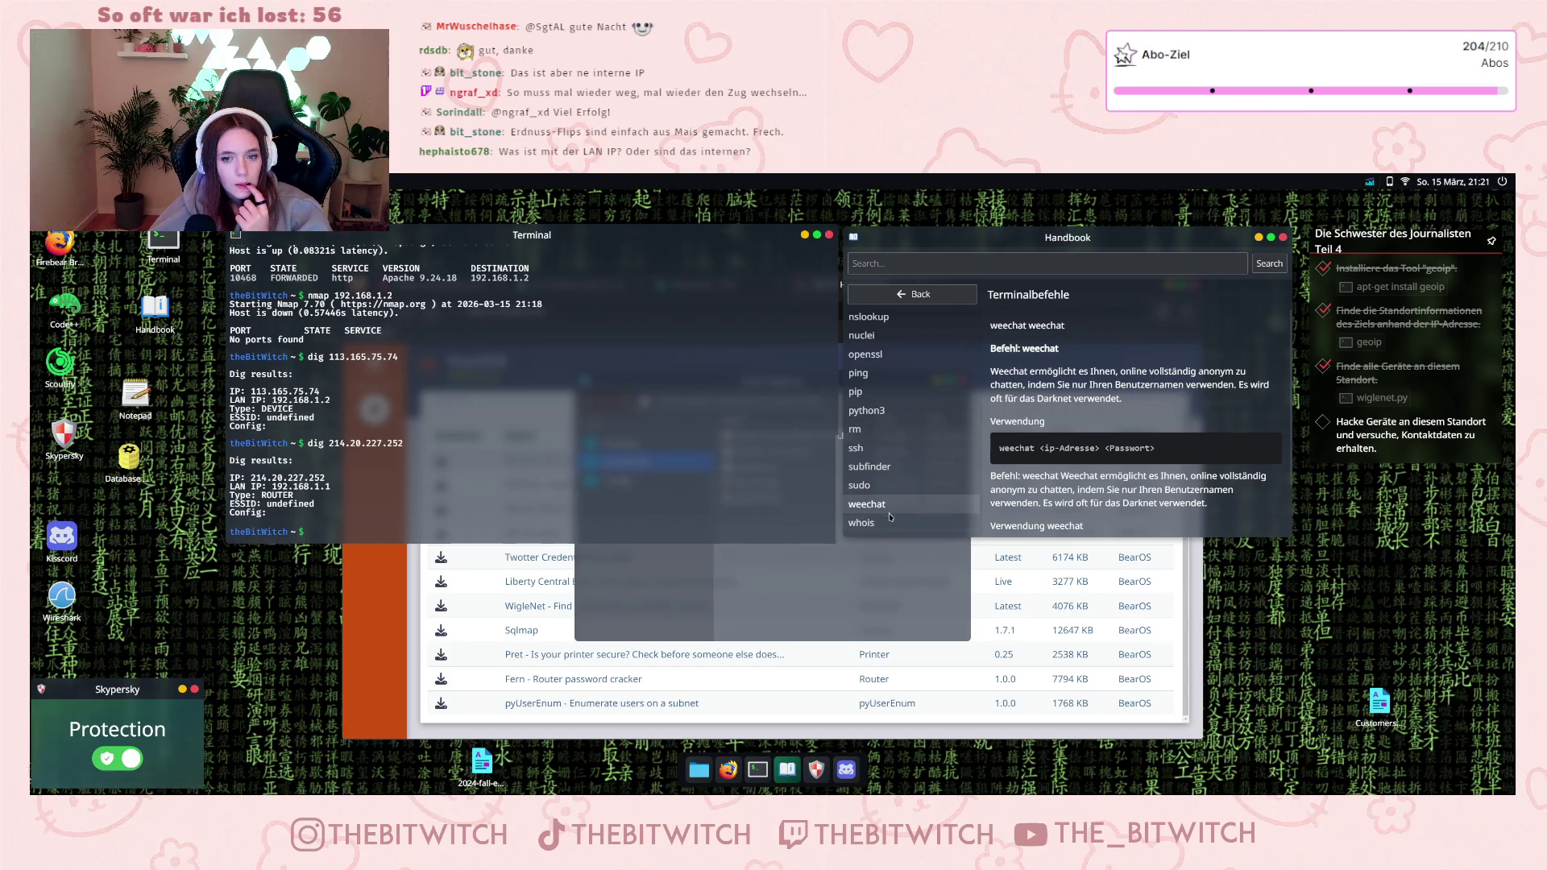
pyautogui.click(884, 525)
pyautogui.scroll(3, 885, 516)
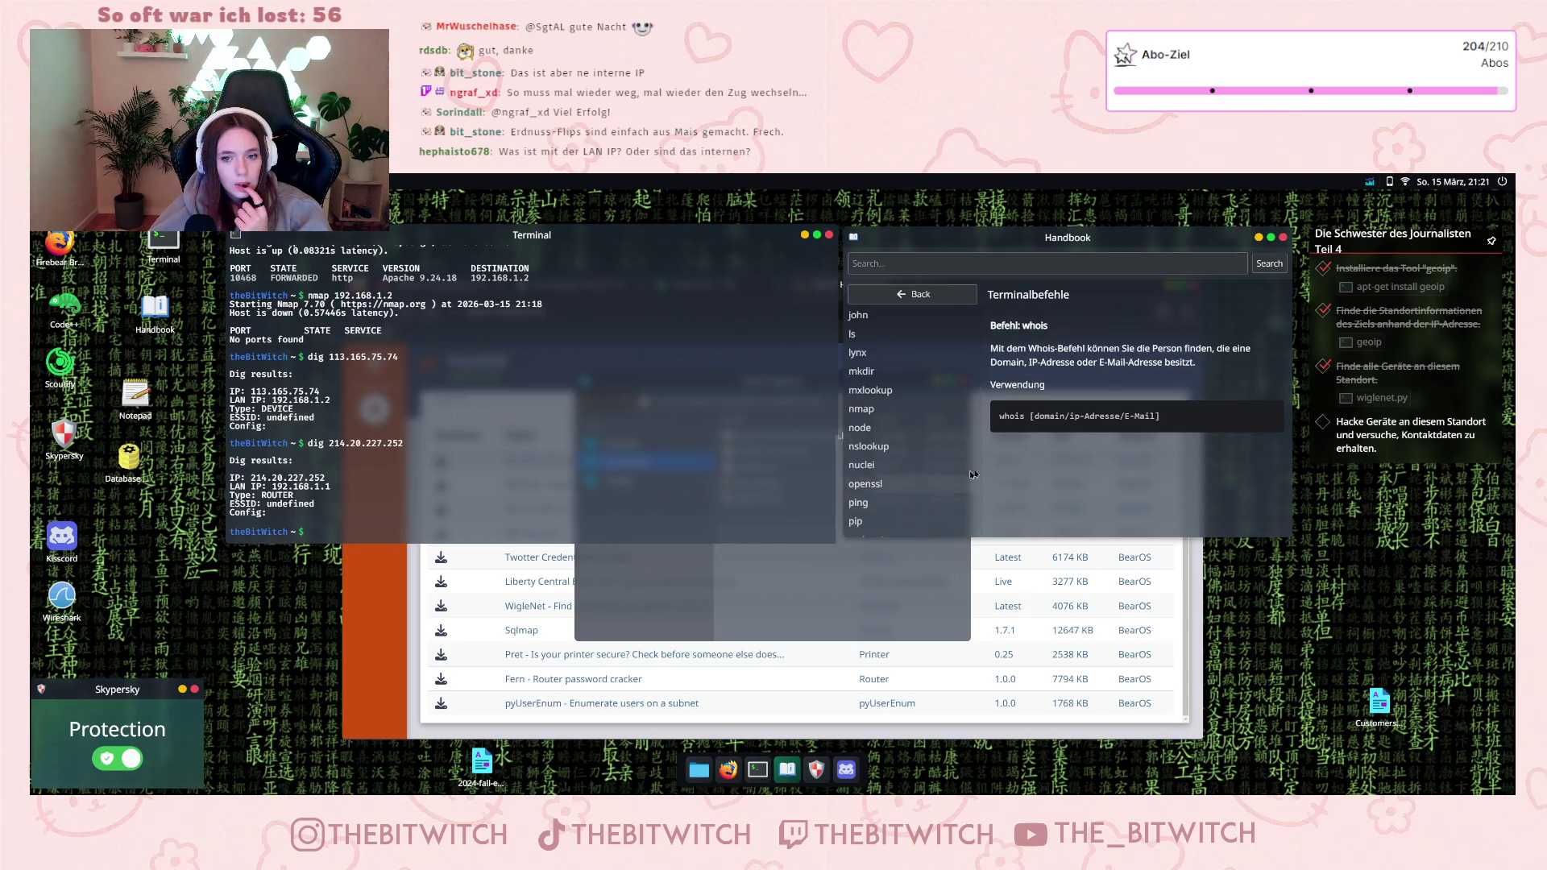
# - Run 'whois 113.165.75.74' in the terminal, correcting the mistyped command first
pyautogui.click(320, 536)
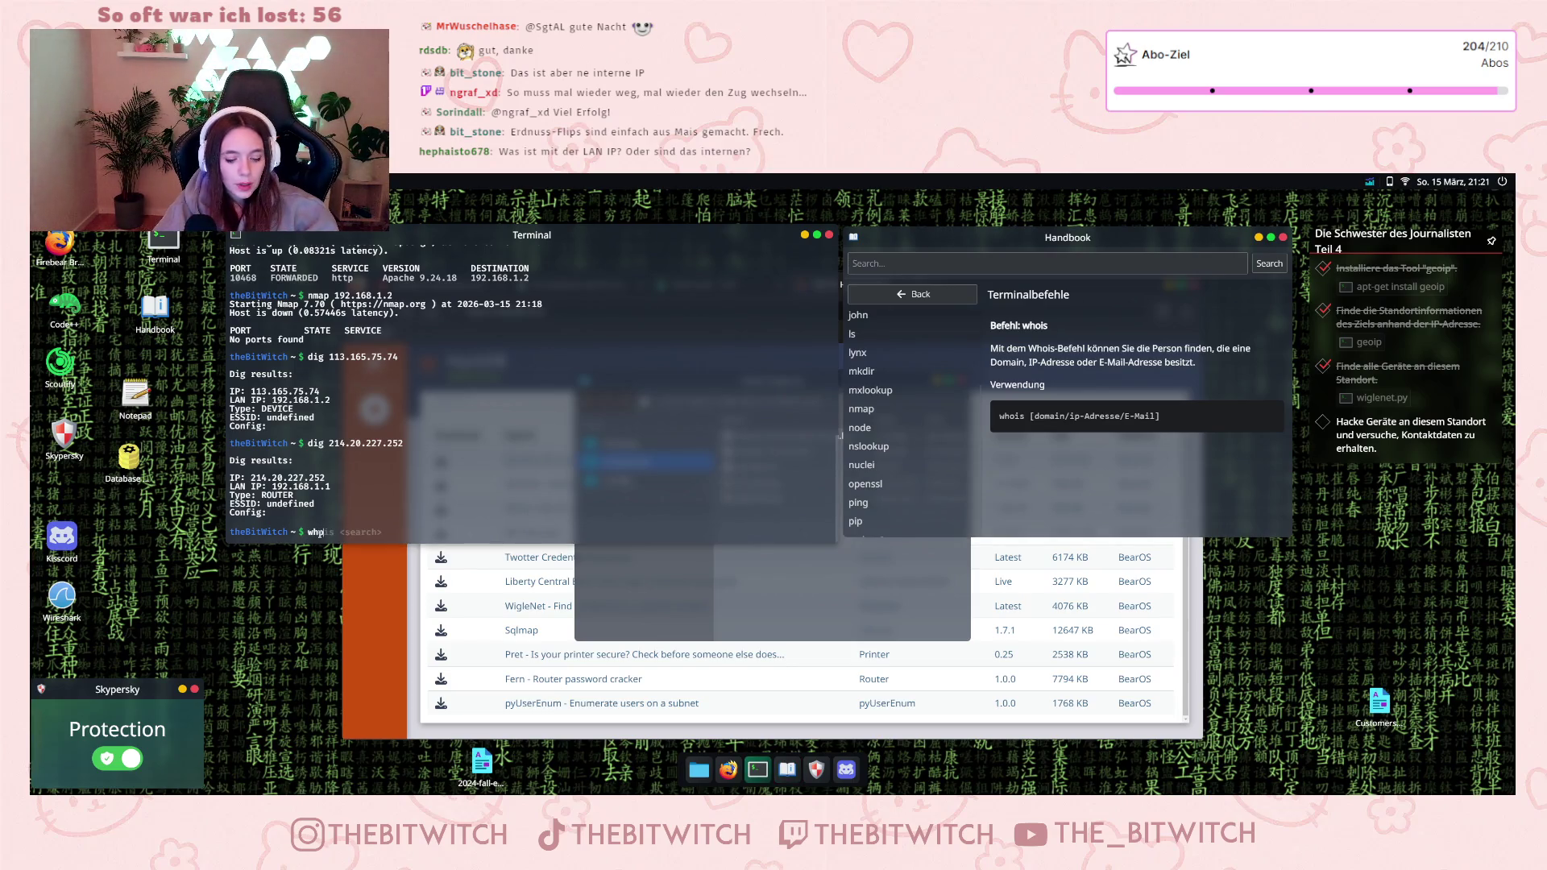
pyautogui.write('whp is')
pyautogui.press('BackSpace')
pyautogui.press('BackSpace')
pyautogui.press('BackSpace')
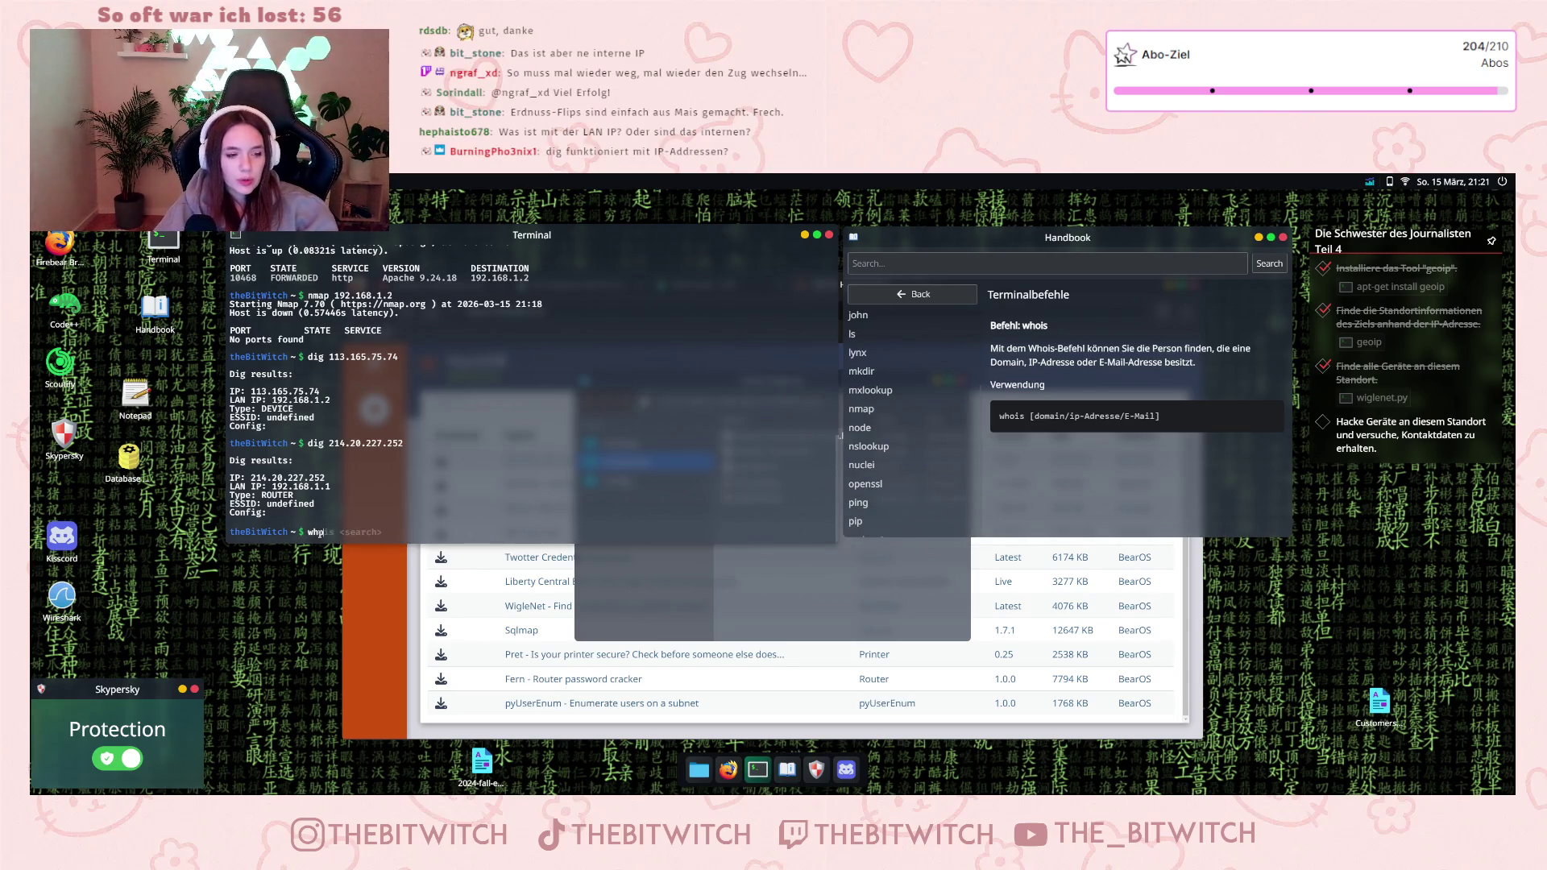
pyautogui.scroll(10, 326, 407)
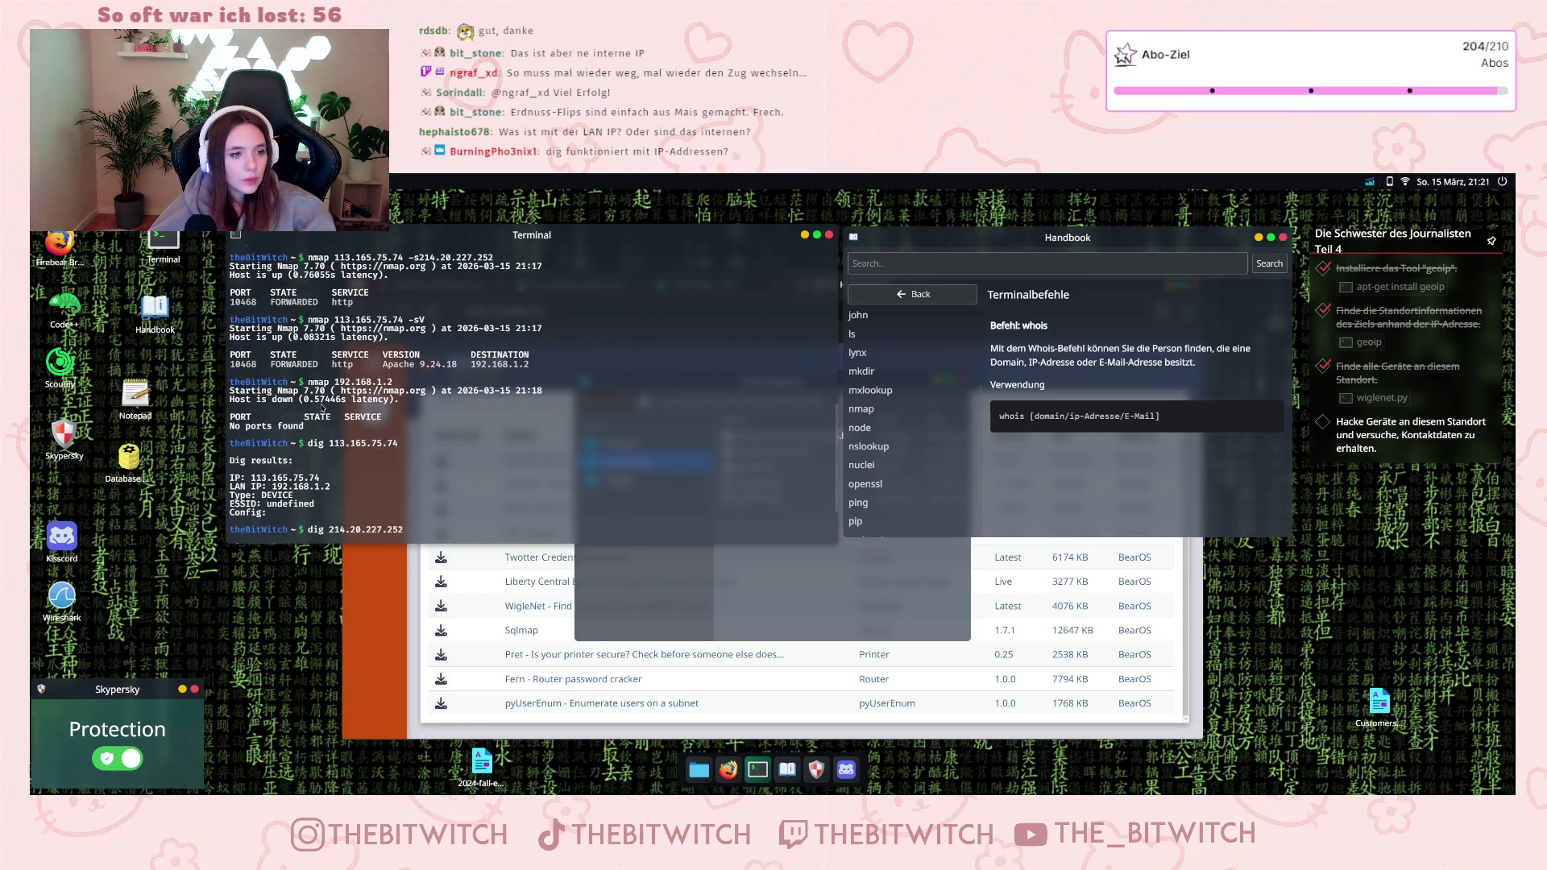
pyautogui.scroll(4, 326, 407)
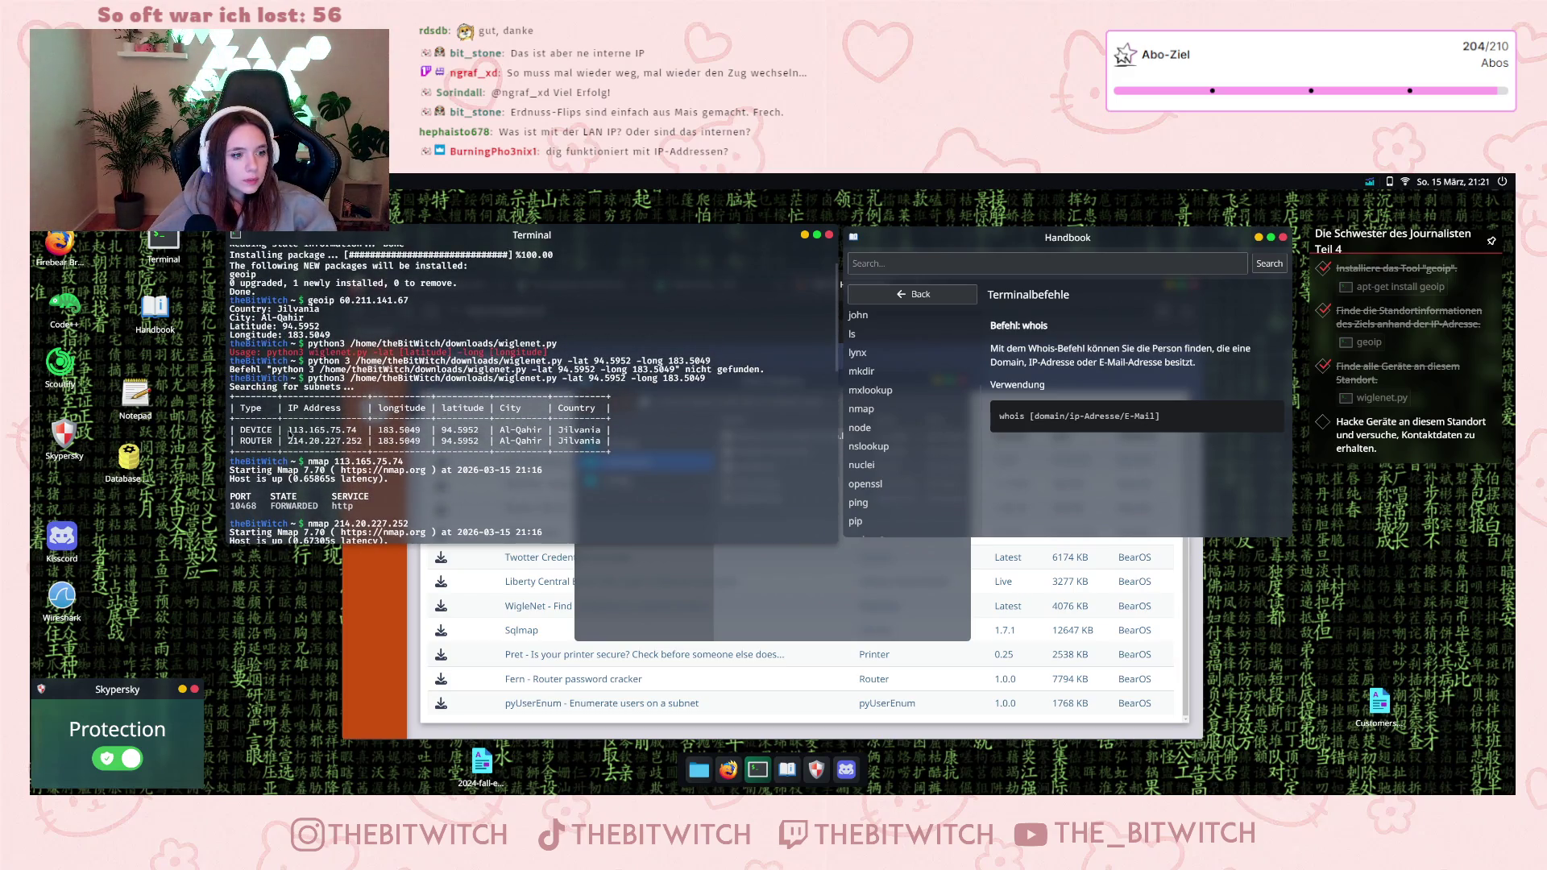
pyautogui.scroll(-14, 400, 509)
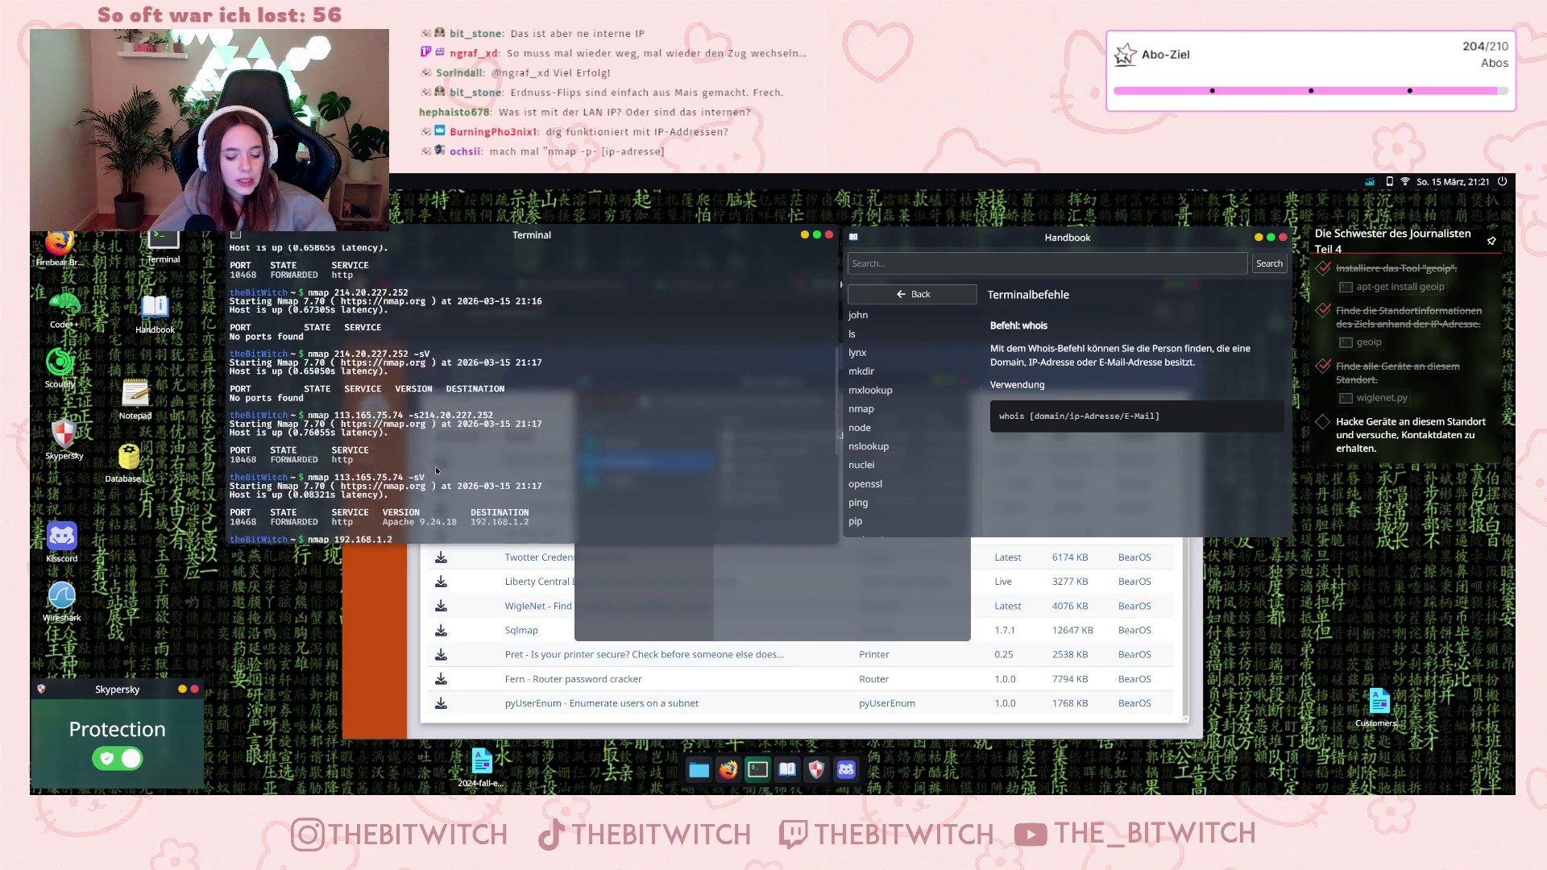
pyautogui.write('whois 113.165.75.74')
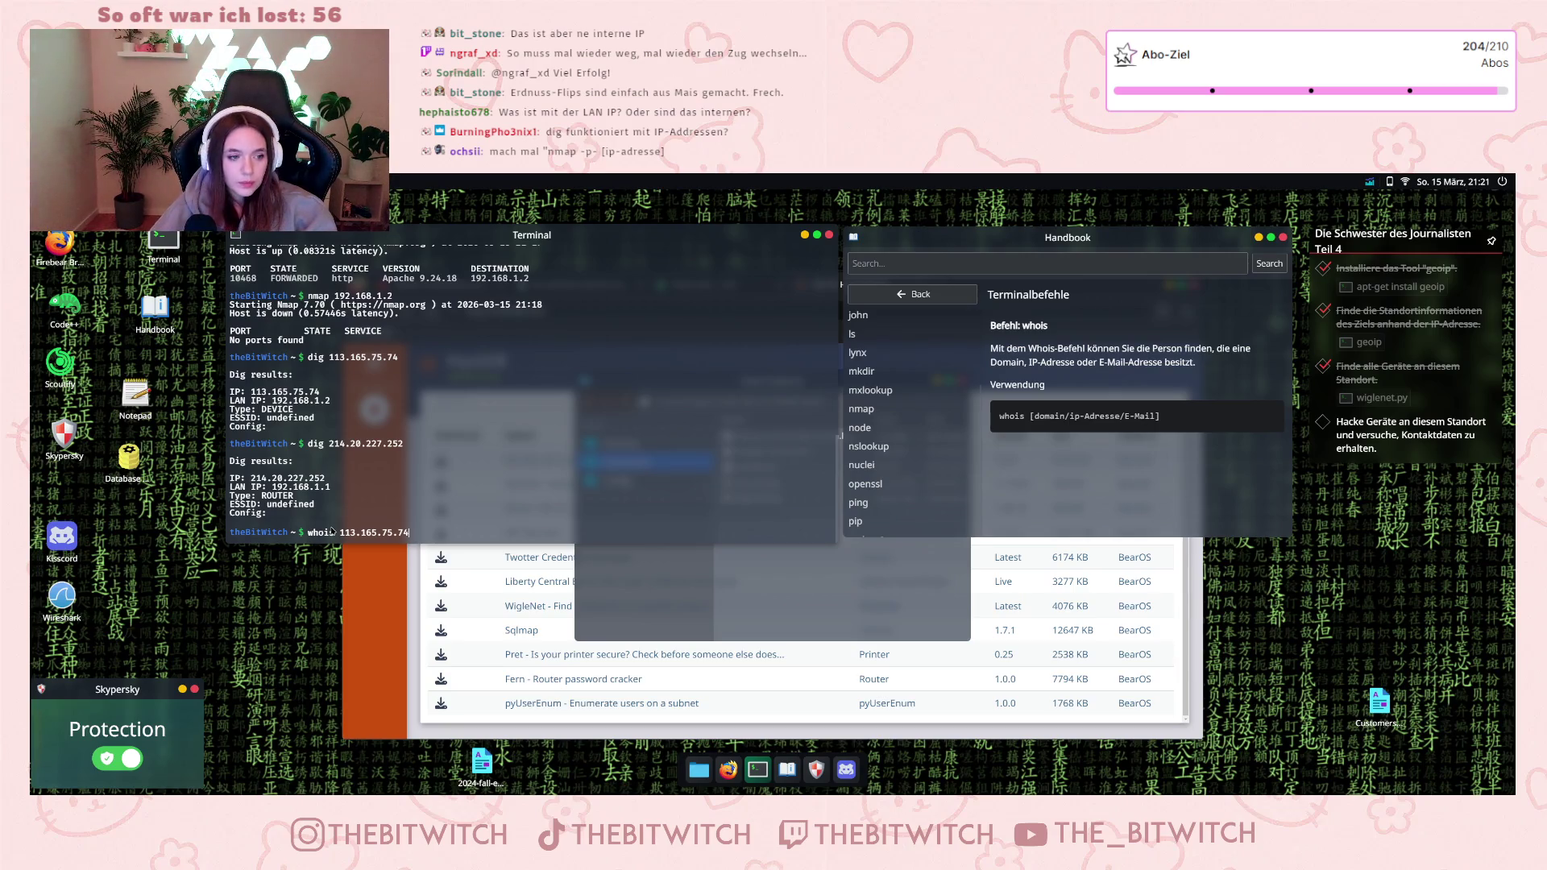
pyautogui.scroll(1, 331, 530)
pyautogui.press('Return')
pyautogui.scroll(-5, 910, 477)
pyautogui.scroll(5, 910, 477)
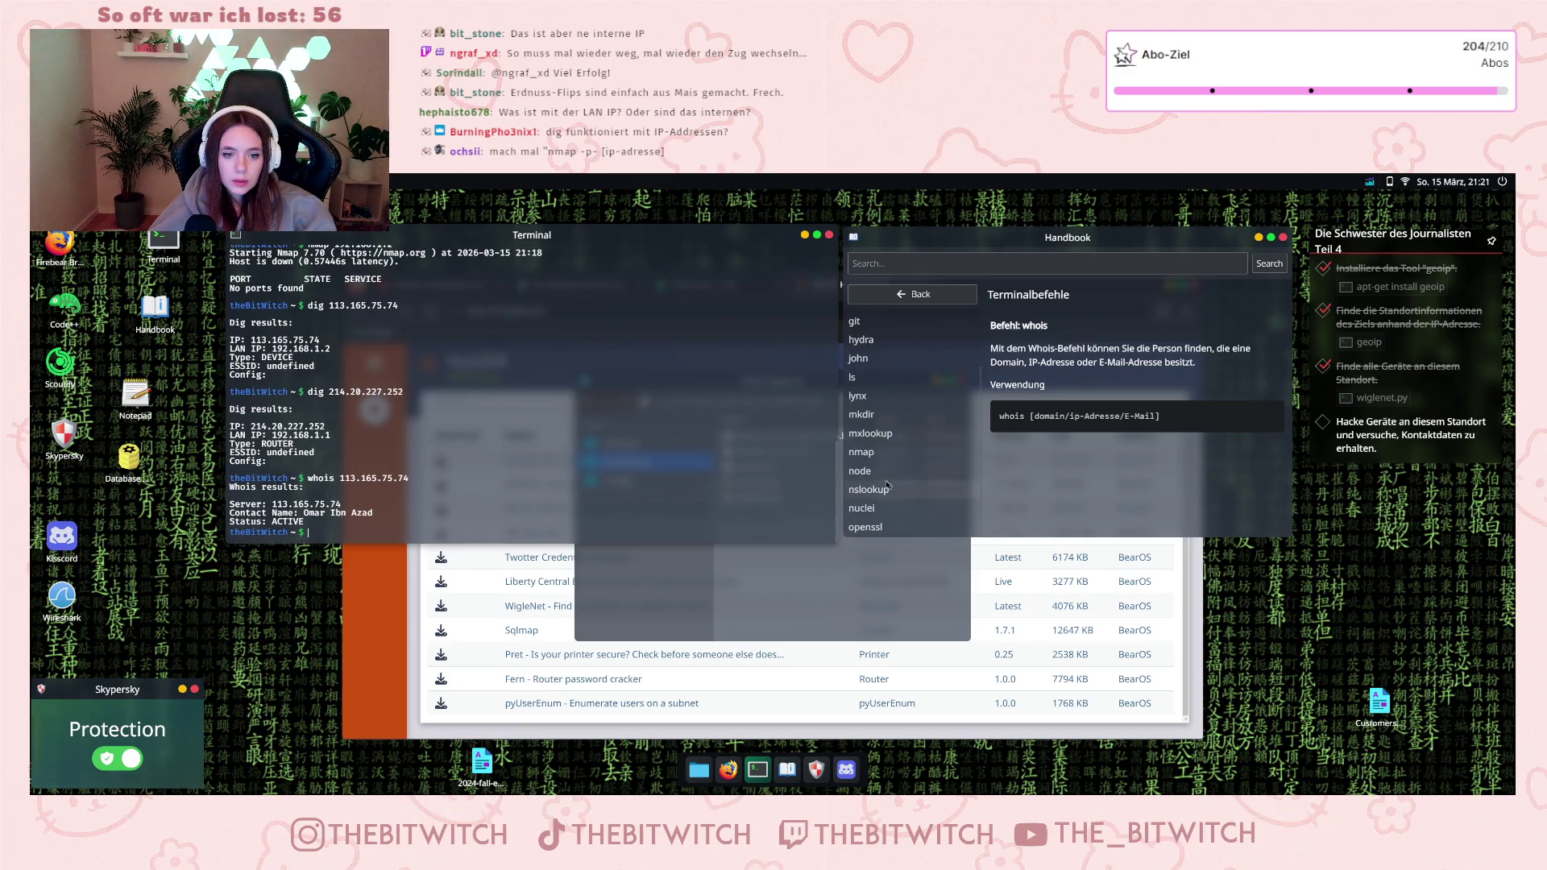
pyautogui.scroll(-3, 893, 406)
pyautogui.click(892, 408)
# - Read the Handbook's nmap usage line and pick out its -port option
pyautogui.scroll(-2, 1073, 452)
pyautogui.scroll(-1, 1079, 447)
pyautogui.moveTo(1092, 427); pyautogui.dragTo(1124, 425)
pyautogui.click(1112, 426)
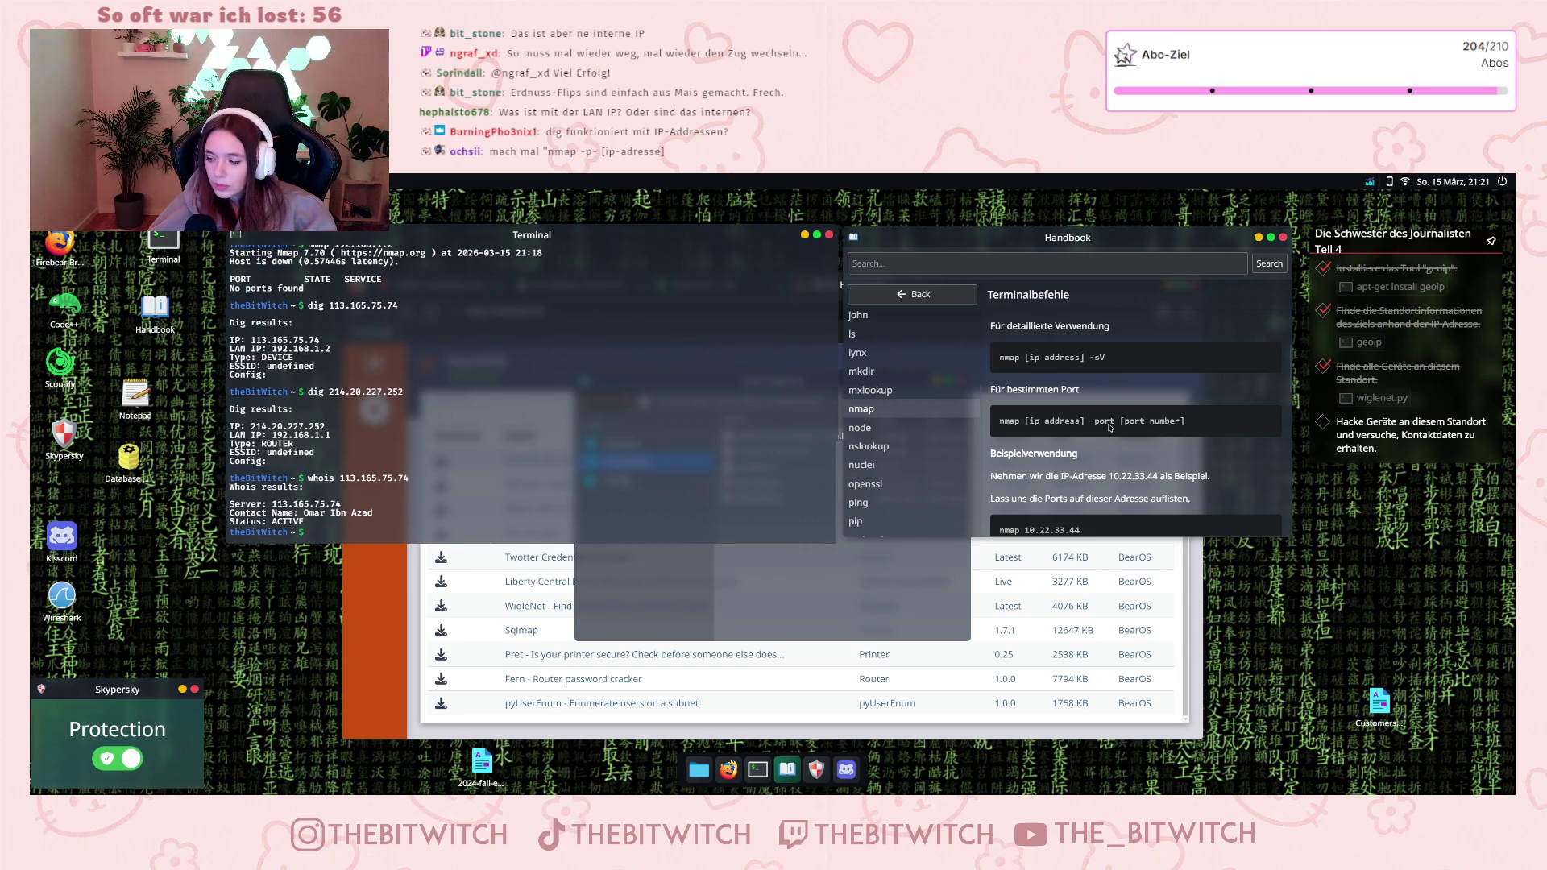
pyautogui.scroll(-3, 1110, 427)
pyautogui.scroll(-1, 1102, 436)
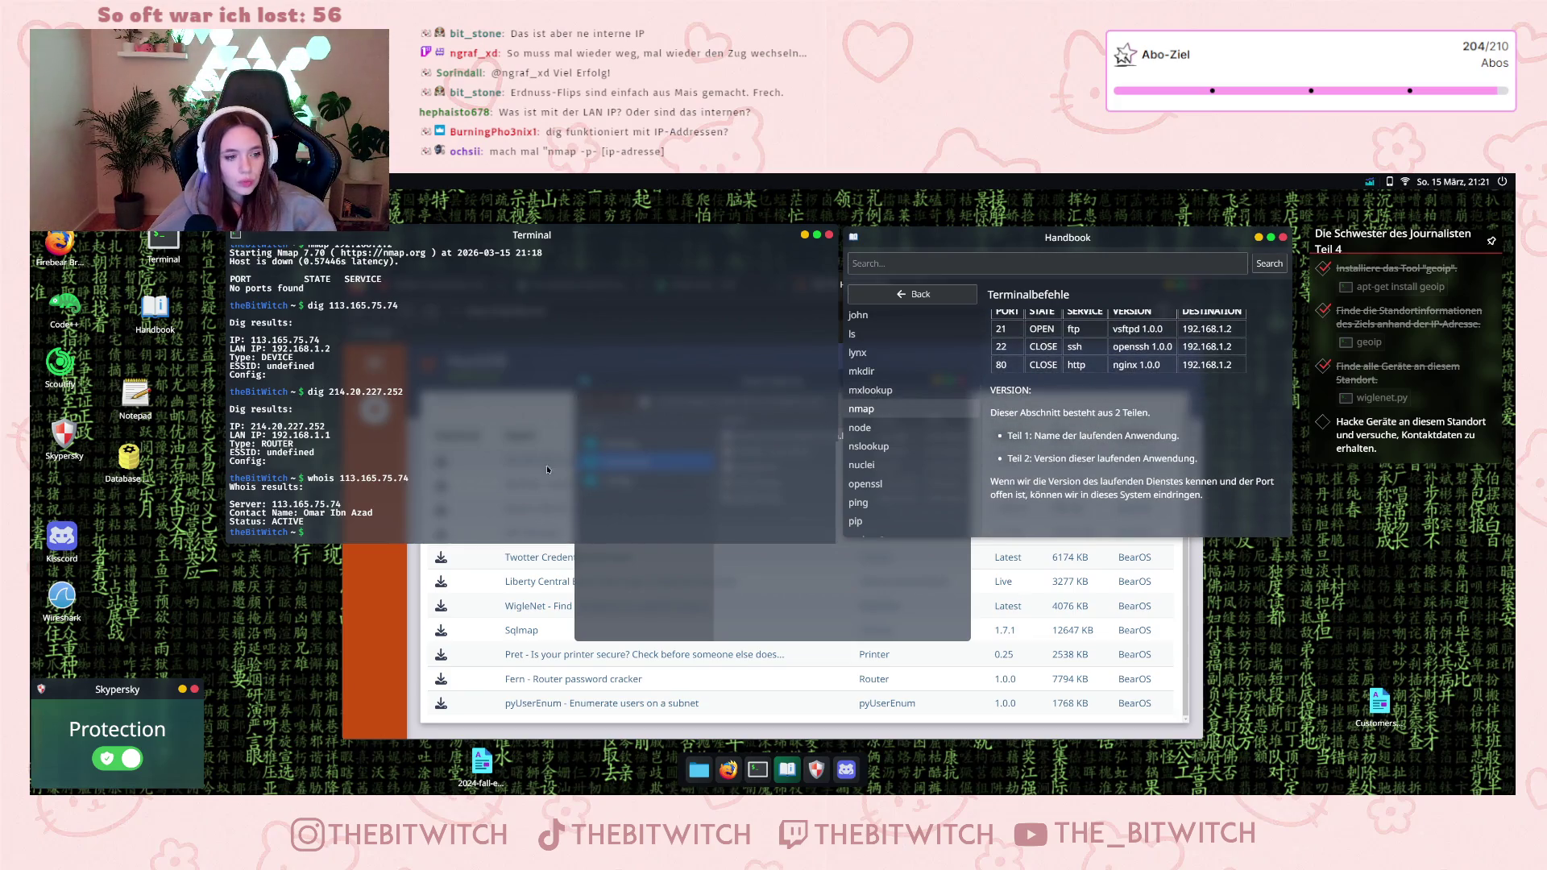
# - Run lynx on the contact name taken from the whois results
pyautogui.click(350, 509)
pyautogui.moveTo(304, 513); pyautogui.dragTo(377, 515)
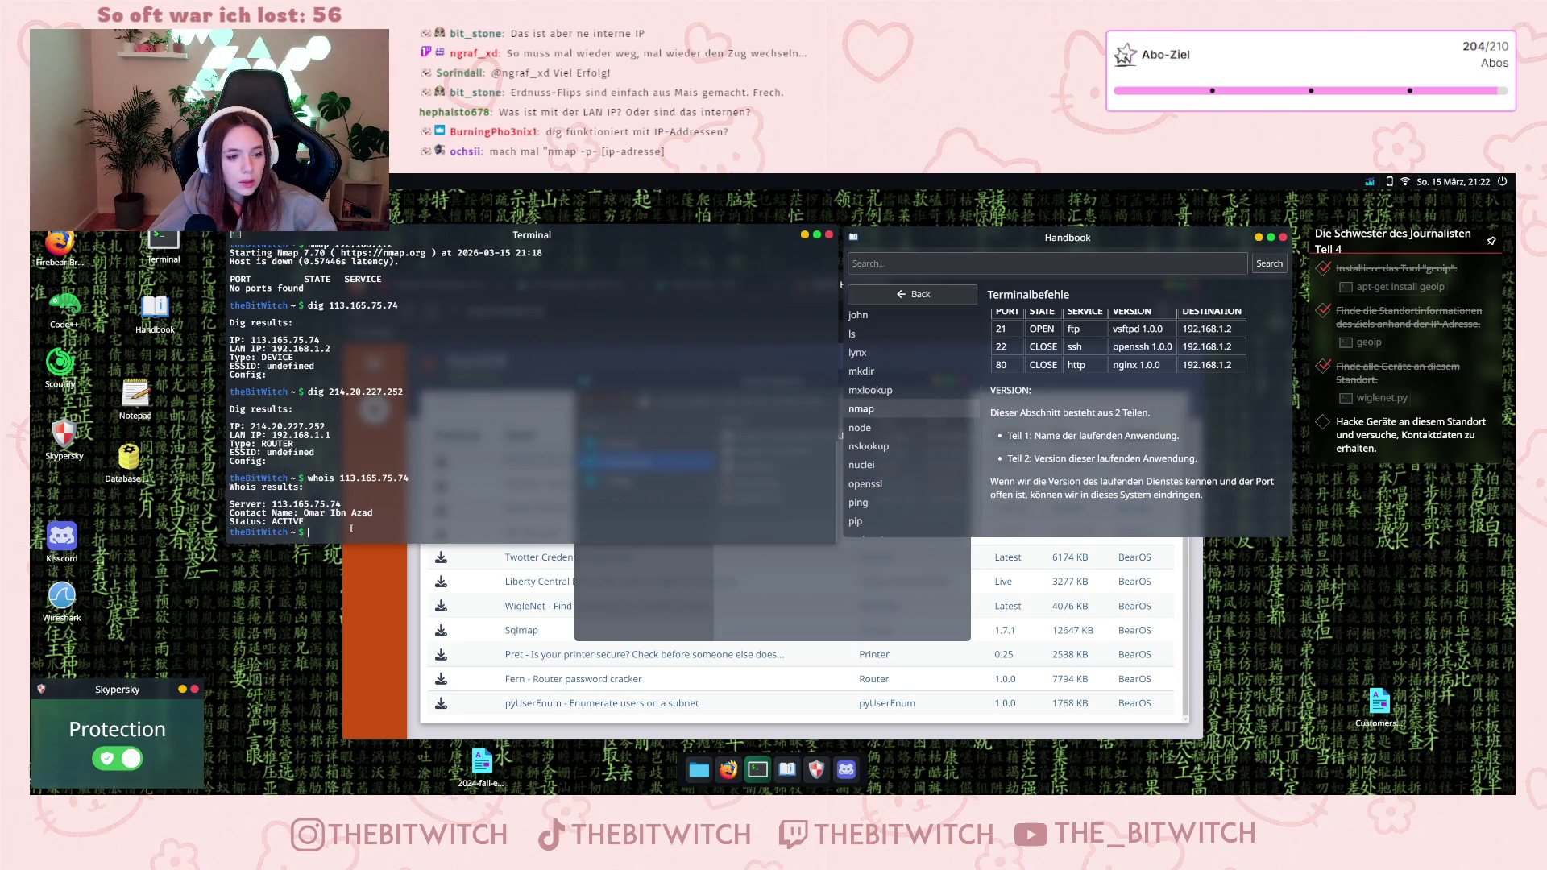
pyautogui.write('lynx')
pyautogui.hotkey('ctrl', 'v')
pyautogui.press('Return')
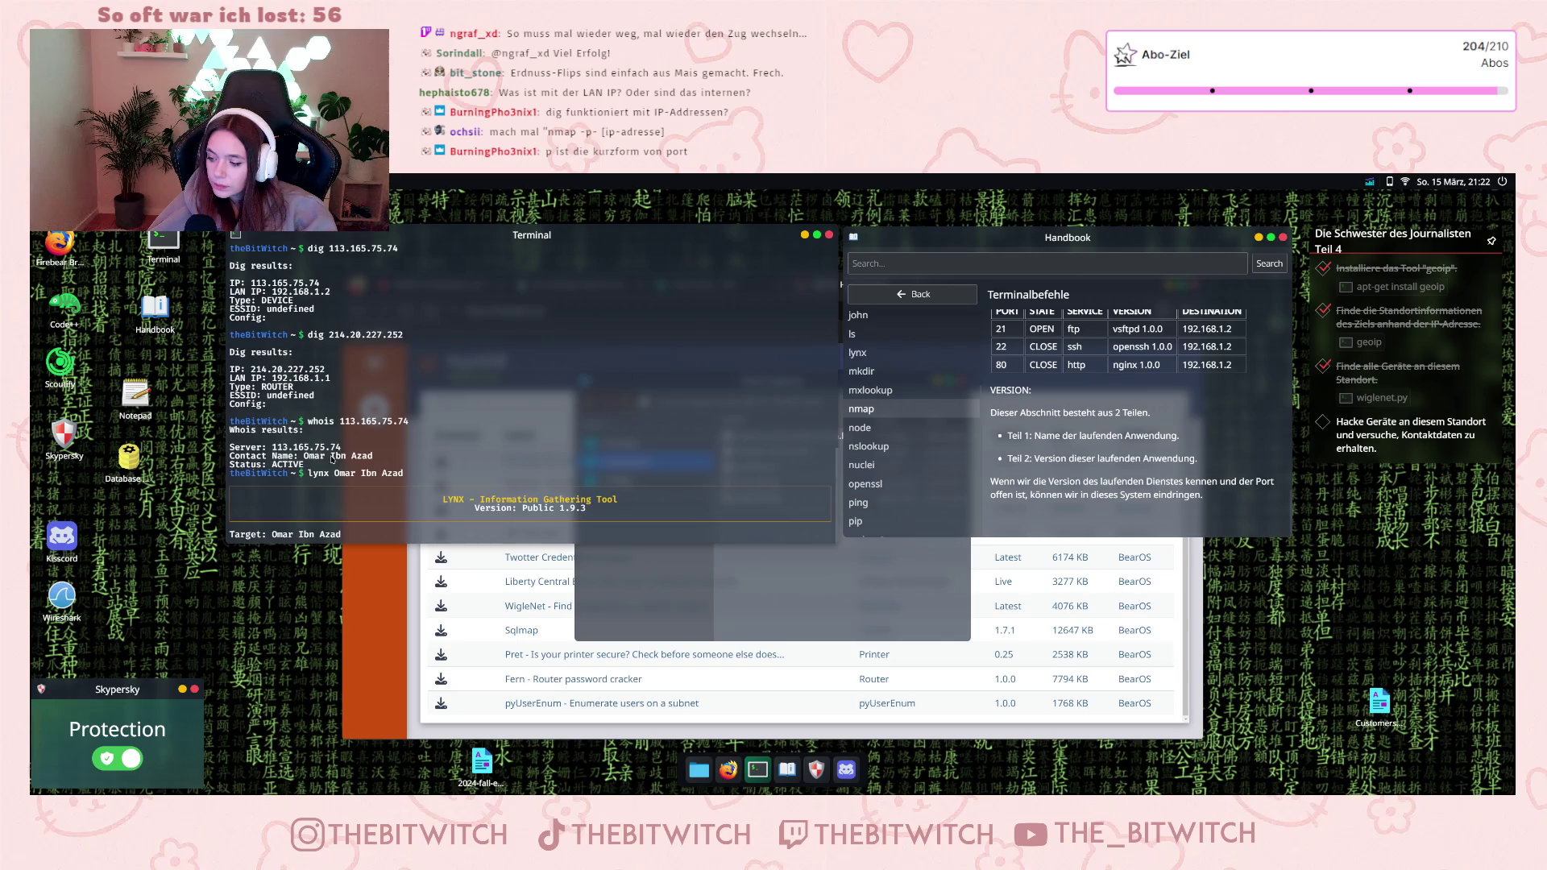
# - Read the nmap article's STATE, SERVICE, VERSION and -sV sections while lynx finishes
pyautogui.scroll(3, 1064, 453)
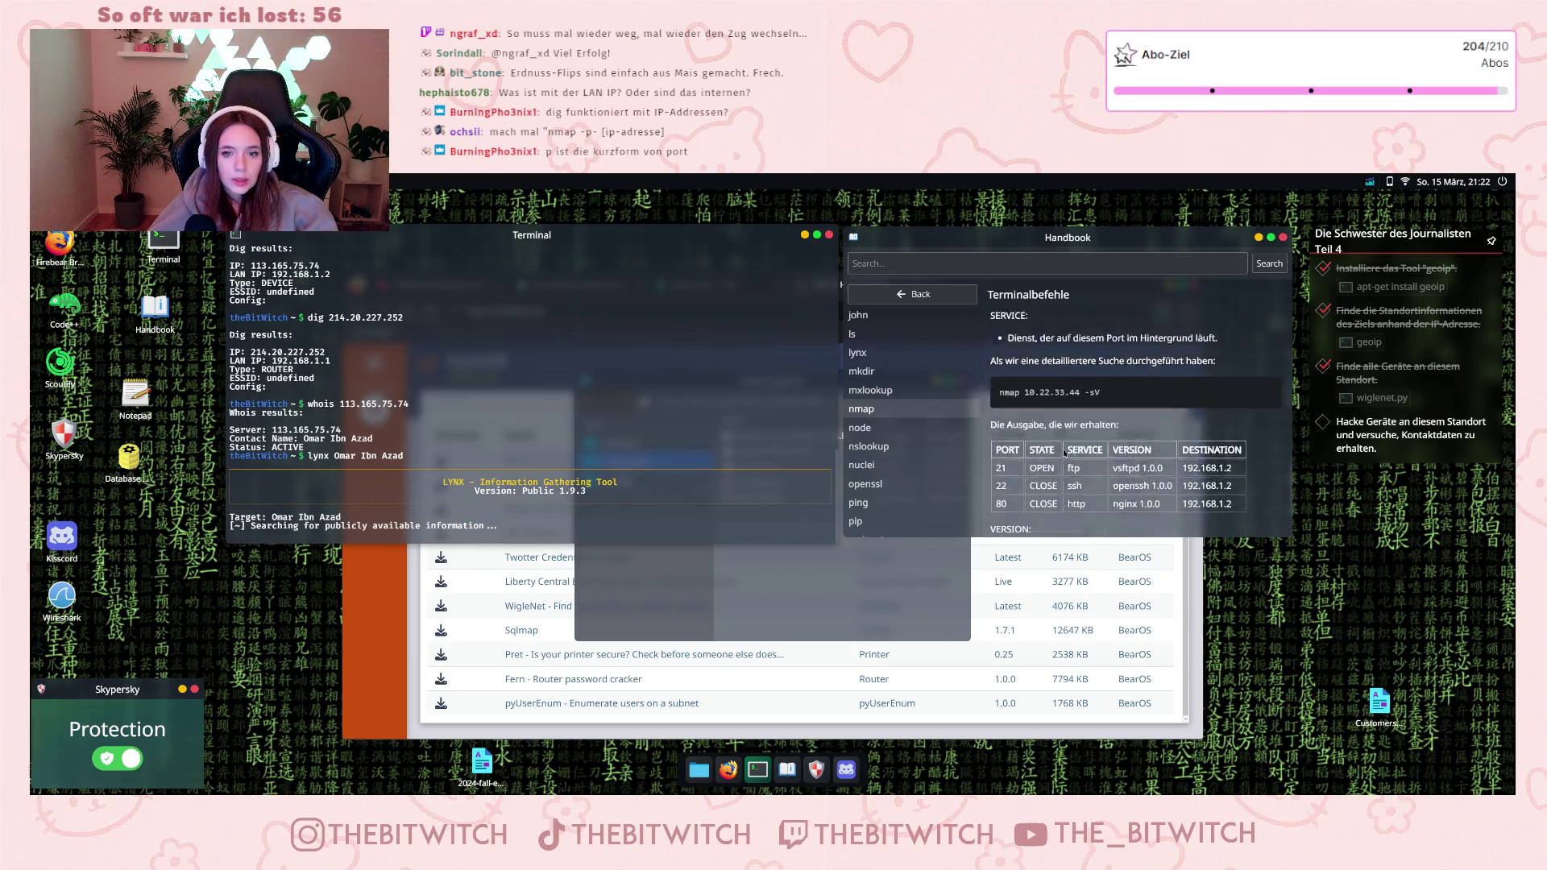
pyautogui.scroll(2, 1064, 454)
pyautogui.moveTo(1085, 470); pyautogui.dragTo(1107, 476)
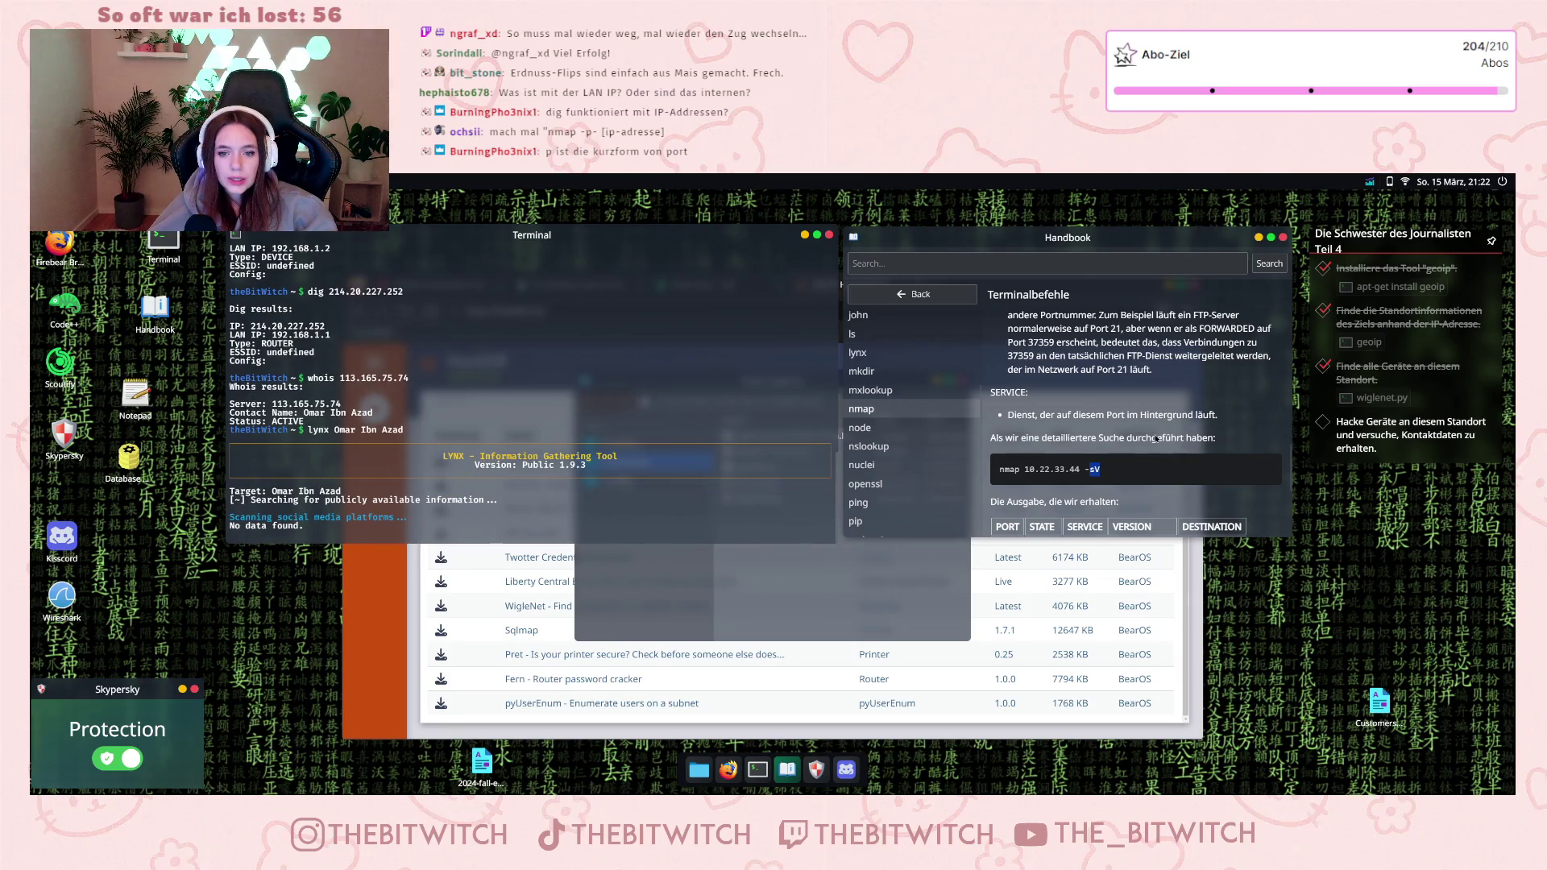
pyautogui.scroll(-2, 1161, 439)
pyautogui.scroll(-2, 1153, 439)
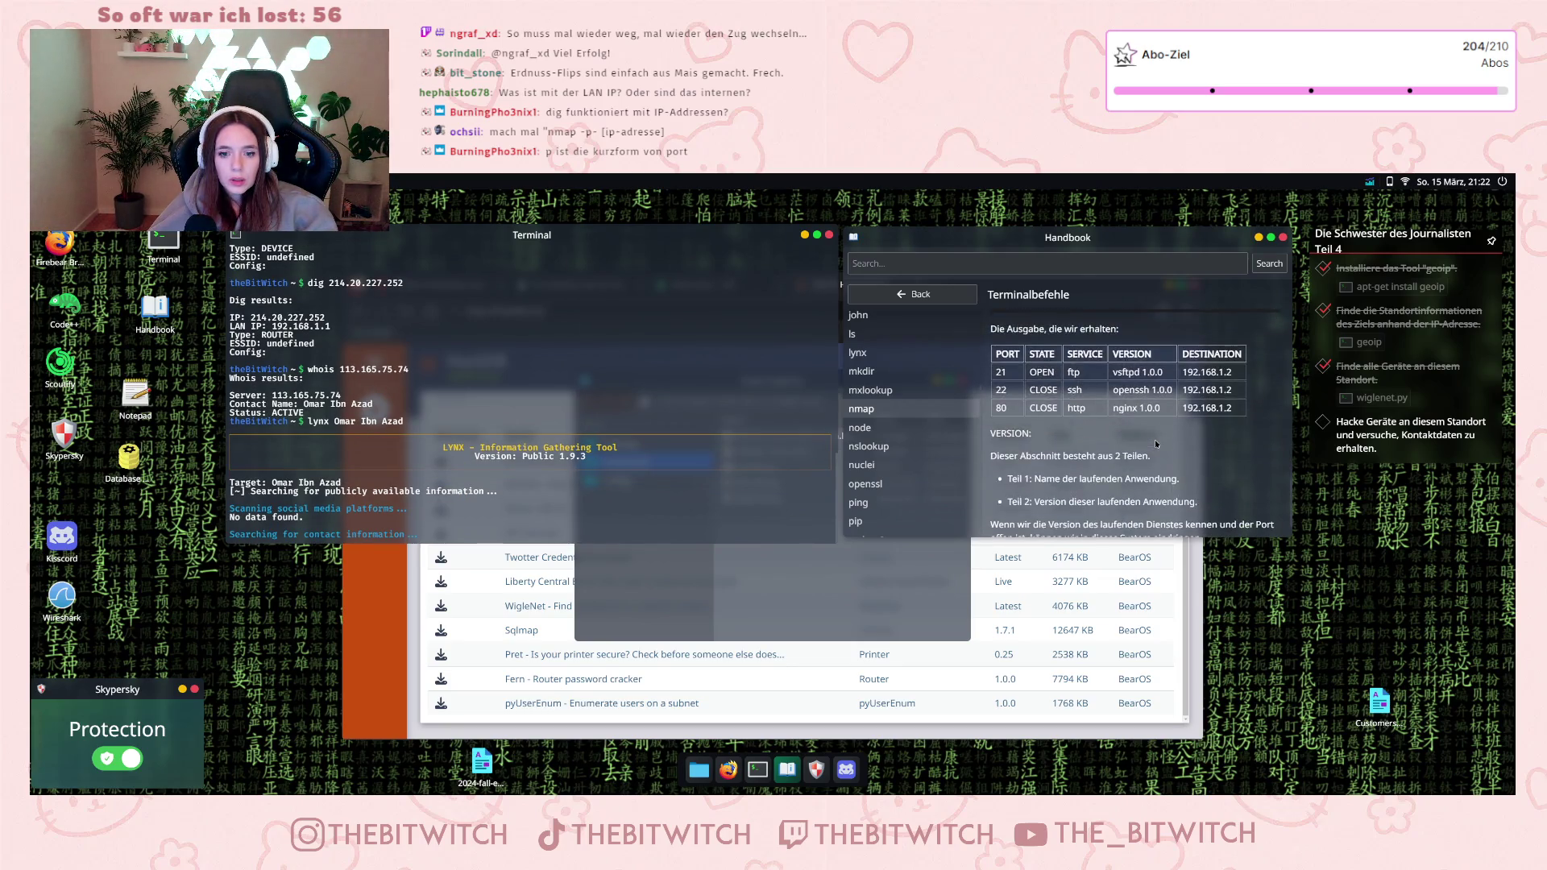
pyautogui.scroll(3, 1152, 444)
pyautogui.scroll(-2, 1145, 457)
pyautogui.scroll(1, 1145, 458)
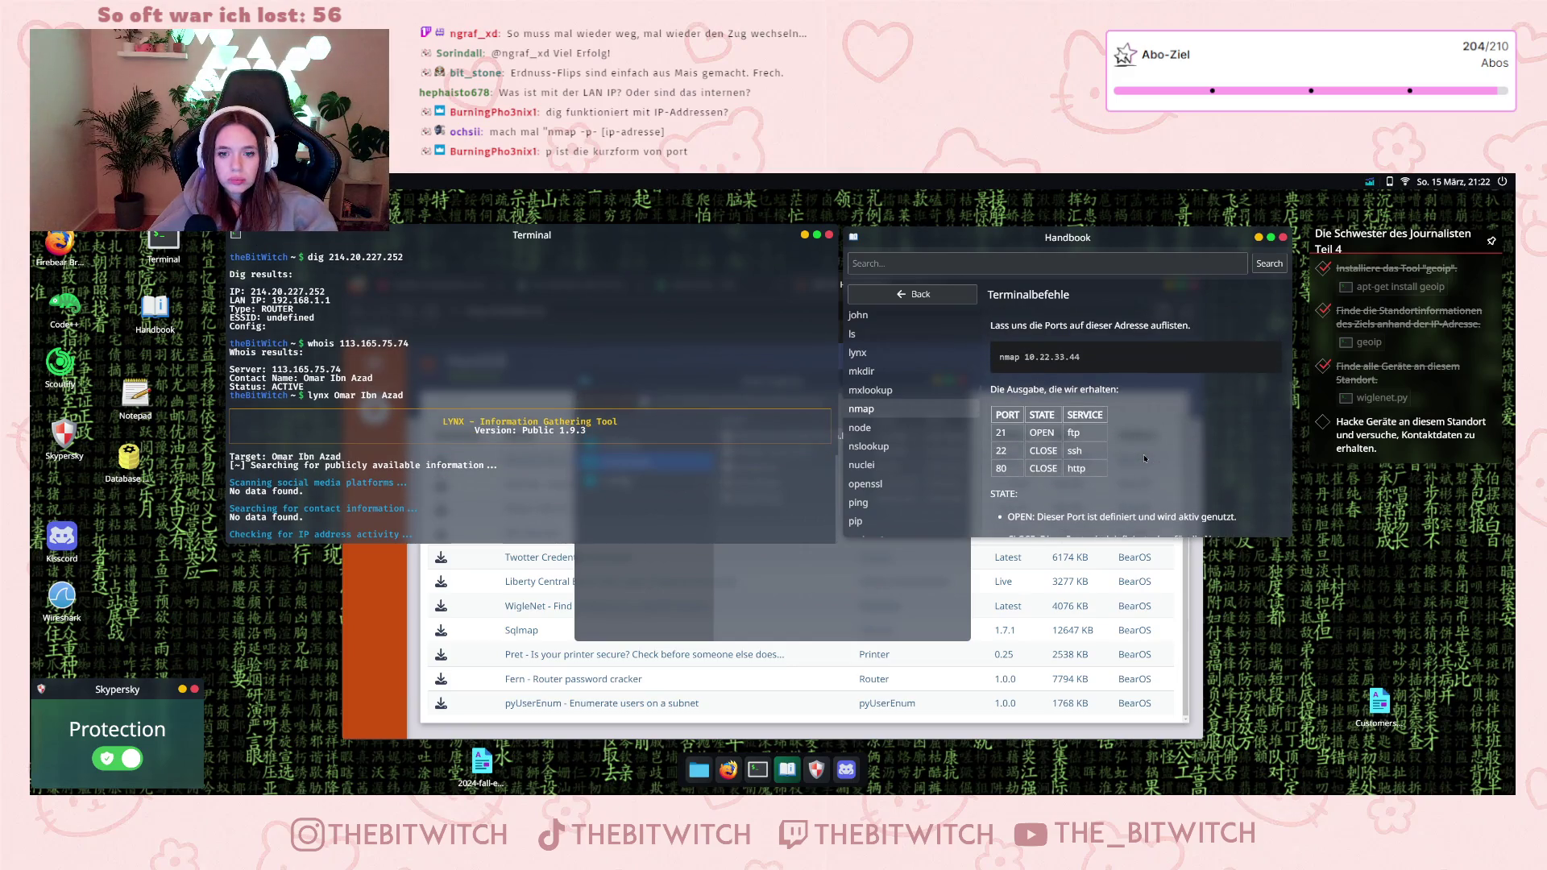
pyautogui.scroll(-5, 1140, 453)
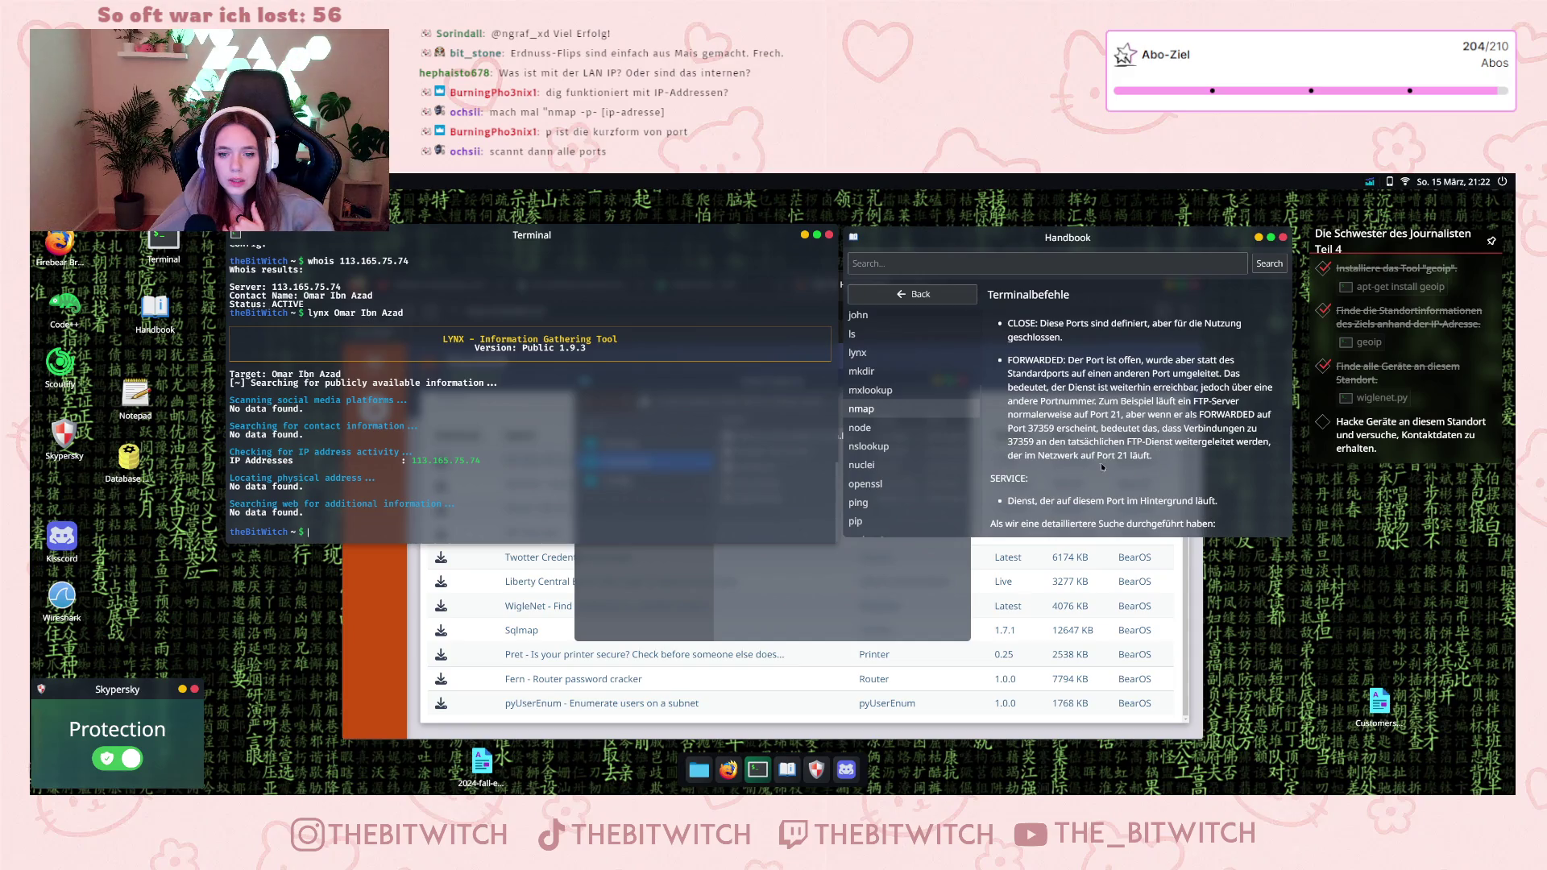
pyautogui.scroll(-2, 1101, 462)
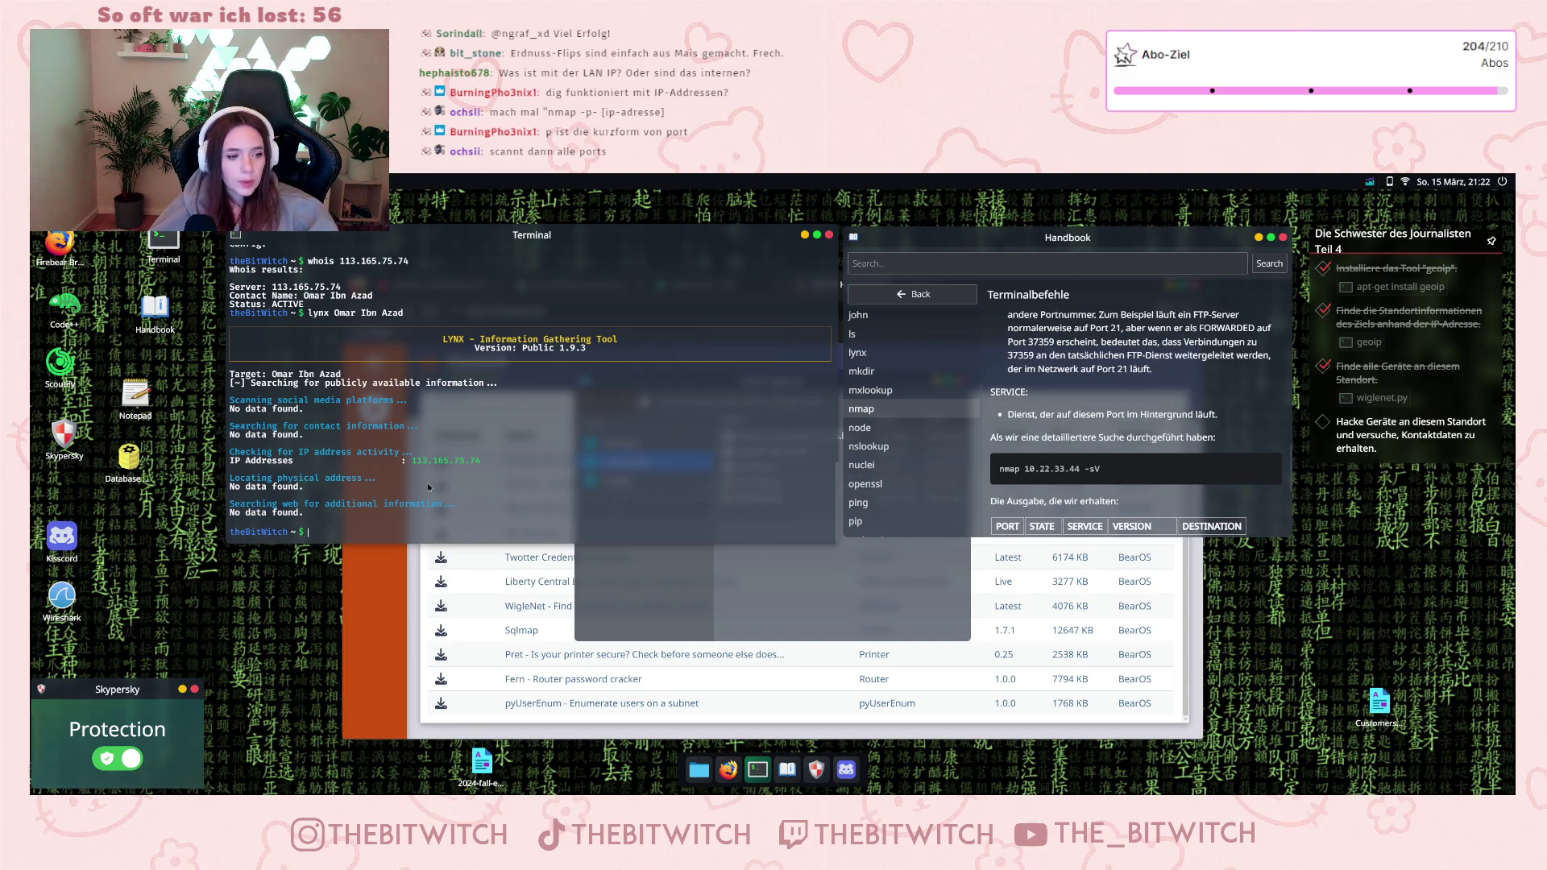
pyautogui.scroll(2, 436, 479)
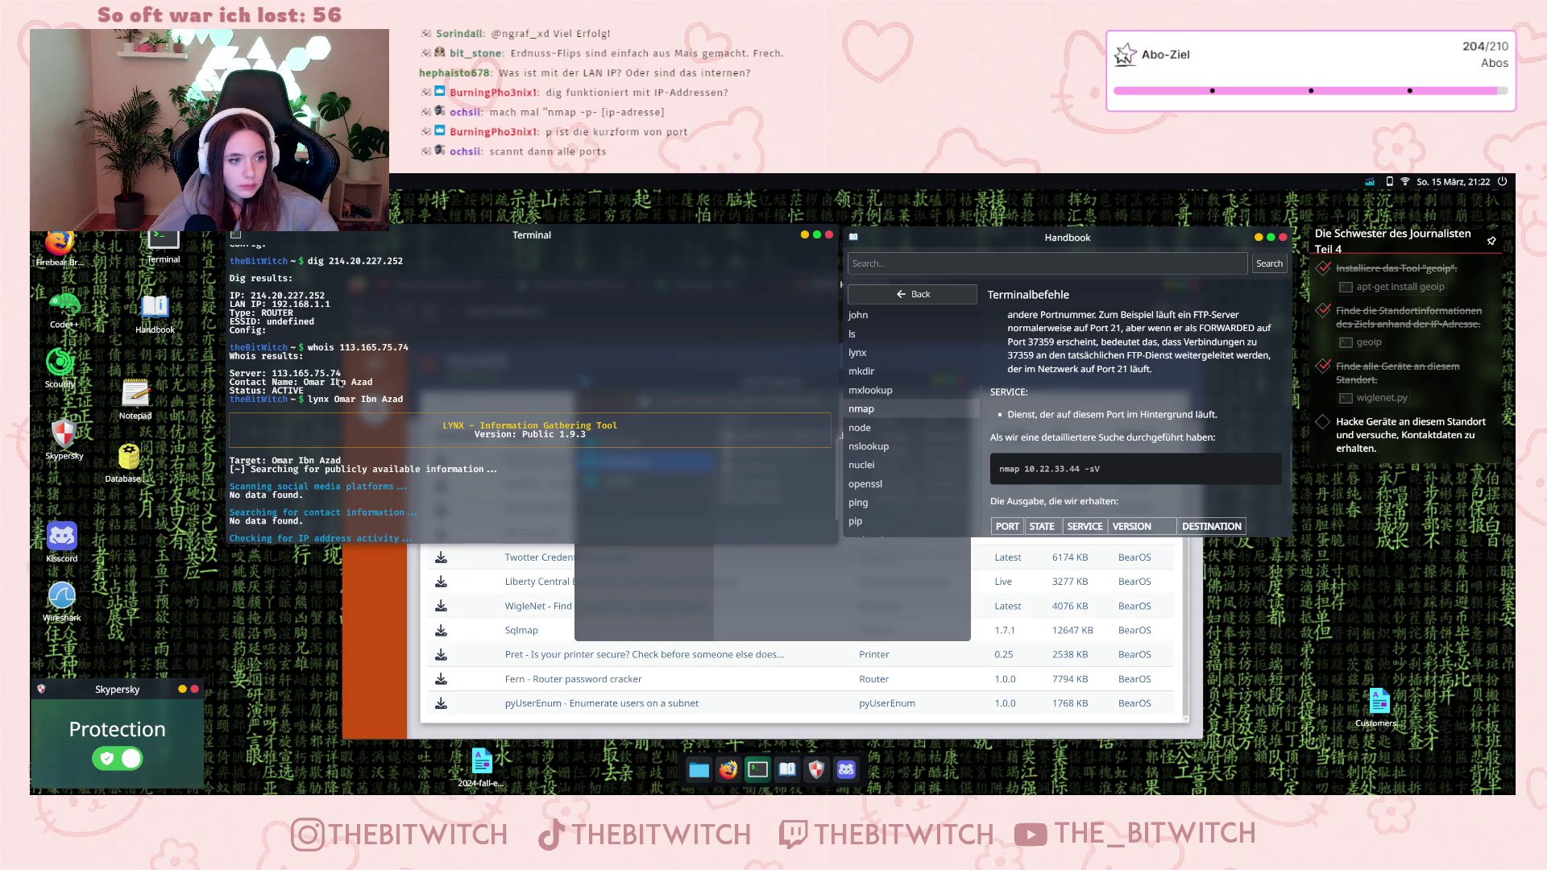
pyautogui.click(1106, 417)
# - Widen the terminal leftward, select -sV in the Handbook, and type nmap at the prompt
pyautogui.scroll(-10, 456, 411)
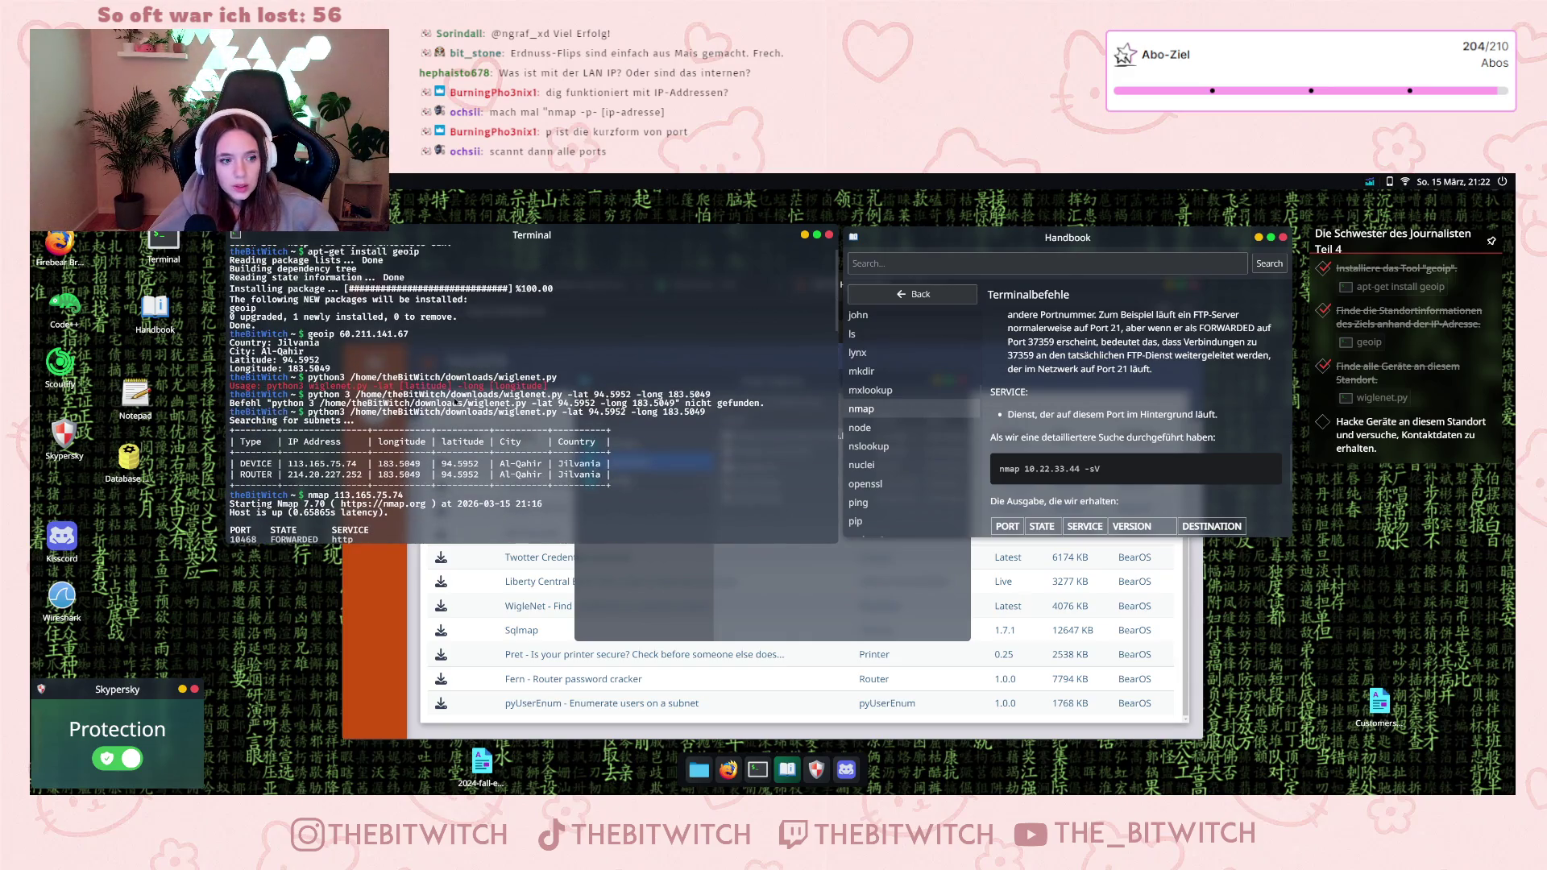
pyautogui.scroll(-5, 452, 408)
pyautogui.moveTo(227, 415); pyautogui.dragTo(205, 416)
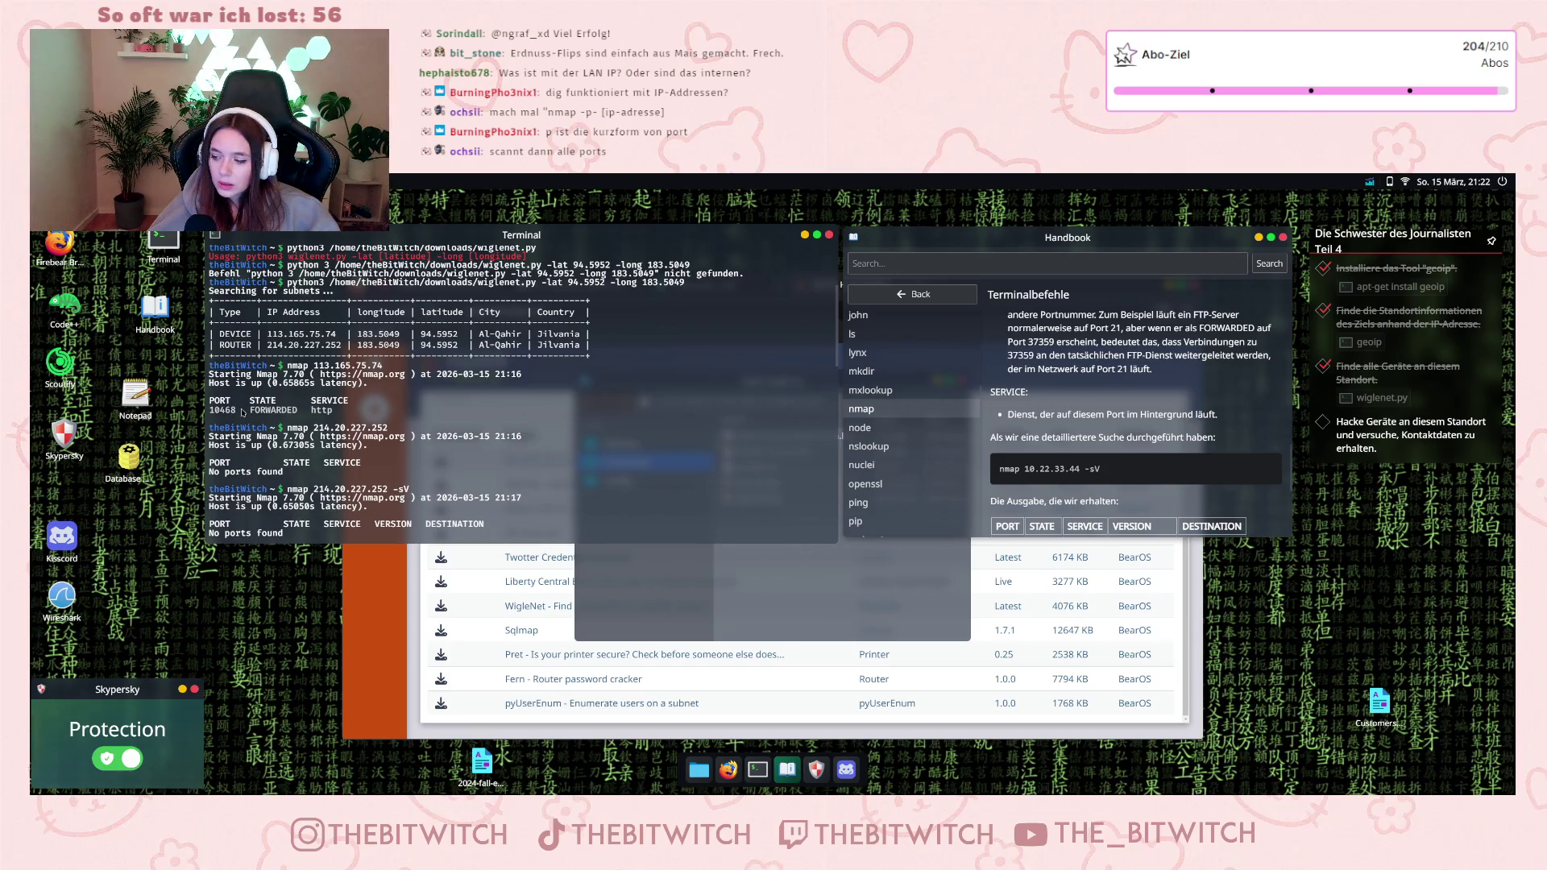
pyautogui.scroll(-2, 1268, 466)
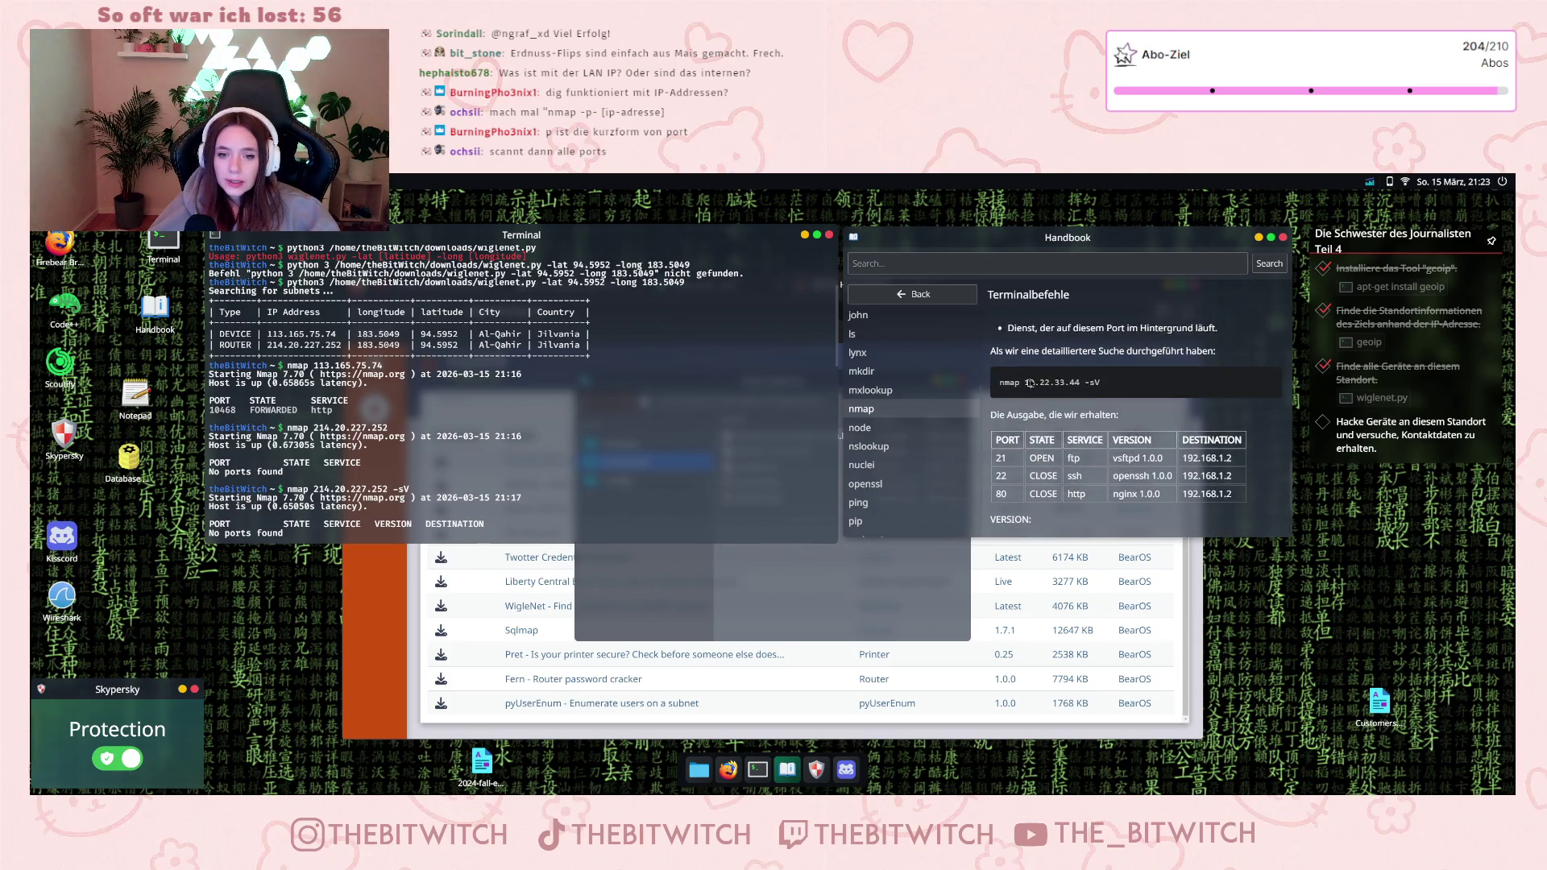
pyautogui.doubleClick(1093, 383)
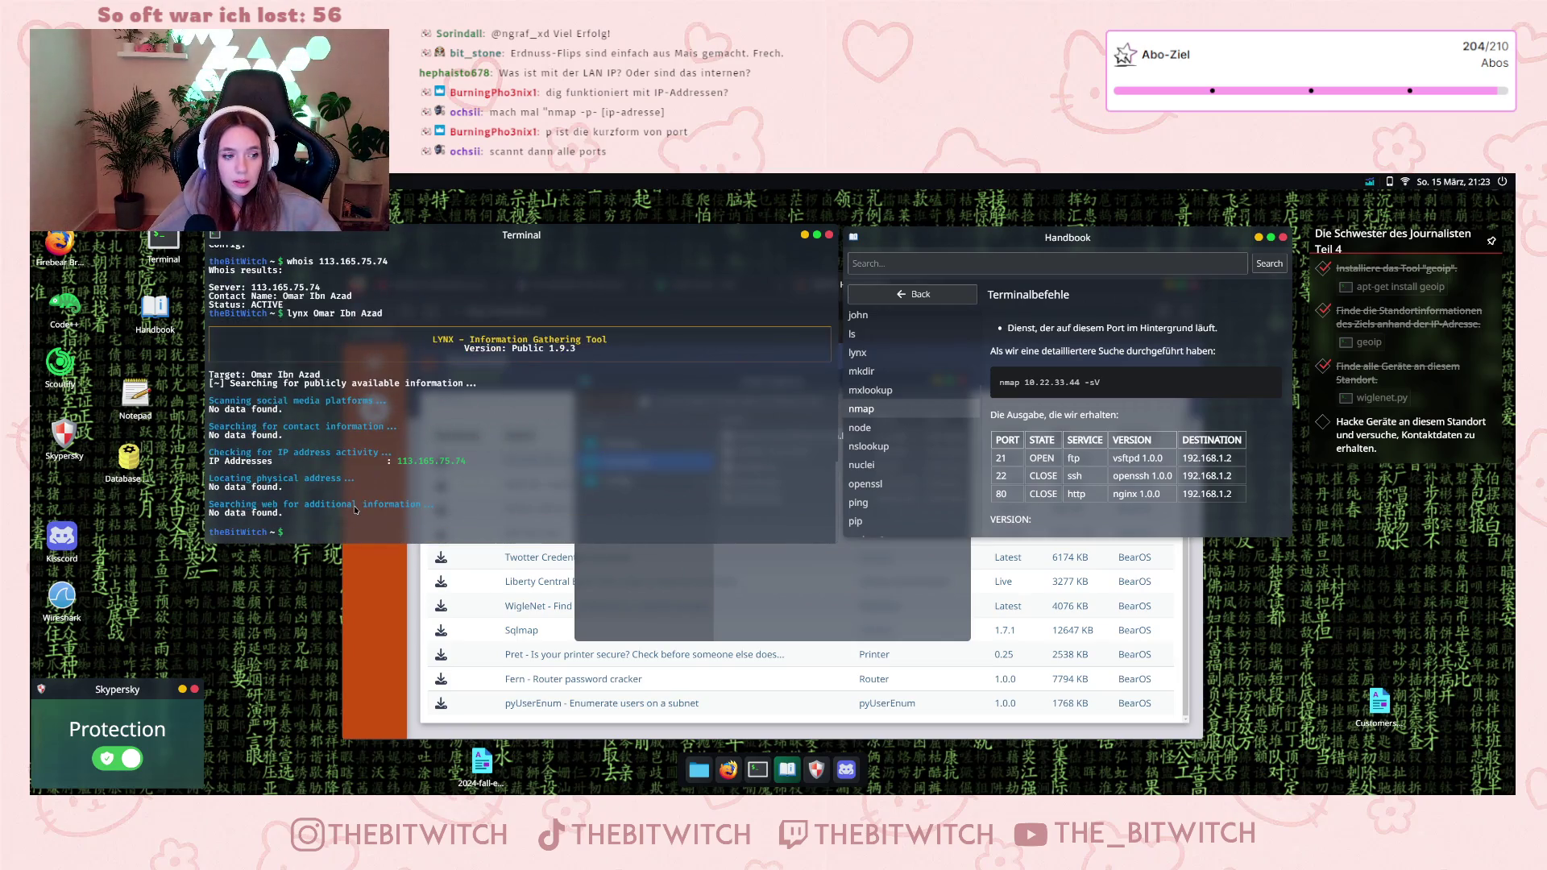
pyautogui.write('nmap')
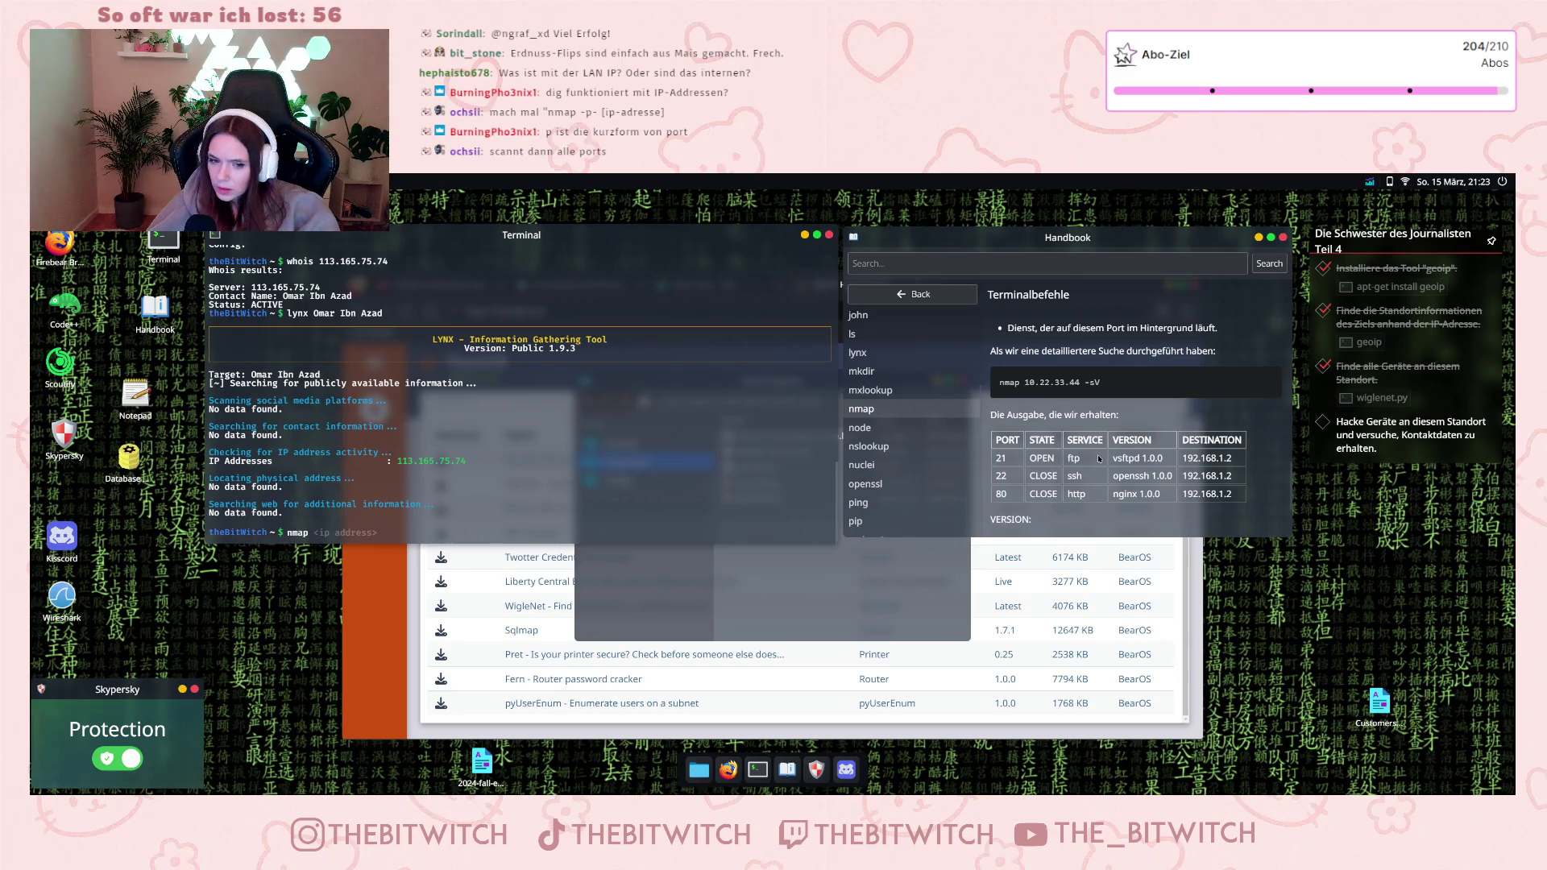
# - Scan 113.165.75.74 with nmap -port, revealing port 10468 forwarded to http
pyautogui.scroll(5, 1099, 458)
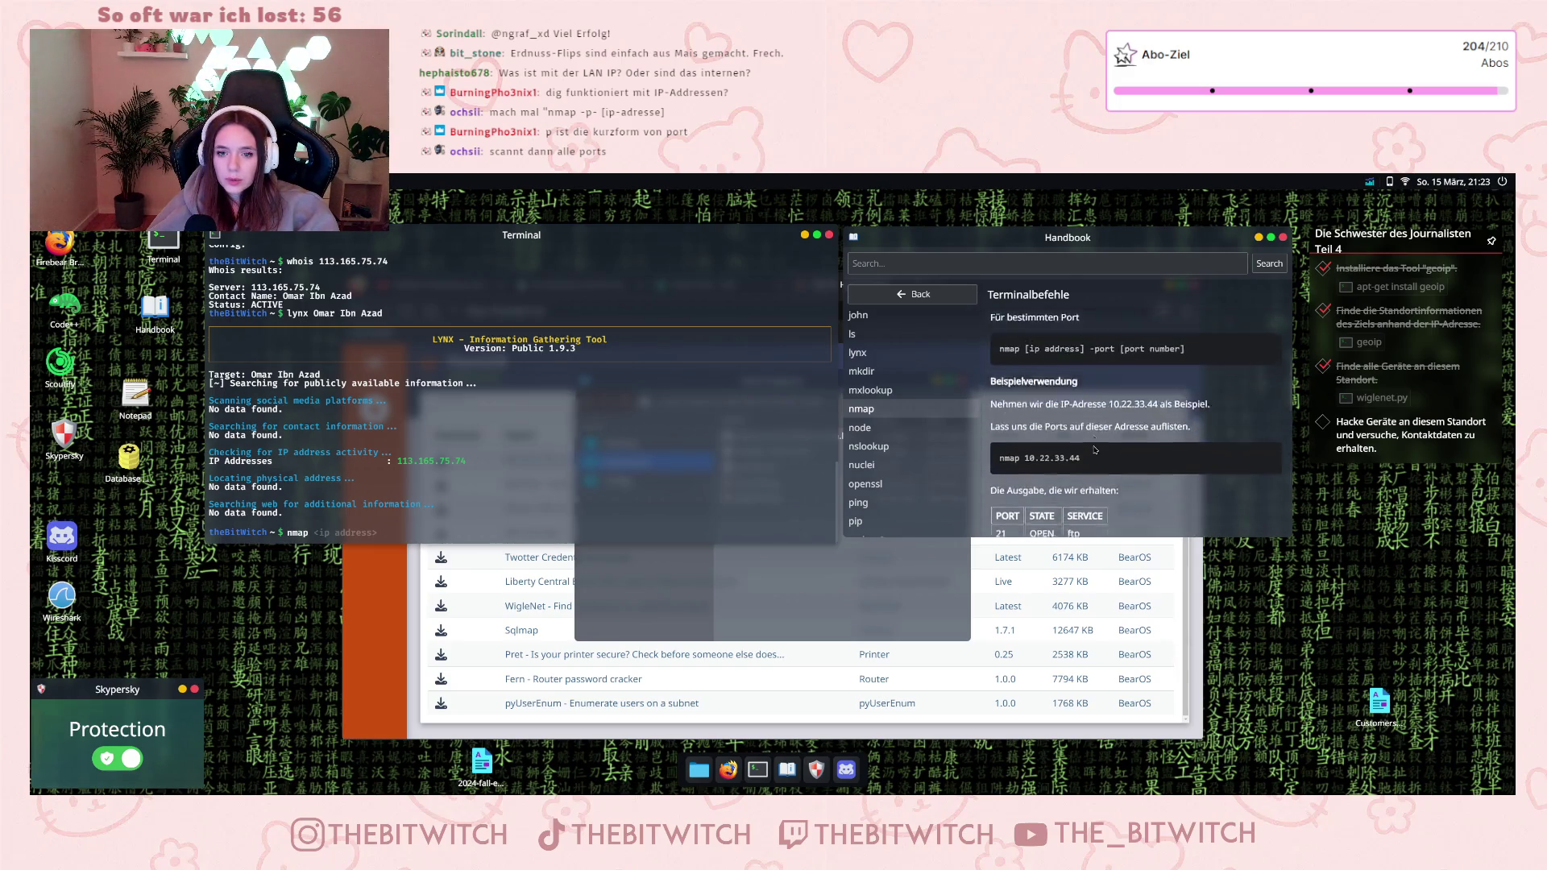
pyautogui.scroll(1, 1095, 450)
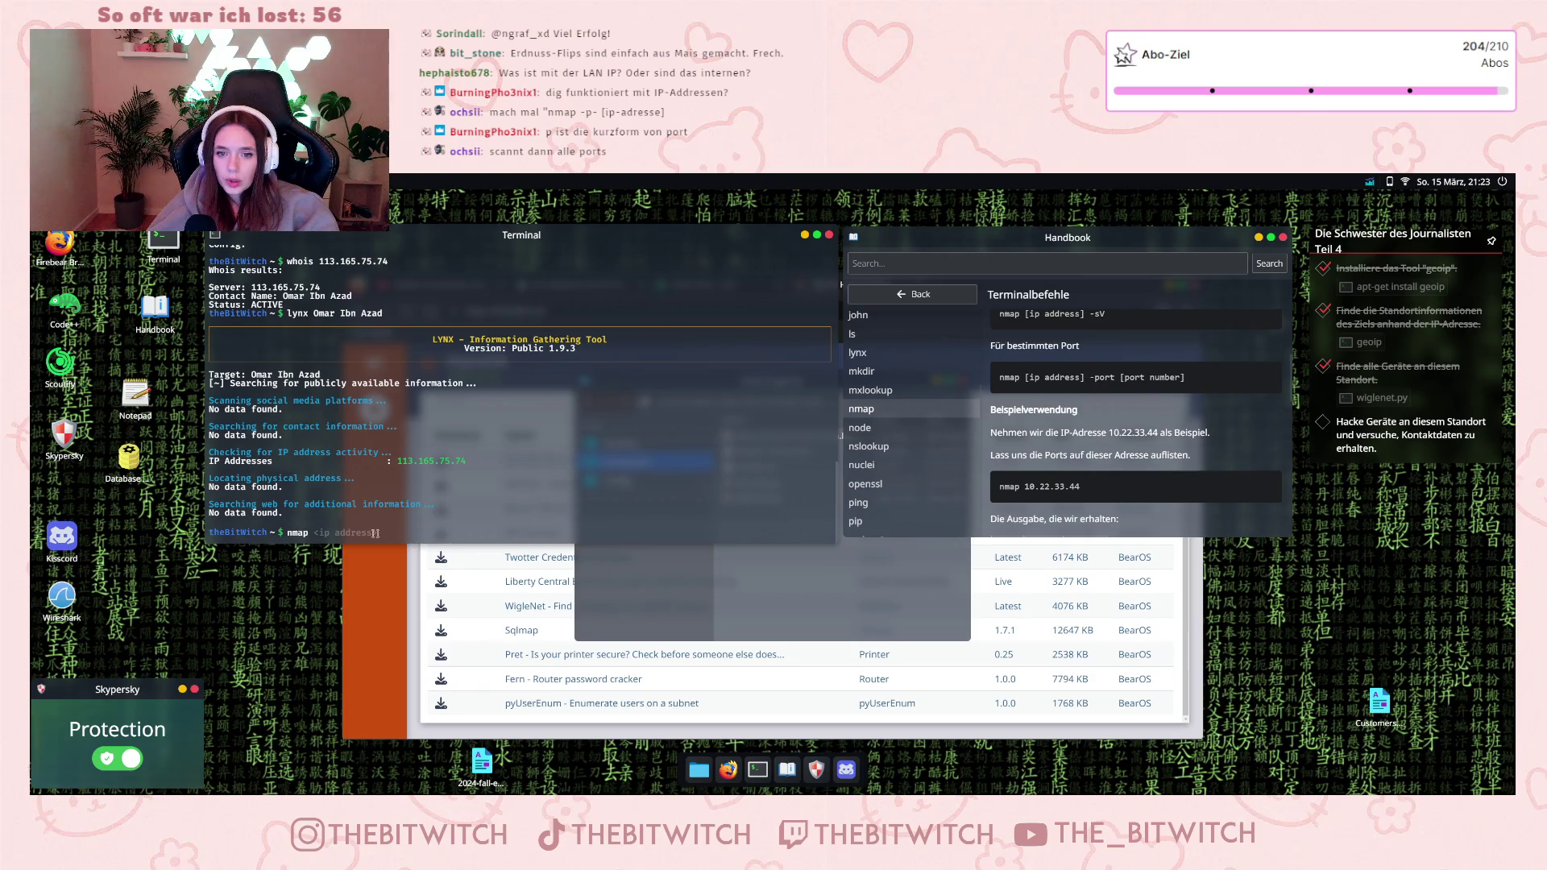
pyautogui.scroll(10, 319, 483)
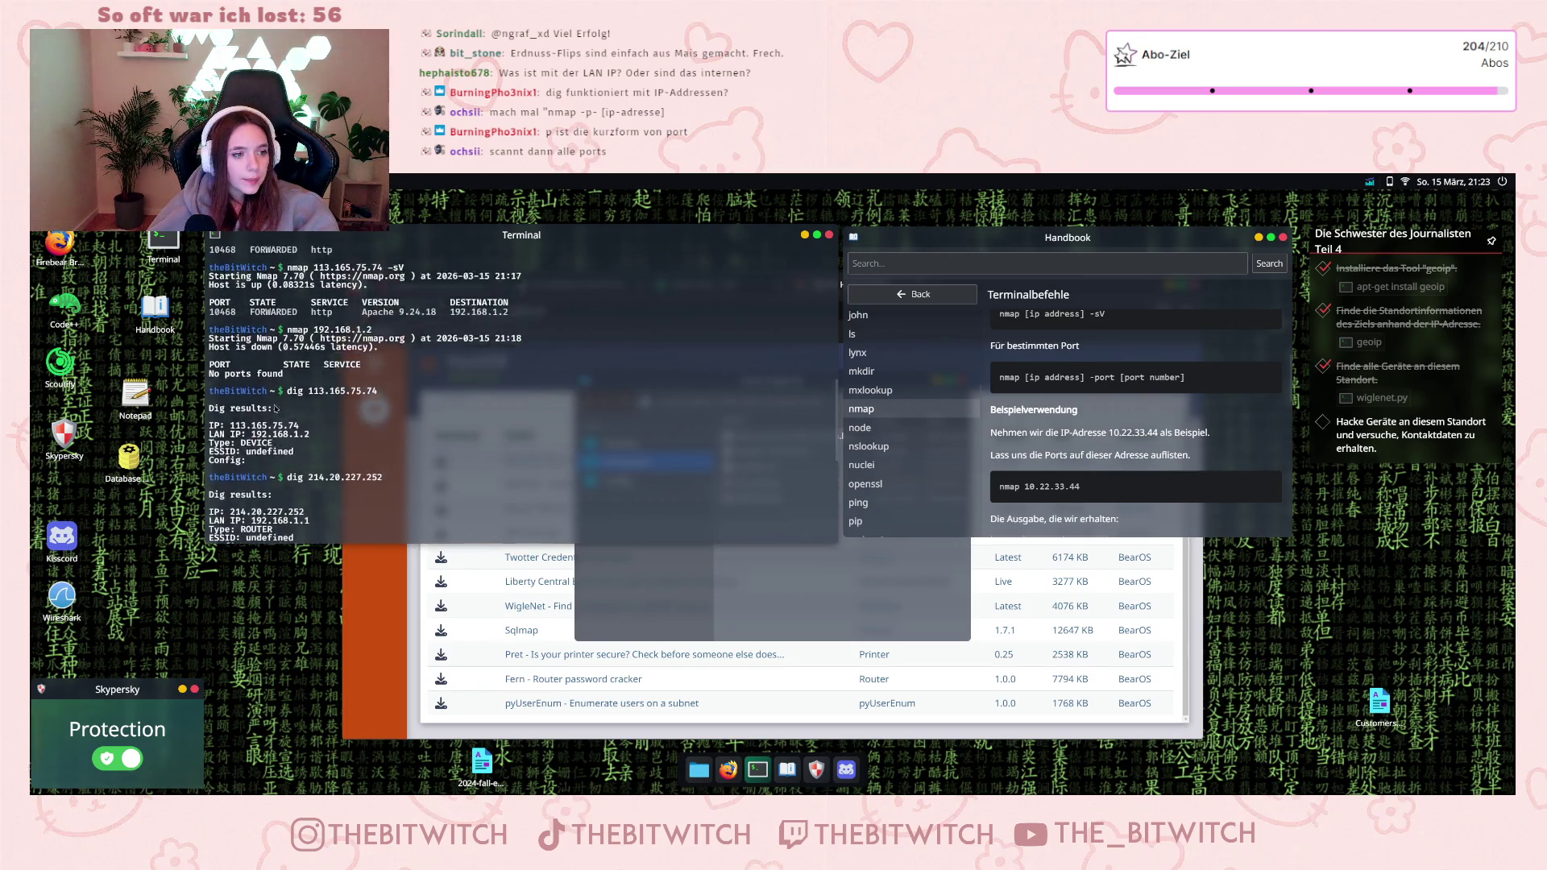
pyautogui.scroll(8, 276, 405)
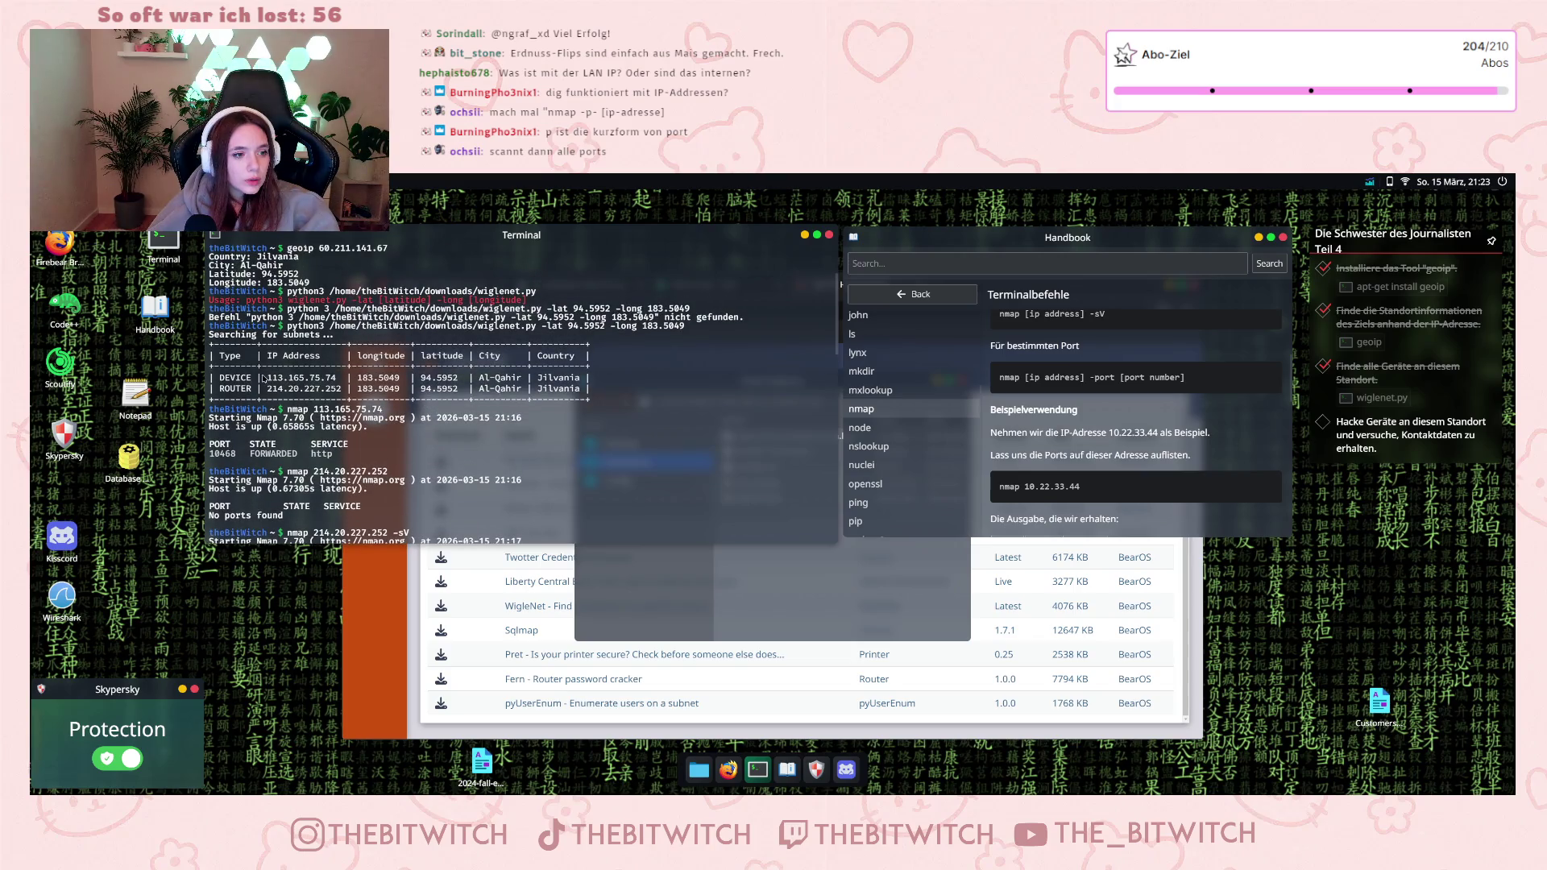
pyautogui.scroll(-3, 378, 447)
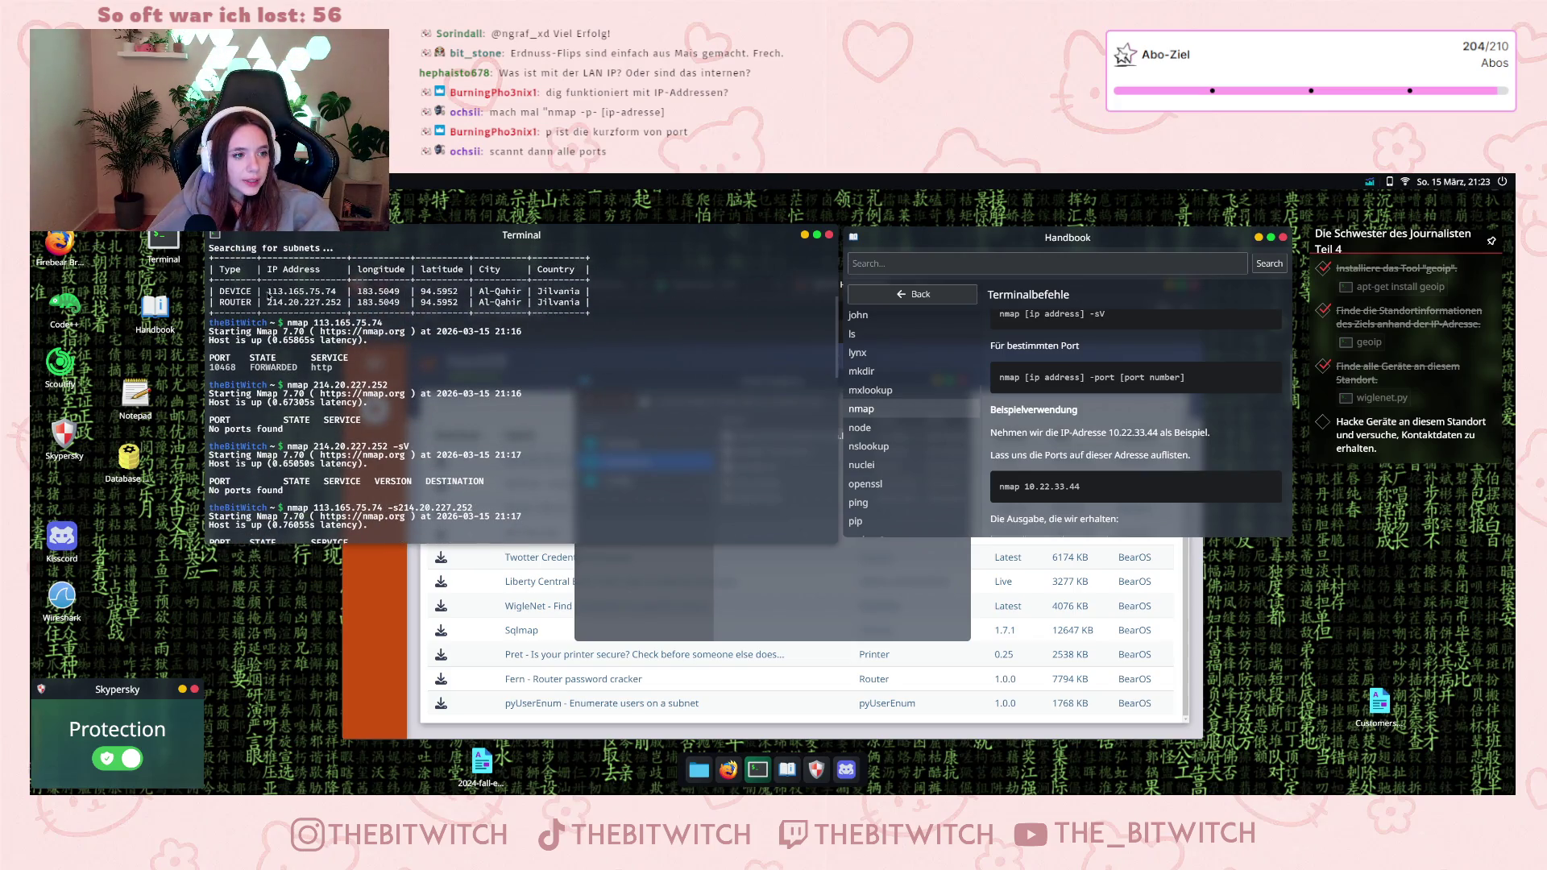
pyautogui.moveTo(266, 293); pyautogui.dragTo(345, 293)
pyautogui.hotkey('ctrl', 'c')
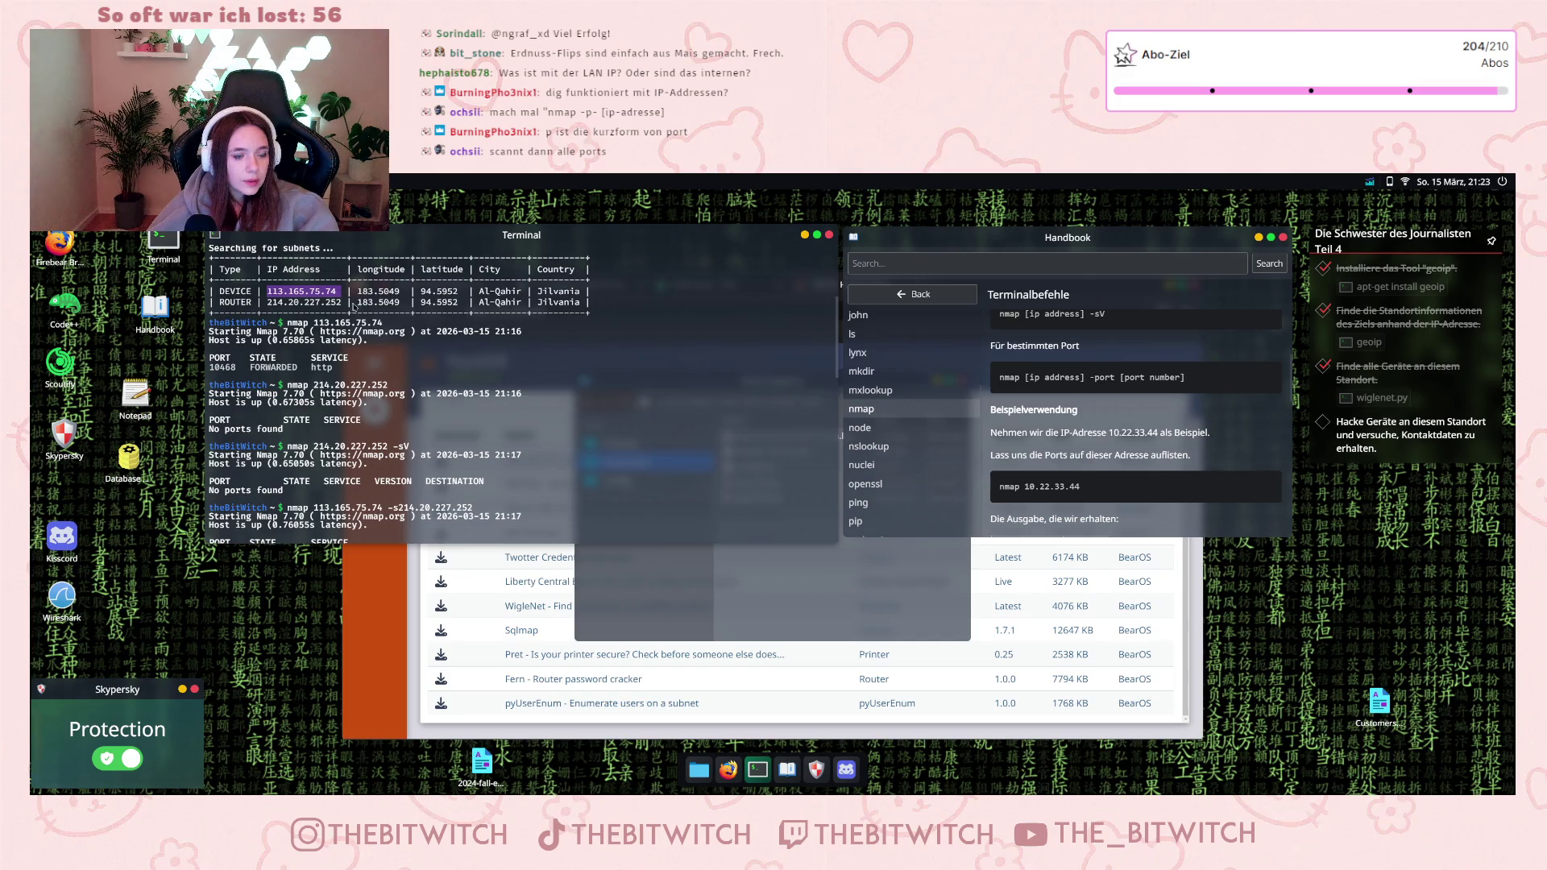
pyautogui.scroll(-10, 353, 307)
pyautogui.hotkey('ctrl', 'v')
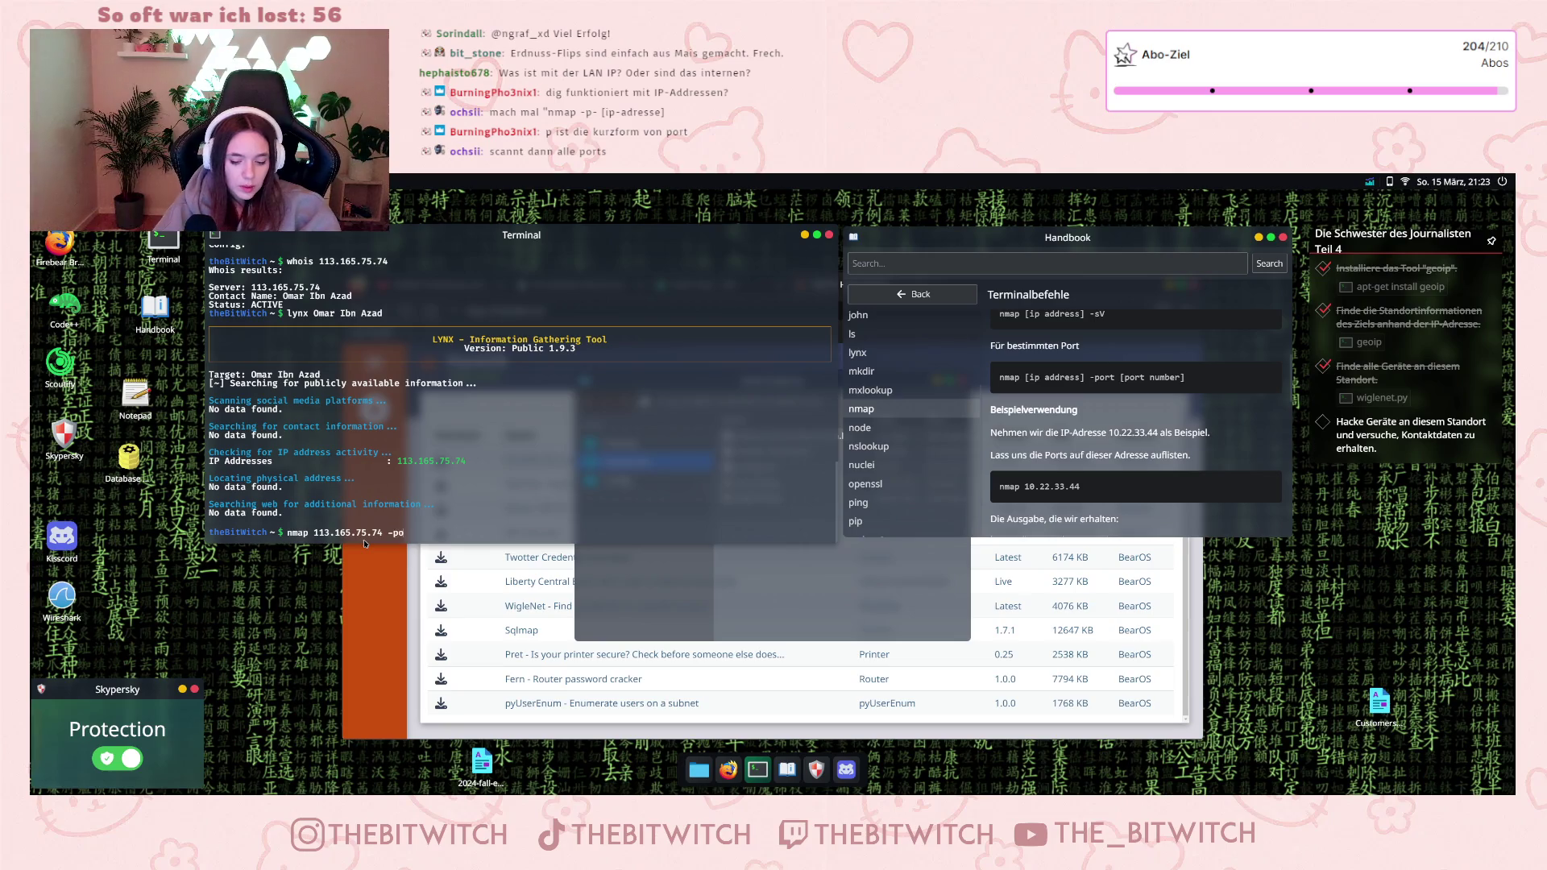
pyautogui.write('rt')
pyautogui.press('Return')
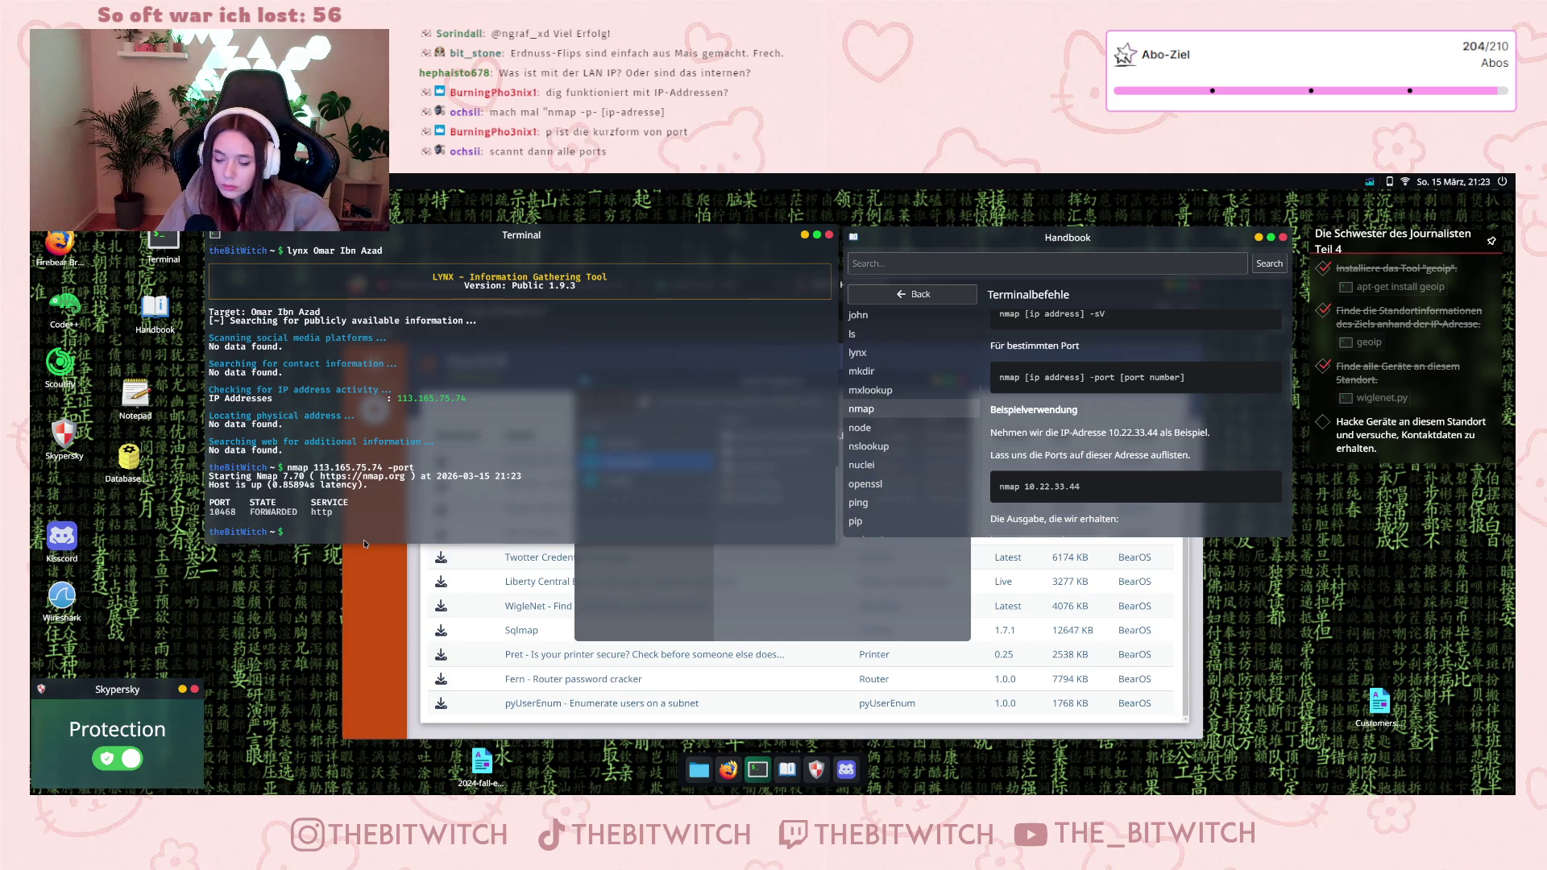
pyautogui.scroll(-1, 937, 441)
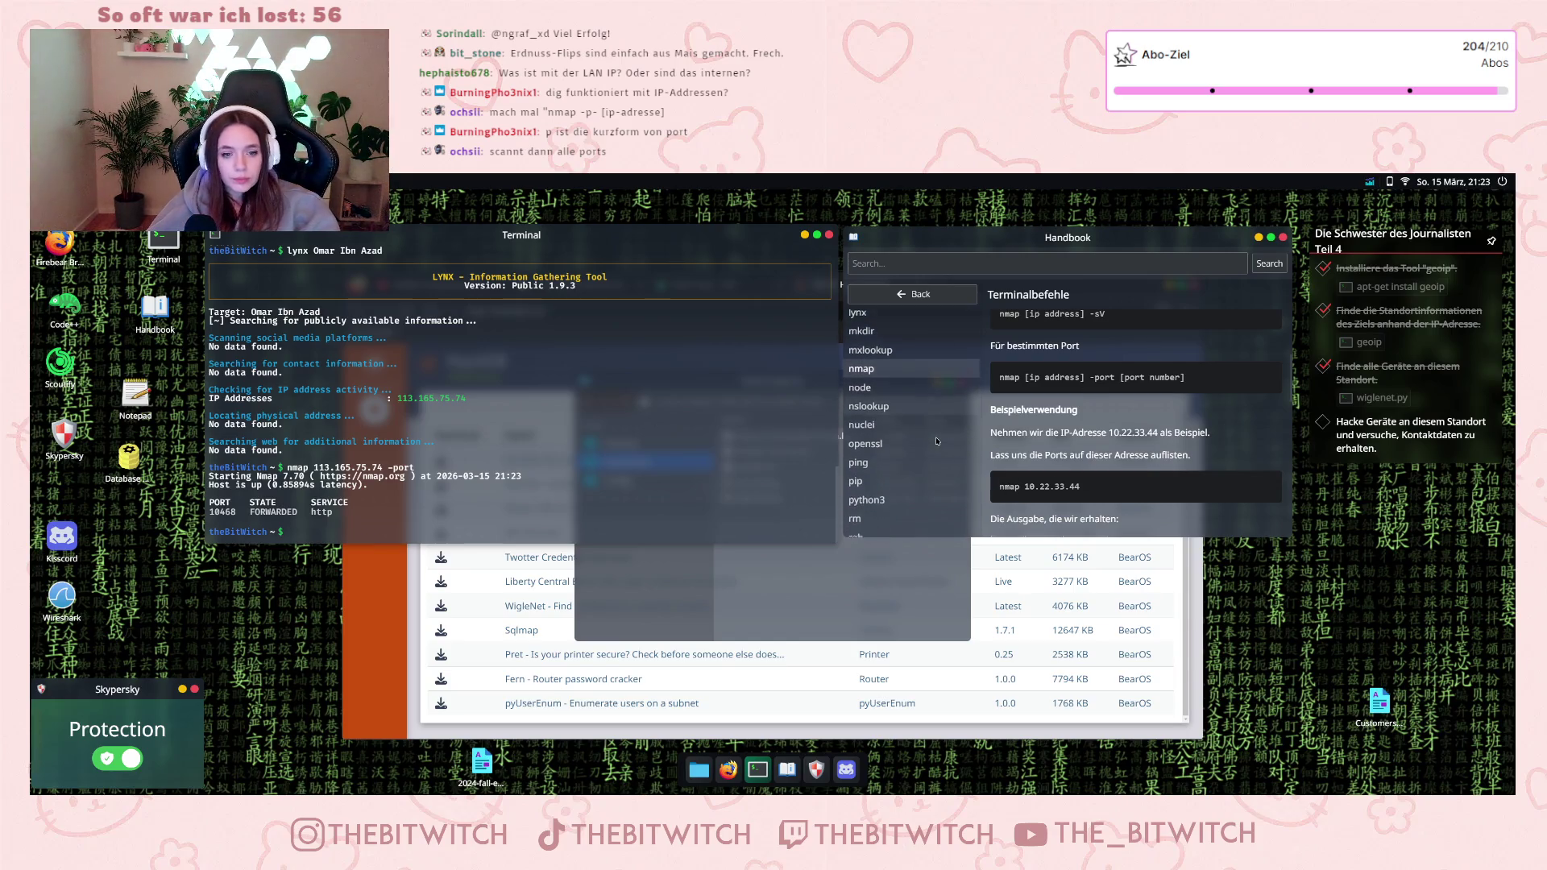
# - Read the Handbook entries for node, nslookup, Nuclei, openssl, ping, pip and rm
pyautogui.click(894, 391)
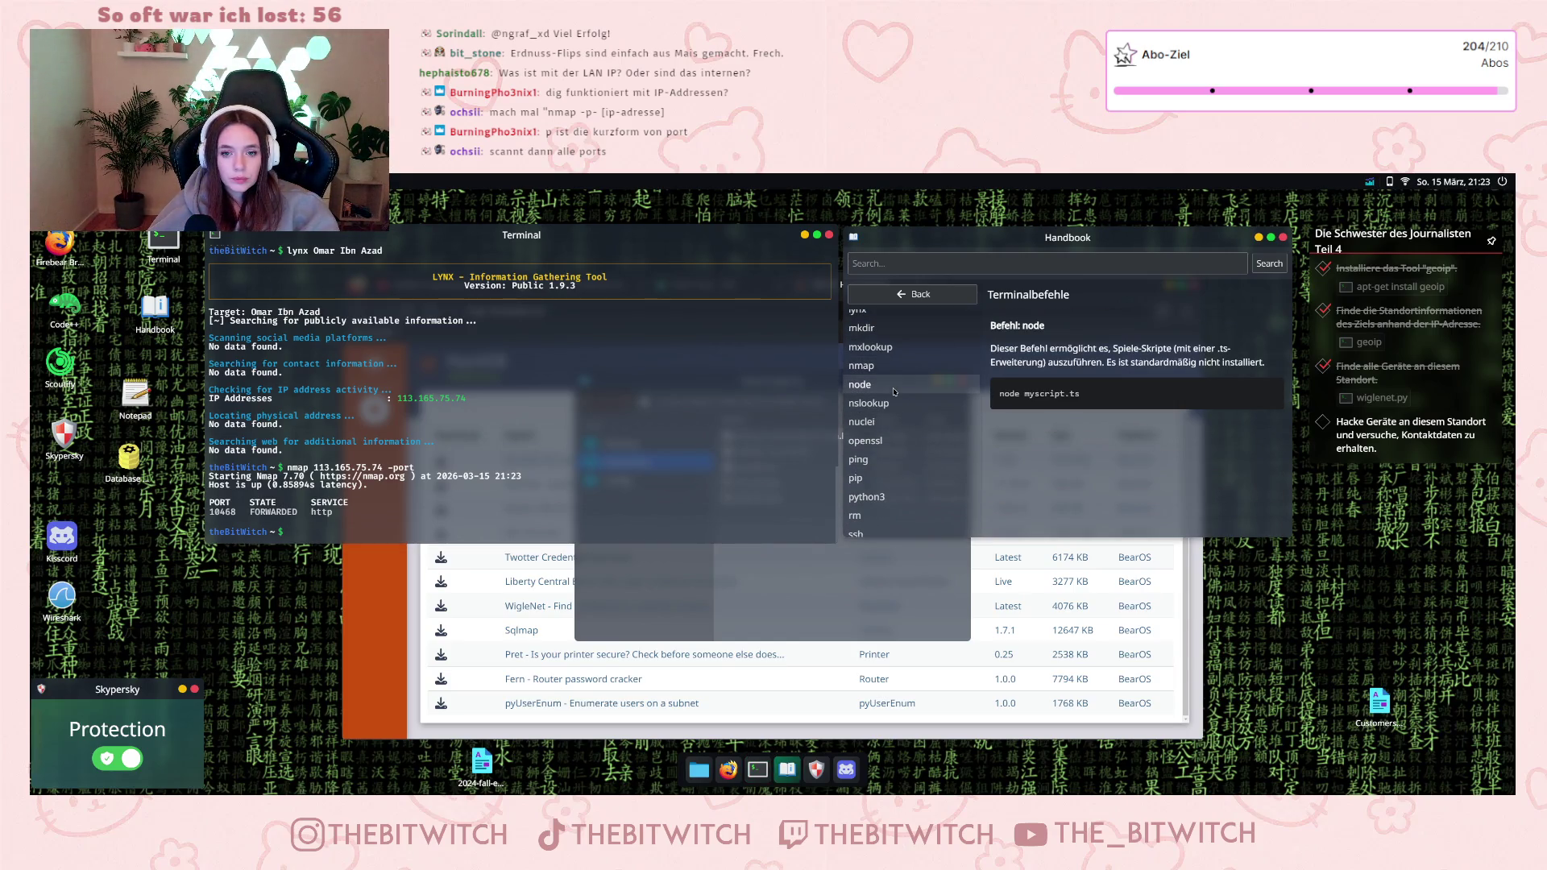
pyautogui.click(893, 404)
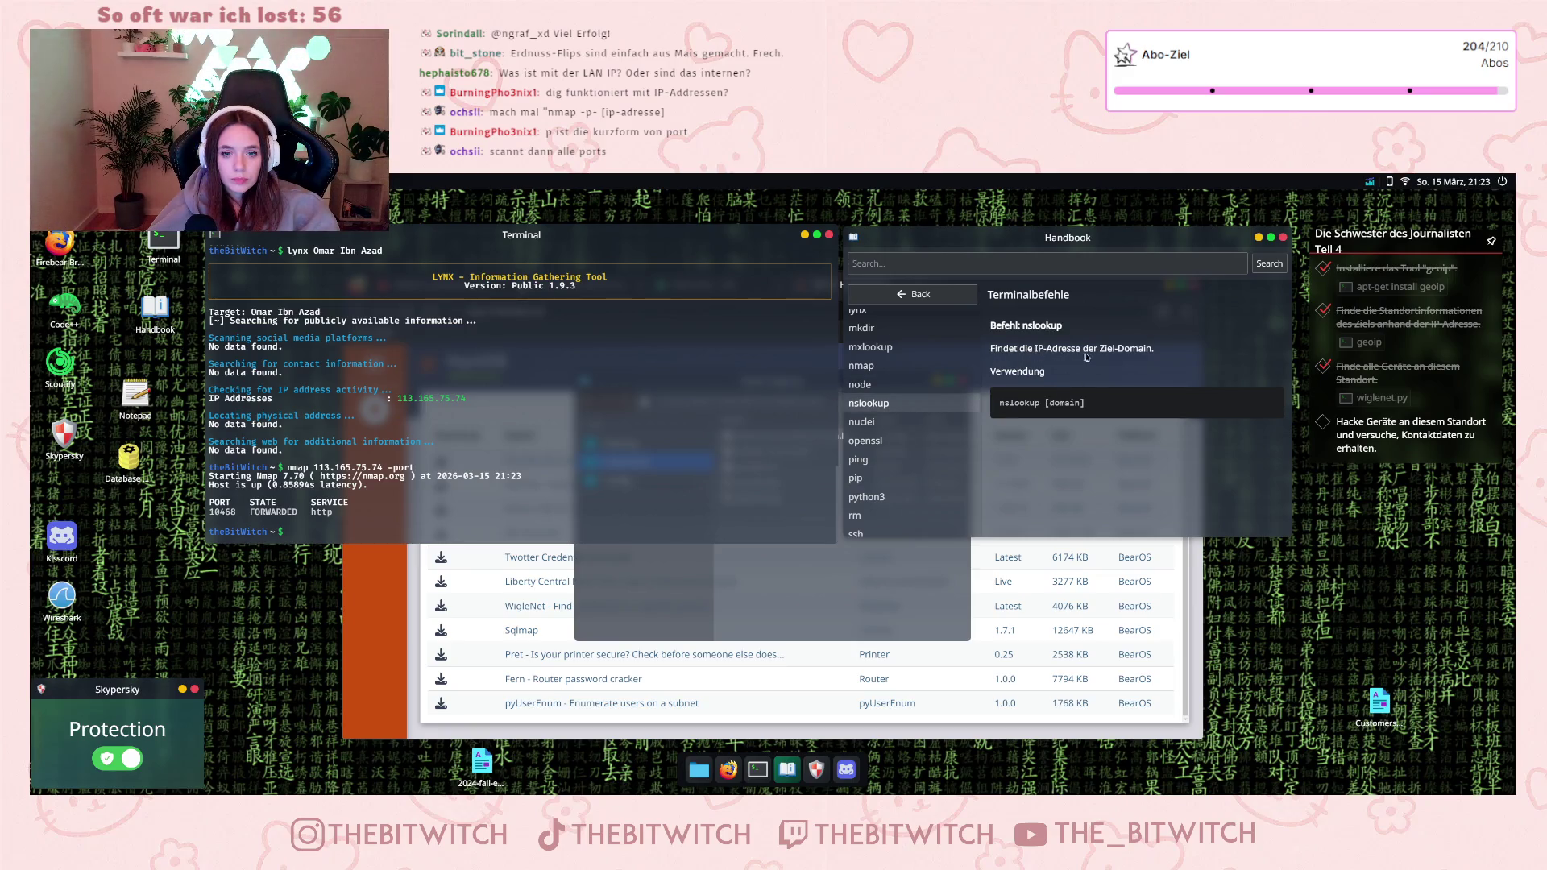
pyautogui.click(894, 431)
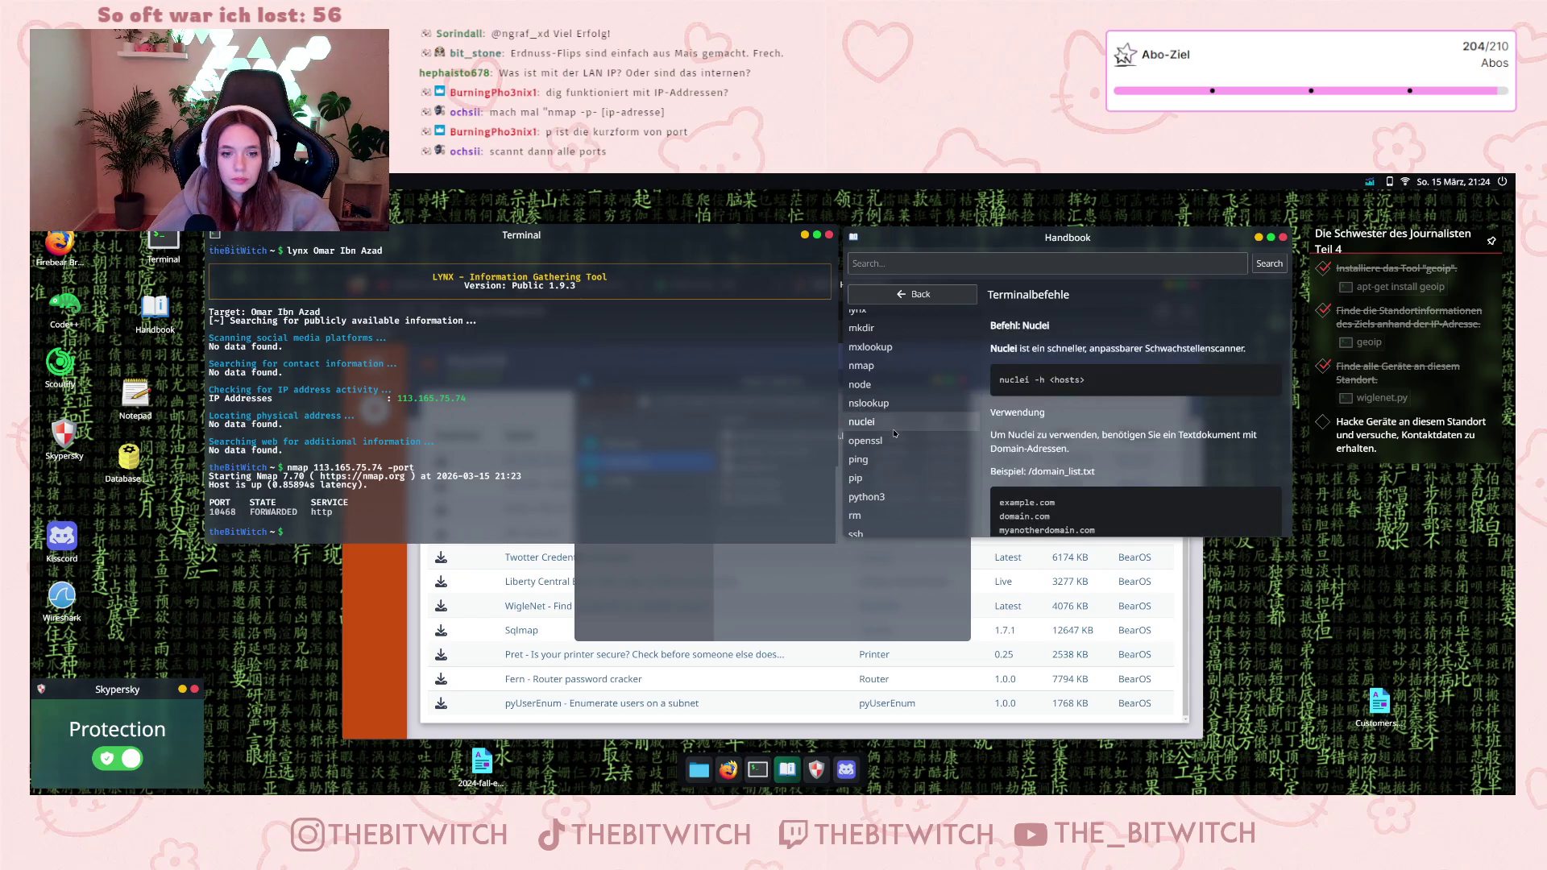
pyautogui.click(894, 441)
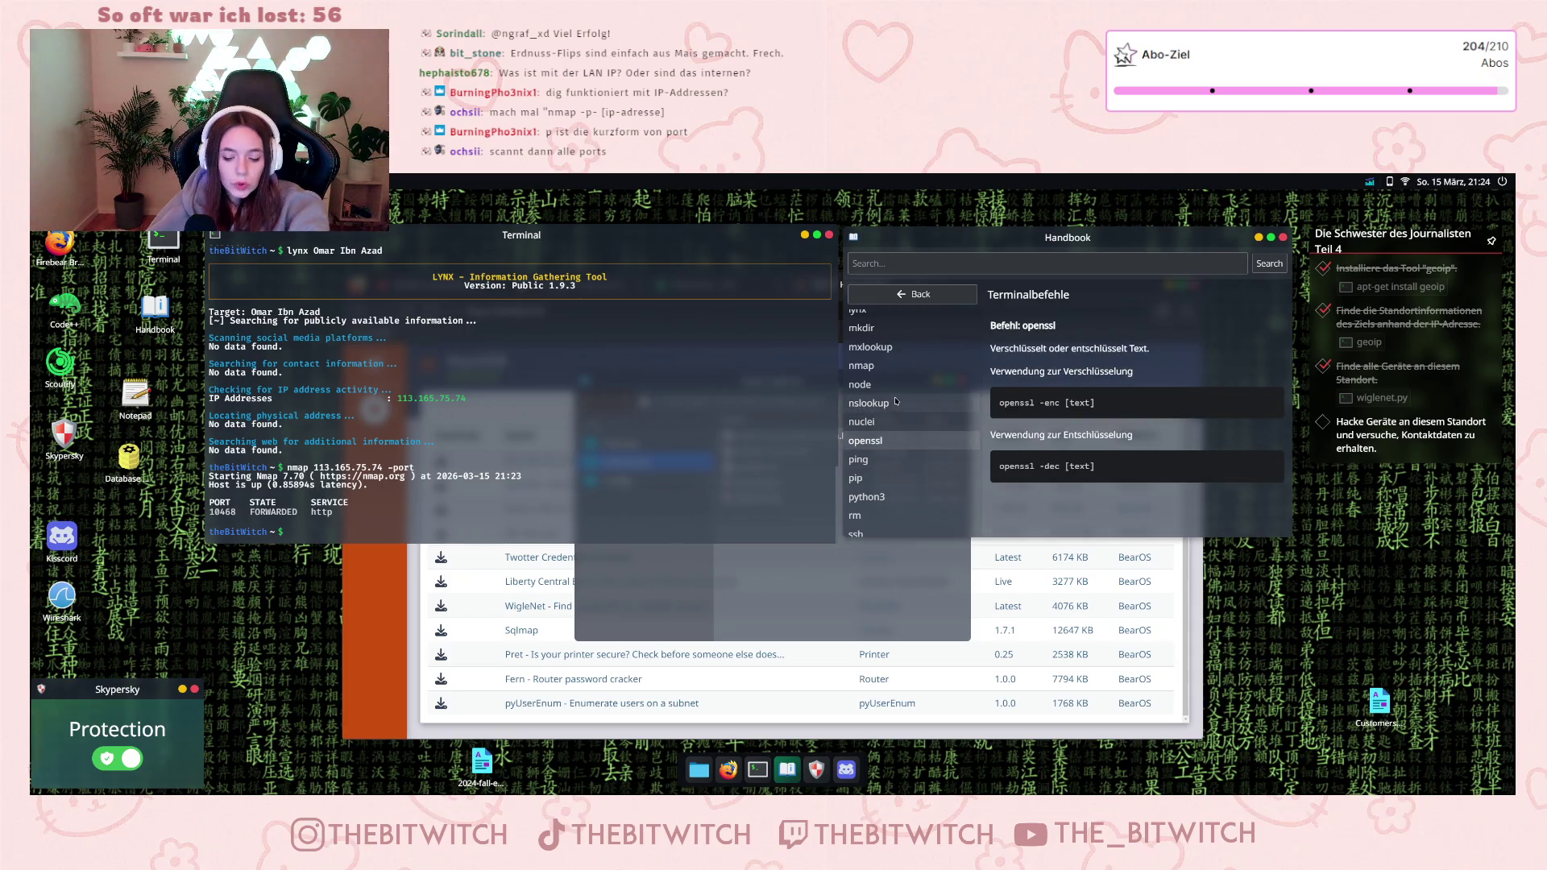
pyautogui.click(878, 464)
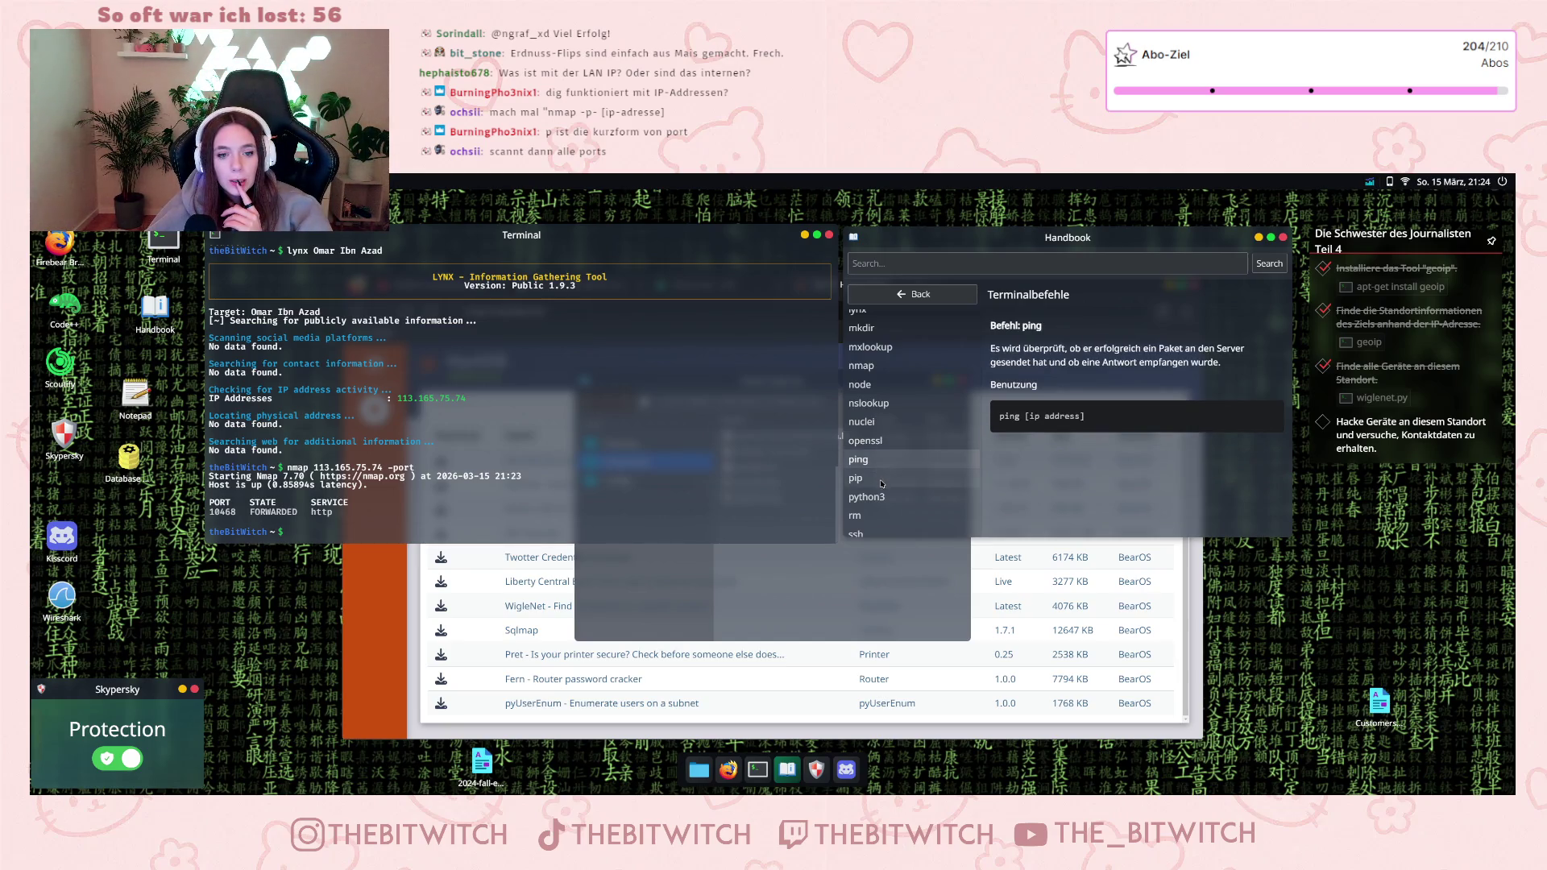
pyautogui.click(882, 481)
pyautogui.scroll(-3, 885, 484)
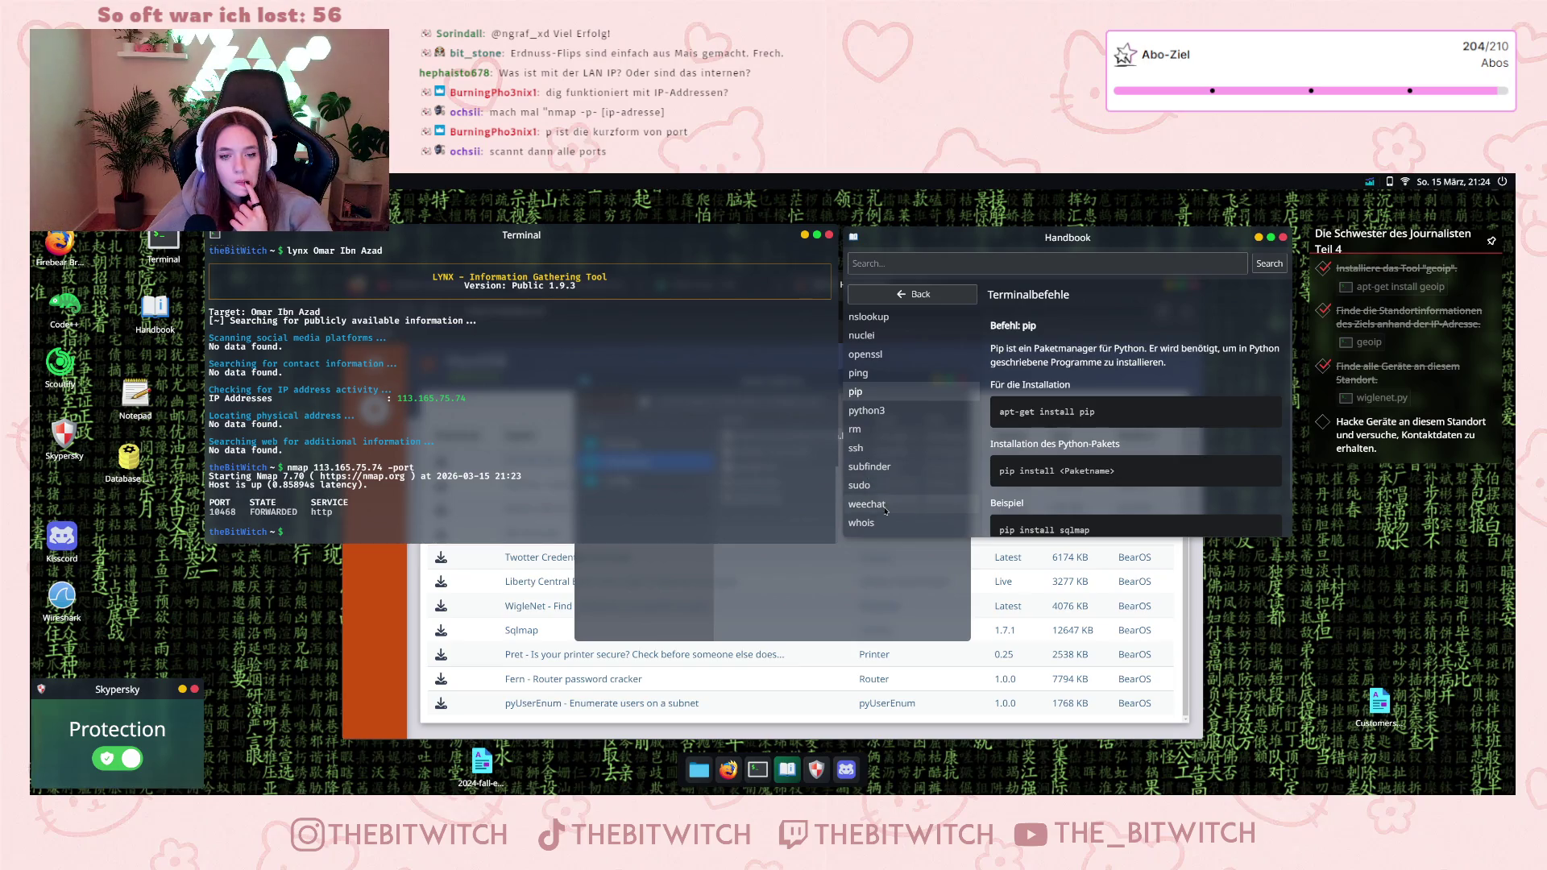
pyautogui.scroll(1, 874, 487)
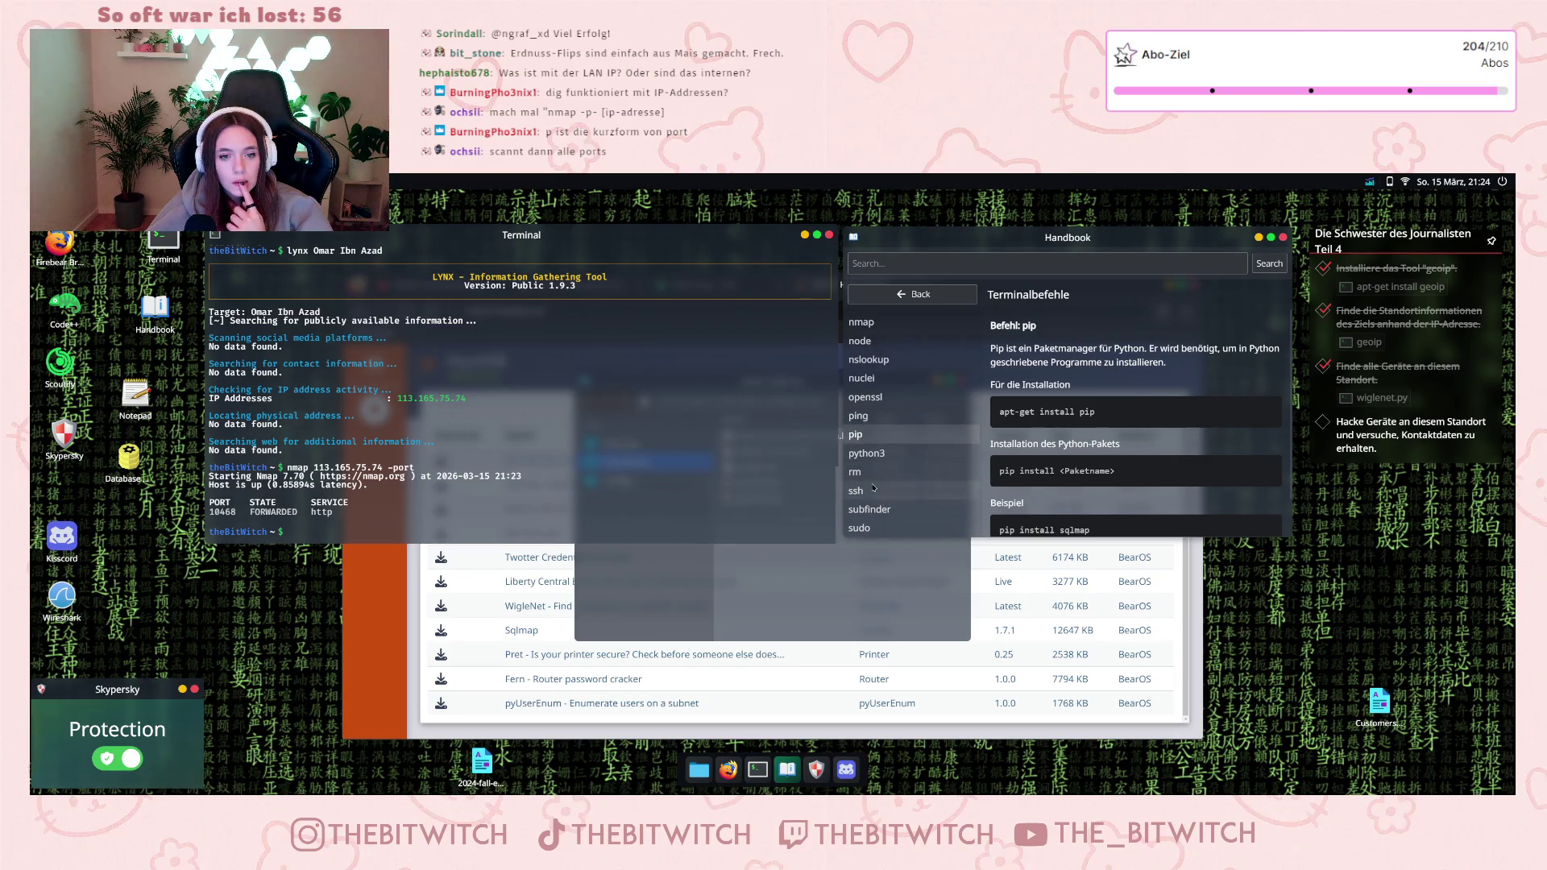
pyautogui.click(870, 473)
# - Read through the bettercap command's usage in the Handbook
pyautogui.scroll(5, 886, 435)
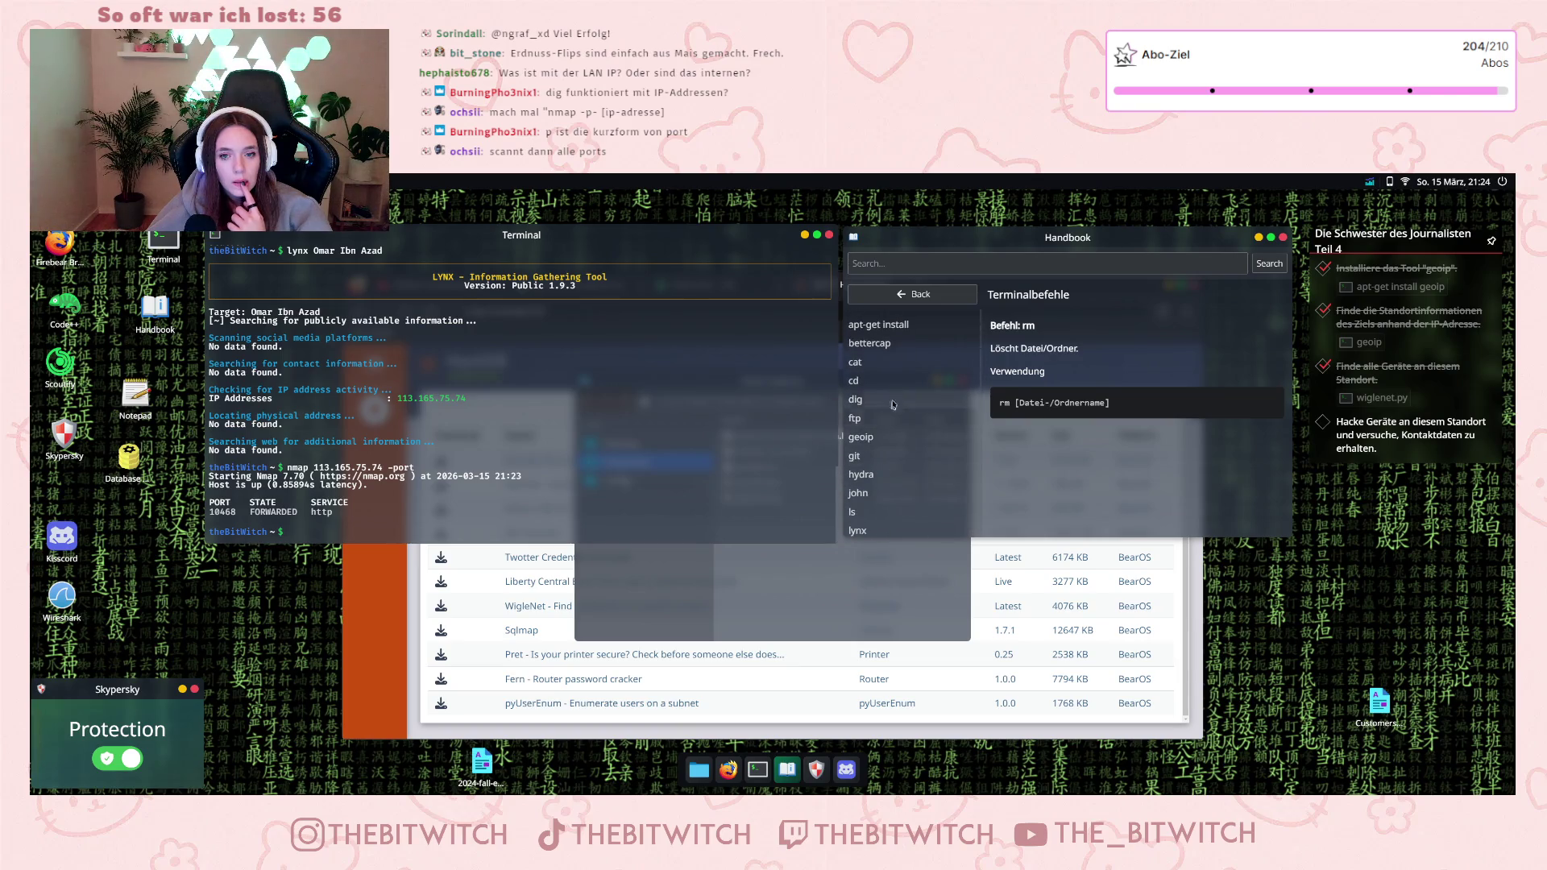
pyautogui.click(894, 343)
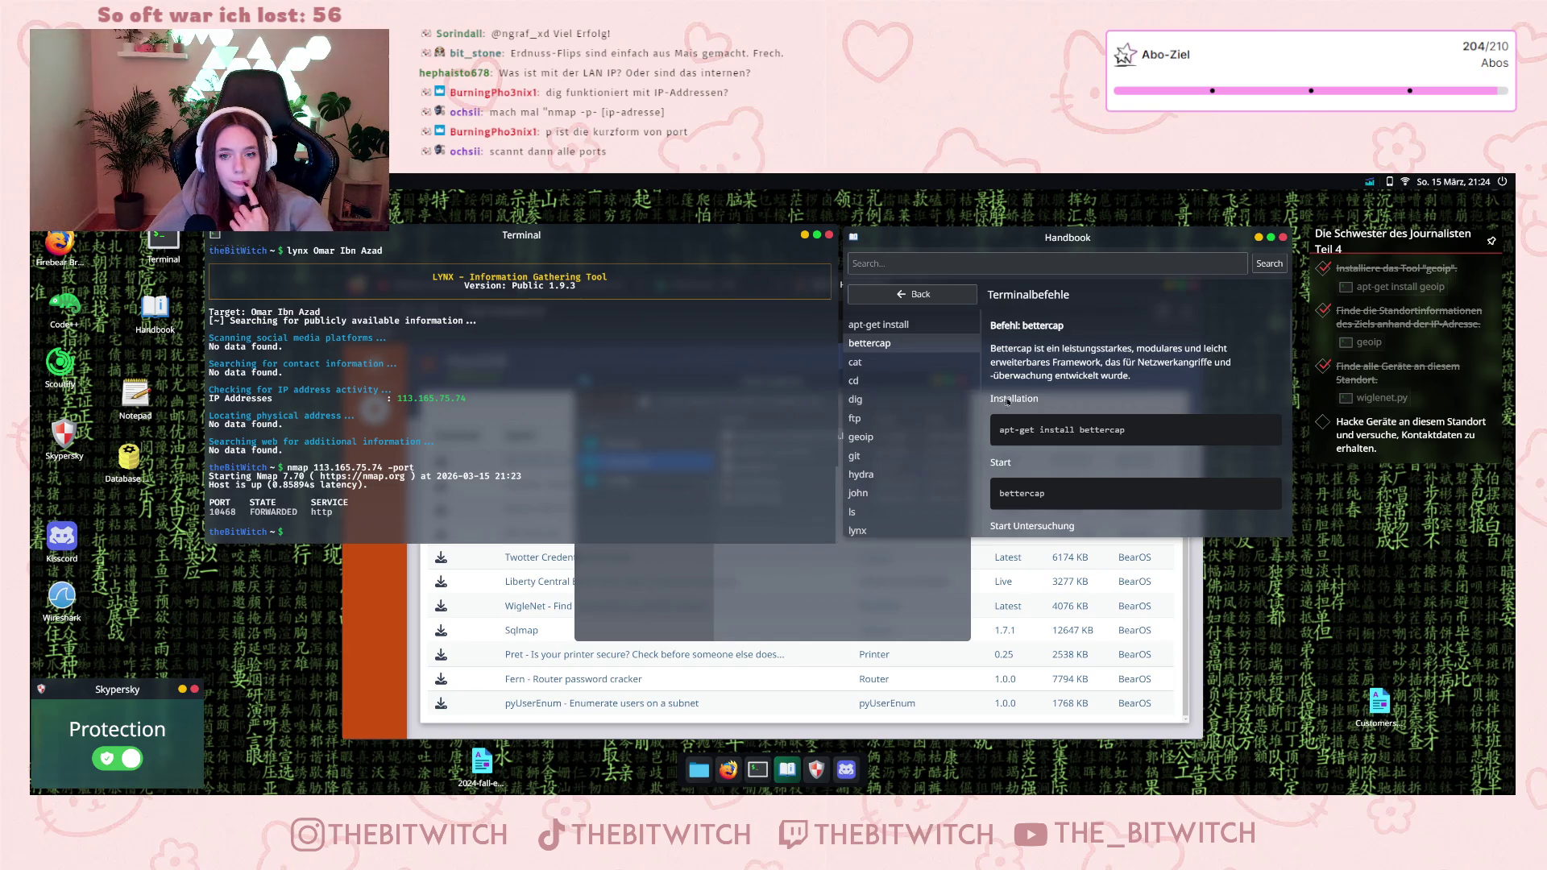
pyautogui.scroll(-2, 1120, 397)
pyautogui.scroll(-1, 1118, 405)
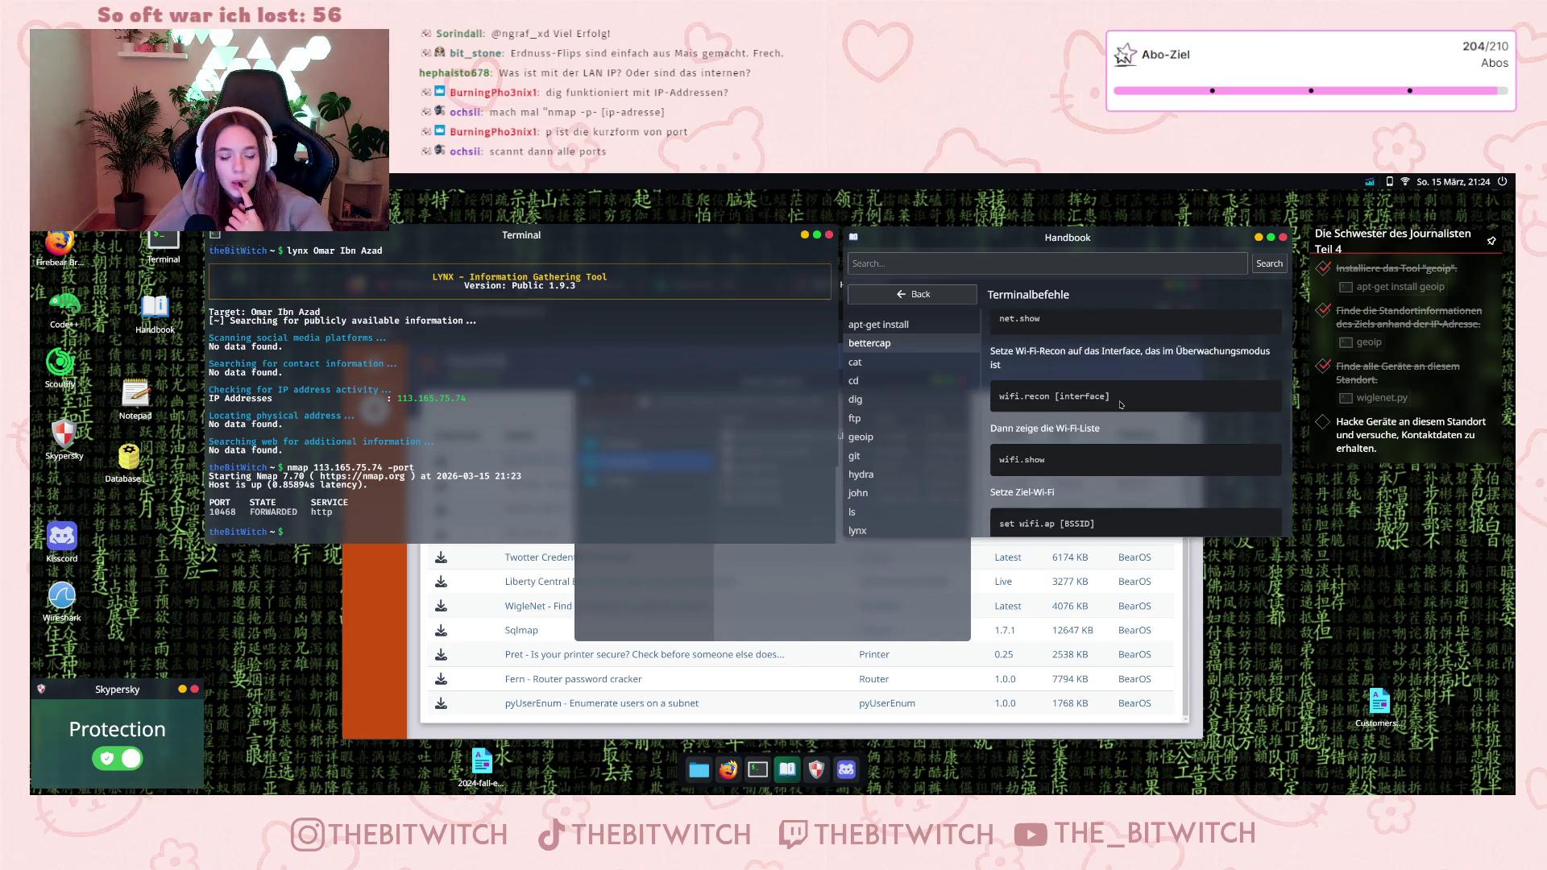
pyautogui.scroll(2, 1119, 404)
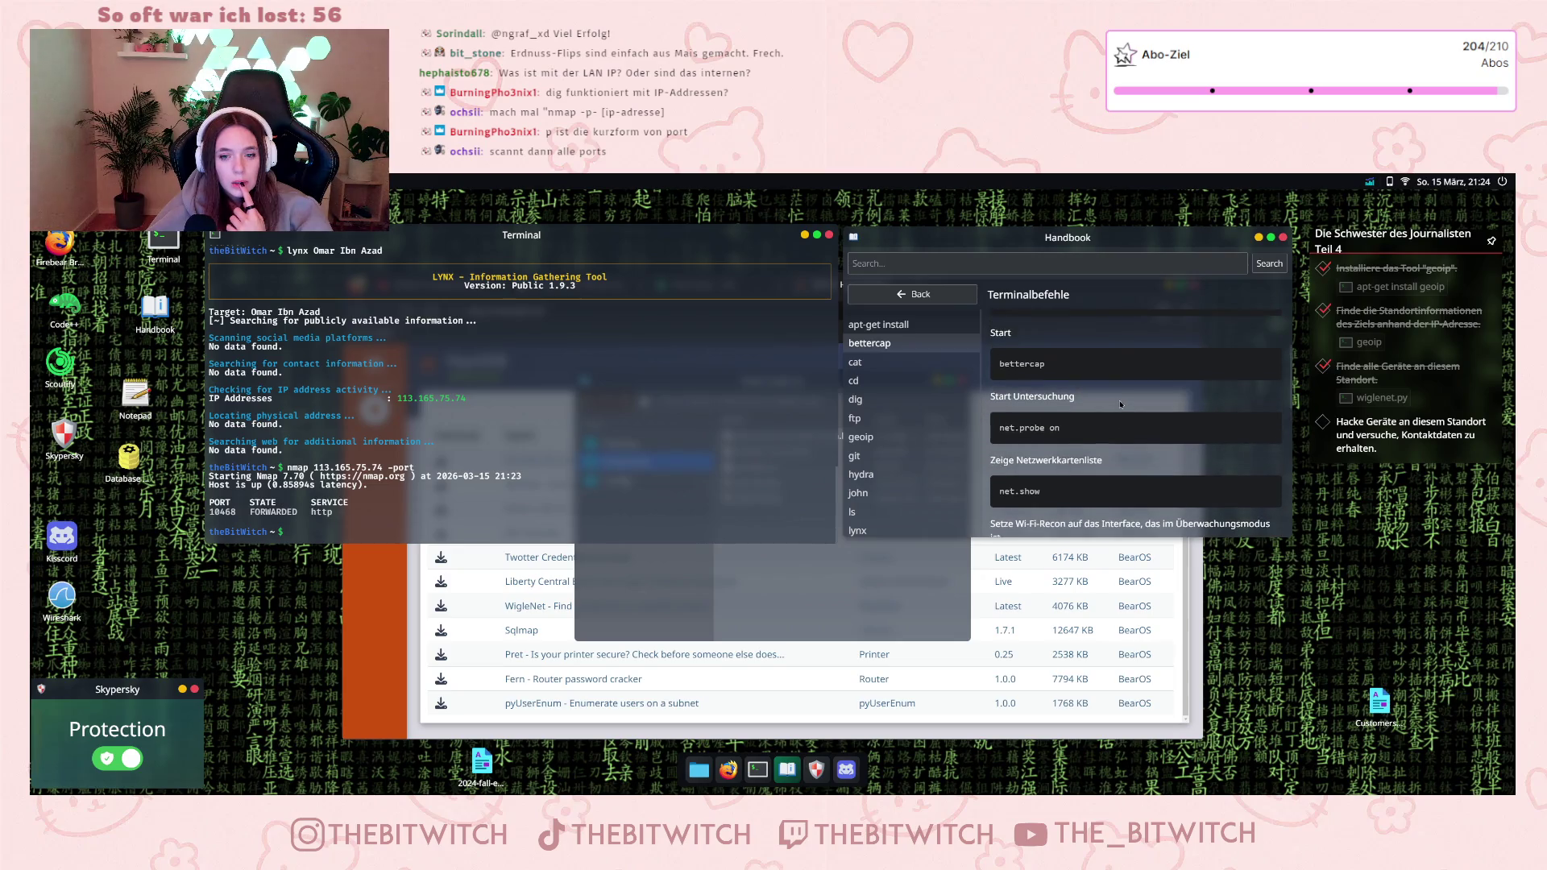
pyautogui.scroll(-3, 1120, 405)
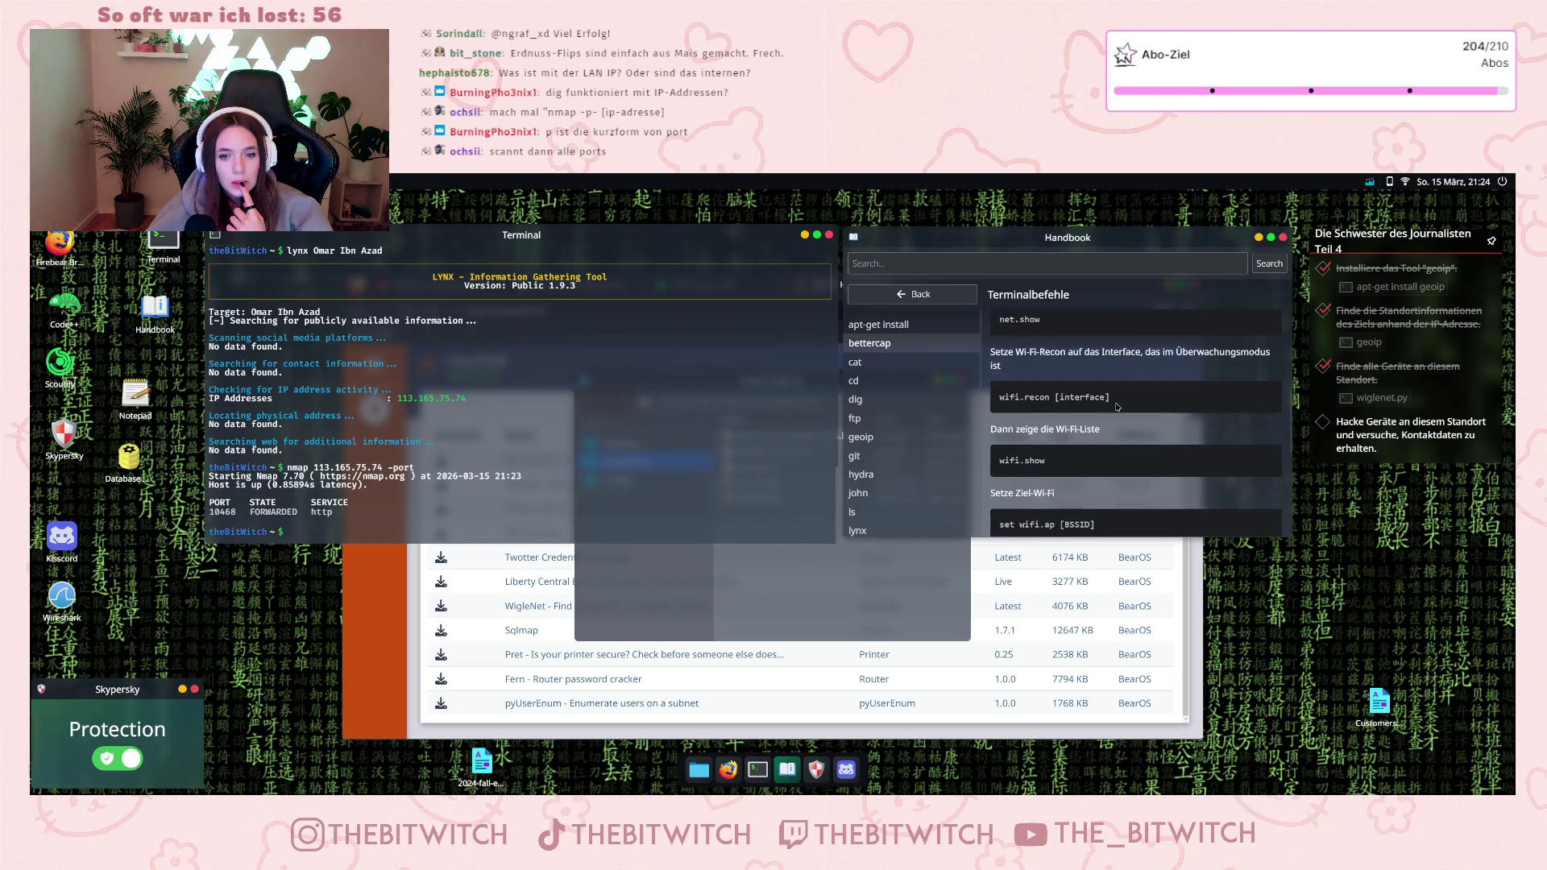
# - Step through the cd, dig, ftp, geoip, git and hydra entries, reading hydra's details
pyautogui.click(867, 382)
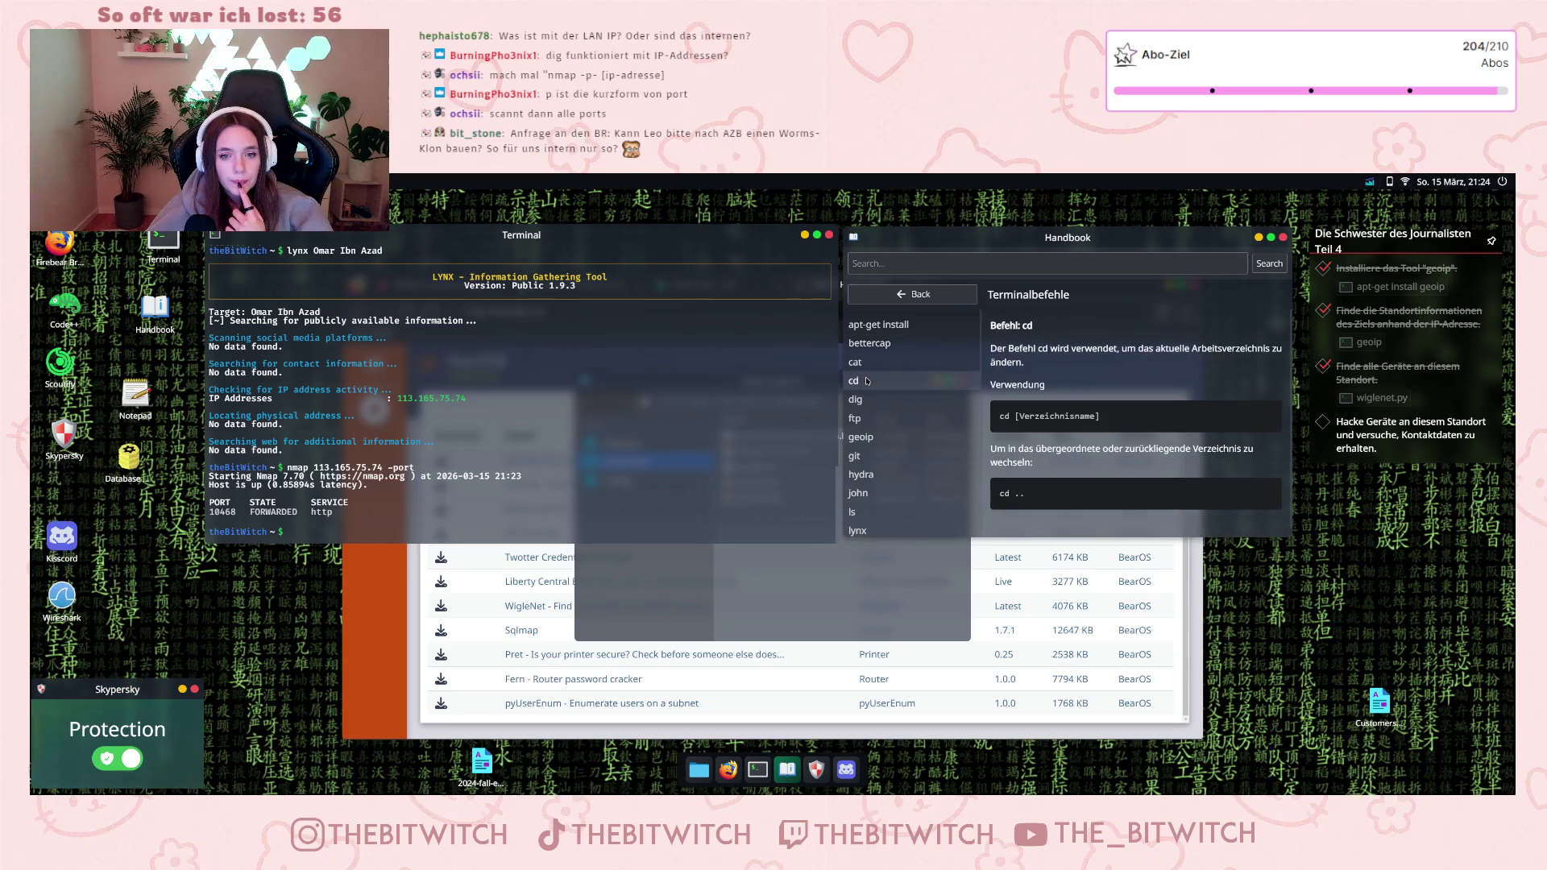
pyautogui.click(869, 399)
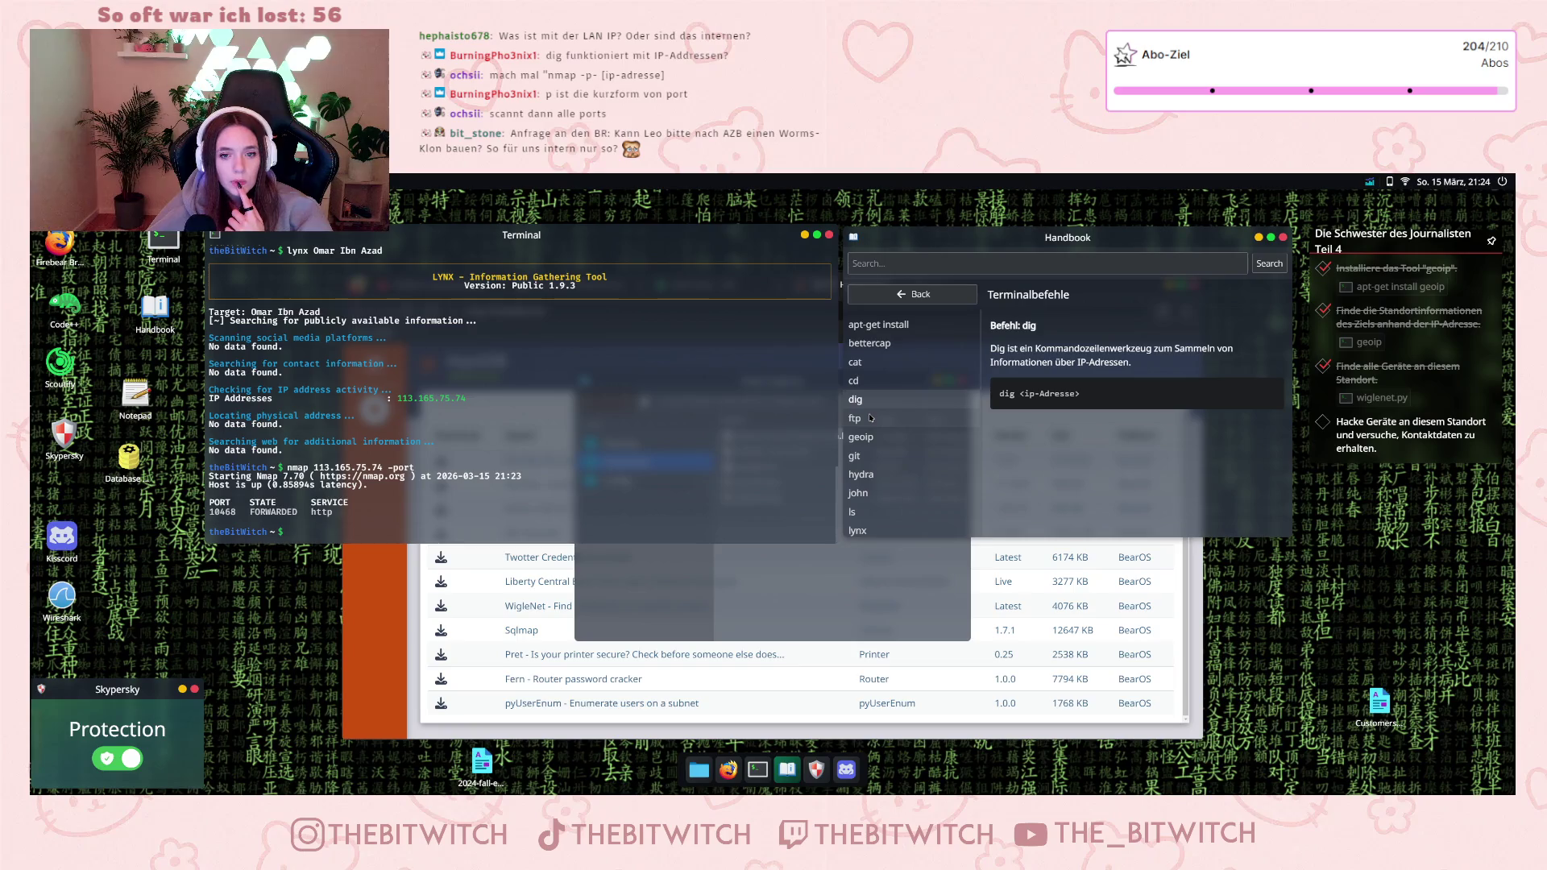
pyautogui.click(871, 418)
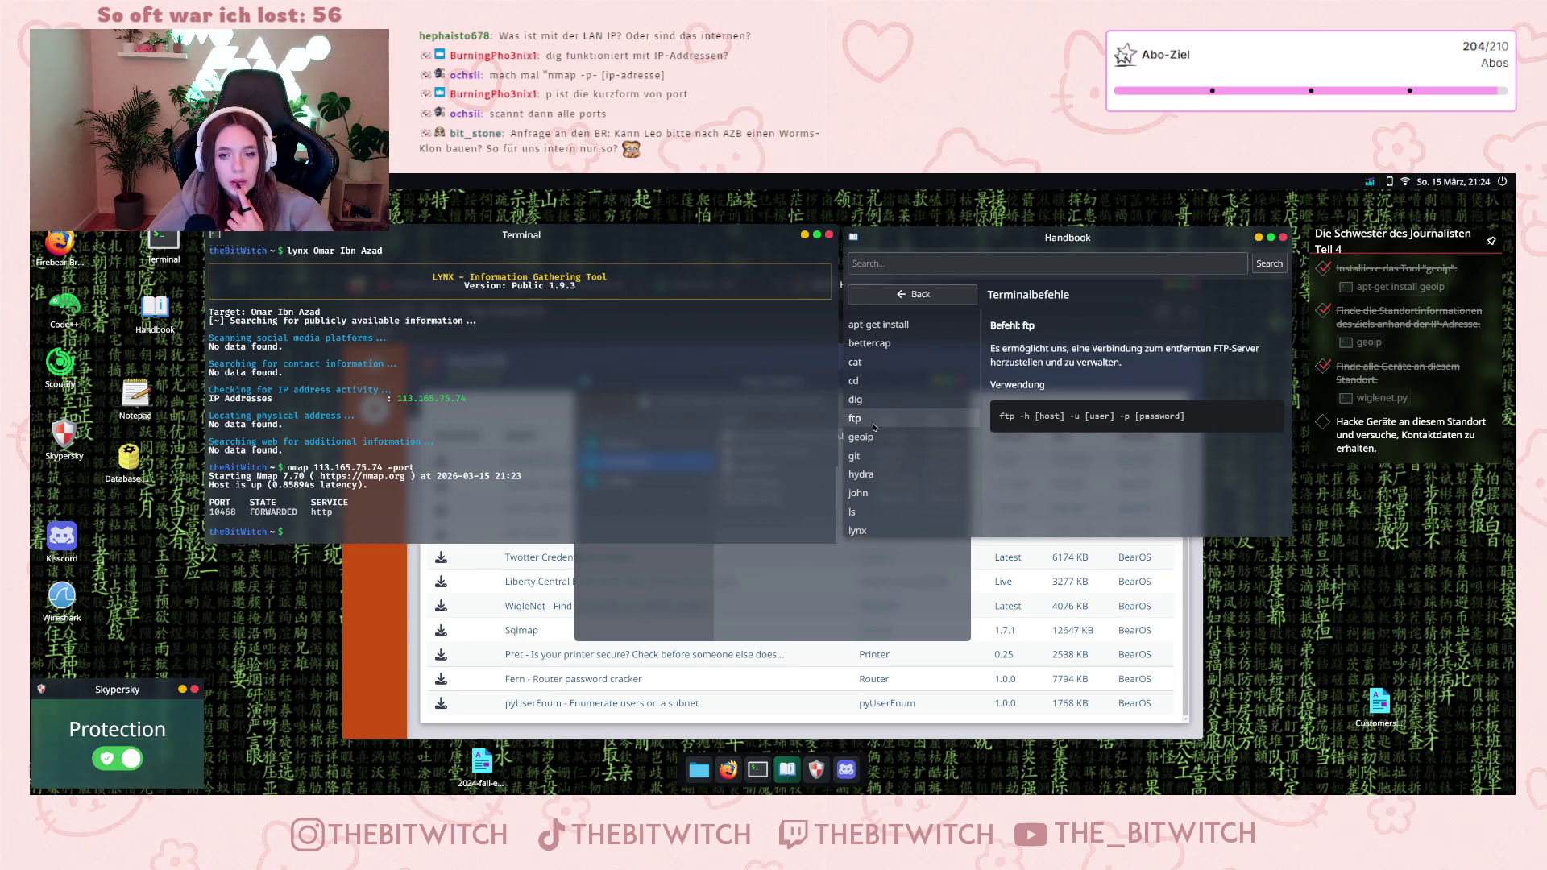
pyautogui.click(872, 437)
pyautogui.click(876, 456)
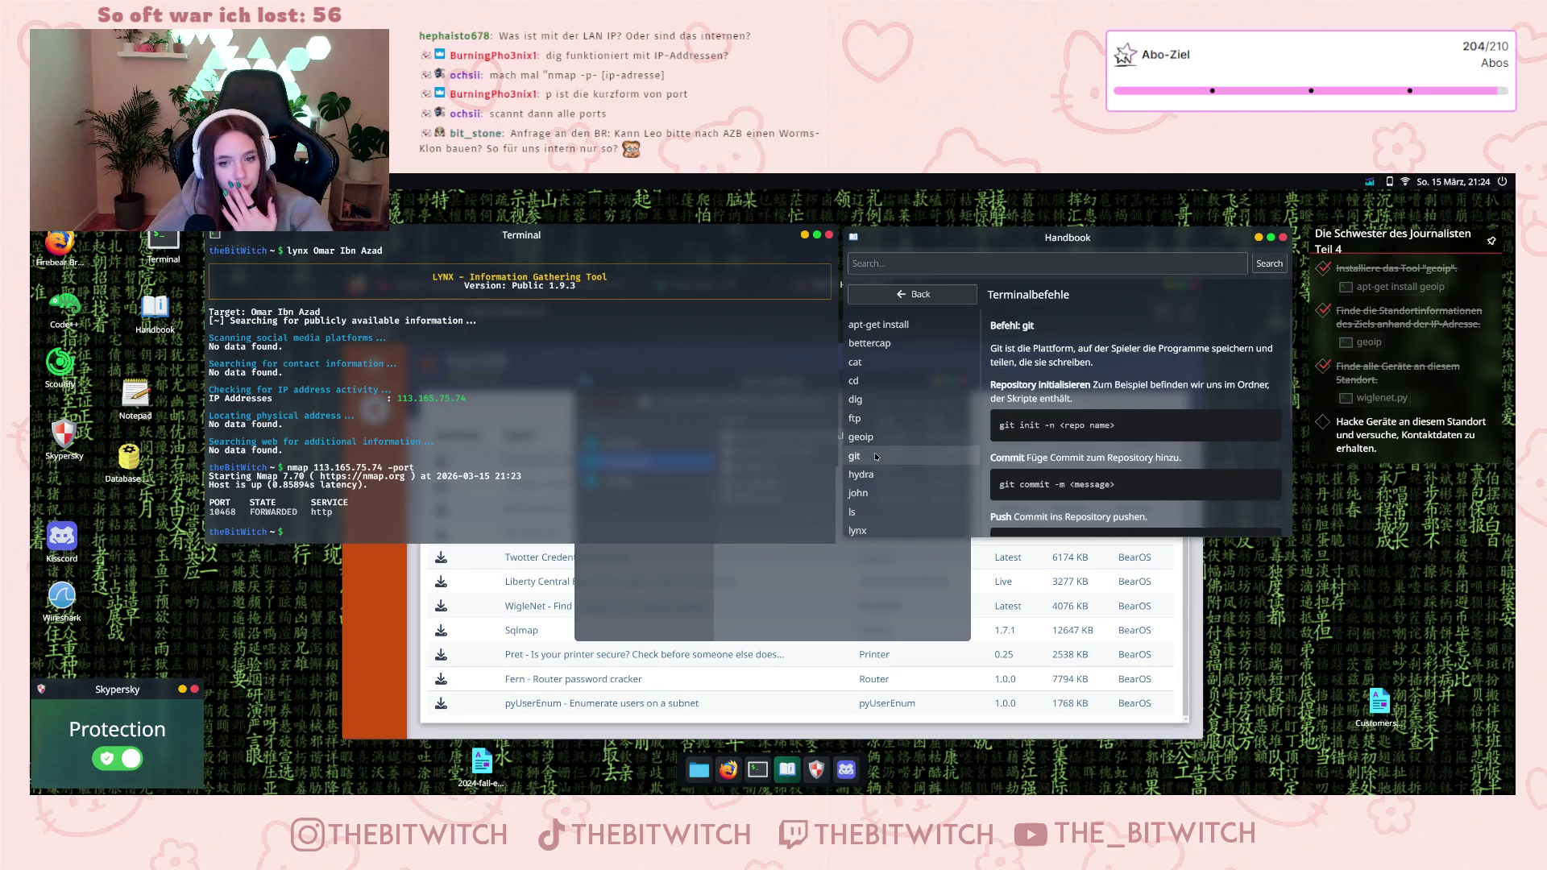
pyautogui.click(882, 474)
pyautogui.scroll(-3, 894, 466)
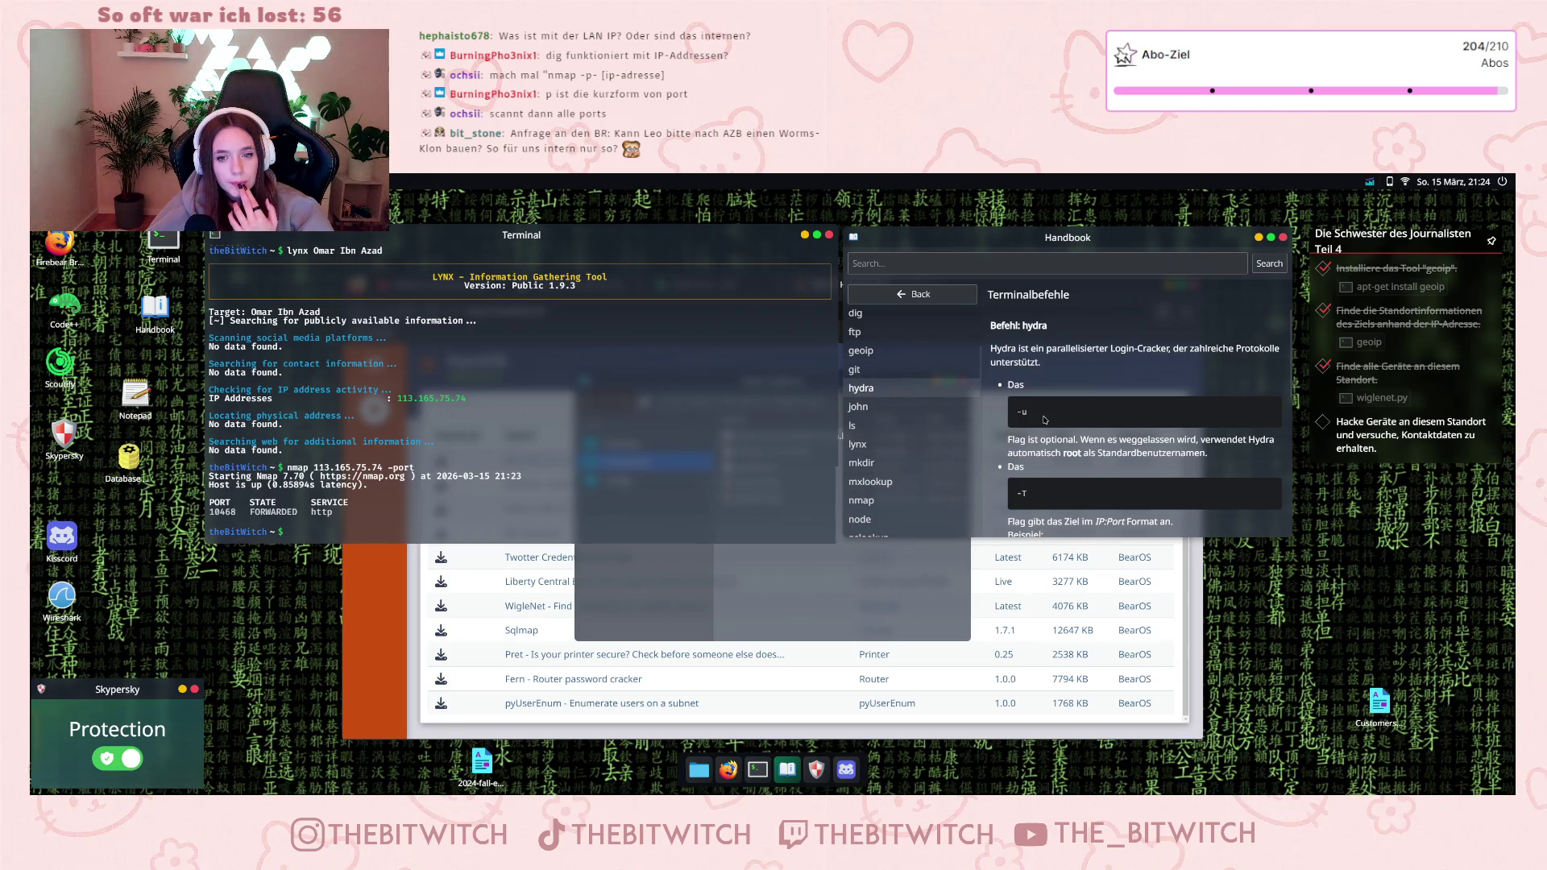
pyautogui.scroll(-3, 1045, 420)
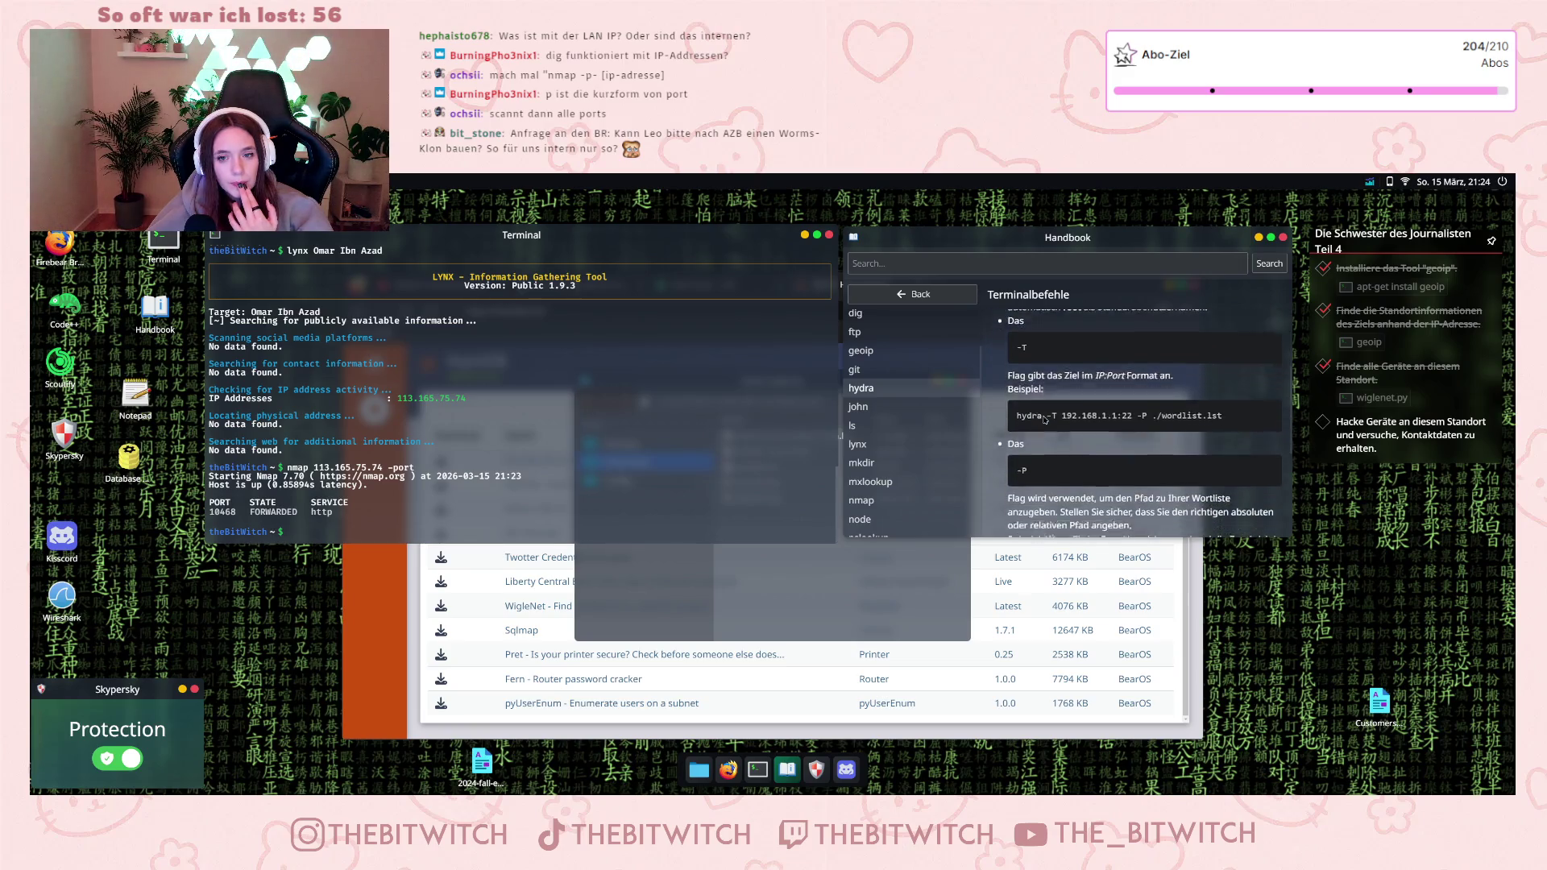
pyautogui.scroll(-1, 1045, 420)
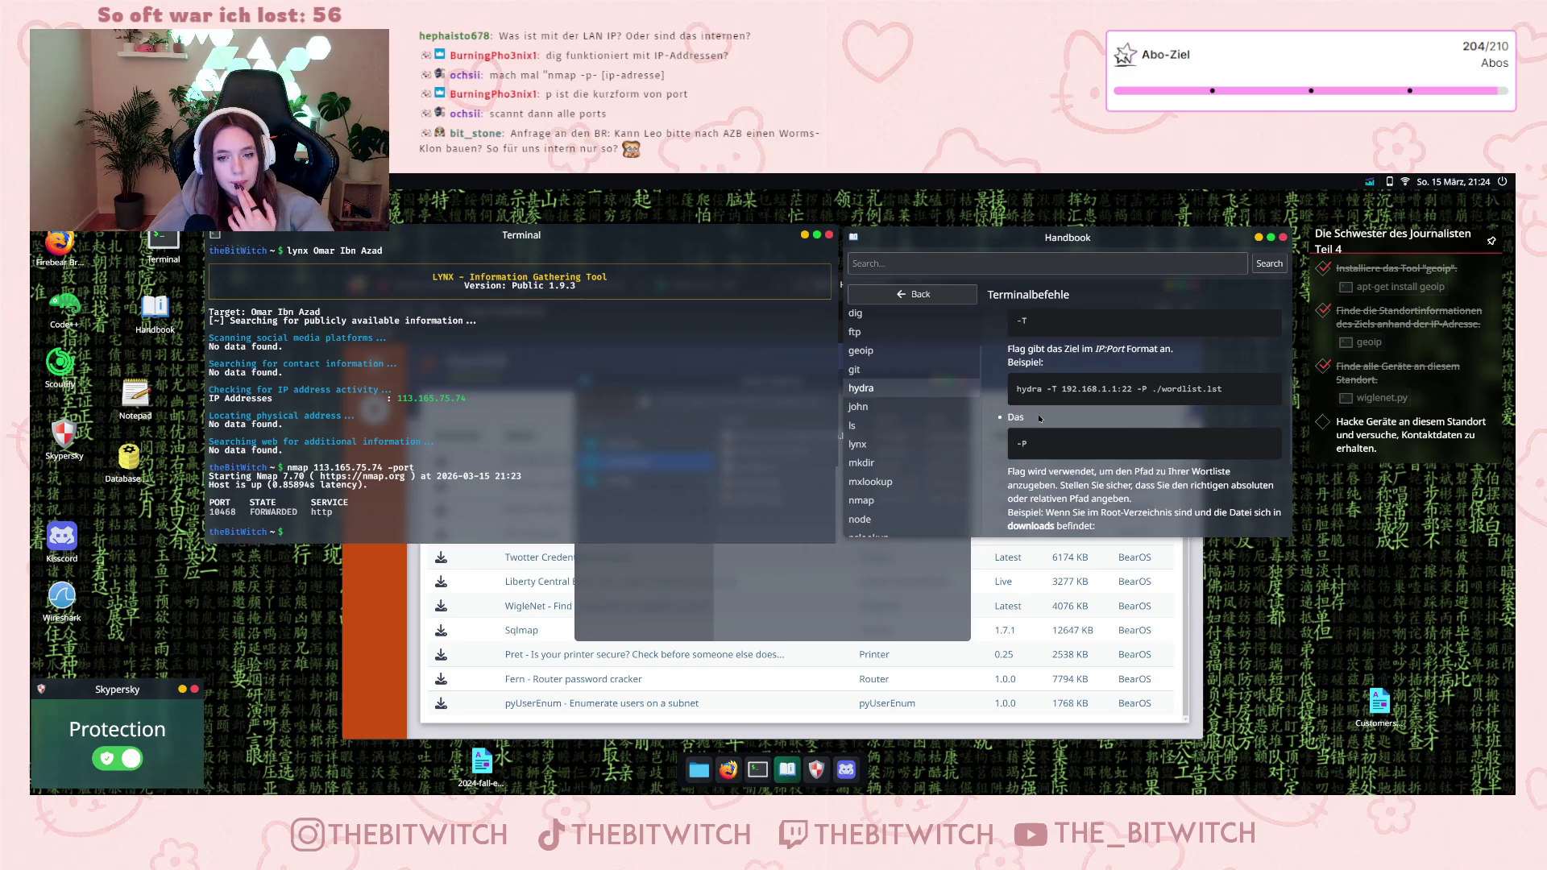
pyautogui.scroll(-2, 1040, 419)
pyautogui.scroll(-2, 1039, 419)
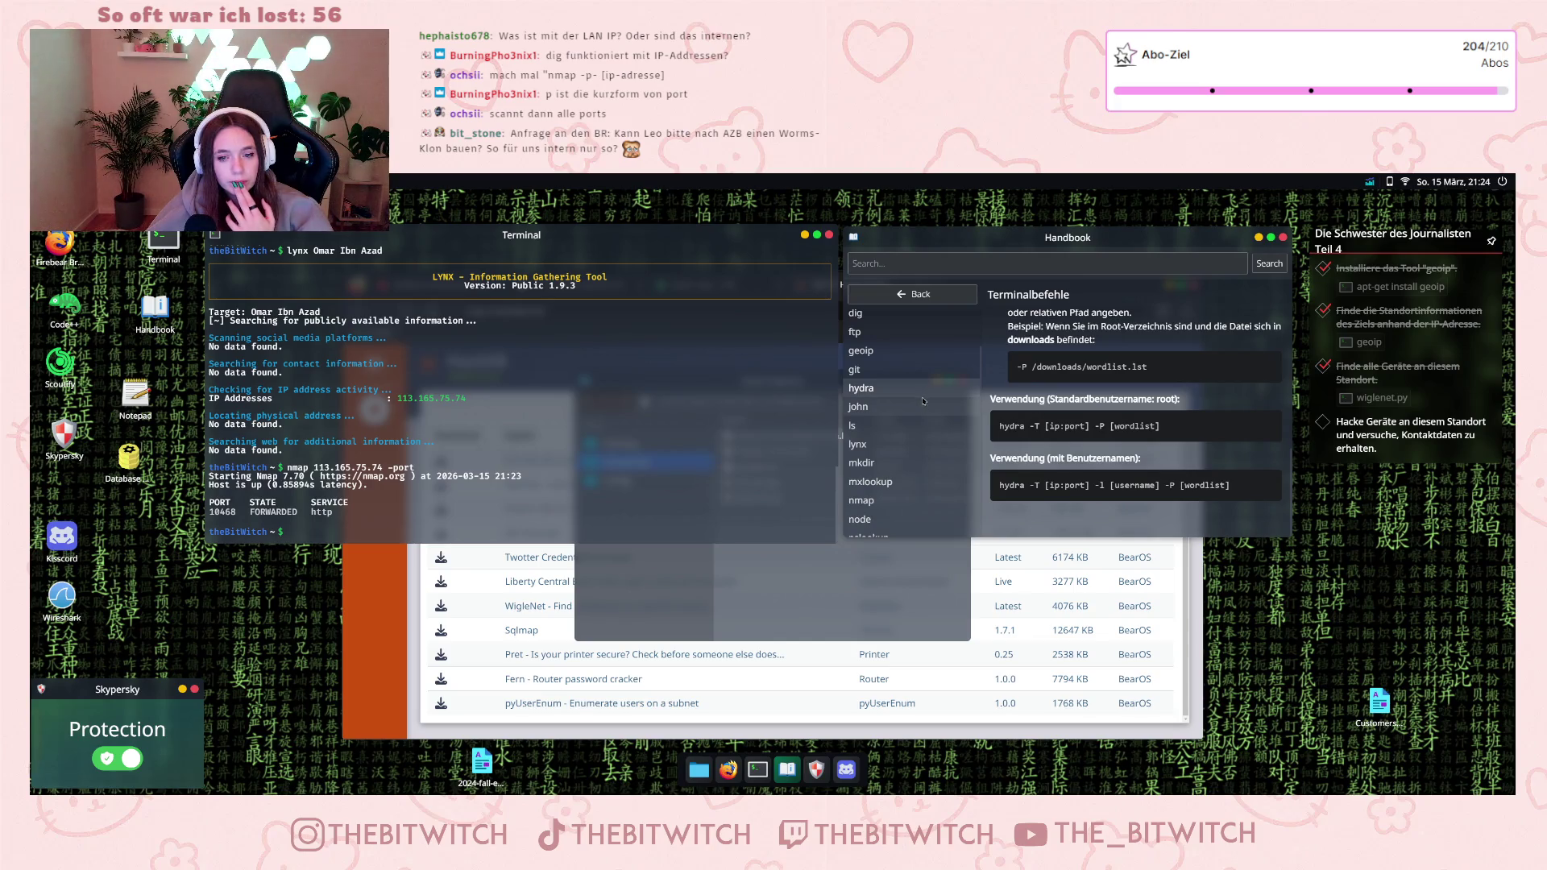
# - Look up the john, ls, lynx, mkdir, mxlookup and nmap command entries
pyautogui.click(896, 407)
pyautogui.click(874, 426)
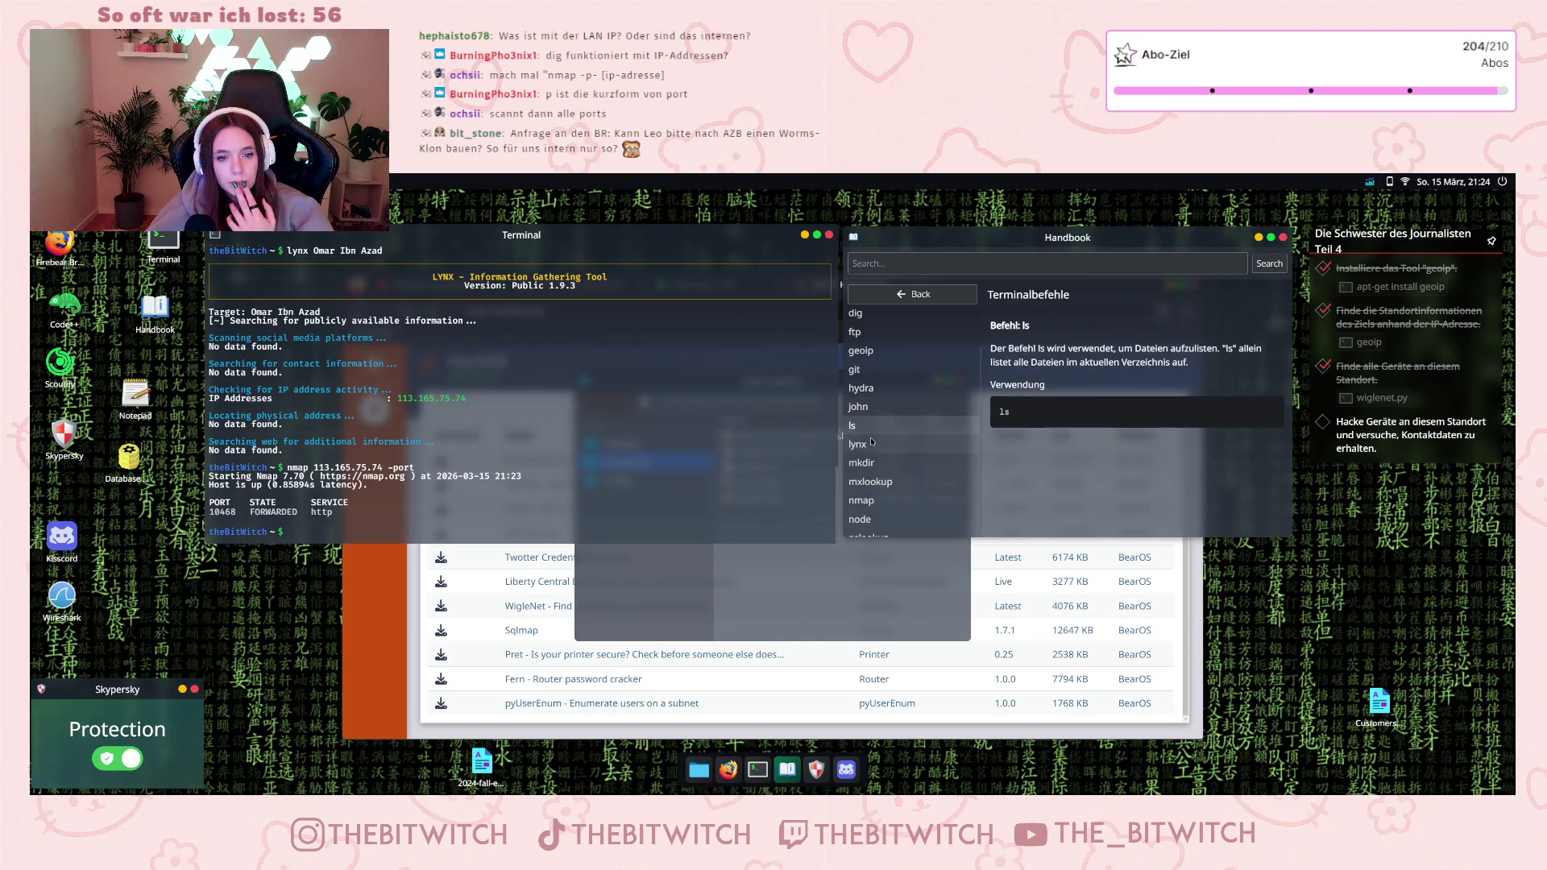
pyautogui.click(872, 443)
pyautogui.scroll(-3, 873, 444)
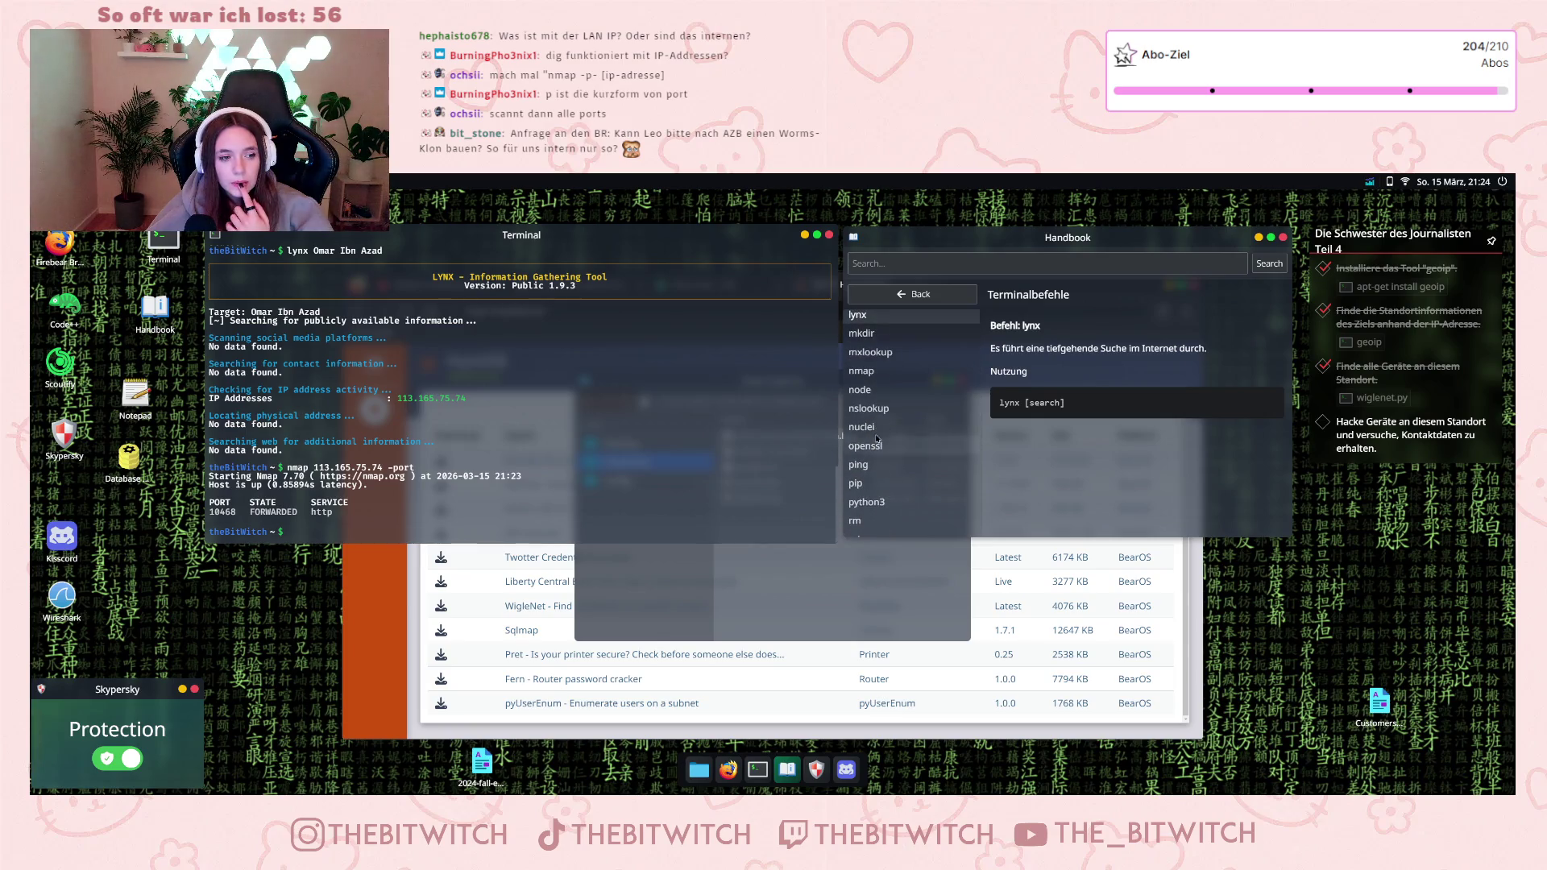
pyautogui.click(900, 334)
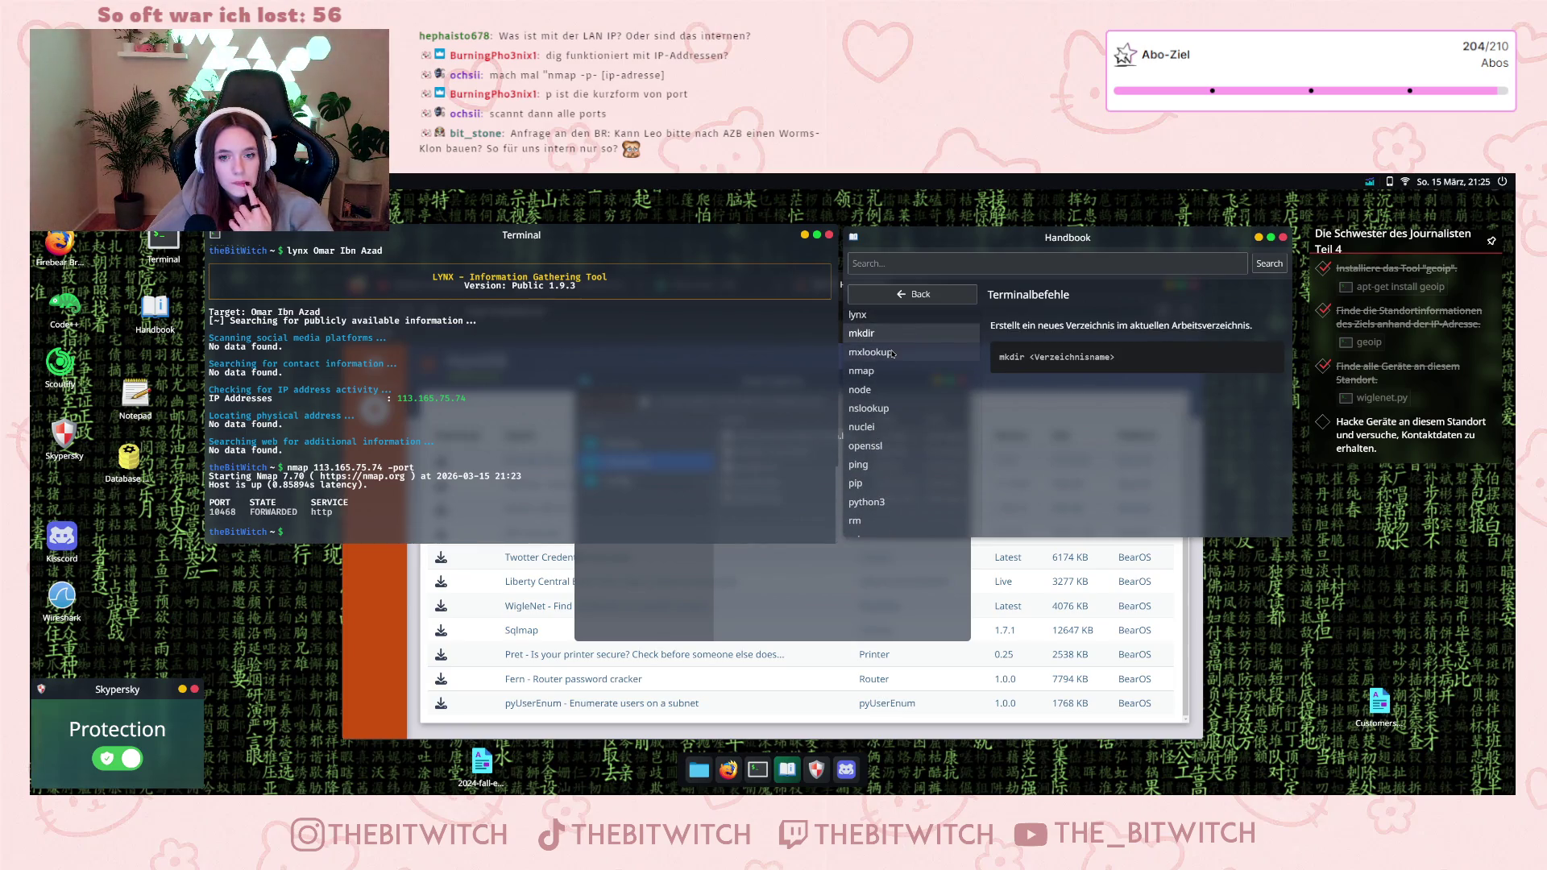
pyautogui.click(892, 353)
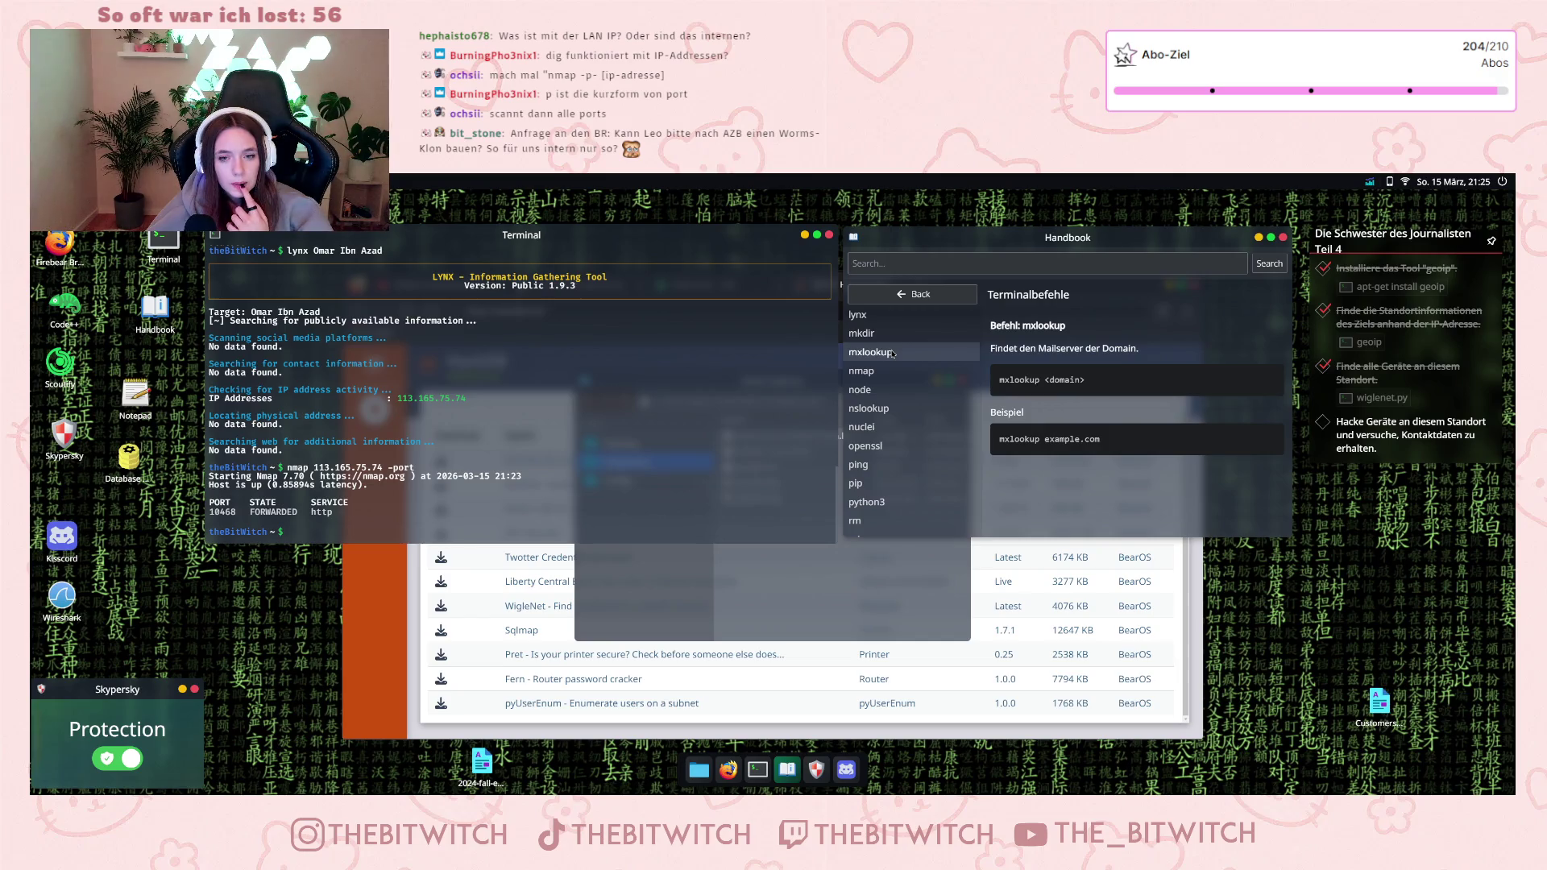
pyautogui.click(892, 372)
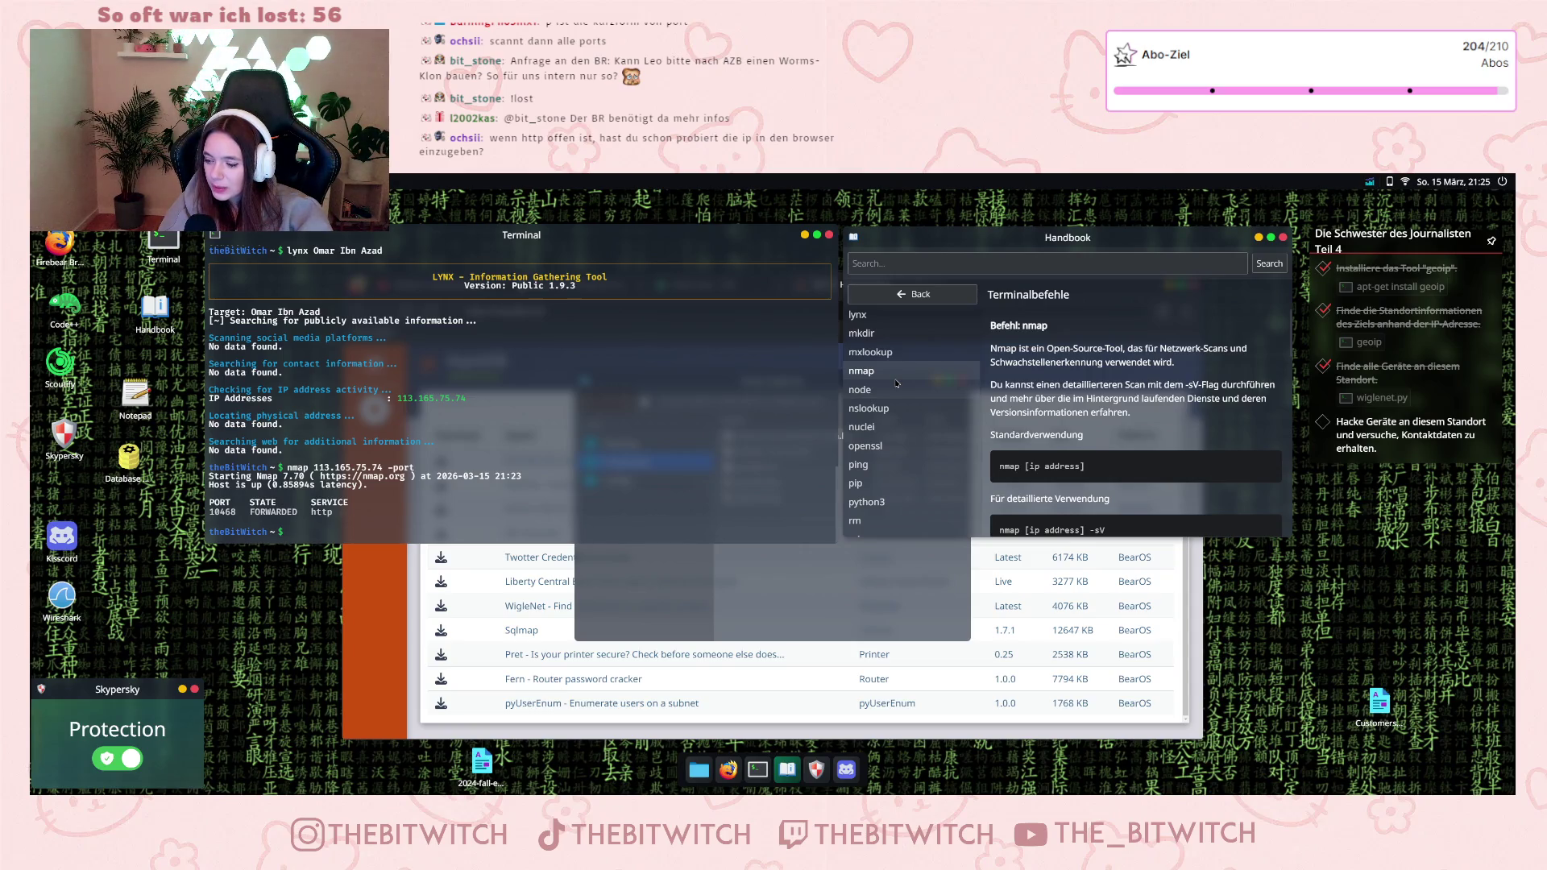
# - Scroll through the nmap entry's details, then minimize the Handbook window
pyautogui.scroll(5, 341, 456)
pyautogui.scroll(4, 341, 457)
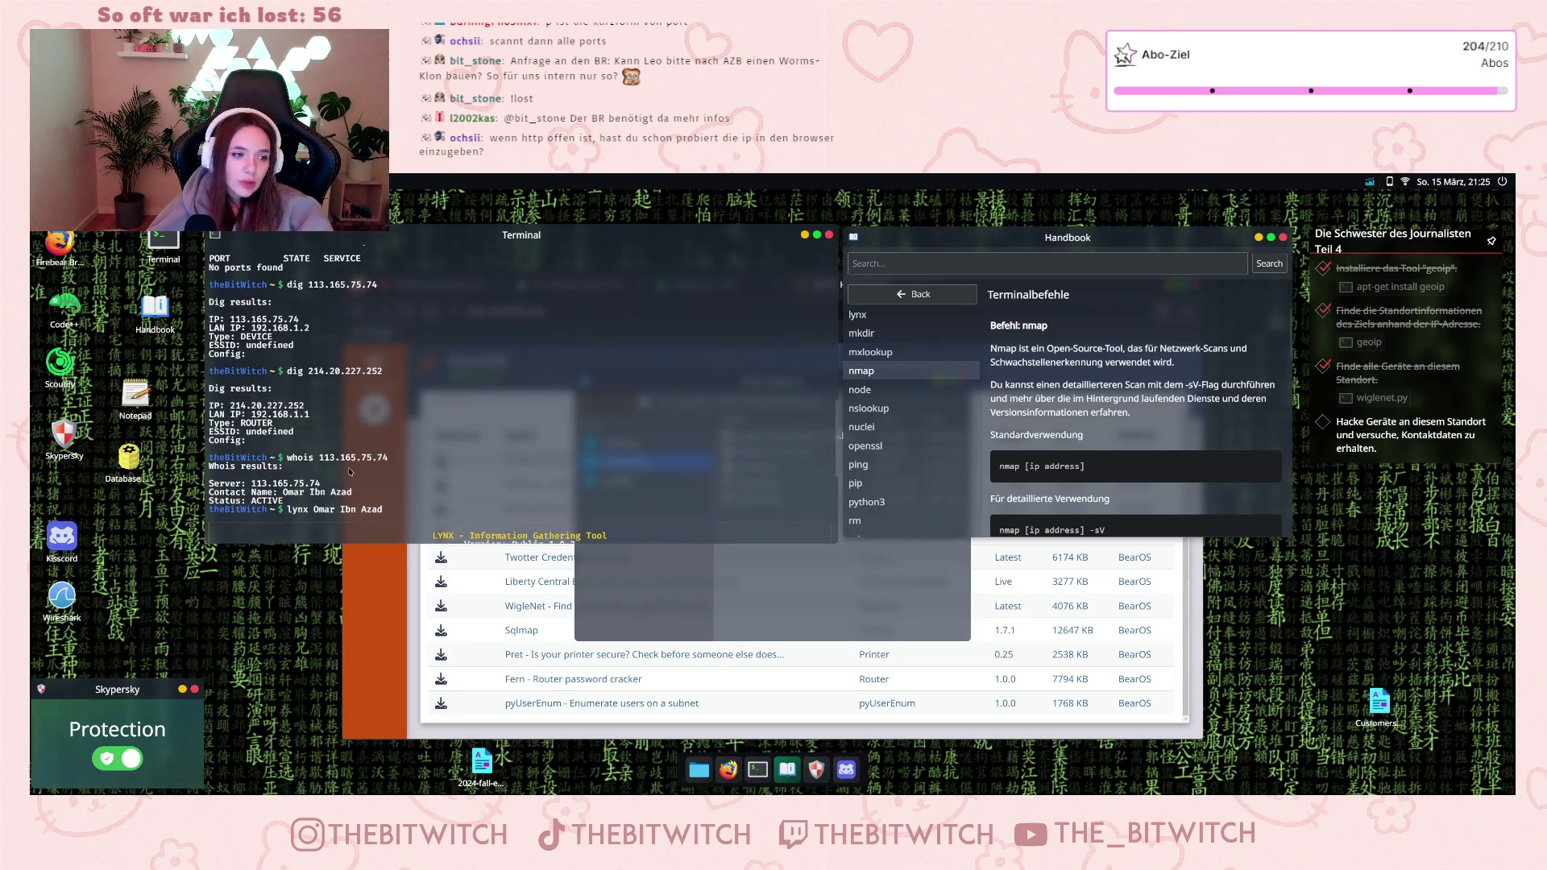
pyautogui.scroll(-3, 350, 471)
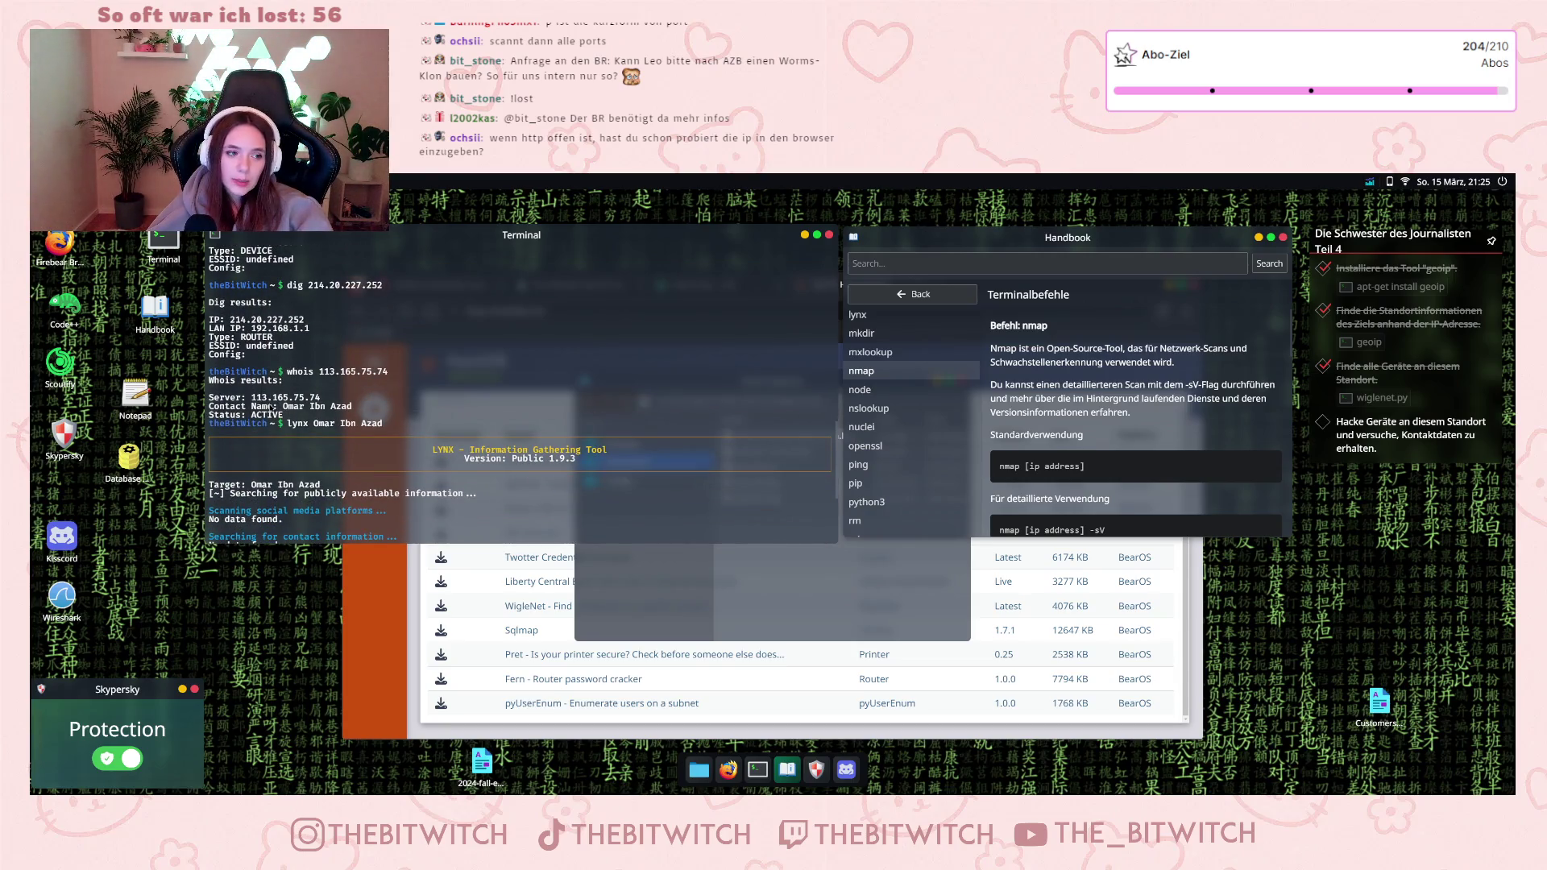
pyautogui.scroll(2, 286, 412)
pyautogui.scroll(10, 288, 415)
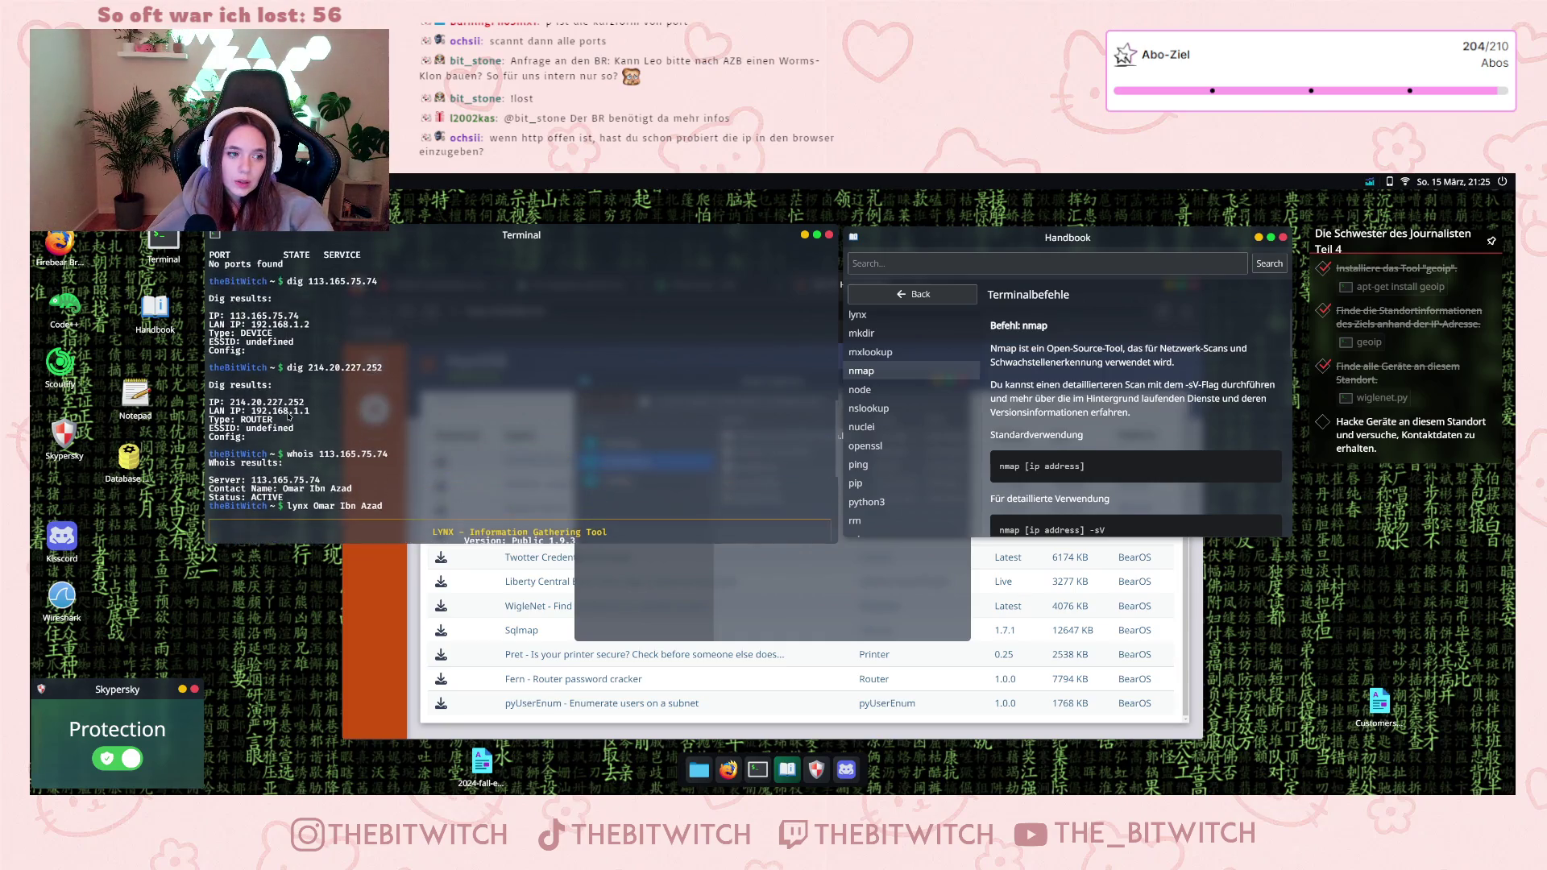
pyautogui.scroll(-10, 288, 432)
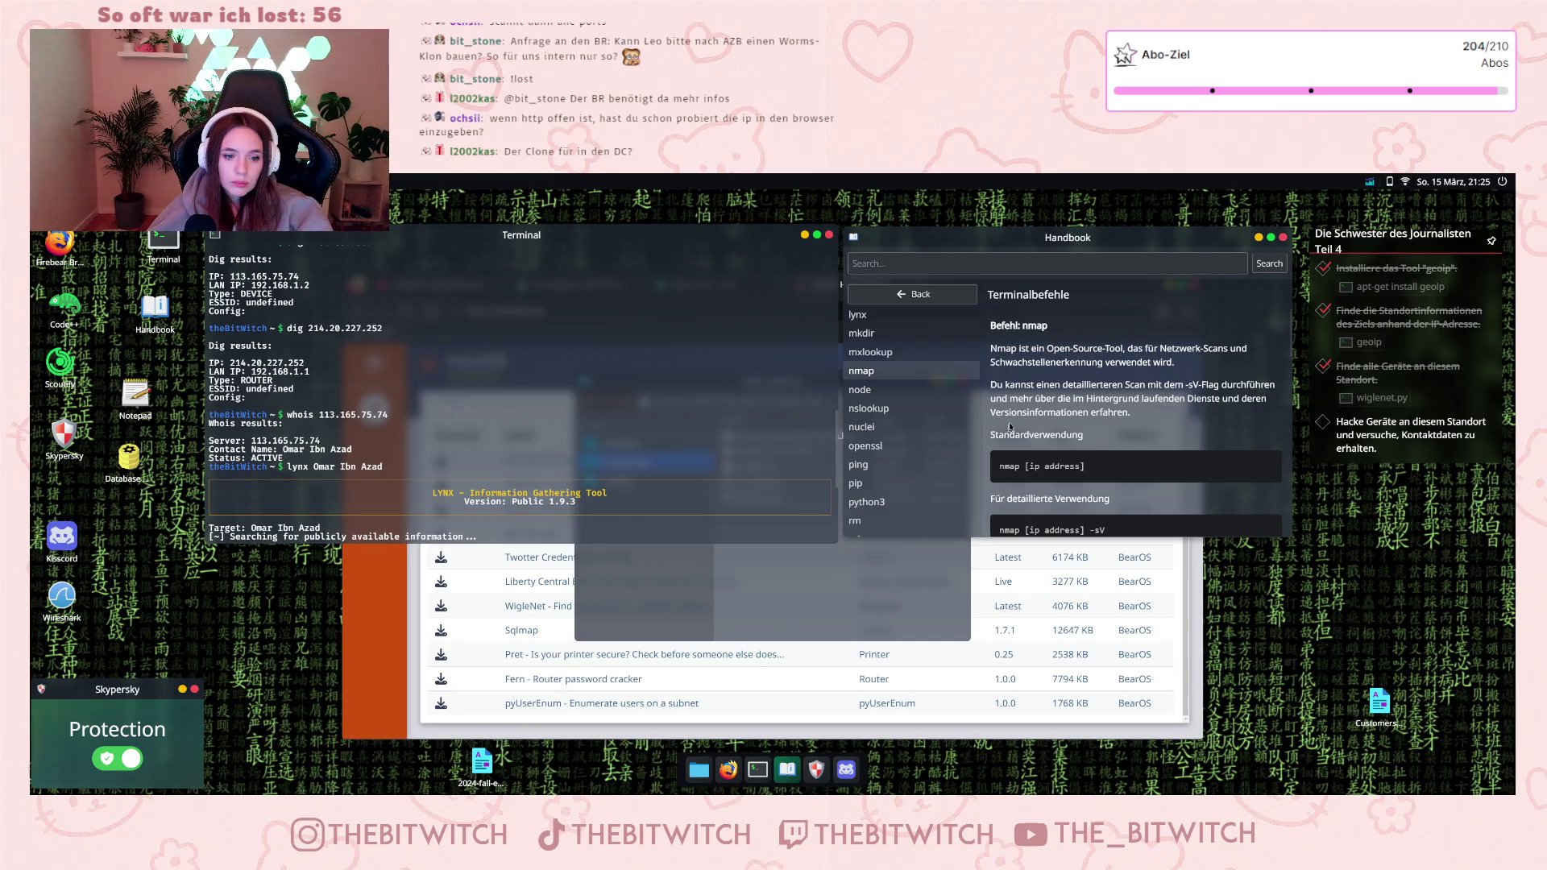
pyautogui.click(787, 769)
# - Open the Handbook's Metasploit 'Beispiel Hacking' example and scroll through it
pyautogui.click(787, 769)
pyautogui.click(913, 294)
pyautogui.click(1187, 321)
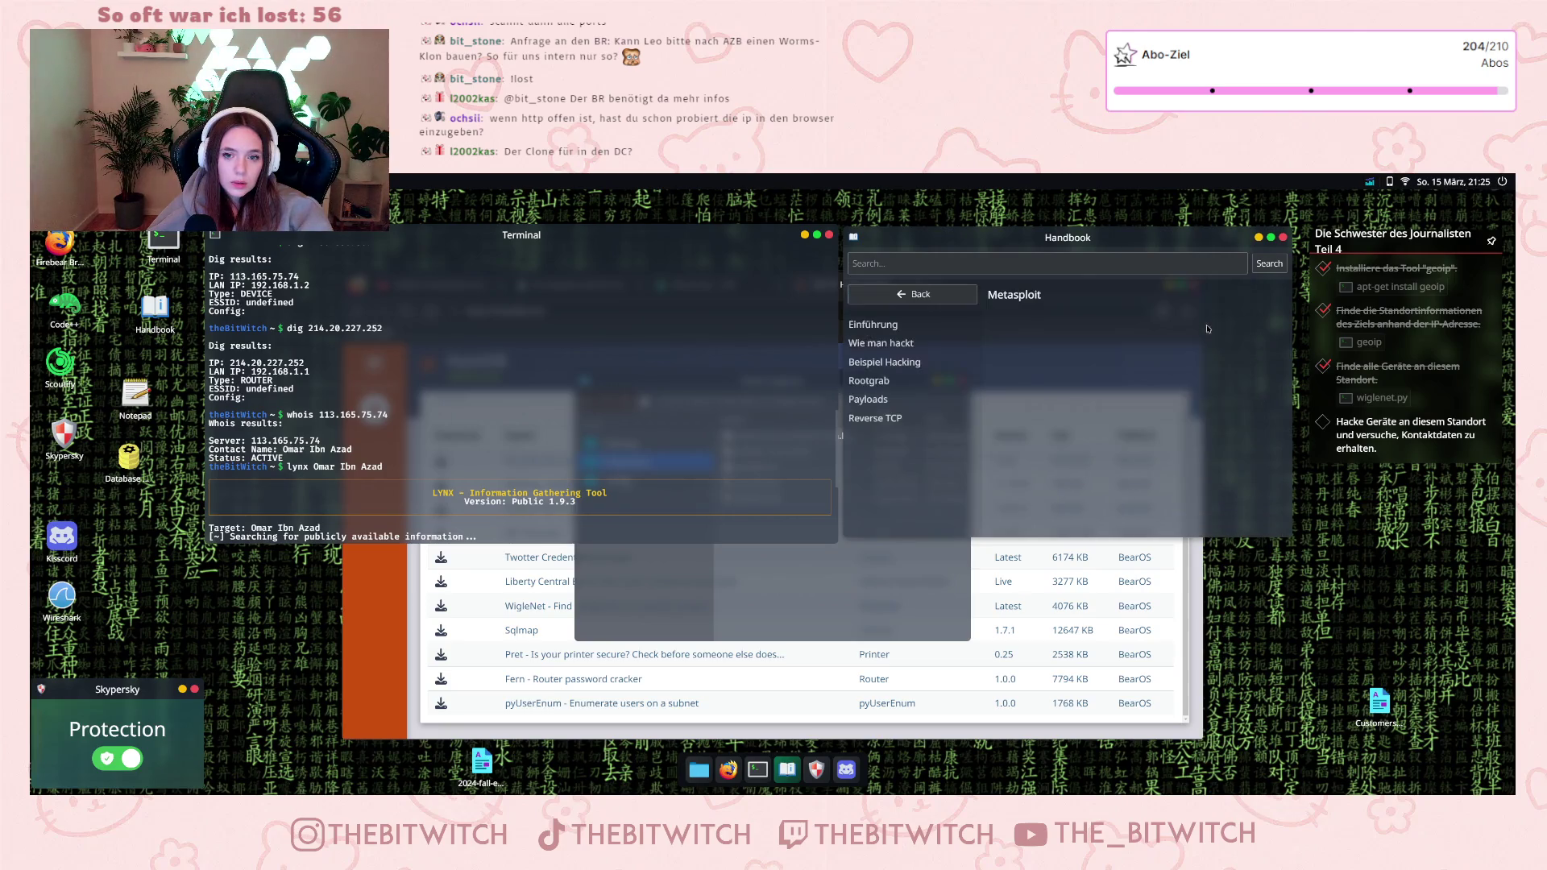
pyautogui.click(892, 362)
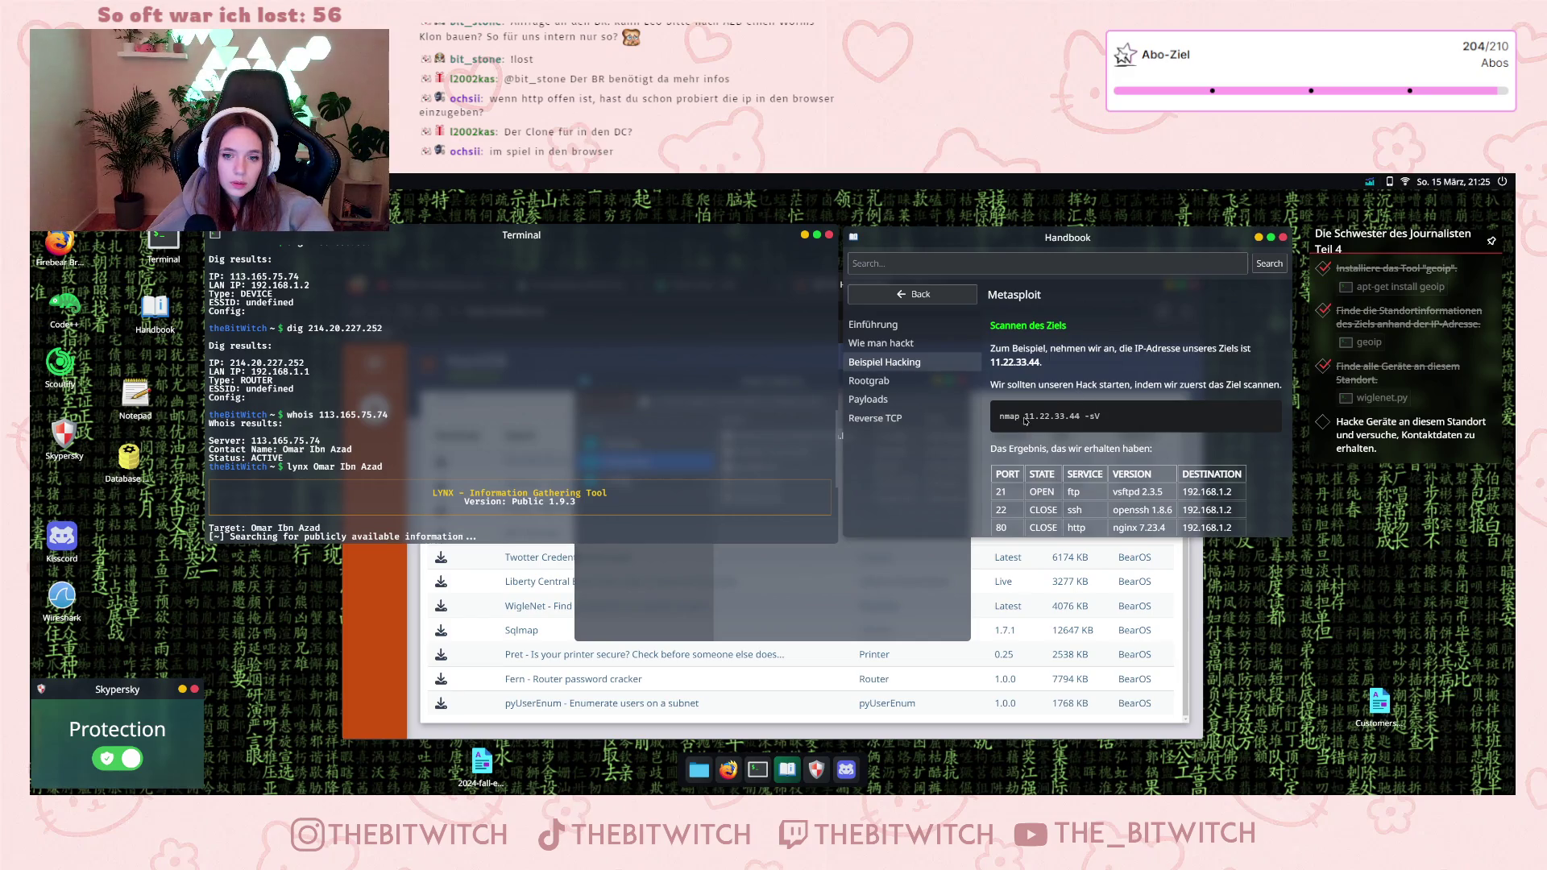
pyautogui.scroll(-2, 1025, 420)
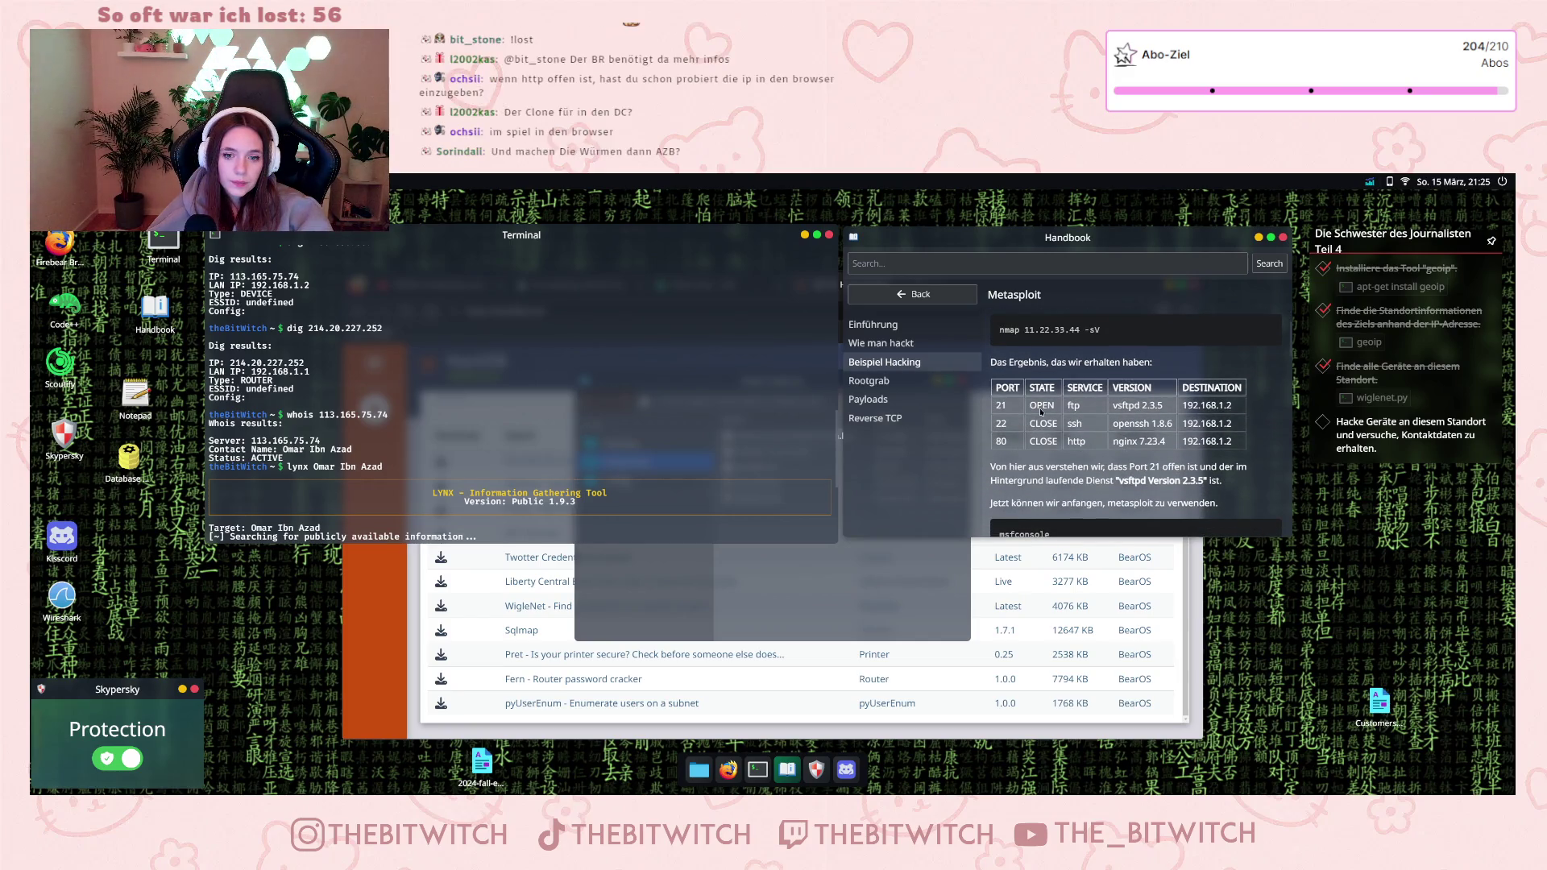
pyautogui.scroll(-1, 1057, 425)
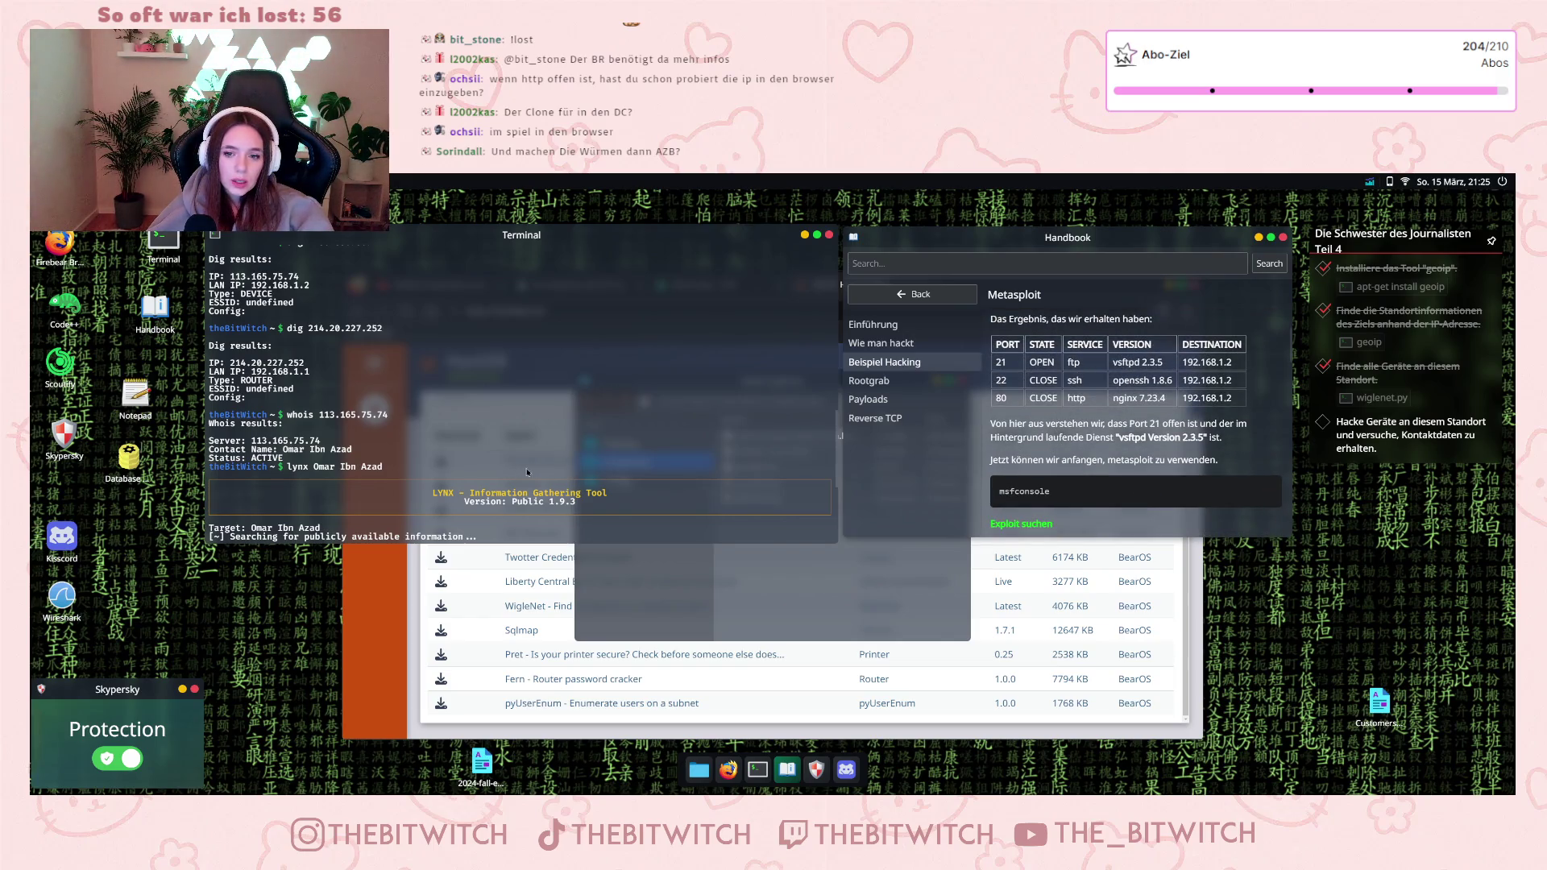
pyautogui.write('nmap 113.165.75.74 -port')
pyautogui.press('Return')
pyautogui.scroll(10, 377, 520)
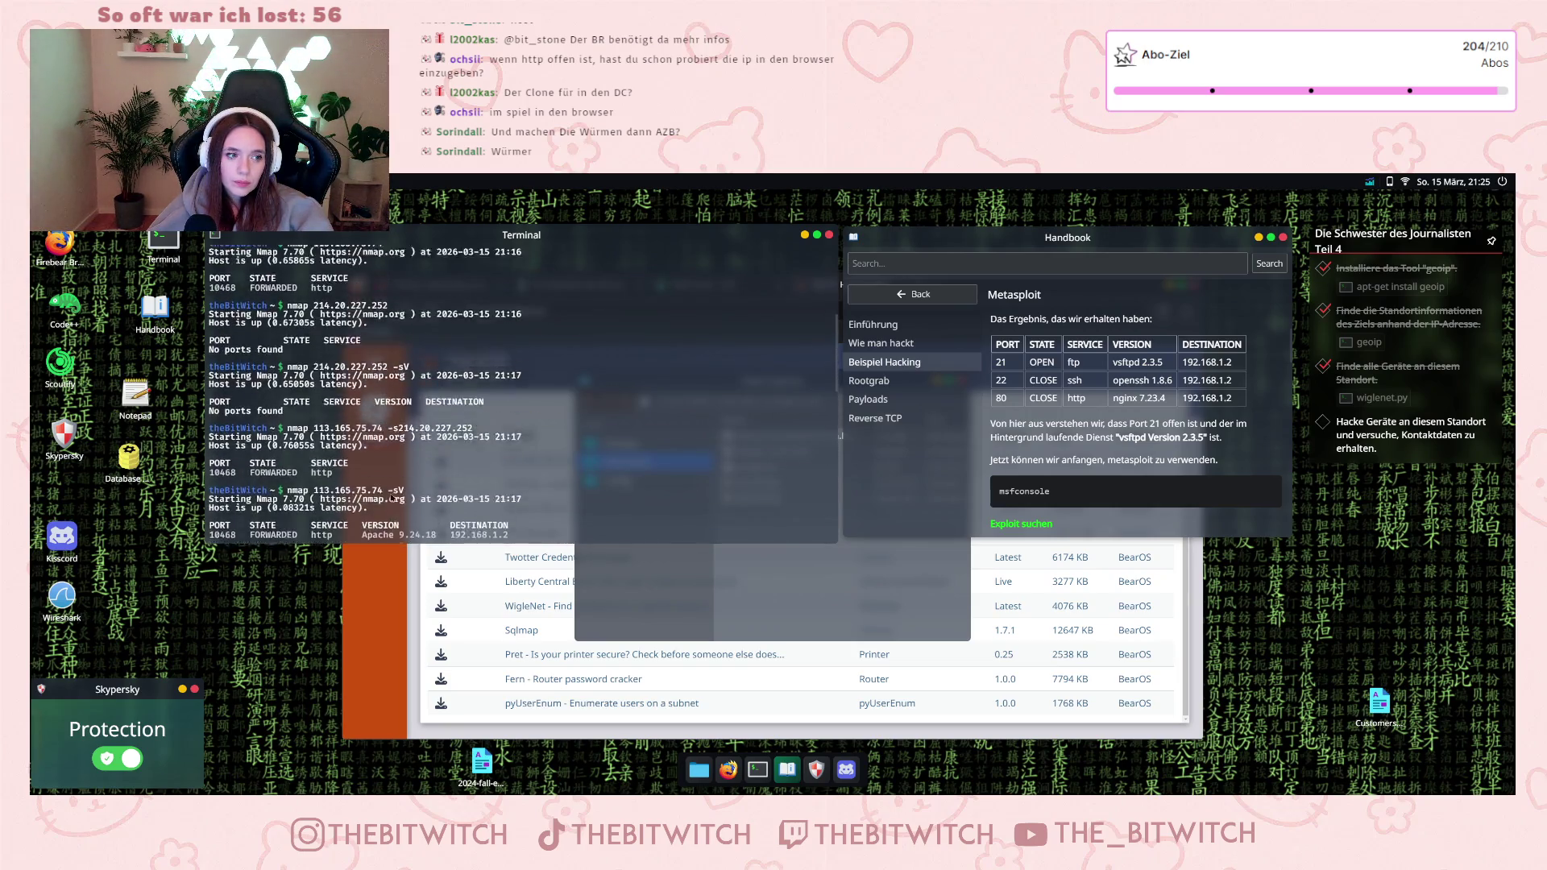
pyautogui.scroll(-2, 395, 495)
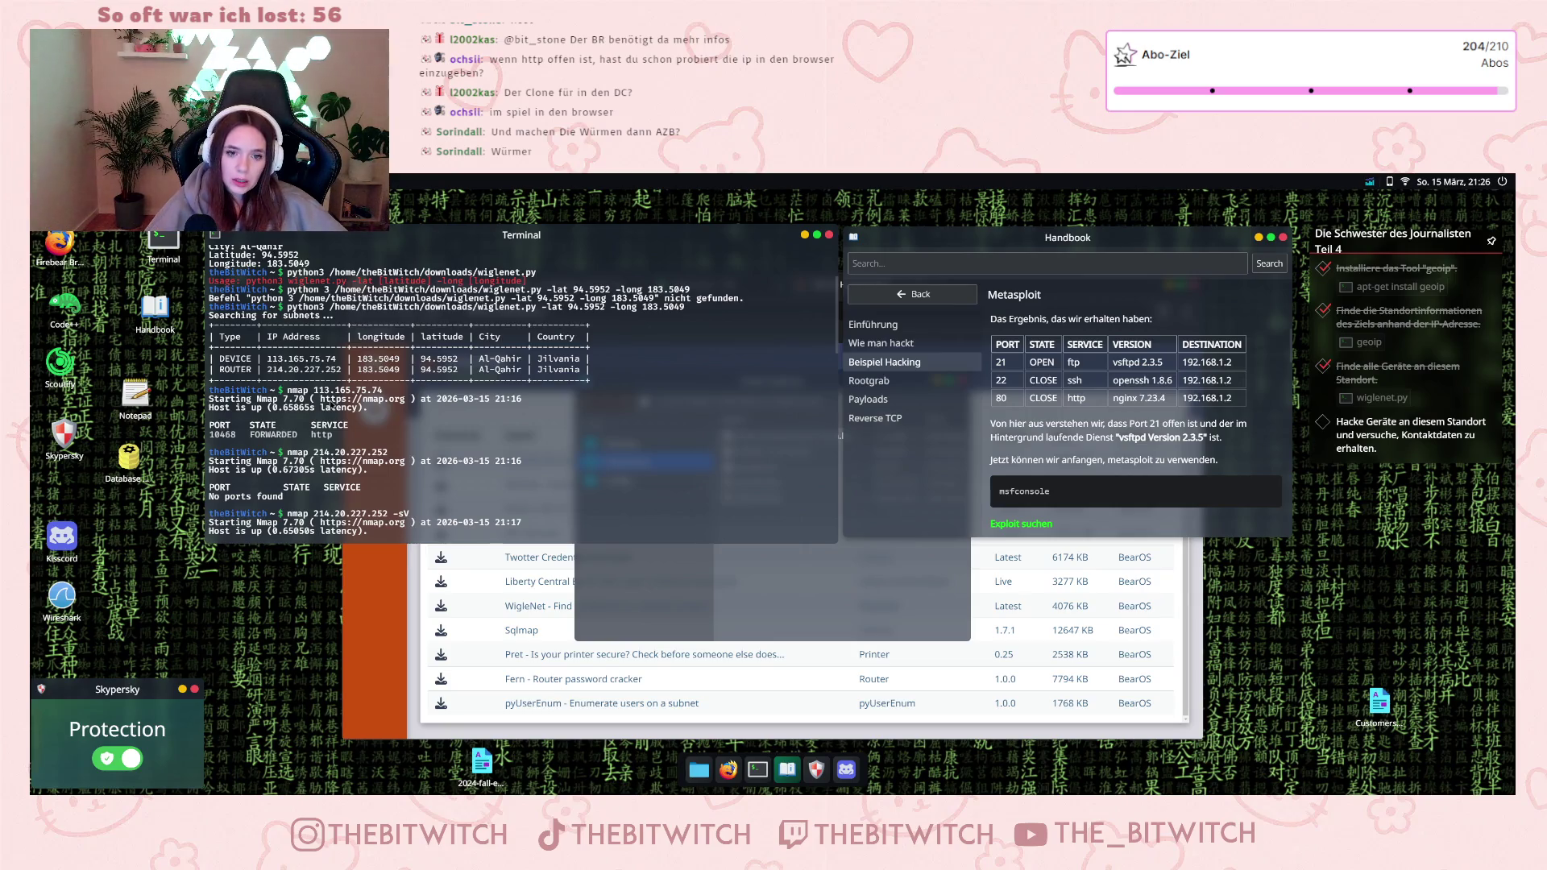
pyautogui.click(889, 383)
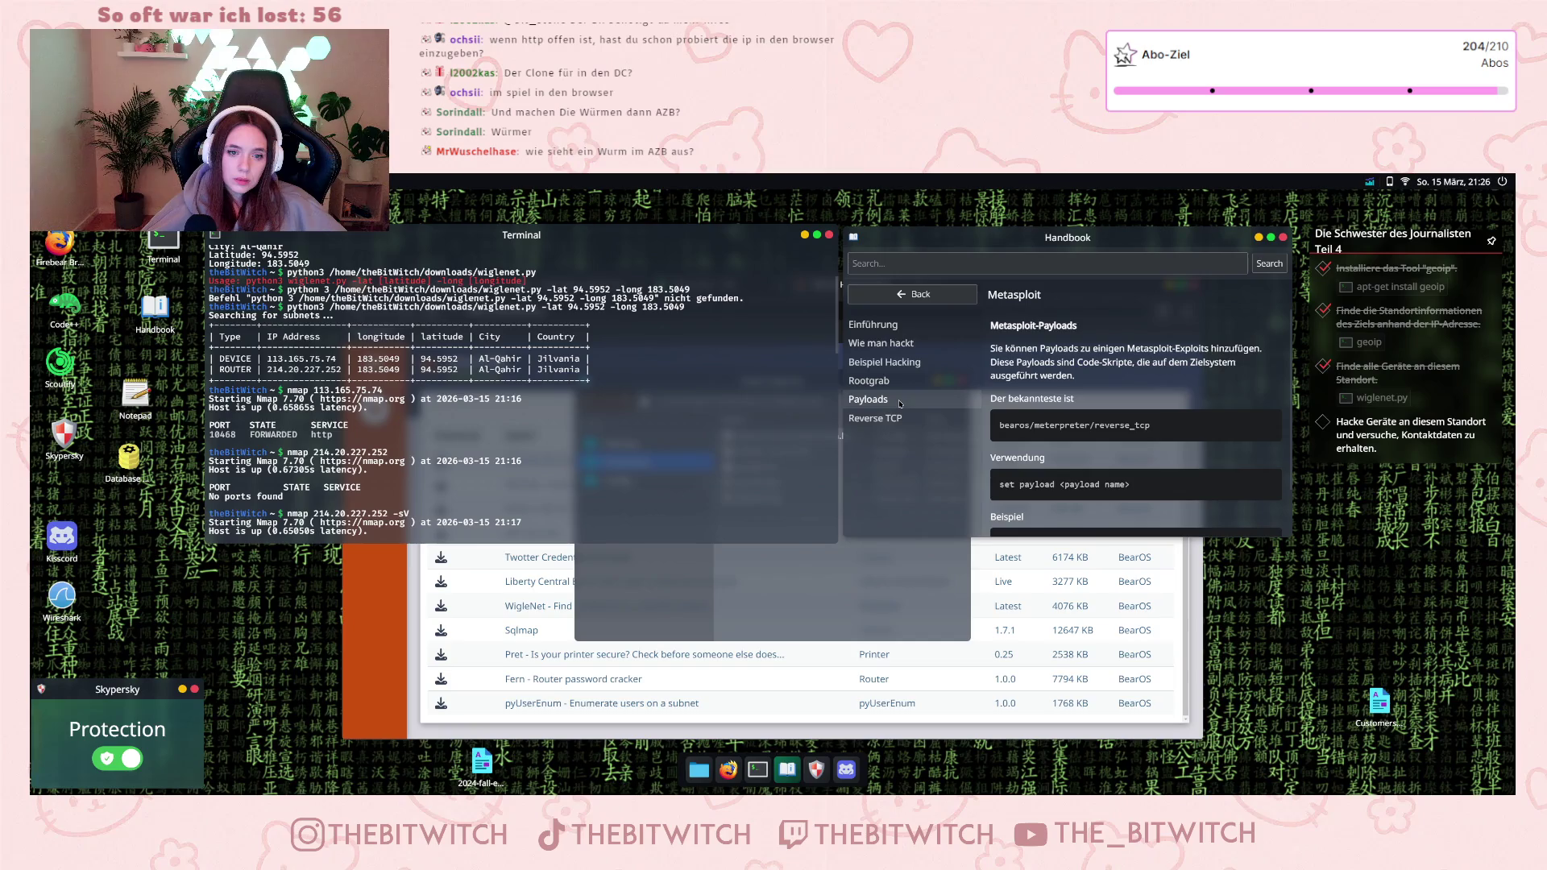
pyautogui.click(902, 418)
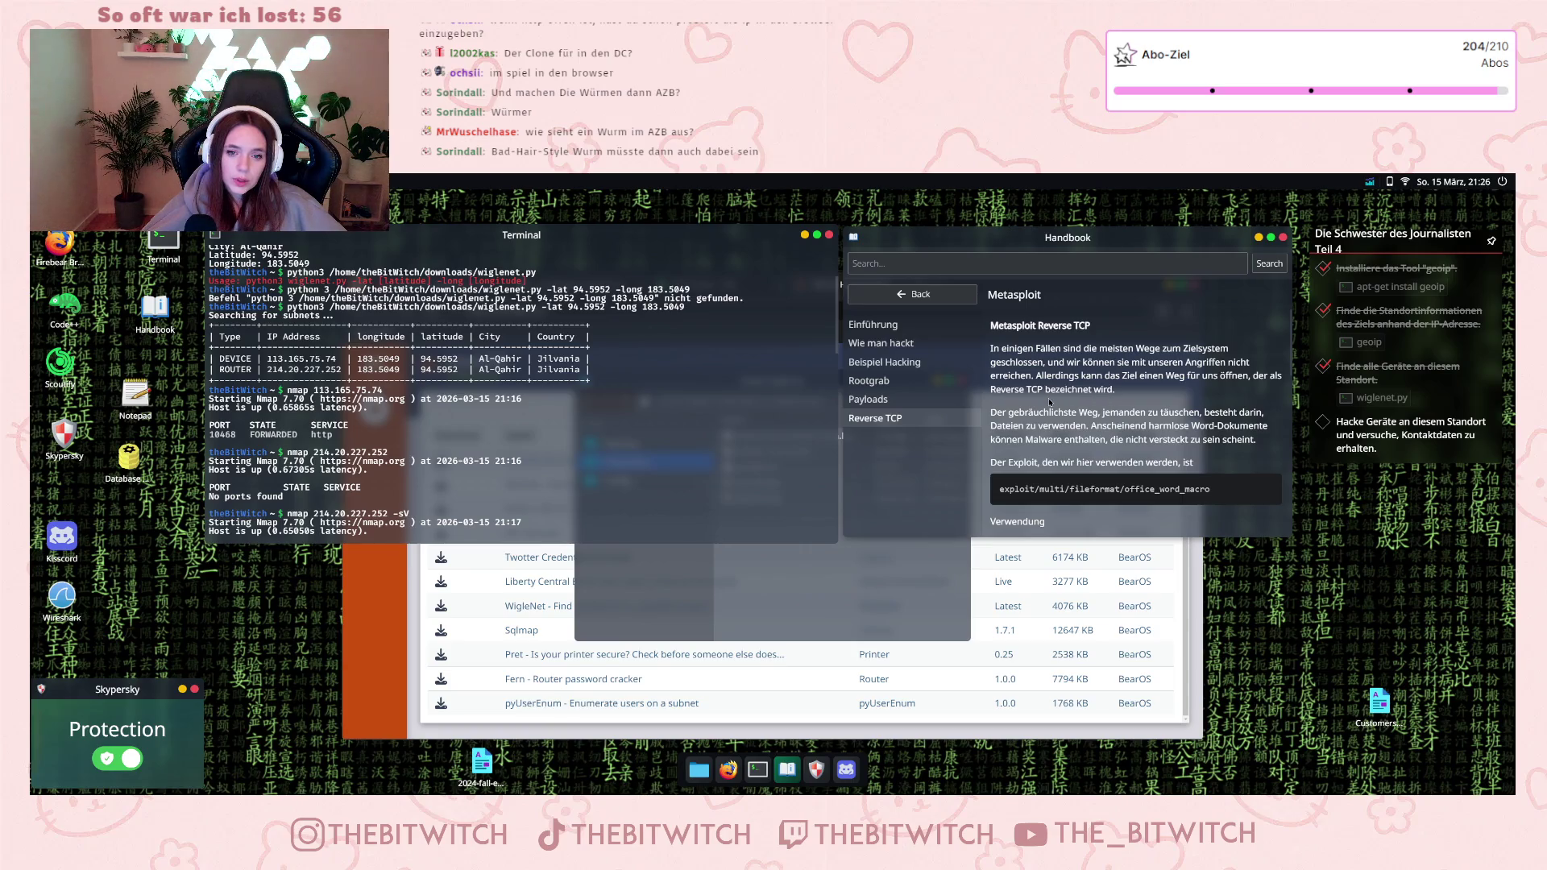
pyautogui.scroll(-5, 1092, 427)
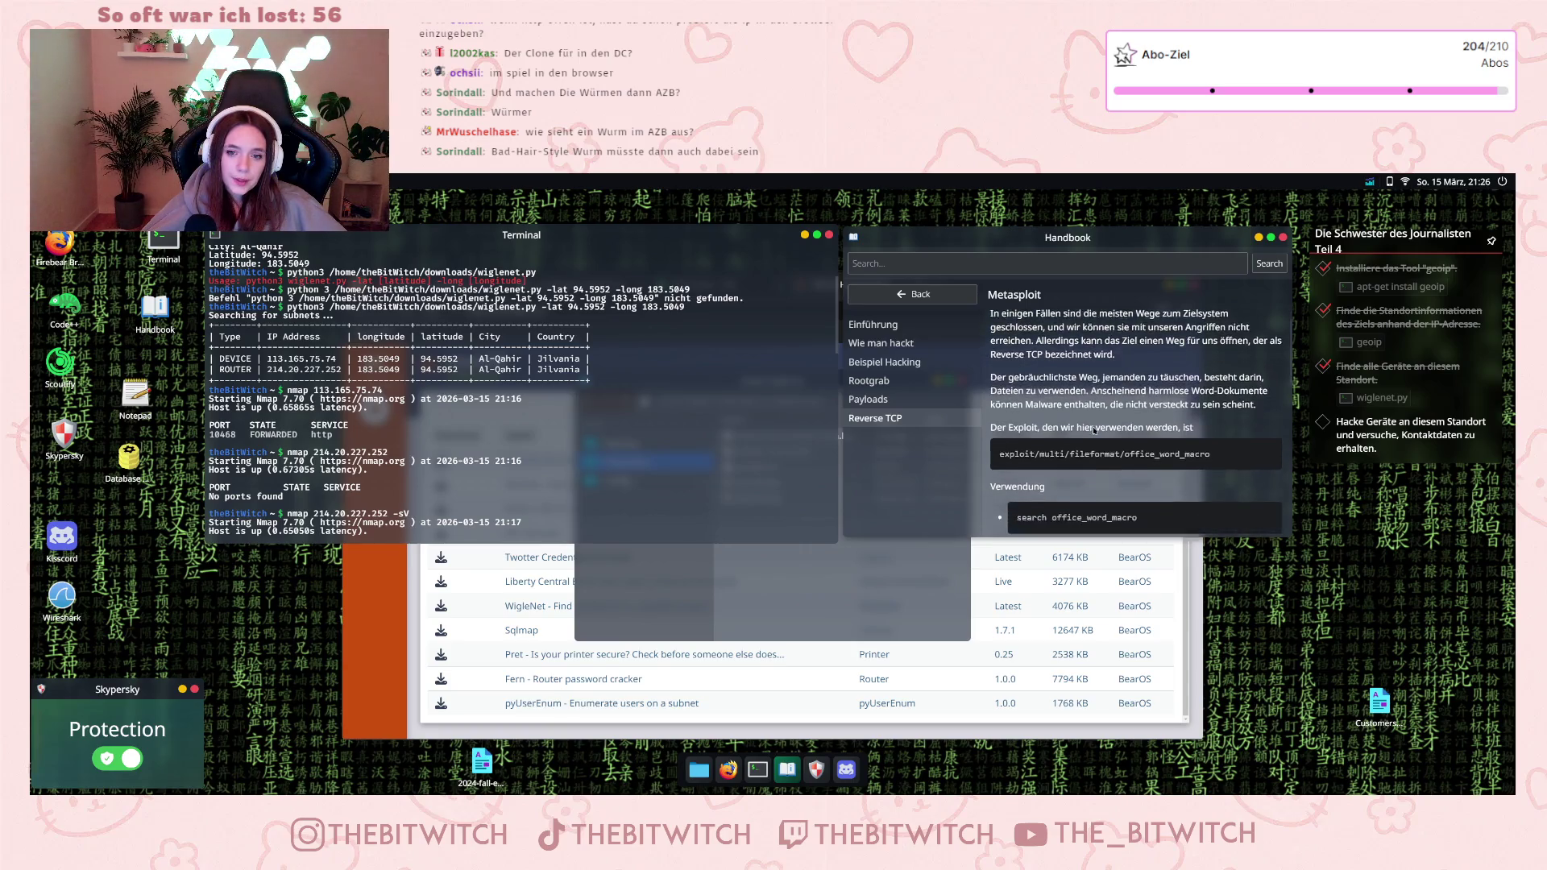
pyautogui.scroll(-3, 1092, 439)
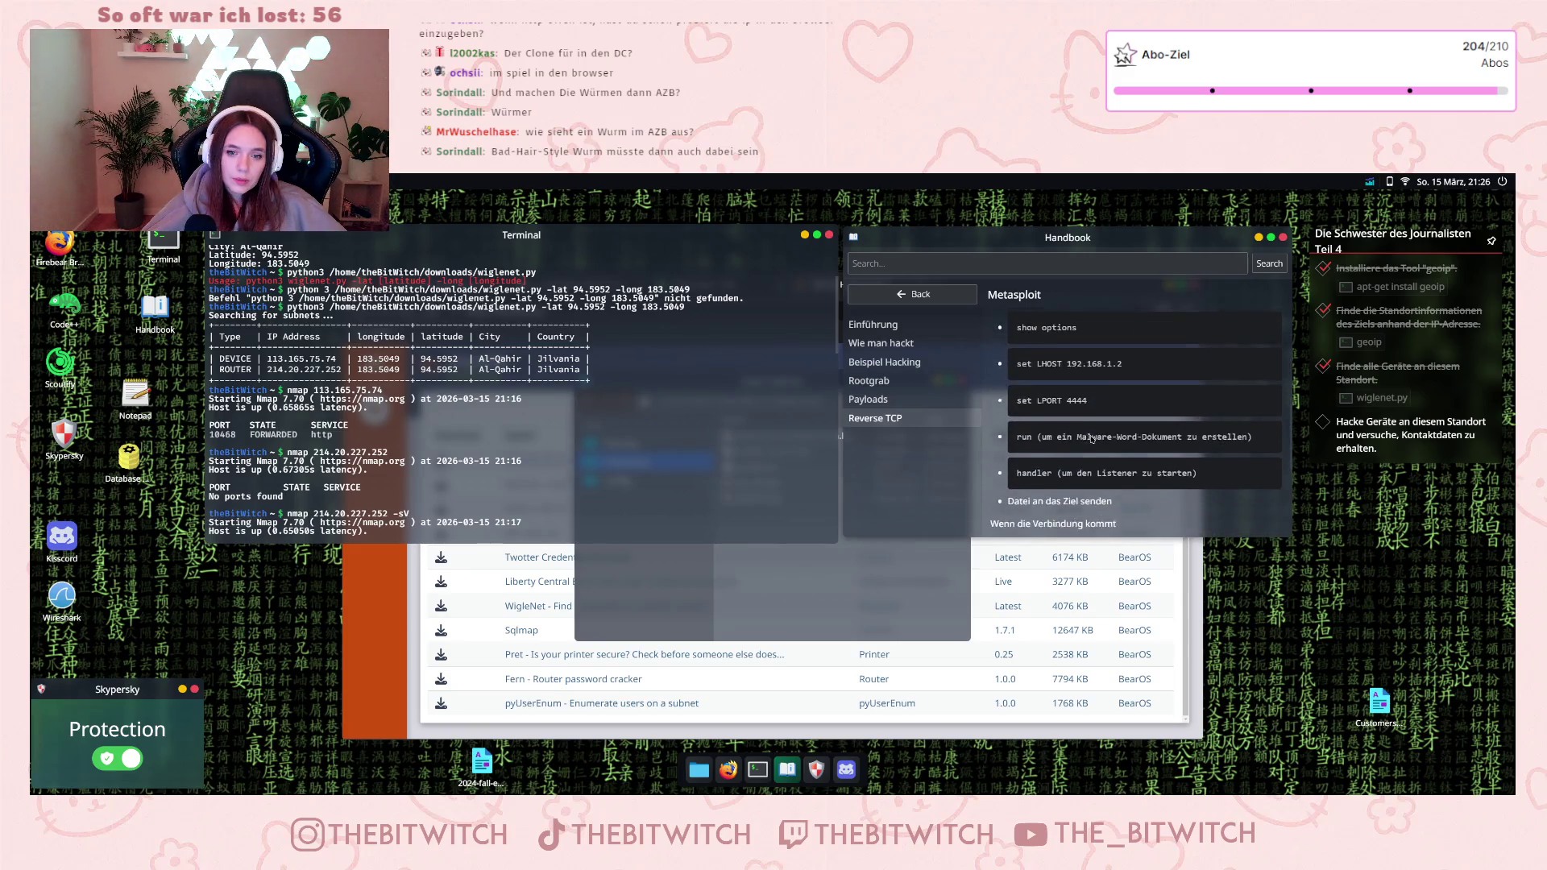
pyautogui.scroll(-3, 1092, 439)
pyautogui.scroll(-2, 1093, 439)
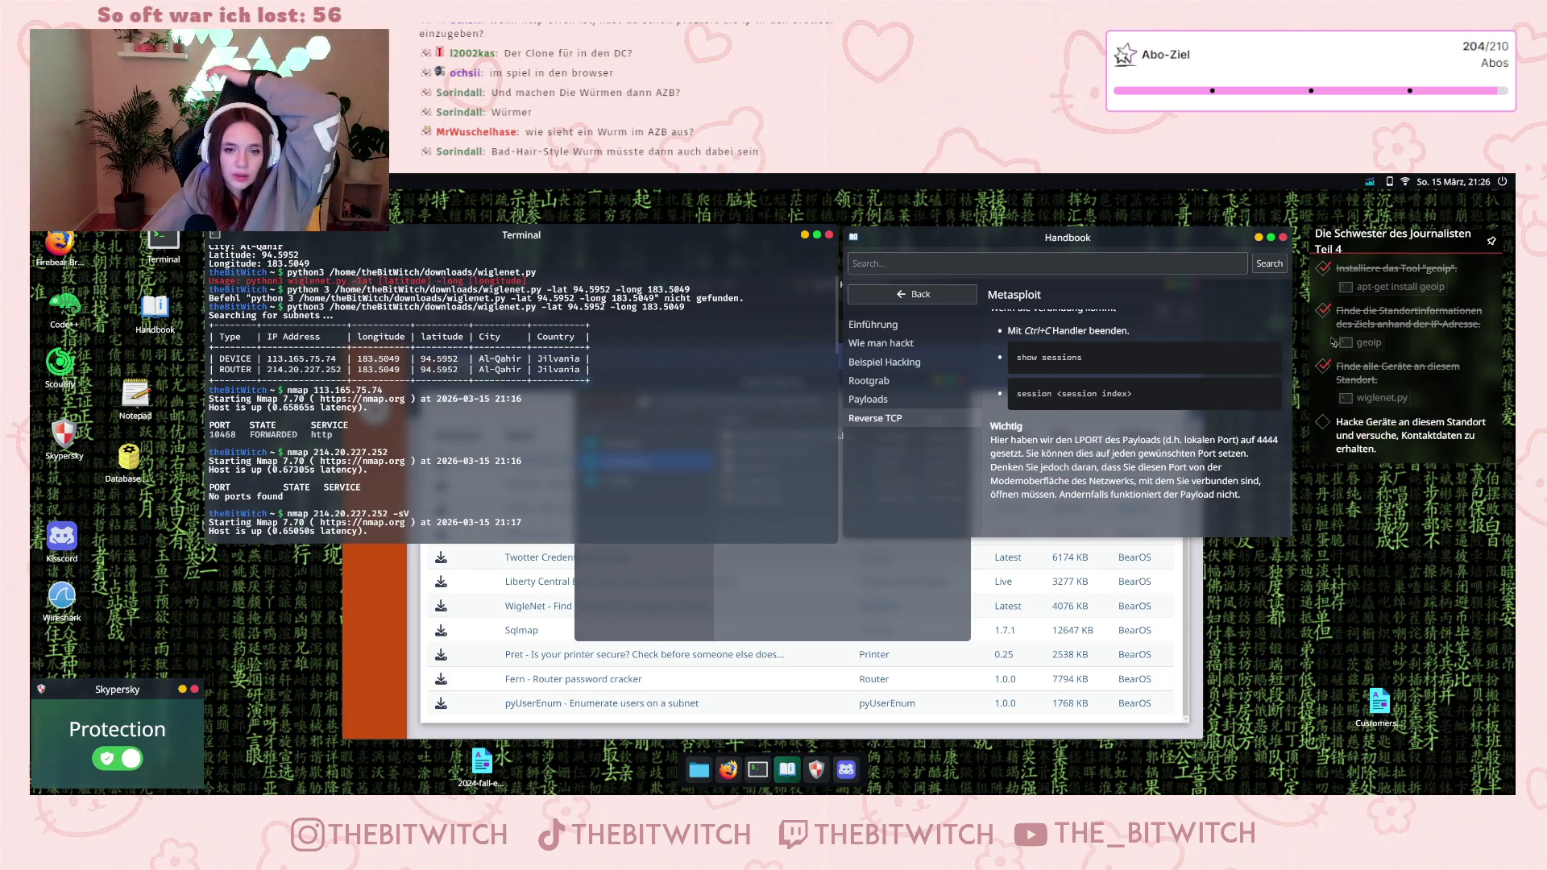
pyautogui.click(939, 362)
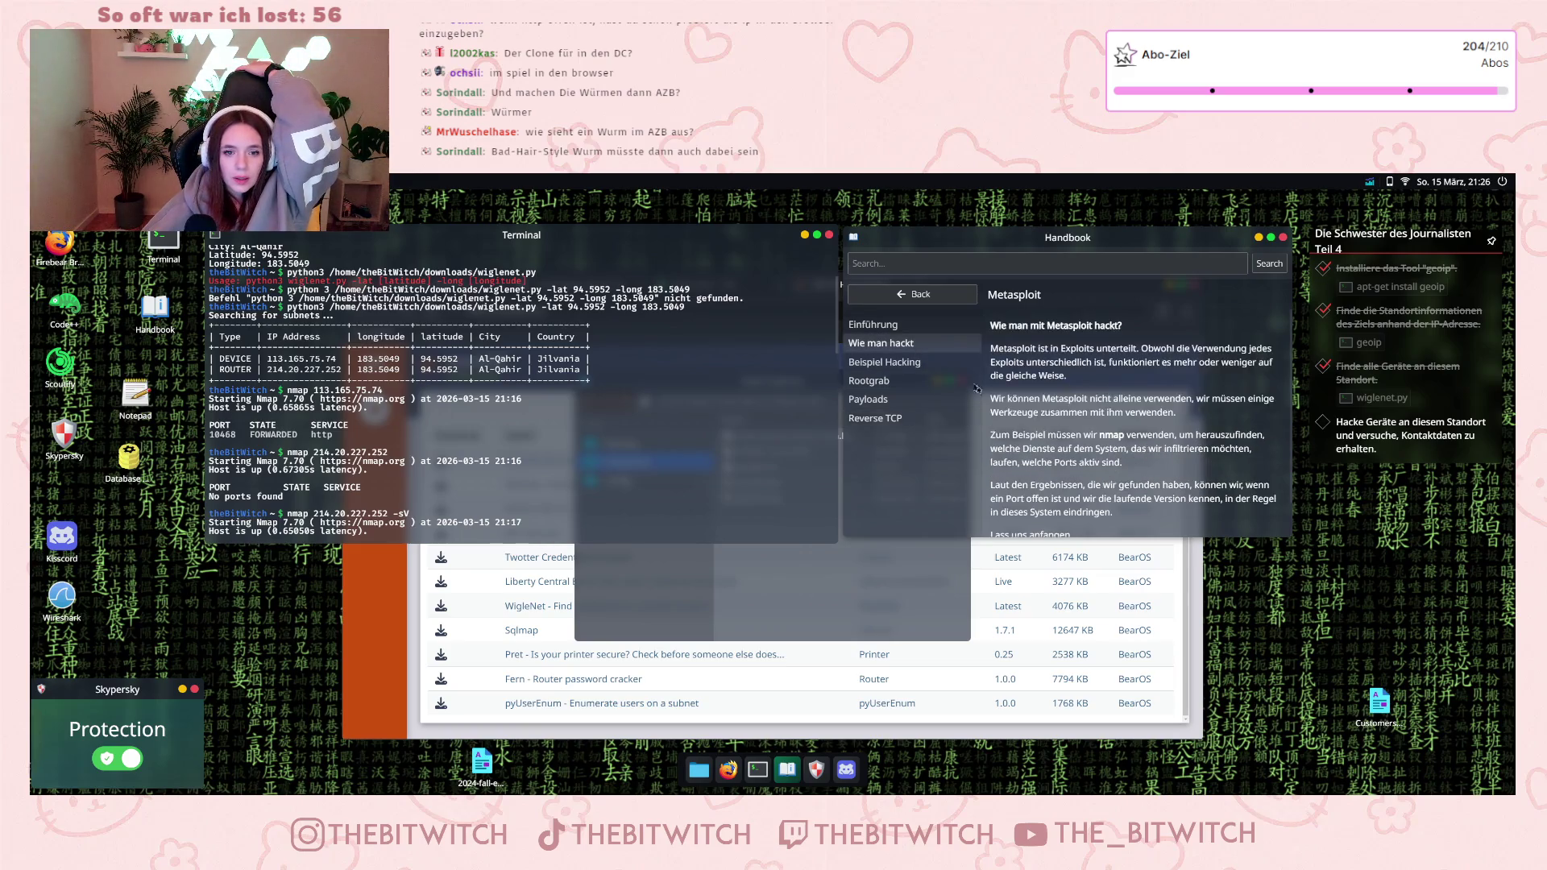
pyautogui.scroll(-5, 1074, 412)
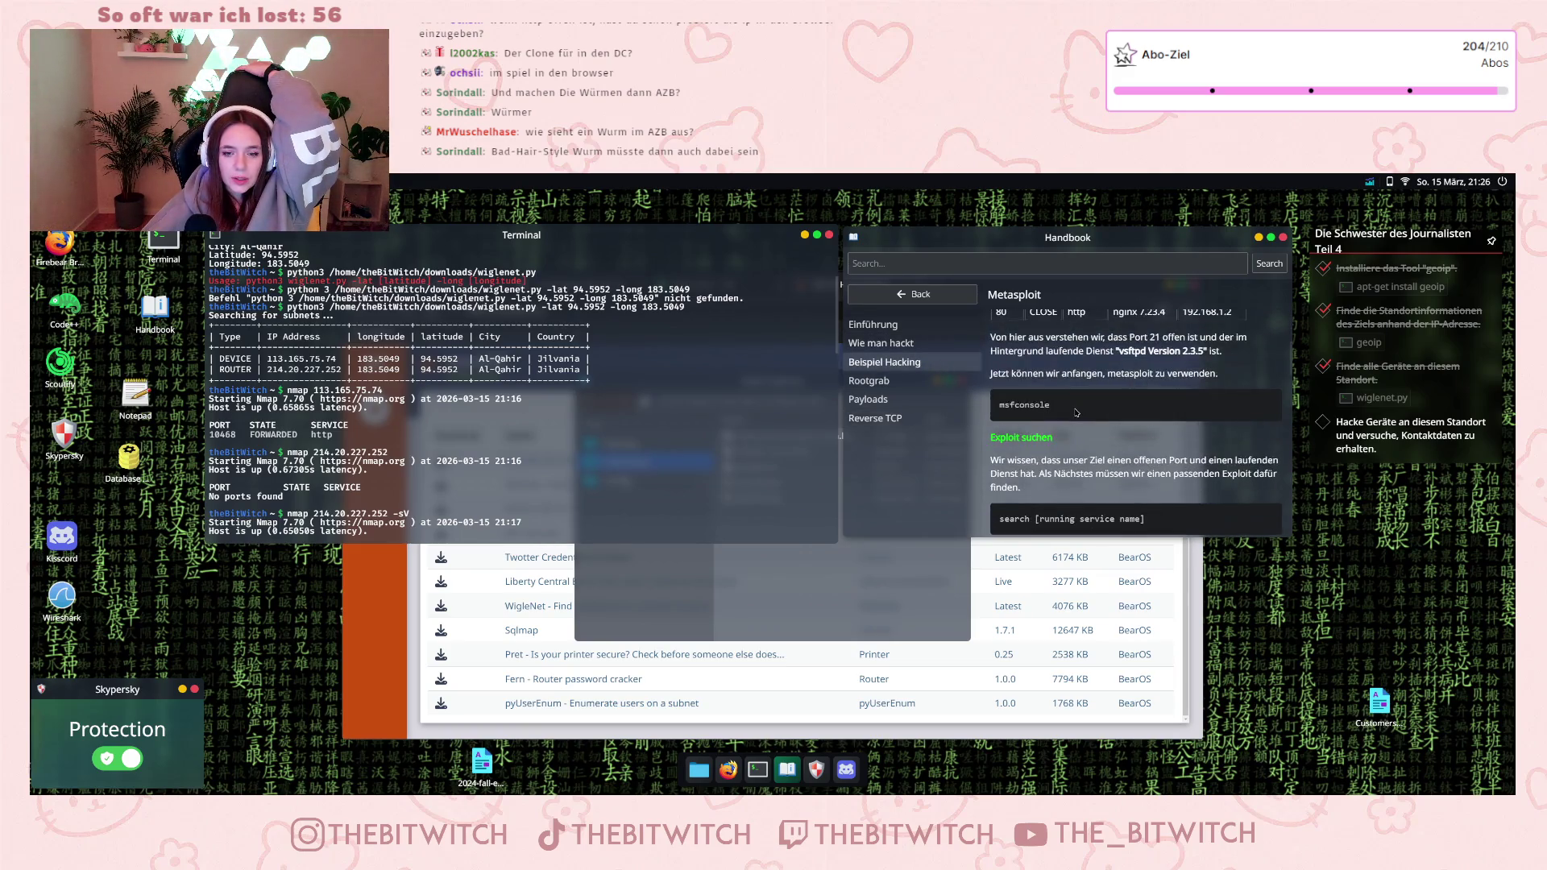
pyautogui.scroll(-3, 1077, 414)
pyautogui.scroll(1, 1080, 412)
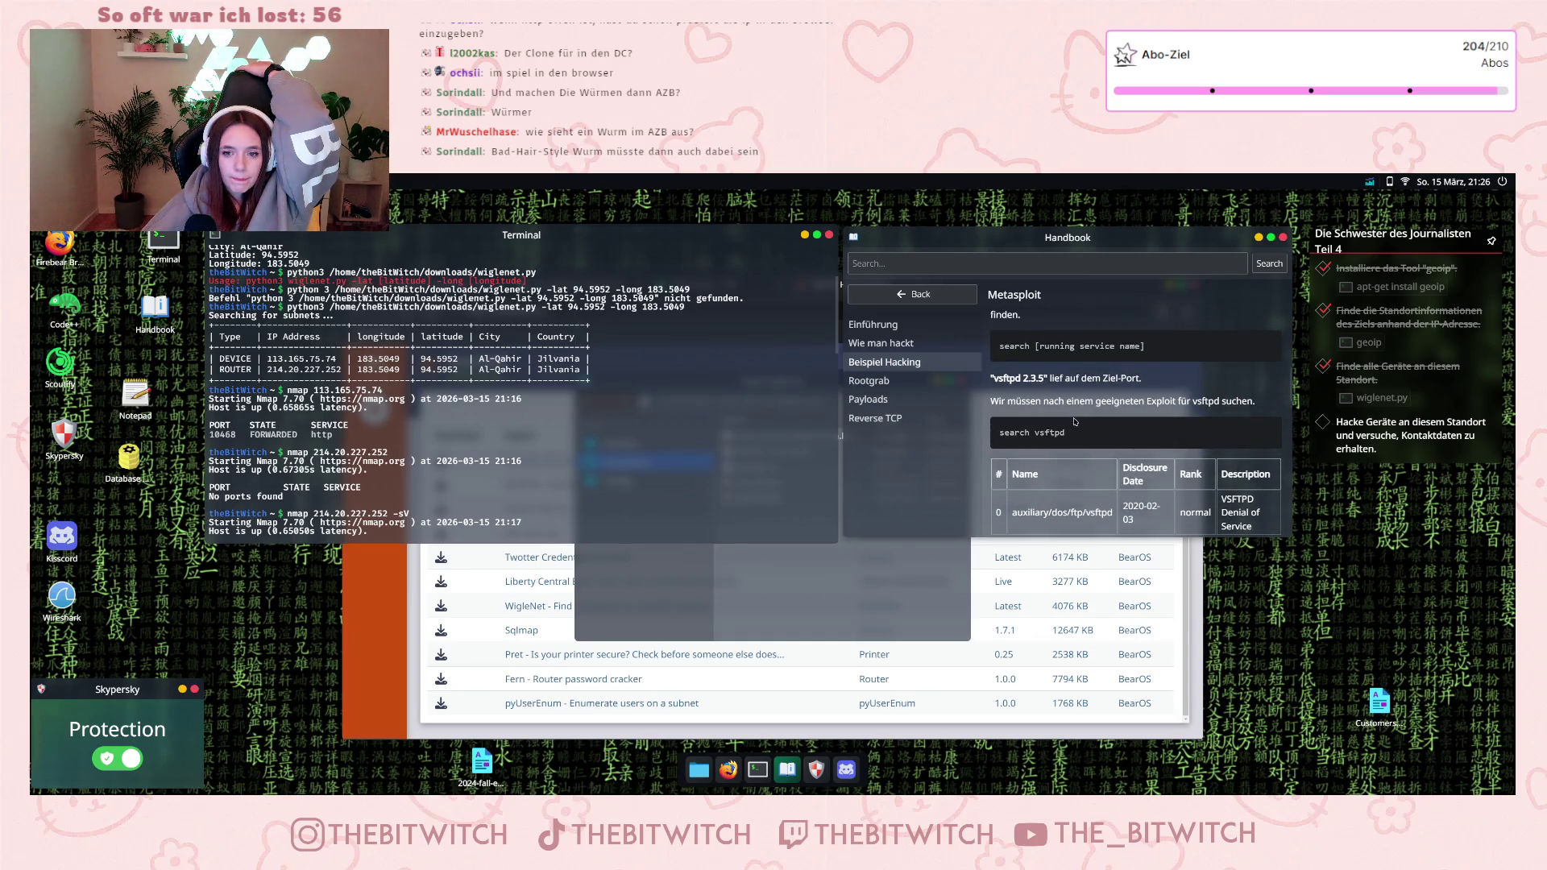
pyautogui.scroll(-5, 1075, 417)
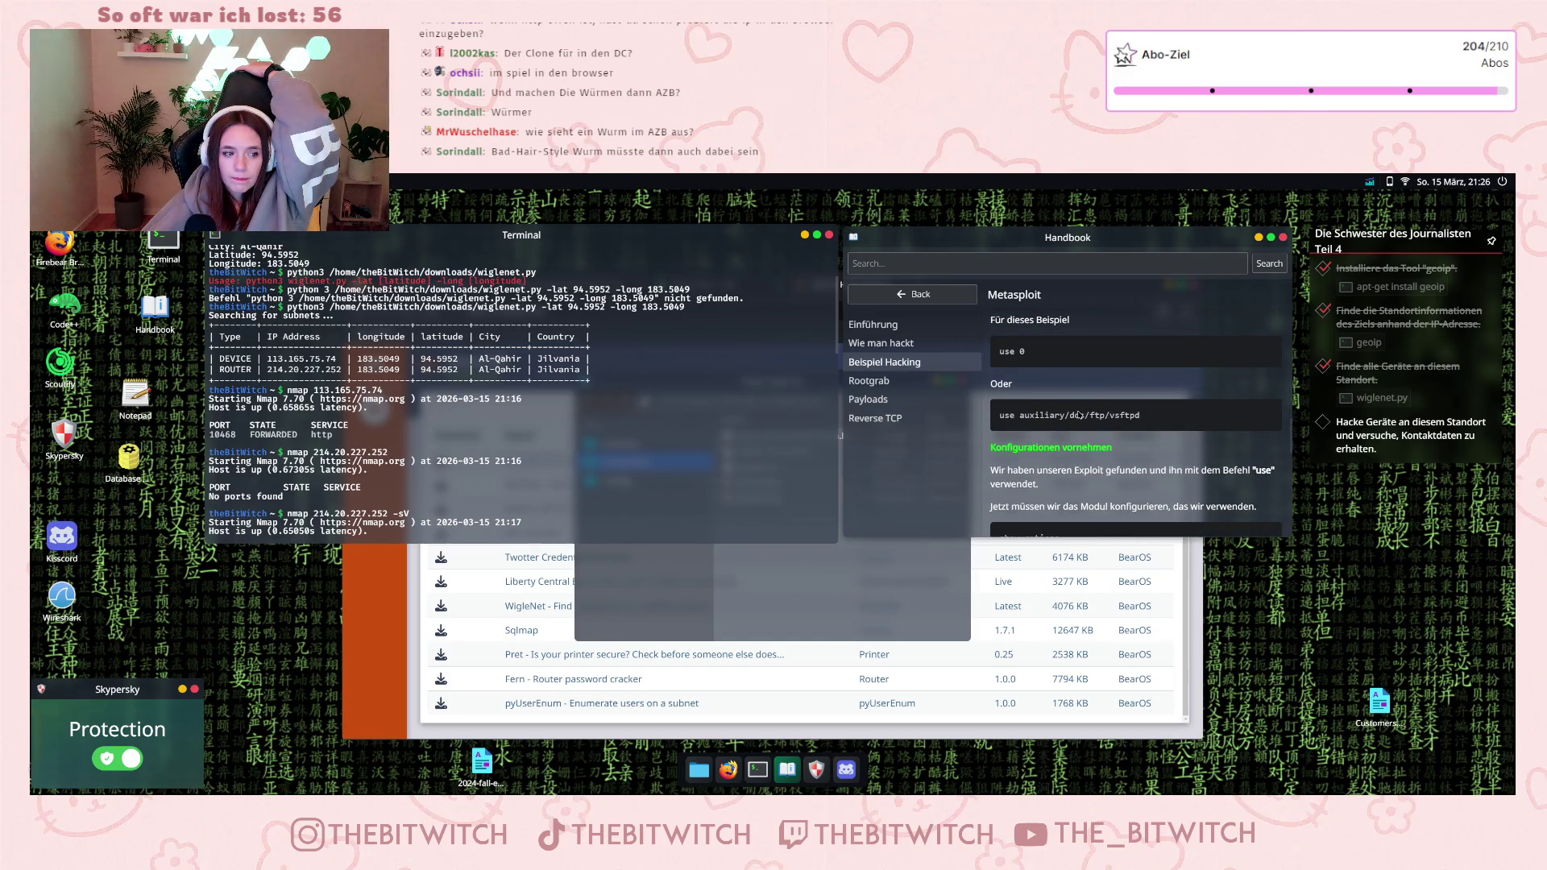
pyautogui.scroll(-3, 1079, 415)
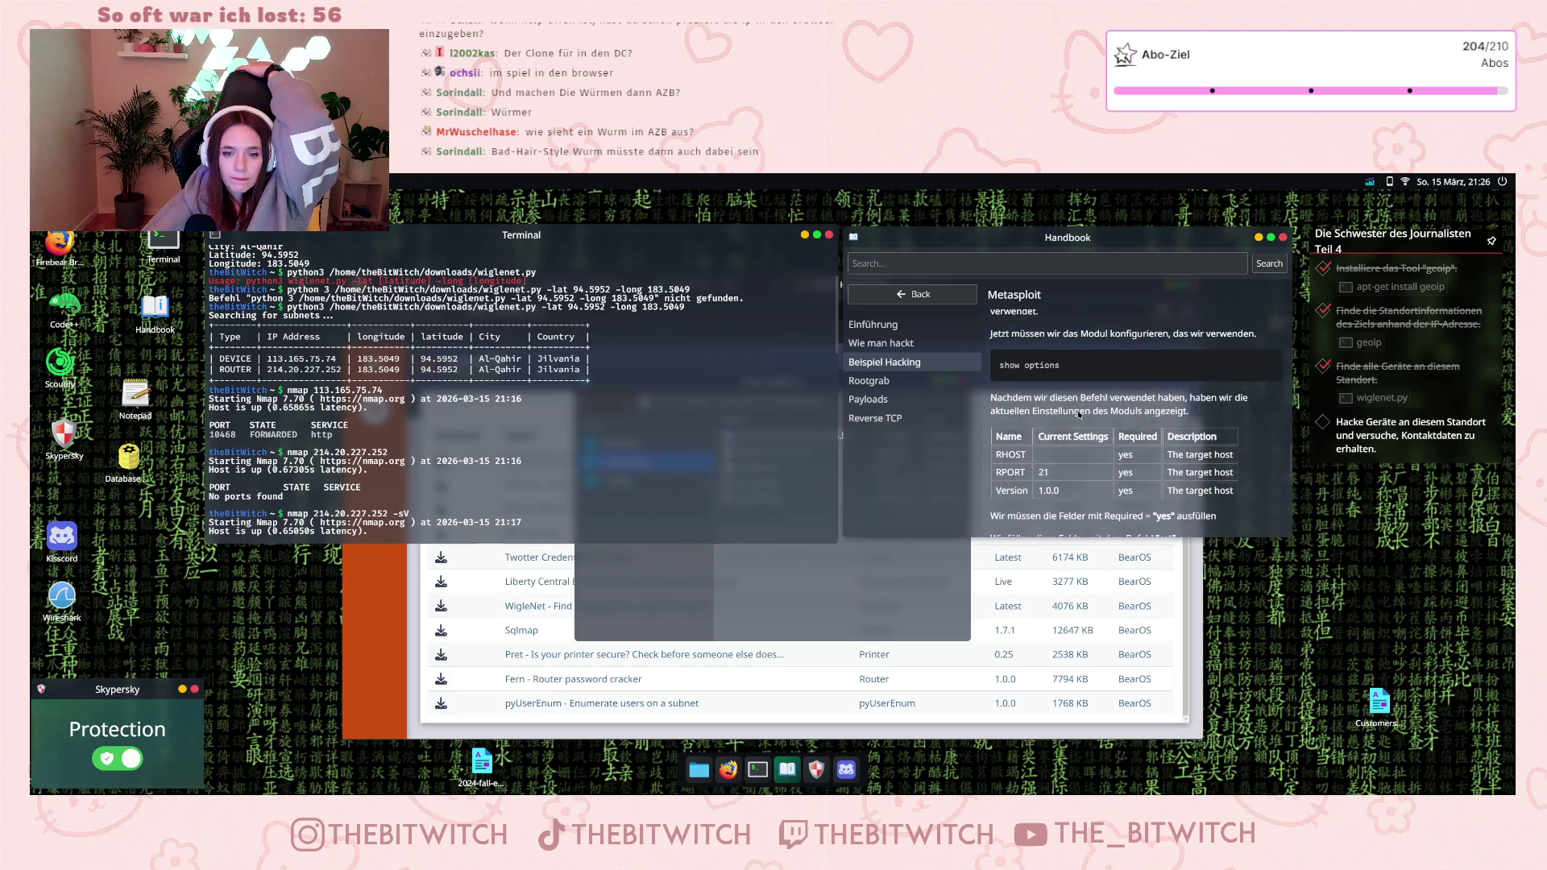
pyautogui.scroll(3, 1079, 415)
pyautogui.scroll(5, 1080, 416)
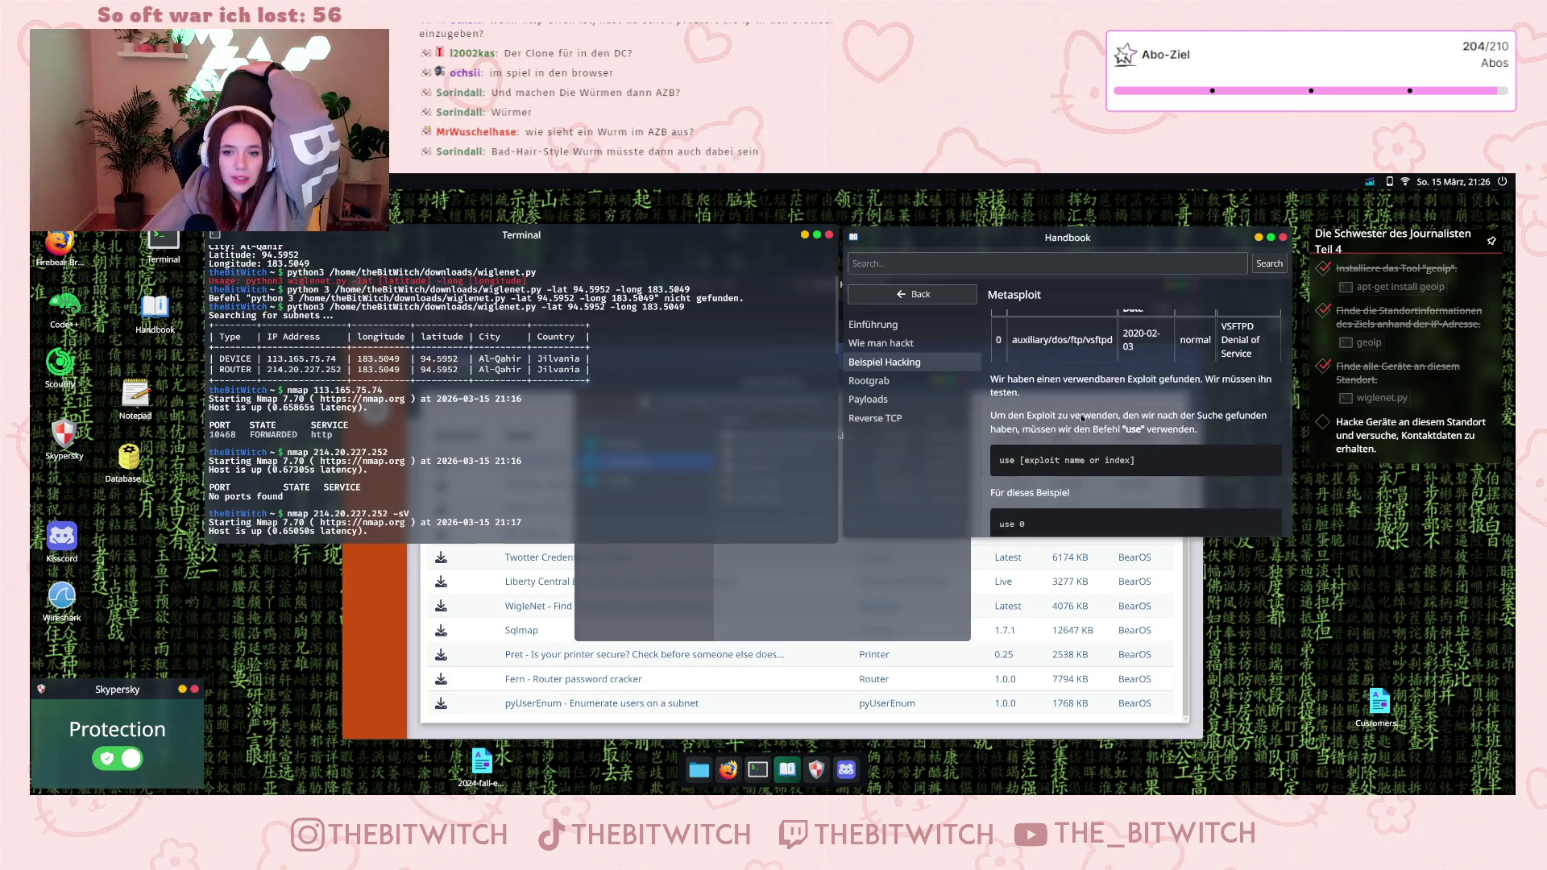
pyautogui.scroll(5, 1082, 418)
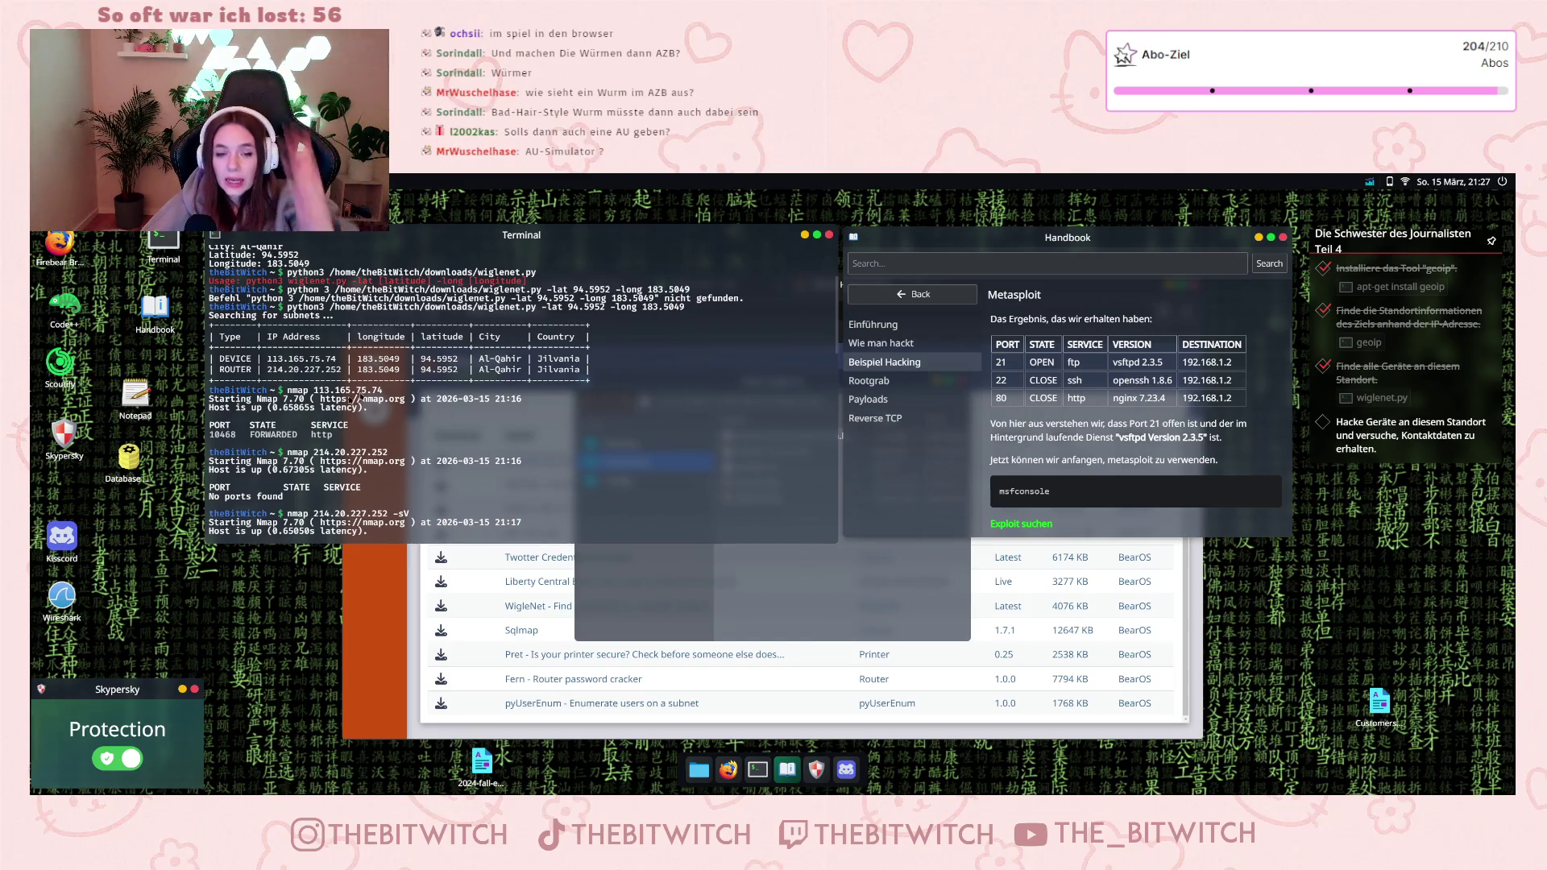
# - Scan 113.165.75.74 and 214.20.227.252 with nmap, then load device IP 113.165.75.74 in a new Firebear tab
pyautogui.write('nmap 113.165.75.74 -s214.20.227.252')
pyautogui.press('Return')
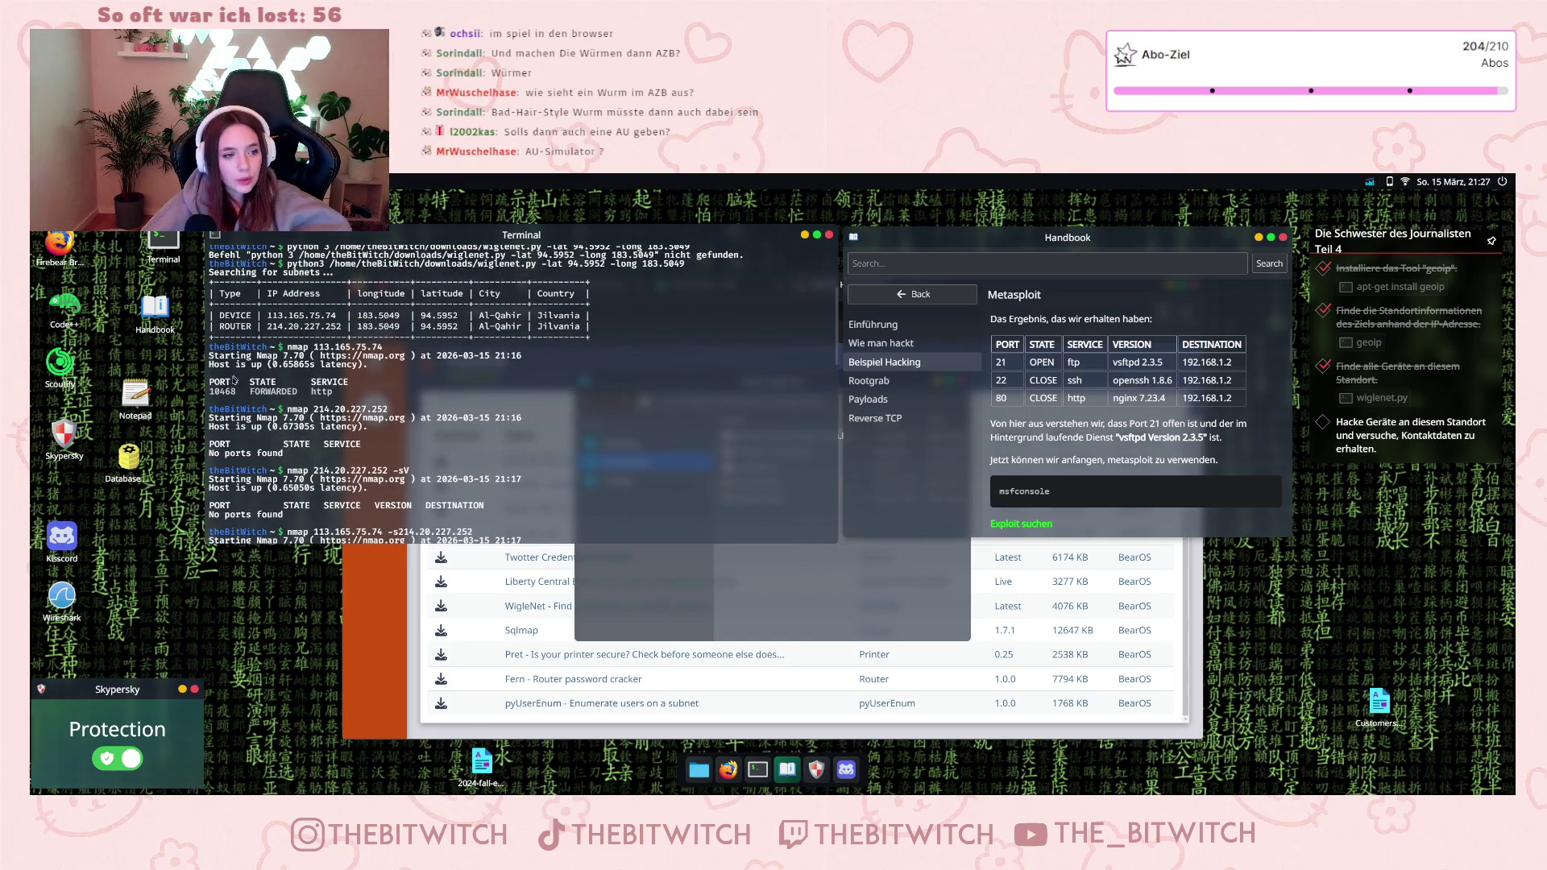
pyautogui.doubleClick(272, 316)
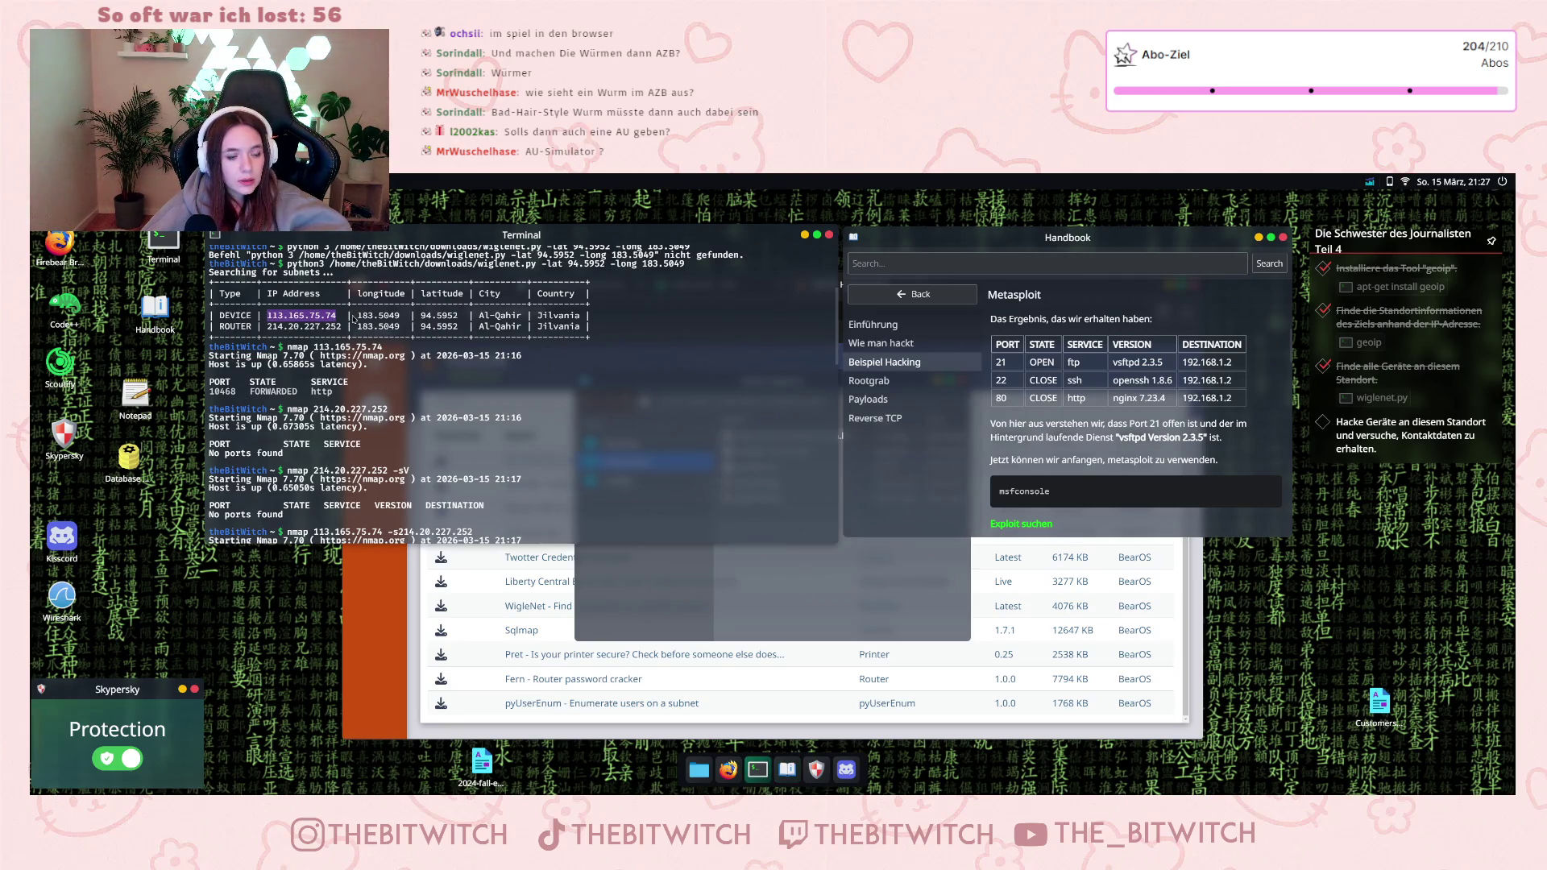
pyautogui.click(728, 769)
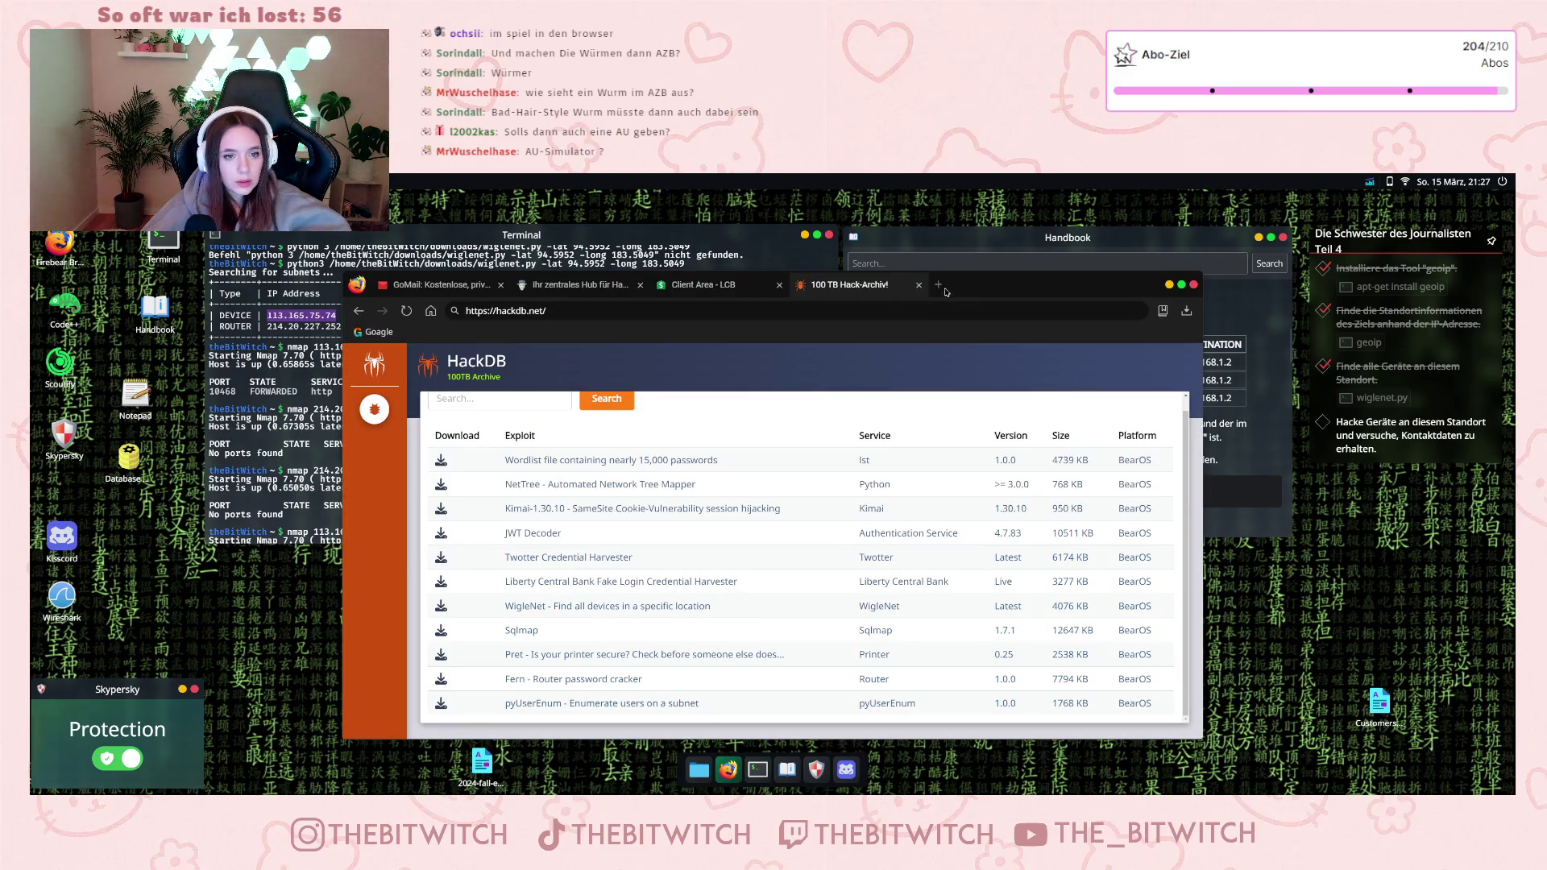
pyautogui.click(939, 286)
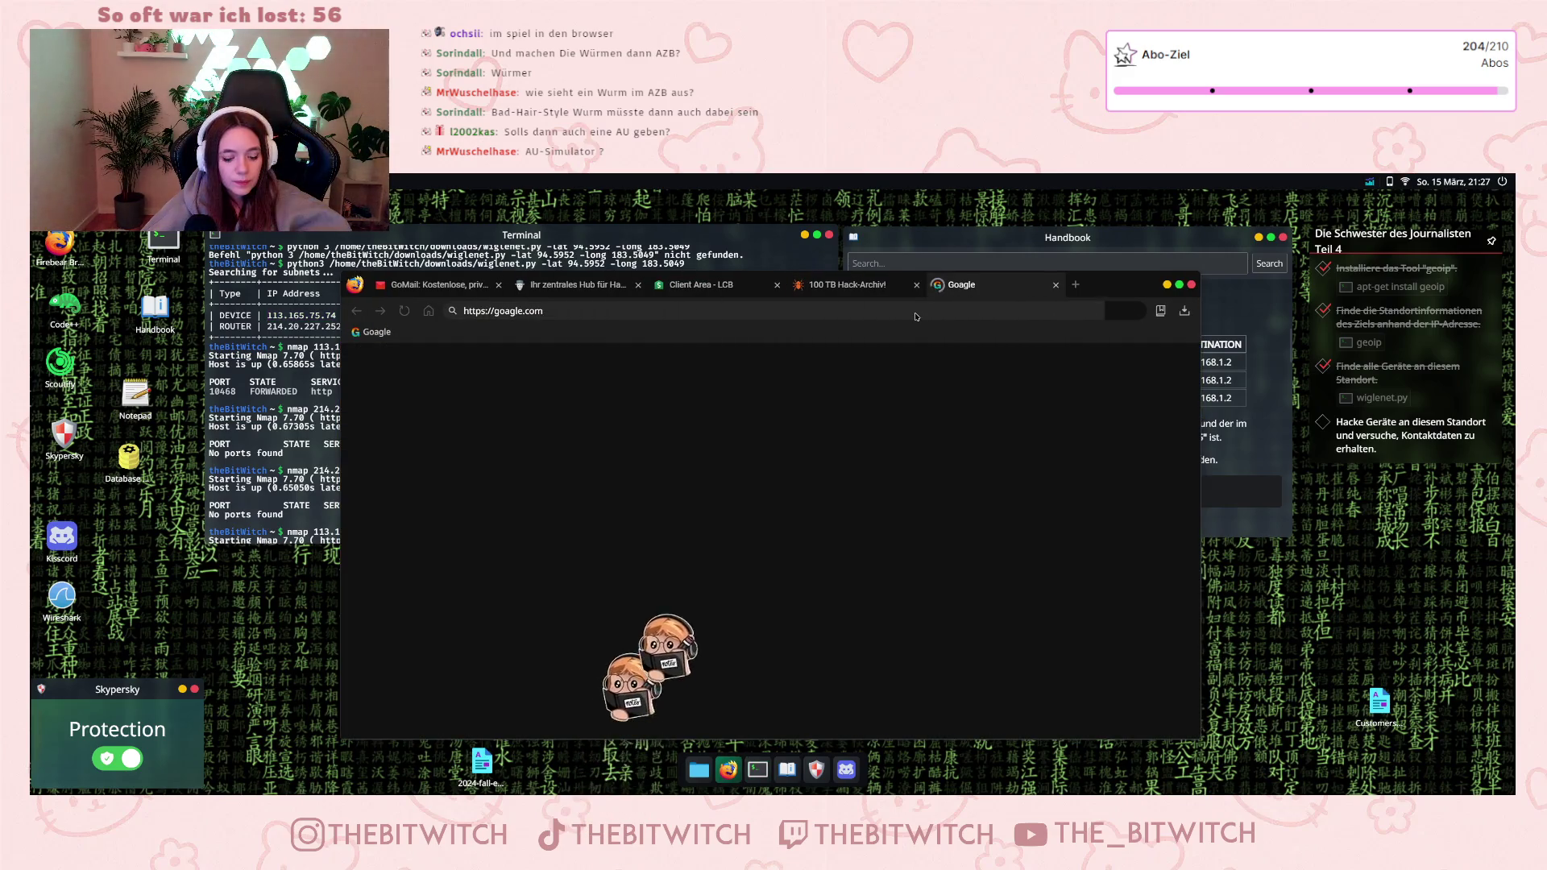
pyautogui.write('113.165.75.74')
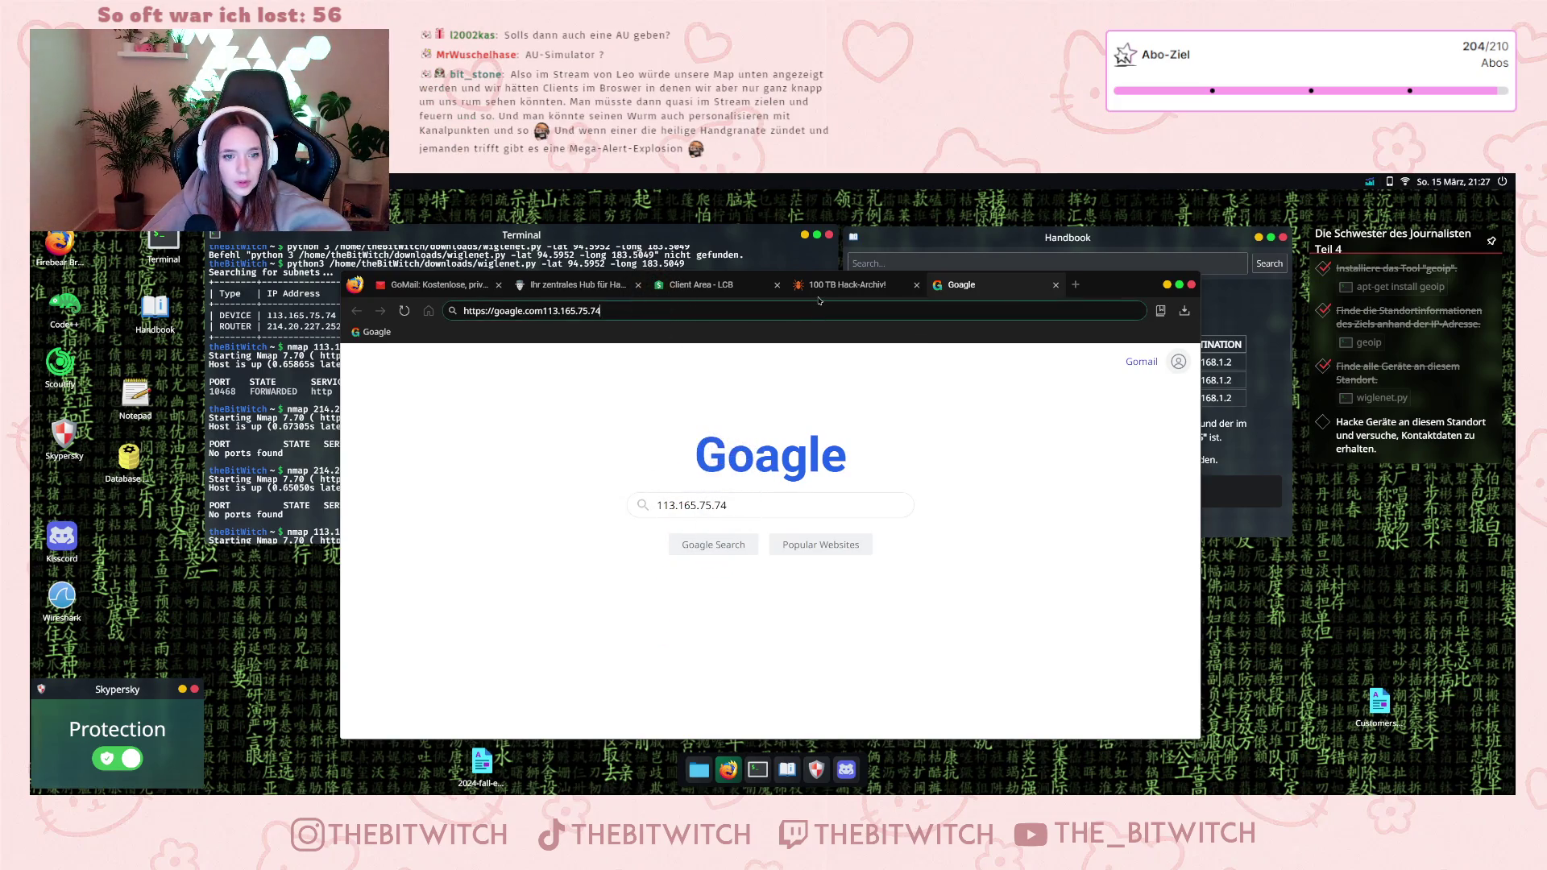
pyautogui.press('Return')
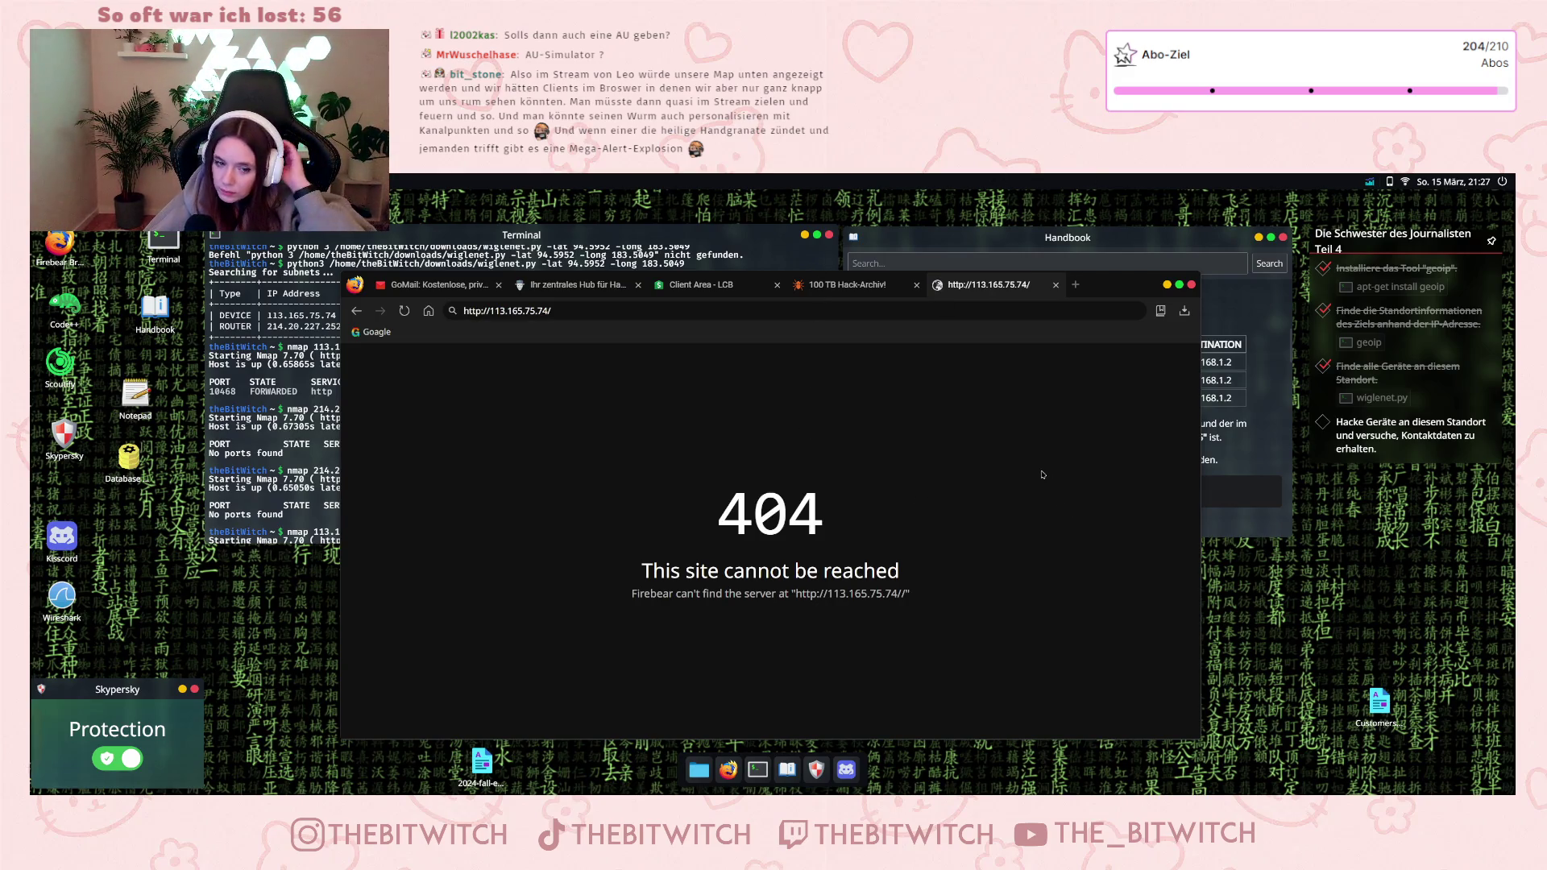
# - Retry the device address on port 10468, then close the 404 tab
pyautogui.click(262, 372)
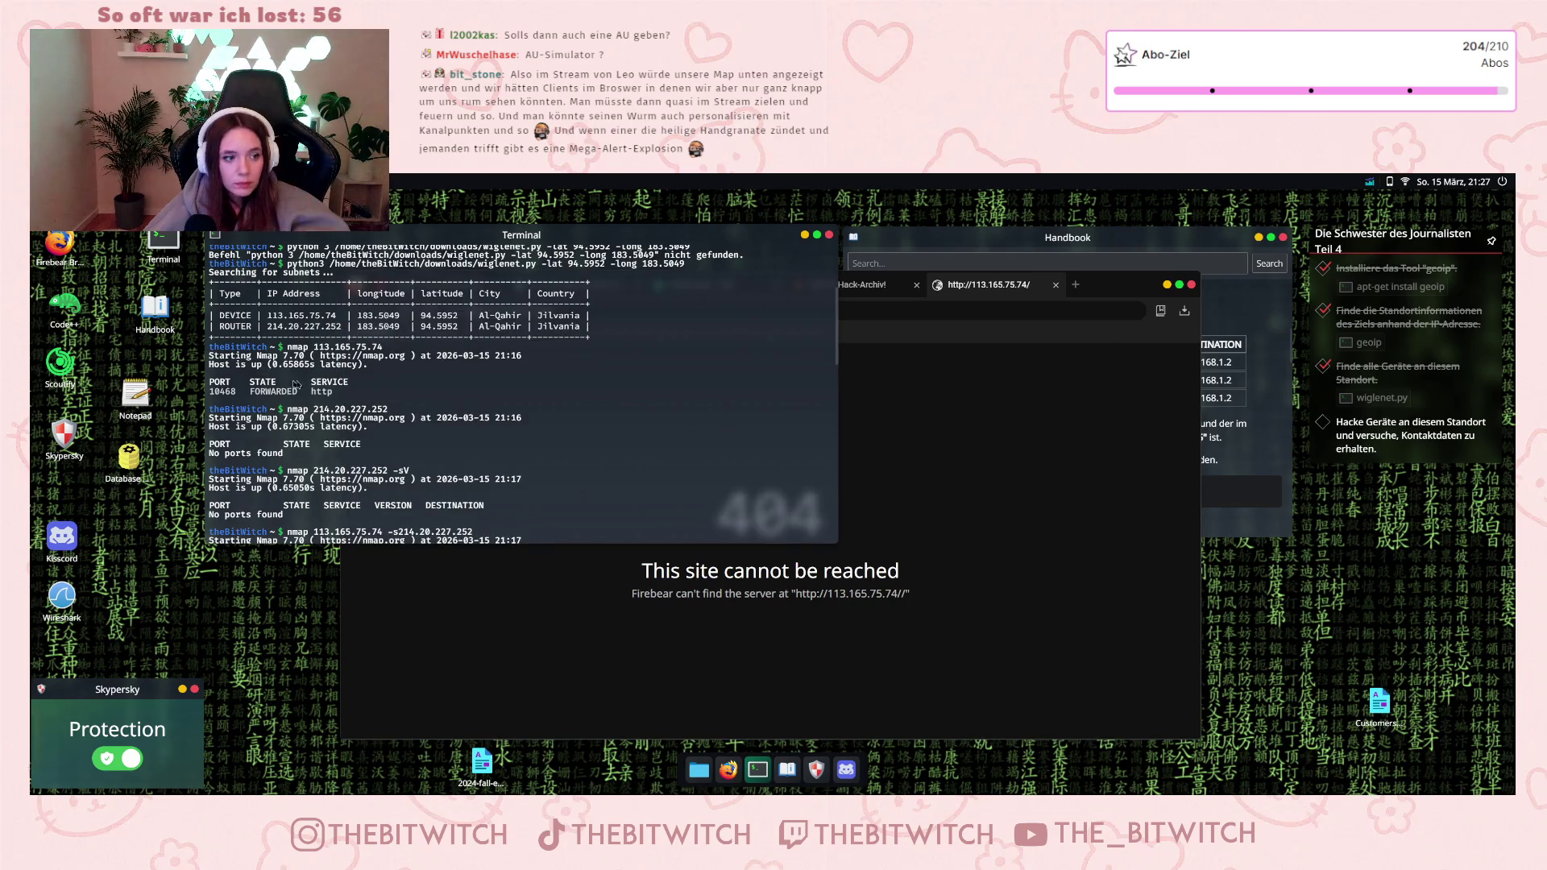
pyautogui.click(1044, 339)
pyautogui.click(551, 310)
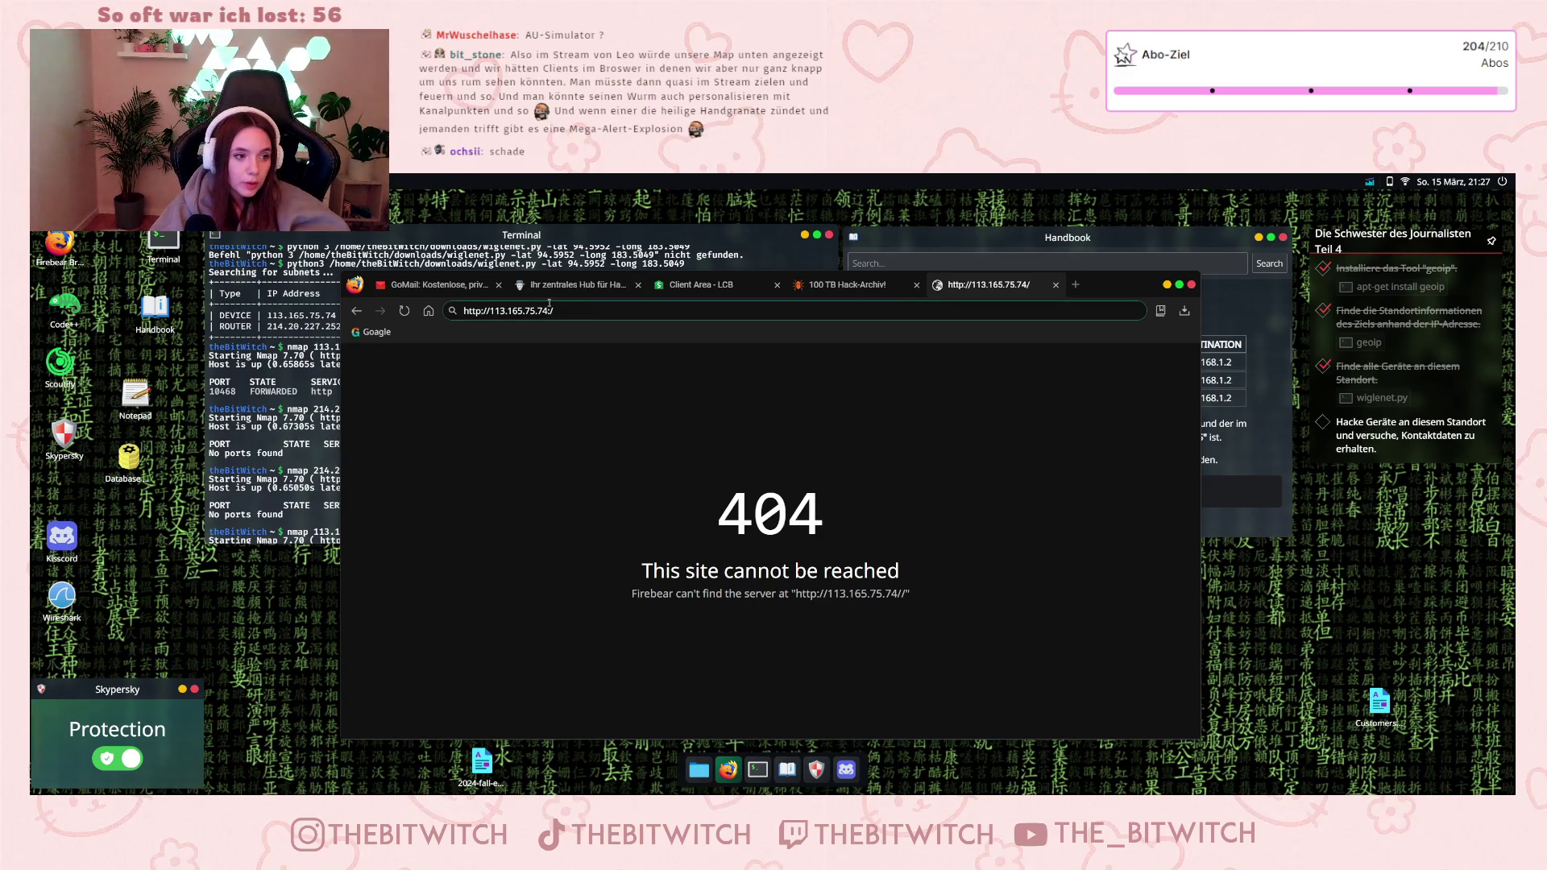
pyautogui.write(':104')
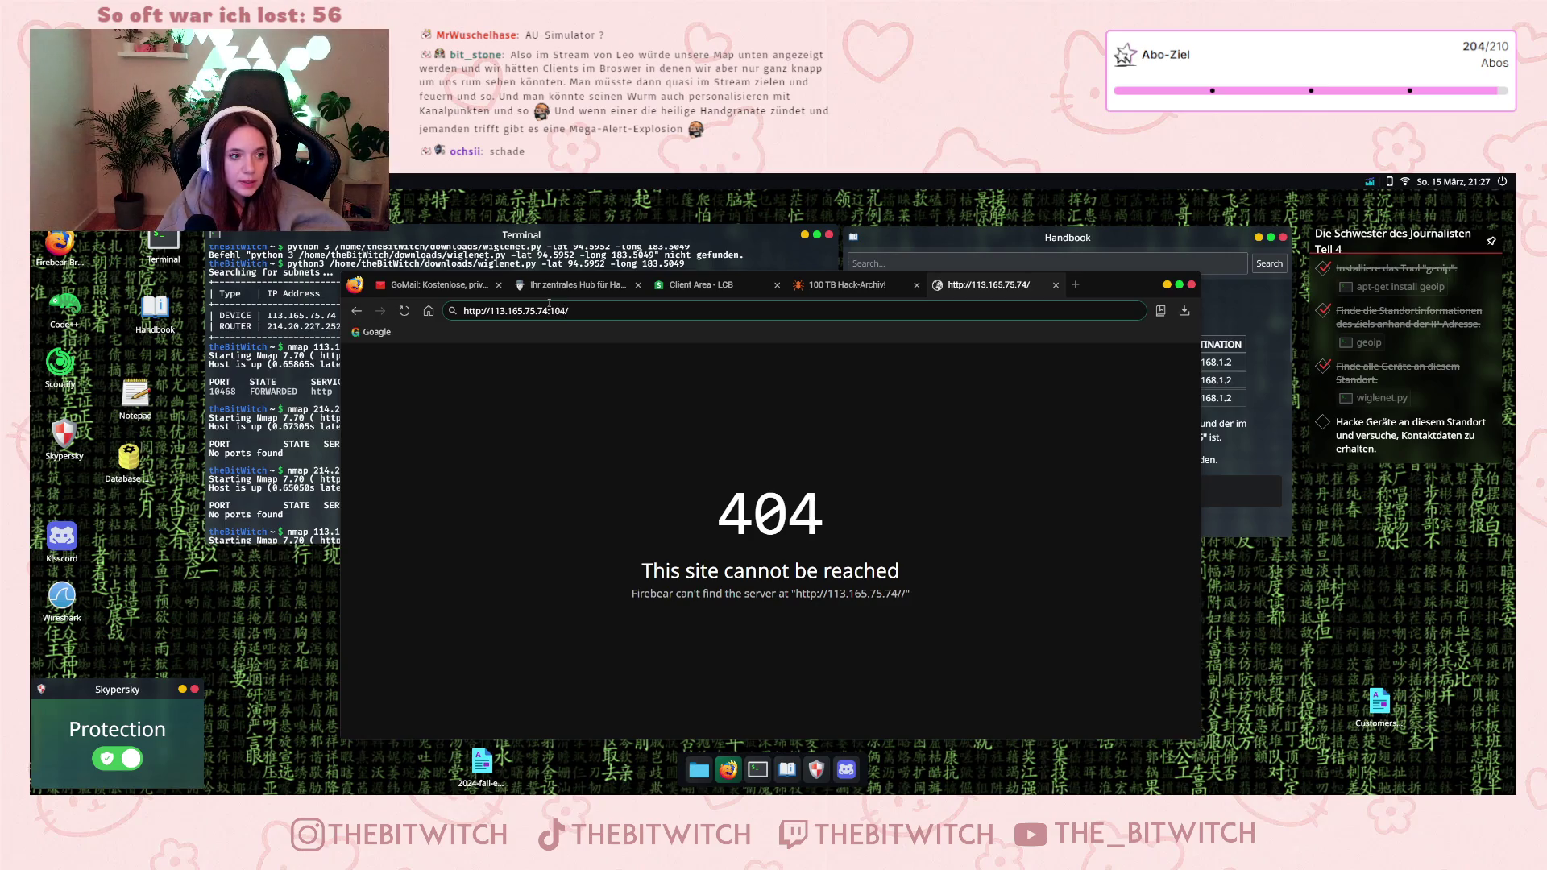
pyautogui.write('68')
pyautogui.press('Return')
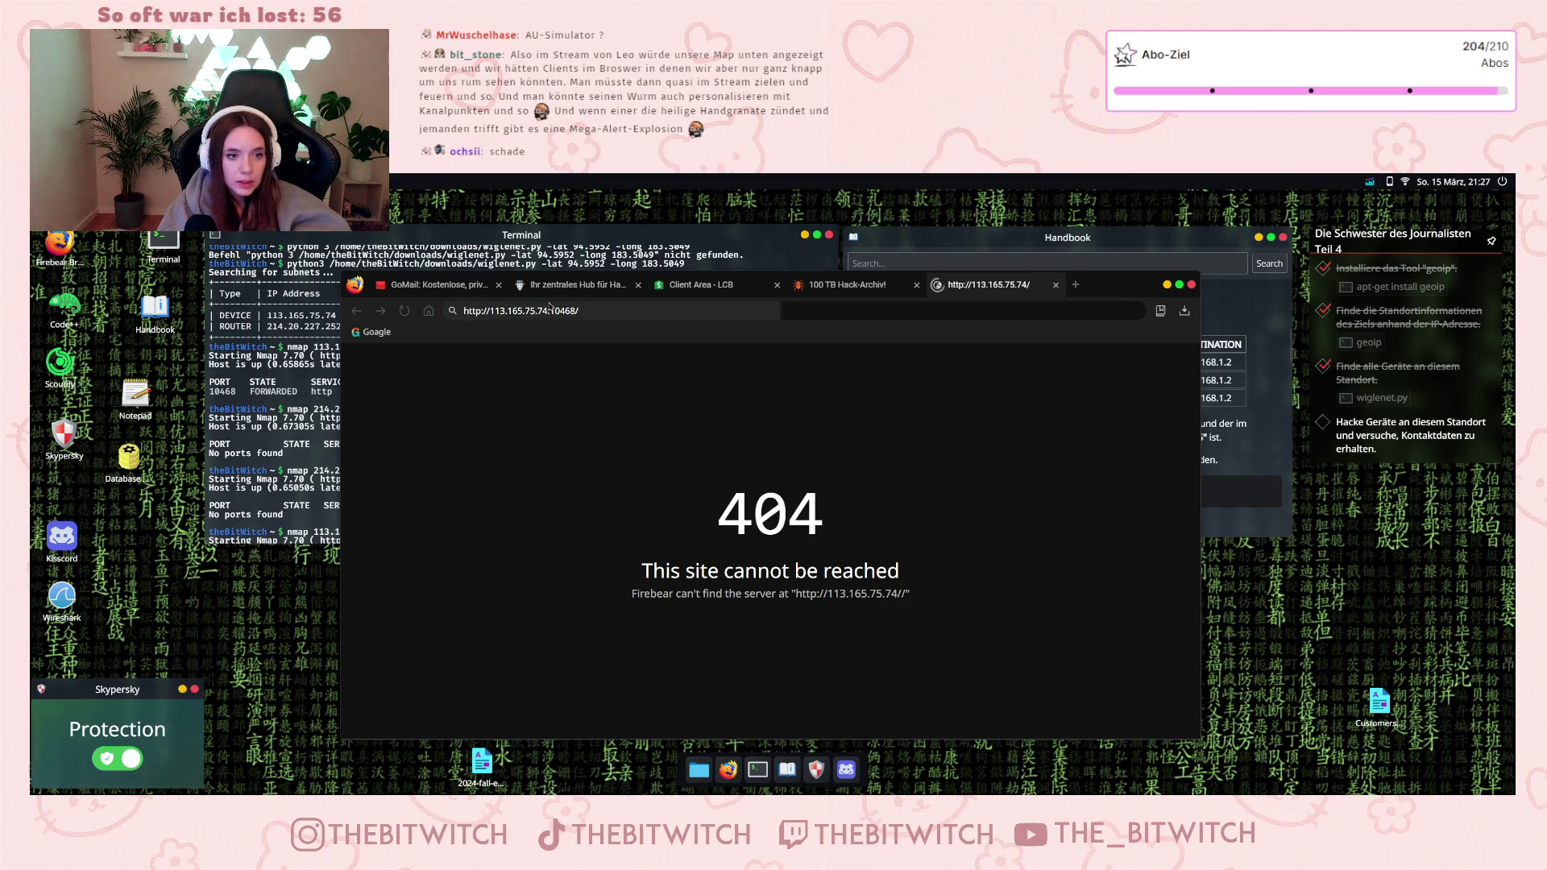
pyautogui.click(1056, 284)
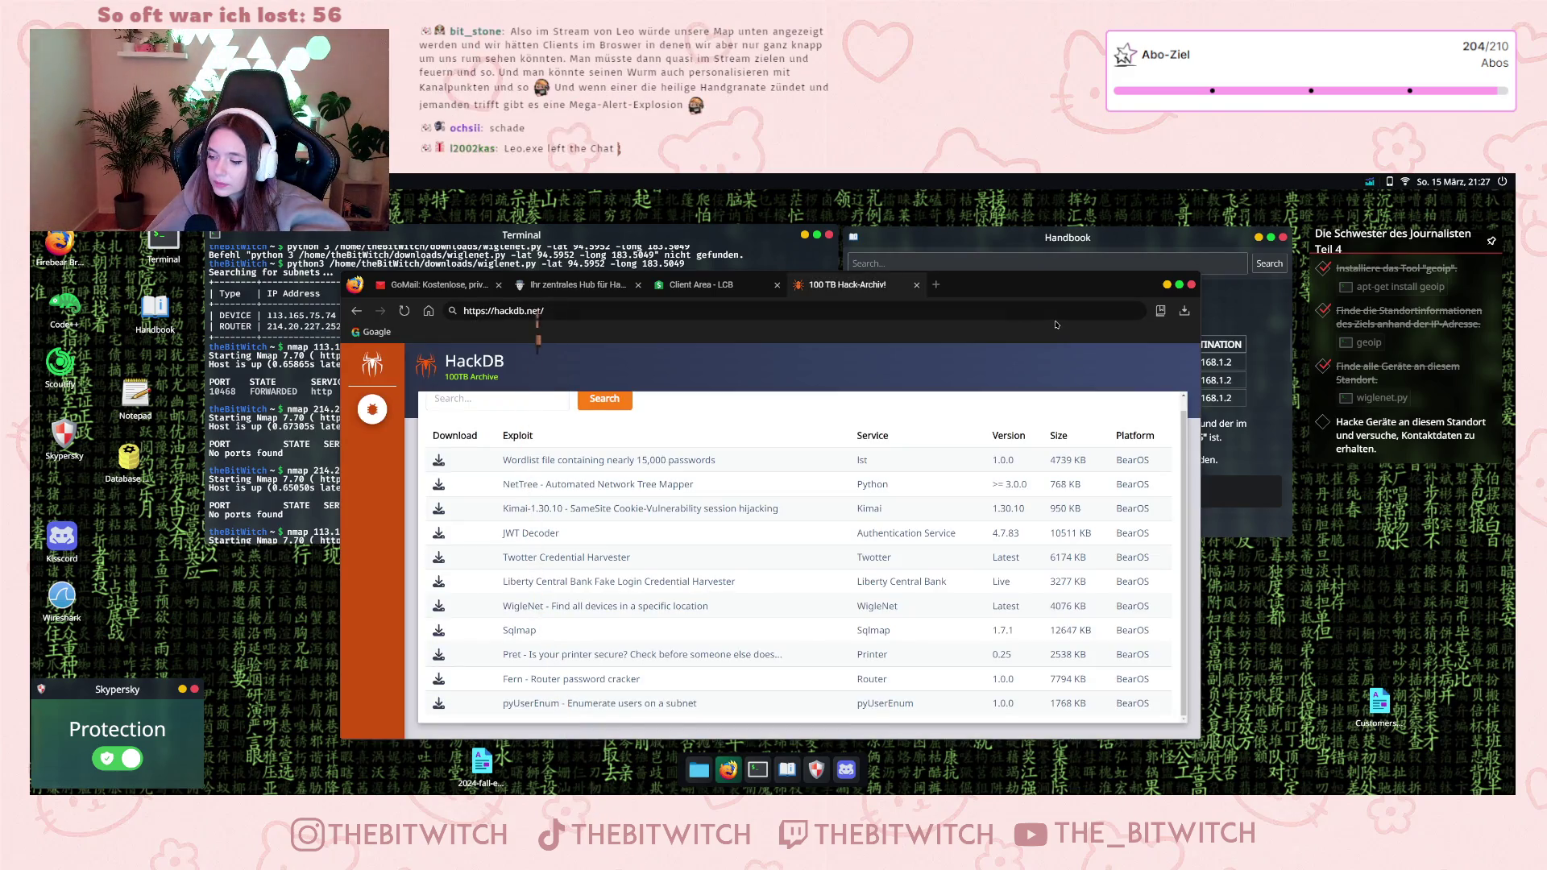
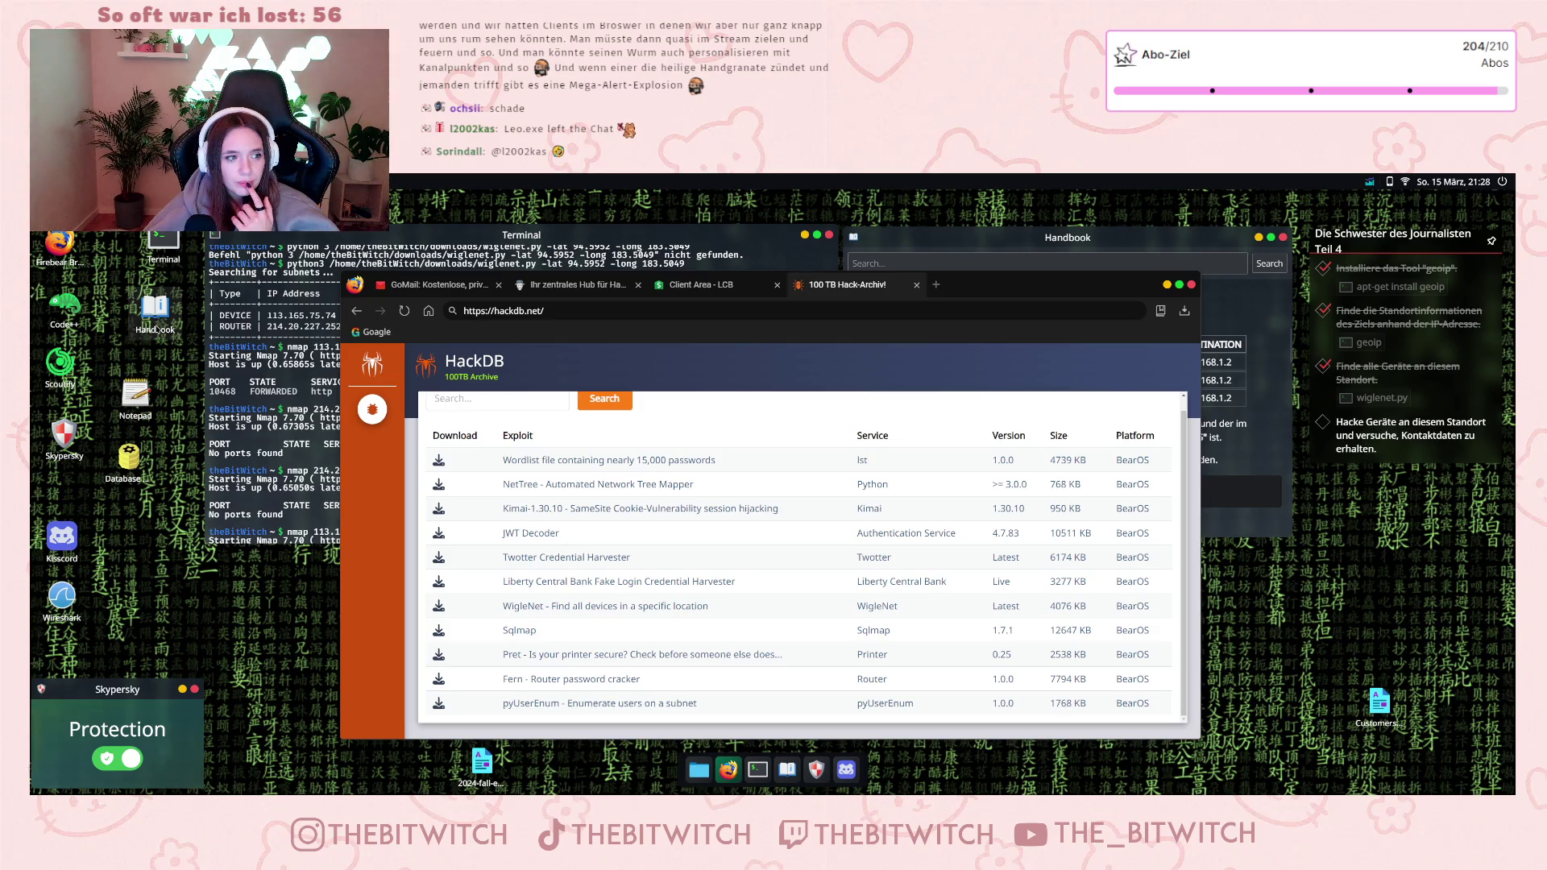
# - Bring the Handbook's Metasploit example page to the front over the HackDB exploit archive
pyautogui.doubleClick(155, 314)
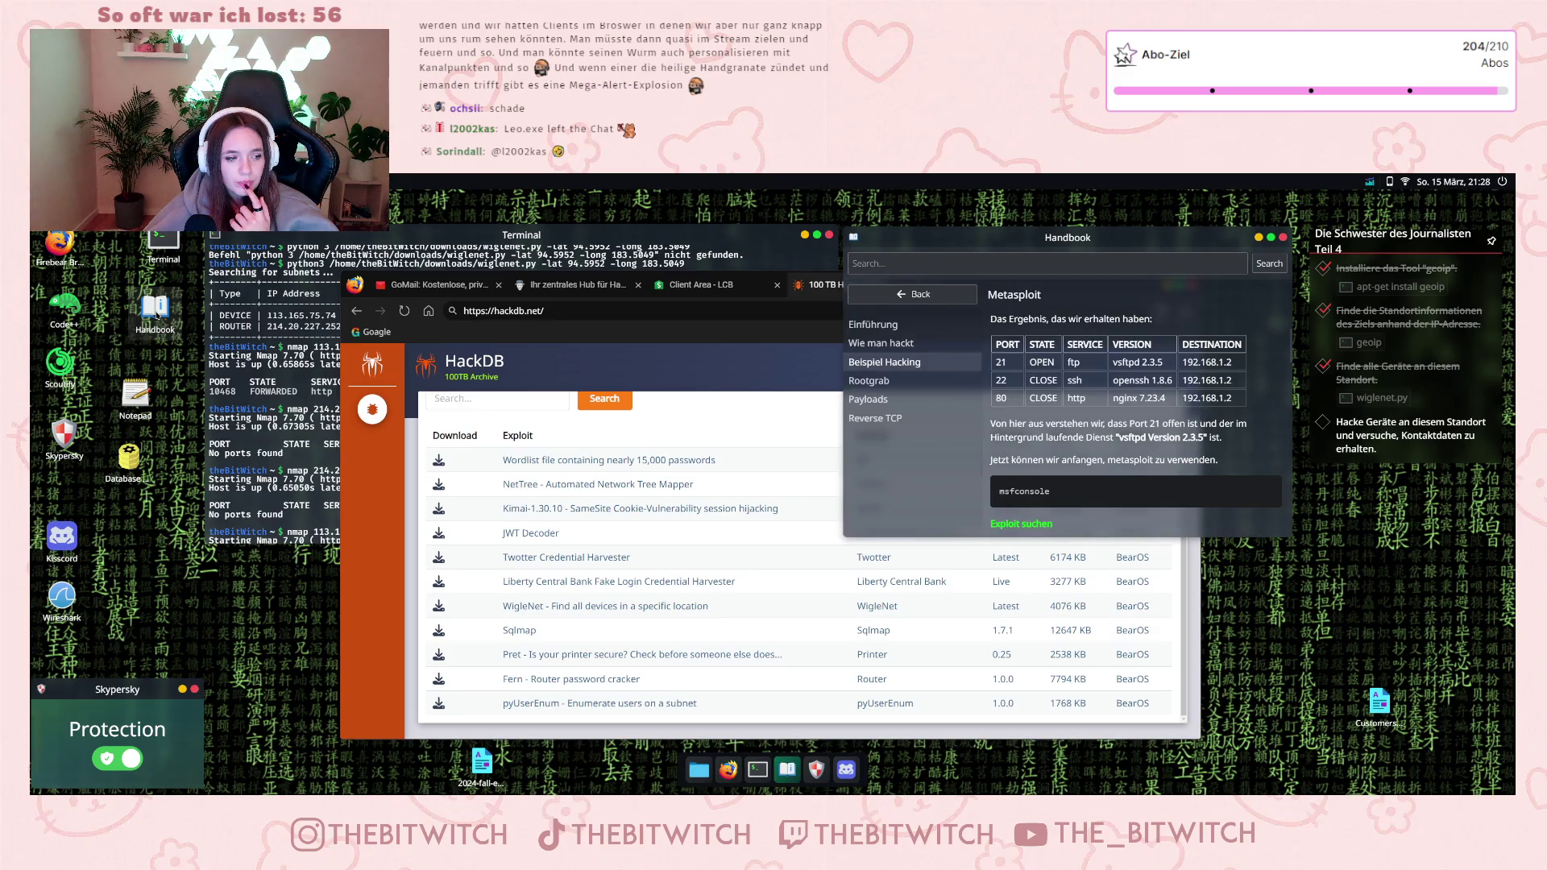